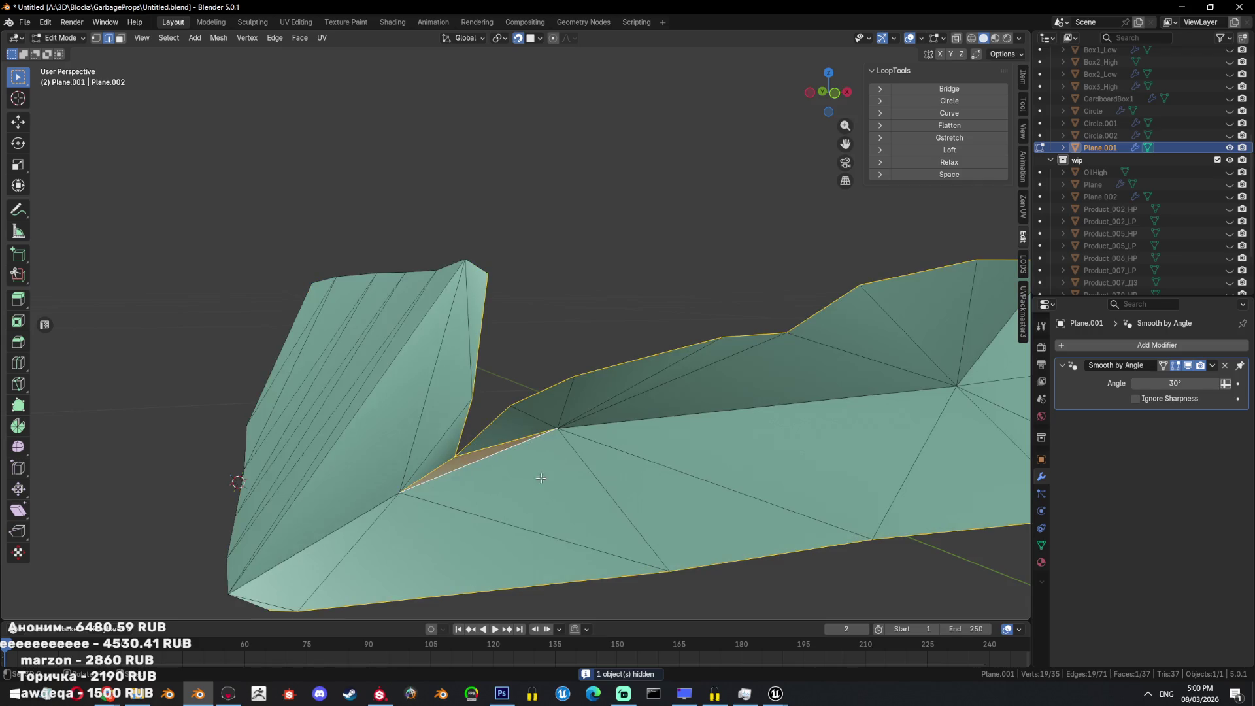
Show the Box3_High scan, return to editing Plane.001 in vertex mode and save.
{"action": "key", "text": "Tab"}
{"action": "scroll", "coordinate": [531, 418], "scroll_direction": "down", "scroll_amount": 3}
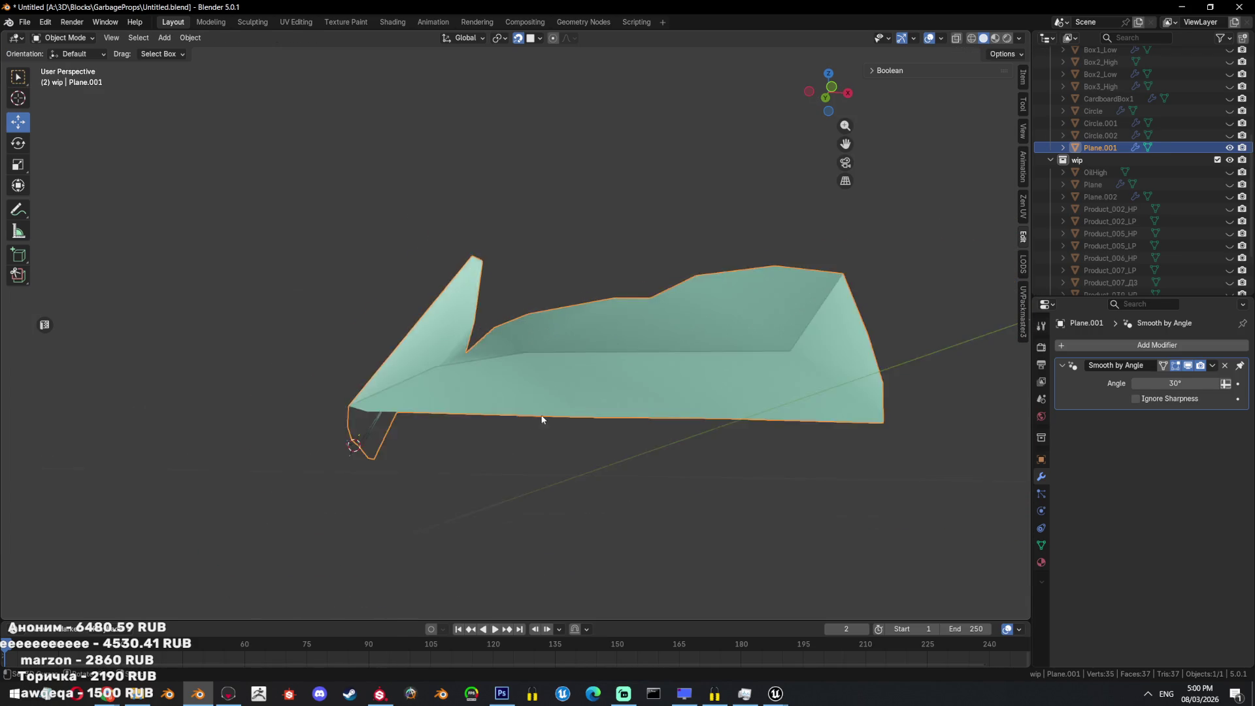
{"action": "middle_click_drag", "start_coordinate": [532, 418], "coordinate": [588, 392]}
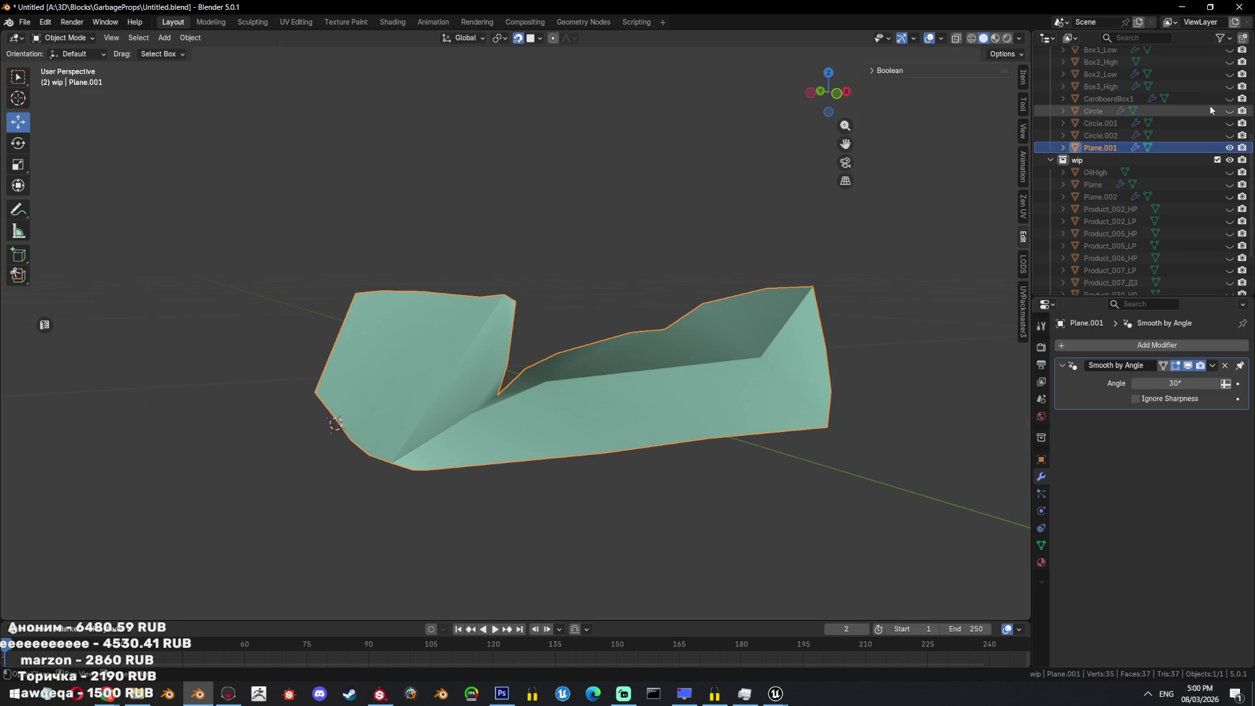
{"action": "left_click", "coordinate": [1229, 86]}
{"action": "key", "text": "Tab"}
{"action": "middle_click_drag", "start_coordinate": [579, 322], "coordinate": [609, 361]}
{"action": "key", "text": "1"}
{"action": "key", "text": "alt+a"}
{"action": "key", "text": "alt+z"}
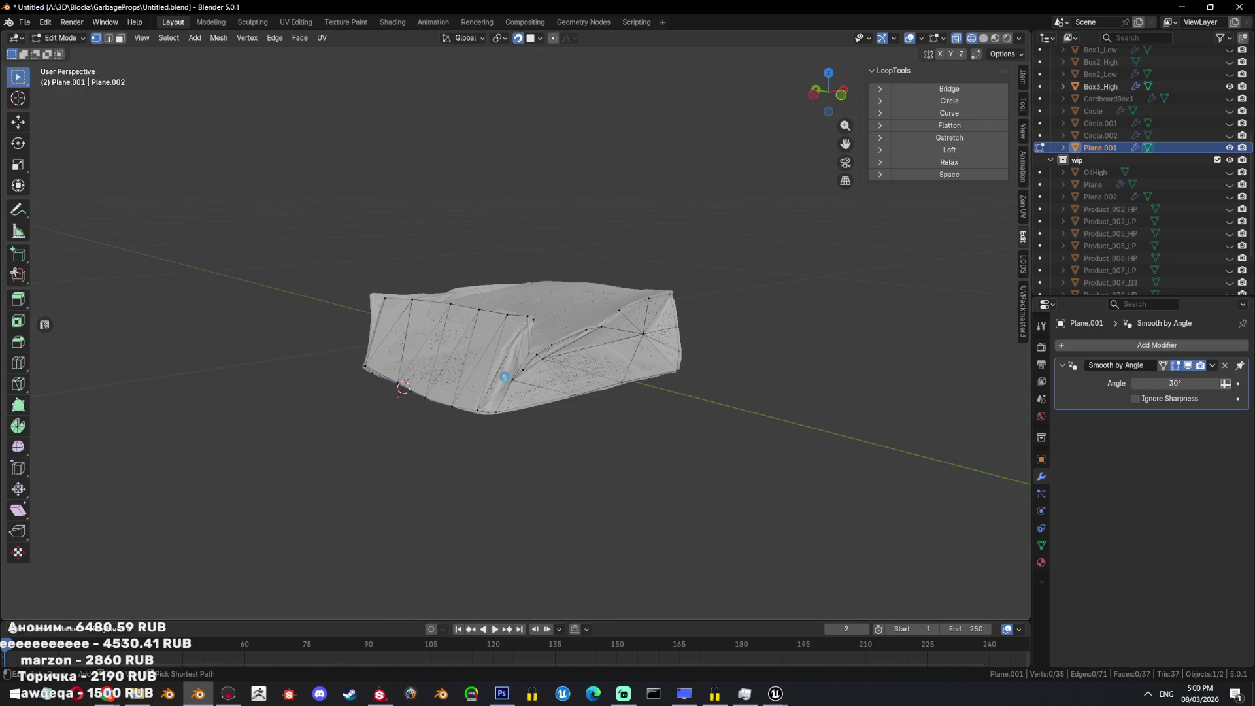
{"action": "key", "text": "ctrl+s"}
{"action": "key", "text": "alt+z"}
Extrude new vertices from the box's corner vertex onto the box surface.
{"action": "mouse_move", "coordinate": [502, 380]}
{"action": "middle_mouse_down"}
{"action": "mouse_move", "coordinate": [409, 383]}
{"action": "mouse_move", "coordinate": [465, 228]}
{"action": "middle_mouse_up"}
{"action": "scroll", "coordinate": [497, 380], "scroll_direction": "up", "scroll_amount": 3}
{"action": "scroll", "coordinate": [415, 387], "scroll_direction": "up", "scroll_amount": 3}
{"action": "left_click", "coordinate": [415, 388]}
{"action": "key", "text": "e"}
{"action": "left_click", "coordinate": [418, 386]}
{"action": "key", "text": "e"}
{"action": "left_click", "coordinate": [465, 229]}
Extrude a vertex to the corner's base, then fill and triangulate the corner gap.
{"action": "key", "text": "e"}
{"action": "left_click", "coordinate": [511, 490]}
{"action": "key", "text": "f"}
{"action": "mouse_move", "coordinate": [517, 487]}
{"action": "middle_mouse_down"}
{"action": "mouse_move", "coordinate": [589, 453]}
{"action": "mouse_move", "coordinate": [626, 376]}
{"action": "middle_mouse_up"}
{"action": "key", "text": "ctrl+t"}
Extrude a chain of vertices along the box's rim.
{"action": "left_click", "coordinate": [691, 269]}
{"action": "mouse_move", "coordinate": [692, 270]}
{"action": "middle_mouse_down"}
{"action": "mouse_move", "coordinate": [656, 239]}
{"action": "mouse_move", "coordinate": [618, 268]}
{"action": "mouse_move", "coordinate": [657, 322]}
{"action": "mouse_move", "coordinate": [628, 301]}
{"action": "middle_mouse_up"}
{"action": "key", "text": "e"}
{"action": "left_click", "coordinate": [611, 274]}
{"action": "key", "text": "e"}
{"action": "left_click", "coordinate": [604, 282]}
{"action": "key", "text": "e"}
{"action": "left_click", "coordinate": [448, 291]}
{"action": "key", "text": "e"}
{"action": "left_click", "coordinate": [372, 288]}
Continue extruding rim vertices and carry the chain onto the box wall.
{"action": "middle_click_drag", "start_coordinate": [372, 289], "coordinate": [475, 265]}
{"action": "key", "text": "e"}
{"action": "left_click", "coordinate": [475, 264]}
{"action": "key", "text": "e"}
{"action": "left_click", "coordinate": [476, 267]}
{"action": "key", "text": "e"}
{"action": "left_click", "coordinate": [466, 343]}
{"action": "middle_click_drag", "start_coordinate": [467, 343], "coordinate": [557, 283]}
{"action": "key", "text": "e"}
{"action": "left_click", "coordinate": [541, 300]}
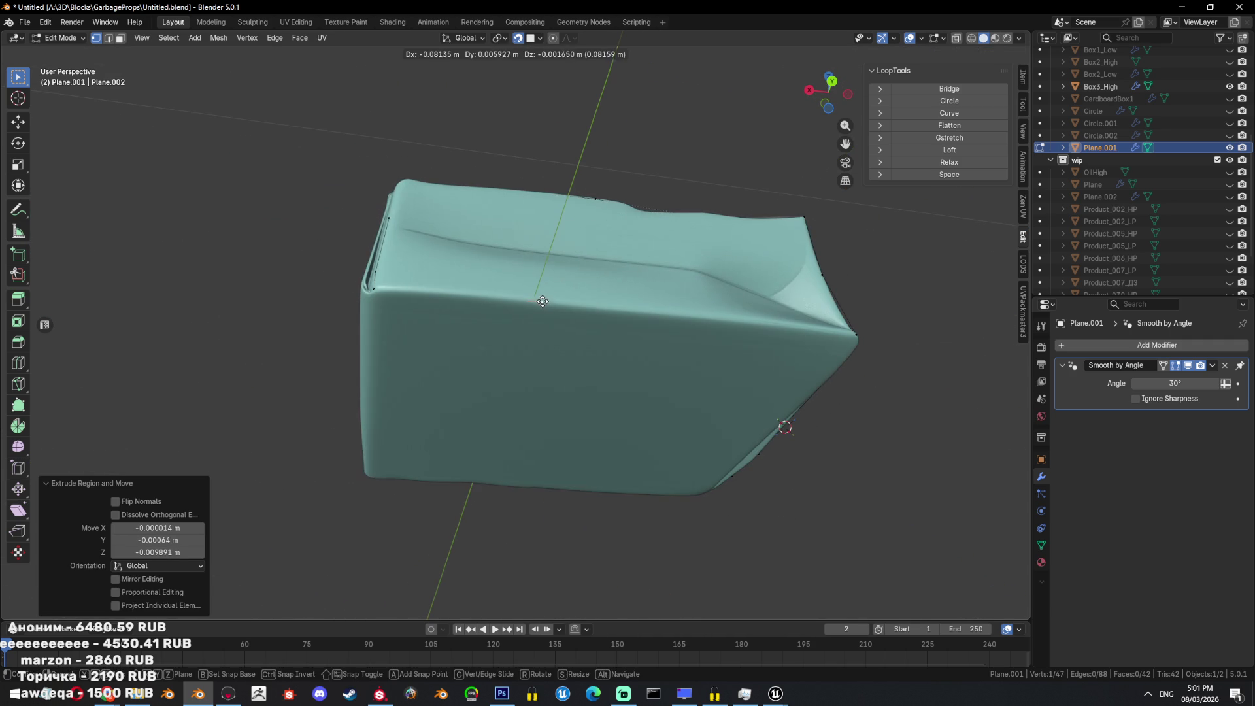
Fill the open boundary loop with a face and triangulate it.
{"action": "mouse_move", "coordinate": [781, 328]}
{"action": "middle_mouse_down"}
{"action": "mouse_move", "coordinate": [821, 350]}
{"action": "mouse_move", "coordinate": [559, 357]}
{"action": "mouse_move", "coordinate": [493, 345]}
{"action": "mouse_move", "coordinate": [563, 328]}
{"action": "mouse_move", "coordinate": [585, 343]}
{"action": "middle_mouse_up"}
{"action": "left_click", "coordinate": [821, 350], "text": "alt"}
{"action": "key", "text": "f"}
{"action": "key", "text": "ctrl+t"}
Extrude a row of vertices along the box's side edge, cancelling the final extrusion.
{"action": "left_click", "coordinate": [574, 322]}
{"action": "key", "text": "e"}
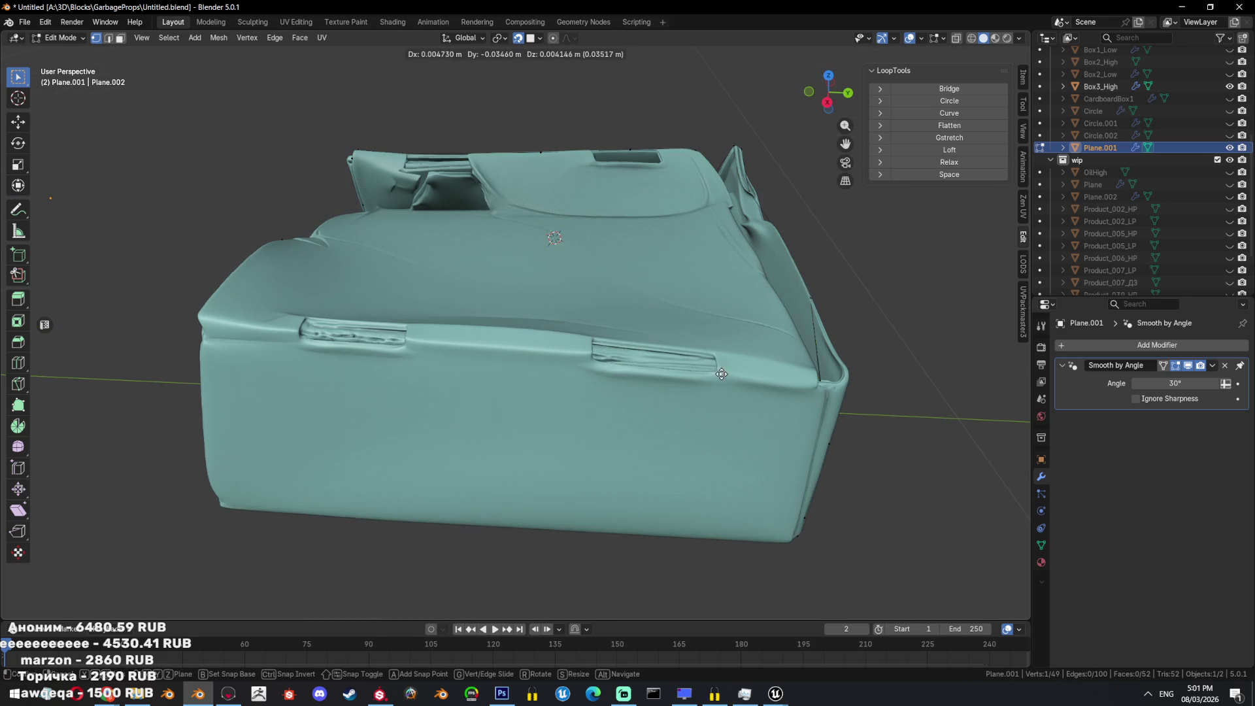
{"action": "left_click", "coordinate": [588, 347]}
{"action": "key", "text": "e"}
{"action": "left_click", "coordinate": [590, 353]}
{"action": "key", "text": "e"}
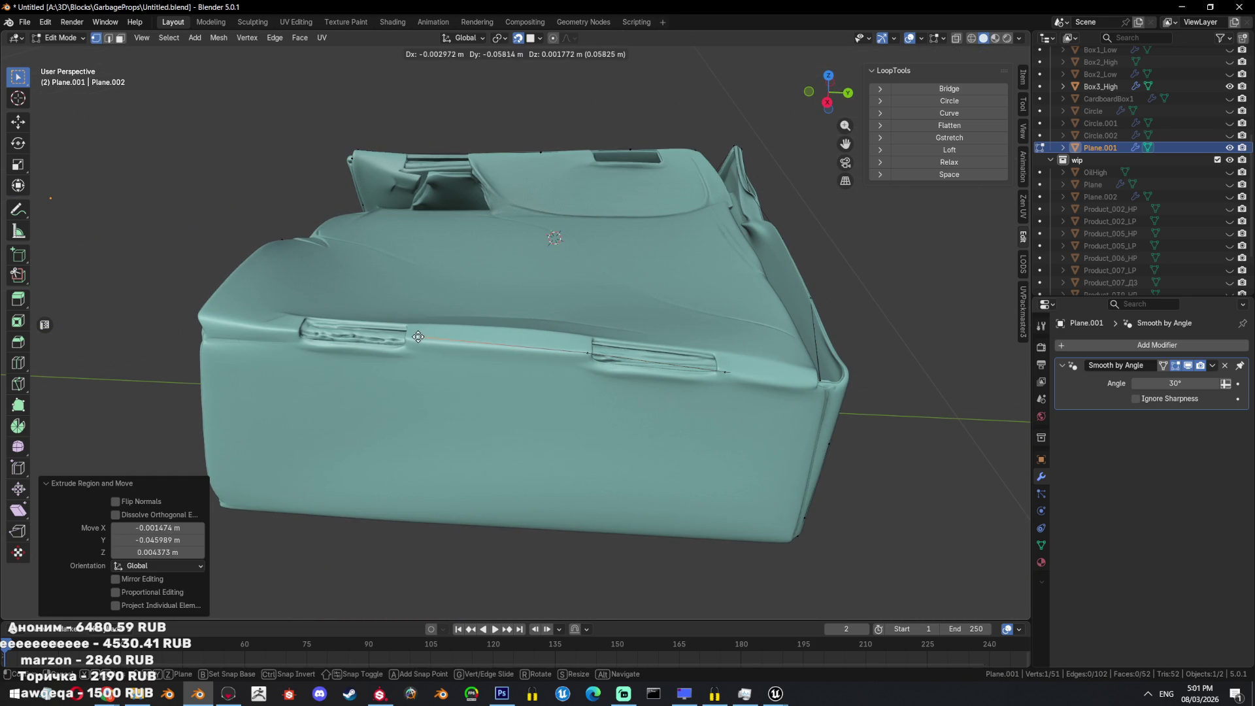
{"action": "left_click", "coordinate": [416, 337]}
{"action": "mouse_move", "coordinate": [416, 337]}
{"action": "middle_mouse_down"}
{"action": "mouse_move", "coordinate": [353, 369]}
{"action": "mouse_move", "coordinate": [593, 318]}
{"action": "mouse_move", "coordinate": [706, 326]}
{"action": "middle_mouse_up"}
{"action": "key", "text": "e"}
{"action": "left_click", "coordinate": [474, 345]}
{"action": "key", "text": "e"}
{"action": "key", "text": "Escape"}
Hide Plane.002 and, in X-ray, select the first of two stray vertices.
{"action": "key", "text": "Tab"}
{"action": "key", "text": "shift+h"}
{"action": "key", "text": "Tab"}
{"action": "key", "text": "alt+z"}
{"action": "left_click", "coordinate": [695, 298], "text": "shift"}
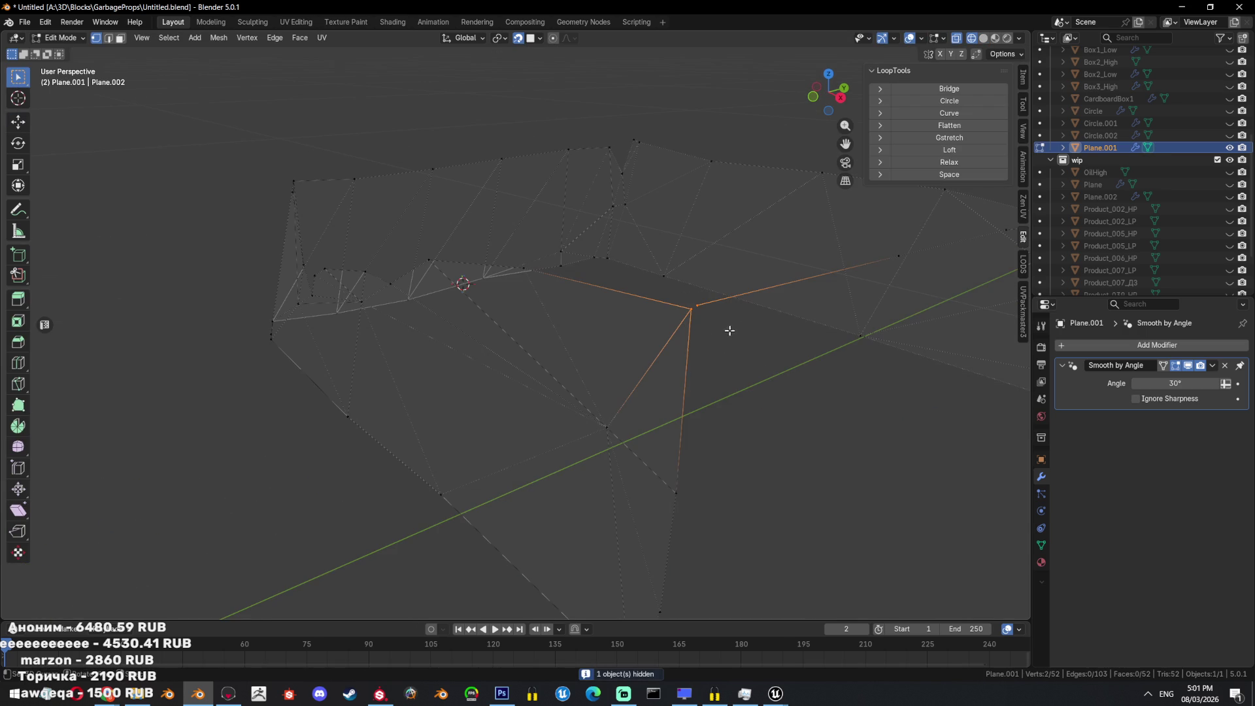
Merge the two stray vertices at center and re-enter Edit Mode on Plane.001.
{"action": "key", "text": "m"}
{"action": "left_click", "coordinate": [706, 336]}
{"action": "key", "text": "Tab"}
{"action": "key", "text": "alt+z"}
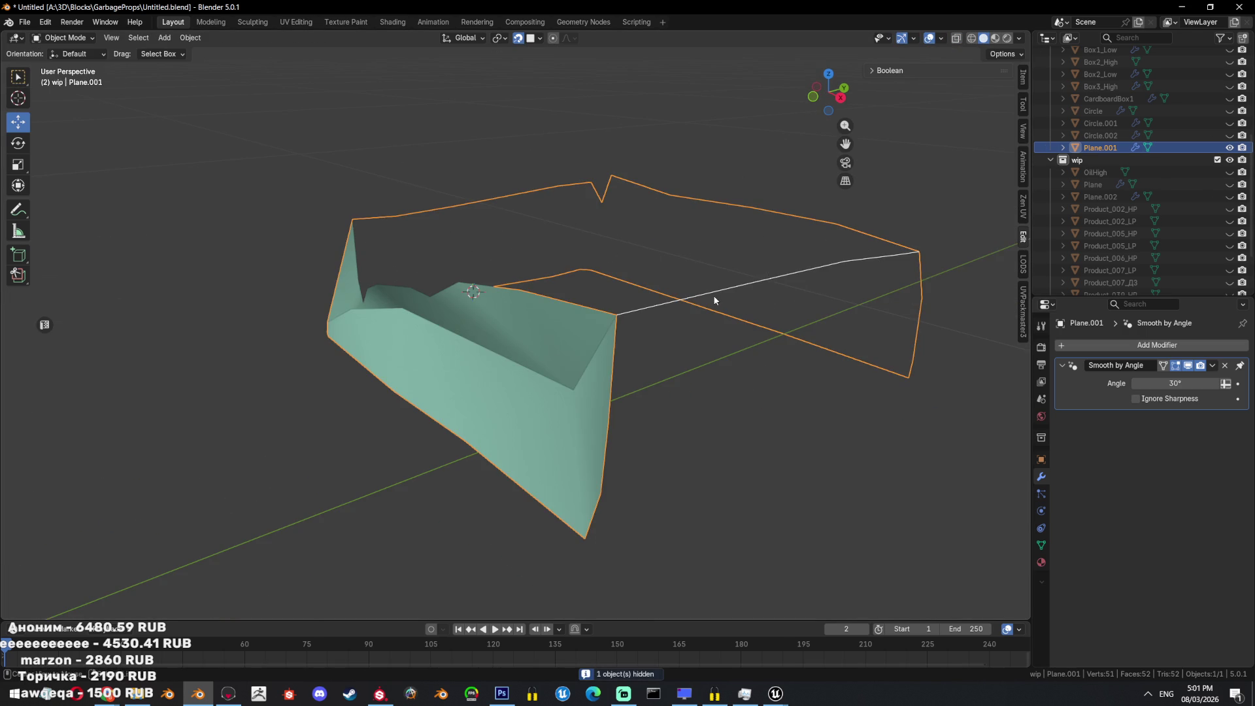
{"action": "key", "text": "KP_Divide"}
{"action": "left_click", "coordinate": [625, 317]}
{"action": "key", "text": "alt+z"}
{"action": "left_click", "coordinate": [626, 317]}
{"action": "key", "text": "alt+z"}
{"action": "key", "text": "Tab"}
{"action": "mouse_move", "coordinate": [677, 388]}
{"action": "middle_mouse_down"}
{"action": "mouse_move", "coordinate": [671, 298]}
{"action": "mouse_move", "coordinate": [637, 363]}
{"action": "mouse_move", "coordinate": [662, 332]}
{"action": "middle_mouse_up"}
Extrude a vertex from the crease down the wall and fill the crease with a face.
{"action": "key", "text": "a"}
{"action": "key", "text": "alt+z"}
{"action": "key", "text": "alt+z"}
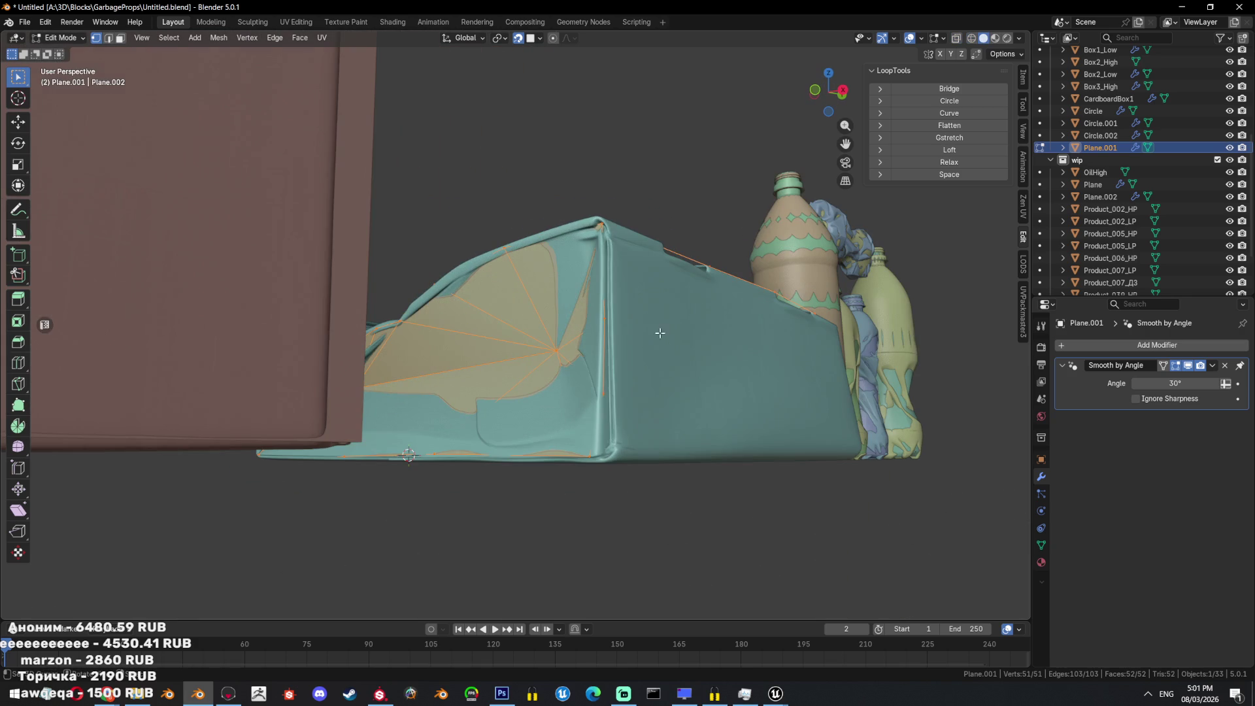
{"action": "left_click", "coordinate": [607, 319]}
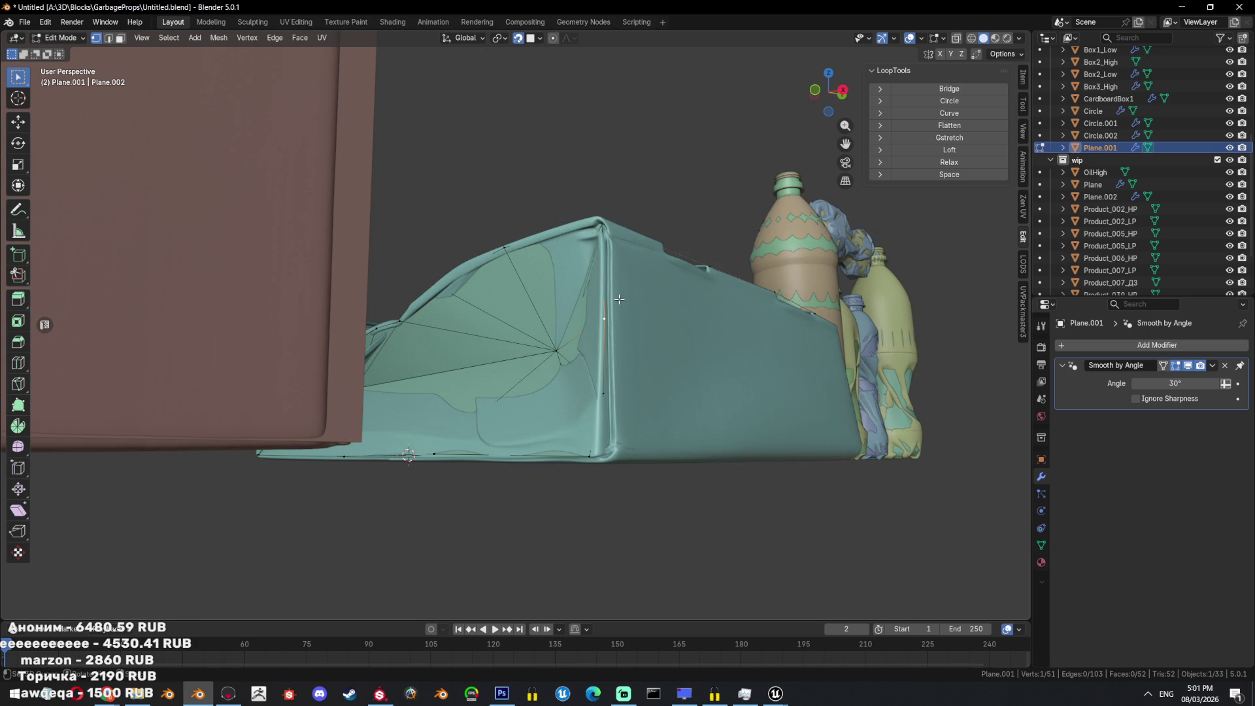
{"action": "key", "text": "e"}
{"action": "left_click", "coordinate": [612, 297]}
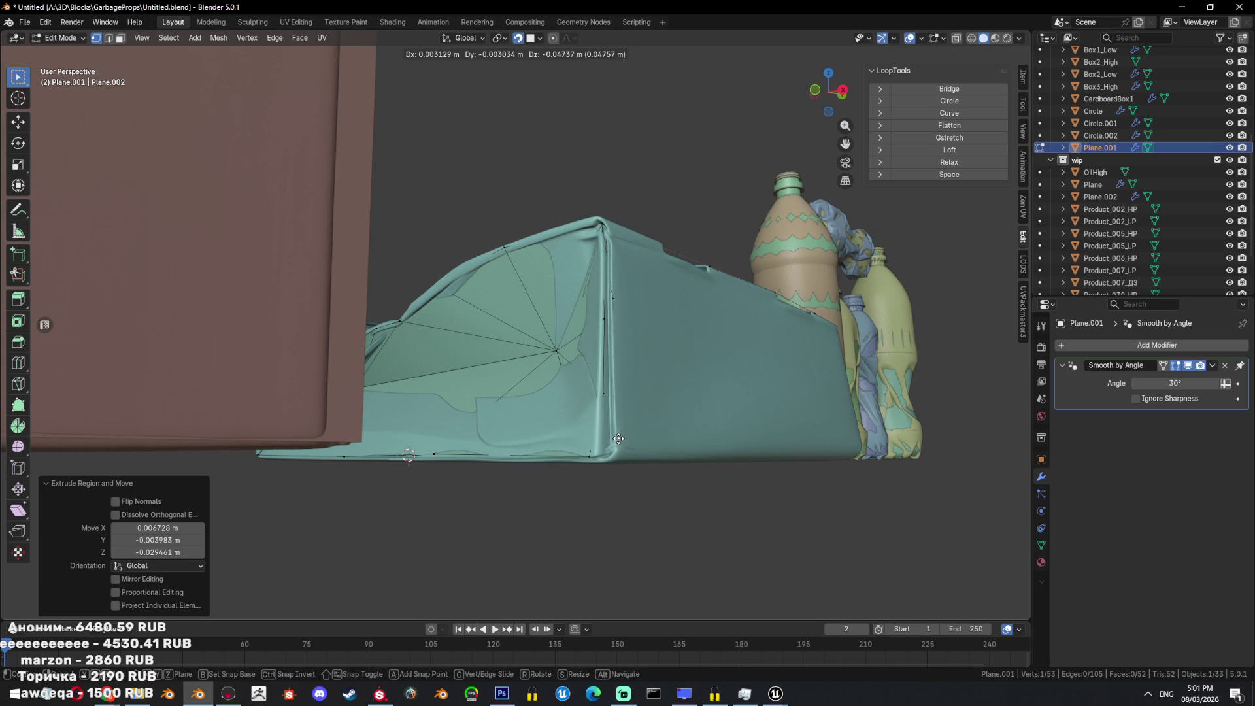
{"action": "left_click", "coordinate": [598, 457], "text": "ctrl"}
{"action": "key", "text": "f"}
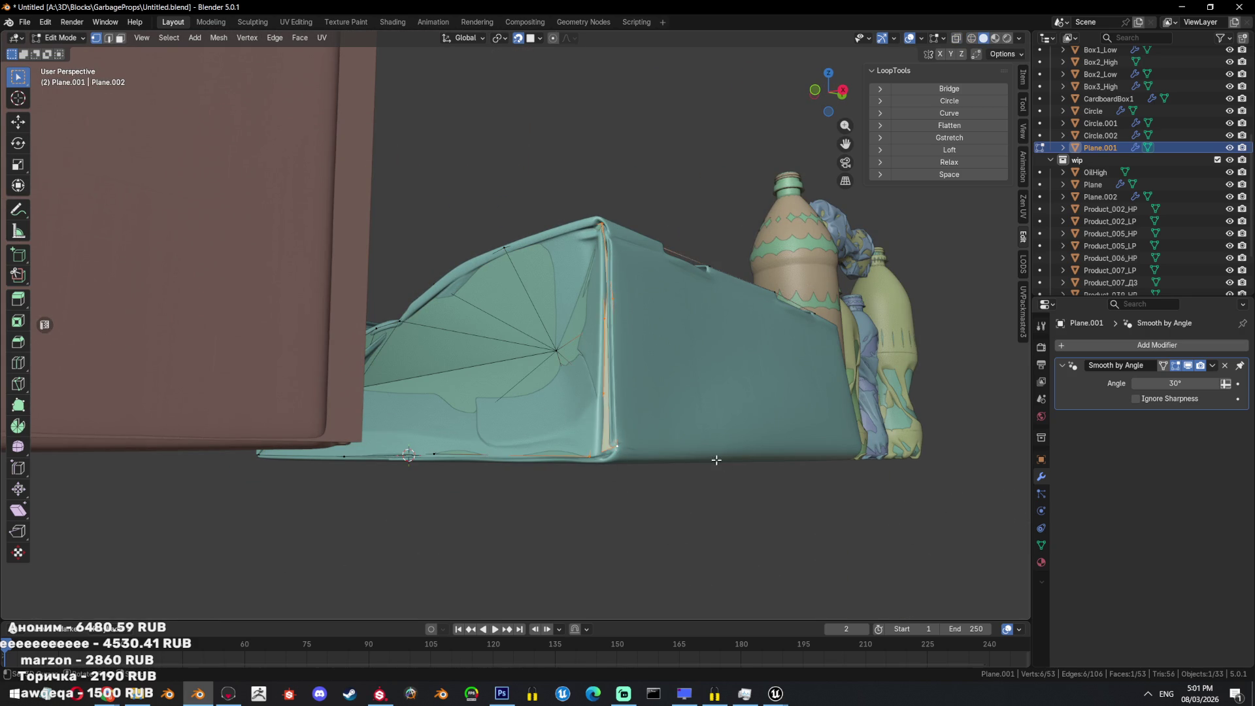
{"action": "middle_click_drag", "start_coordinate": [723, 456], "coordinate": [571, 319]}
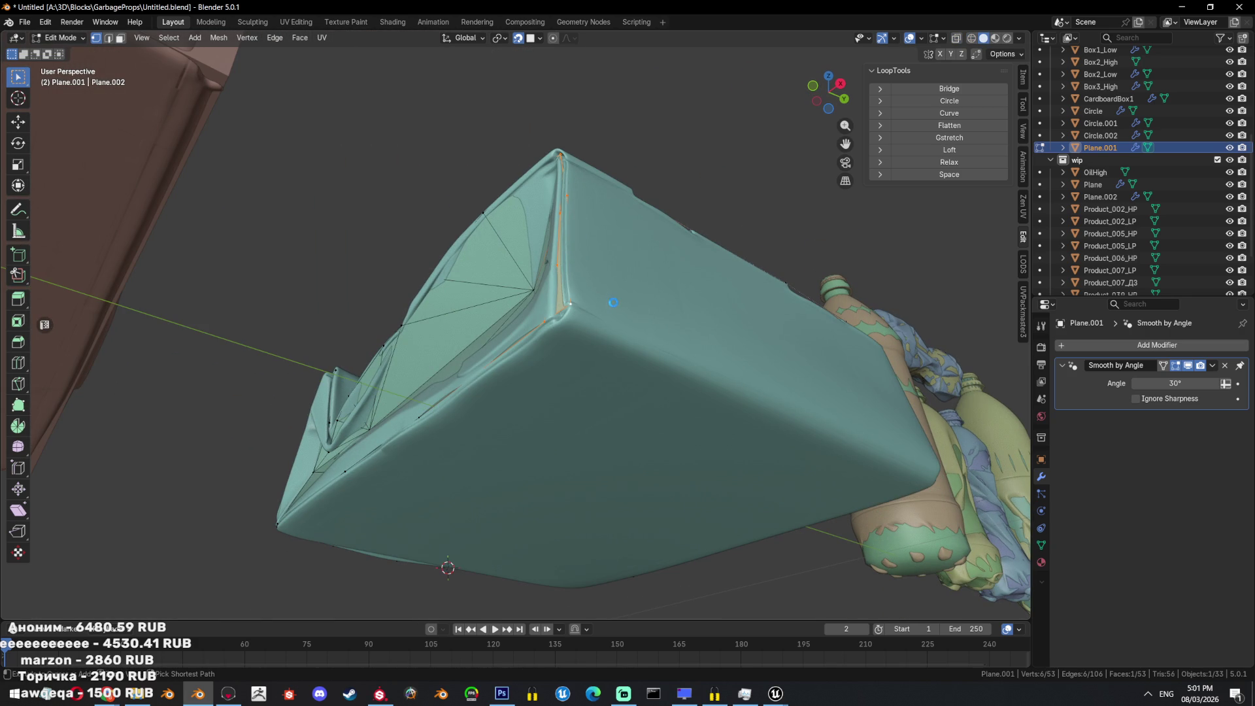
Save the file and extrude a new vertex from the side wall.
{"action": "key", "text": "ctrl+s"}
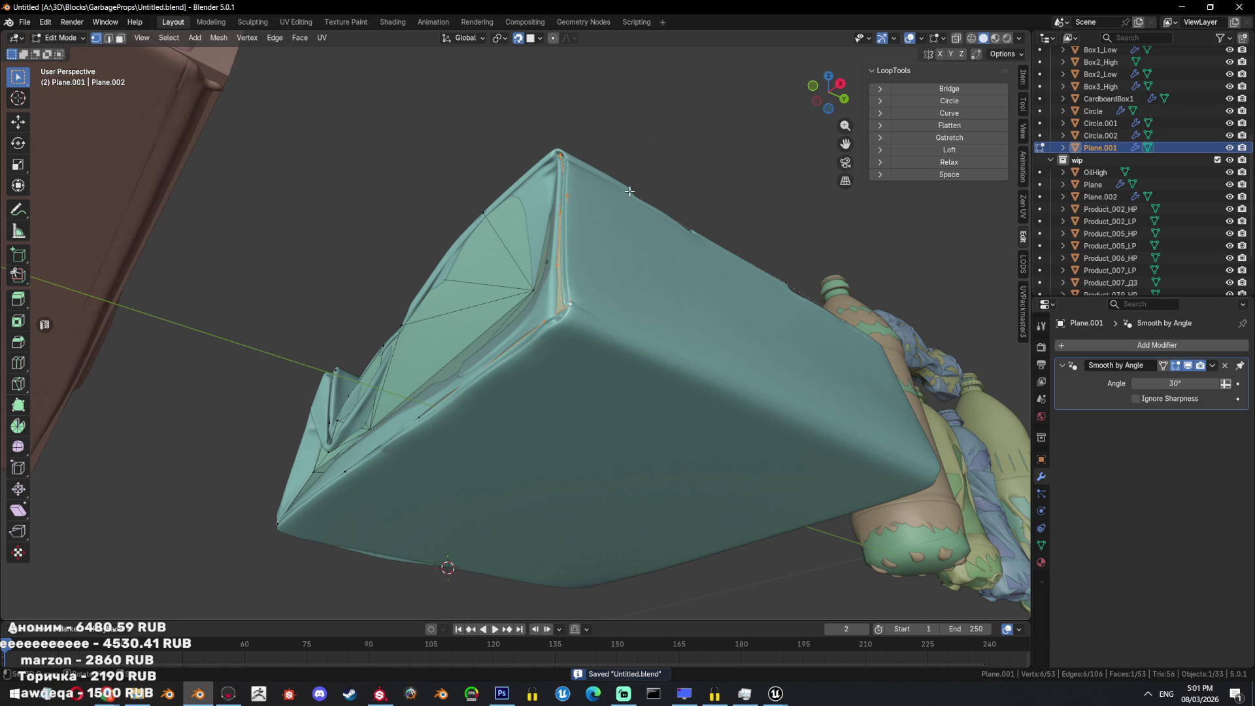
{"action": "mouse_move", "coordinate": [574, 302]}
{"action": "middle_mouse_down"}
{"action": "mouse_move", "coordinate": [535, 262]}
{"action": "mouse_move", "coordinate": [752, 307]}
{"action": "mouse_move", "coordinate": [787, 373]}
{"action": "mouse_move", "coordinate": [804, 340]}
{"action": "mouse_move", "coordinate": [707, 326]}
{"action": "mouse_move", "coordinate": [656, 342]}
{"action": "mouse_move", "coordinate": [841, 425]}
{"action": "mouse_move", "coordinate": [784, 392]}
{"action": "mouse_move", "coordinate": [720, 398]}
{"action": "middle_mouse_up"}
{"action": "left_click", "coordinate": [342, 253]}
{"action": "key", "text": "e"}
{"action": "left_click", "coordinate": [531, 258]}
Fill the side-wall vertex path with a triangulated face and inspect the mesh coverage.
{"action": "left_click", "coordinate": [757, 311], "text": "ctrl"}
{"action": "key", "text": "shift+z"}
{"action": "key", "text": "f"}
{"action": "key", "text": "ctrl+t"}
{"action": "key", "text": "shift+z"}
{"action": "key", "text": "a"}
{"action": "key", "text": "shift+z"}
{"action": "key", "text": "shift+z"}
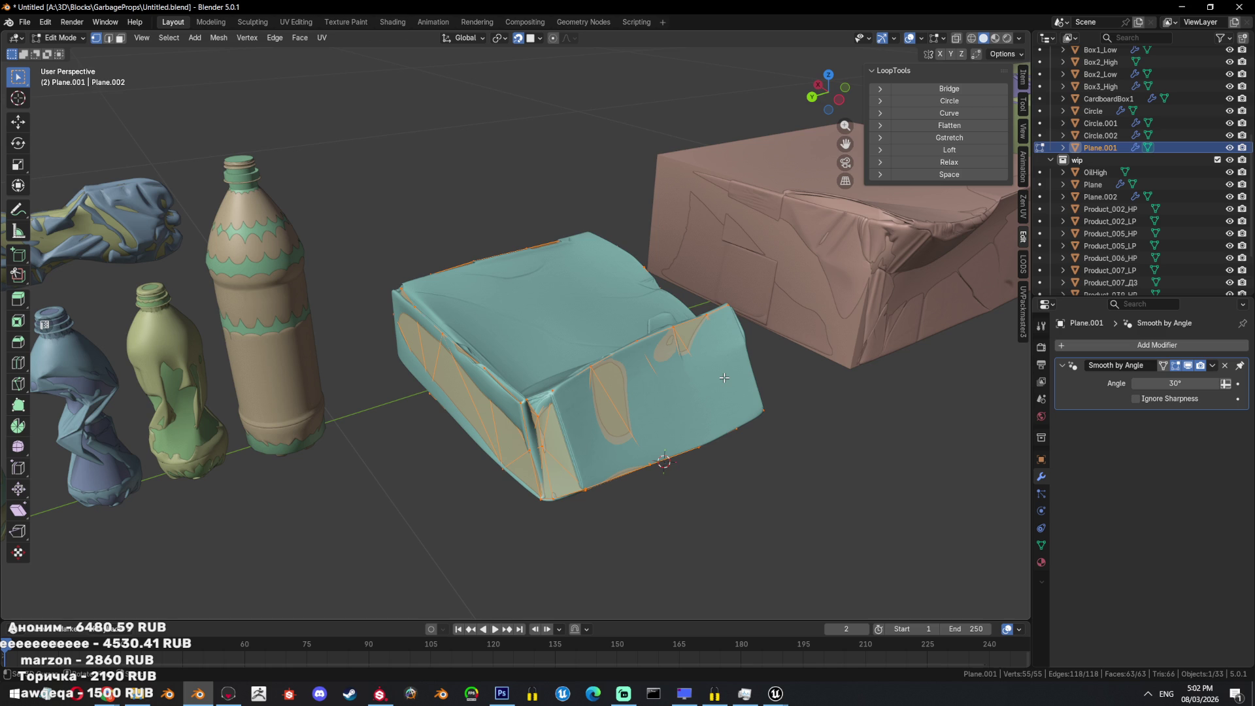
From a vertex beside the folded top flap, extrude two new vertices onto the flap.
{"action": "middle_click_drag", "start_coordinate": [443, 53], "coordinate": [362, 268]}
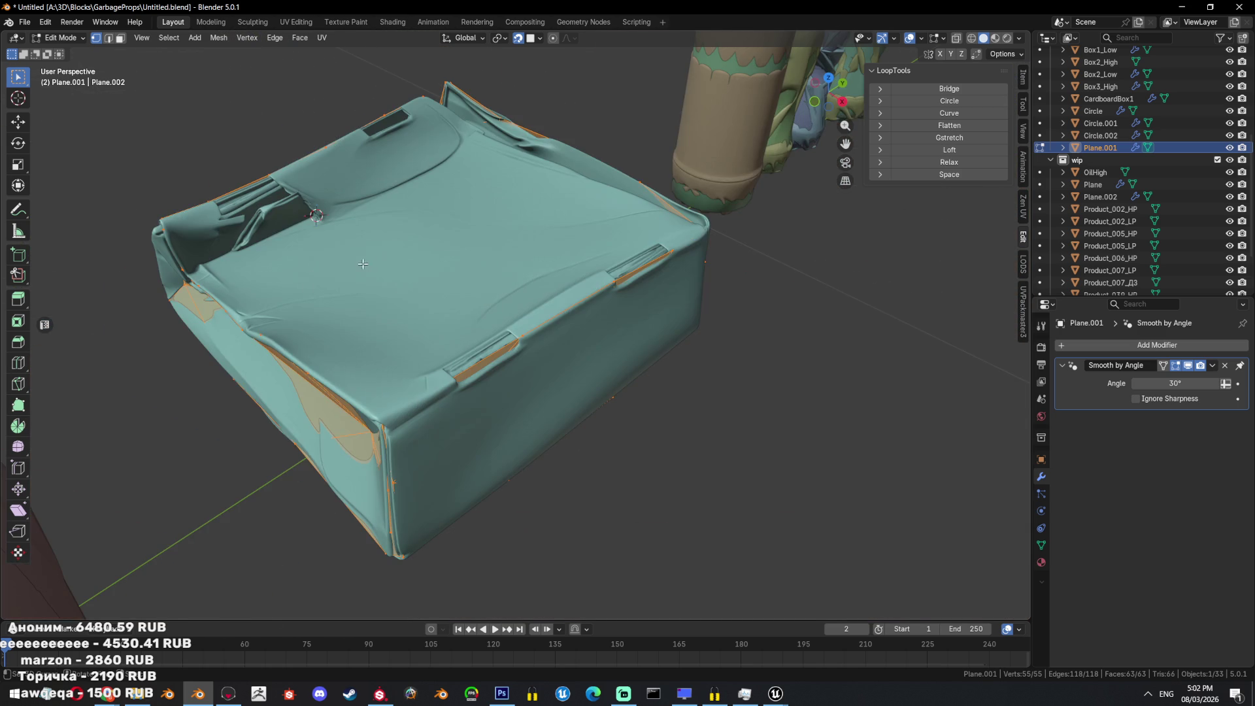
{"action": "mouse_move", "coordinate": [413, 215]}
{"action": "middle_mouse_down"}
{"action": "mouse_move", "coordinate": [455, 206]}
{"action": "mouse_move", "coordinate": [588, 233]}
{"action": "mouse_move", "coordinate": [428, 279]}
{"action": "mouse_move", "coordinate": [476, 370]}
{"action": "mouse_move", "coordinate": [444, 385]}
{"action": "mouse_move", "coordinate": [456, 445]}
{"action": "mouse_move", "coordinate": [472, 410]}
{"action": "mouse_move", "coordinate": [425, 402]}
{"action": "mouse_move", "coordinate": [509, 366]}
{"action": "mouse_move", "coordinate": [697, 395]}
{"action": "middle_mouse_up"}
{"action": "key", "text": "shift+z"}
{"action": "left_click", "coordinate": [456, 444]}
{"action": "key", "text": "shift+z"}
{"action": "key", "text": "e"}
{"action": "left_click", "coordinate": [418, 405]}
{"action": "key", "text": "e"}
{"action": "left_click", "coordinate": [517, 364]}
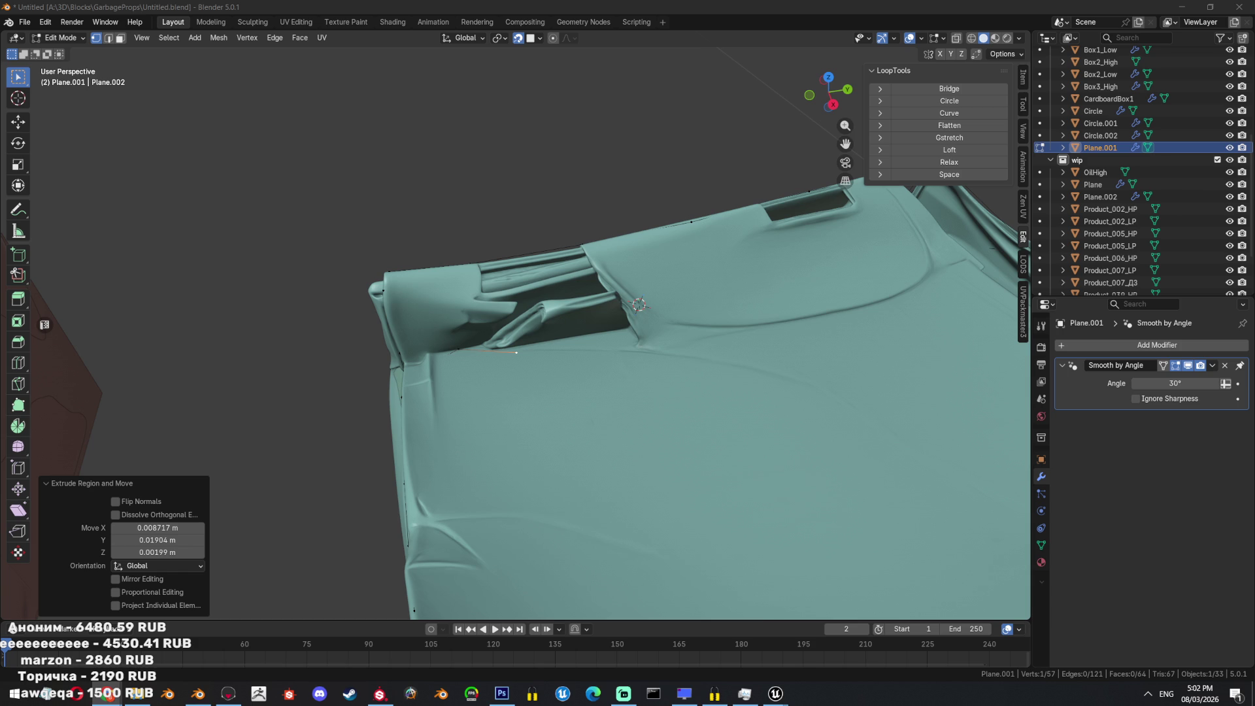
{"action": "middle_click_drag", "start_coordinate": [798, 272], "coordinate": [801, 243]}
Extrude a chain of four new vertices along the box's inner flap.
{"action": "mouse_move", "coordinate": [772, 289]}
{"action": "middle_mouse_down"}
{"action": "mouse_move", "coordinate": [525, 341]}
{"action": "mouse_move", "coordinate": [549, 364]}
{"action": "mouse_move", "coordinate": [719, 359]}
{"action": "middle_mouse_up"}
{"action": "key", "text": "e"}
{"action": "left_click", "coordinate": [579, 383]}
{"action": "key", "text": "e"}
{"action": "left_click", "coordinate": [624, 361]}
{"action": "key", "text": "e"}
{"action": "left_click", "coordinate": [727, 360]}
{"action": "key", "text": "e"}
{"action": "left_click", "coordinate": [820, 341]}
{"action": "middle_click_drag", "start_coordinate": [820, 341], "coordinate": [805, 398]}
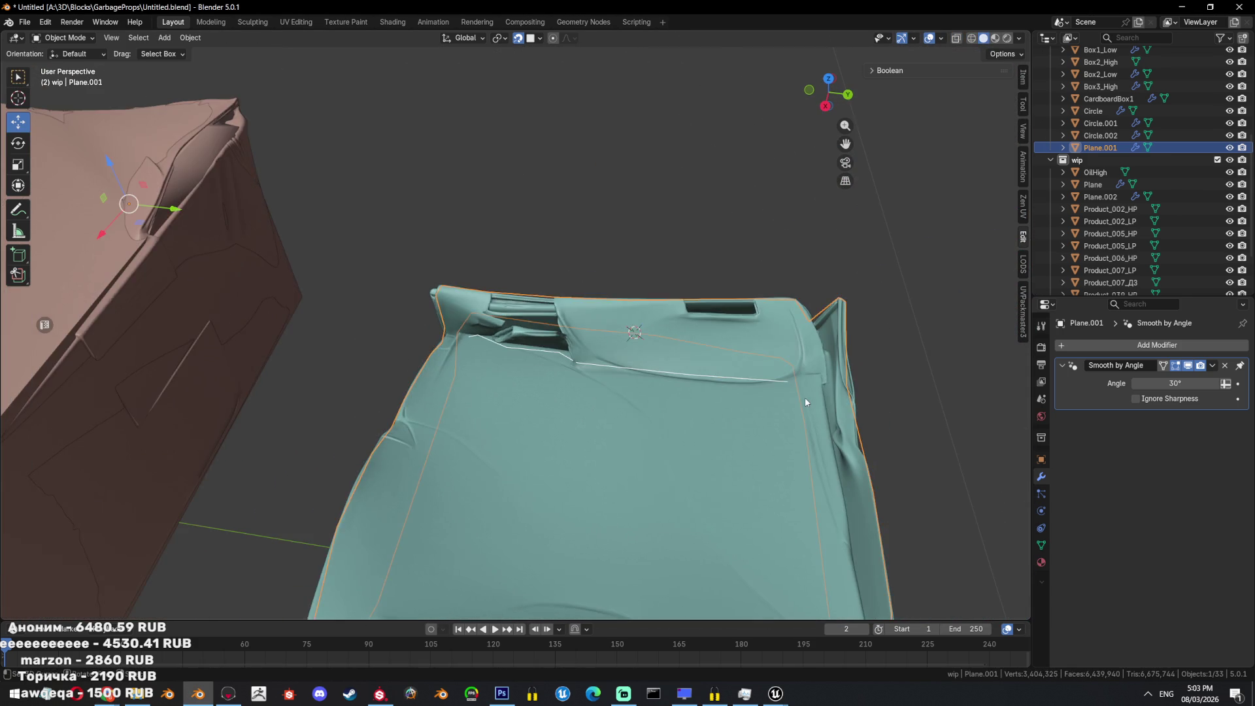
Isolate the low-poly mesh with Shift+H and test-fill the flap edge chain, undoing it.
{"action": "key", "text": "shift+h"}
{"action": "middle_click_drag", "start_coordinate": [709, 387], "coordinate": [678, 338]}
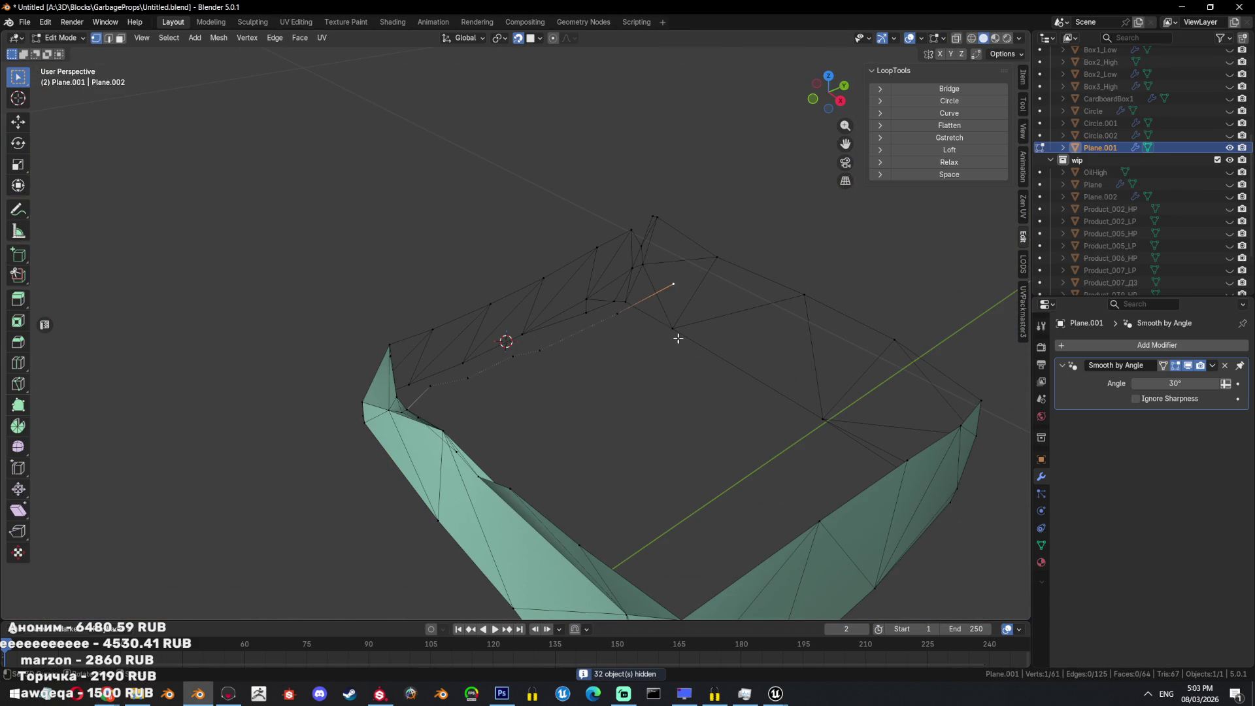
{"action": "left_click", "coordinate": [632, 225], "text": "ctrl"}
{"action": "key", "text": "f"}
{"action": "mouse_move", "coordinate": [723, 271]}
{"action": "middle_mouse_down"}
{"action": "mouse_move", "coordinate": [716, 319]}
{"action": "mouse_move", "coordinate": [594, 342]}
{"action": "mouse_move", "coordinate": [490, 330]}
{"action": "mouse_move", "coordinate": [639, 314]}
{"action": "middle_mouse_up"}
{"action": "key", "text": "ctrl+z"}
{"action": "key", "text": "ctrl+z"}
Compare against the Box3_High scan, fill a face, then test-triangulate a flap strip and undo.
{"action": "key", "text": "x"}
{"action": "mouse_move", "coordinate": [887, 375]}
{"action": "middle_mouse_down"}
{"action": "mouse_move", "coordinate": [725, 325]}
{"action": "mouse_move", "coordinate": [725, 300]}
{"action": "mouse_move", "coordinate": [683, 272]}
{"action": "middle_mouse_up"}
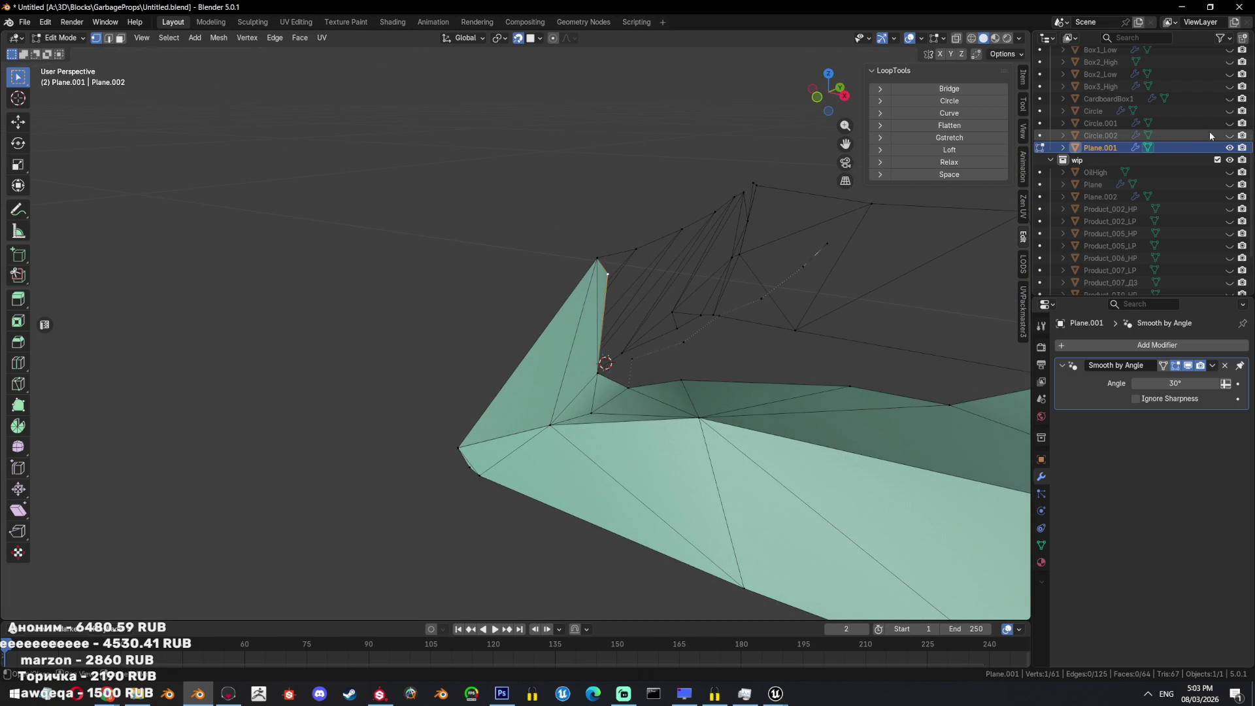
{"action": "left_click", "coordinate": [1229, 86]}
{"action": "mouse_move", "coordinate": [1006, 187]}
{"action": "middle_mouse_down"}
{"action": "mouse_move", "coordinate": [652, 301]}
{"action": "mouse_move", "coordinate": [731, 261]}
{"action": "middle_mouse_up"}
{"action": "key", "text": "f"}
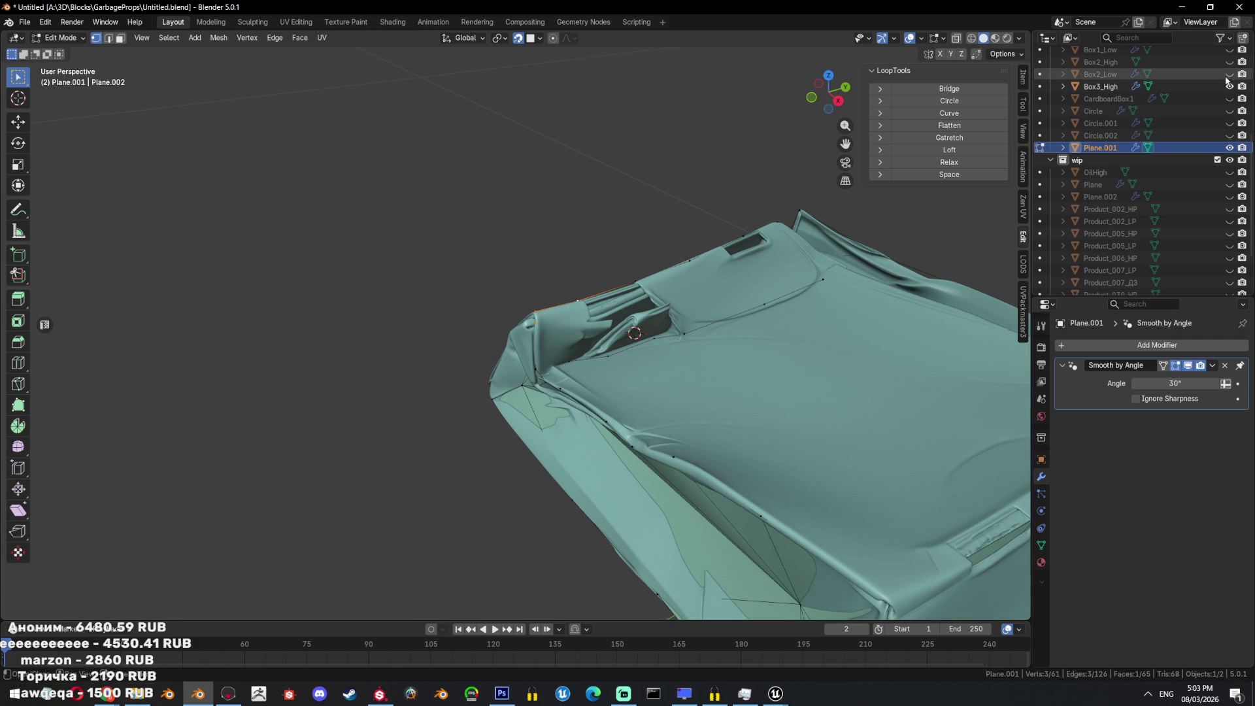
{"action": "left_click", "coordinate": [1229, 86]}
{"action": "mouse_move", "coordinate": [633, 330]}
{"action": "middle_mouse_down"}
{"action": "mouse_move", "coordinate": [638, 359]}
{"action": "mouse_move", "coordinate": [734, 236]}
{"action": "mouse_move", "coordinate": [664, 336]}
{"action": "mouse_move", "coordinate": [535, 347]}
{"action": "middle_mouse_up"}
{"action": "left_click", "coordinate": [536, 347]}
{"action": "left_click", "coordinate": [695, 277], "text": "ctrl"}
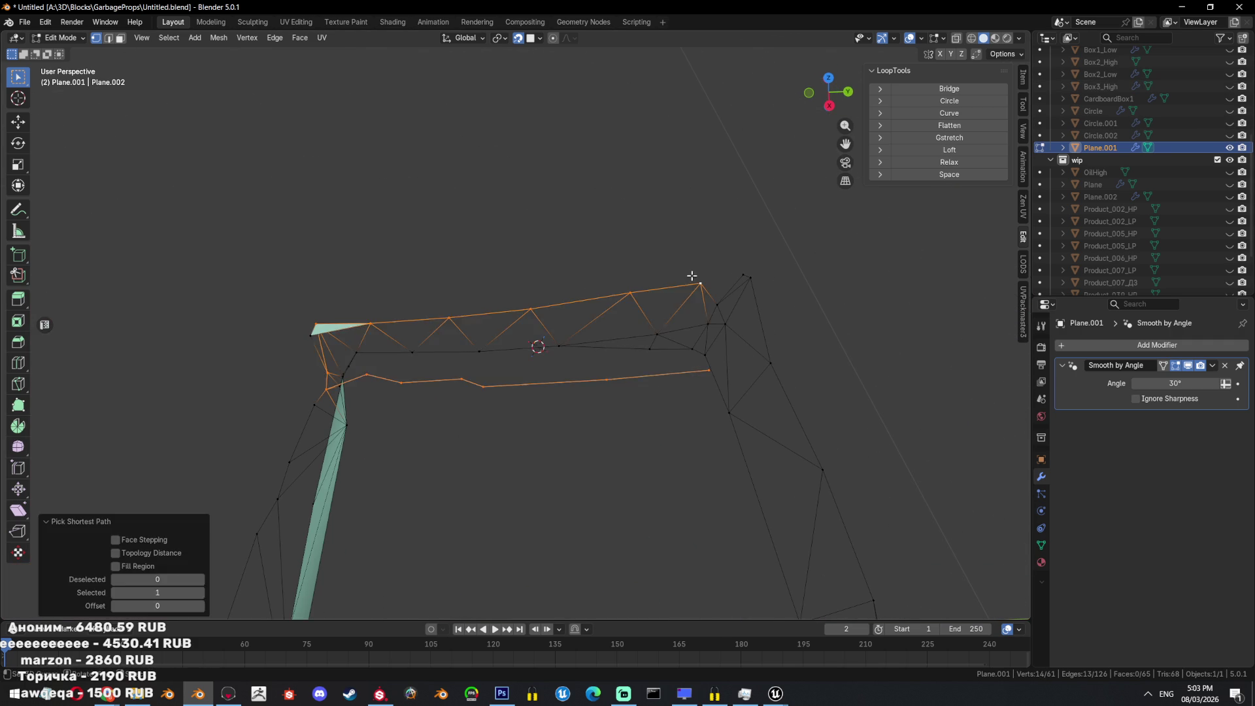
{"action": "key", "text": "ctrl+t"}
{"action": "middle_click_drag", "start_coordinate": [691, 282], "coordinate": [409, 330]}
{"action": "key", "text": "ctrl+z"}
{"action": "key", "text": "ctrl+z"}
{"action": "key", "text": "ctrl+z"}
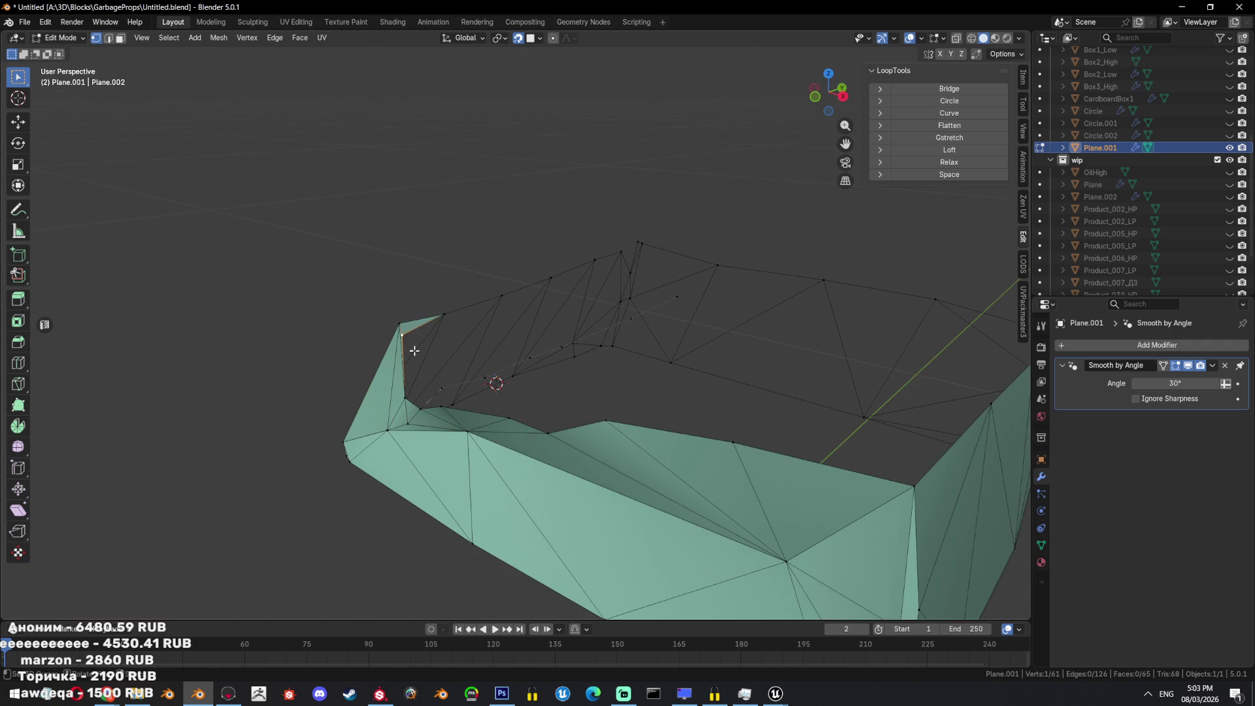
Fill the edge chain around the flap as one face, triangulate it, and show Box3_High again.
{"action": "mouse_move", "coordinate": [454, 387]}
{"action": "middle_mouse_down"}
{"action": "mouse_move", "coordinate": [470, 406]}
{"action": "mouse_move", "coordinate": [716, 317]}
{"action": "middle_mouse_up"}
{"action": "left_click", "coordinate": [706, 309], "text": "ctrl"}
{"action": "left_click", "coordinate": [667, 232], "text": "shift"}
{"action": "left_click", "coordinate": [400, 381], "text": "ctrl"}
{"action": "middle_click_drag", "start_coordinate": [400, 381], "coordinate": [457, 306]}
{"action": "key", "text": "f"}
{"action": "key", "text": "ctrl+t"}
{"action": "middle_click_drag", "start_coordinate": [655, 342], "coordinate": [692, 339]}
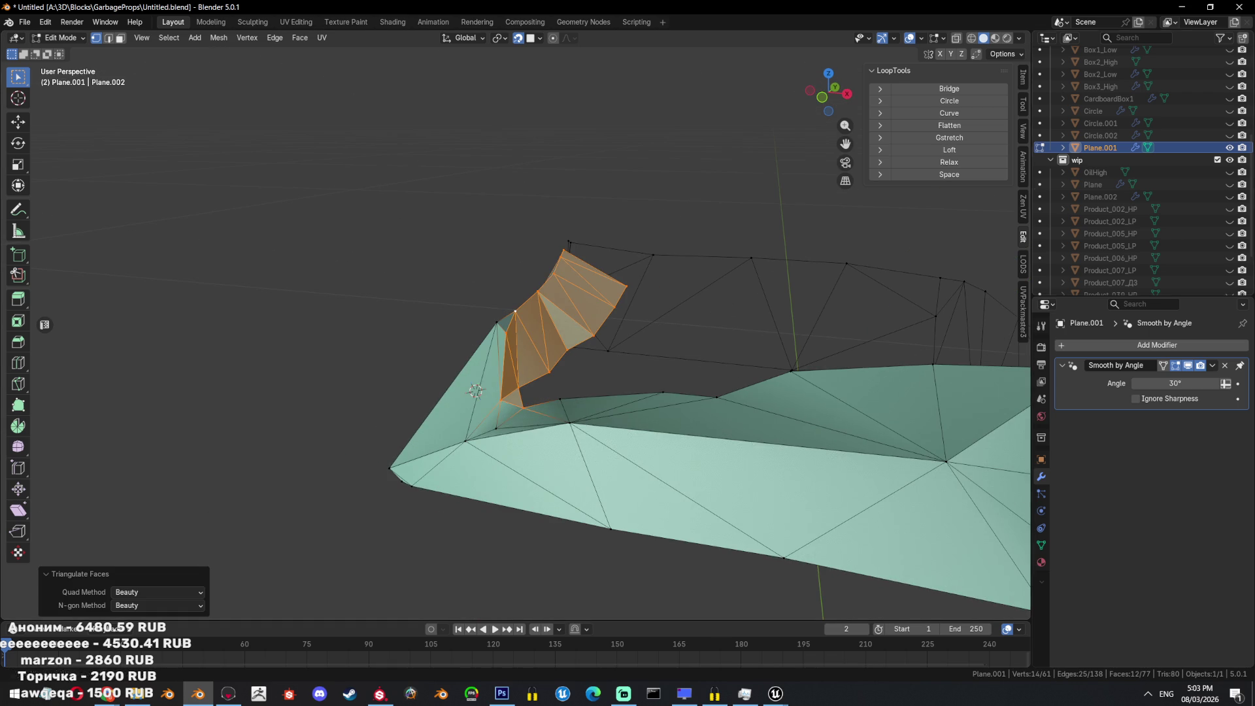
{"action": "left_click", "coordinate": [1230, 87]}
{"action": "mouse_move", "coordinate": [611, 313]}
{"action": "middle_mouse_down"}
{"action": "mouse_move", "coordinate": [523, 347]}
{"action": "mouse_move", "coordinate": [415, 425]}
{"action": "middle_mouse_up"}
Move the flap's corner vertices one by one onto the scanned flap surface.
{"action": "key", "text": "a"}
{"action": "left_click", "coordinate": [414, 425]}
{"action": "key", "text": "g"}
{"action": "left_click", "coordinate": [471, 408]}
{"action": "key", "text": "g"}
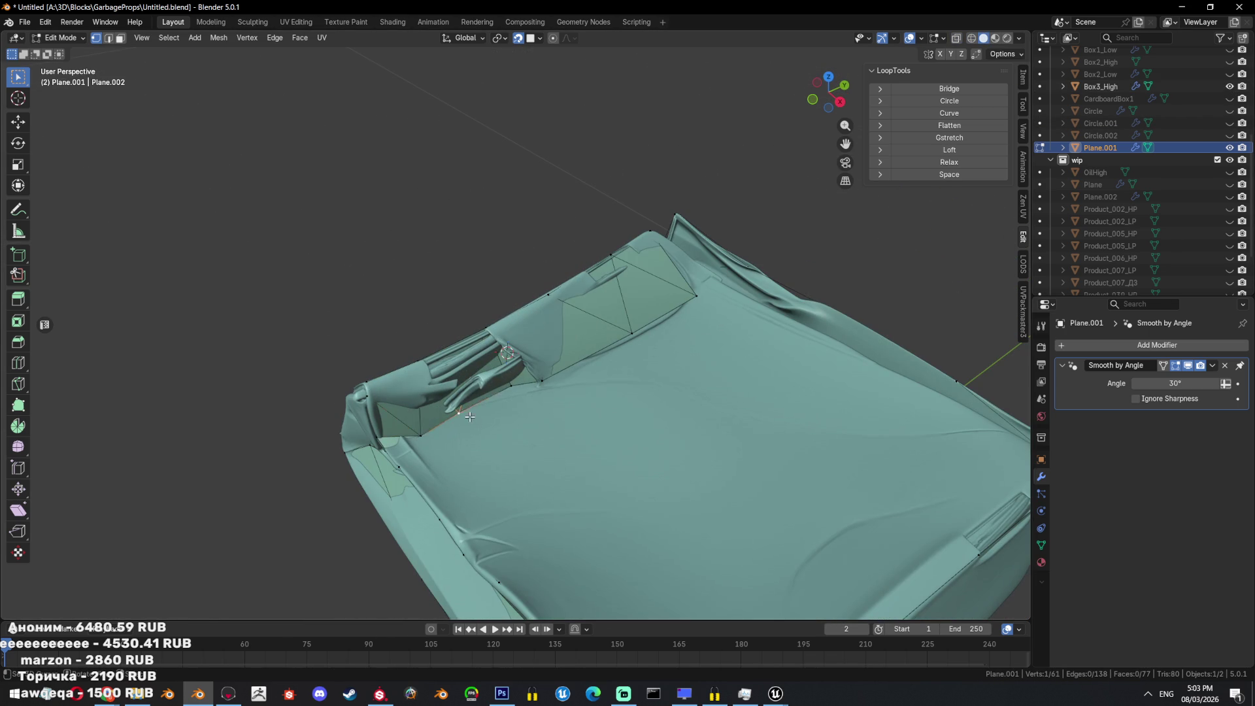
{"action": "left_click", "coordinate": [506, 399]}
{"action": "key", "text": "g"}
{"action": "left_click", "coordinate": [552, 385]}
{"action": "key", "text": "g"}
{"action": "left_click", "coordinate": [618, 361]}
{"action": "key", "text": "g"}
{"action": "left_click", "coordinate": [647, 356]}
{"action": "key", "text": "g"}
{"action": "left_click", "coordinate": [644, 359]}
{"action": "mouse_move", "coordinate": [643, 359]}
{"action": "middle_mouse_down"}
{"action": "mouse_move", "coordinate": [536, 412]}
{"action": "mouse_move", "coordinate": [643, 397]}
{"action": "mouse_move", "coordinate": [636, 369]}
{"action": "middle_mouse_up"}
{"action": "key", "text": "g"}
{"action": "left_click", "coordinate": [542, 409]}
Merge the flap corner vertices at their center and reposition the merged vertex.
{"action": "key", "text": "m"}
{"action": "left_click", "coordinate": [632, 367]}
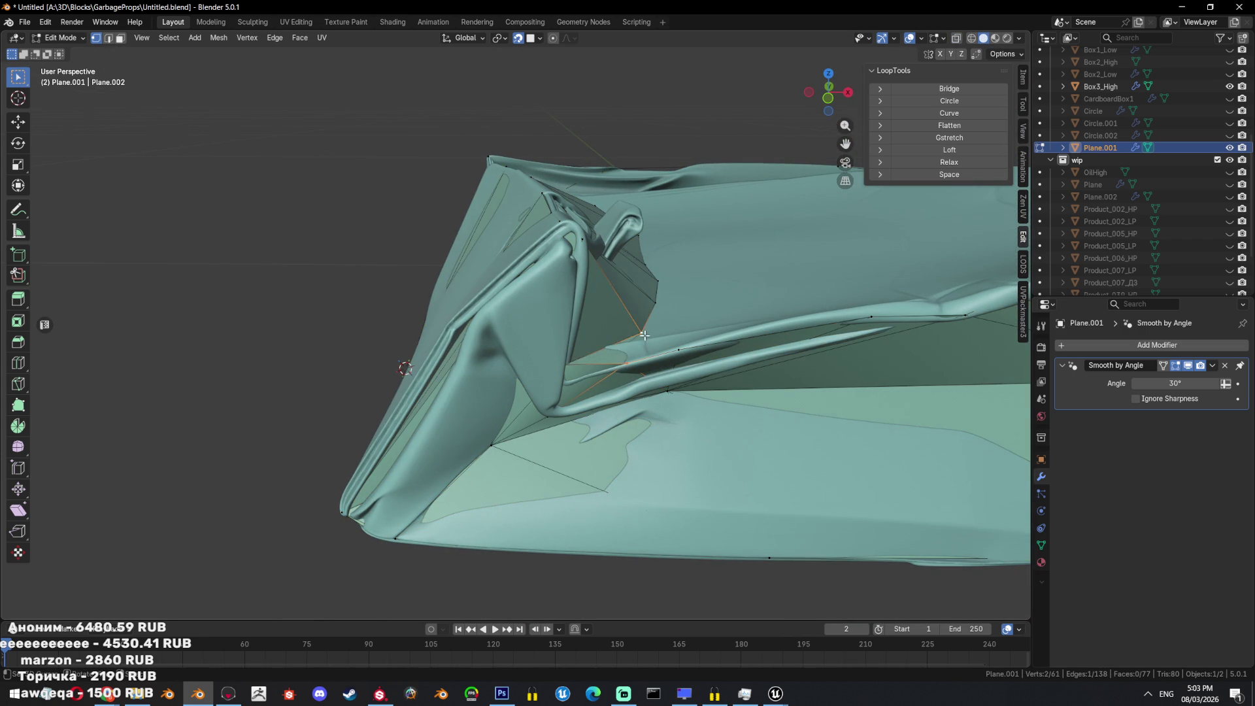
{"action": "key", "text": "g"}
{"action": "left_click", "coordinate": [617, 364]}
{"action": "middle_click_drag", "start_coordinate": [617, 365], "coordinate": [666, 400]}
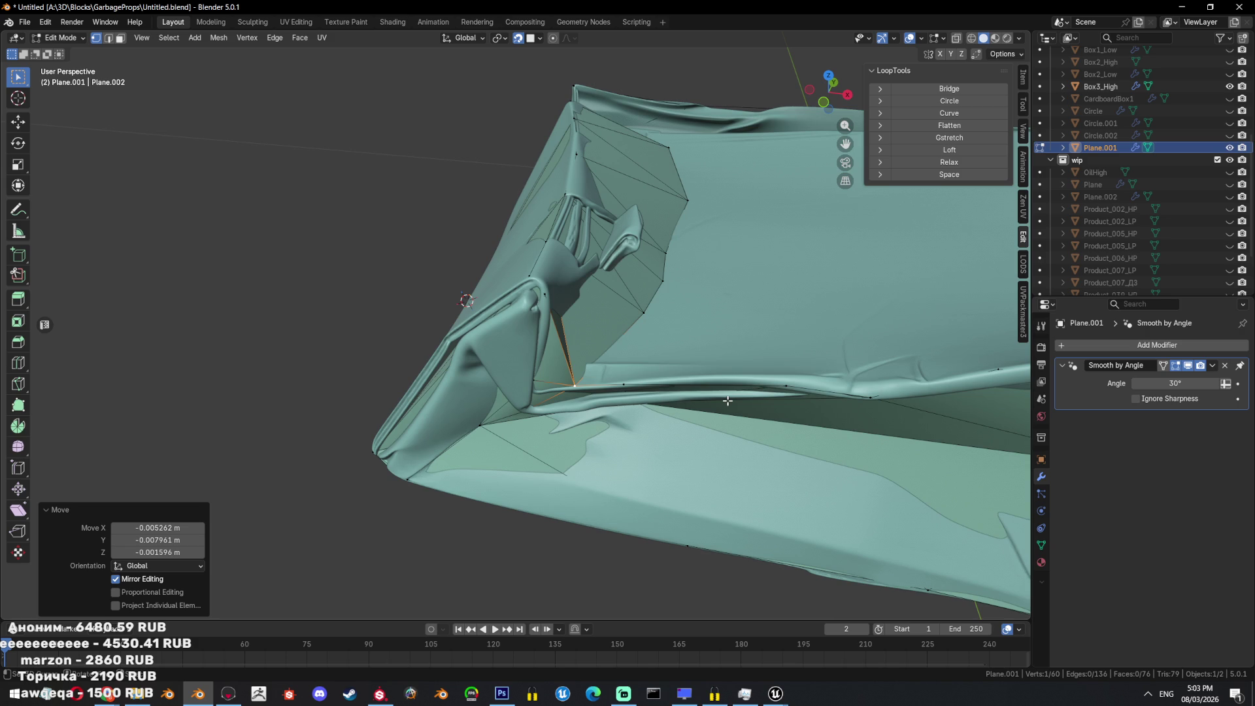
In see-through view, fill a triangle at a boundary corner vertex.
{"action": "scroll", "coordinate": [654, 327], "scroll_direction": "down", "scroll_amount": 5}
{"action": "mouse_move", "coordinate": [653, 327]}
{"action": "middle_mouse_down"}
{"action": "mouse_move", "coordinate": [673, 342]}
{"action": "mouse_move", "coordinate": [653, 352]}
{"action": "mouse_move", "coordinate": [622, 340]}
{"action": "mouse_move", "coordinate": [609, 372]}
{"action": "mouse_move", "coordinate": [640, 365]}
{"action": "mouse_move", "coordinate": [673, 320]}
{"action": "mouse_move", "coordinate": [680, 406]}
{"action": "mouse_move", "coordinate": [632, 330]}
{"action": "middle_mouse_up"}
{"action": "key", "text": "a"}
{"action": "key", "text": "alt+z"}
{"action": "key", "text": "alt+z"}
{"action": "scroll", "coordinate": [609, 372], "scroll_direction": "up", "scroll_amount": 3}
{"action": "scroll", "coordinate": [673, 320], "scroll_direction": "up", "scroll_amount": 3}
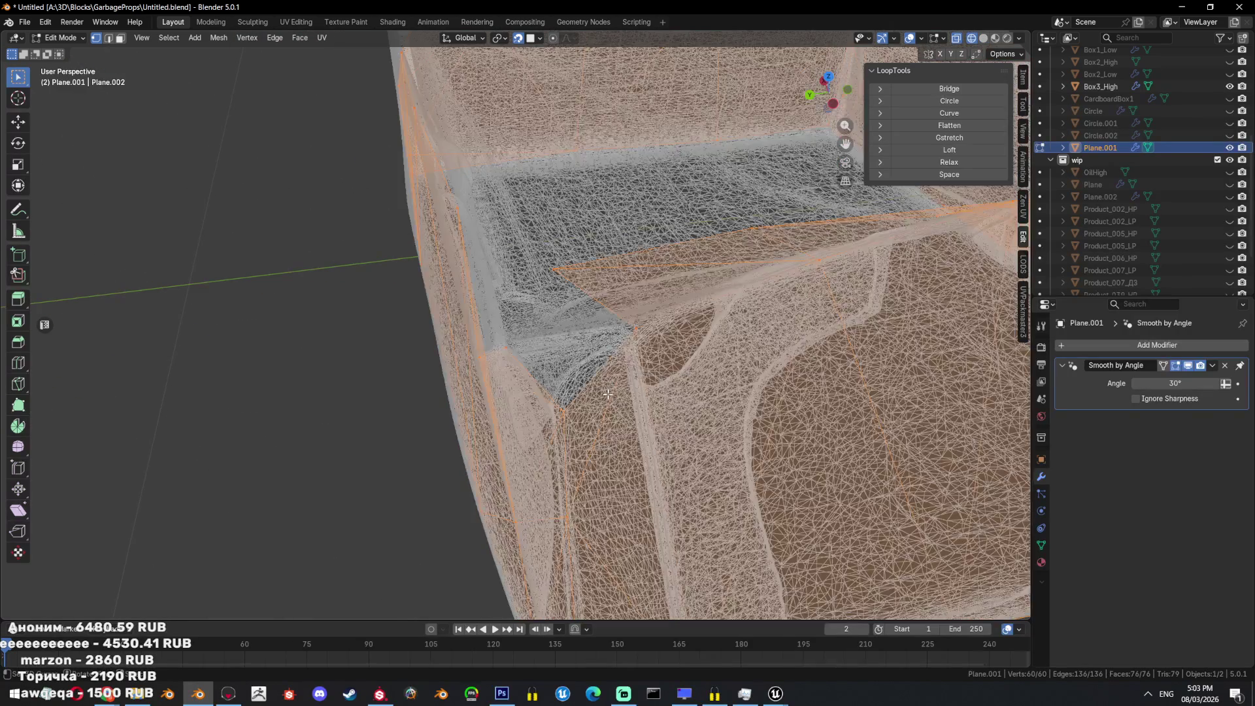
{"action": "left_click", "coordinate": [631, 327]}
{"action": "key", "text": "f"}
{"action": "mouse_move", "coordinate": [525, 346]}
{"action": "middle_mouse_down"}
{"action": "mouse_move", "coordinate": [465, 350]}
{"action": "mouse_move", "coordinate": [503, 393]}
{"action": "mouse_move", "coordinate": [650, 356]}
{"action": "mouse_move", "coordinate": [435, 330]}
{"action": "middle_mouse_up"}
Extrude a new vertex from a corner and fill two faces beside it.
{"action": "key", "text": "alt+z"}
{"action": "key", "text": "alt+z"}
{"action": "key", "text": "a"}
{"action": "key", "text": "alt+z"}
{"action": "key", "text": "alt+z"}
{"action": "left_click", "coordinate": [430, 329]}
{"action": "key", "text": "e"}
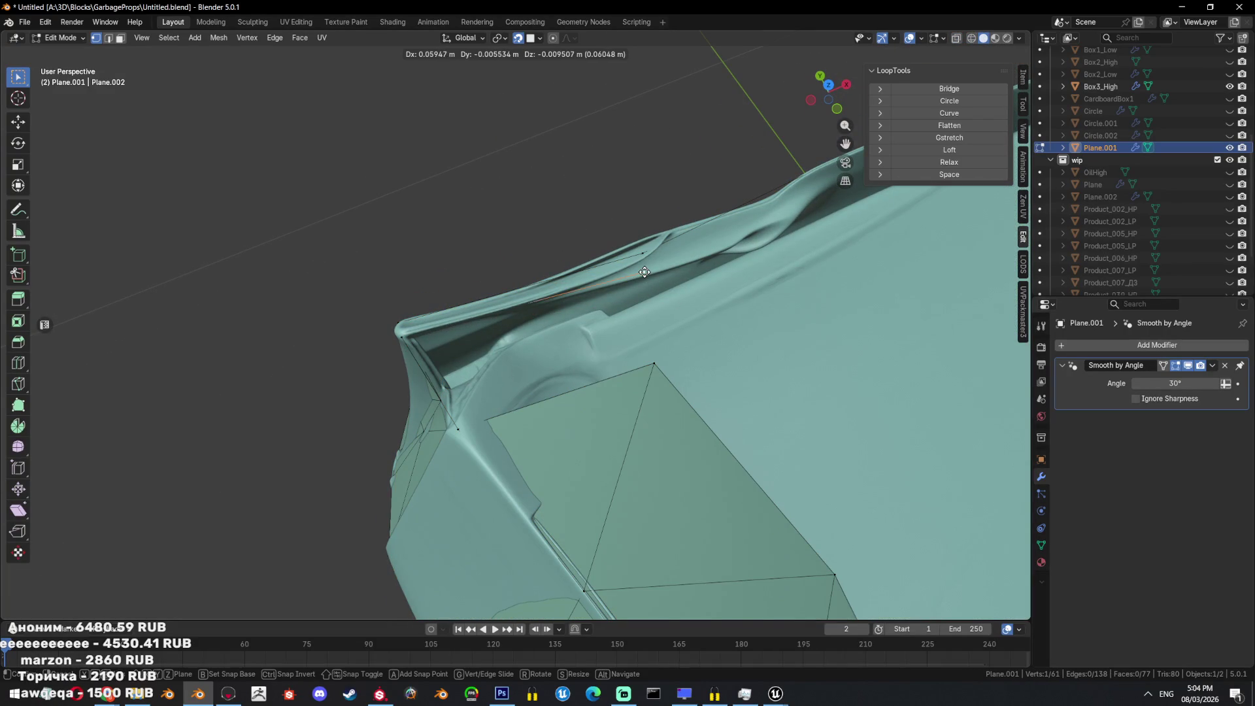
{"action": "left_click", "coordinate": [644, 269]}
{"action": "key", "text": "f"}
{"action": "mouse_move", "coordinate": [645, 269]}
{"action": "middle_mouse_down"}
{"action": "mouse_move", "coordinate": [719, 294]}
{"action": "mouse_move", "coordinate": [680, 291]}
{"action": "mouse_move", "coordinate": [602, 335]}
{"action": "mouse_move", "coordinate": [728, 582]}
{"action": "mouse_move", "coordinate": [530, 364]}
{"action": "mouse_move", "coordinate": [562, 399]}
{"action": "mouse_move", "coordinate": [621, 366]}
{"action": "mouse_move", "coordinate": [582, 308]}
{"action": "mouse_move", "coordinate": [601, 333]}
{"action": "mouse_move", "coordinate": [564, 343]}
{"action": "mouse_move", "coordinate": [659, 356]}
{"action": "mouse_move", "coordinate": [646, 363]}
{"action": "mouse_move", "coordinate": [801, 357]}
{"action": "middle_mouse_up"}
{"action": "key", "text": "f"}
Fill and triangulate the box's open top edge loop, then start an Alt+S outward push of the whole mesh.
{"action": "key", "text": "a"}
{"action": "key", "text": "2"}
{"action": "left_click", "coordinate": [564, 343], "text": "alt"}
{"action": "key", "text": "f"}
{"action": "key", "text": "ctrl+t"}
{"action": "key", "text": "a"}
{"action": "key", "text": "alt+s"}
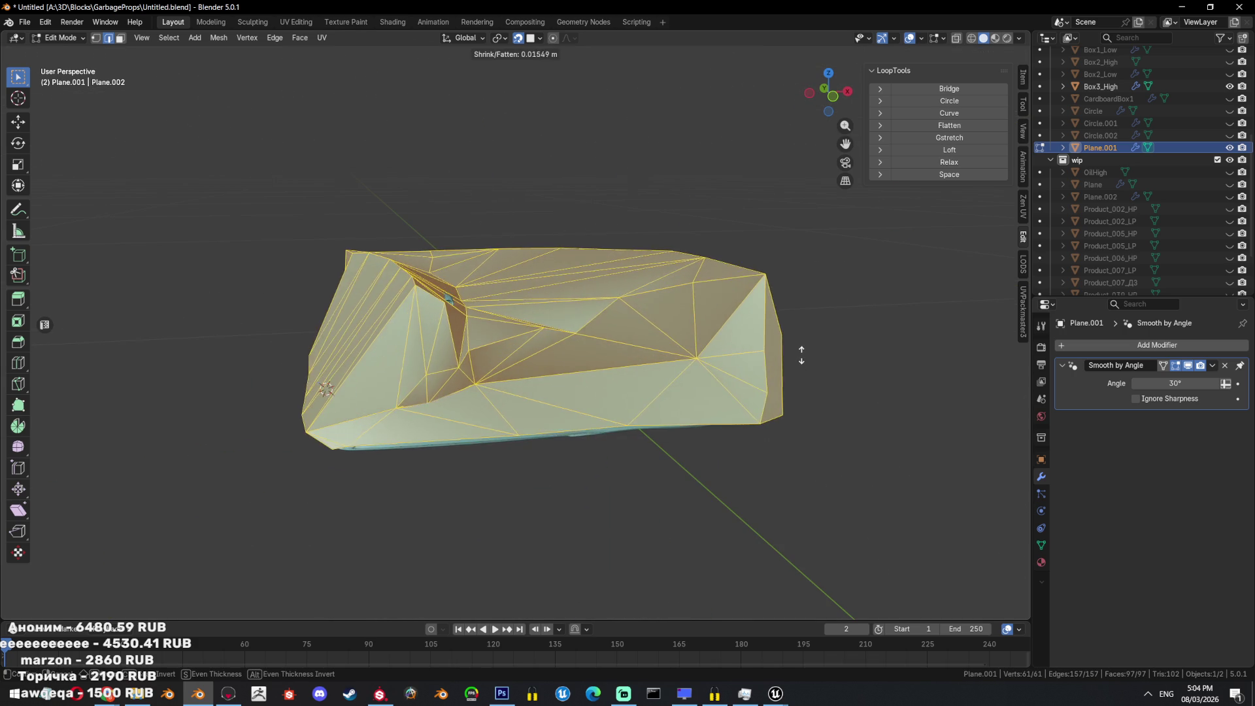
Confirm the 0.0155 m outward offset, then try moving crease edges vertically and undo it.
{"action": "left_click", "coordinate": [726, 385]}
{"action": "mouse_move", "coordinate": [726, 386]}
{"action": "middle_mouse_down"}
{"action": "mouse_move", "coordinate": [795, 314]}
{"action": "mouse_move", "coordinate": [680, 401]}
{"action": "mouse_move", "coordinate": [727, 441]}
{"action": "mouse_move", "coordinate": [598, 353]}
{"action": "middle_mouse_up"}
{"action": "scroll", "coordinate": [728, 441], "scroll_direction": "up", "scroll_amount": 3}
{"action": "left_click", "coordinate": [594, 348]}
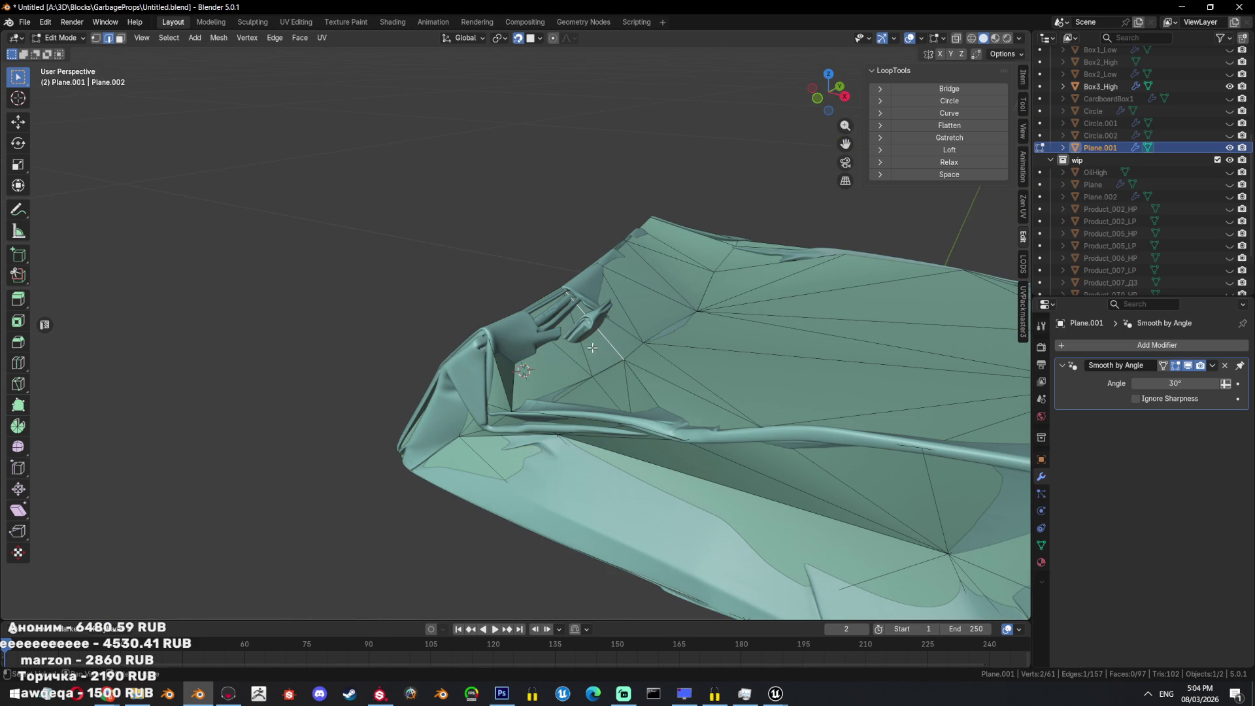
{"action": "left_click", "coordinate": [699, 313], "text": "ctrl"}
{"action": "key", "text": "g"}
{"action": "key", "text": "z"}
{"action": "key", "text": "Escape"}
{"action": "key", "text": "ctrl+z"}
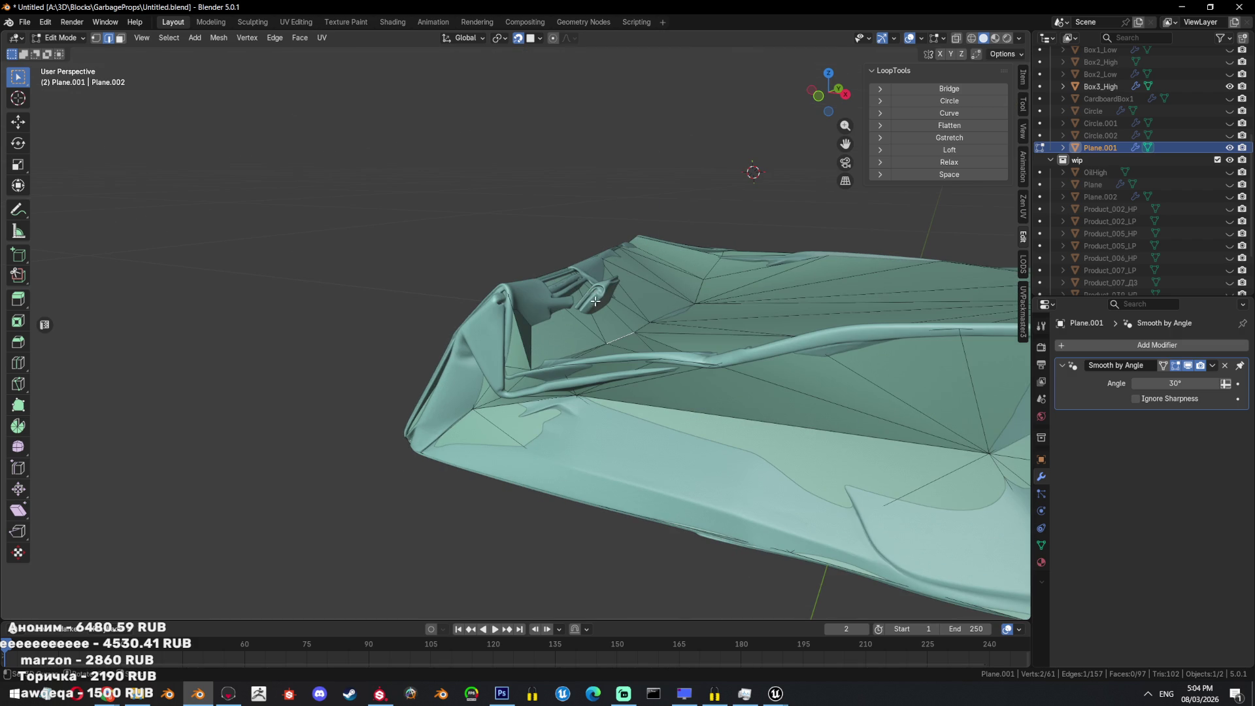
{"action": "key", "text": "ctrl+z"}
{"action": "mouse_move", "coordinate": [599, 320]}
{"action": "middle_mouse_down"}
{"action": "mouse_move", "coordinate": [673, 292]}
{"action": "mouse_move", "coordinate": [758, 303]}
{"action": "mouse_move", "coordinate": [712, 323]}
{"action": "middle_mouse_up"}
Select Plane.001 using wireframe see-through view and enter its Edit Mode.
{"action": "key", "text": "Tab"}
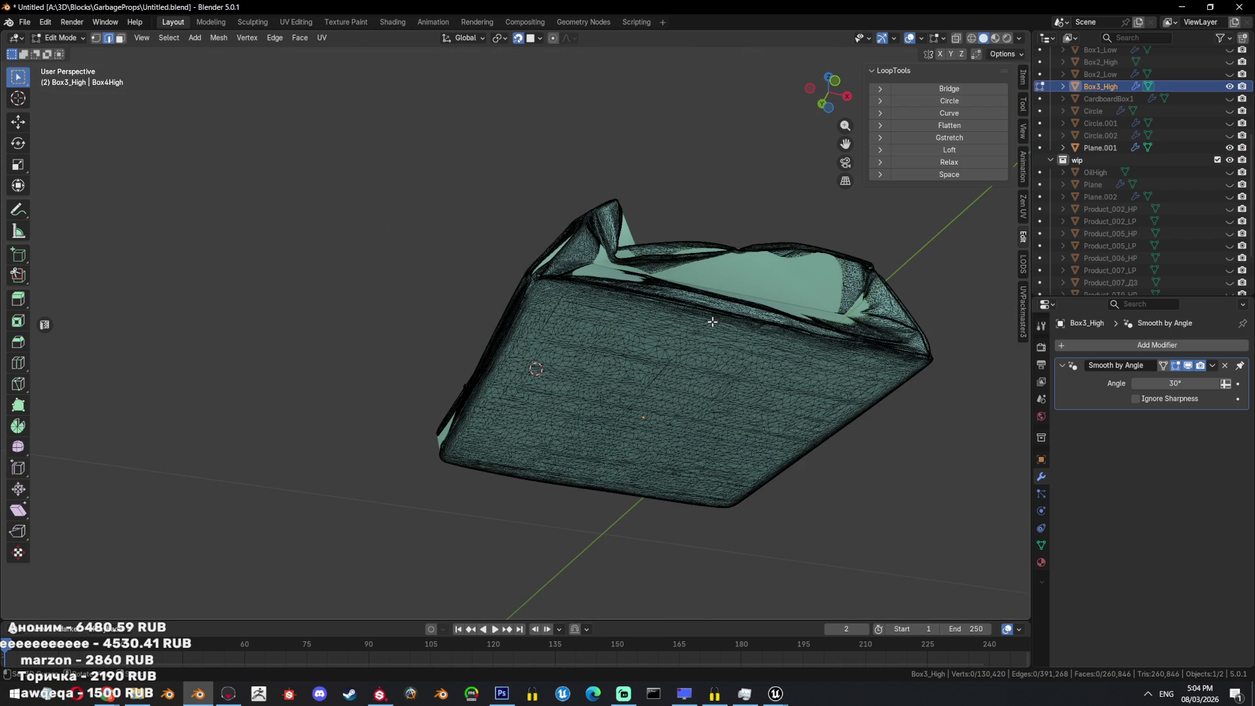
{"action": "key", "text": "Tab"}
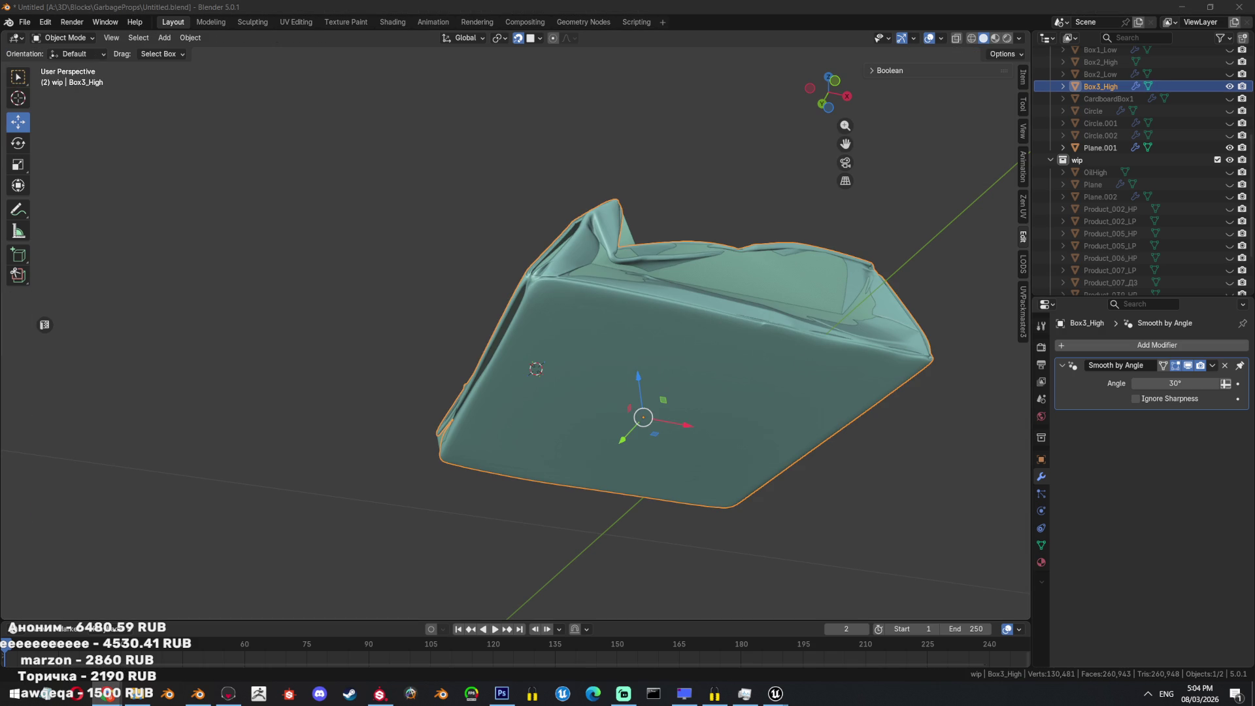
{"action": "middle_click_drag", "start_coordinate": [661, 333], "coordinate": [686, 342]}
{"action": "key", "text": "shift+z"}
{"action": "key", "text": "shift+z"}
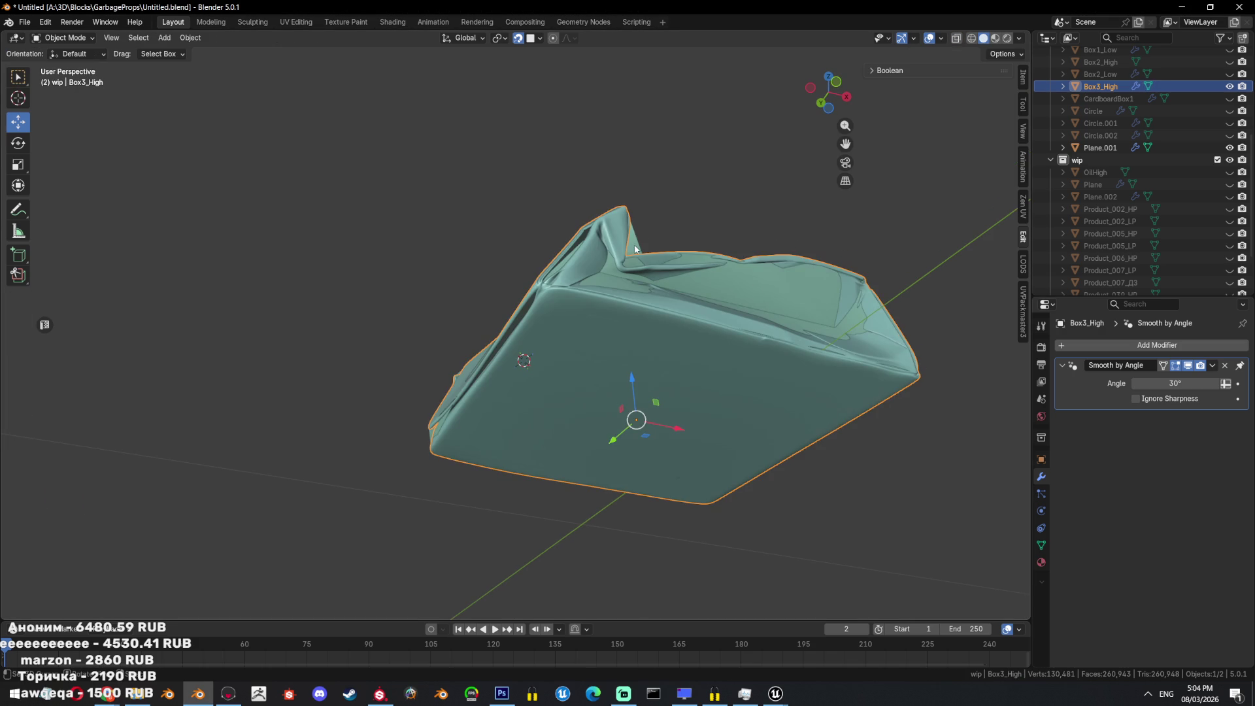
{"action": "left_click", "coordinate": [635, 249]}
{"action": "key", "text": "shift+z"}
{"action": "key", "text": "Tab"}
{"action": "key", "text": "shift+z"}
Fill the left-side gap with a face, triangulate it, and hide the high-poly reference box.
{"action": "key", "text": "f"}
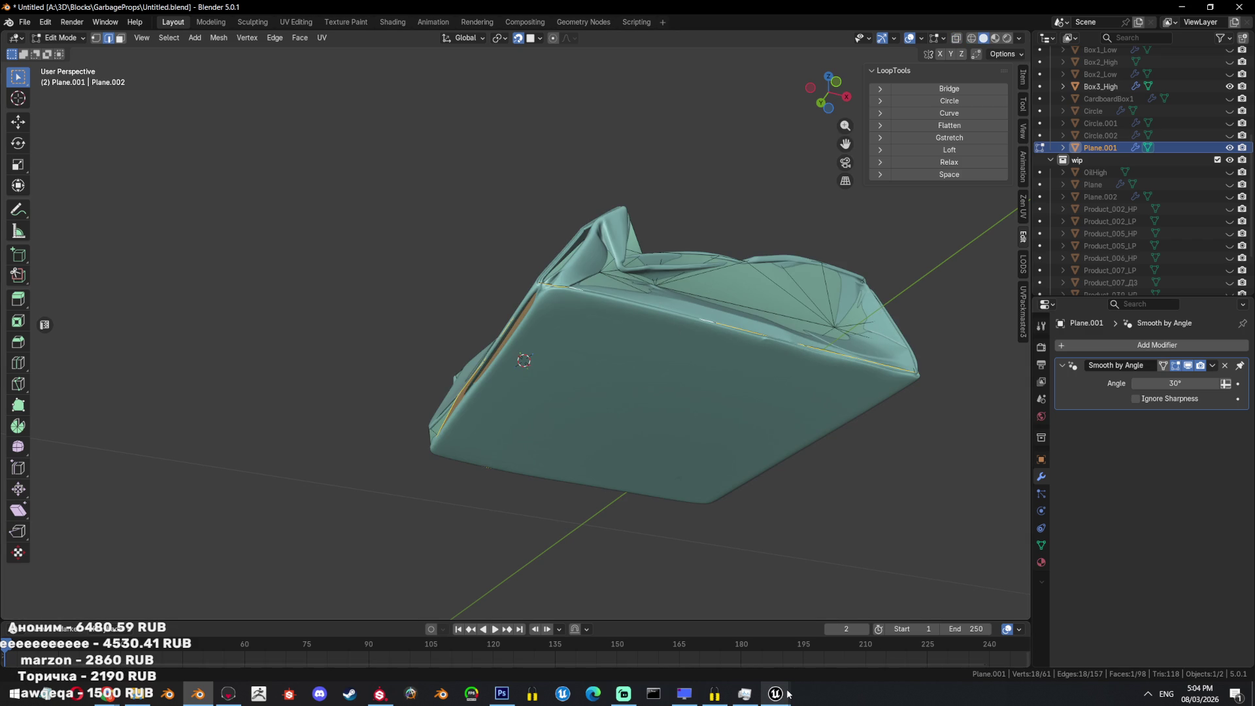
{"action": "mouse_move", "coordinate": [788, 377]}
{"action": "middle_mouse_down"}
{"action": "mouse_move", "coordinate": [799, 382]}
{"action": "mouse_move", "coordinate": [585, 333]}
{"action": "mouse_move", "coordinate": [745, 372]}
{"action": "mouse_move", "coordinate": [751, 450]}
{"action": "mouse_move", "coordinate": [734, 403]}
{"action": "middle_mouse_up"}
{"action": "key", "text": "shift+z"}
{"action": "key", "text": "ctrl+t"}
{"action": "key", "text": "shift+z"}
{"action": "key", "text": "Tab"}
{"action": "key", "text": "shift+h"}
{"action": "scroll", "coordinate": [735, 403], "scroll_direction": "up", "scroll_amount": 5}
Apply Shade Auto Smooth to Plane.001 and raise its angle to 44.4°.
{"action": "middle_click_drag", "start_coordinate": [550, 370], "coordinate": [679, 377]}
{"action": "right_click", "coordinate": [680, 377]}
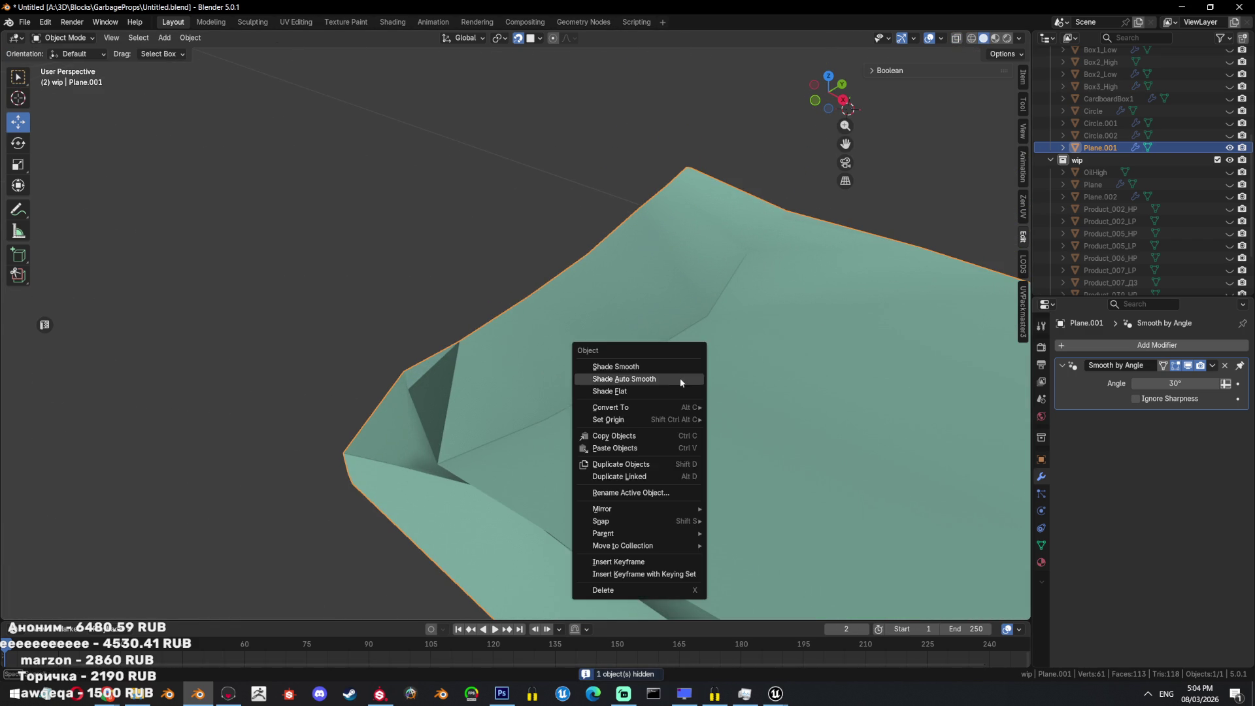
{"action": "left_click", "coordinate": [679, 377]}
{"action": "left_click_drag", "start_coordinate": [1174, 383], "coordinate": [1228, 383]}
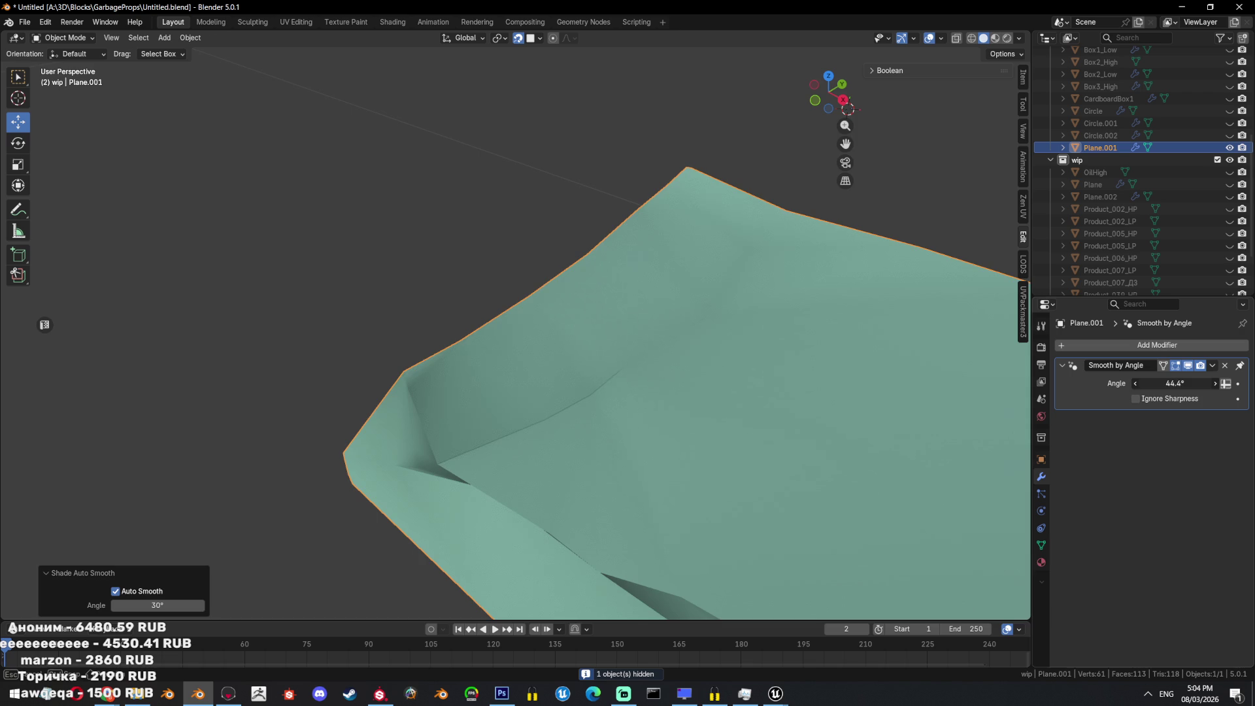
{"action": "scroll", "coordinate": [547, 370], "scroll_direction": "down", "scroll_amount": 3}
{"action": "scroll", "coordinate": [759, 381], "scroll_direction": "down", "scroll_amount": 2}
{"action": "mouse_move", "coordinate": [546, 370]}
{"action": "middle_mouse_down"}
{"action": "mouse_move", "coordinate": [759, 381]}
{"action": "mouse_move", "coordinate": [737, 451]}
{"action": "mouse_move", "coordinate": [681, 444]}
{"action": "middle_mouse_up"}
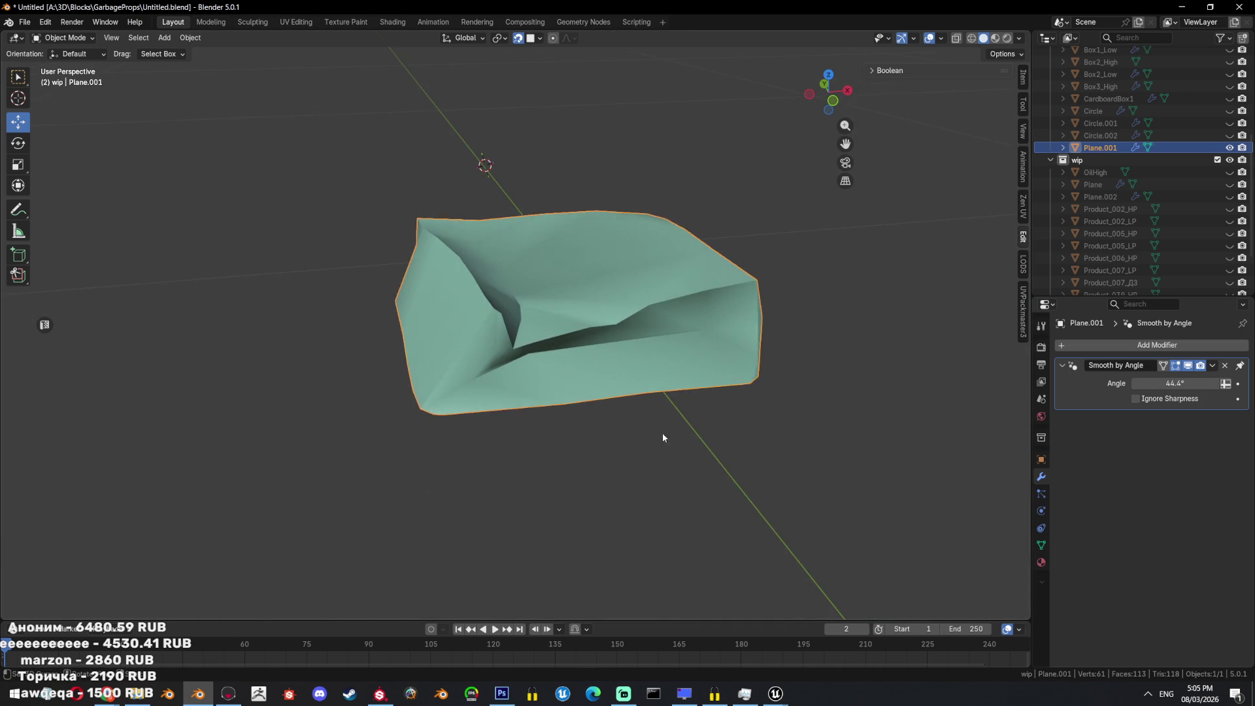
In Edit Mode, select a shortest-path edge chain along the inner fold.
{"action": "key", "text": "Tab"}
{"action": "scroll", "coordinate": [594, 369], "scroll_direction": "up", "scroll_amount": 2}
{"action": "left_click", "coordinate": [553, 367], "text": "alt"}
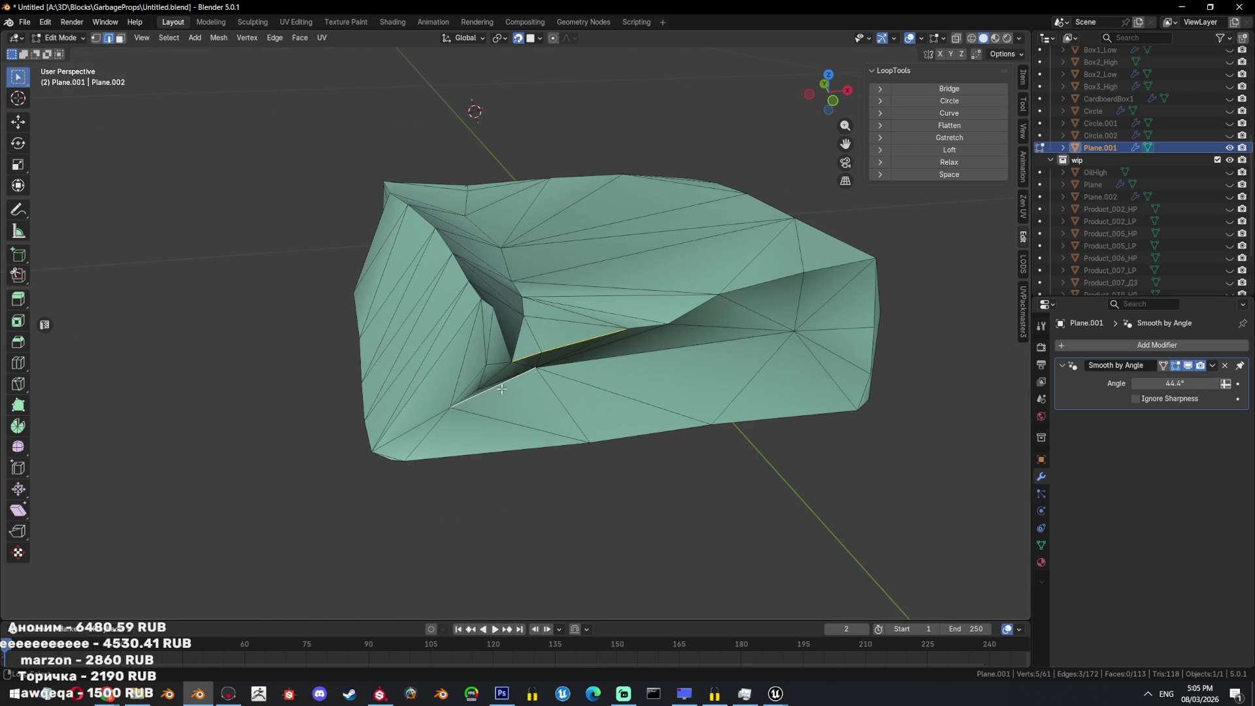
{"action": "middle_click_drag", "start_coordinate": [498, 388], "coordinate": [728, 347]}
{"action": "left_click", "coordinate": [728, 345], "text": "ctrl"}
{"action": "left_click", "coordinate": [670, 319], "text": "ctrl"}
{"action": "middle_click_drag", "start_coordinate": [670, 318], "coordinate": [702, 309]}
{"action": "left_click", "coordinate": [702, 309], "text": "ctrl"}
{"action": "left_click", "coordinate": [812, 349], "text": "shift"}
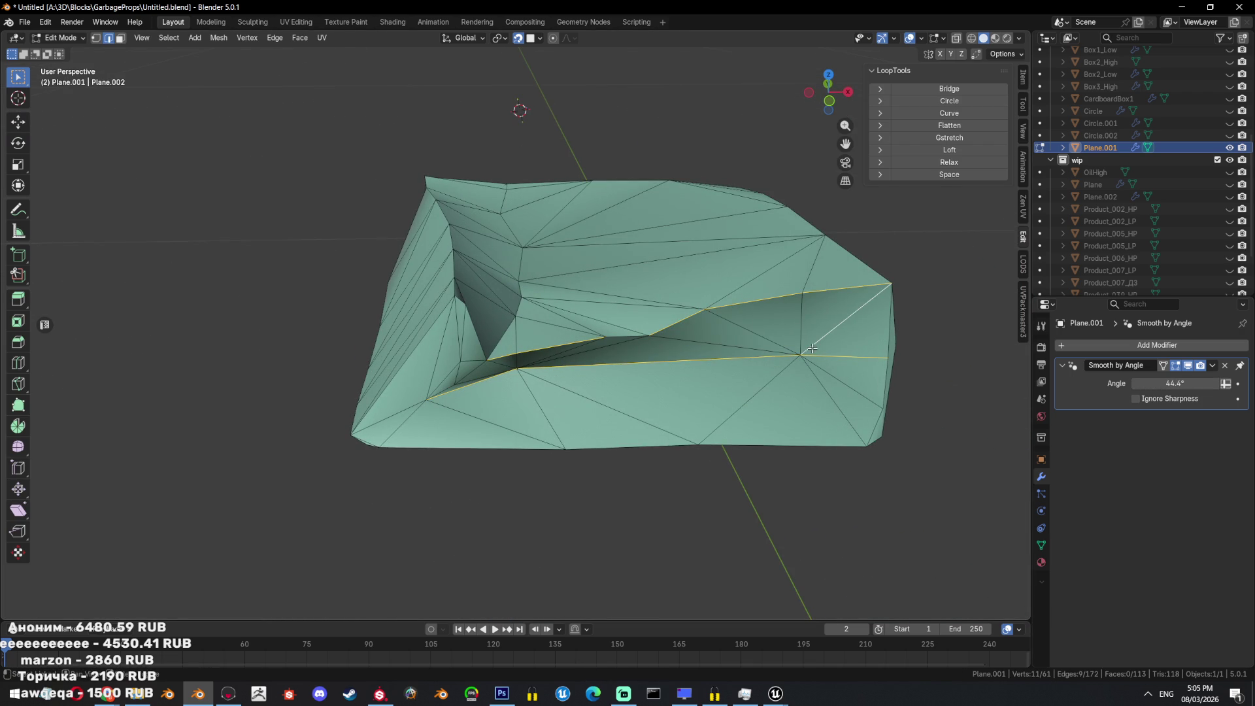
Add the crease and vertical corner edges to the selection and bring up the Ctrl+E edge menu.
{"action": "middle_click_drag", "start_coordinate": [652, 340], "coordinate": [605, 339]}
{"action": "left_click", "coordinate": [605, 338], "text": "shift"}
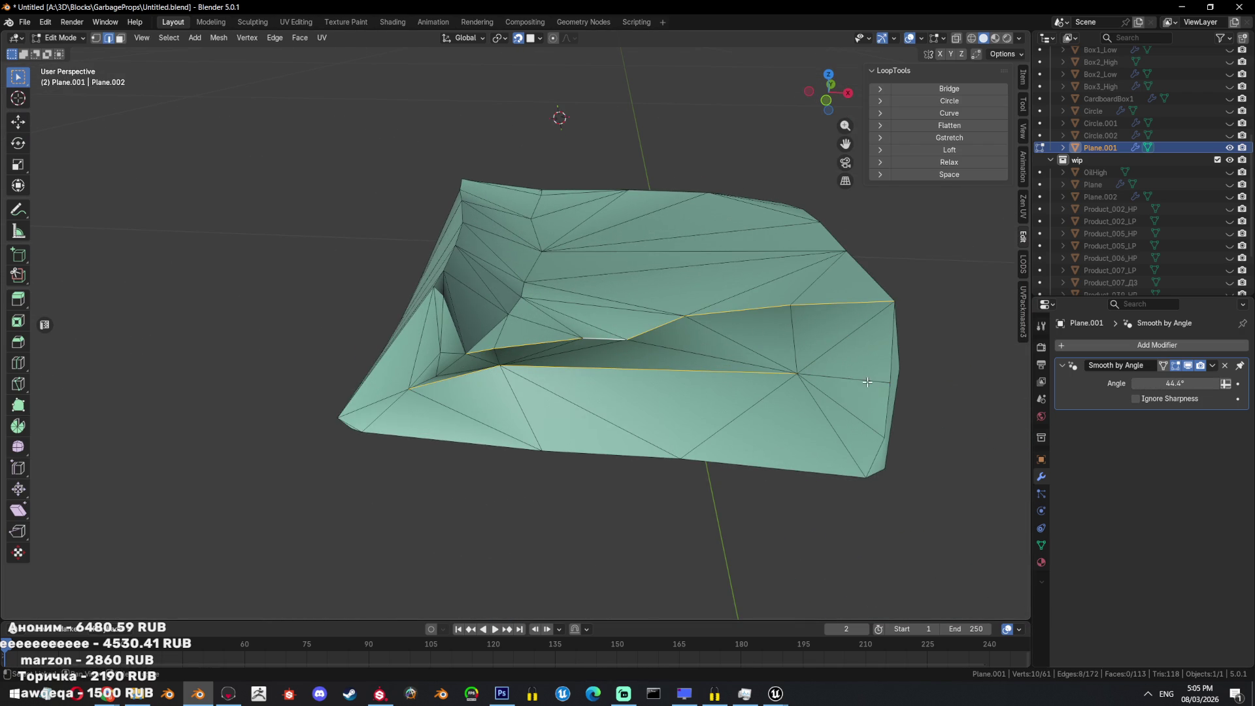
{"action": "mouse_move", "coordinate": [884, 373]}
{"action": "middle_mouse_down"}
{"action": "mouse_move", "coordinate": [753, 366]}
{"action": "mouse_move", "coordinate": [766, 349]}
{"action": "middle_mouse_up"}
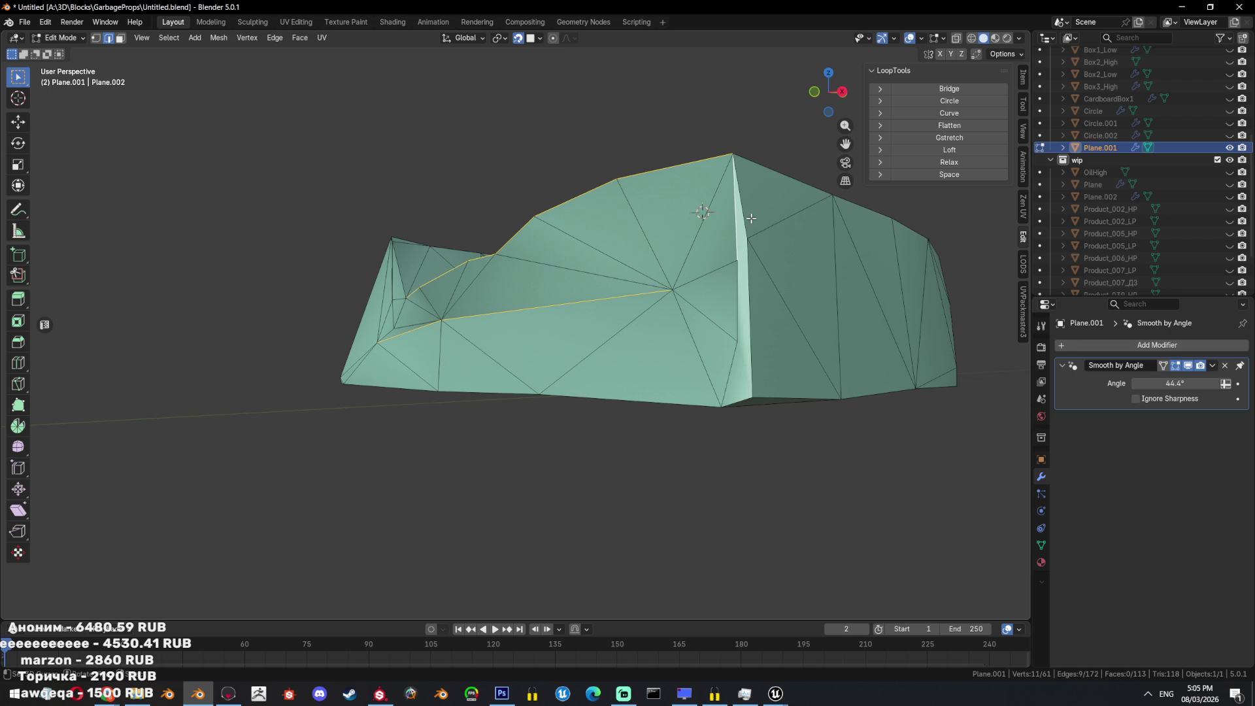
{"action": "middle_click_drag", "start_coordinate": [743, 170], "coordinate": [778, 358]}
{"action": "left_click", "coordinate": [776, 361], "text": "shift"}
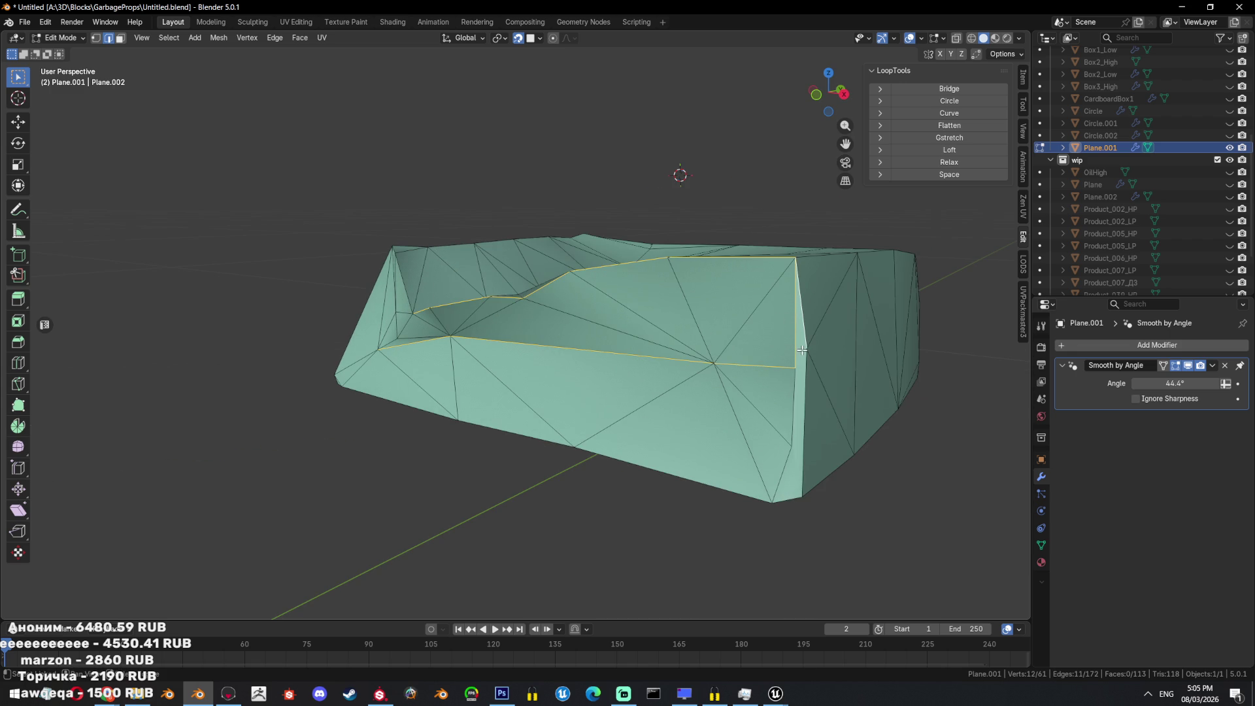
{"action": "left_click", "coordinate": [785, 473], "text": "shift"}
{"action": "left_click", "coordinate": [801, 478], "text": "shift"}
{"action": "key", "text": "ctrl+e"}
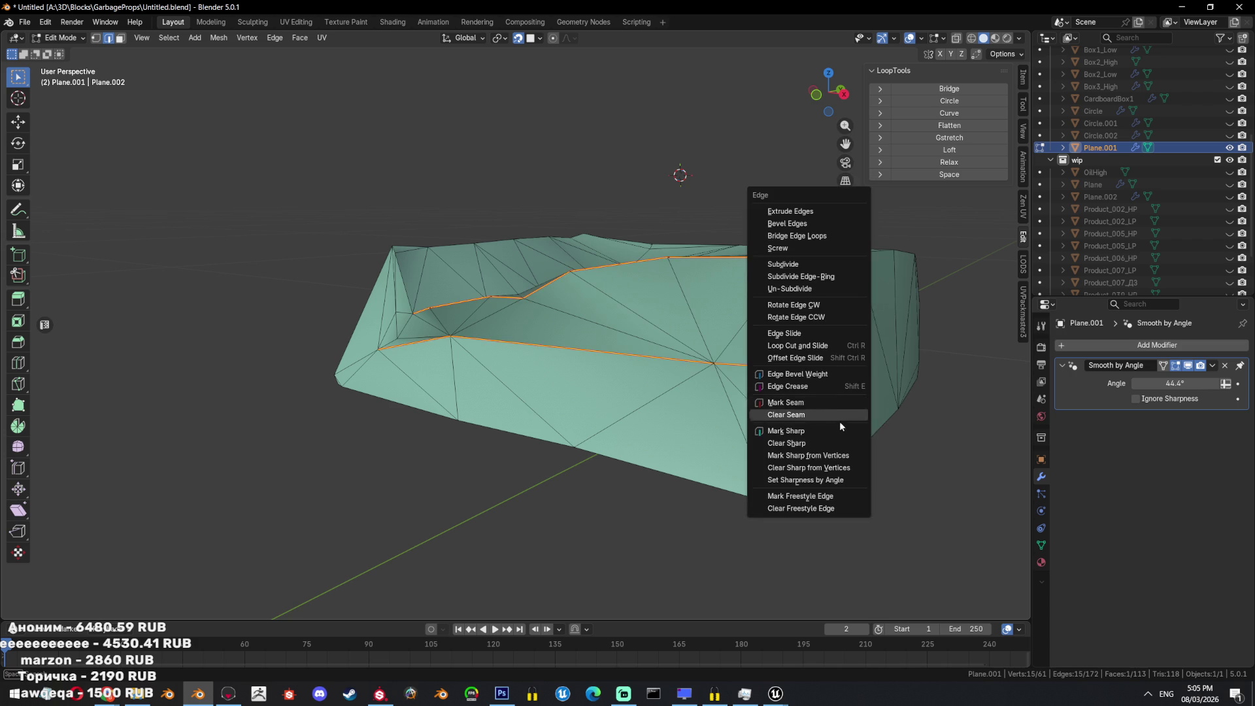
Mark the current edges sharp, then pick a new edge path along the box rim.
{"action": "left_click", "coordinate": [840, 422]}
{"action": "mouse_move", "coordinate": [841, 428]}
{"action": "middle_mouse_down"}
{"action": "mouse_move", "coordinate": [781, 366]}
{"action": "mouse_move", "coordinate": [469, 320]}
{"action": "middle_mouse_up"}
{"action": "left_click", "coordinate": [781, 366]}
{"action": "left_click", "coordinate": [503, 331], "text": "ctrl"}
{"action": "key", "text": "ctrl+z"}
{"action": "left_click", "coordinate": [469, 320], "text": "ctrl"}
{"action": "left_click", "coordinate": [453, 309], "text": "ctrl"}
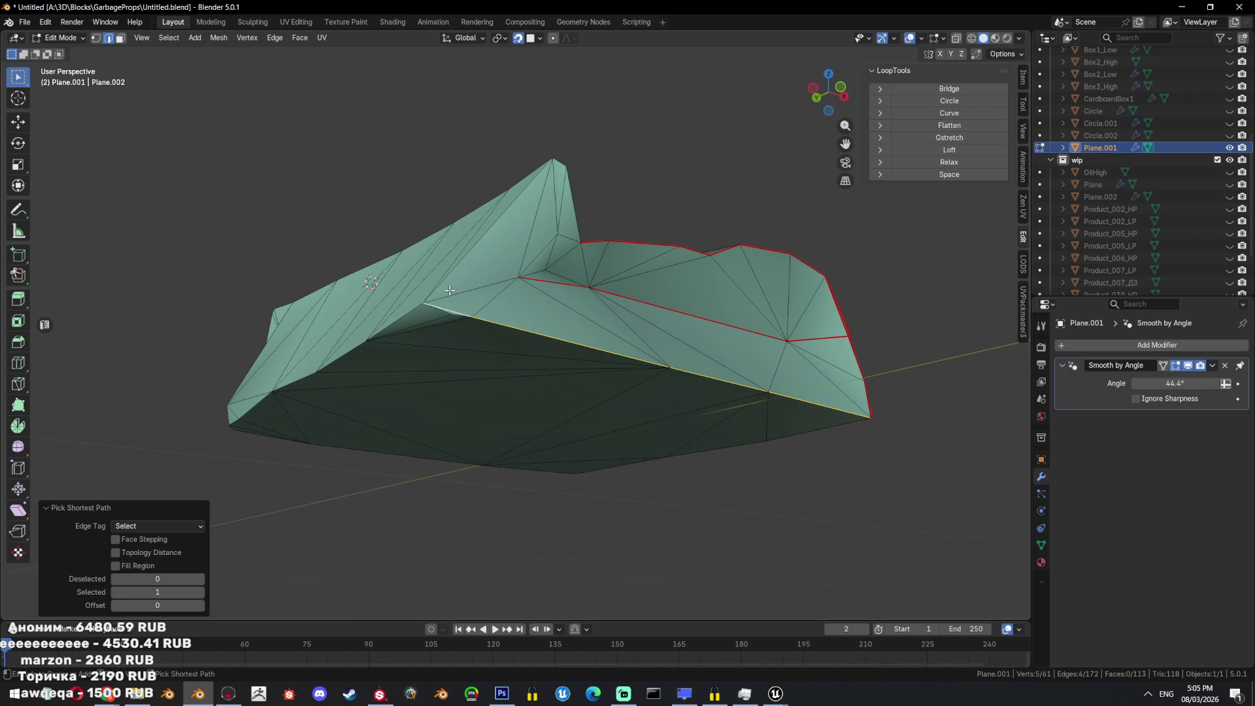
{"action": "left_click", "coordinate": [443, 315], "text": "ctrl"}
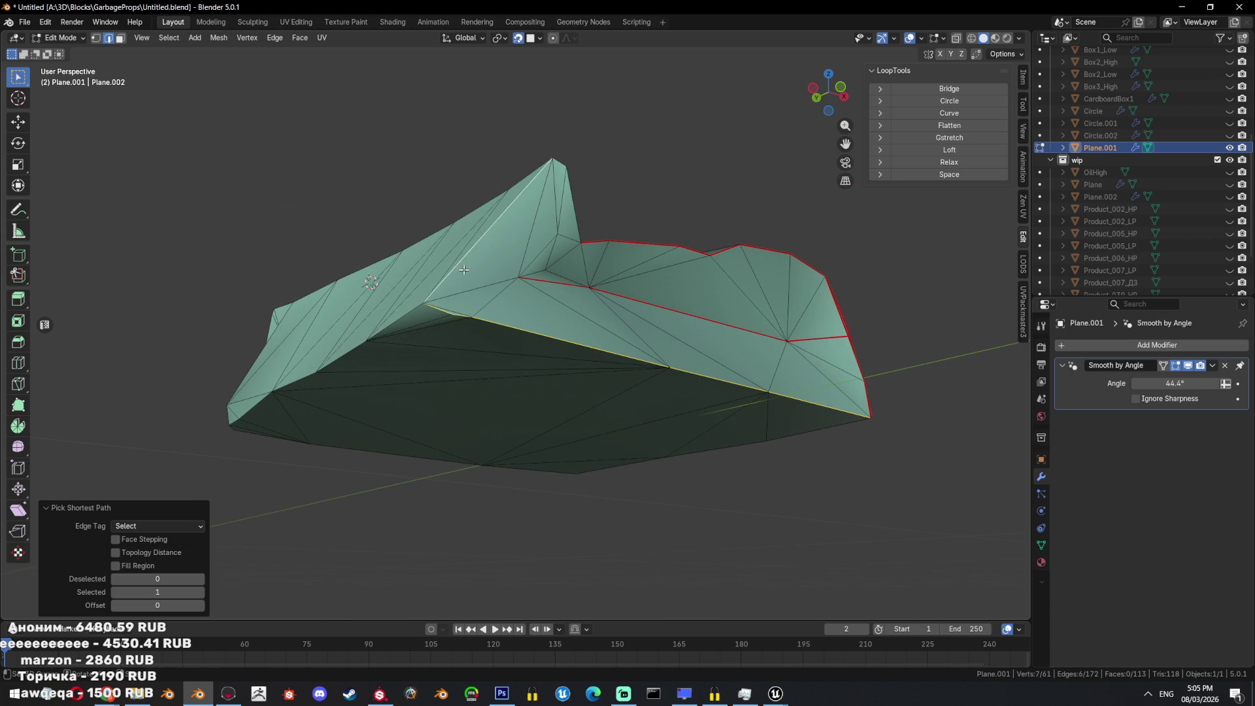
Extend the rim path by two edges and mark it sharp and as a UV seam.
{"action": "mouse_move", "coordinate": [443, 314]}
{"action": "middle_mouse_down"}
{"action": "mouse_move", "coordinate": [480, 297]}
{"action": "mouse_move", "coordinate": [425, 338]}
{"action": "middle_mouse_up"}
{"action": "left_click", "coordinate": [425, 338], "text": "ctrl"}
{"action": "key", "text": "ctrl+e"}
{"action": "left_click", "coordinate": [569, 369]}
{"action": "key", "text": "ctrl+e"}
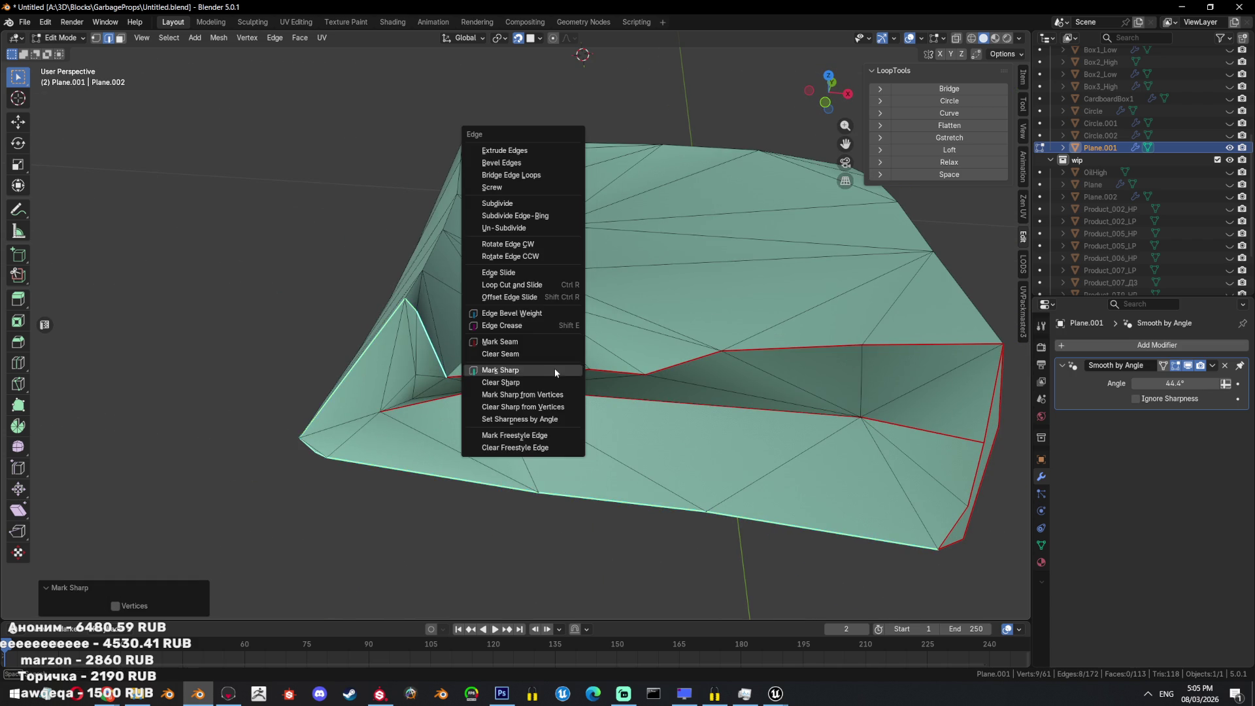
{"action": "left_click", "coordinate": [534, 341]}
Select the next rim edge and mark it as a UV seam and sharp.
{"action": "middle_click_drag", "start_coordinate": [535, 341], "coordinate": [405, 392]}
{"action": "left_click", "coordinate": [401, 391]}
{"action": "key", "text": "ctrl+e"}
{"action": "left_click", "coordinate": [528, 425]}
{"action": "key", "text": "ctrl+e"}
{"action": "left_click", "coordinate": [485, 495]}
Select the edge path running along the box's fold and bottom.
{"action": "mouse_move", "coordinate": [484, 496]}
{"action": "middle_mouse_down"}
{"action": "mouse_move", "coordinate": [677, 356]}
{"action": "mouse_move", "coordinate": [630, 356]}
{"action": "middle_mouse_up"}
{"action": "middle_click_drag", "start_coordinate": [497, 348], "coordinate": [609, 331]}
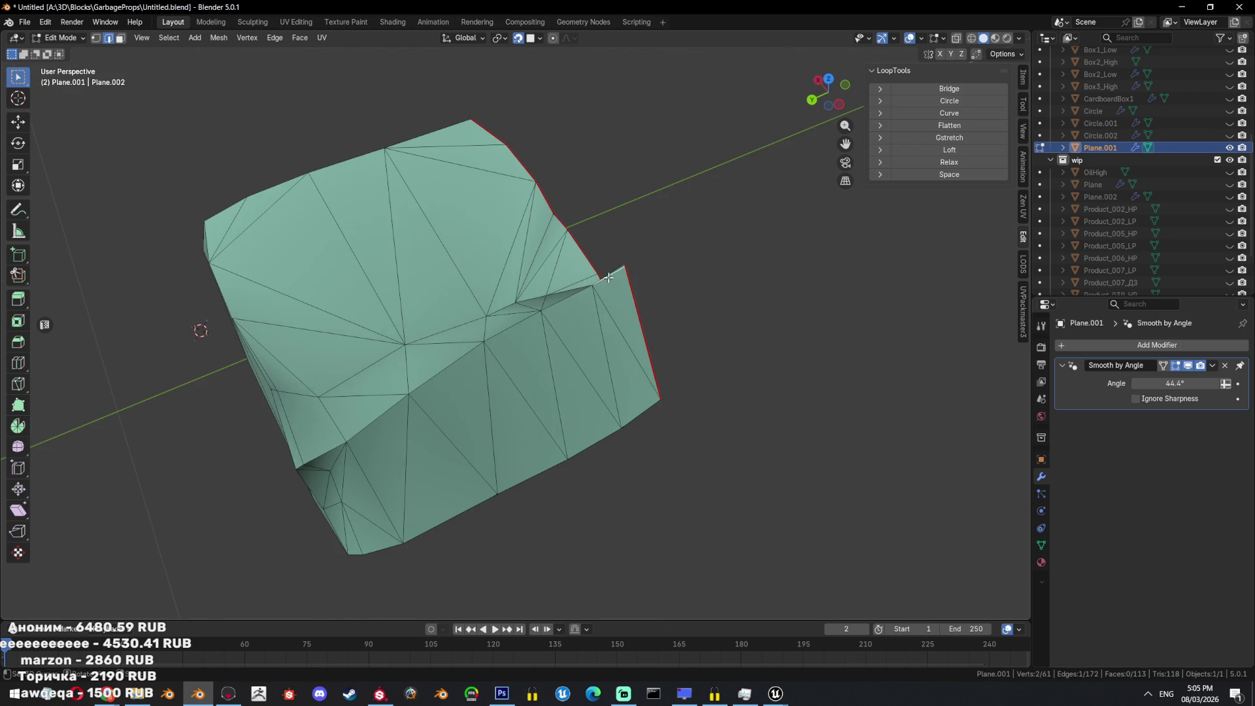
{"action": "middle_click_drag", "start_coordinate": [608, 277], "coordinate": [621, 275]}
{"action": "left_click", "coordinate": [473, 434], "text": "ctrl"}
{"action": "left_click", "coordinate": [501, 536], "text": "ctrl"}
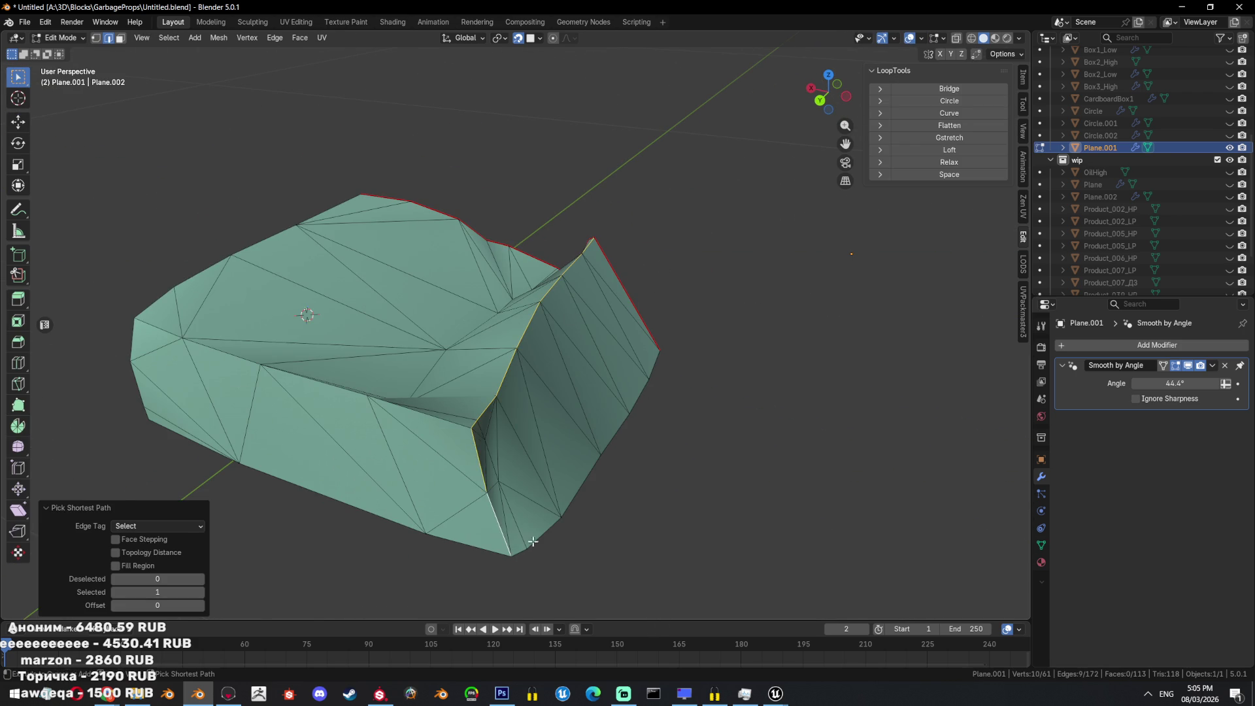
{"action": "middle_click_drag", "start_coordinate": [501, 535], "coordinate": [532, 471]}
{"action": "middle_click_drag", "start_coordinate": [418, 441], "coordinate": [409, 351]}
{"action": "left_click", "coordinate": [409, 350], "text": "ctrl"}
{"action": "key", "text": "ctrl+z"}
{"action": "left_click", "coordinate": [457, 351], "text": "ctrl"}
Add the bottom-front edges, mark then undo sharp, and raise the smoothing angle to 50.6°.
{"action": "middle_click_drag", "start_coordinate": [532, 361], "coordinate": [589, 358]}
{"action": "left_click", "coordinate": [621, 356], "text": "ctrl"}
{"action": "left_click", "coordinate": [308, 338], "text": "shift"}
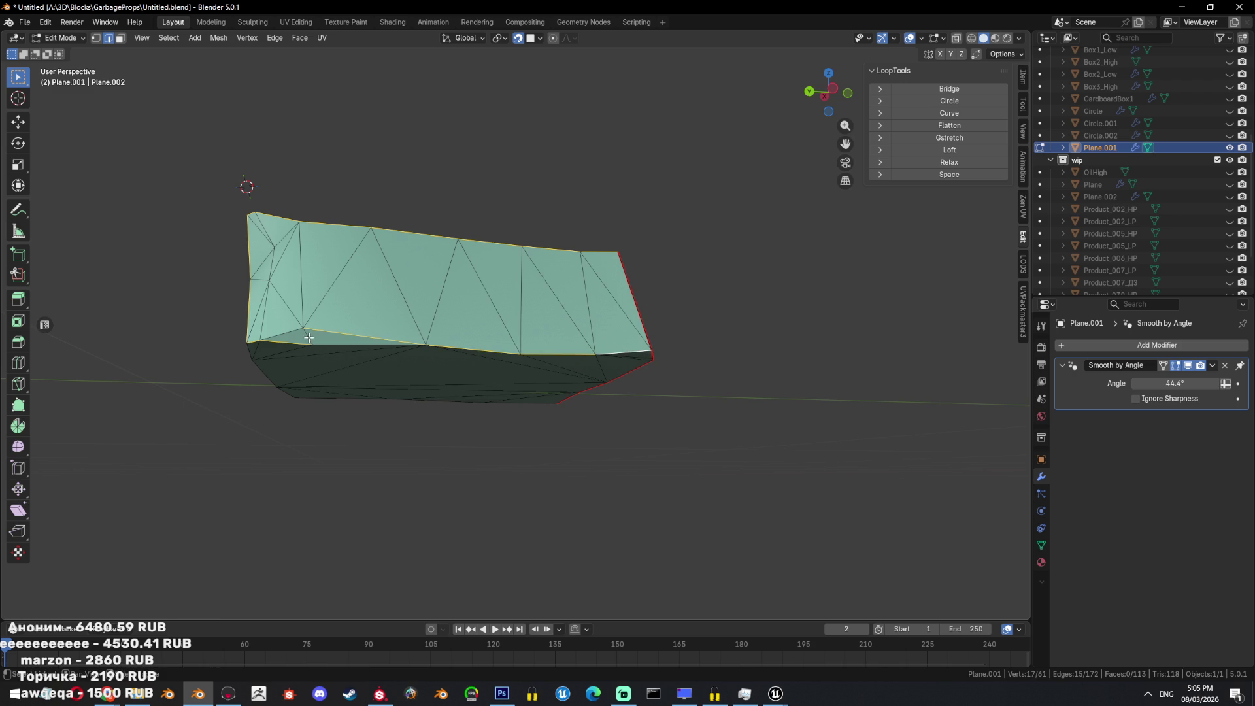
{"action": "key", "text": "ctrl+e"}
{"action": "left_click", "coordinate": [551, 350]}
{"action": "key", "text": "ctrl+e"}
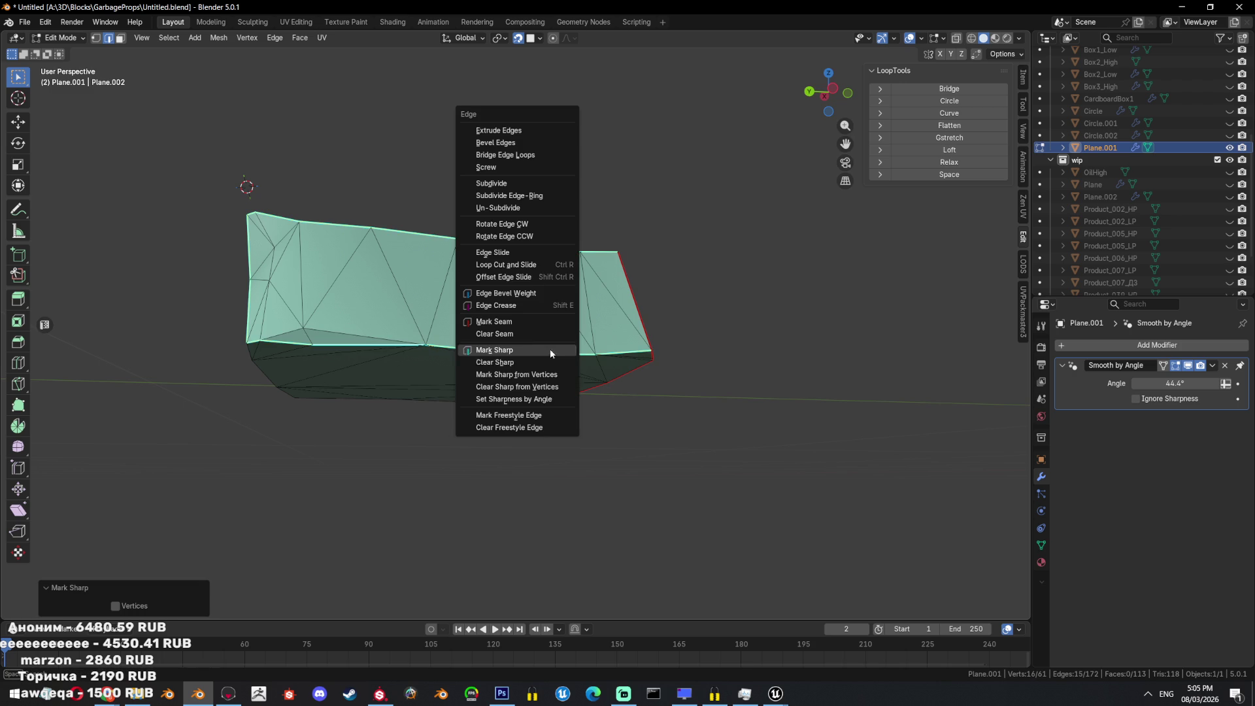
{"action": "key", "text": "ctrl+z"}
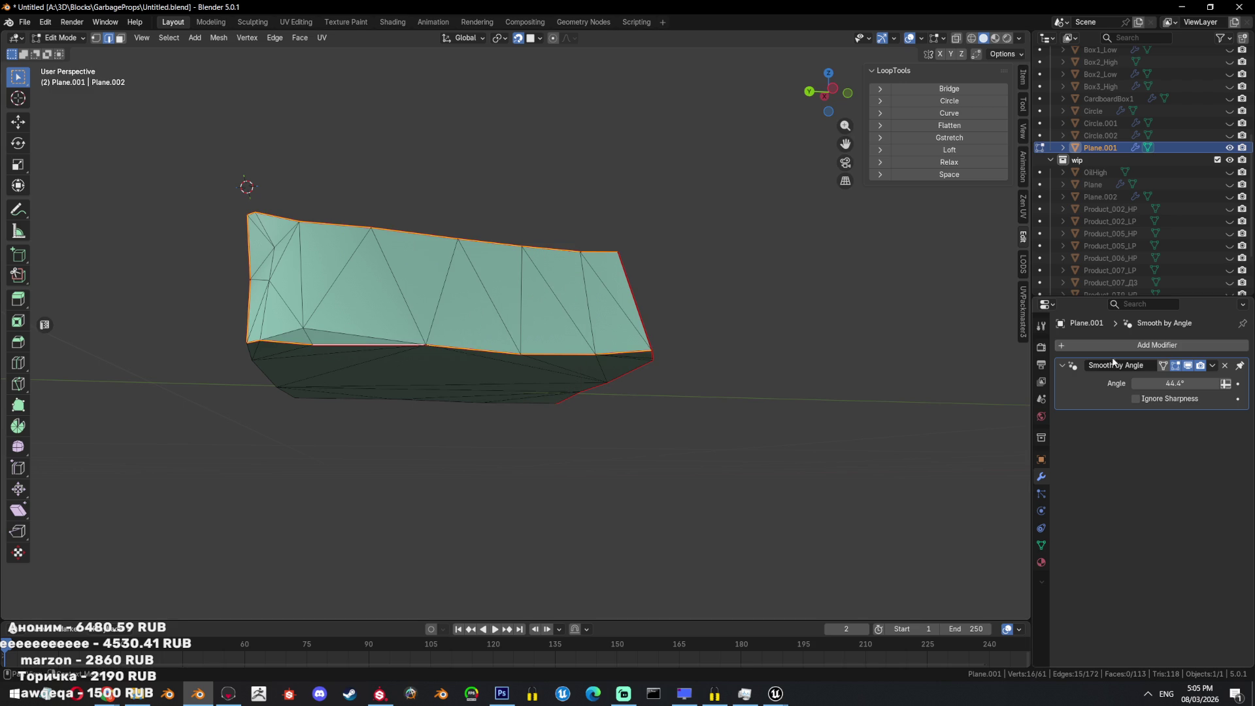
{"action": "left_click_drag", "start_coordinate": [1162, 383], "coordinate": [1196, 382]}
Raise the Smooth by Angle threshold to 70.4° in Object Mode, then return to Edit Mode.
{"action": "key", "text": "Tab"}
{"action": "mouse_move", "coordinate": [591, 384]}
{"action": "middle_mouse_down"}
{"action": "mouse_move", "coordinate": [526, 455]}
{"action": "mouse_move", "coordinate": [450, 448]}
{"action": "mouse_move", "coordinate": [561, 371]}
{"action": "mouse_move", "coordinate": [566, 414]}
{"action": "mouse_move", "coordinate": [611, 423]}
{"action": "mouse_move", "coordinate": [666, 191]}
{"action": "mouse_move", "coordinate": [566, 323]}
{"action": "mouse_move", "coordinate": [738, 426]}
{"action": "mouse_move", "coordinate": [765, 398]}
{"action": "middle_mouse_up"}
{"action": "key", "text": "Tab"}
{"action": "key", "text": "Tab"}
{"action": "key", "text": "Tab"}
Select a six-edge path on the underside and mark it as a UV seam and sharp.
{"action": "middle_click_drag", "start_coordinate": [497, 366], "coordinate": [536, 314]}
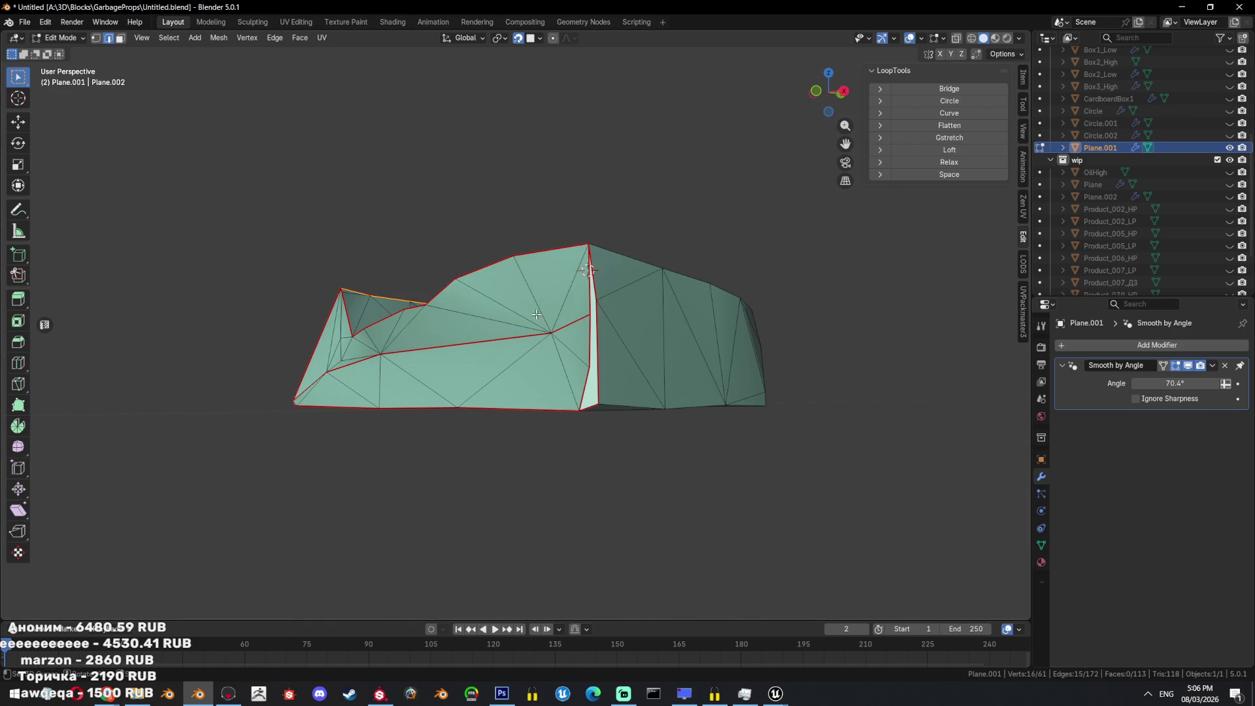
{"action": "left_click", "coordinate": [582, 379]}
{"action": "mouse_move", "coordinate": [582, 379]}
{"action": "middle_mouse_down"}
{"action": "mouse_move", "coordinate": [661, 362]}
{"action": "mouse_move", "coordinate": [633, 208]}
{"action": "mouse_move", "coordinate": [621, 246]}
{"action": "mouse_move", "coordinate": [714, 291]}
{"action": "middle_mouse_up"}
{"action": "left_click", "coordinate": [632, 208], "text": "ctrl"}
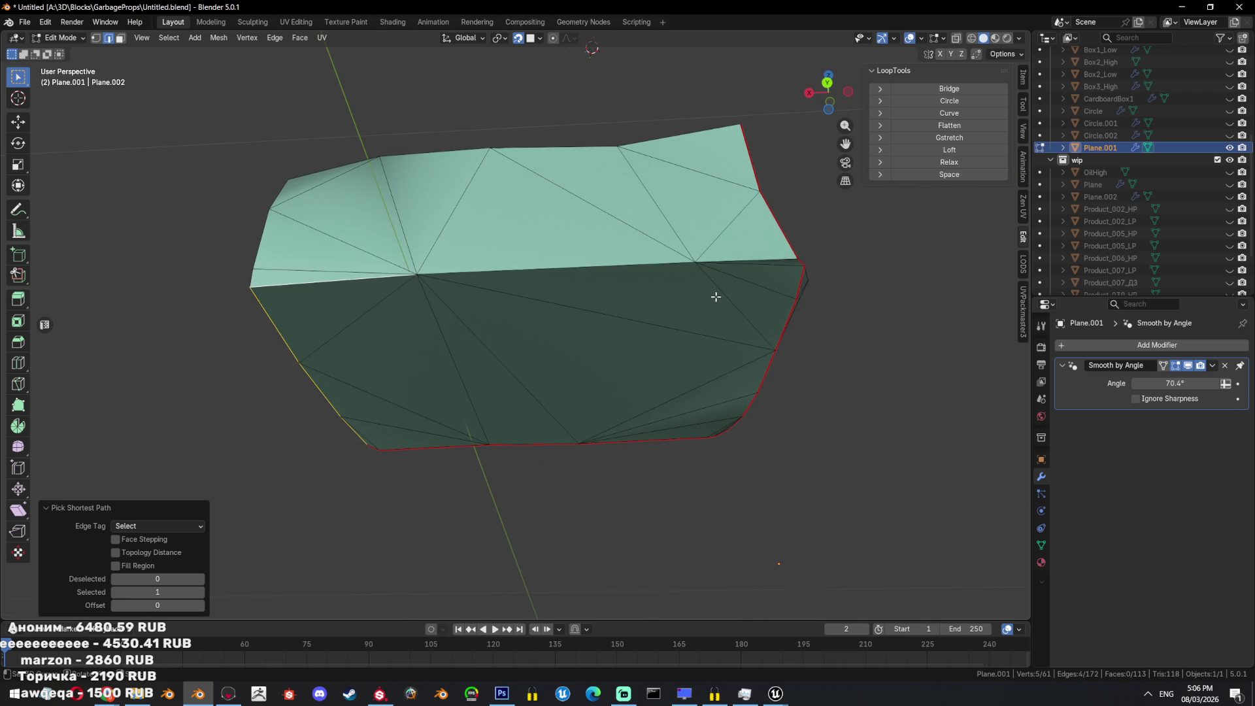
{"action": "key", "text": "ctrl+e"}
{"action": "left_click", "coordinate": [860, 281]}
{"action": "key", "text": "ctrl+e"}
{"action": "left_click", "coordinate": [821, 335]}
Select the bottom edge path out to the left edge and mark it sharp and as a UV seam.
{"action": "mouse_move", "coordinate": [821, 335]}
{"action": "middle_mouse_down"}
{"action": "mouse_move", "coordinate": [714, 308]}
{"action": "mouse_move", "coordinate": [692, 322]}
{"action": "mouse_move", "coordinate": [732, 283]}
{"action": "mouse_move", "coordinate": [815, 297]}
{"action": "middle_mouse_up"}
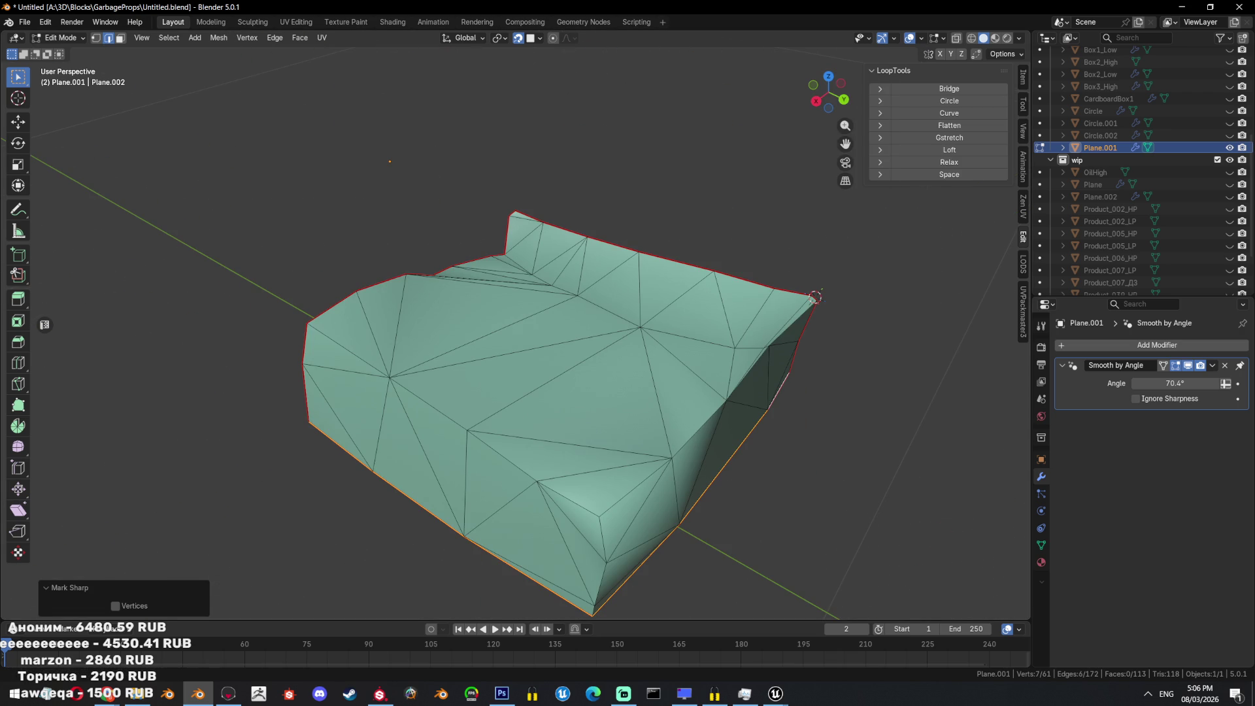
{"action": "mouse_move", "coordinate": [814, 298]}
{"action": "middle_mouse_down"}
{"action": "mouse_move", "coordinate": [718, 392]}
{"action": "mouse_move", "coordinate": [660, 426]}
{"action": "mouse_move", "coordinate": [588, 516]}
{"action": "middle_mouse_up"}
{"action": "left_click", "coordinate": [578, 523]}
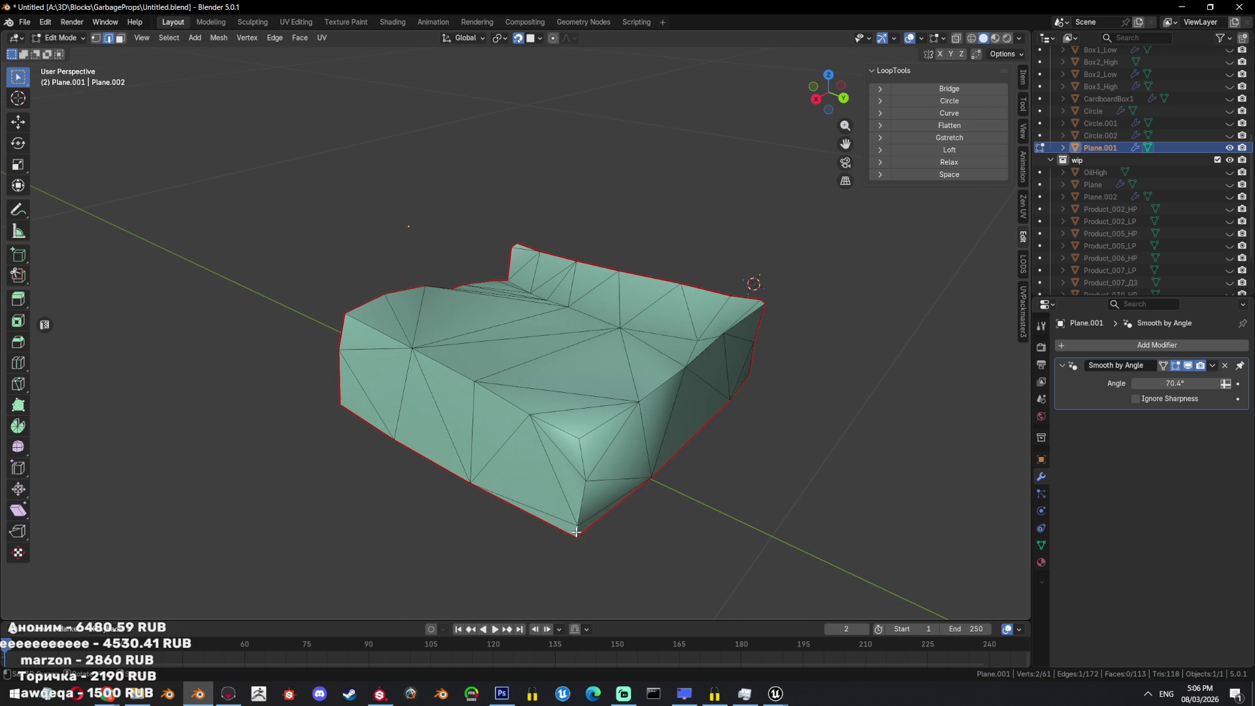
{"action": "left_click", "coordinate": [580, 457], "text": "ctrl"}
{"action": "left_click", "coordinate": [378, 330], "text": "ctrl"}
{"action": "key", "text": "ctrl+e"}
{"action": "left_click", "coordinate": [507, 363]}
{"action": "key", "text": "ctrl+e"}
{"action": "left_click", "coordinate": [495, 315]}
{"action": "key", "text": "ctrl+e"}
{"action": "left_click", "coordinate": [575, 399]}
Select another edge path across the mesh and mark it as a UV seam and sharp.
{"action": "left_click", "coordinate": [618, 420]}
{"action": "middle_click_drag", "start_coordinate": [618, 420], "coordinate": [728, 407]}
{"action": "left_click", "coordinate": [742, 358], "text": "ctrl"}
{"action": "key", "text": "ctrl+e"}
{"action": "left_click", "coordinate": [774, 368]}
{"action": "key", "text": "ctrl+e"}
{"action": "left_click", "coordinate": [751, 435]}
{"action": "middle_click_drag", "start_coordinate": [798, 423], "coordinate": [814, 447]}
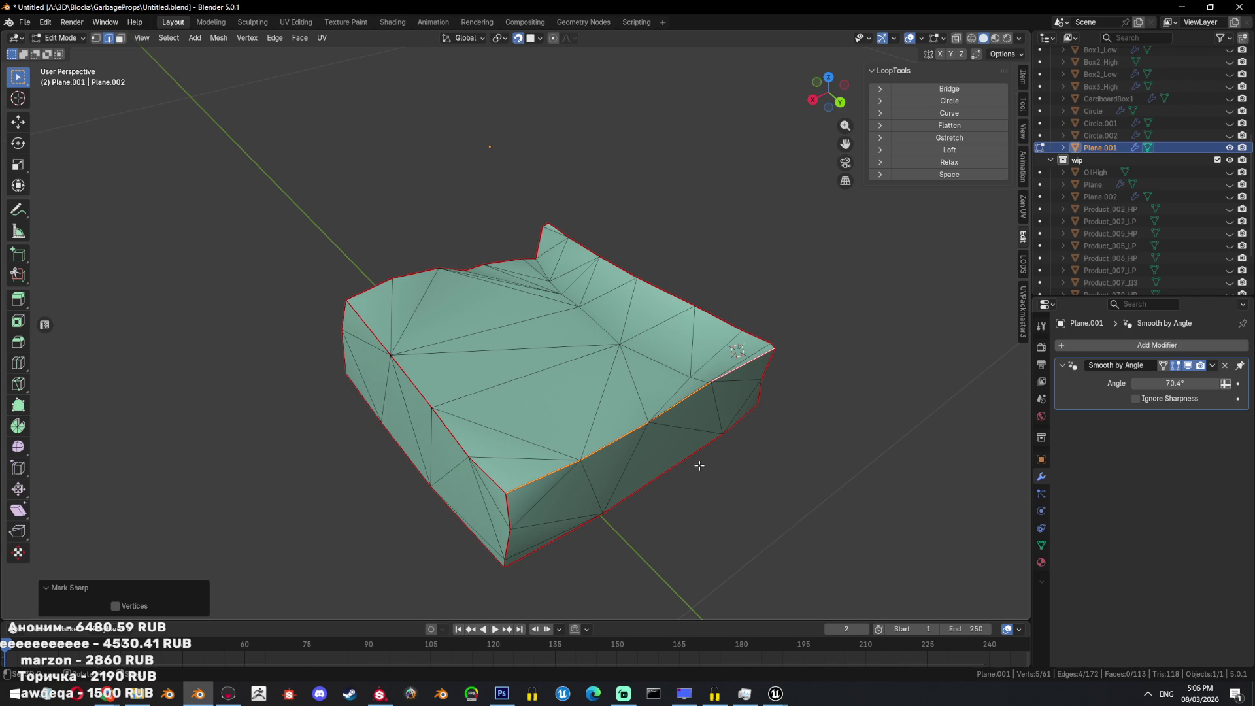
Check the box in Object Mode, then switch to UV Editing to inspect the islands.
{"action": "key", "text": "Tab"}
{"action": "mouse_move", "coordinate": [698, 447]}
{"action": "middle_mouse_down"}
{"action": "mouse_move", "coordinate": [606, 421]}
{"action": "mouse_move", "coordinate": [473, 438]}
{"action": "mouse_move", "coordinate": [661, 430]}
{"action": "mouse_move", "coordinate": [726, 406]}
{"action": "middle_mouse_up"}
{"action": "key", "text": "Tab"}
{"action": "key", "text": "Tab"}
{"action": "left_click", "coordinate": [296, 22]}
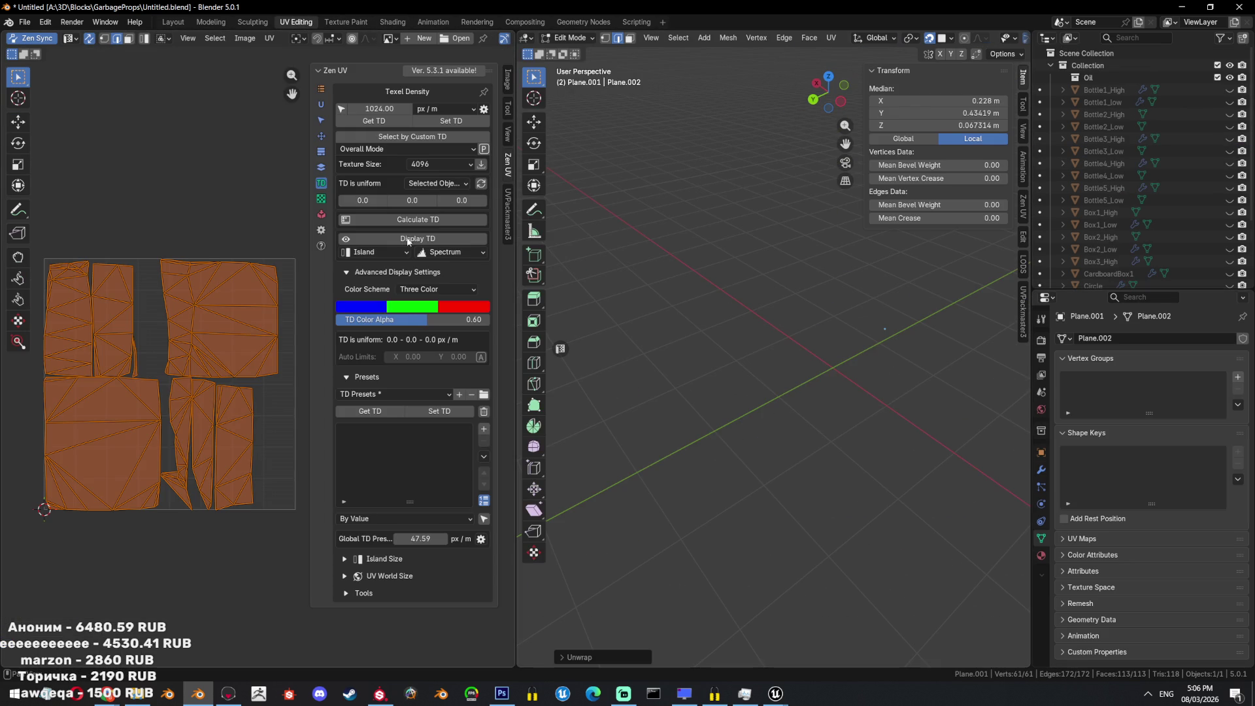
Go back to the Layout workspace and save the file as Untitled.blend.
{"action": "left_click", "coordinate": [173, 21]}
{"action": "scroll", "coordinate": [574, 348], "scroll_direction": "down", "scroll_amount": 2}
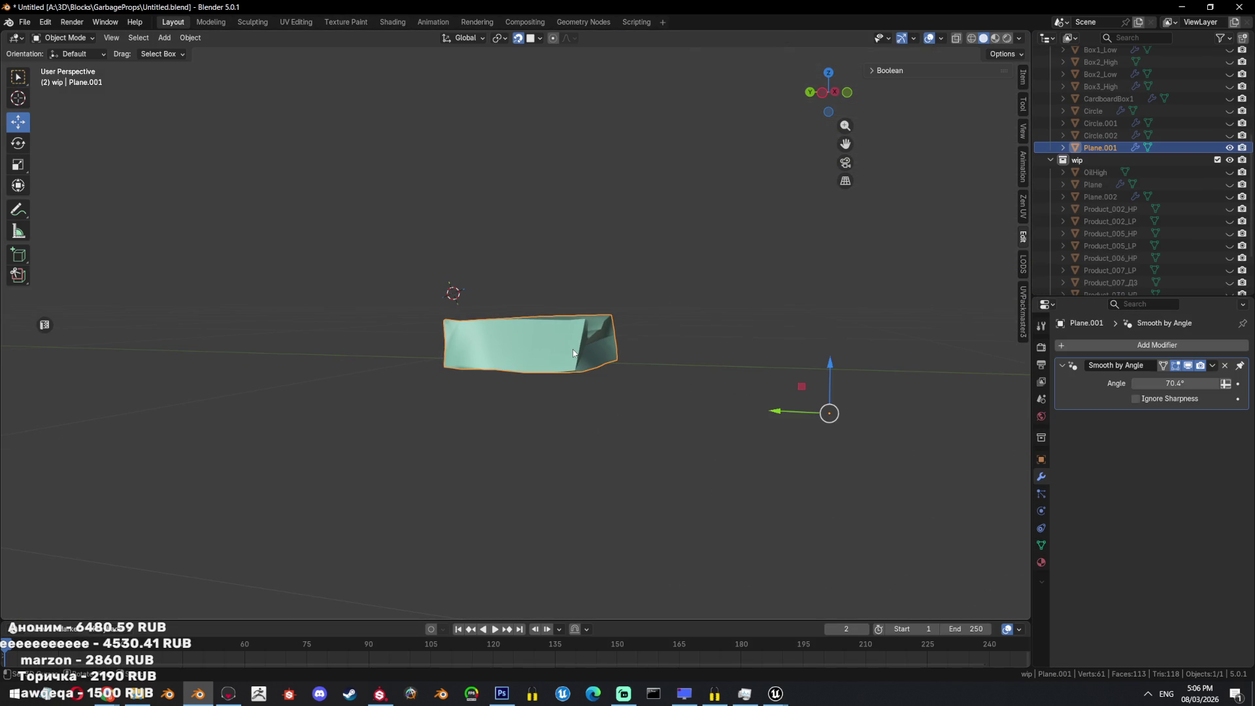
{"action": "key", "text": "ctrl+s"}
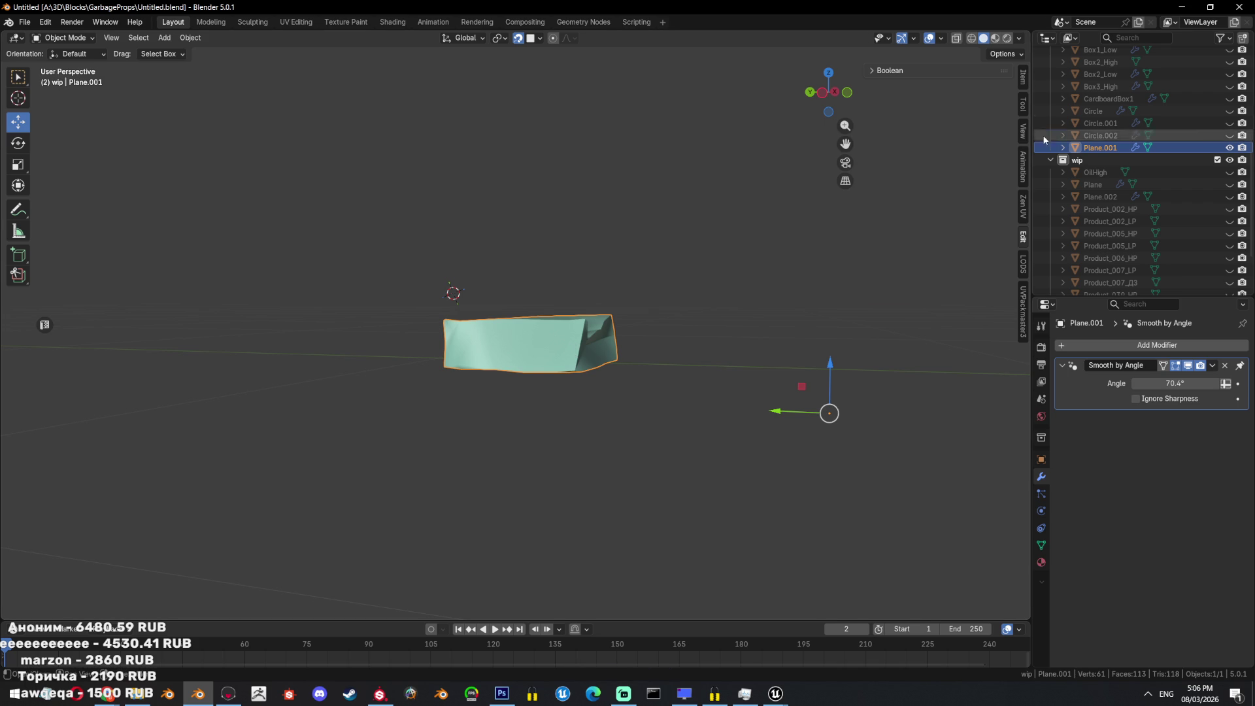
{"action": "scroll", "coordinate": [1204, 159], "scroll_direction": "up", "scroll_amount": 3}
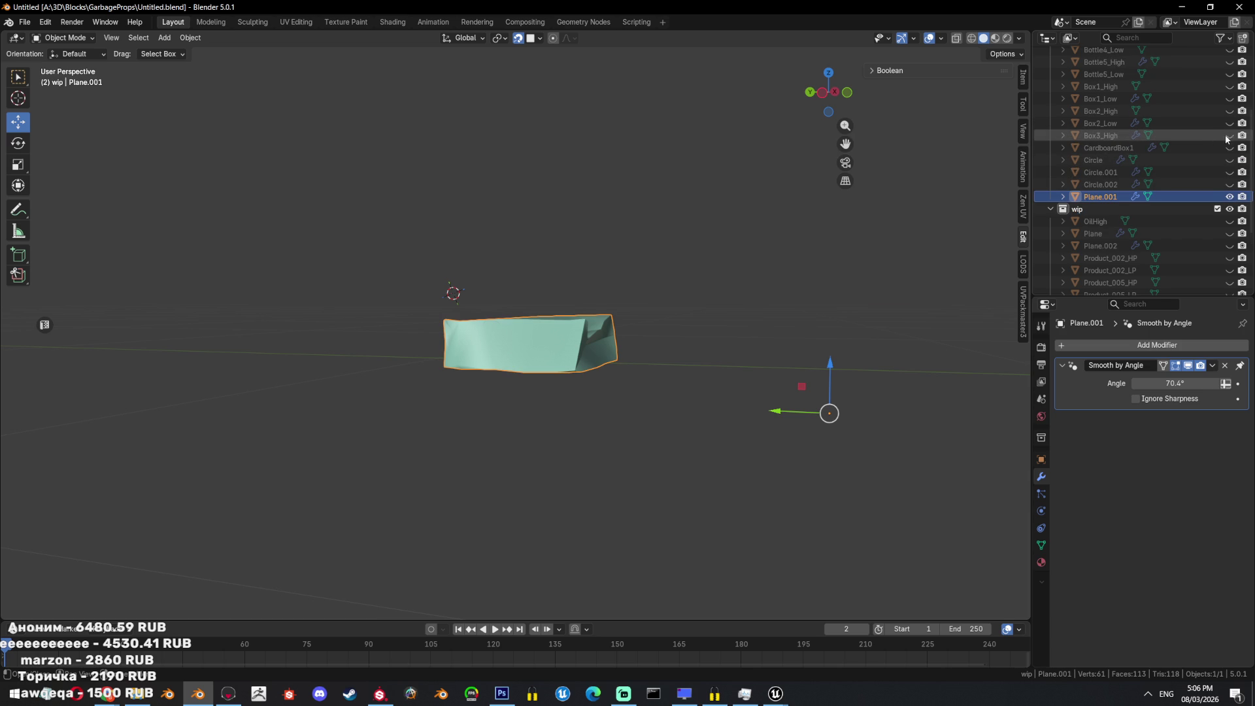
Show Box3_High and rename Plane.001 to Box3_Low.
{"action": "left_click", "coordinate": [1228, 135]}
{"action": "left_click_drag", "start_coordinate": [828, 92], "coordinate": [829, 183]}
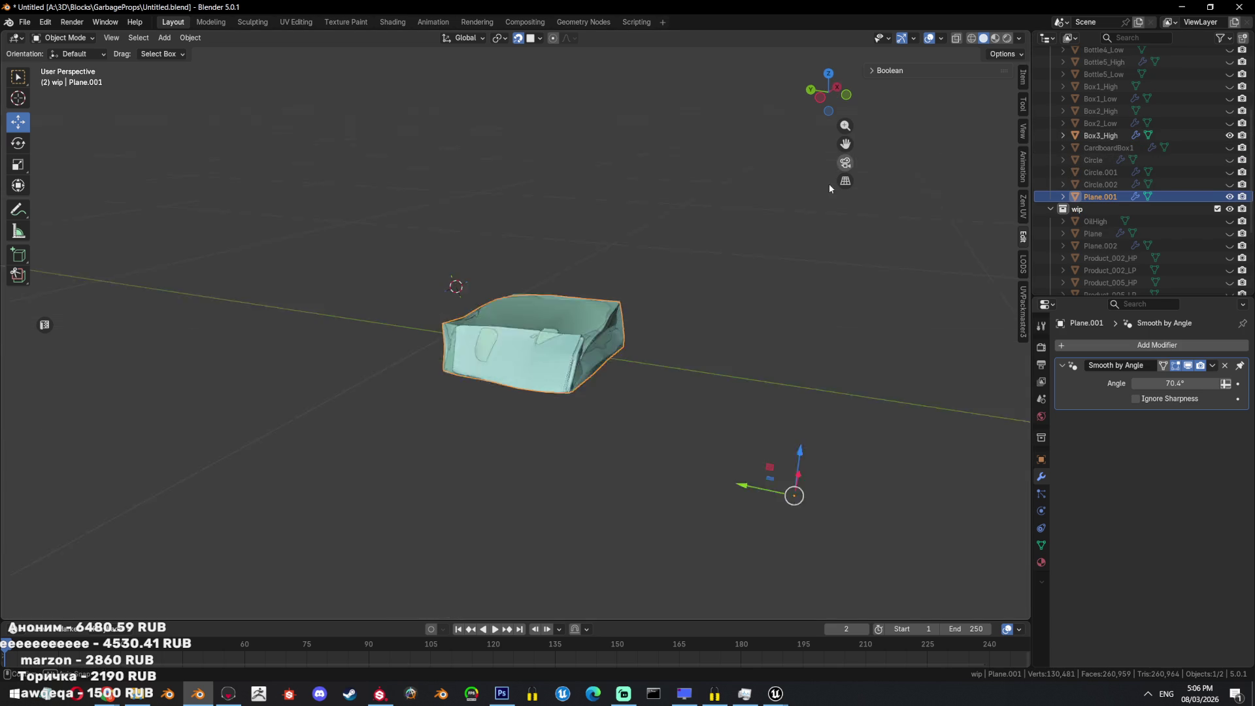
{"action": "double_click", "coordinate": [1109, 196]}
{"action": "scroll", "coordinate": [1109, 197], "scroll_direction": "down", "scroll_amount": 2}
{"action": "type", "text": "Box3_Low"}
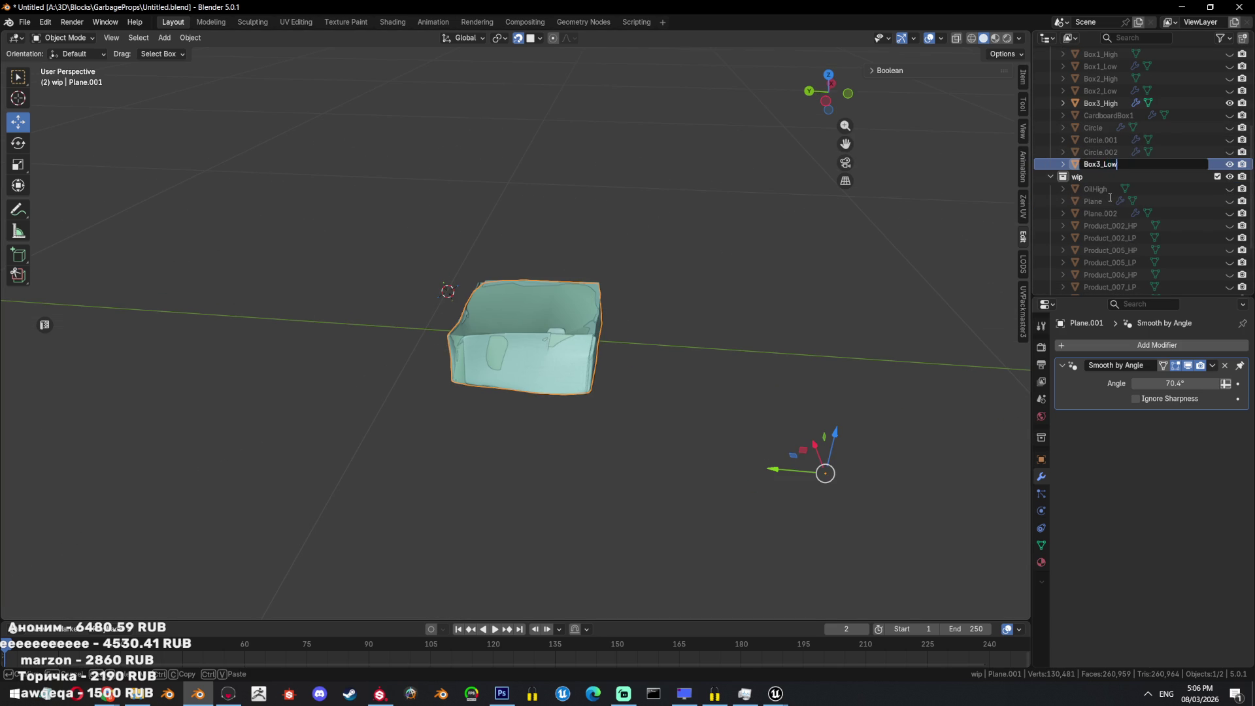
{"action": "key", "text": "Return"}
{"action": "scroll", "coordinate": [609, 465], "scroll_direction": "up", "scroll_amount": 2}
Fatten Box3_Low slightly along its normals with Alt+S so it sits over the box.
{"action": "key", "text": "Tab"}
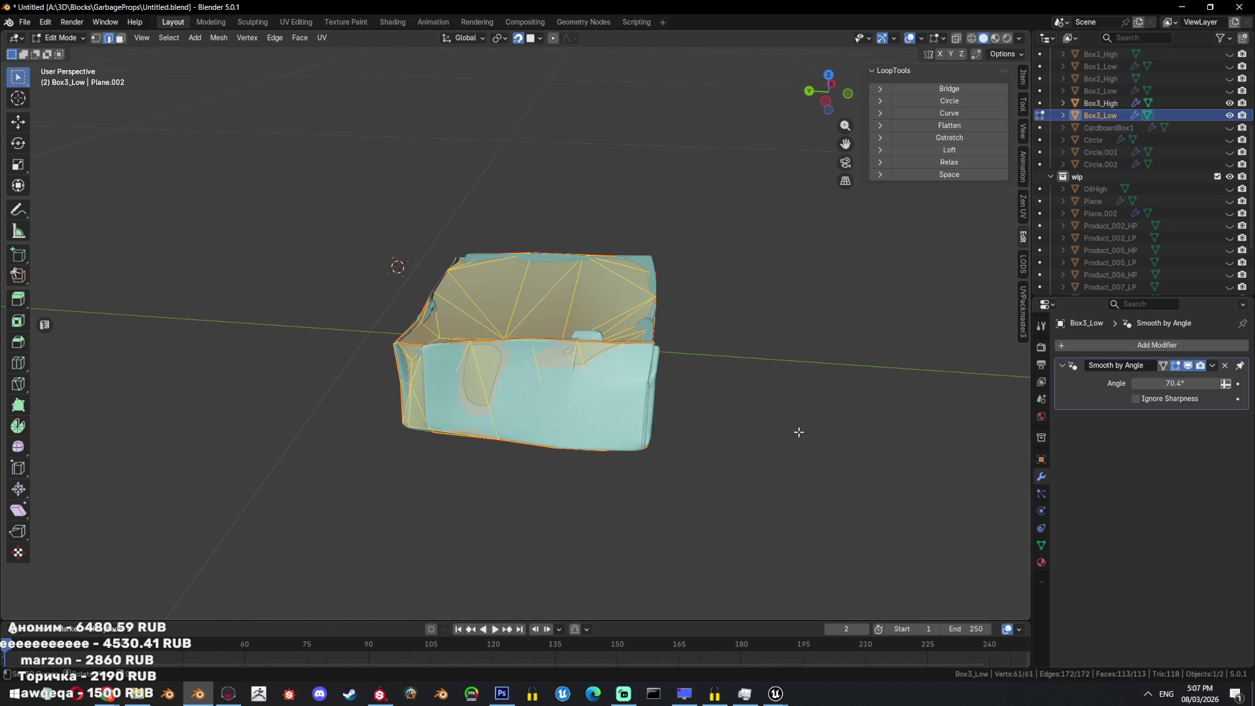
{"action": "key", "text": "alt+s"}
{"action": "left_click", "coordinate": [798, 420]}
{"action": "mouse_move", "coordinate": [798, 420]}
{"action": "middle_mouse_down"}
{"action": "mouse_move", "coordinate": [738, 365]}
{"action": "mouse_move", "coordinate": [724, 404]}
{"action": "mouse_move", "coordinate": [792, 360]}
{"action": "middle_mouse_up"}
{"action": "key", "text": "Tab"}
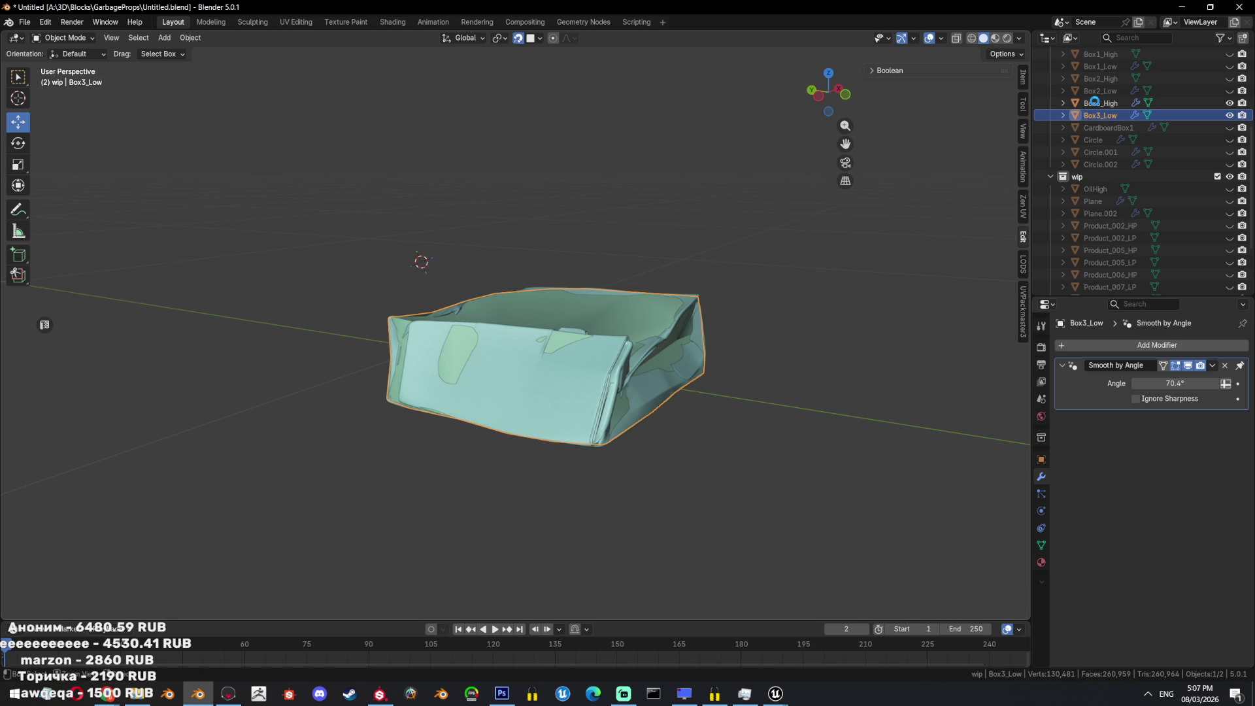
Unhide all objects, select CardboardBox1 and begin renaming it.
{"action": "scroll", "coordinate": [787, 334], "scroll_direction": "down", "scroll_amount": 3}
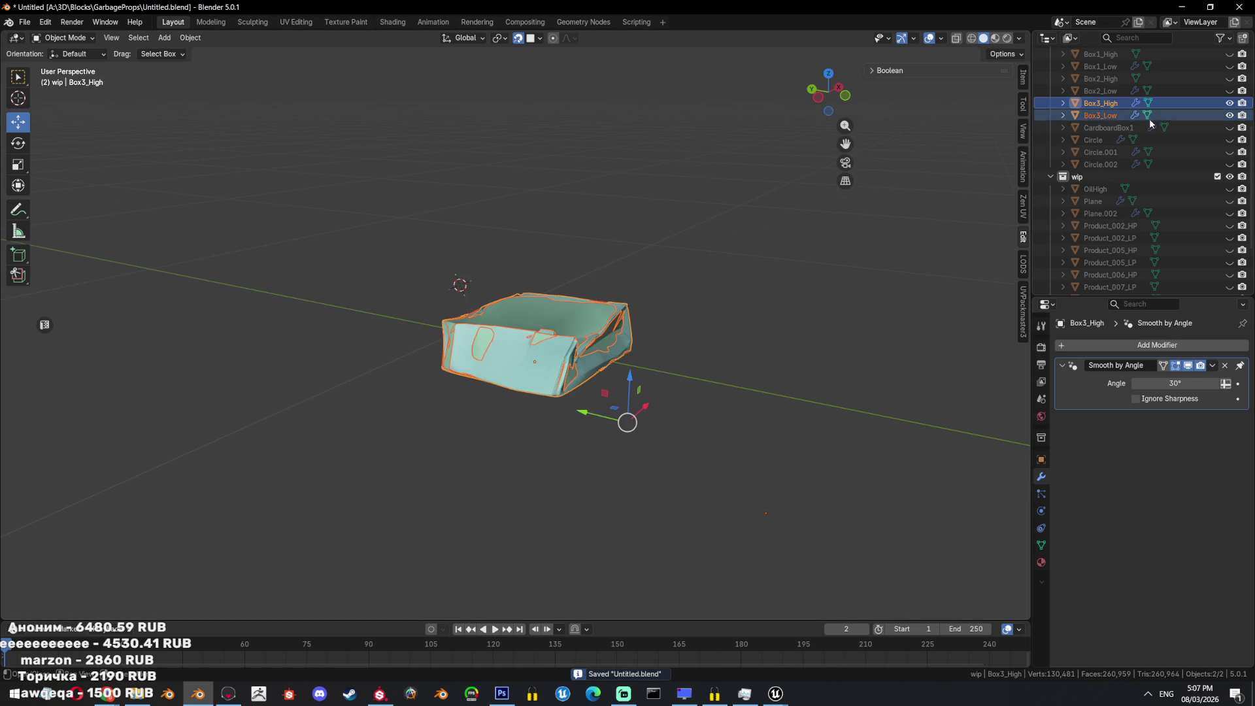
{"action": "middle_click_drag", "start_coordinate": [1006, 166], "coordinate": [740, 300]}
{"action": "key", "text": "alt+h"}
{"action": "mouse_move", "coordinate": [660, 347]}
{"action": "middle_mouse_down"}
{"action": "mouse_move", "coordinate": [598, 347]}
{"action": "mouse_move", "coordinate": [754, 291]}
{"action": "mouse_move", "coordinate": [671, 298]}
{"action": "middle_mouse_up"}
{"action": "left_click", "coordinate": [671, 297]}
{"action": "key", "text": "F2"}
{"action": "type", "text": "Box4_High"}
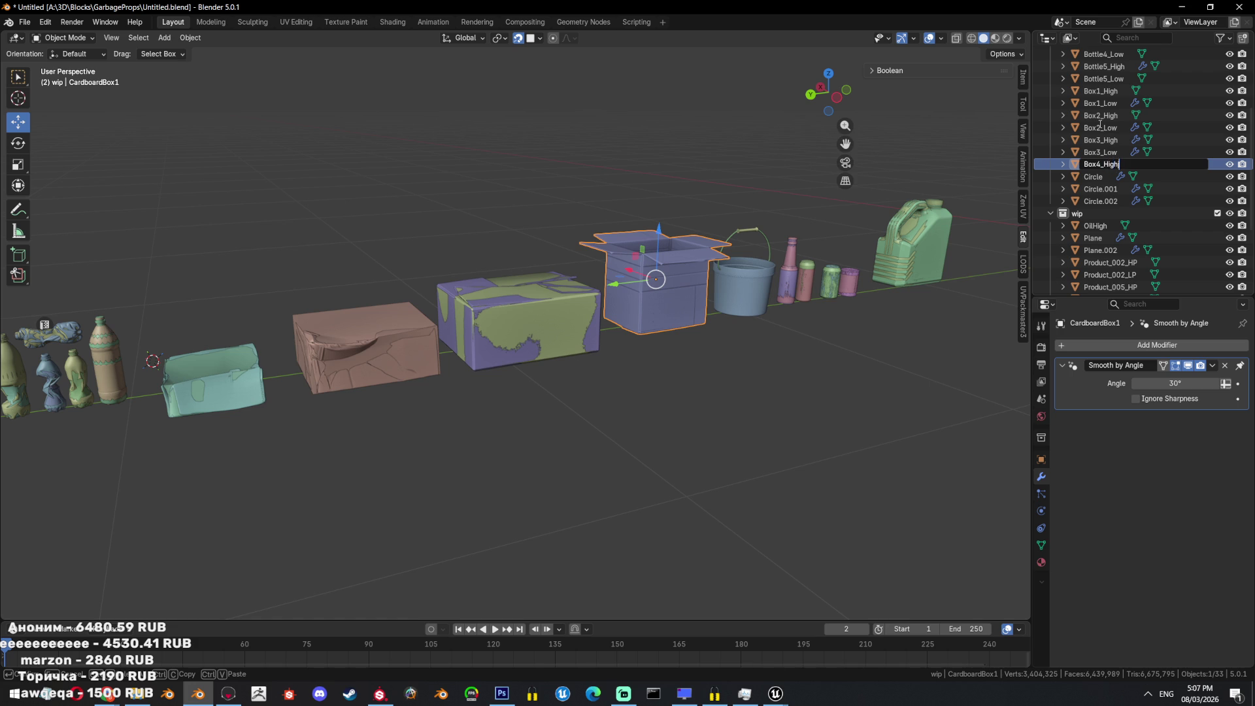
Finalize the box's name as Box4_High, fixing typos, frame it and save the file.
{"action": "key", "text": "Return"}
{"action": "double_click", "coordinate": [1135, 164]}
{"action": "key", "text": "End"}
{"action": "key", "text": "BackSpace"}
{"action": "key", "text": "Return"}
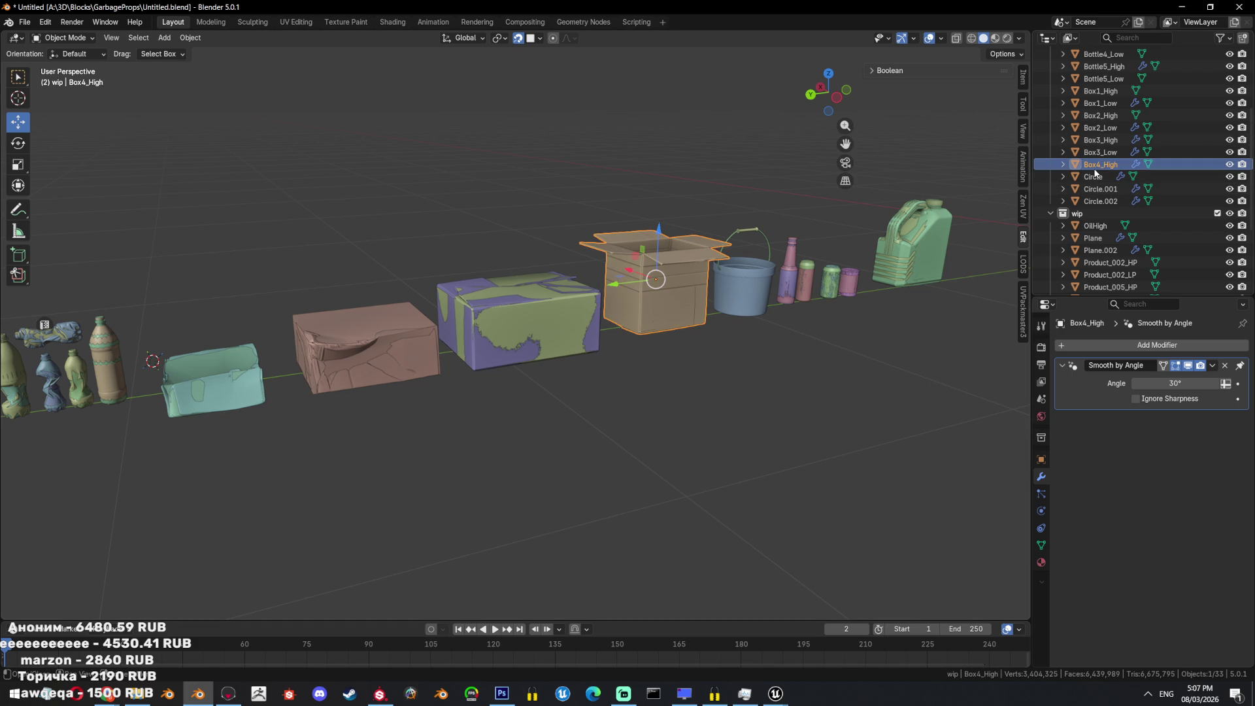
{"action": "double_click", "coordinate": [1101, 165]}
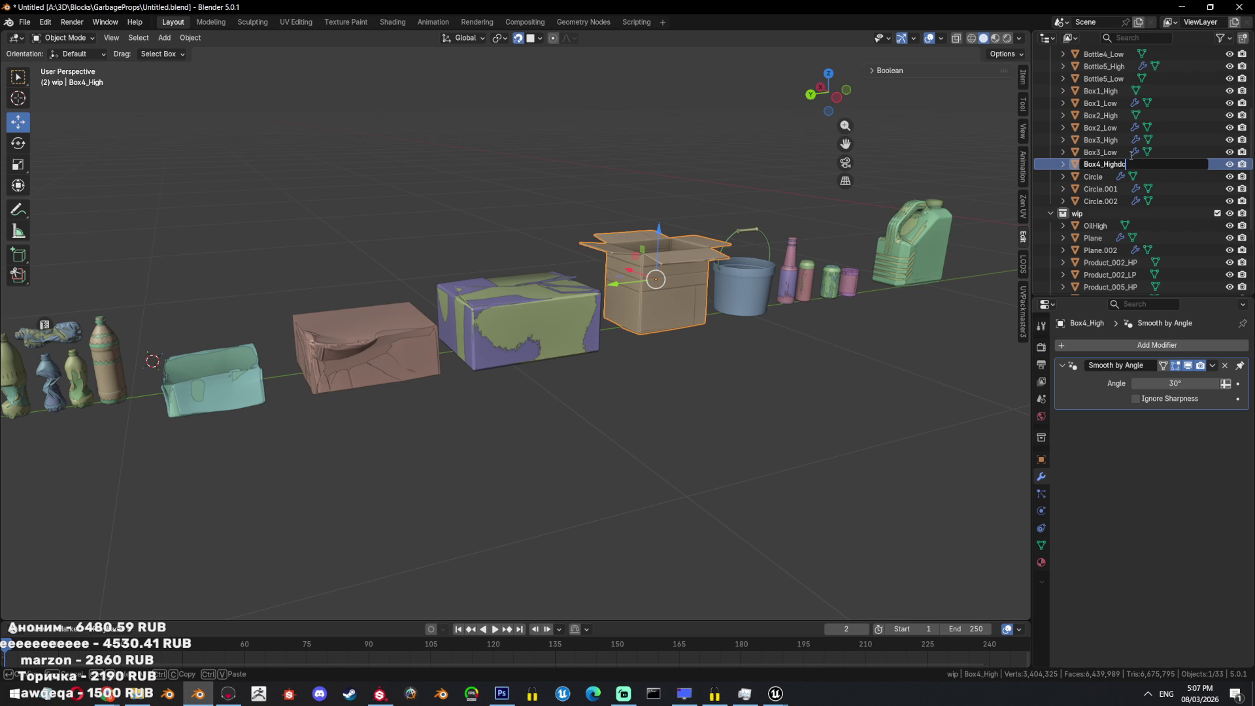
{"action": "key", "text": "Return"}
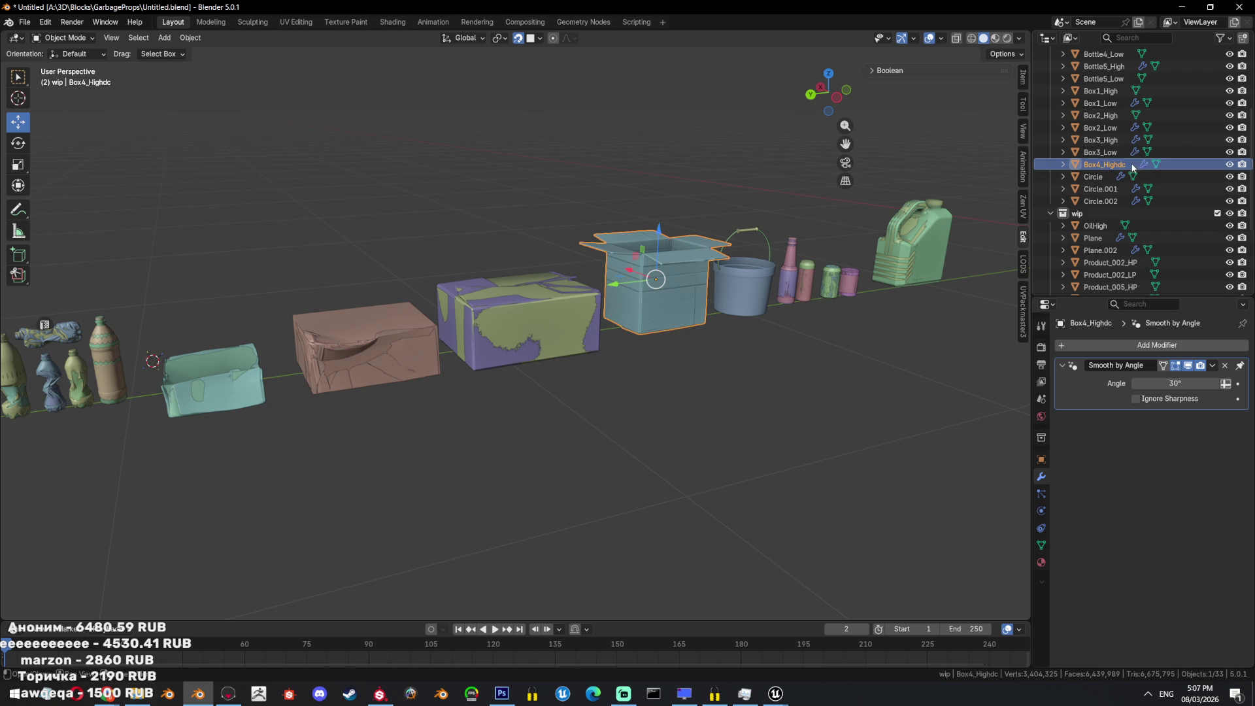
{"action": "double_click", "coordinate": [1130, 165]}
{"action": "key", "text": "End"}
{"action": "key", "text": "BackSpace"}
{"action": "key", "text": "KP_Decimal"}
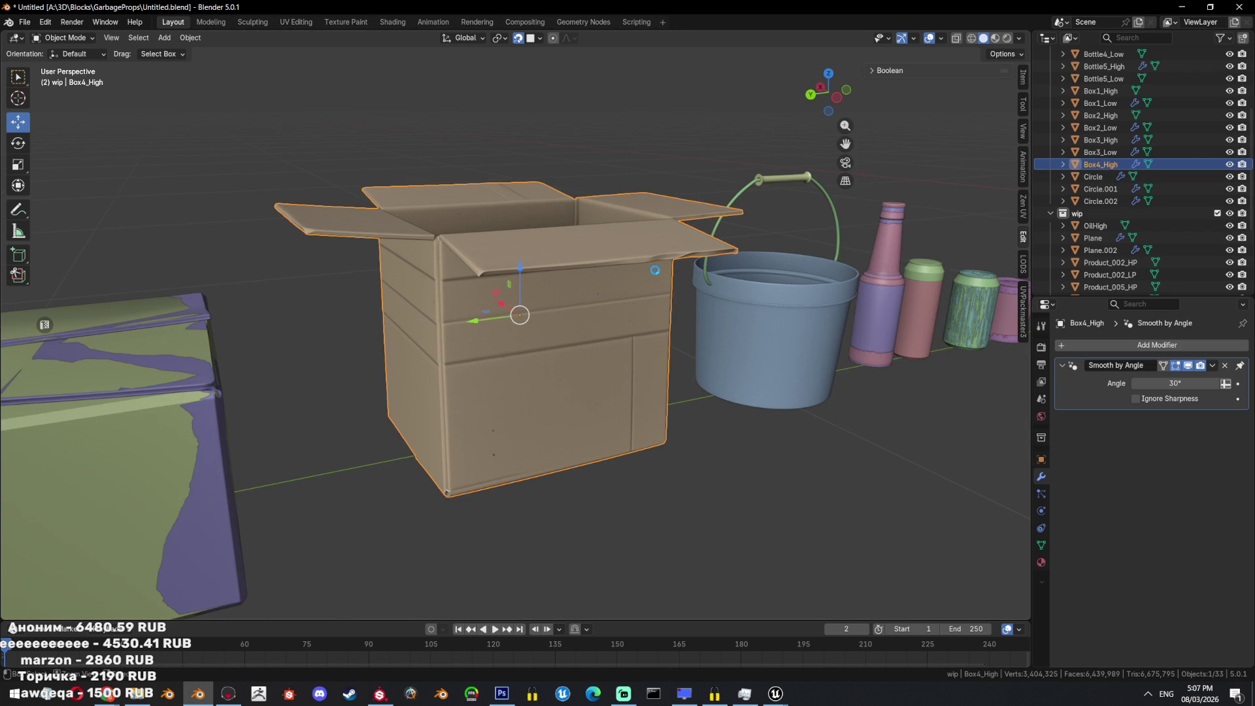
{"action": "key", "text": "ctrl+s"}
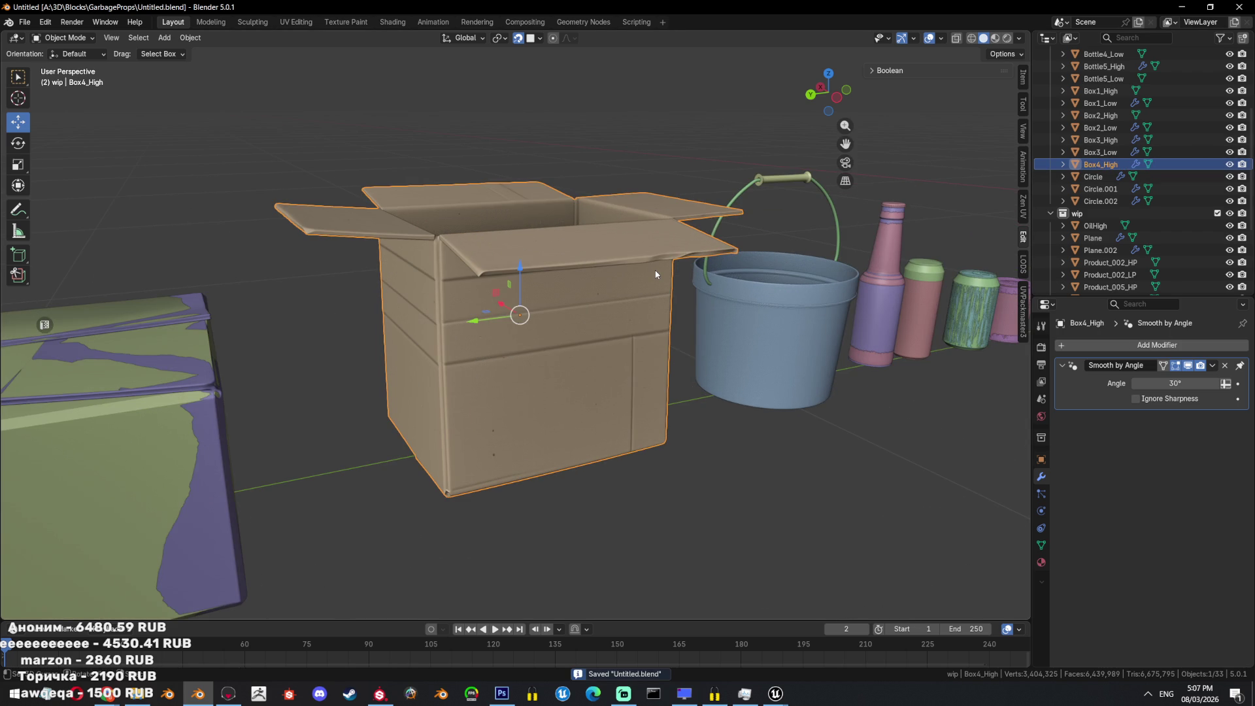
Make a first duplicate of Box4_High, delete it, and undo an accidental move.
{"action": "key", "text": "shift+d"}
{"action": "key", "text": "Escape"}
{"action": "double_click", "coordinate": [1108, 164]}
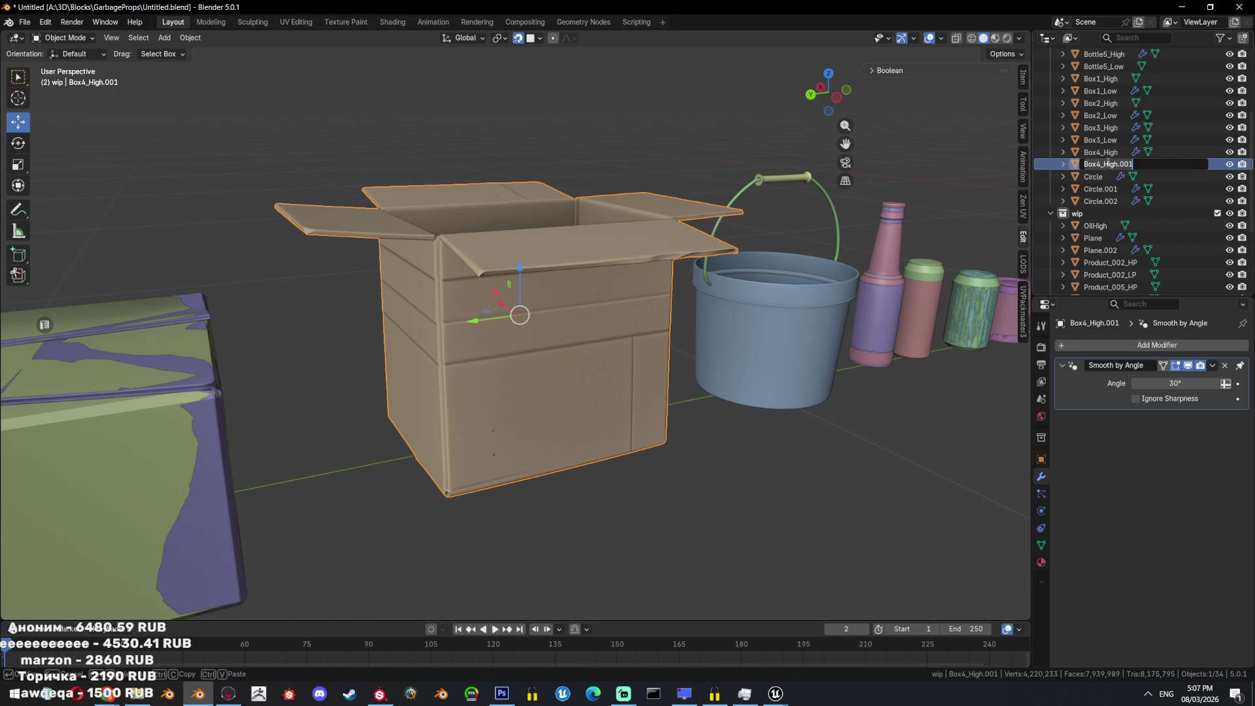
{"action": "key", "text": "Escape"}
{"action": "key", "text": "Delete"}
{"action": "left_click", "coordinate": [710, 199]}
{"action": "key", "text": "g"}
{"action": "left_click", "coordinate": [485, 80]}
{"action": "key", "text": "ctrl+z"}
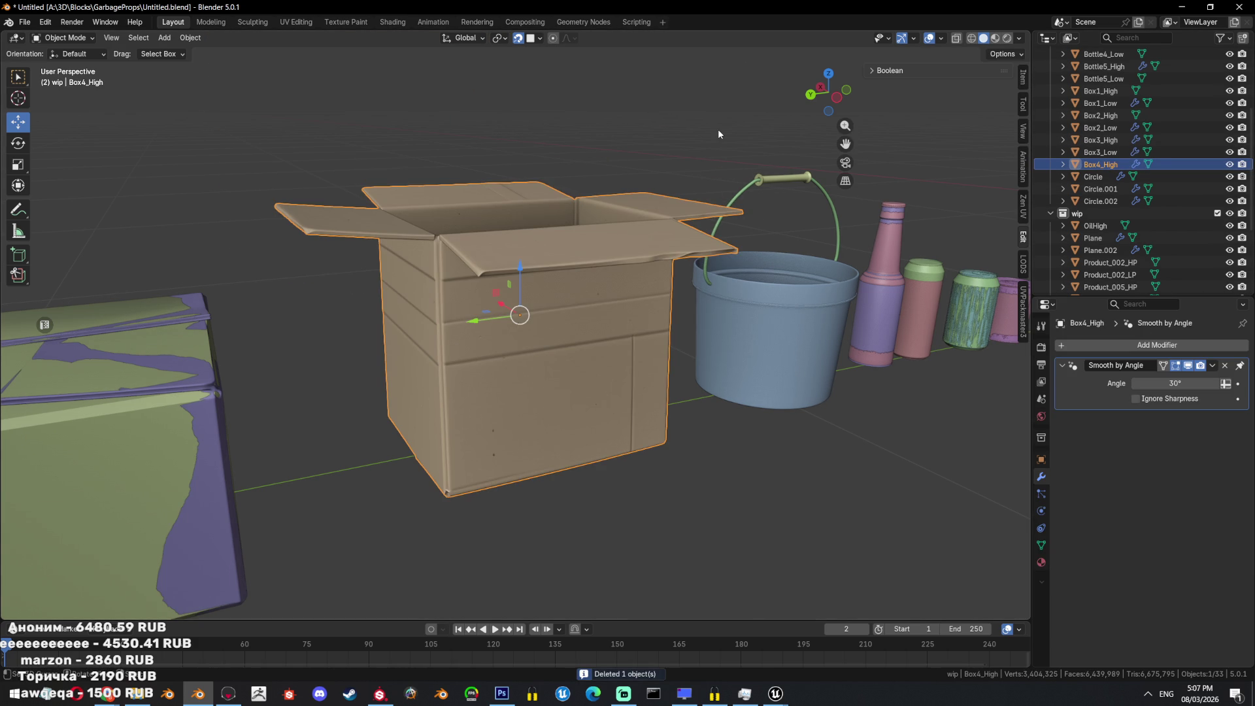
Duplicate Box4_High in place, name the copy Box4_Low and isolate it in local view.
{"action": "key", "text": "shift+d"}
{"action": "key", "text": "Escape"}
{"action": "double_click", "coordinate": [1165, 160]}
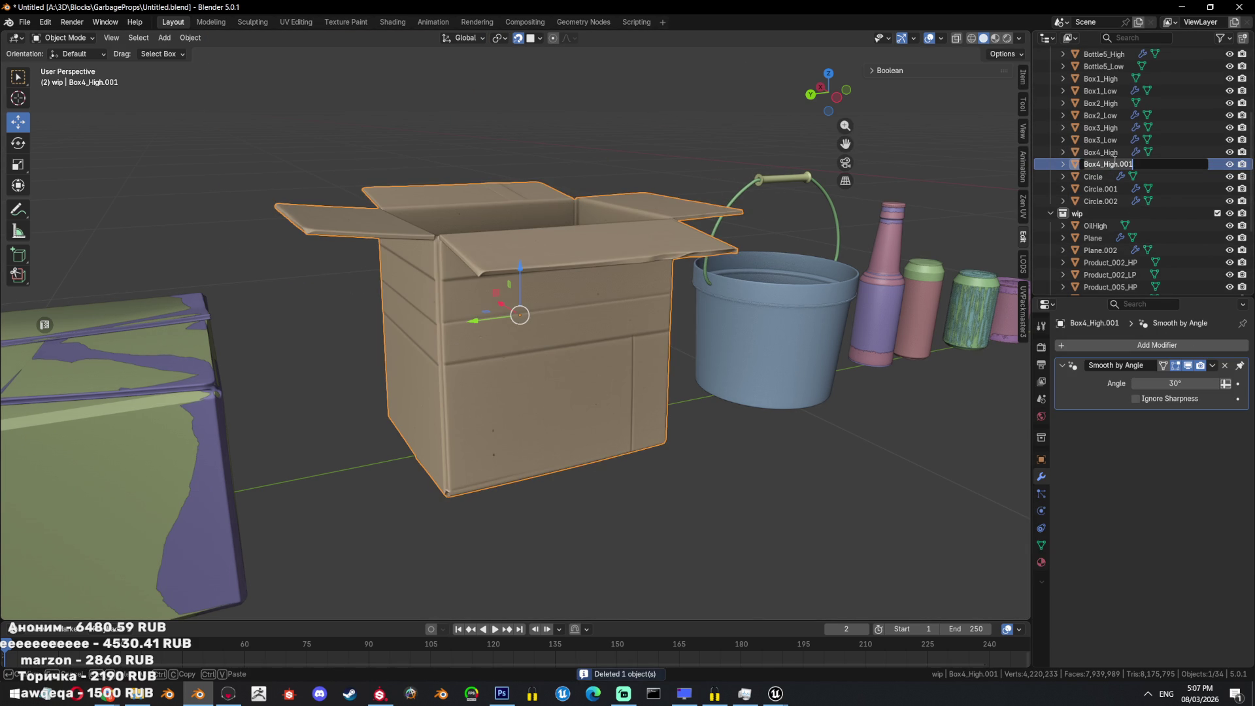
{"action": "key", "text": "ctrl+BackSpace"}
{"action": "key", "text": "ctrl+BackSpace"}
{"action": "type", "text": "Low"}
{"action": "key", "text": "Return"}
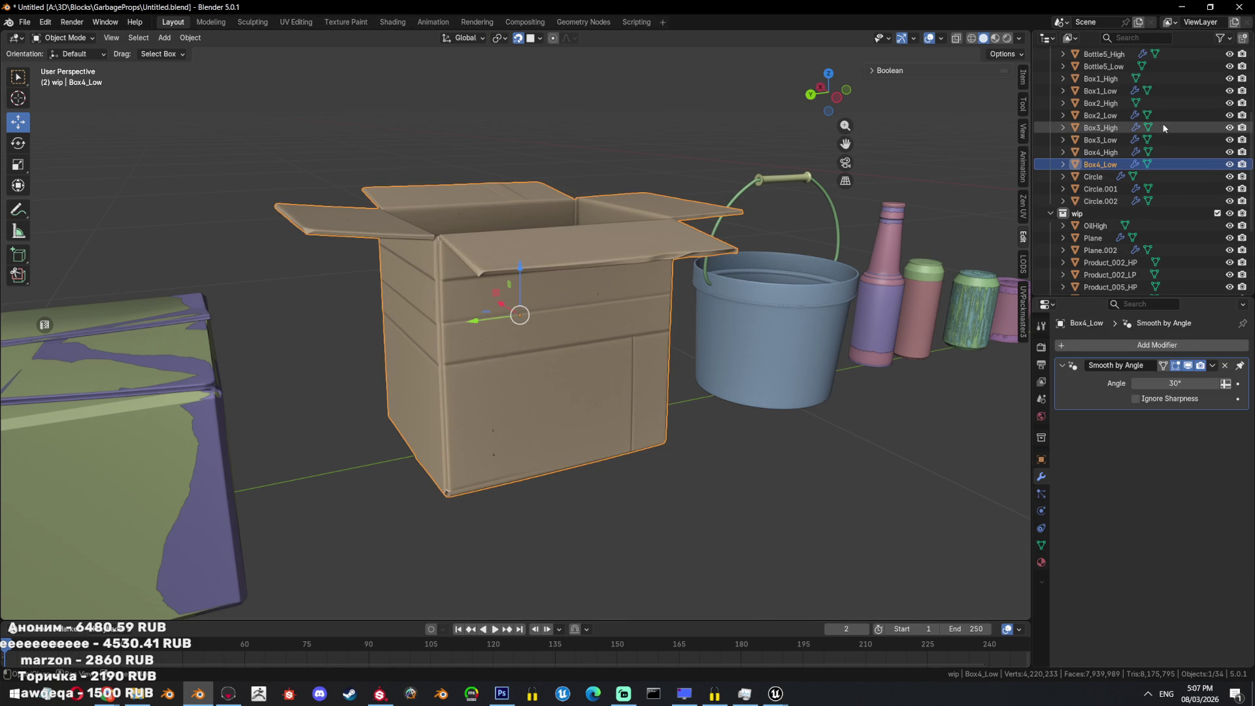
{"action": "key", "text": "KP_Divide"}
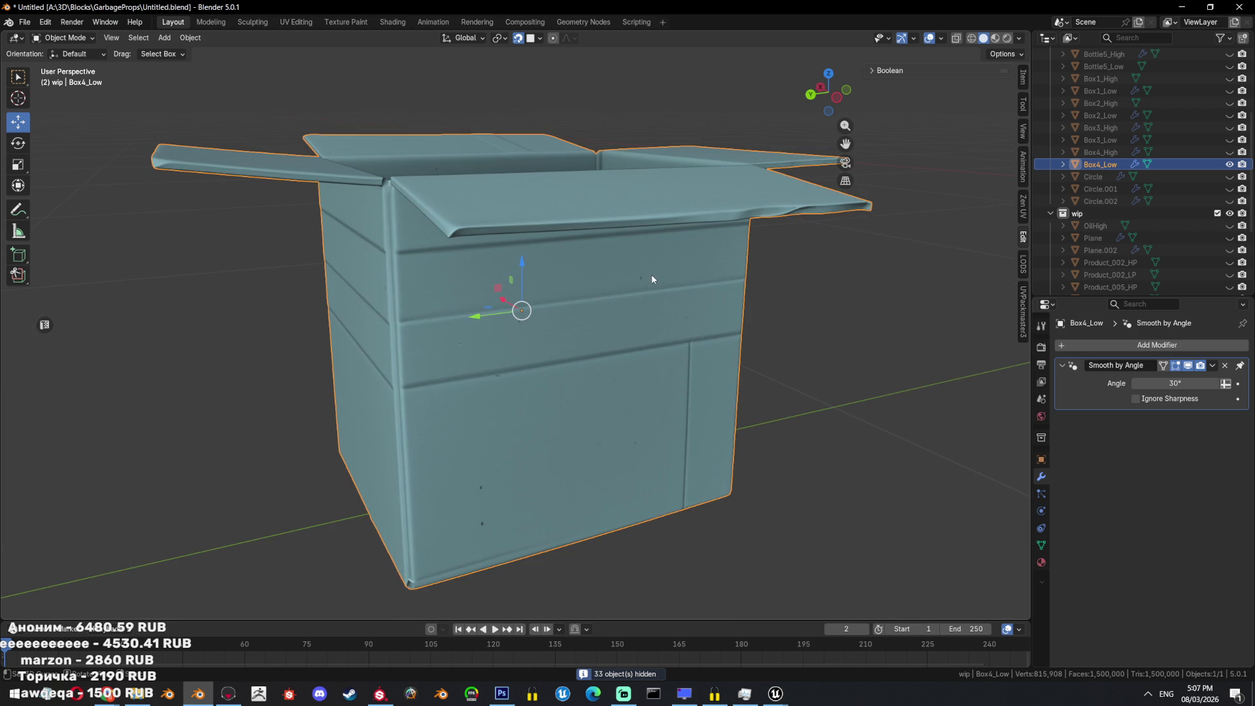
Add a Decimate modifier to Box4_Low by searching 'dec' in the modifier list.
{"action": "scroll", "coordinate": [651, 275], "scroll_direction": "down", "scroll_amount": 3}
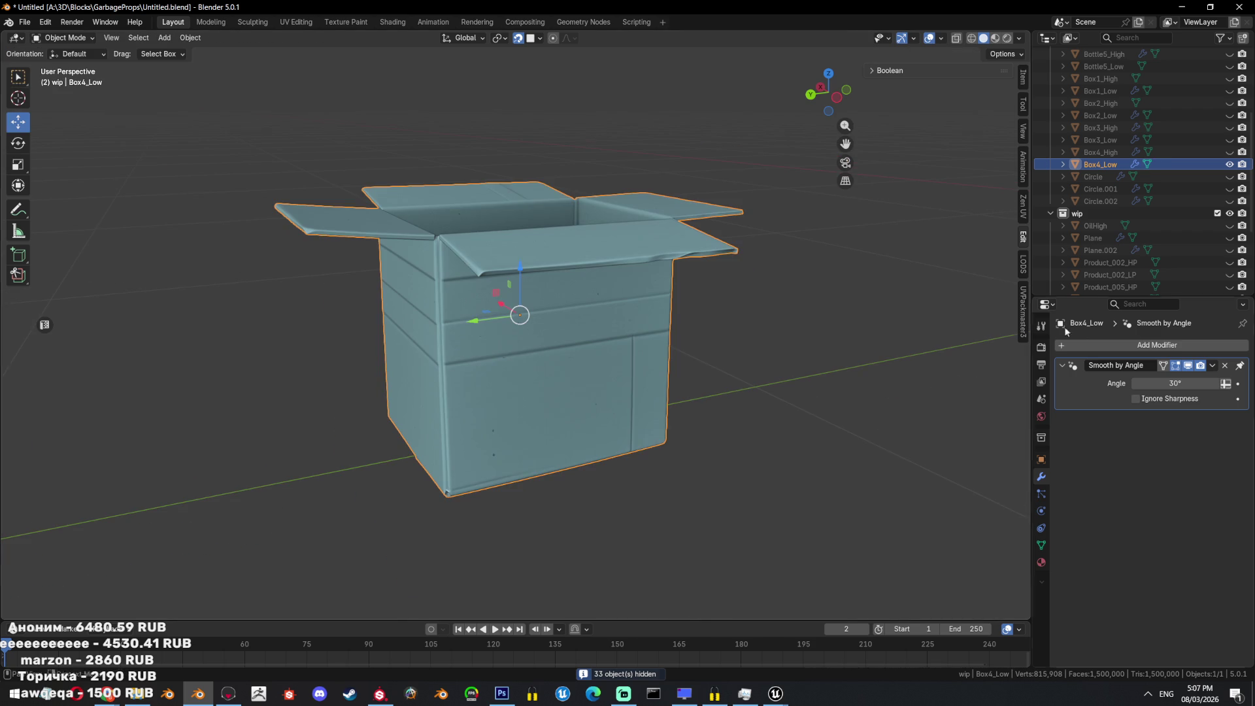
{"action": "left_click", "coordinate": [1142, 346]}
{"action": "mouse_move", "coordinate": [1111, 372]}
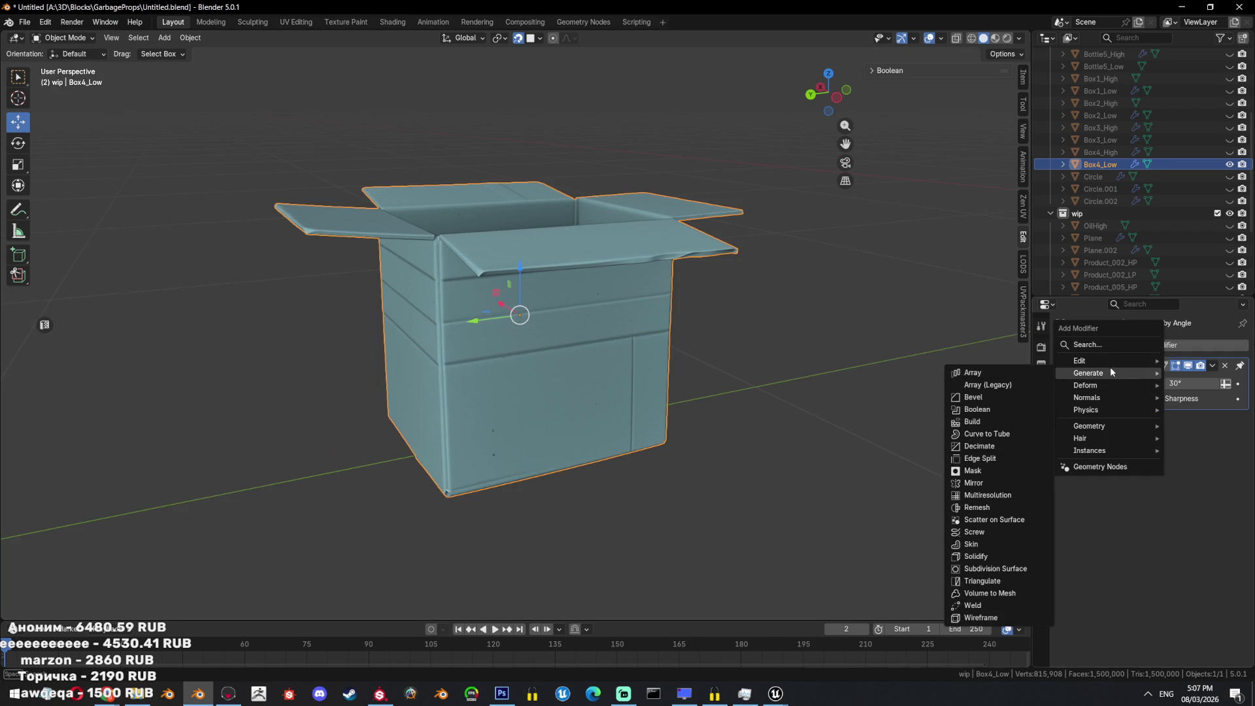
{"action": "left_click", "coordinate": [1155, 344]}
{"action": "mouse_move", "coordinate": [1143, 357]}
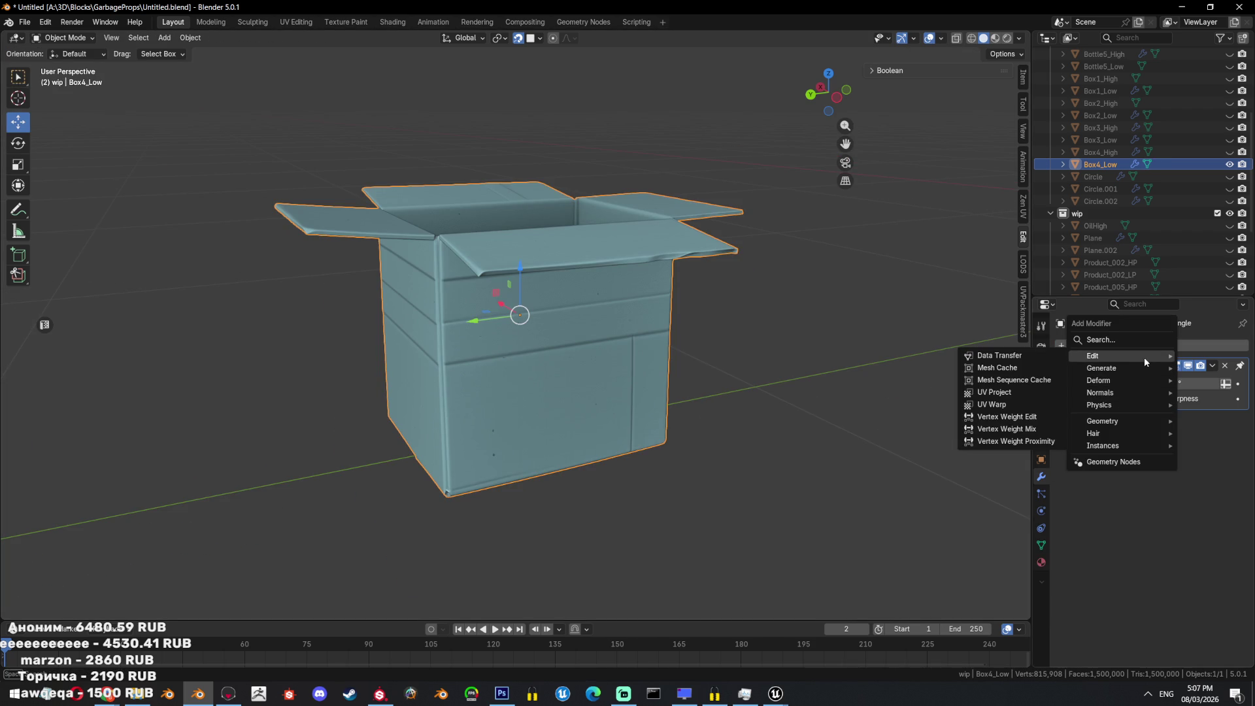
{"action": "mouse_move", "coordinate": [1141, 380]}
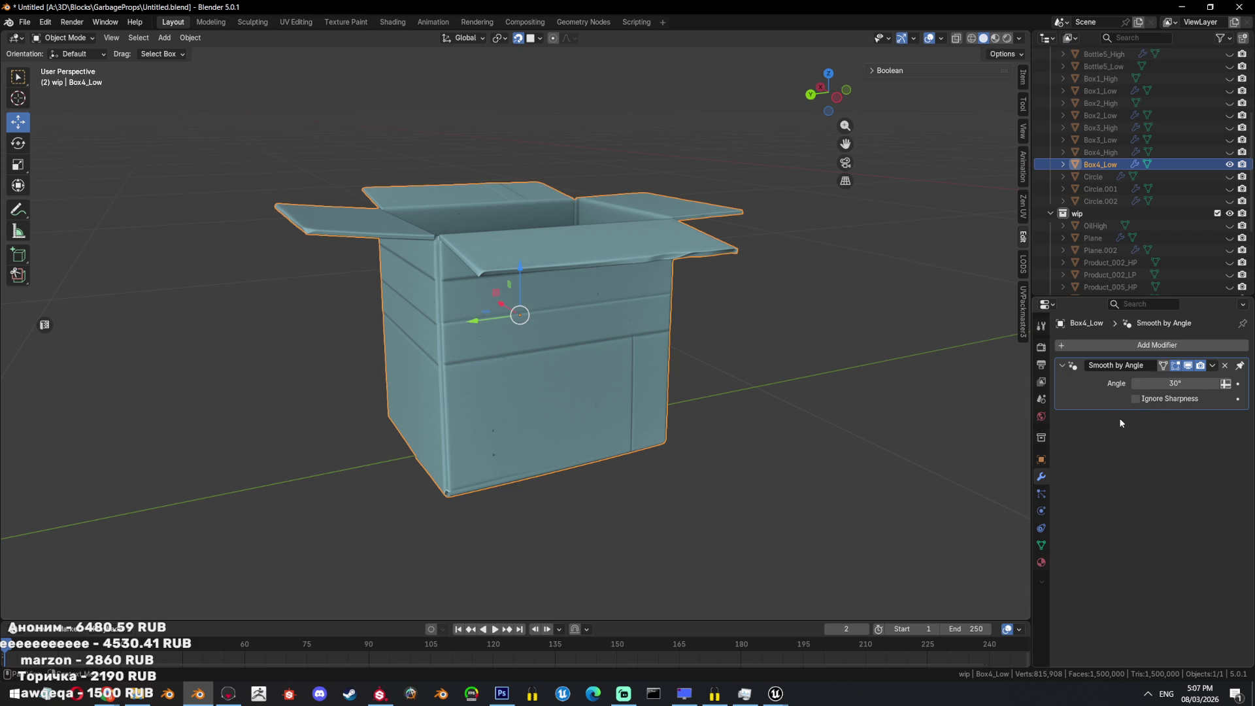
{"action": "left_click", "coordinate": [1110, 344]}
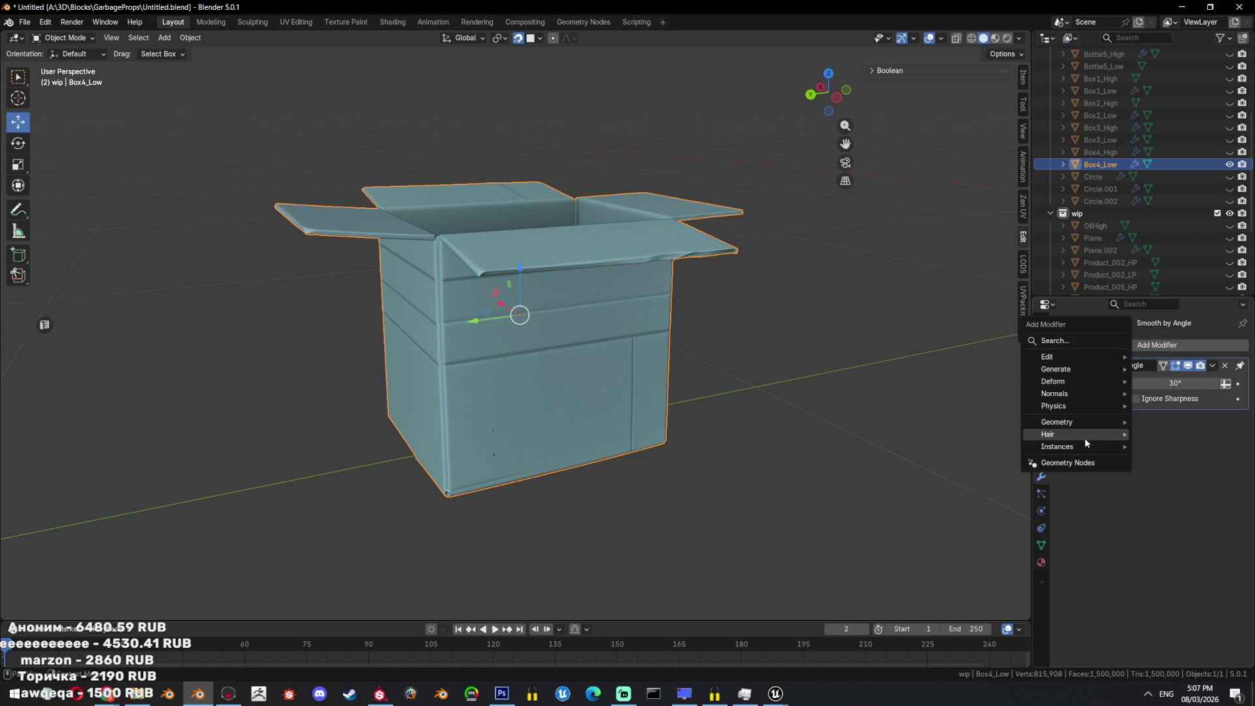
{"action": "mouse_move", "coordinate": [1085, 435]}
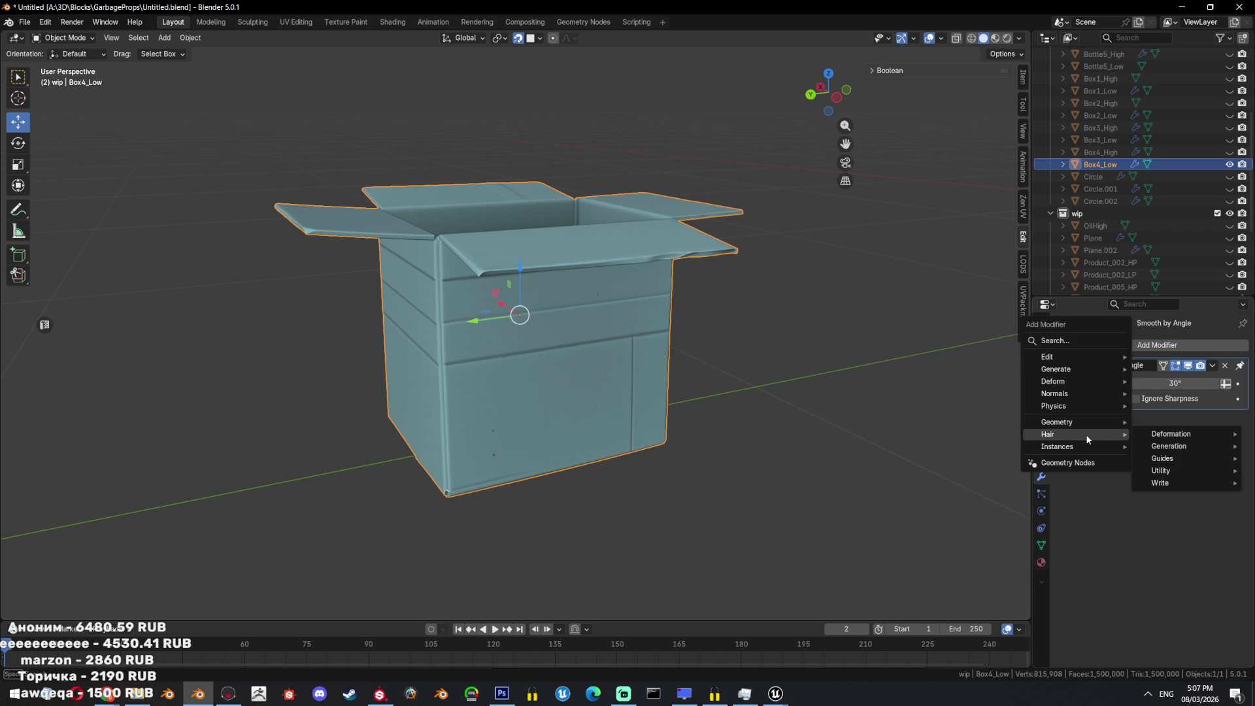
{"action": "left_click", "coordinate": [1070, 340]}
{"action": "type", "text": "dec"}
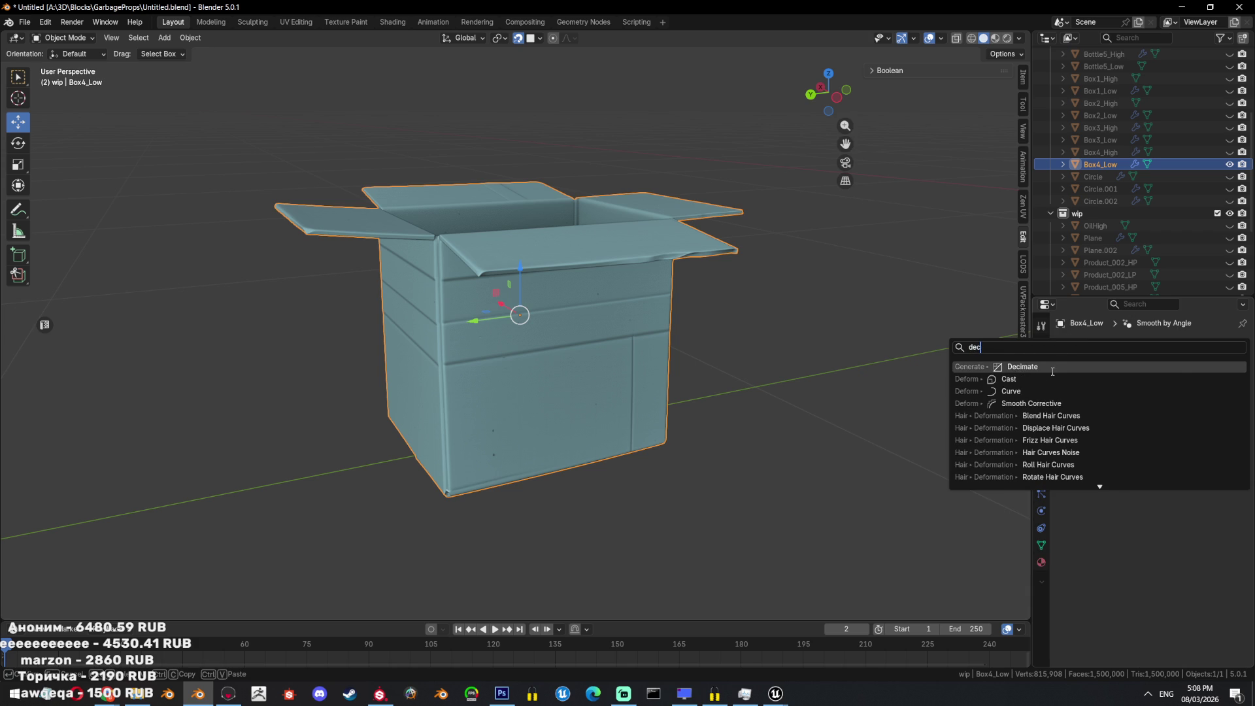
{"action": "key", "text": "Return"}
Remove the Smooth by Angle modifier and set the Decimate ratio to 0.01.
{"action": "scroll", "coordinate": [738, 337], "scroll_direction": "up", "scroll_amount": 5}
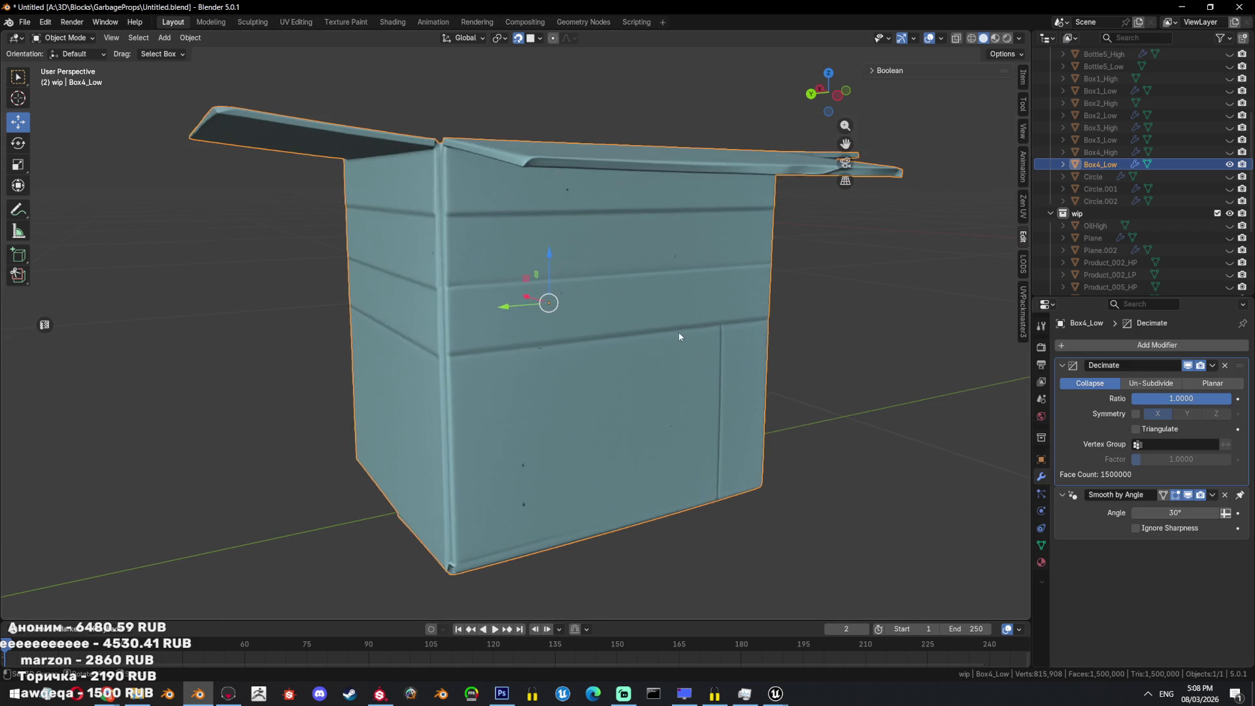
{"action": "left_click", "coordinate": [1225, 495]}
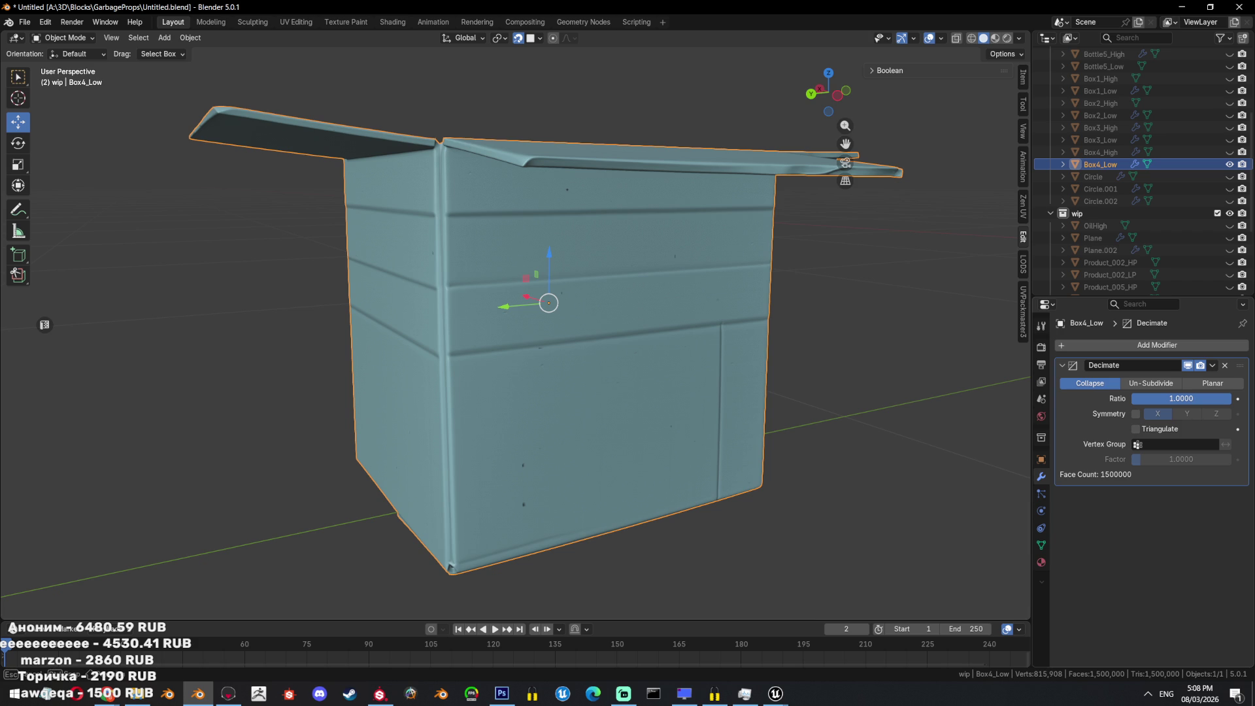
{"action": "left_click_drag", "start_coordinate": [1225, 399], "coordinate": [1203, 397]}
{"action": "left_click", "coordinate": [1200, 396]}
{"action": "type", "text": "0.01"}
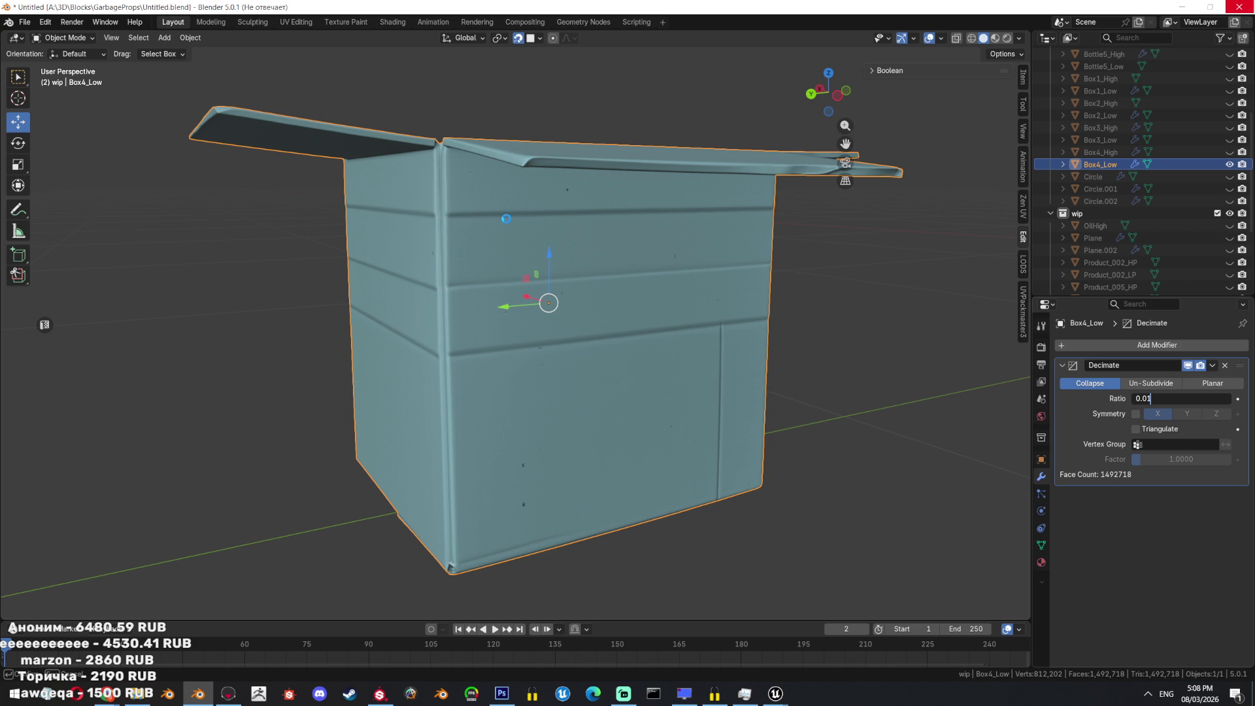
Inspect the decimated box, then turn off the Decimate modifier's viewport display.
{"action": "middle_click_drag", "start_coordinate": [567, 194], "coordinate": [547, 212]}
{"action": "scroll", "coordinate": [548, 212], "scroll_direction": "up", "scroll_amount": 8}
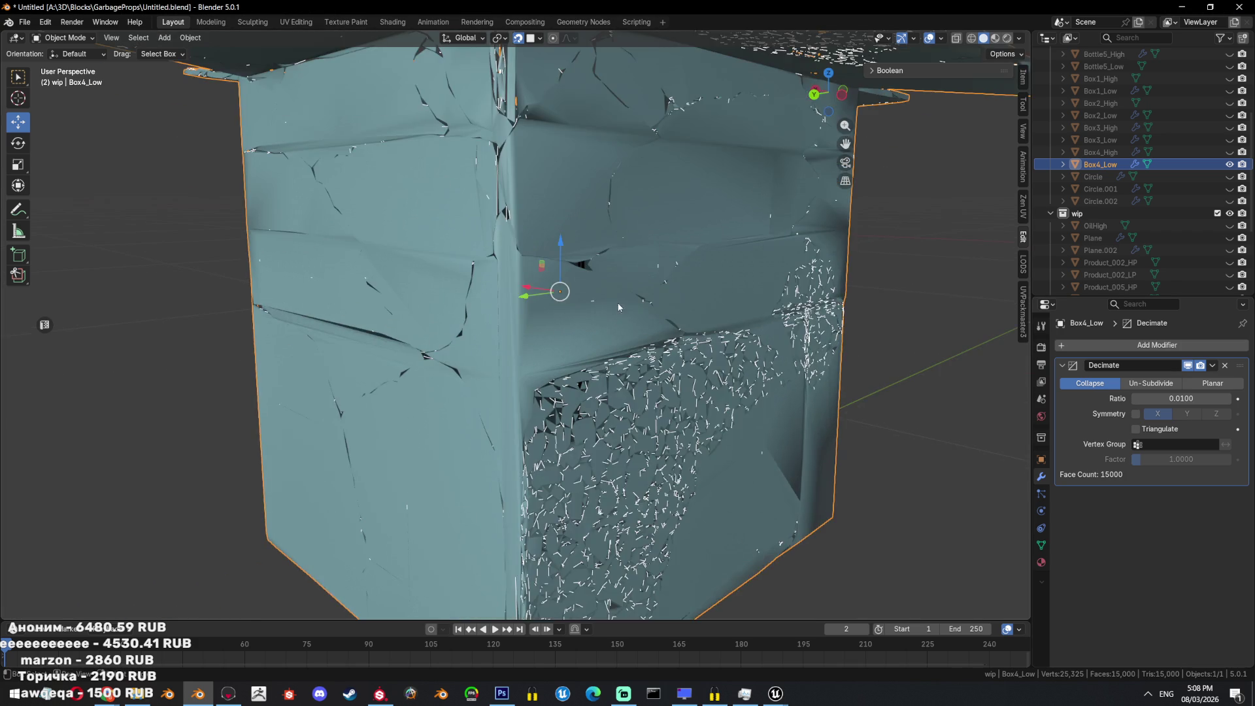
{"action": "scroll", "coordinate": [547, 212], "scroll_direction": "down", "scroll_amount": 3}
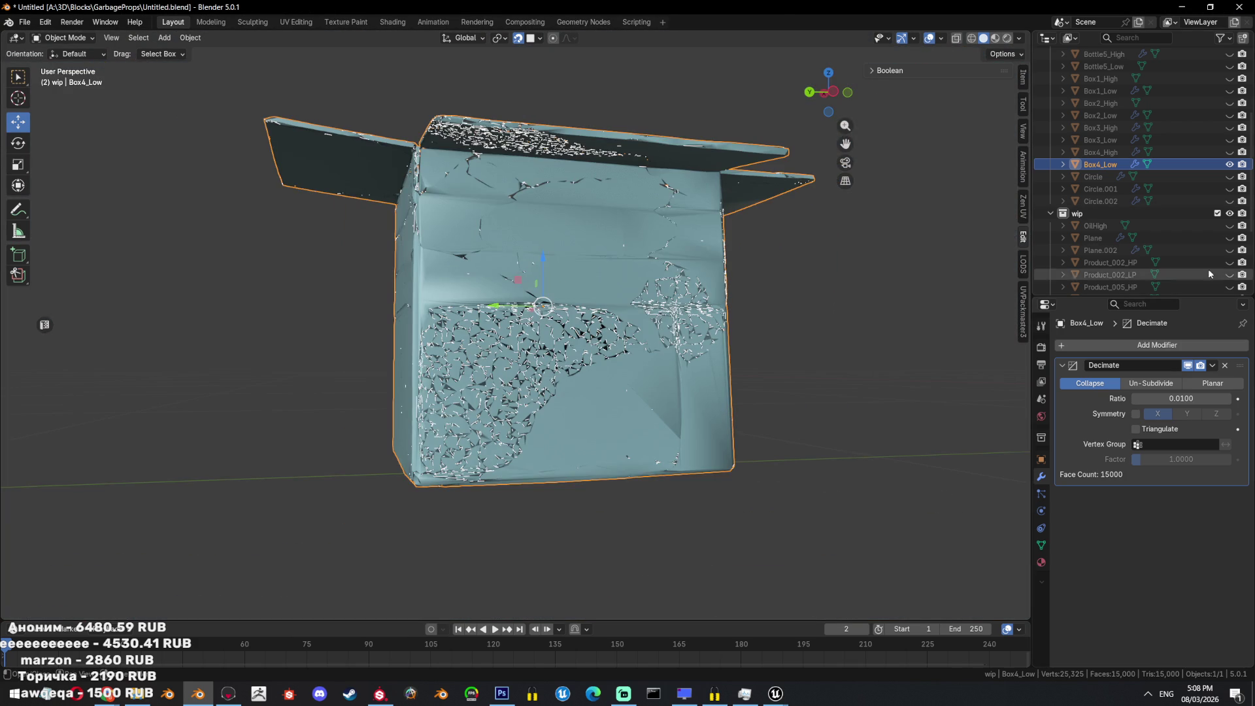
{"action": "middle_click_drag", "start_coordinate": [870, 335], "coordinate": [939, 338]}
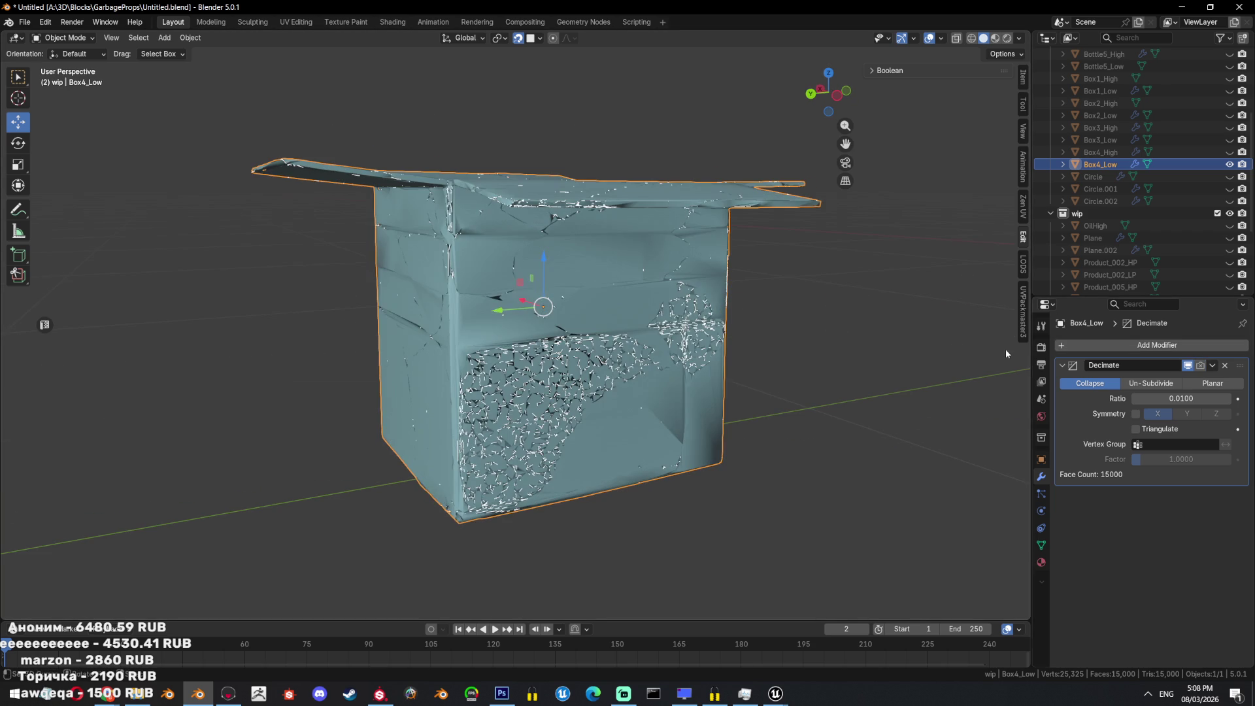
{"action": "left_click", "coordinate": [1200, 365]}
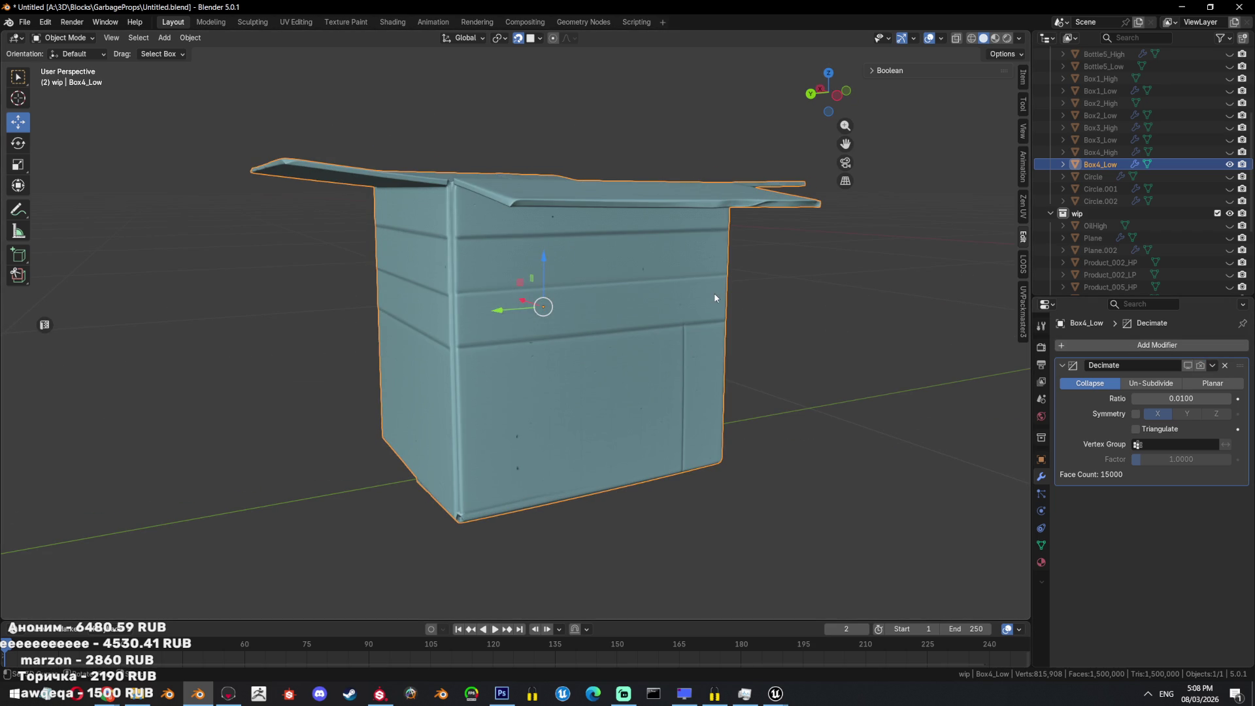
{"action": "key", "text": "F3"}
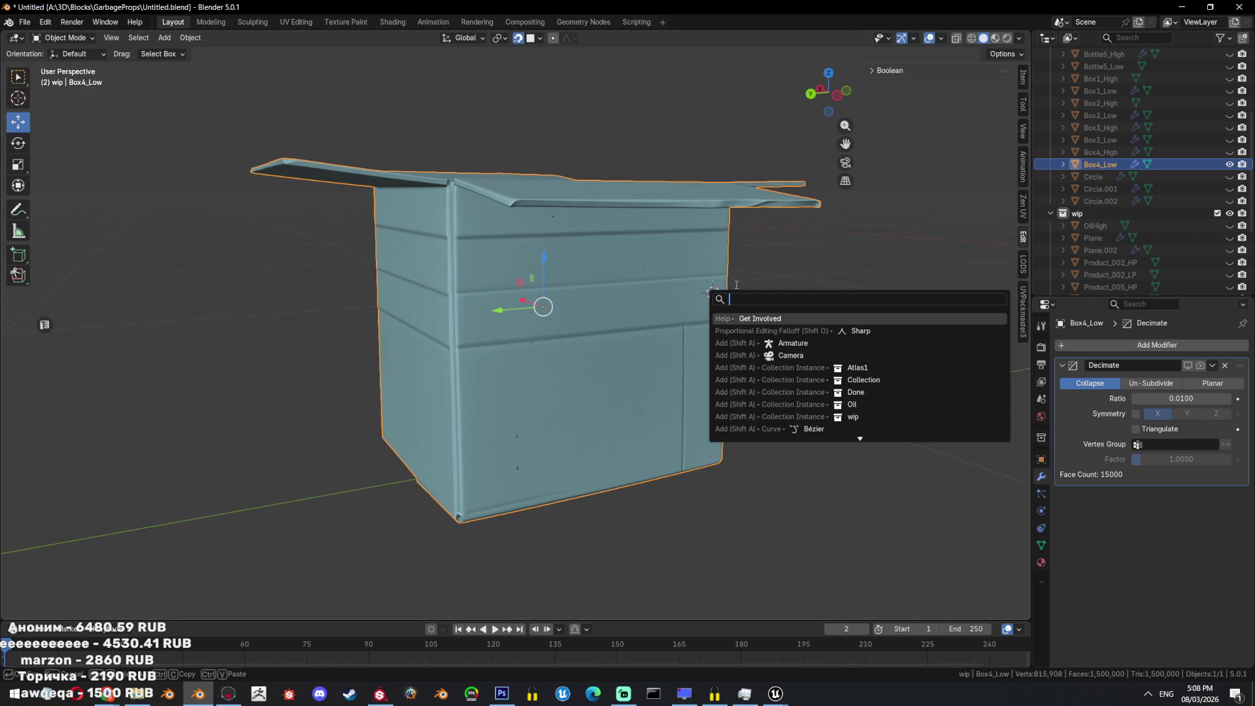
Clear the selection and enter Edit Mode on Box4_Low's dense mesh.
{"action": "key", "text": "alt+a"}
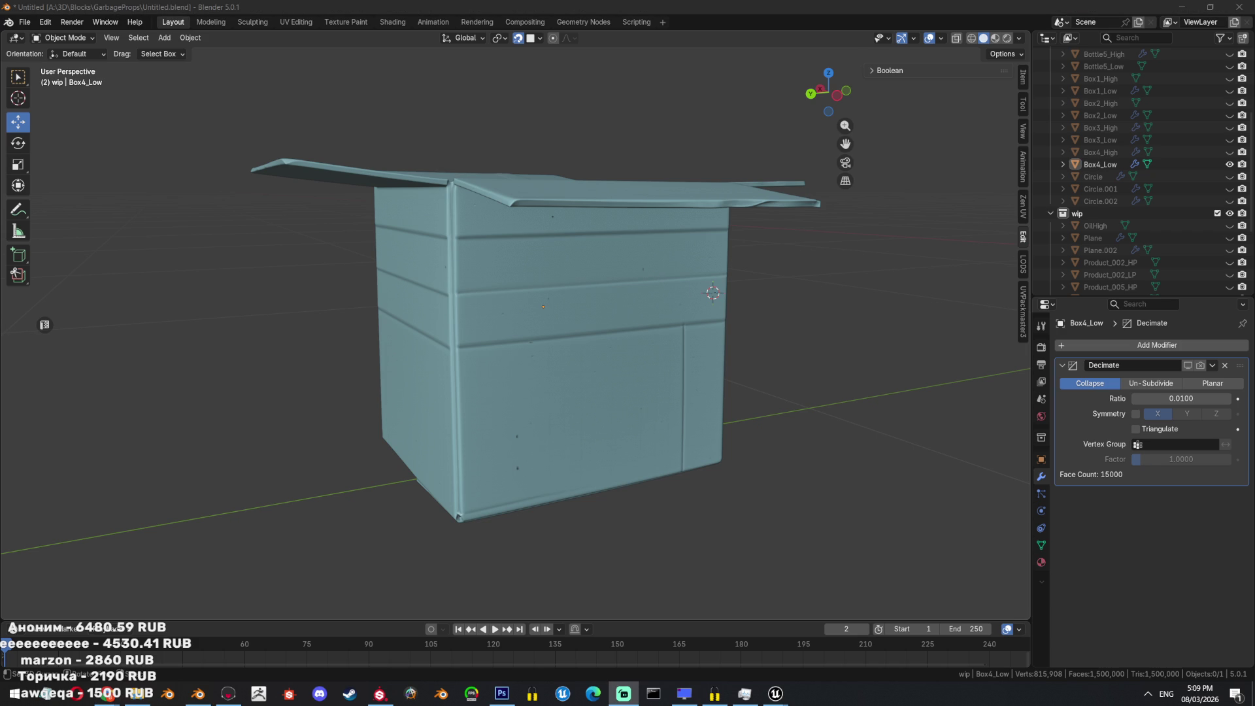
{"action": "key", "text": "Tab"}
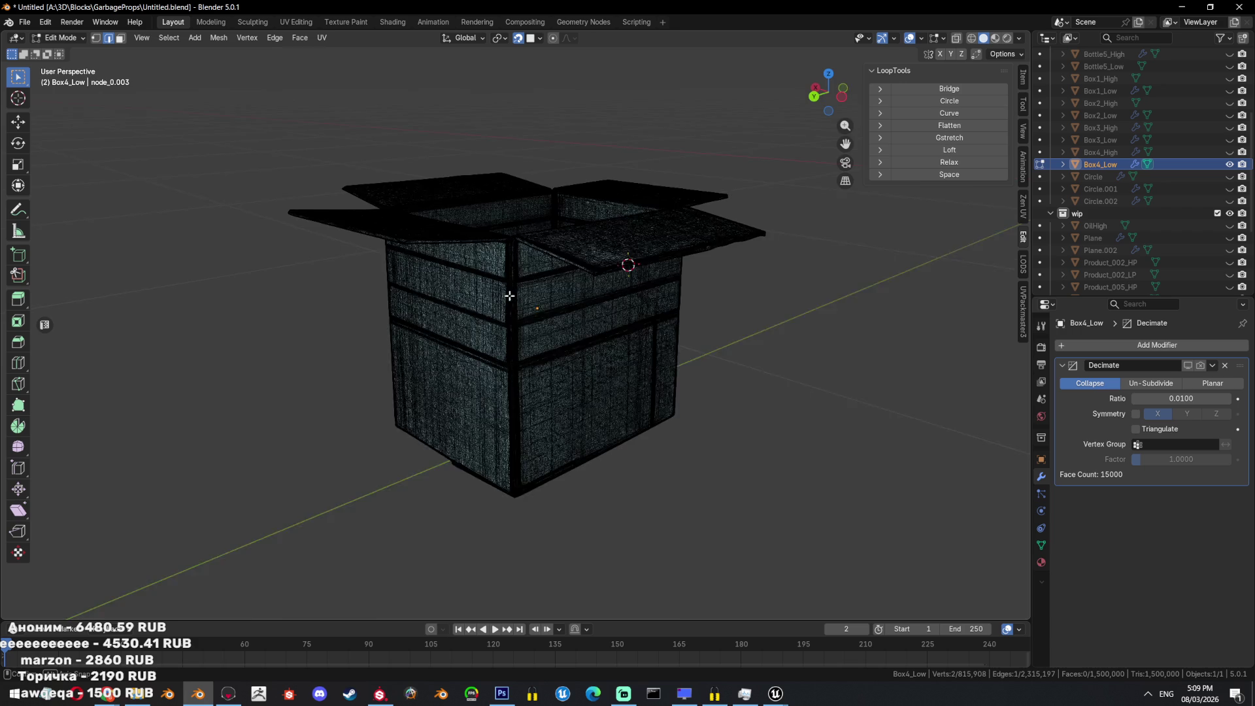
Select all of Box4_Low's vertices and run Merge by Distance.
{"action": "scroll", "coordinate": [490, 285], "scroll_direction": "up", "scroll_amount": 5}
{"action": "scroll", "coordinate": [693, 387], "scroll_direction": "down", "scroll_amount": 5}
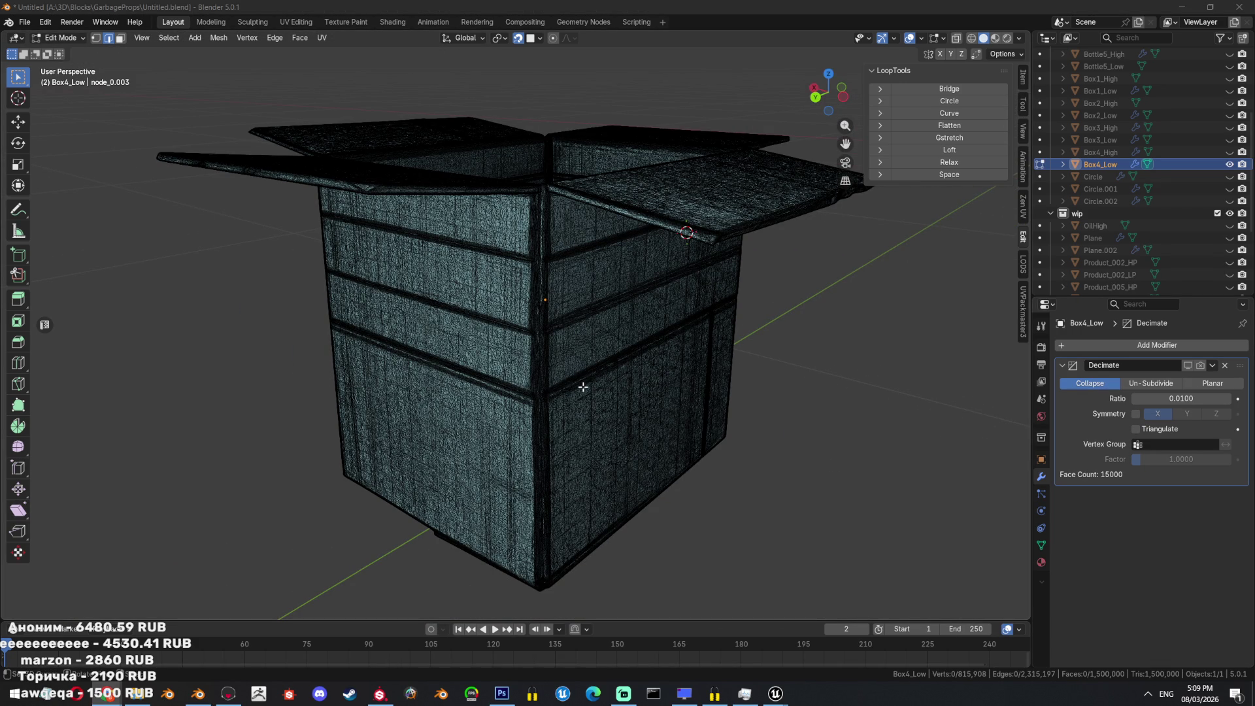
{"action": "middle_click_drag", "start_coordinate": [601, 366], "coordinate": [621, 371]}
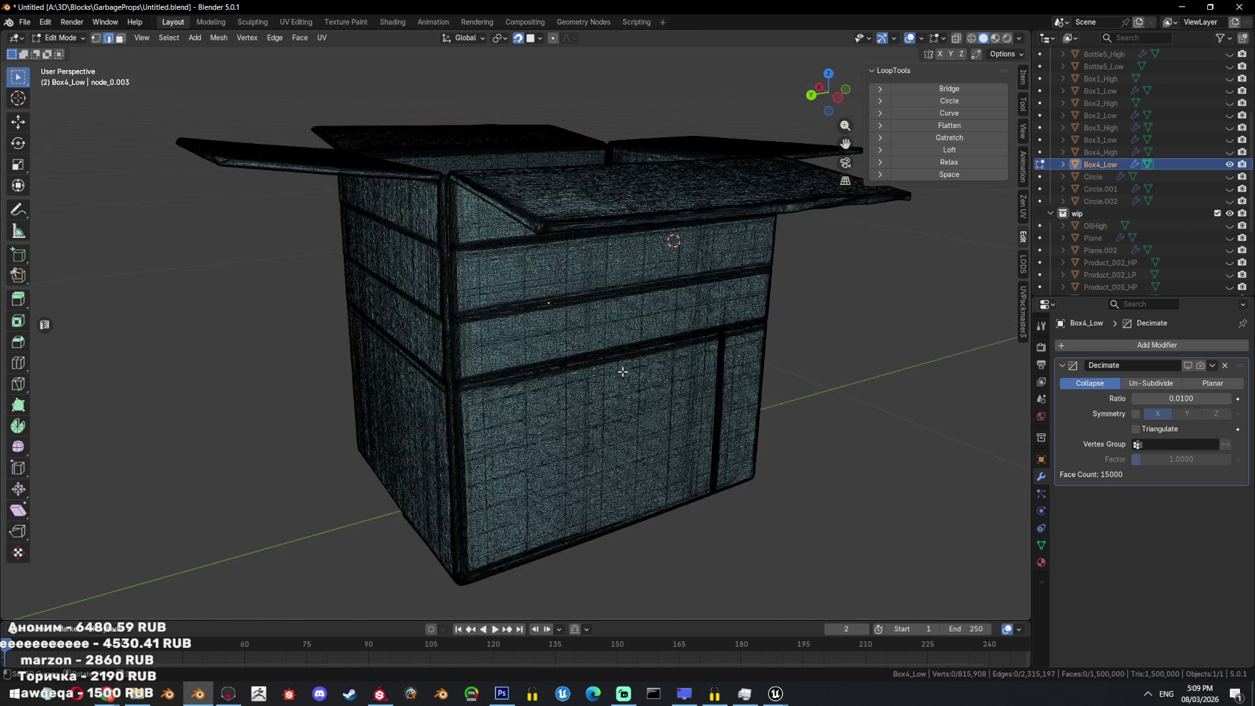
{"action": "key", "text": "a"}
{"action": "key", "text": "F3"}
{"action": "type", "text": "dista"}
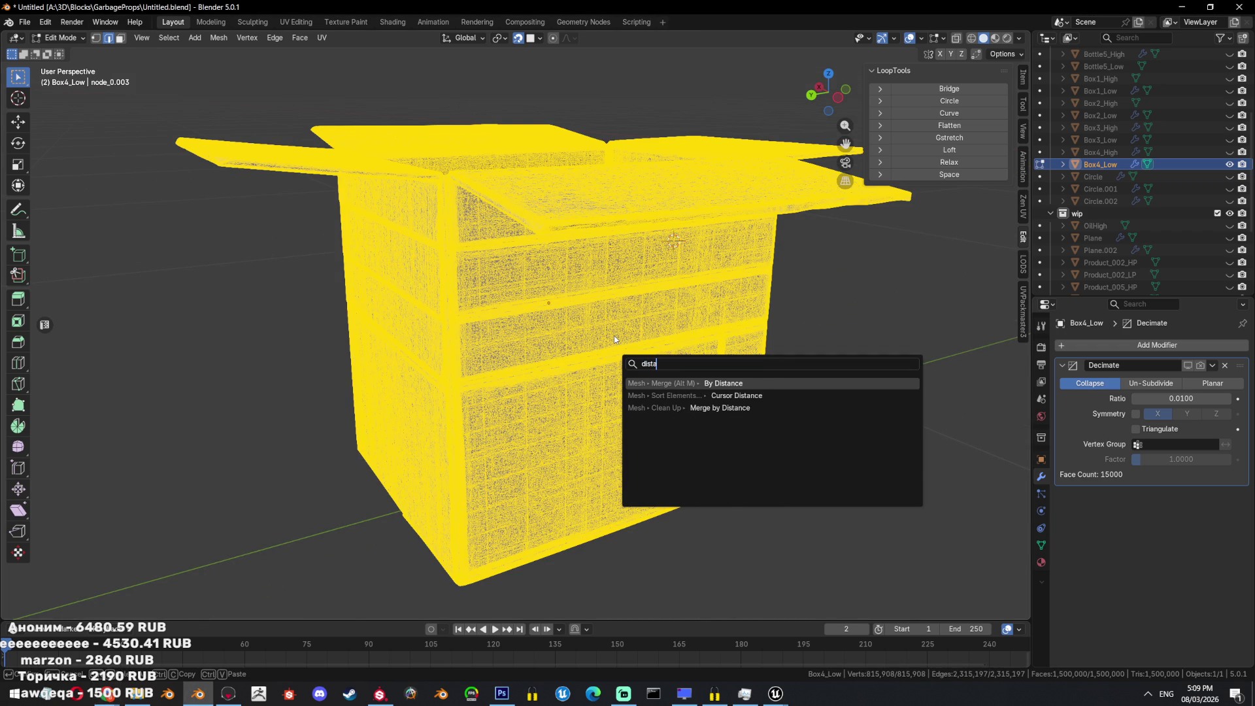
{"action": "key", "text": "Return"}
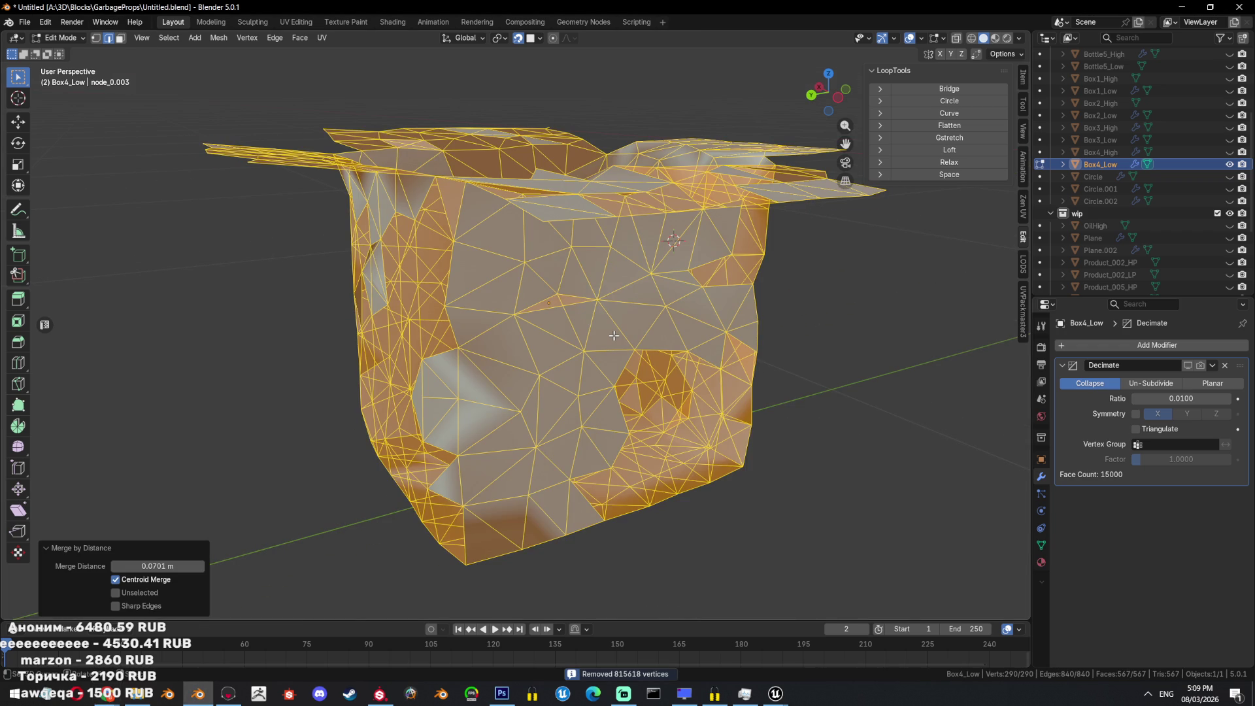
Set the merge distance to 0.01 m, then refine it to 0.0001 m.
{"action": "left_click", "coordinate": [136, 566]}
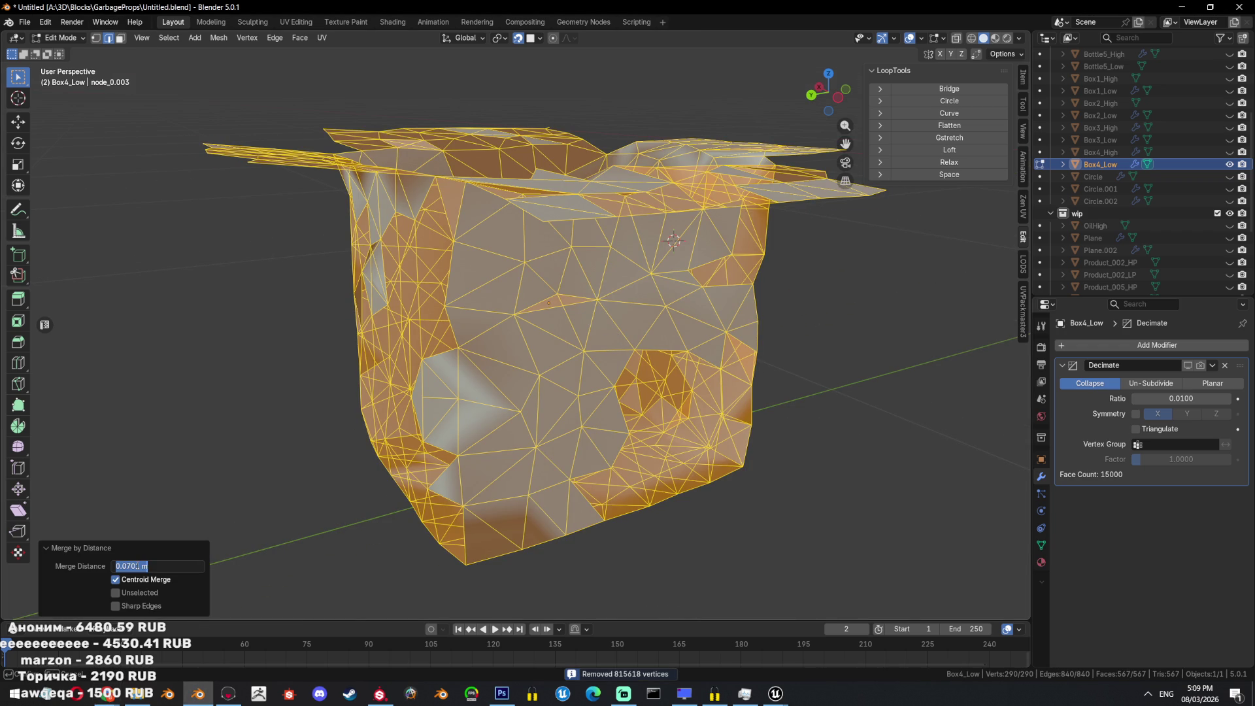
{"action": "type", "text": "0.01"}
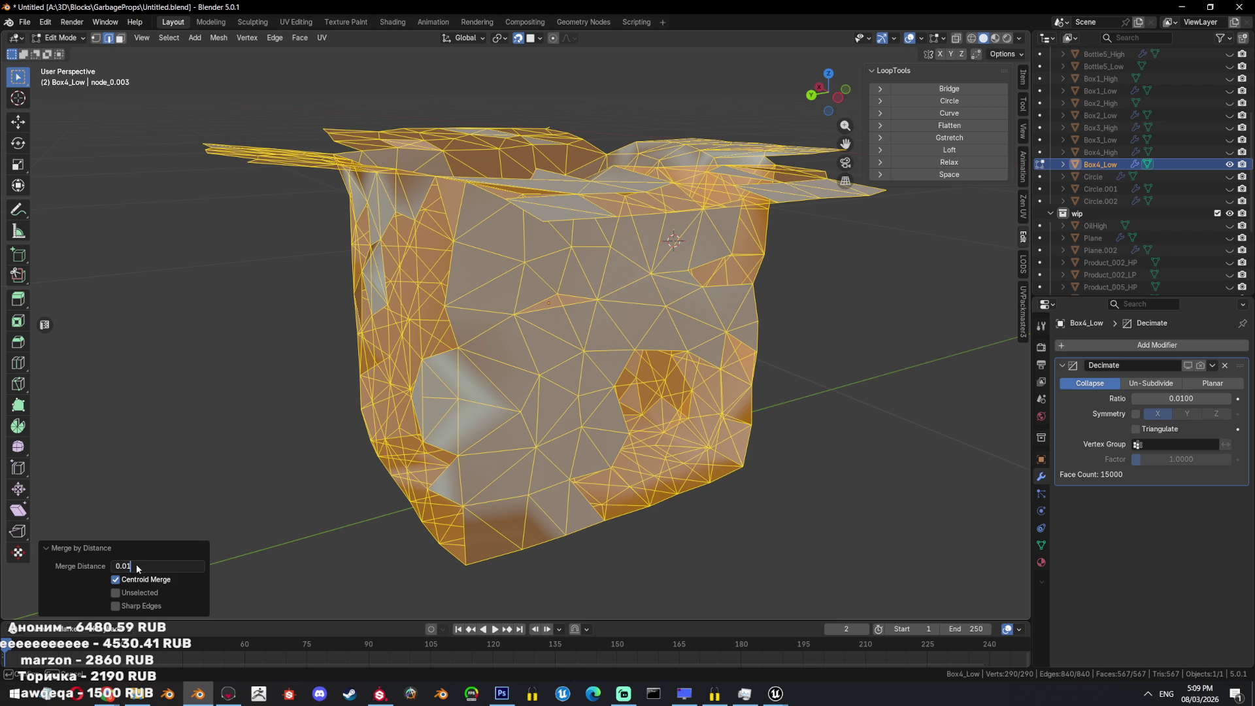
{"action": "key", "text": "Return"}
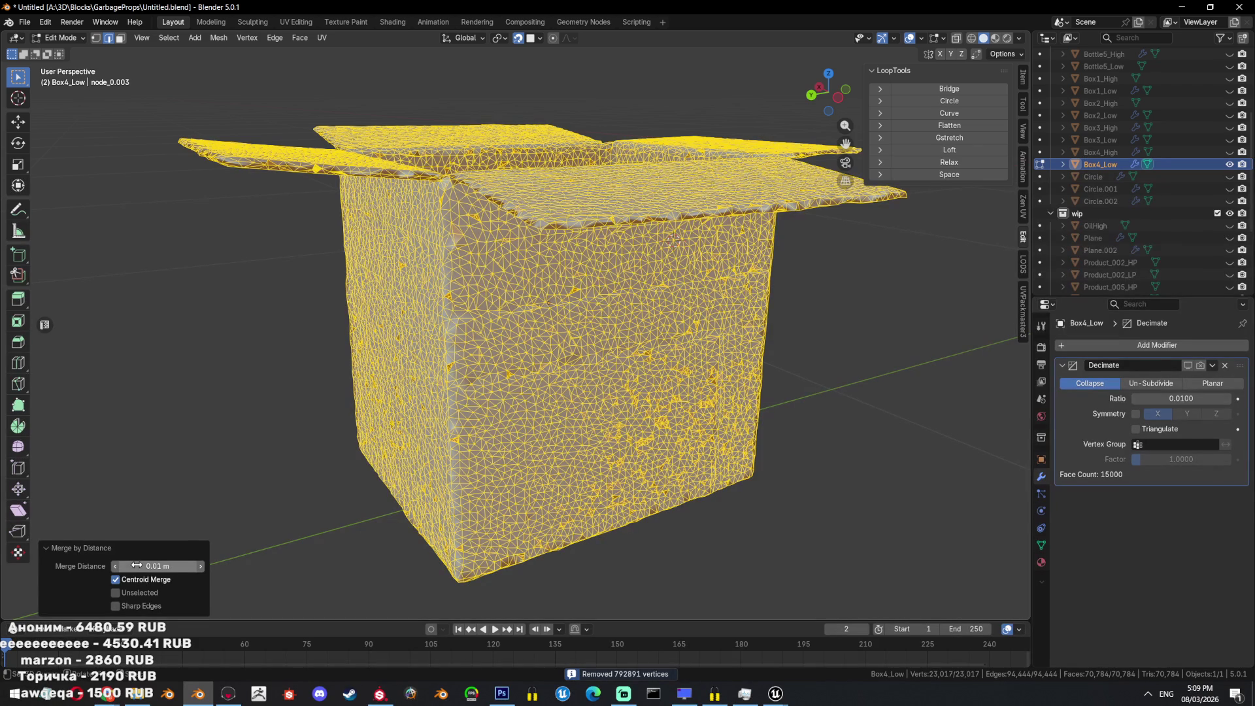
{"action": "left_click", "coordinate": [136, 565]}
{"action": "left_click", "coordinate": [128, 565]}
{"action": "type", "text": "00"}
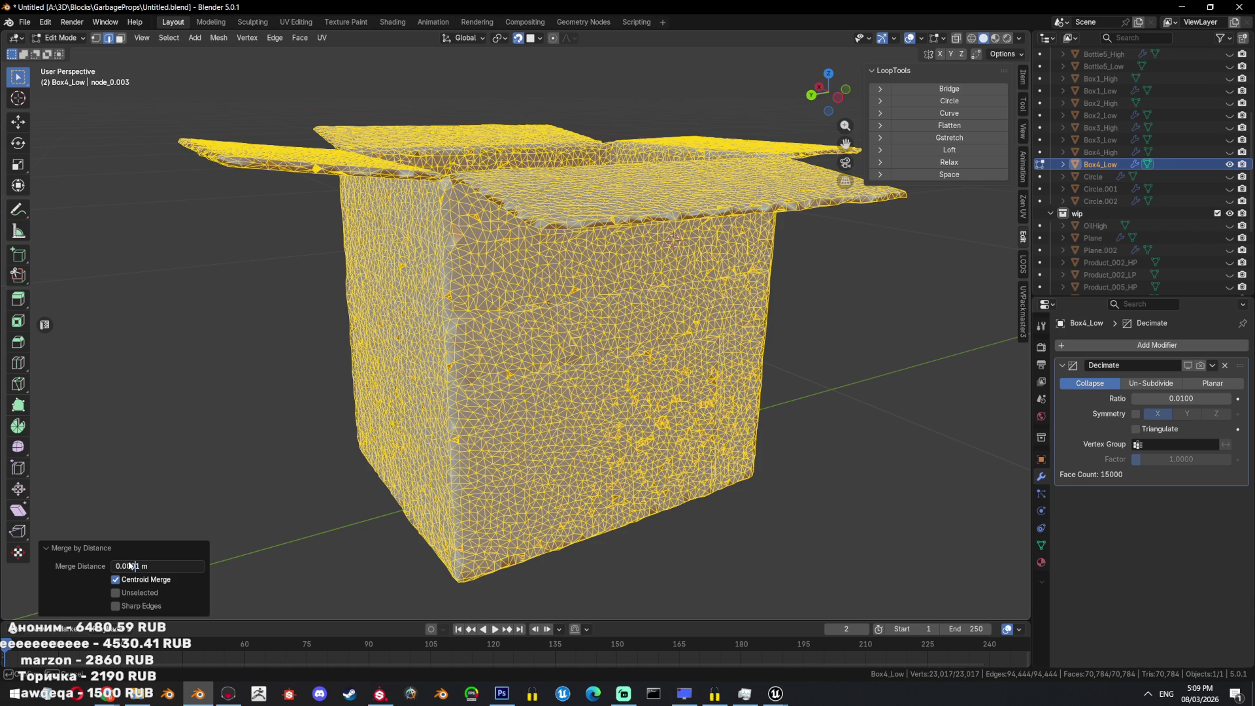
{"action": "key", "text": "Return"}
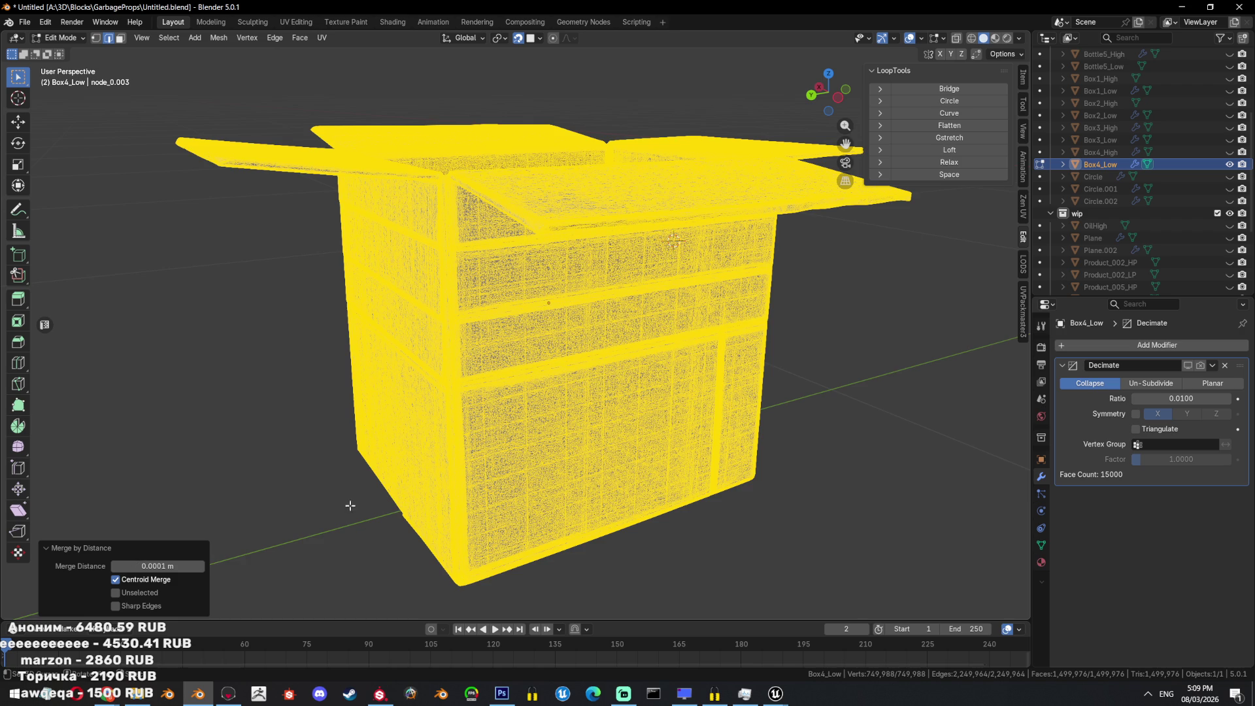
{"action": "middle_click_drag", "start_coordinate": [308, 527], "coordinate": [413, 479]}
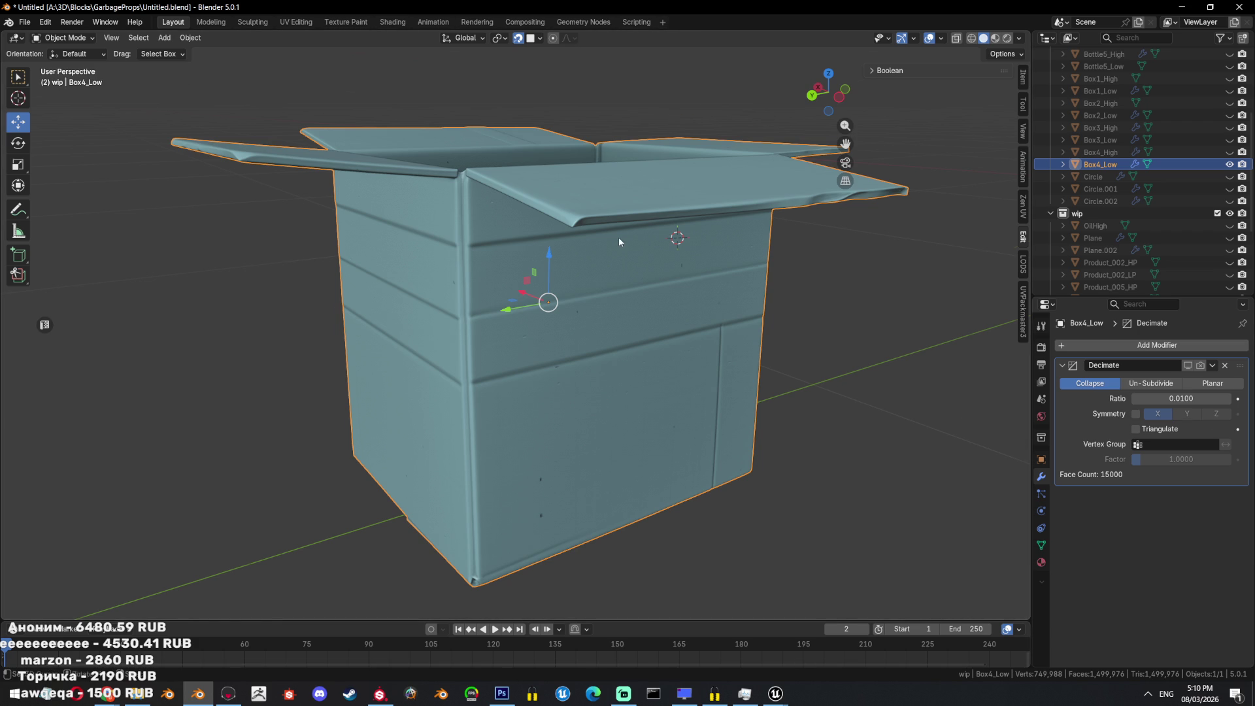
Unhide all objects and select Box4_Low instead of the overlapping Box4_High.
{"action": "scroll", "coordinate": [618, 236], "scroll_direction": "down", "scroll_amount": 5}
{"action": "key", "text": "alt+h"}
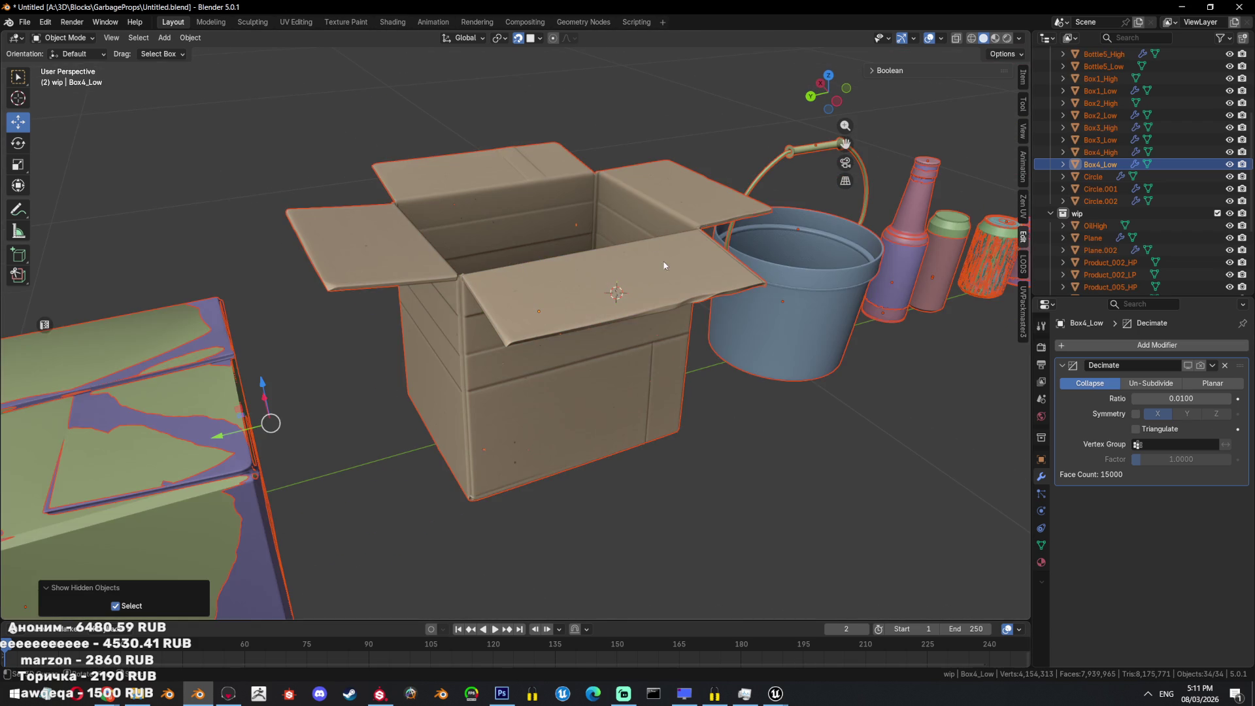
{"action": "left_click", "coordinate": [706, 222]}
{"action": "left_click", "coordinate": [706, 222]}
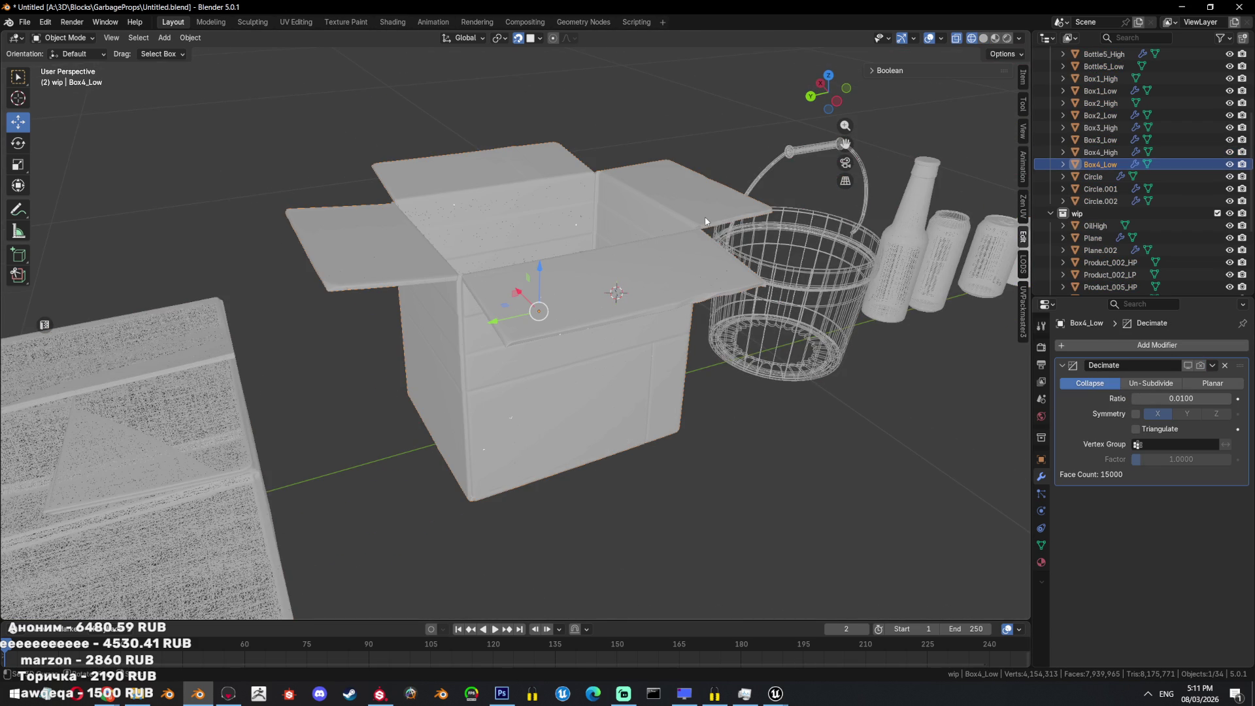
{"action": "middle_click_drag", "start_coordinate": [673, 268], "coordinate": [730, 289]}
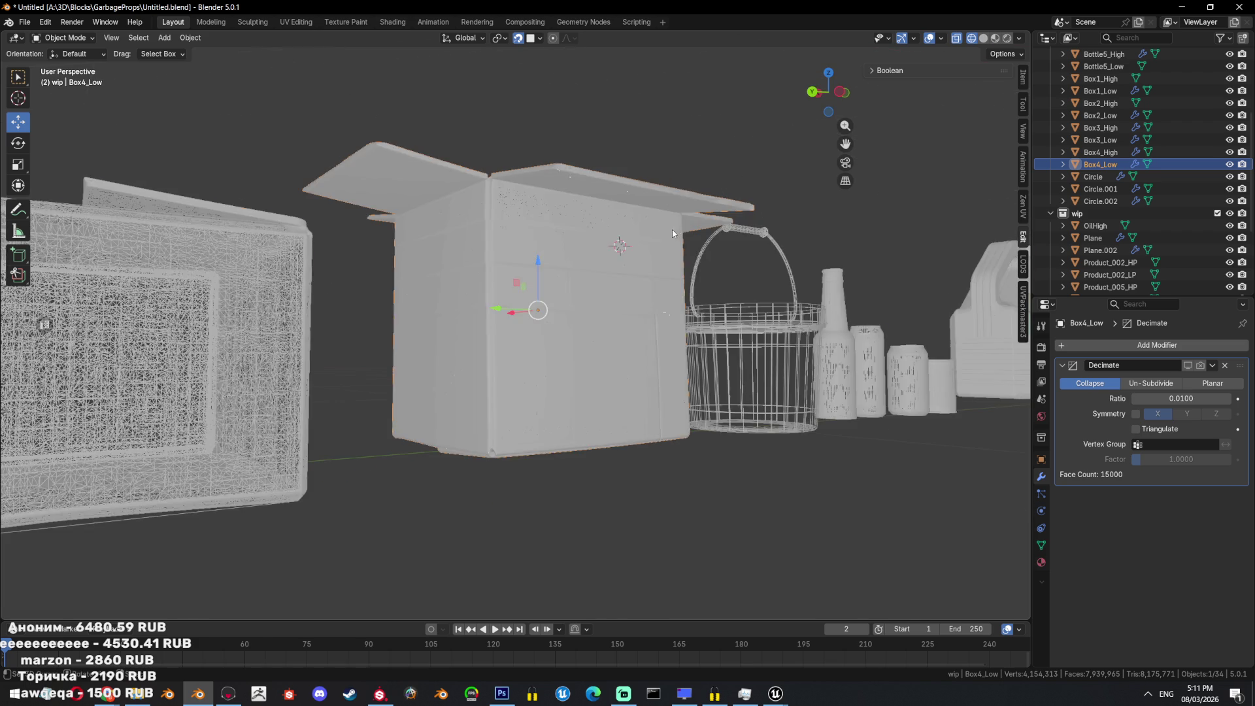
{"action": "key", "text": "alt+z"}
Delete Box4_Low's Decimate modifier, enable X-ray, and reselect Box4_Low.
{"action": "left_click", "coordinate": [1223, 365]}
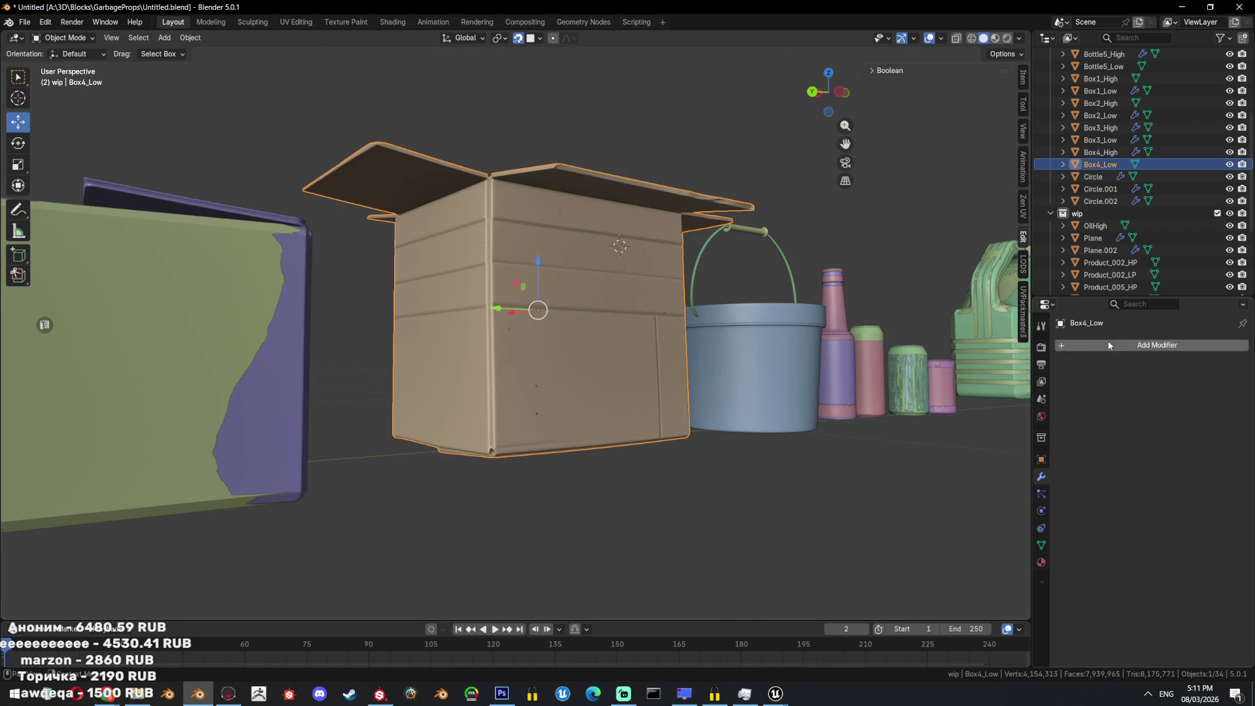
{"action": "middle_click_drag", "start_coordinate": [692, 275], "coordinate": [648, 289]}
{"action": "key", "text": "alt+z"}
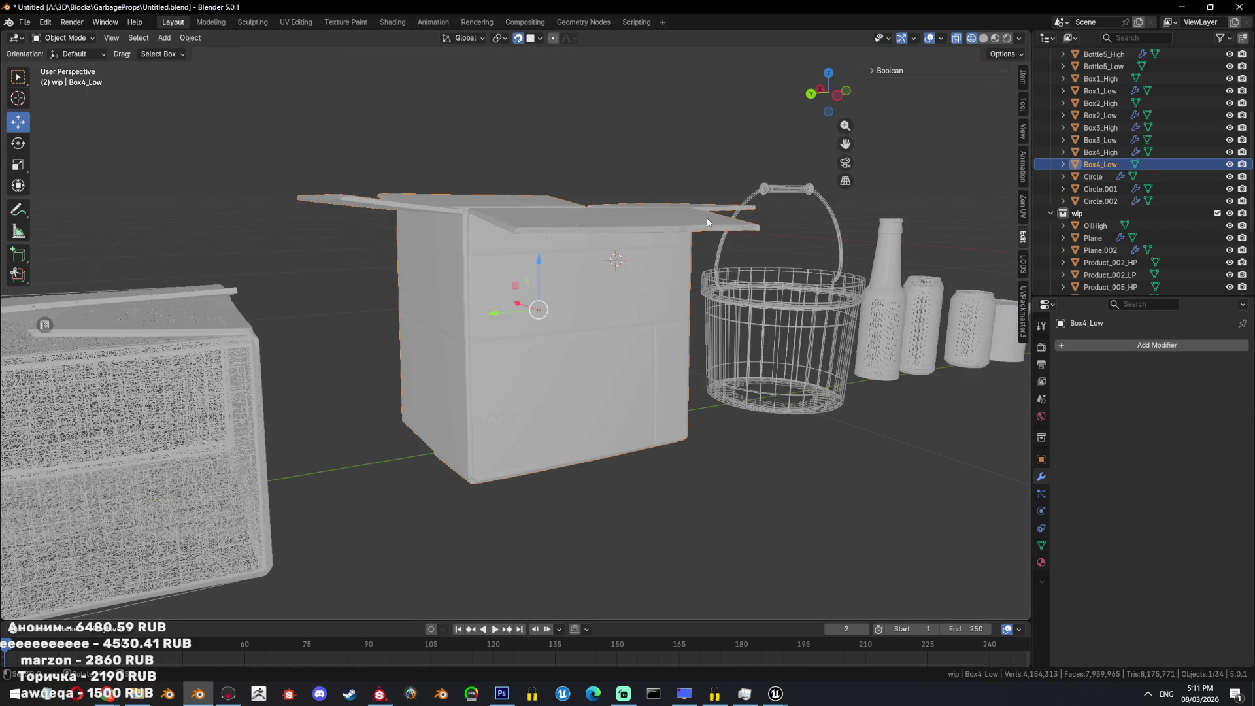
{"action": "left_click", "coordinate": [707, 222]}
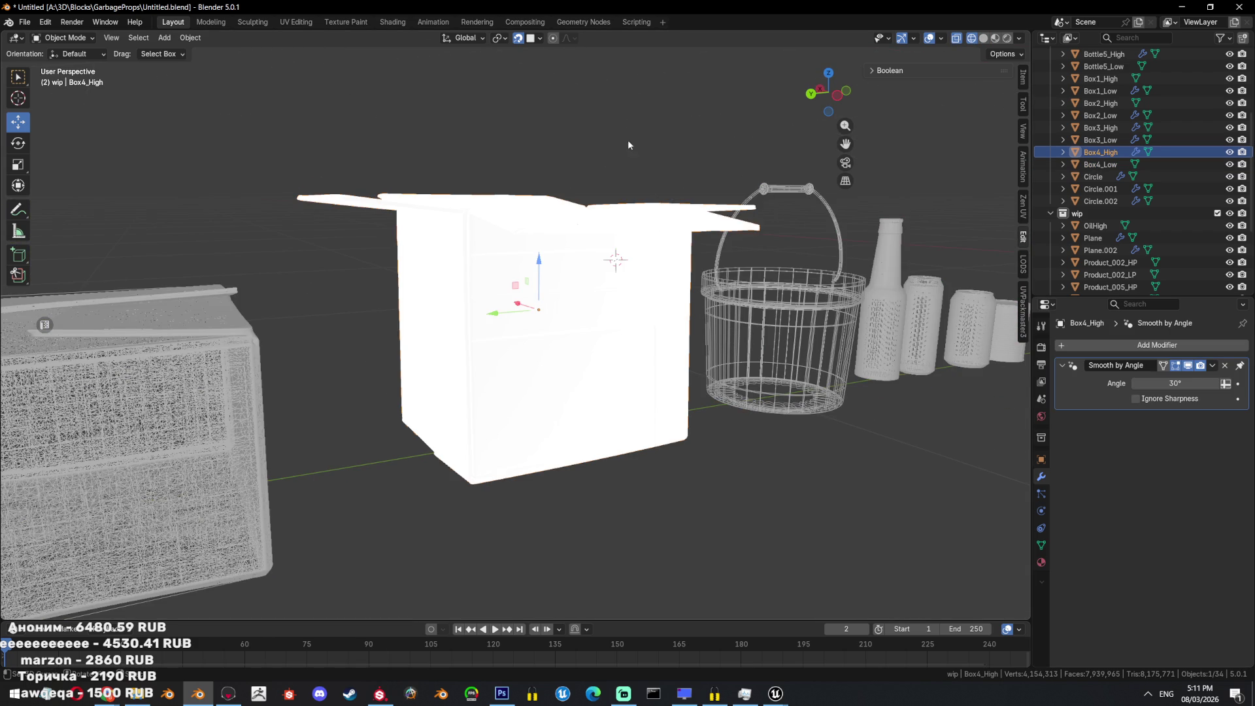
{"action": "left_click", "coordinate": [583, 262]}
{"action": "middle_click_drag", "start_coordinate": [597, 261], "coordinate": [614, 301]}
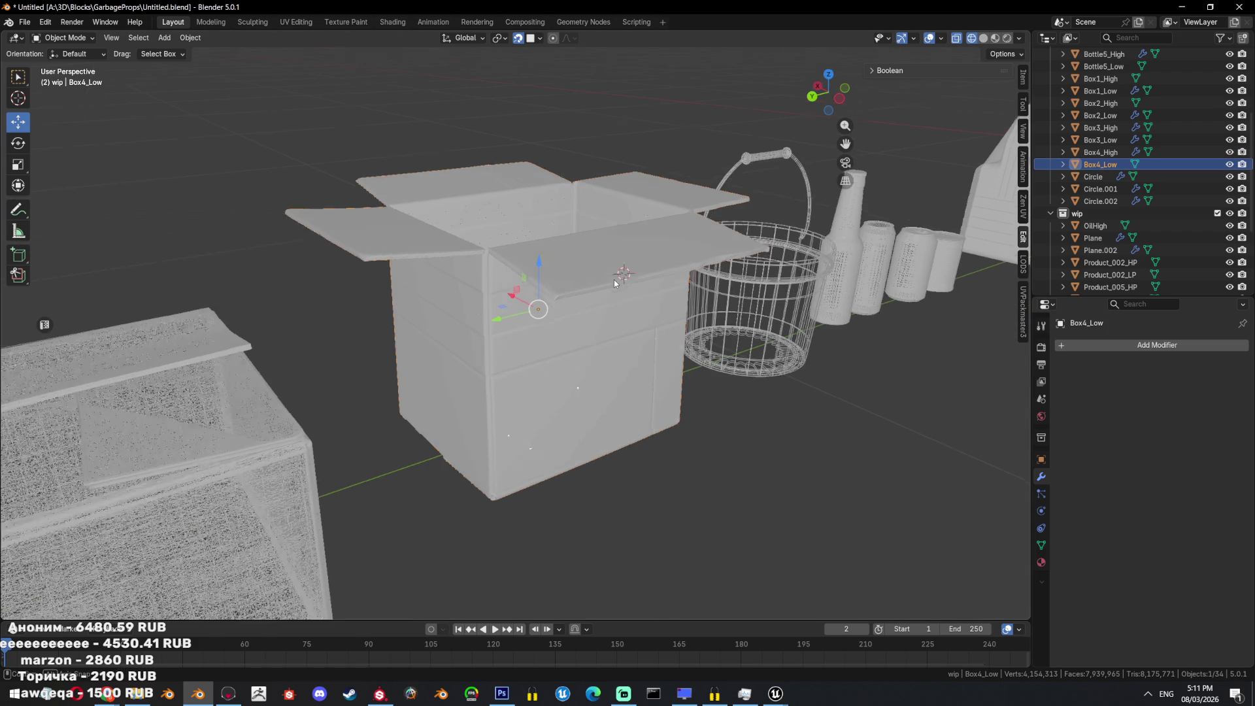
{"action": "left_click", "coordinate": [1083, 345]}
Add a Decimate modifier to Box4_Low with ratio 0.001, about 1,498 faces.
{"action": "type", "text": "dec"}
{"action": "left_click", "coordinate": [1049, 371]}
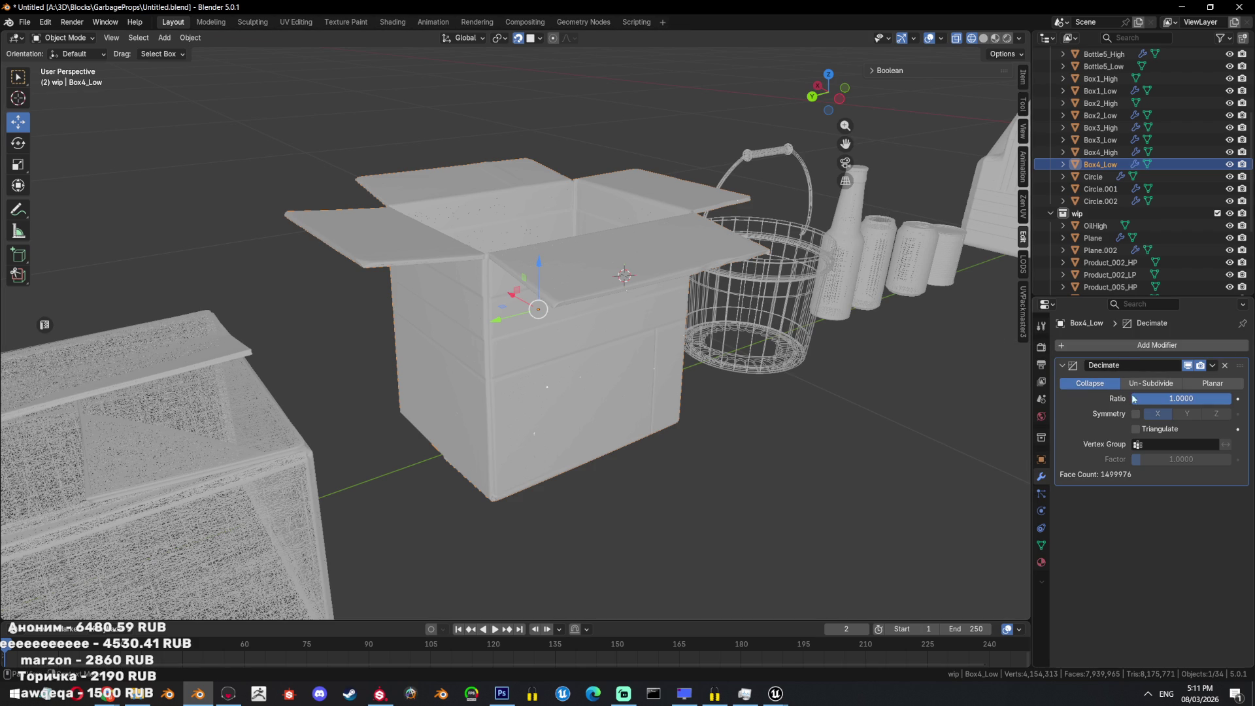
{"action": "left_click", "coordinate": [1192, 401]}
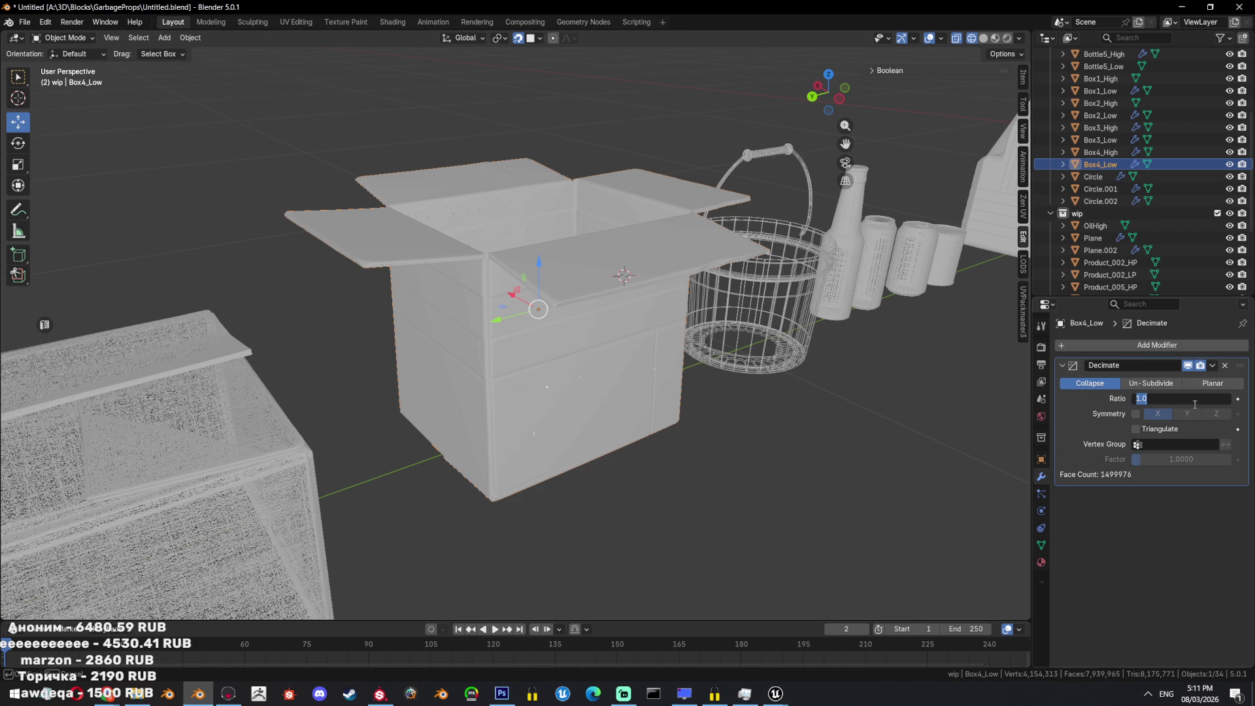
{"action": "type", "text": "0"}
{"action": "key", "text": "Return"}
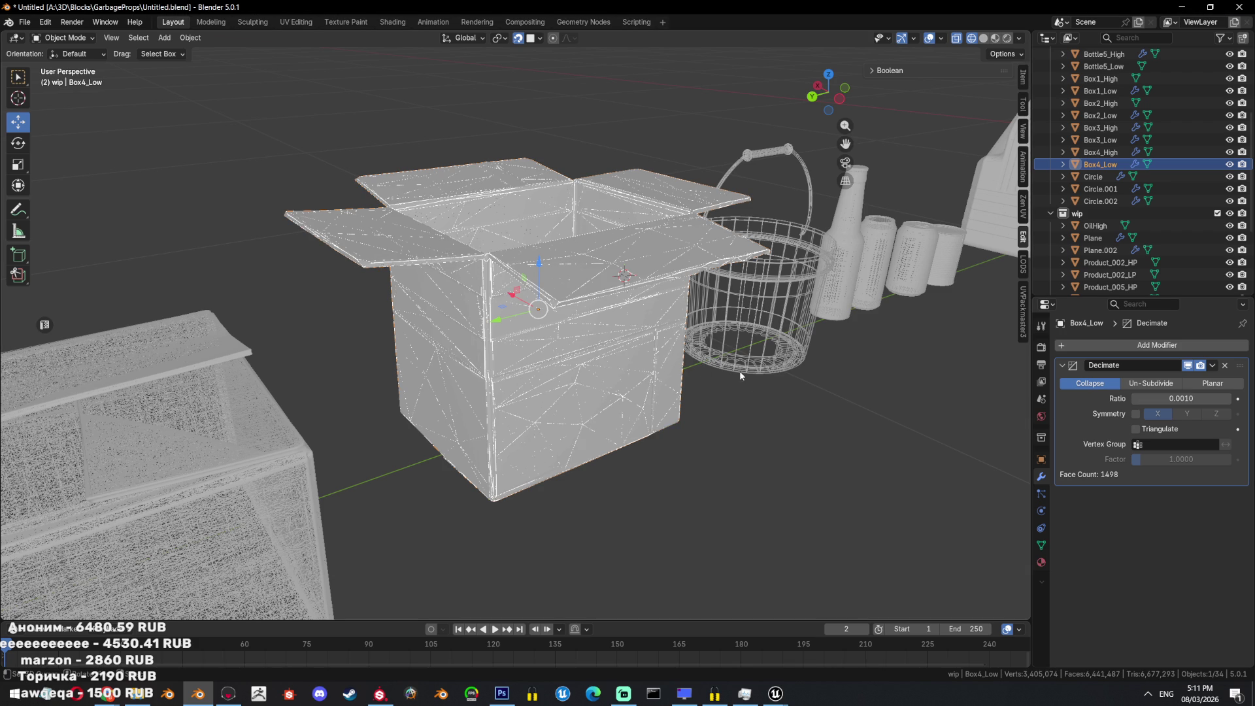
Switch to textured shading, apply the Decimate modifier, and toggle wireframe X-ray.
{"action": "scroll", "coordinate": [739, 371], "scroll_direction": "up", "scroll_amount": 3}
{"action": "left_click", "coordinate": [983, 38]}
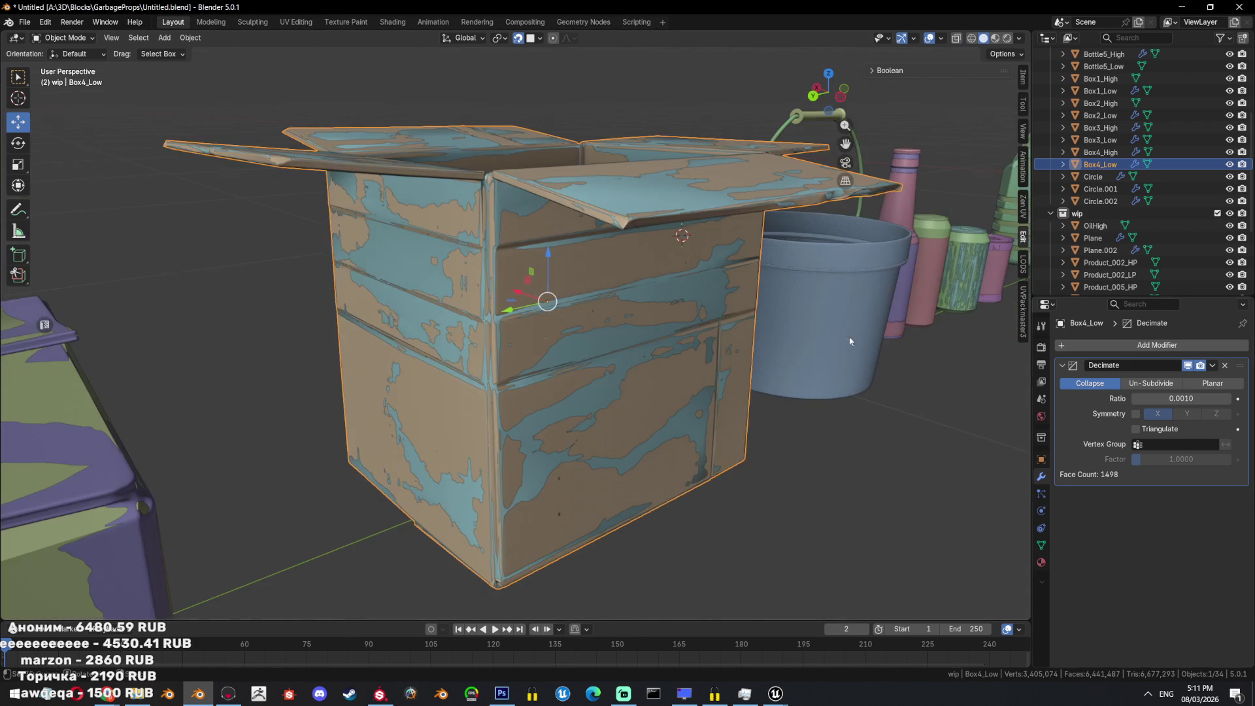
{"action": "left_click", "coordinate": [1212, 366]}
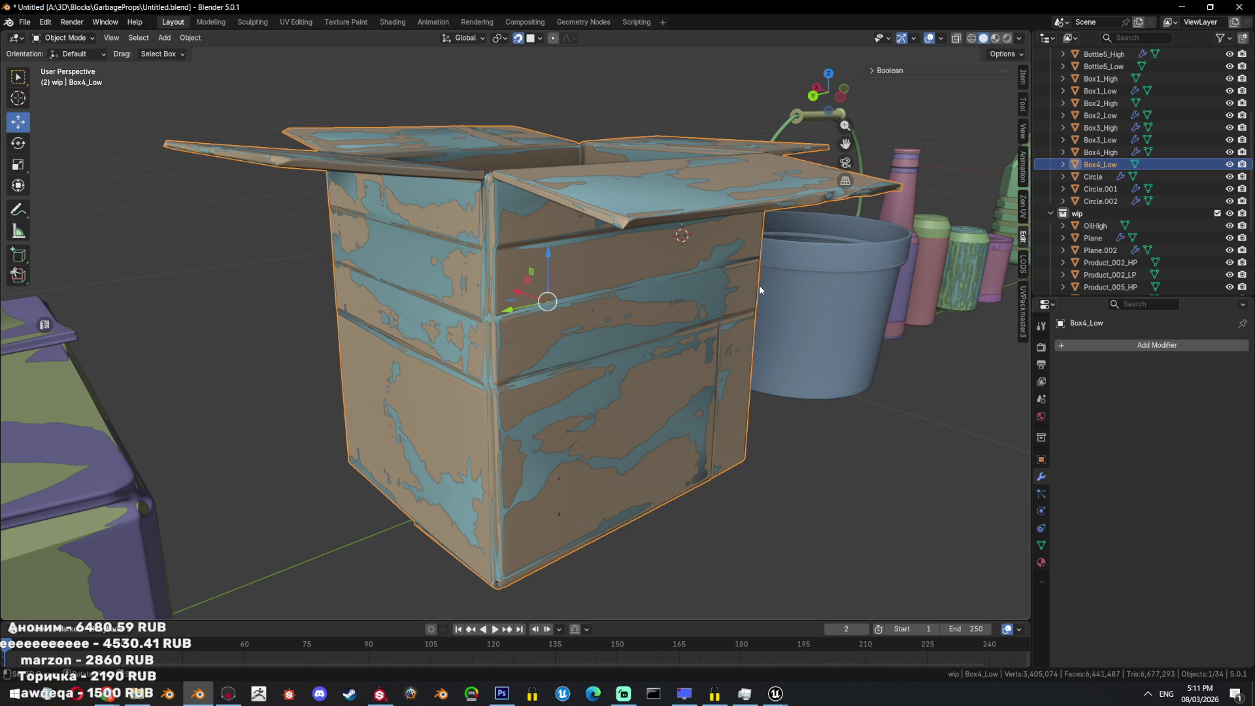
{"action": "key", "text": "shift+z"}
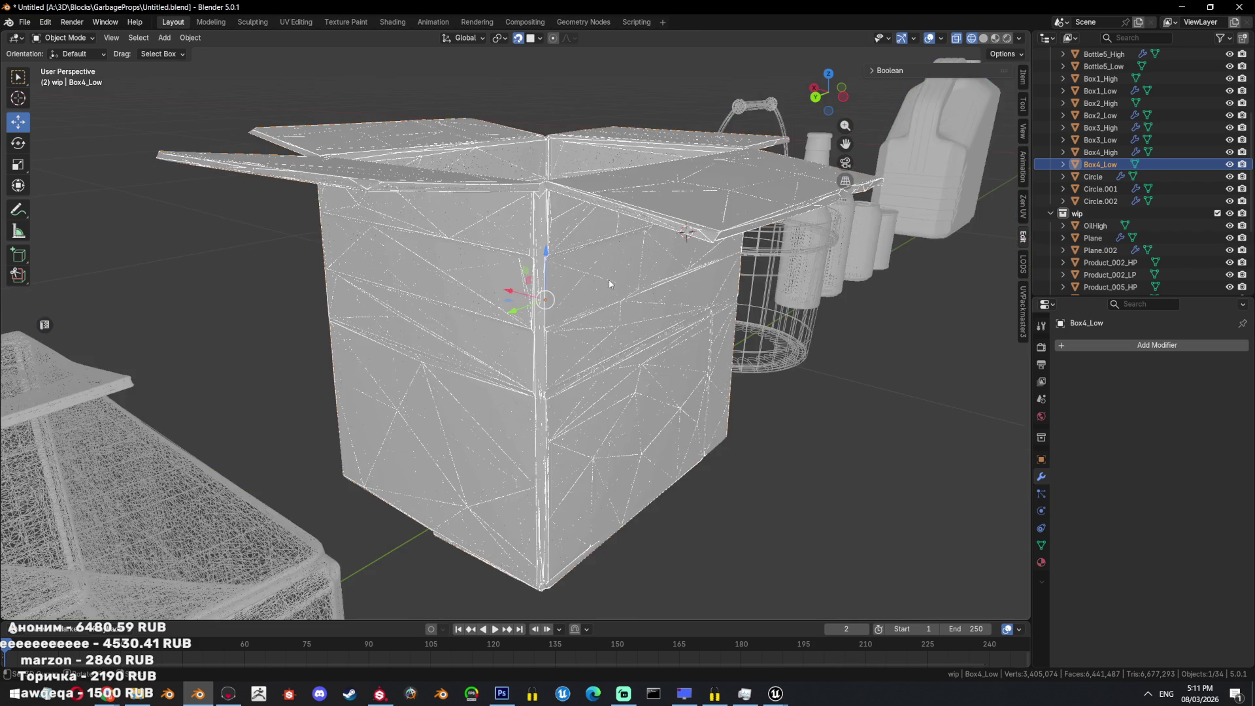
Isolate Box4_Low, select its whole mesh in Edit Mode, and run Limited Dissolve.
{"action": "key", "text": "shift+h"}
{"action": "key", "text": "shift+z"}
{"action": "key", "text": "Tab"}
{"action": "scroll", "coordinate": [588, 274], "scroll_direction": "up", "scroll_amount": 3}
{"action": "scroll", "coordinate": [601, 254], "scroll_direction": "down", "scroll_amount": 3}
{"action": "middle_click_drag", "start_coordinate": [602, 254], "coordinate": [670, 449]}
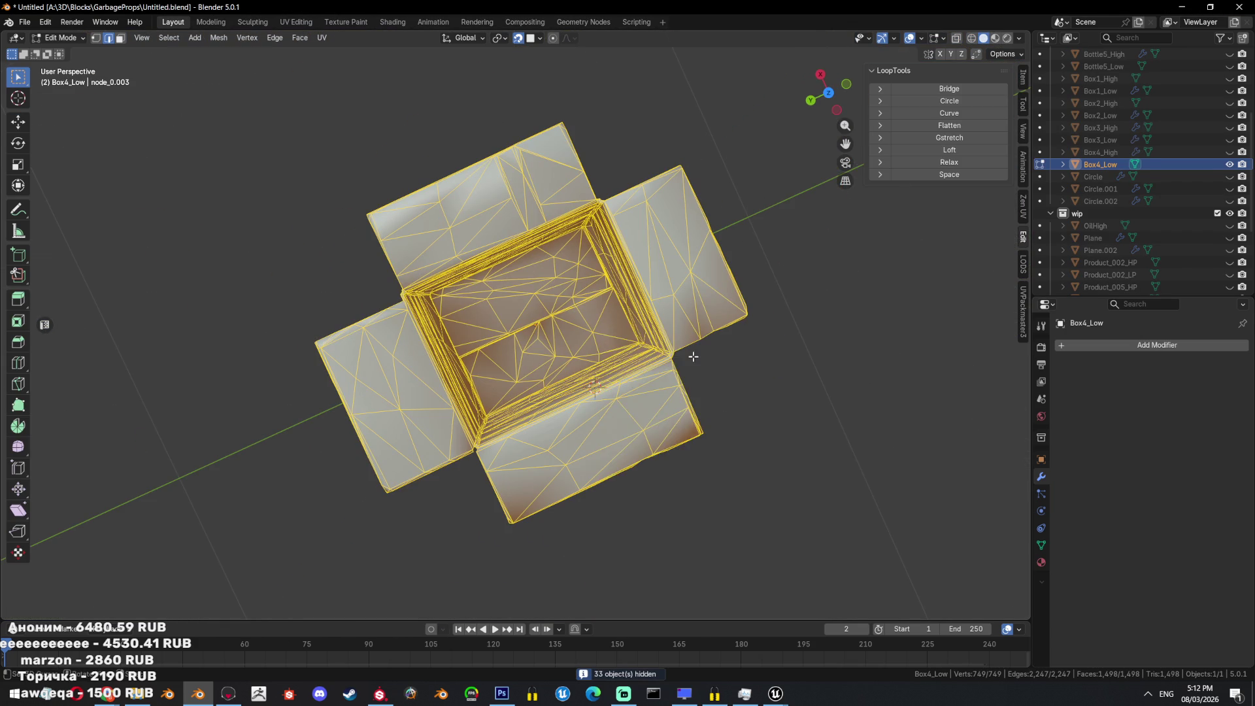
{"action": "key", "text": "x"}
{"action": "left_click", "coordinate": [650, 466]}
Set the dissolve Max Angle to 50.5° and triangulate the mesh into 210 faces.
{"action": "scroll", "coordinate": [567, 423], "scroll_direction": "up", "scroll_amount": 5}
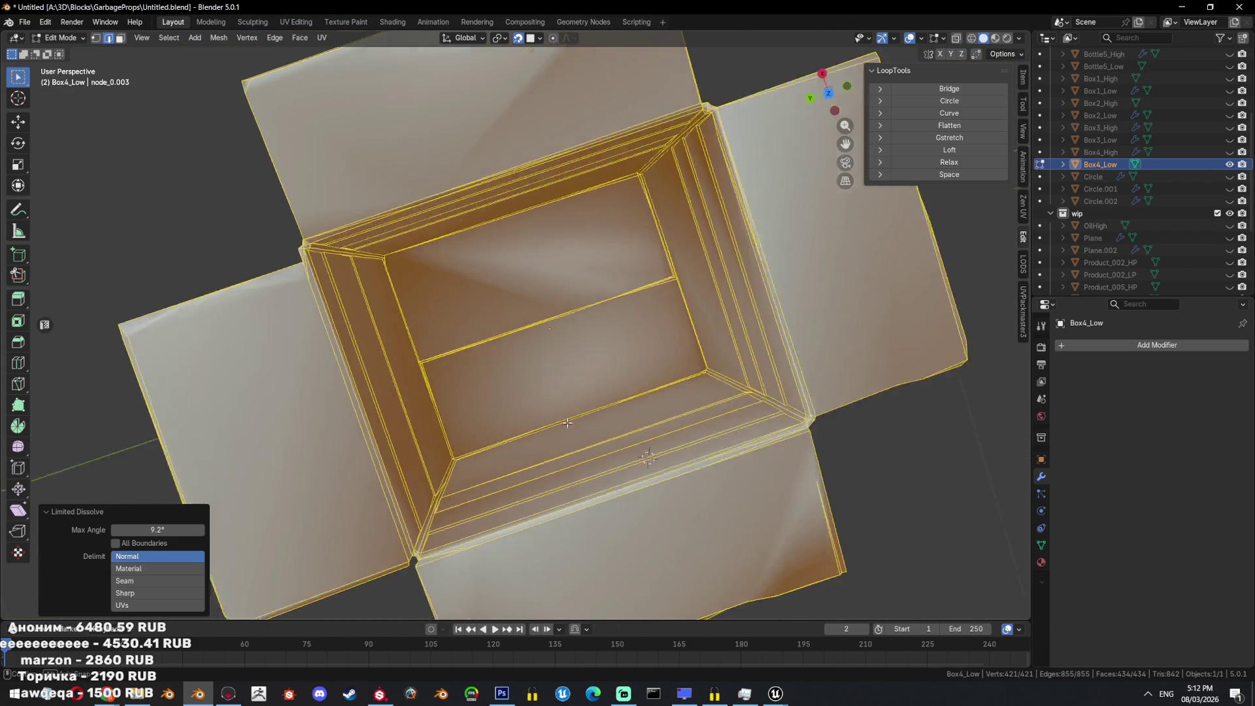
{"action": "mouse_move", "coordinate": [567, 423]}
{"action": "middle_mouse_down"}
{"action": "mouse_move", "coordinate": [556, 392]}
{"action": "mouse_move", "coordinate": [499, 340]}
{"action": "middle_mouse_up"}
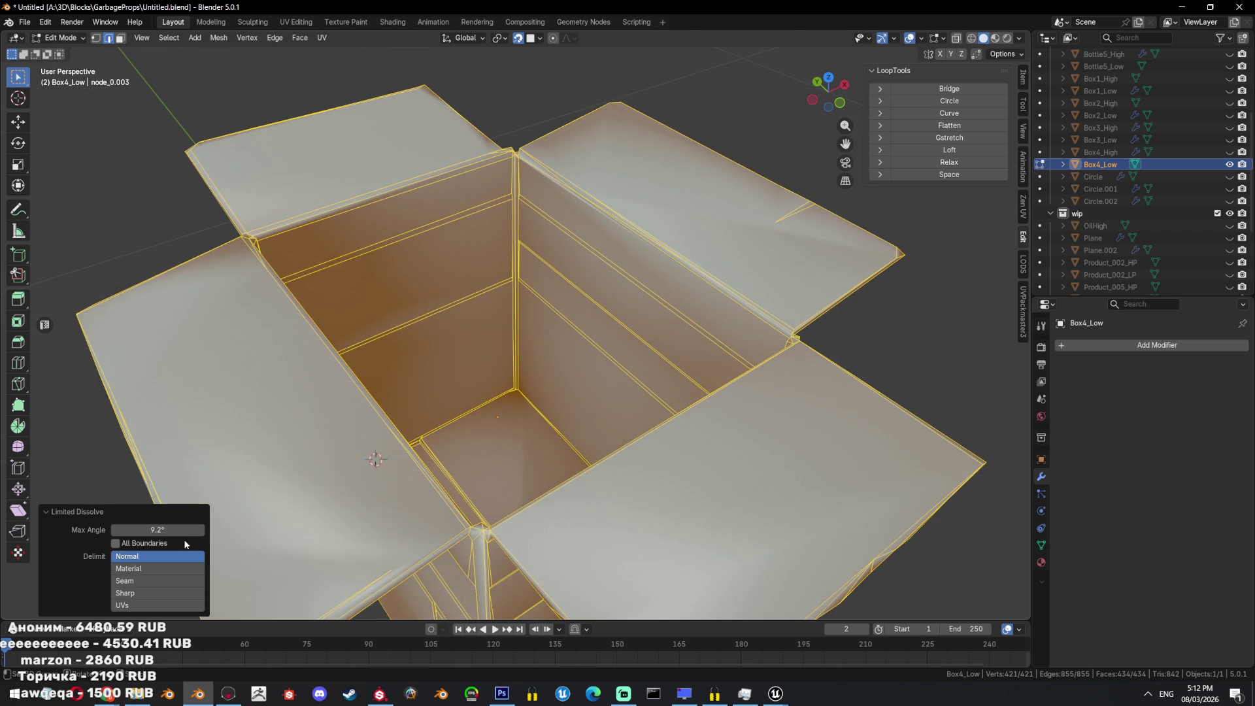
{"action": "left_click_drag", "start_coordinate": [157, 529], "coordinate": [211, 529]}
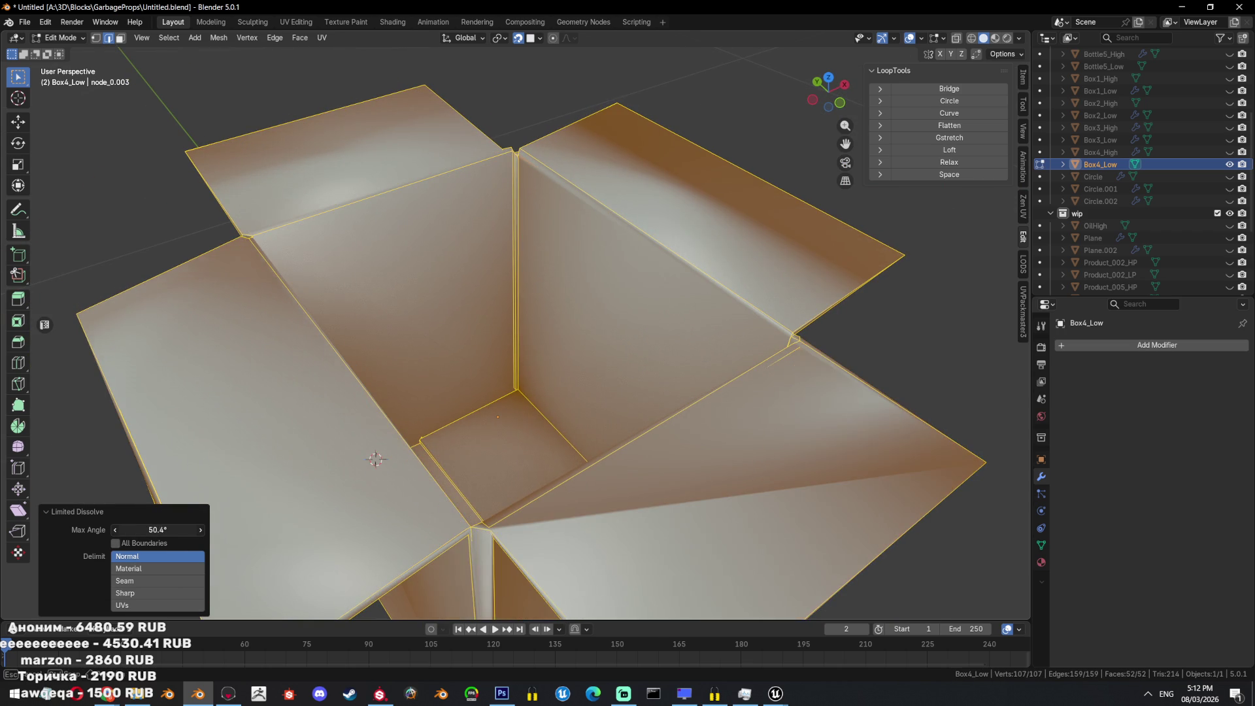
{"action": "mouse_move", "coordinate": [522, 392]}
{"action": "middle_mouse_down"}
{"action": "mouse_move", "coordinate": [555, 327]}
{"action": "mouse_move", "coordinate": [592, 315]}
{"action": "mouse_move", "coordinate": [651, 381]}
{"action": "middle_mouse_up"}
{"action": "scroll", "coordinate": [556, 326], "scroll_direction": "down", "scroll_amount": 3}
{"action": "scroll", "coordinate": [556, 326], "scroll_direction": "up", "scroll_amount": 2}
{"action": "scroll", "coordinate": [592, 315], "scroll_direction": "up", "scroll_amount": 3}
{"action": "scroll", "coordinate": [651, 381], "scroll_direction": "down", "scroll_amount": 2}
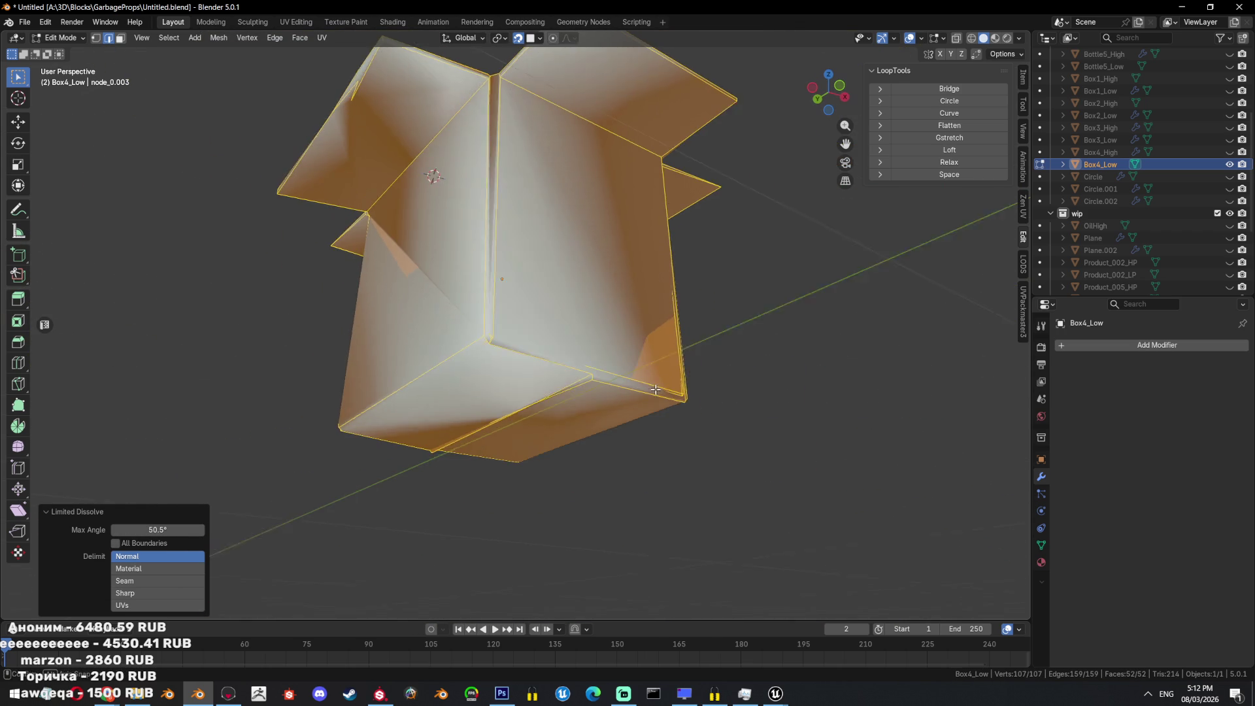
{"action": "key", "text": "ctrl+t"}
{"action": "scroll", "coordinate": [650, 381], "scroll_direction": "up", "scroll_amount": 2}
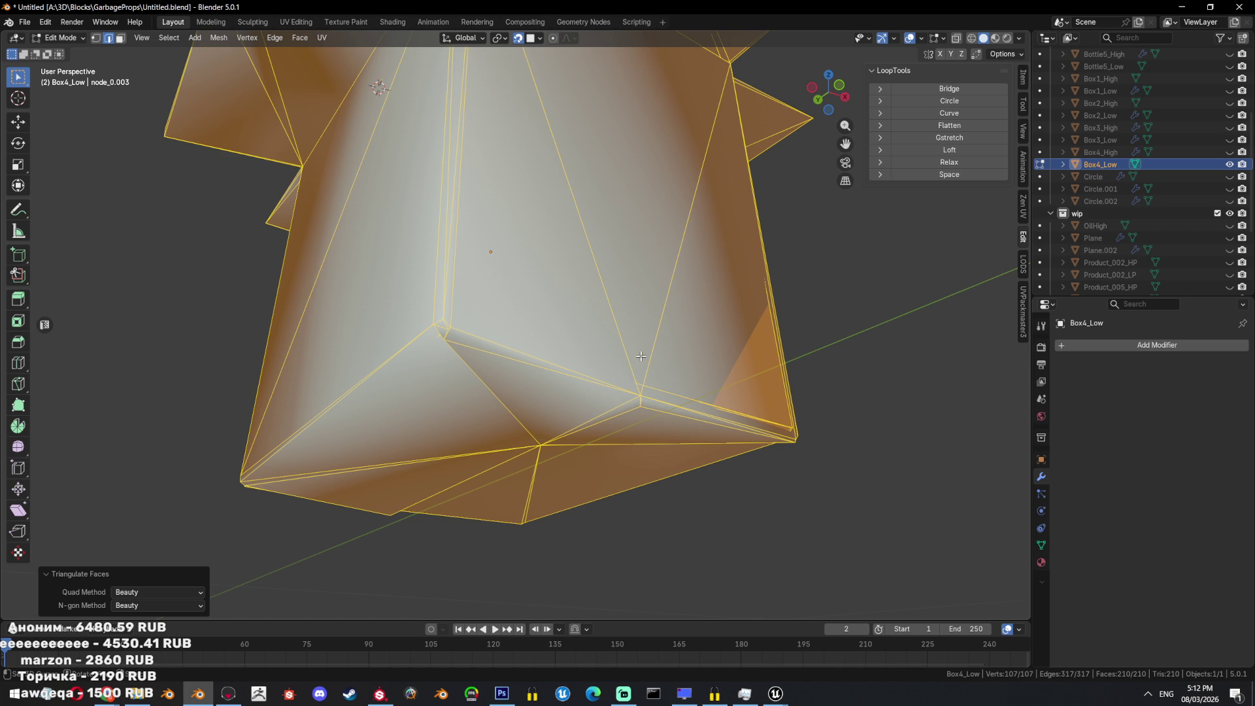
Retry Limited Dissolve on Box4_Low, then undo back to the undissolved mesh.
{"action": "mouse_move", "coordinate": [564, 491]}
{"action": "middle_mouse_down"}
{"action": "mouse_move", "coordinate": [604, 327]}
{"action": "mouse_move", "coordinate": [609, 340]}
{"action": "middle_mouse_up"}
{"action": "key", "text": "ctrl+z"}
{"action": "middle_click_drag", "start_coordinate": [615, 292], "coordinate": [588, 335]}
{"action": "key", "text": "x"}
{"action": "left_click", "coordinate": [597, 301]}
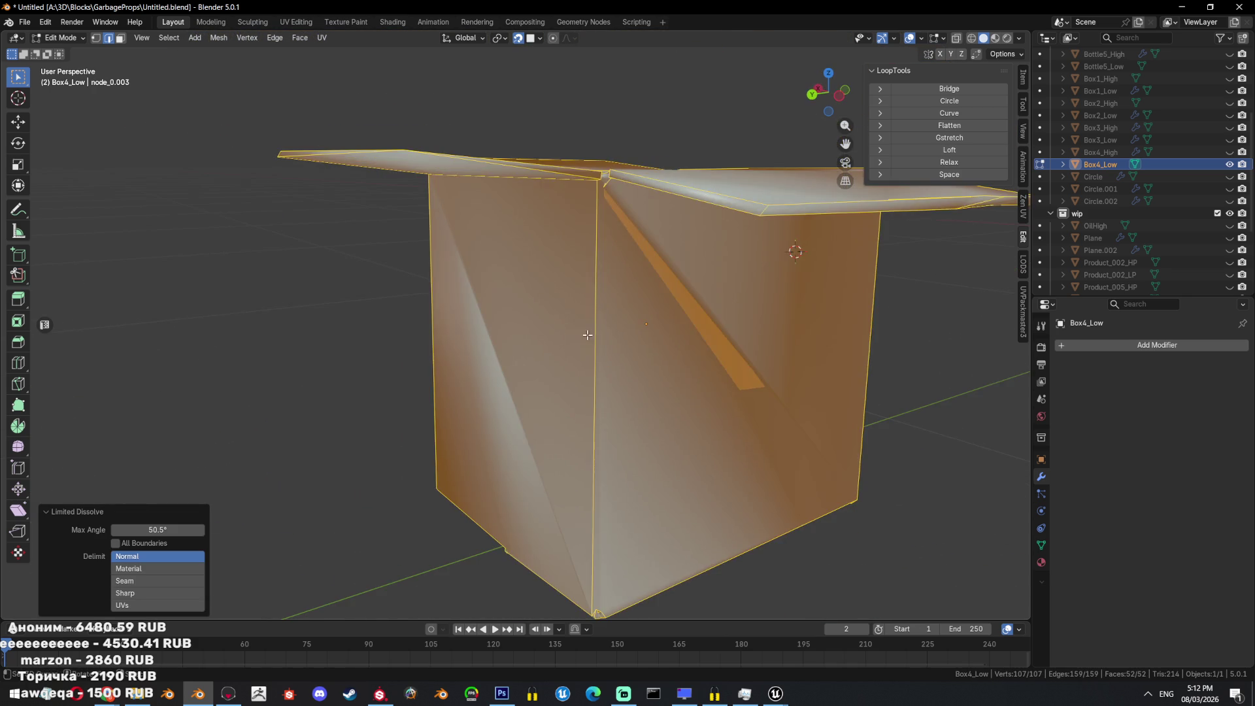
{"action": "key", "text": "ctrl+z"}
Delete Box4_Low and make Box4_High visible again.
{"action": "key", "text": "Tab"}
{"action": "key", "text": "x"}
{"action": "left_click", "coordinate": [672, 289]}
{"action": "left_click", "coordinate": [1229, 164]}
Add Plane.001, view from top, scale it down and centre it in the box.
{"action": "key", "text": "shift+a"}
{"action": "mouse_move", "coordinate": [648, 368]}
{"action": "left_click", "coordinate": [694, 370]}
{"action": "key", "text": "KP_7"}
{"action": "key", "text": "s"}
{"action": "key", "text": "Return"}
{"action": "key", "text": "g"}
{"action": "left_click", "coordinate": [672, 357]}
{"action": "key", "text": "alt+g"}
{"action": "key", "text": "Tab"}
{"action": "scroll", "coordinate": [633, 364], "scroll_direction": "up", "scroll_amount": 3}
Snap the plane's first two corner vertices onto the box's inner floor corners.
{"action": "left_click", "coordinate": [505, 288]}
{"action": "middle_click_drag", "start_coordinate": [502, 276], "coordinate": [552, 294]}
{"action": "scroll", "coordinate": [553, 294], "scroll_direction": "up", "scroll_amount": 2}
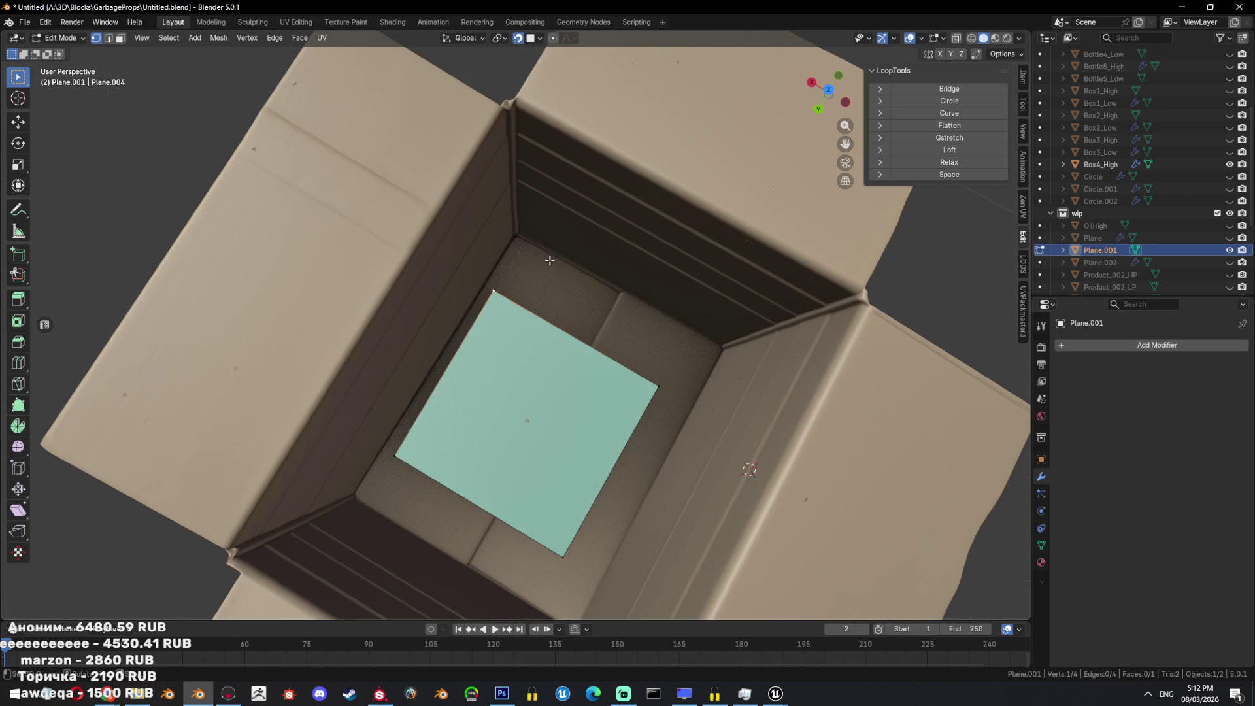
{"action": "key", "text": "g"}
{"action": "left_click", "coordinate": [519, 234]}
{"action": "left_click", "coordinate": [659, 390]}
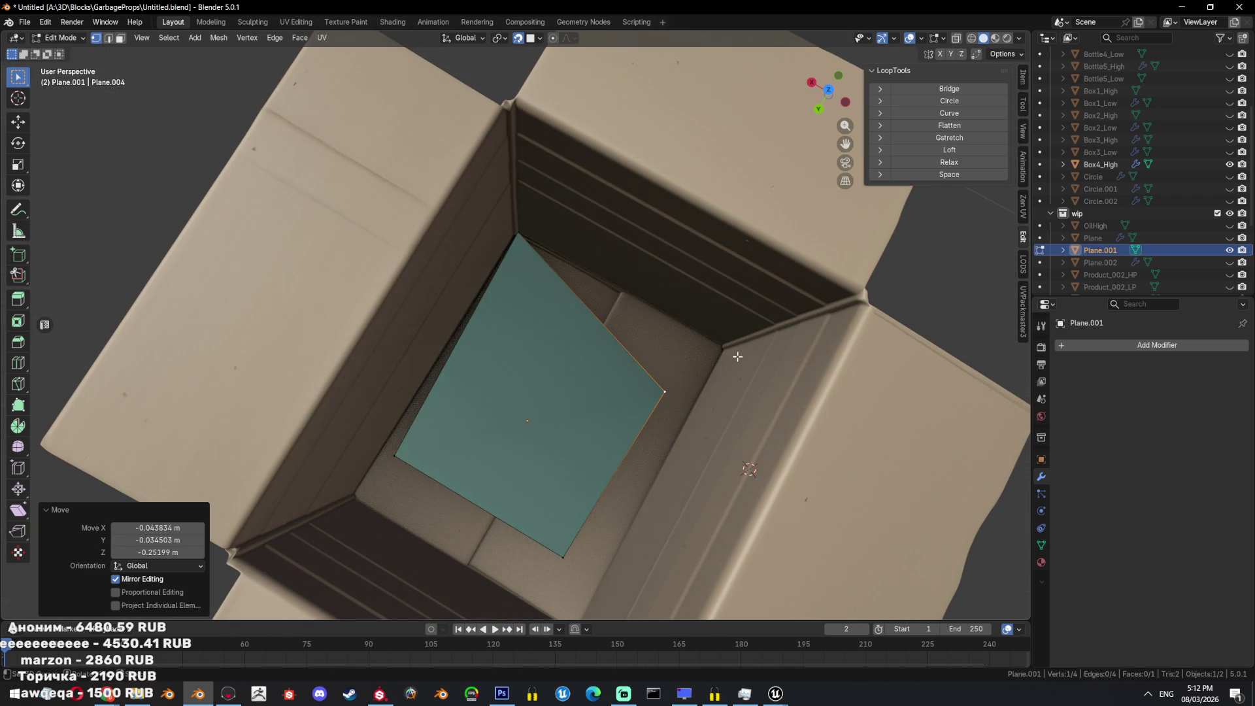
{"action": "key", "text": "g"}
{"action": "left_click", "coordinate": [726, 345]}
{"action": "mouse_move", "coordinate": [635, 389]}
{"action": "middle_mouse_down"}
{"action": "mouse_move", "coordinate": [771, 364]}
{"action": "mouse_move", "coordinate": [635, 379]}
{"action": "middle_mouse_up"}
Snap the remaining two plane vertices onto the other inner floor corners.
{"action": "left_click", "coordinate": [575, 266]}
{"action": "key", "text": "g"}
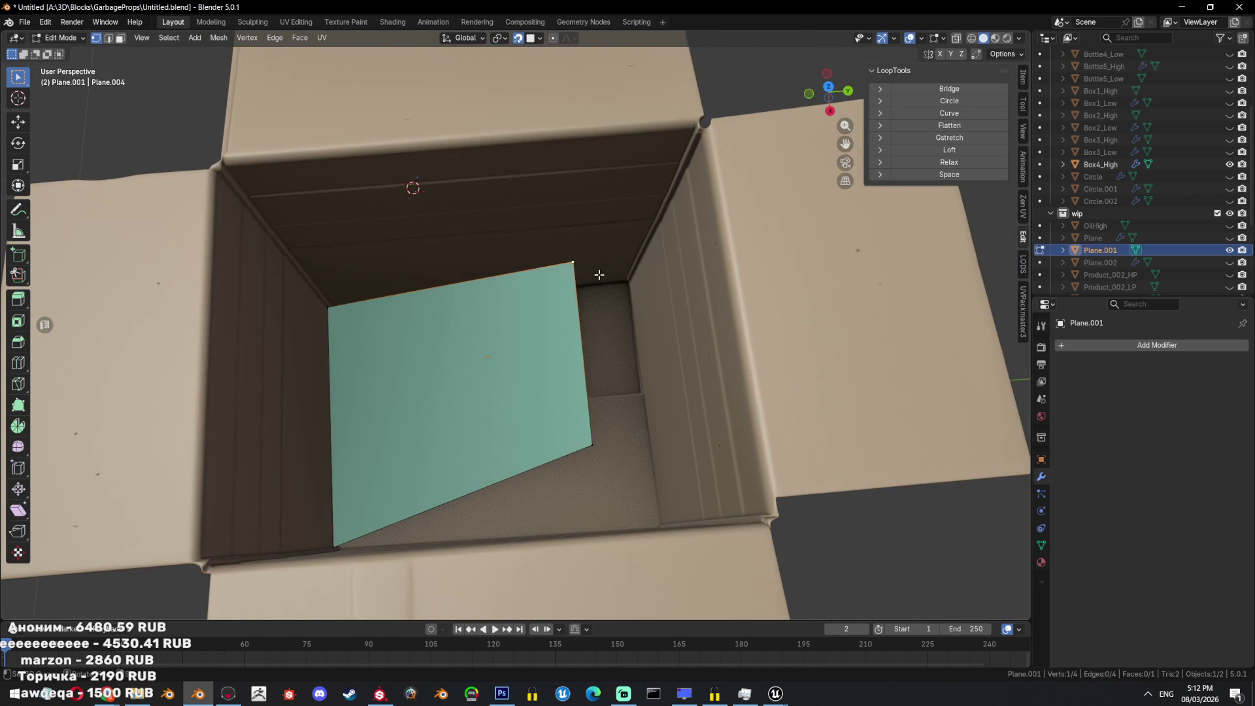
{"action": "left_click", "coordinate": [630, 281]}
{"action": "left_click", "coordinate": [592, 444]}
{"action": "mouse_move", "coordinate": [592, 445]}
{"action": "middle_mouse_down"}
{"action": "mouse_move", "coordinate": [613, 446]}
{"action": "mouse_move", "coordinate": [571, 237]}
{"action": "mouse_move", "coordinate": [573, 251]}
{"action": "middle_mouse_up"}
{"action": "key", "text": "g"}
{"action": "left_click", "coordinate": [570, 291]}
Extrude two vertices up the inner wall and fill them into a new face.
{"action": "key", "text": "e"}
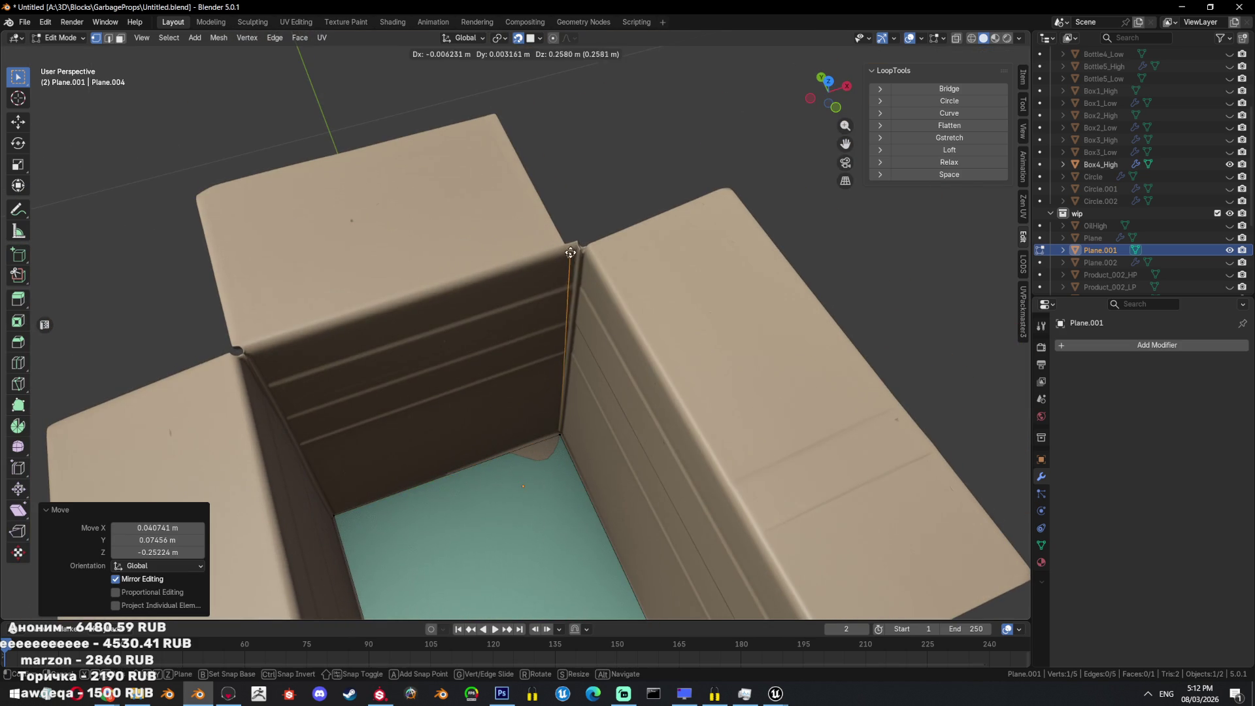
{"action": "left_click", "coordinate": [579, 247]}
{"action": "key", "text": "e"}
{"action": "left_click", "coordinate": [243, 351]}
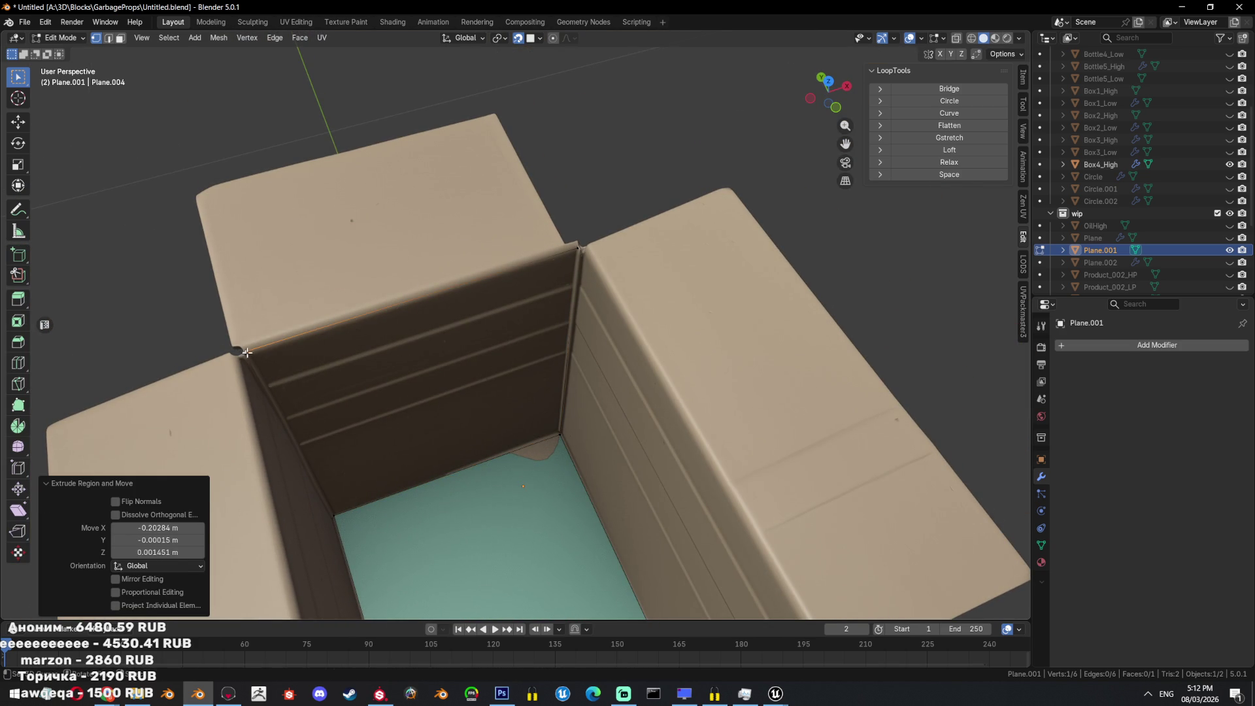
{"action": "key", "text": "a"}
{"action": "key", "text": "f"}
{"action": "mouse_move", "coordinate": [401, 490]}
{"action": "middle_mouse_down"}
{"action": "mouse_move", "coordinate": [456, 356]}
{"action": "mouse_move", "coordinate": [202, 384]}
{"action": "mouse_move", "coordinate": [608, 386]}
{"action": "mouse_move", "coordinate": [457, 242]}
{"action": "mouse_move", "coordinate": [538, 224]}
{"action": "mouse_move", "coordinate": [601, 321]}
{"action": "mouse_move", "coordinate": [591, 281]}
{"action": "middle_mouse_up"}
{"action": "scroll", "coordinate": [600, 320], "scroll_direction": "up", "scroll_amount": 3}
Extrude two more vertices from the wall corner out to the flap's corners.
{"action": "left_click", "coordinate": [438, 197]}
{"action": "key", "text": "e"}
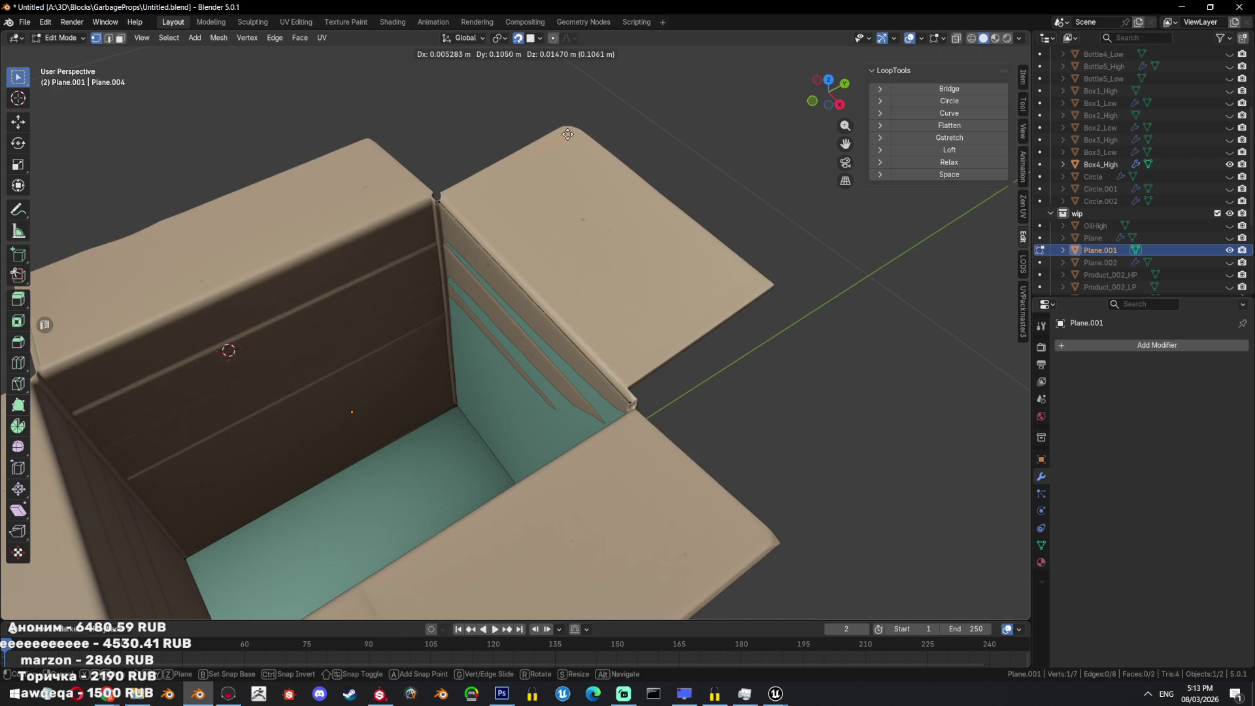
{"action": "left_click", "coordinate": [580, 134]}
{"action": "key", "text": "e"}
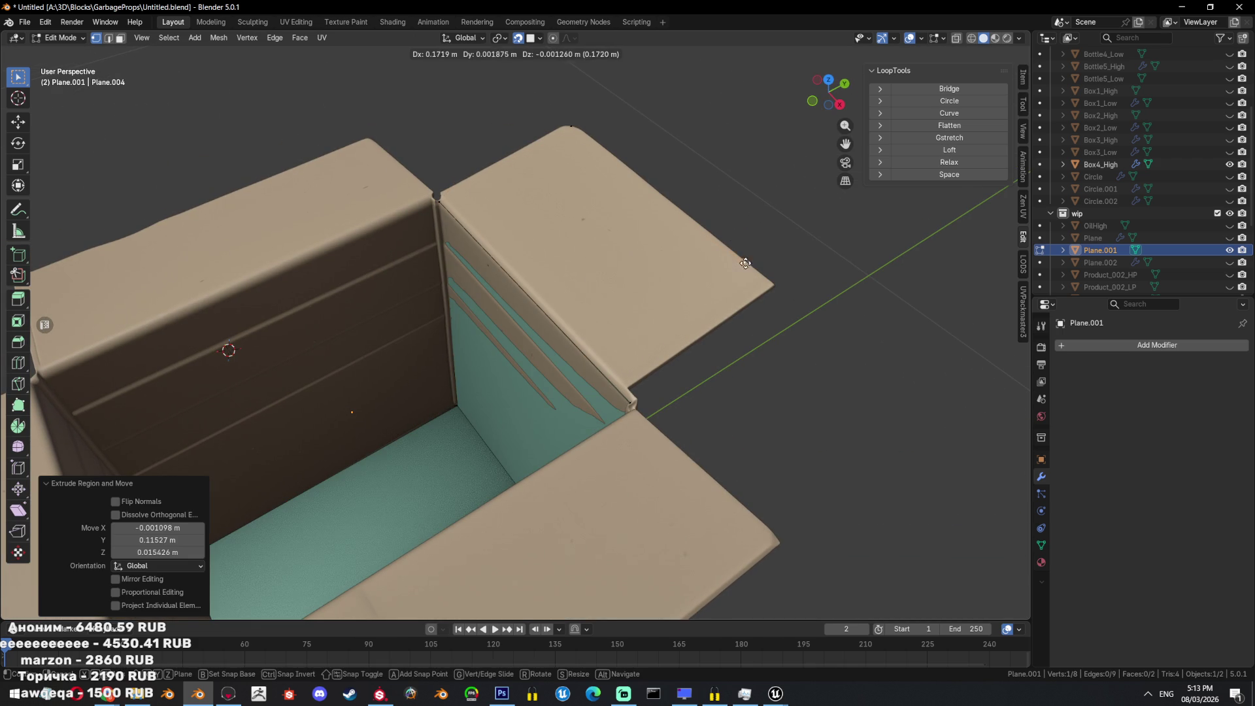
{"action": "left_click", "coordinate": [771, 282]}
{"action": "mouse_move", "coordinate": [771, 282]}
{"action": "middle_mouse_down"}
{"action": "mouse_move", "coordinate": [709, 324]}
{"action": "mouse_move", "coordinate": [756, 266]}
{"action": "mouse_move", "coordinate": [636, 384]}
{"action": "mouse_move", "coordinate": [733, 328]}
{"action": "mouse_move", "coordinate": [423, 275]}
{"action": "mouse_move", "coordinate": [398, 375]}
{"action": "middle_mouse_up"}
{"action": "key", "text": "a"}
{"action": "scroll", "coordinate": [635, 384], "scroll_direction": "up", "scroll_amount": 3}
{"action": "left_click", "coordinate": [619, 389]}
{"action": "scroll", "coordinate": [651, 373], "scroll_direction": "down", "scroll_amount": 5}
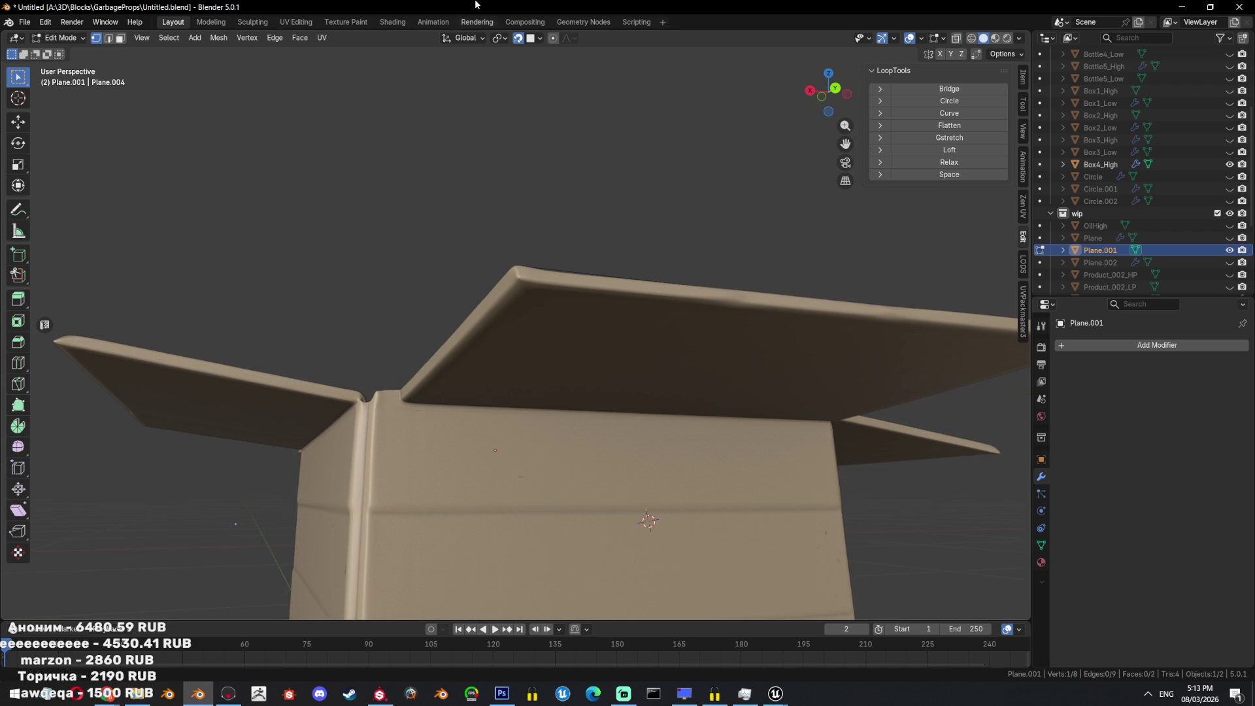
Select the rear flap's fold edge and subdivide it in half.
{"action": "mouse_move", "coordinate": [653, 356]}
{"action": "middle_mouse_down"}
{"action": "mouse_move", "coordinate": [583, 389]}
{"action": "mouse_move", "coordinate": [619, 408]}
{"action": "mouse_move", "coordinate": [552, 404]}
{"action": "mouse_move", "coordinate": [635, 392]}
{"action": "middle_mouse_up"}
{"action": "scroll", "coordinate": [588, 392], "scroll_direction": "down", "scroll_amount": 3}
{"action": "scroll", "coordinate": [571, 402], "scroll_direction": "up", "scroll_amount": 4}
{"action": "key", "text": "a"}
{"action": "key", "text": "alt+z"}
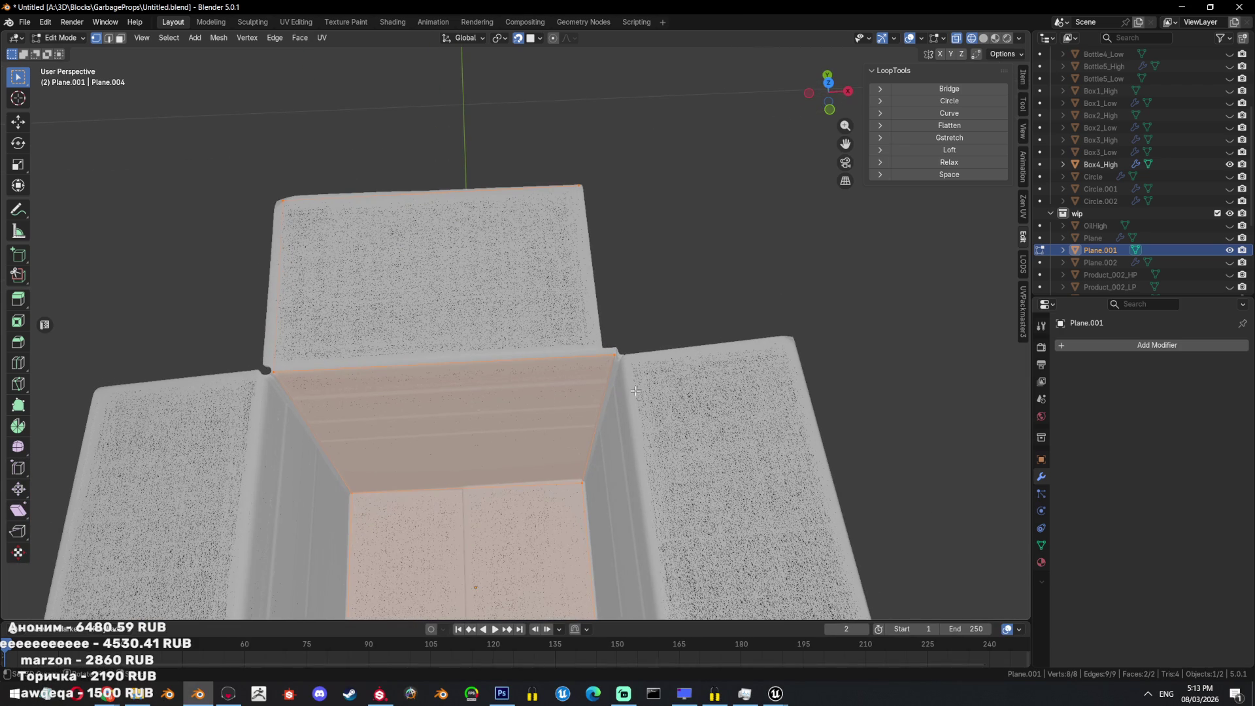
{"action": "scroll", "coordinate": [638, 380], "scroll_direction": "up", "scroll_amount": 1}
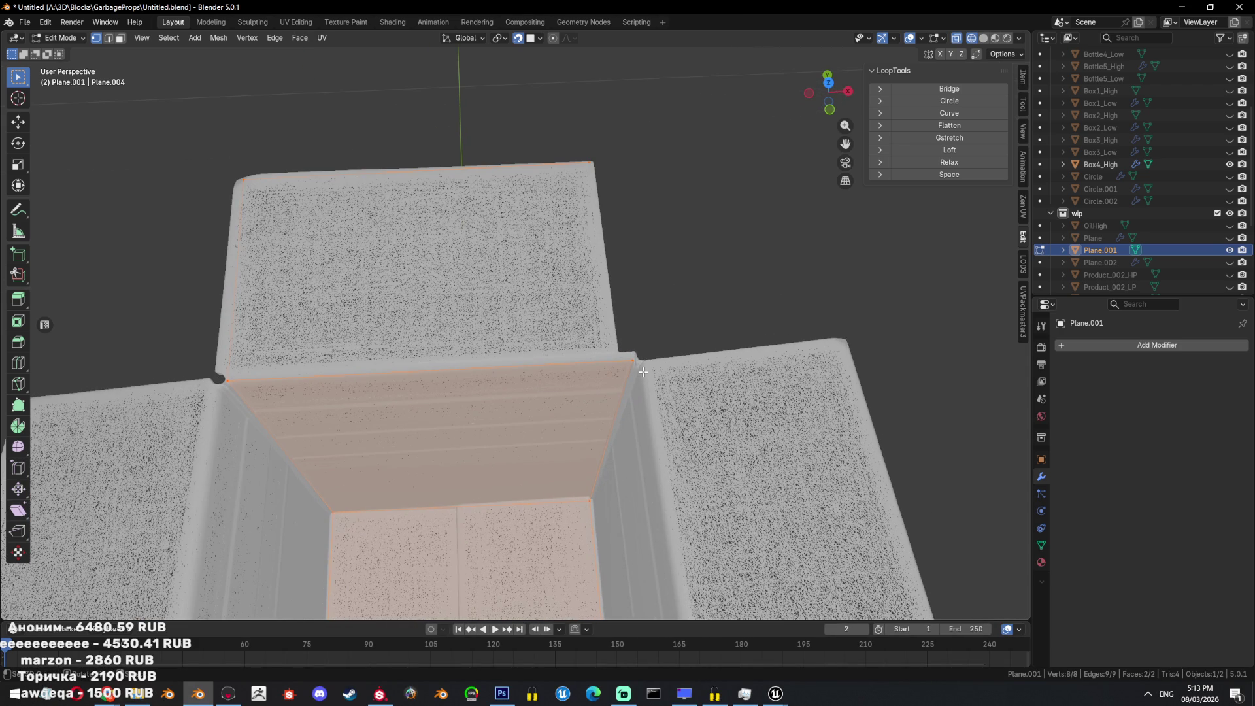
{"action": "key", "text": "alt+z"}
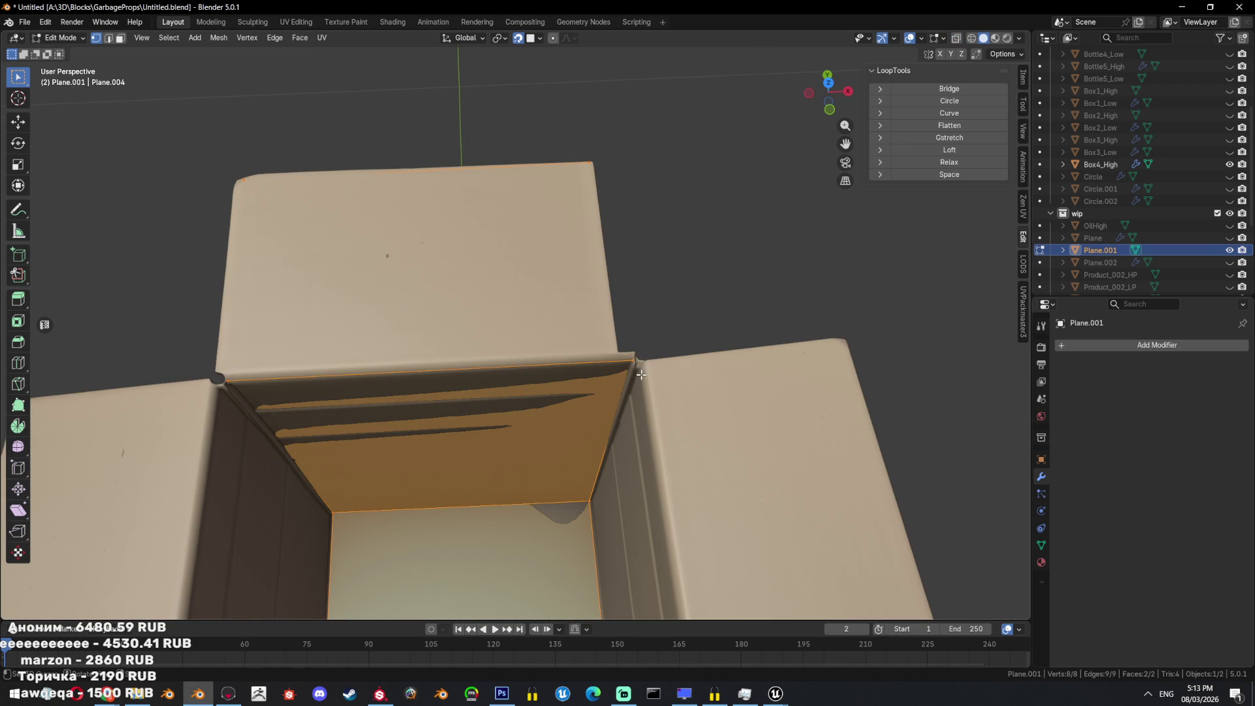
{"action": "middle_click_drag", "start_coordinate": [632, 370], "coordinate": [608, 366]}
{"action": "key", "text": "alt+z"}
{"action": "key", "text": "alt+z"}
{"action": "left_click", "coordinate": [293, 153]}
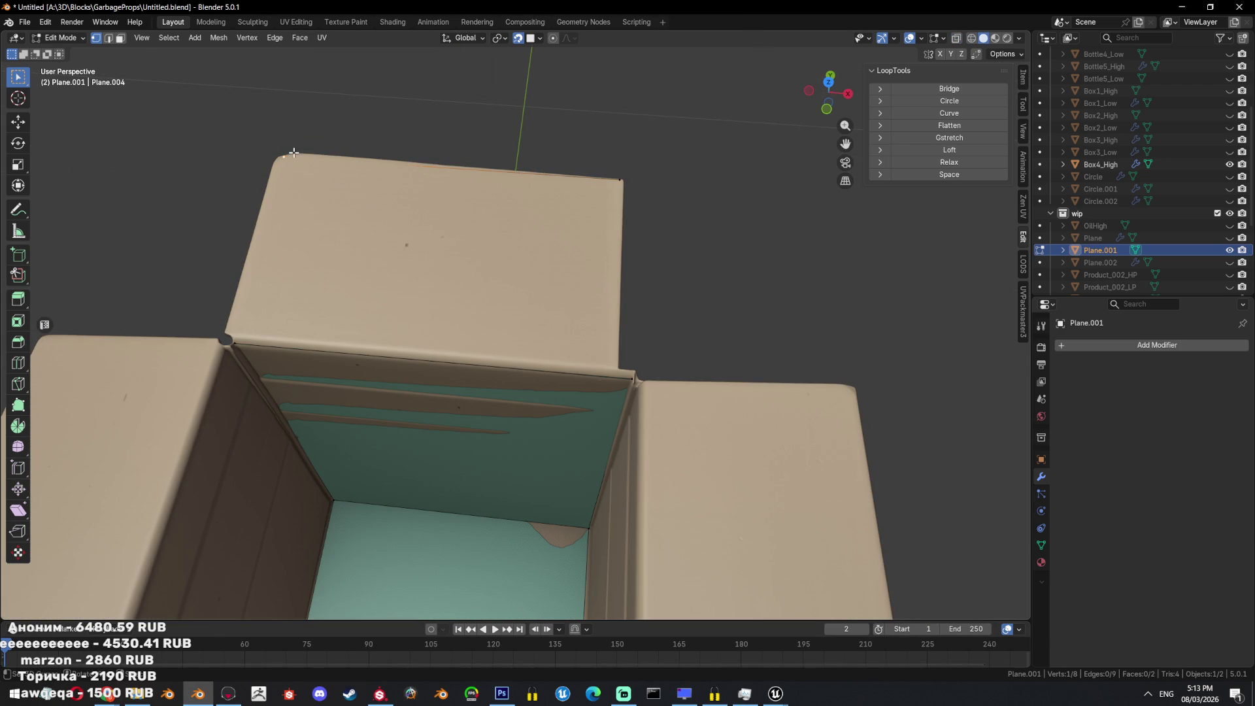
{"action": "left_click", "coordinate": [634, 376]}
{"action": "left_click", "coordinate": [234, 342], "text": "shift"}
{"action": "key", "text": "ctrl+e"}
{"action": "left_click", "coordinate": [582, 129]}
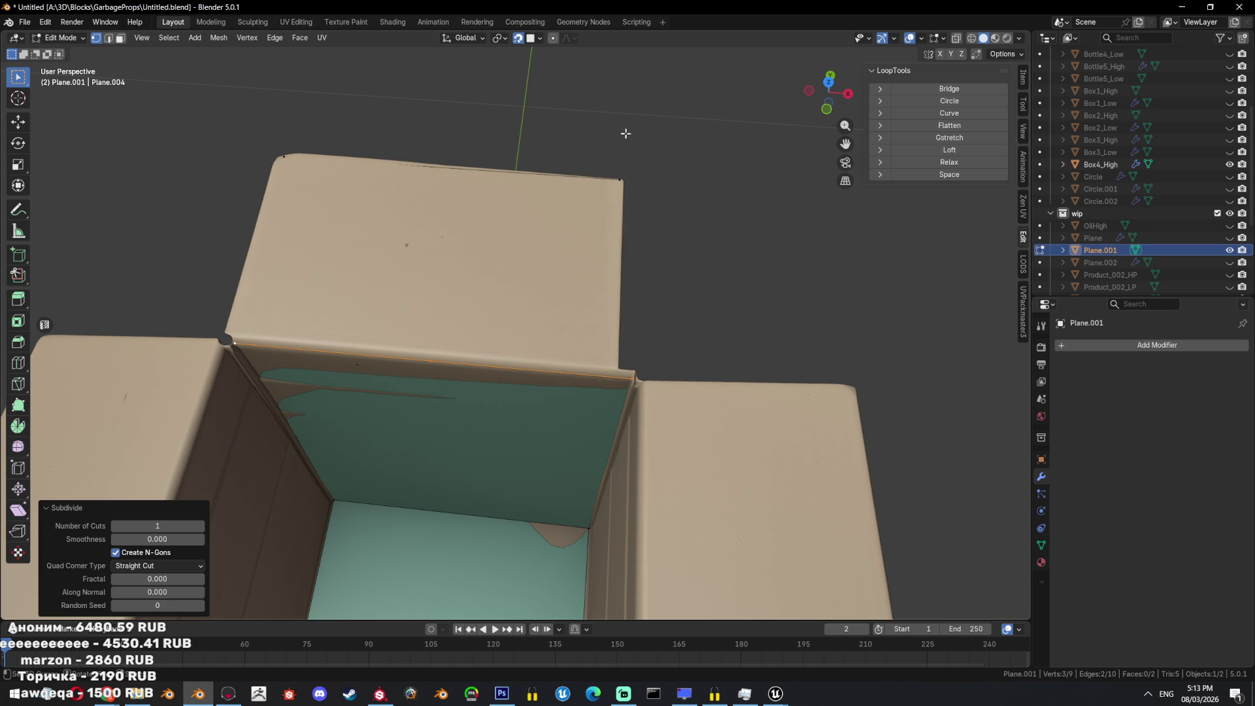
Move the new midpoint onto the flap fold and fill a face there.
{"action": "left_click", "coordinate": [439, 361]}
{"action": "key", "text": "g"}
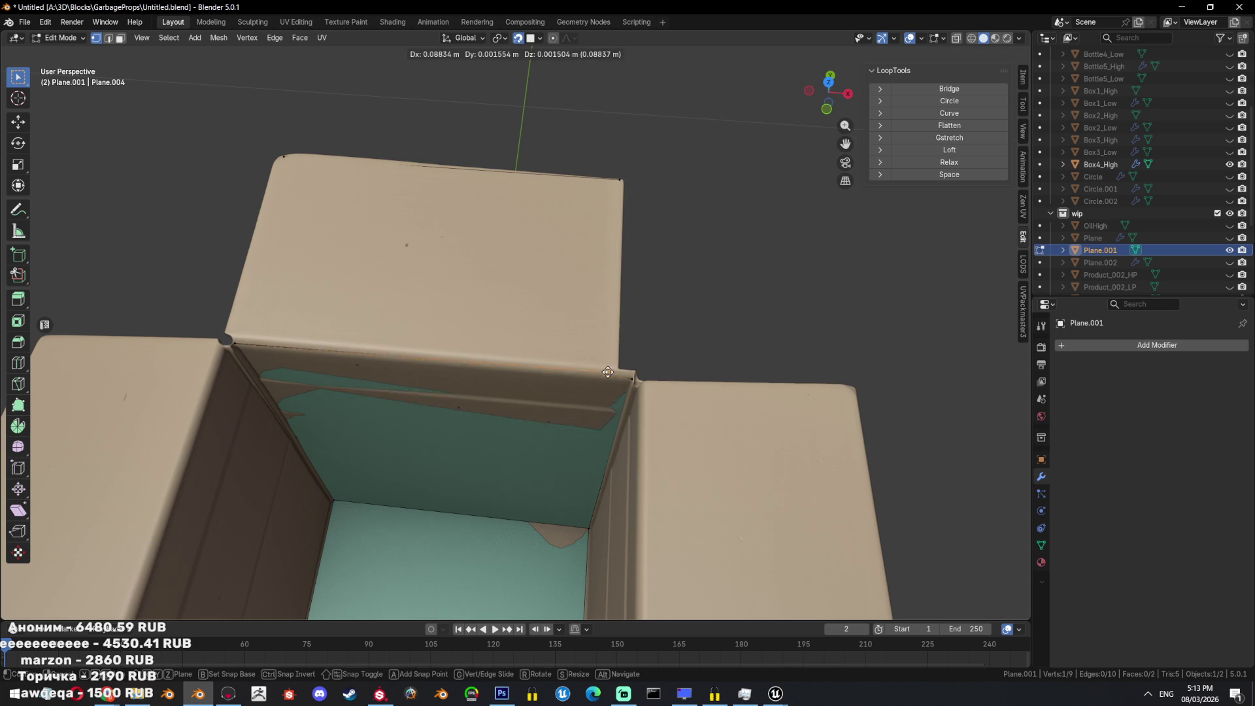
{"action": "left_click", "coordinate": [613, 187]}
{"action": "key", "text": "f"}
{"action": "mouse_move", "coordinate": [663, 268]}
{"action": "middle_mouse_down"}
{"action": "mouse_move", "coordinate": [101, 425]}
{"action": "mouse_move", "coordinate": [541, 310]}
{"action": "mouse_move", "coordinate": [507, 241]}
{"action": "mouse_move", "coordinate": [574, 311]}
{"action": "mouse_move", "coordinate": [596, 358]}
{"action": "mouse_move", "coordinate": [653, 346]}
{"action": "mouse_move", "coordinate": [429, 317]}
{"action": "mouse_move", "coordinate": [406, 368]}
{"action": "mouse_move", "coordinate": [449, 401]}
{"action": "mouse_move", "coordinate": [488, 330]}
{"action": "mouse_move", "coordinate": [731, 398]}
{"action": "mouse_move", "coordinate": [793, 384]}
{"action": "mouse_move", "coordinate": [778, 490]}
{"action": "mouse_move", "coordinate": [840, 440]}
{"action": "mouse_move", "coordinate": [719, 385]}
{"action": "mouse_move", "coordinate": [526, 216]}
{"action": "mouse_move", "coordinate": [821, 297]}
{"action": "mouse_move", "coordinate": [708, 316]}
{"action": "mouse_move", "coordinate": [577, 254]}
{"action": "mouse_move", "coordinate": [726, 297]}
{"action": "mouse_move", "coordinate": [686, 332]}
{"action": "middle_mouse_up"}
Extrude two vertices along the lid edge out to the flap edge.
{"action": "key", "text": "a"}
{"action": "key", "text": "alt+z"}
{"action": "key", "text": "alt+z"}
{"action": "left_click", "coordinate": [777, 308]}
{"action": "key", "text": "e"}
{"action": "left_click", "coordinate": [634, 364]}
{"action": "key", "text": "e"}
{"action": "left_click", "coordinate": [428, 317]}
{"action": "left_click", "coordinate": [406, 368], "text": "ctrl"}
{"action": "left_click", "coordinate": [406, 368], "text": "ctrl"}
Extrude a vertex to the flap corner and fill the corner with a face.
{"action": "key", "text": "alt+z"}
{"action": "key", "text": "alt+a"}
{"action": "left_click", "coordinate": [488, 330]}
{"action": "key", "text": "alt+z"}
{"action": "key", "text": "a"}
Apply an edge operation to the whole mesh in edge mode, then return to vertex mode.
{"action": "key", "text": "alt+z"}
{"action": "key", "text": "alt+z"}
{"action": "left_click", "coordinate": [694, 365]}
{"action": "key", "text": "e"}
{"action": "left_click", "coordinate": [699, 395]}
{"action": "key", "text": "f"}
{"action": "key", "text": "a"}
{"action": "key", "text": "alt+z"}
{"action": "key", "text": "2"}
{"action": "right_click", "coordinate": [665, 374]}
{"action": "left_click", "coordinate": [756, 332]}
{"action": "scroll", "coordinate": [679, 405], "scroll_direction": "down", "scroll_amount": 3}
{"action": "key", "text": "1"}
{"action": "key", "text": "alt+z"}
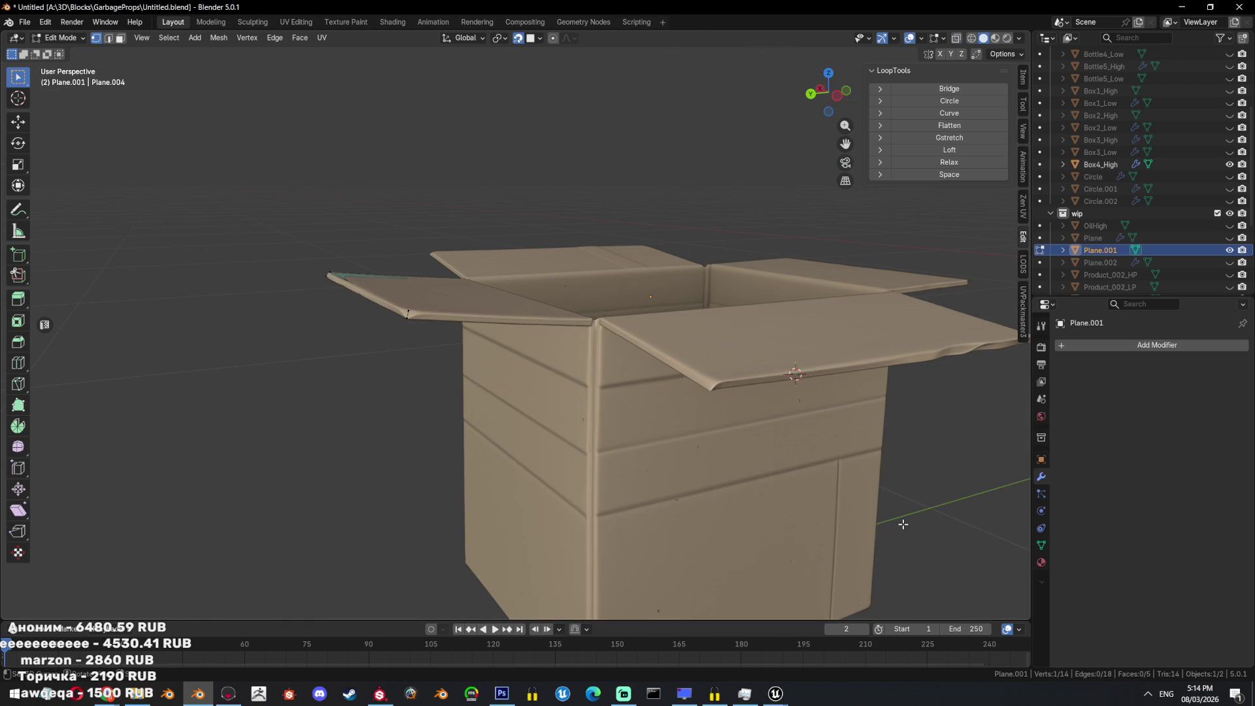
Slide a vertex along its edge and move it vertically onto the corner seam.
{"action": "key", "text": "shift+v"}
{"action": "left_click", "coordinate": [898, 322]}
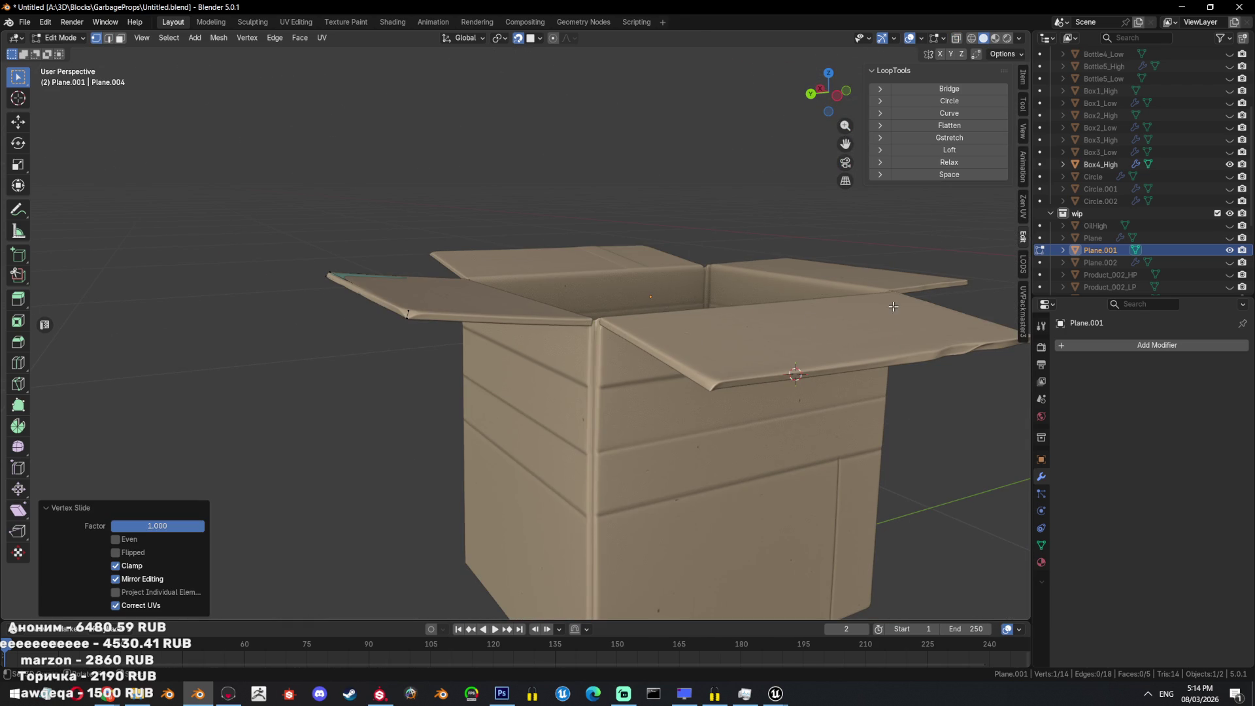
{"action": "scroll", "coordinate": [573, 471], "scroll_direction": "up", "scroll_amount": 3}
{"action": "key", "text": "alt+z"}
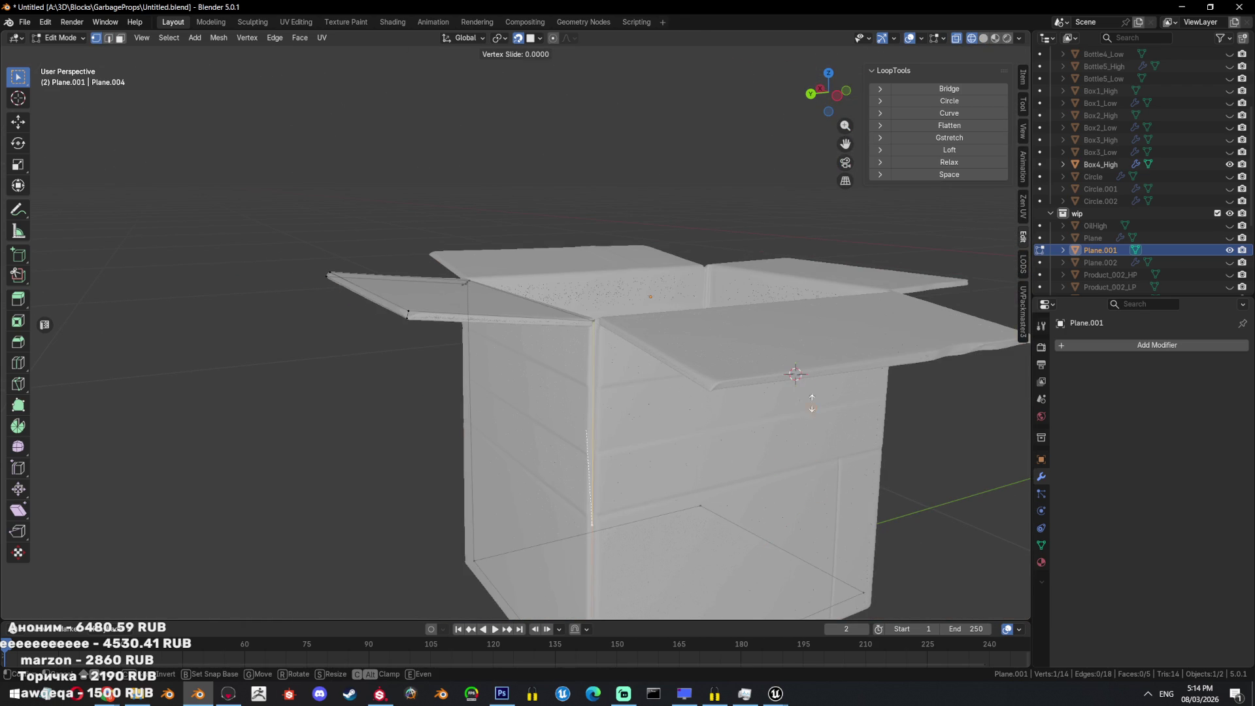
{"action": "left_click", "coordinate": [805, 287]}
{"action": "scroll", "coordinate": [777, 199], "scroll_direction": "up", "scroll_amount": 2}
{"action": "key", "text": "g"}
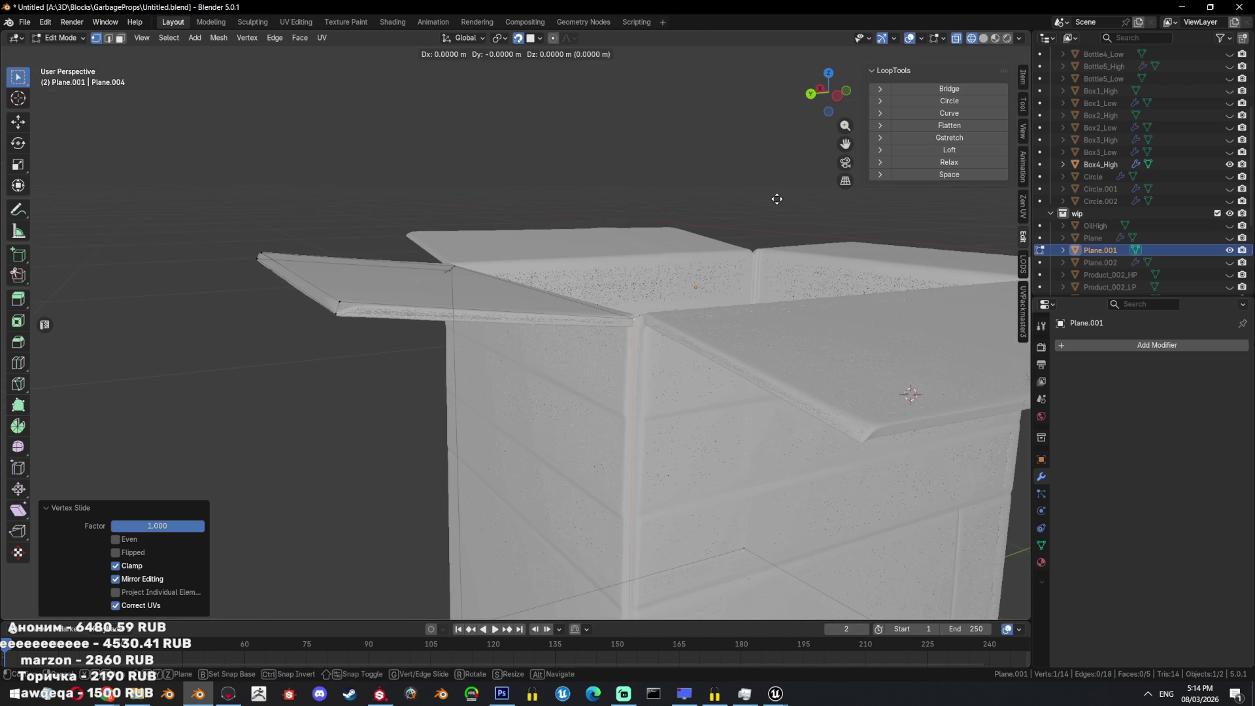
{"action": "left_click", "coordinate": [776, 205]}
{"action": "scroll", "coordinate": [607, 338], "scroll_direction": "up", "scroll_amount": 5}
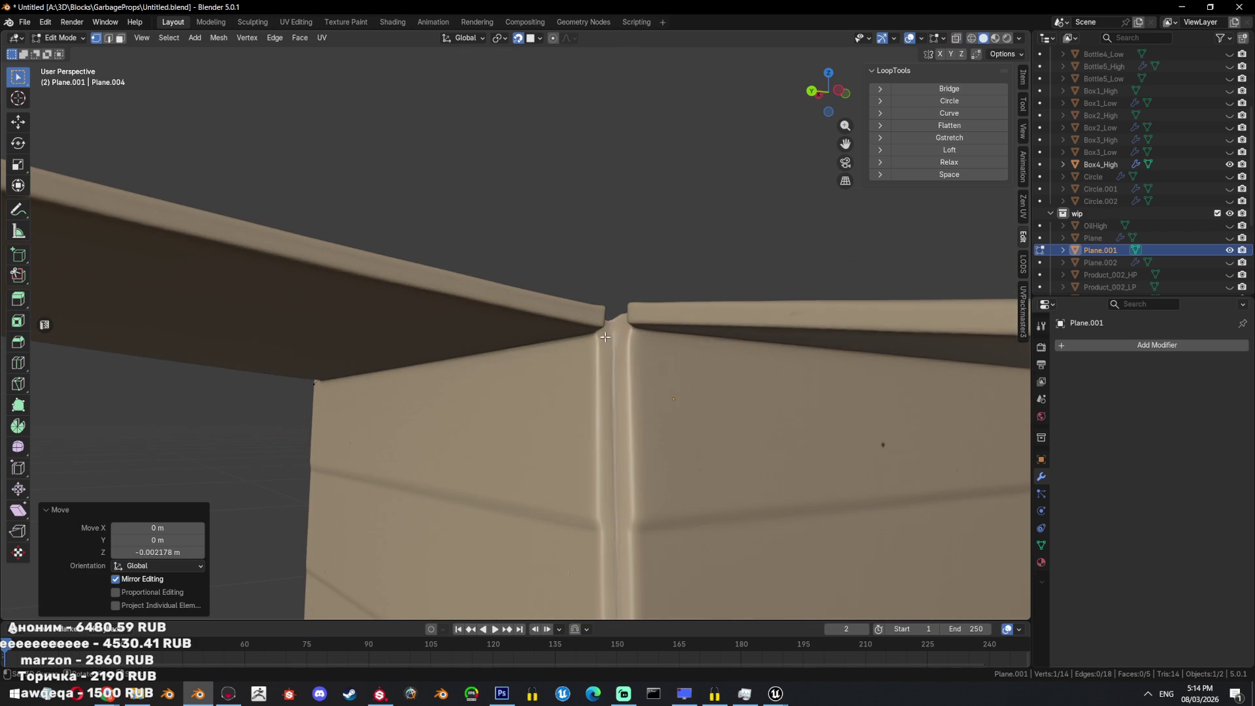
{"action": "right_click", "coordinate": [601, 326]}
{"action": "scroll", "coordinate": [601, 326], "scroll_direction": "down", "scroll_amount": 3}
{"action": "mouse_move", "coordinate": [601, 326]}
{"action": "middle_mouse_down"}
{"action": "mouse_move", "coordinate": [392, 334]}
{"action": "mouse_move", "coordinate": [533, 381]}
{"action": "mouse_move", "coordinate": [600, 509]}
{"action": "middle_mouse_up"}
Select the flap corner vertex and inspect the box from several angles, including below.
{"action": "left_click", "coordinate": [378, 336], "text": "ctrl"}
{"action": "key", "text": "alt+z"}
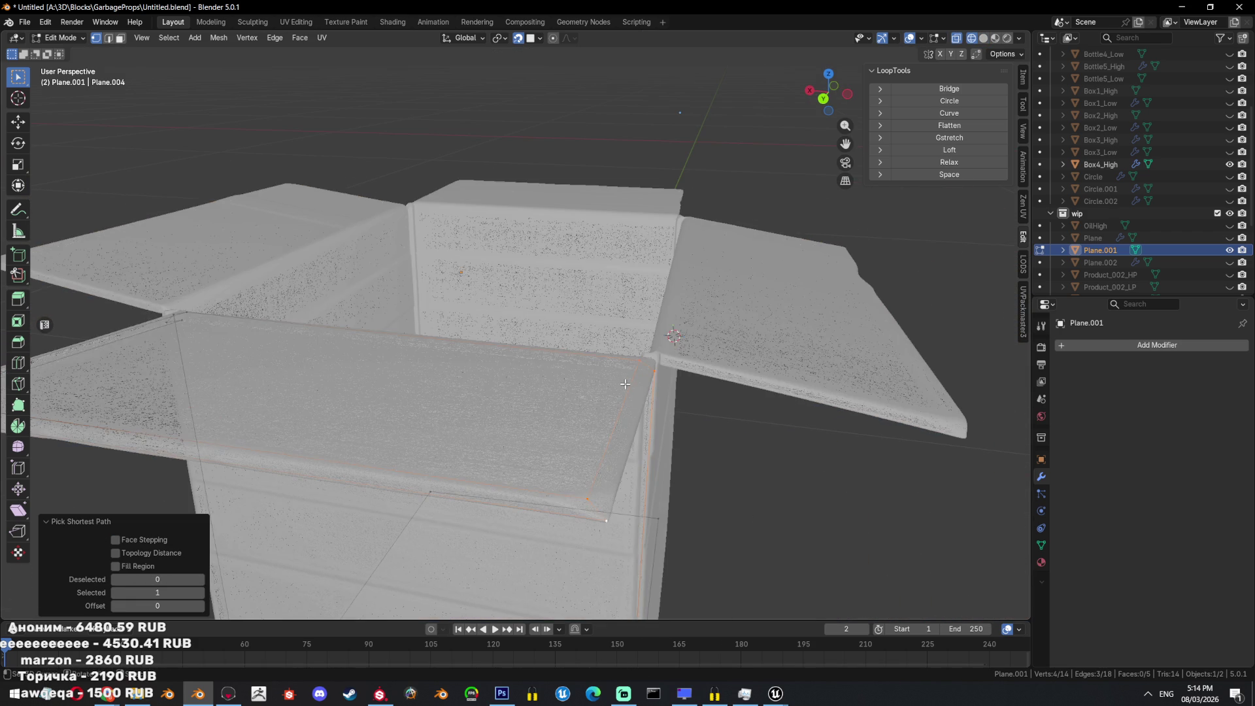
{"action": "key", "text": "alt+z"}
{"action": "left_click", "coordinate": [590, 496]}
{"action": "middle_click_drag", "start_coordinate": [590, 497], "coordinate": [497, 431]}
{"action": "key", "text": "alt+z"}
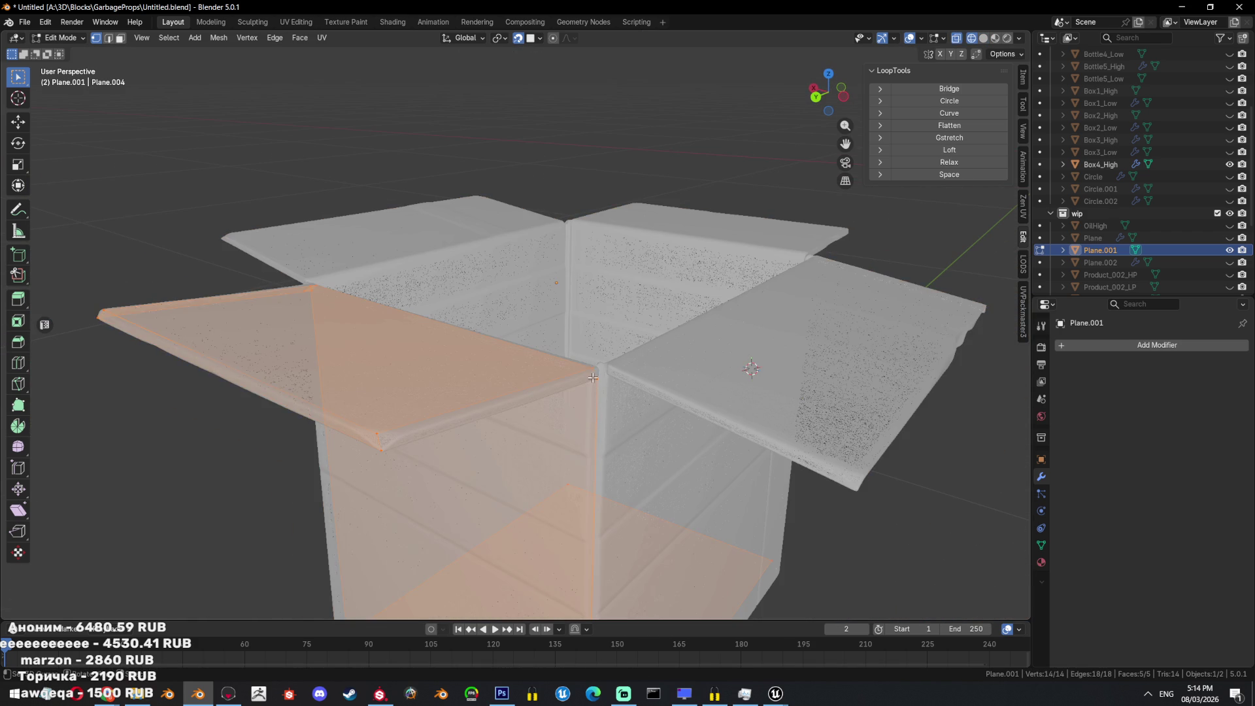
{"action": "key", "text": "alt+z"}
{"action": "middle_click_drag", "start_coordinate": [543, 432], "coordinate": [590, 246]}
{"action": "middle_click_drag", "start_coordinate": [476, 239], "coordinate": [524, 237]}
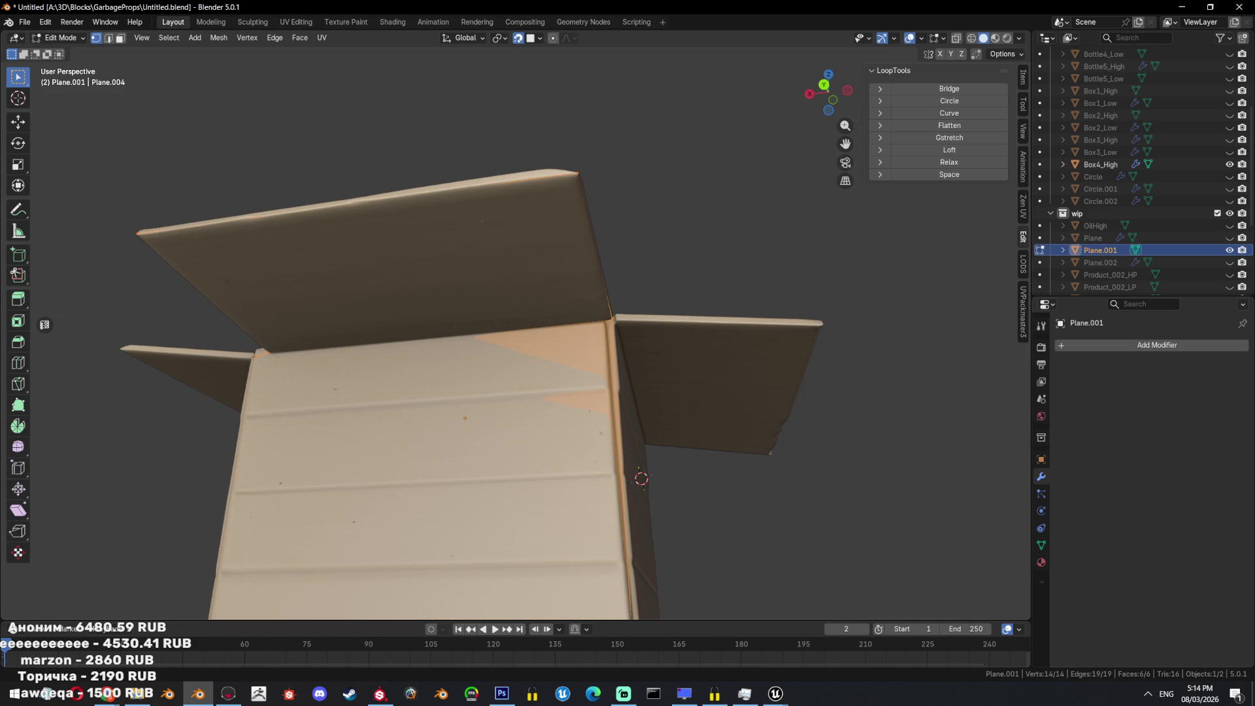
{"action": "middle_click_drag", "start_coordinate": [236, 166], "coordinate": [363, 225]}
{"action": "key", "text": "alt+z"}
{"action": "mouse_move", "coordinate": [475, 264]}
{"action": "middle_mouse_down"}
{"action": "mouse_move", "coordinate": [625, 340]}
{"action": "mouse_move", "coordinate": [674, 382]}
{"action": "mouse_move", "coordinate": [600, 312]}
{"action": "middle_mouse_up"}
{"action": "key", "text": "a"}
{"action": "key", "text": "alt+z"}
Reposition another vertex onto the flap.
{"action": "left_click", "coordinate": [678, 370]}
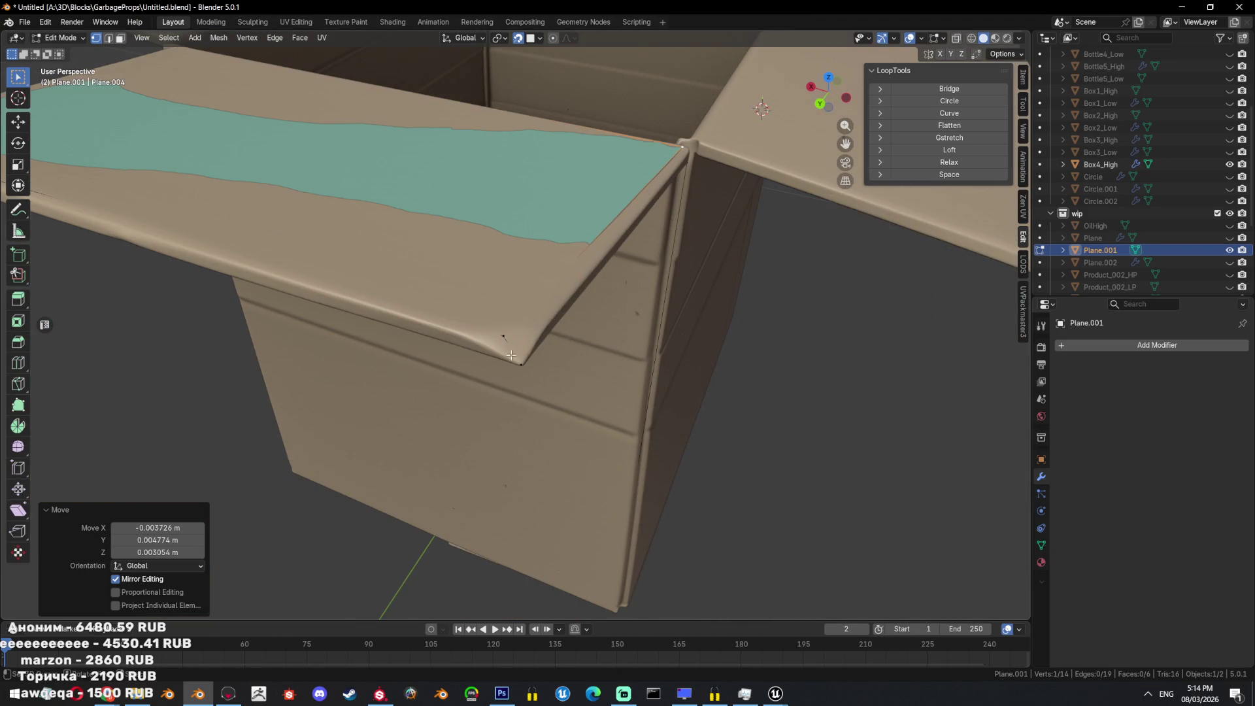
{"action": "key", "text": "g"}
{"action": "left_click", "coordinate": [535, 339]}
{"action": "mouse_move", "coordinate": [535, 340]}
{"action": "middle_mouse_down"}
{"action": "mouse_move", "coordinate": [502, 339]}
{"action": "mouse_move", "coordinate": [467, 312]}
{"action": "middle_mouse_up"}
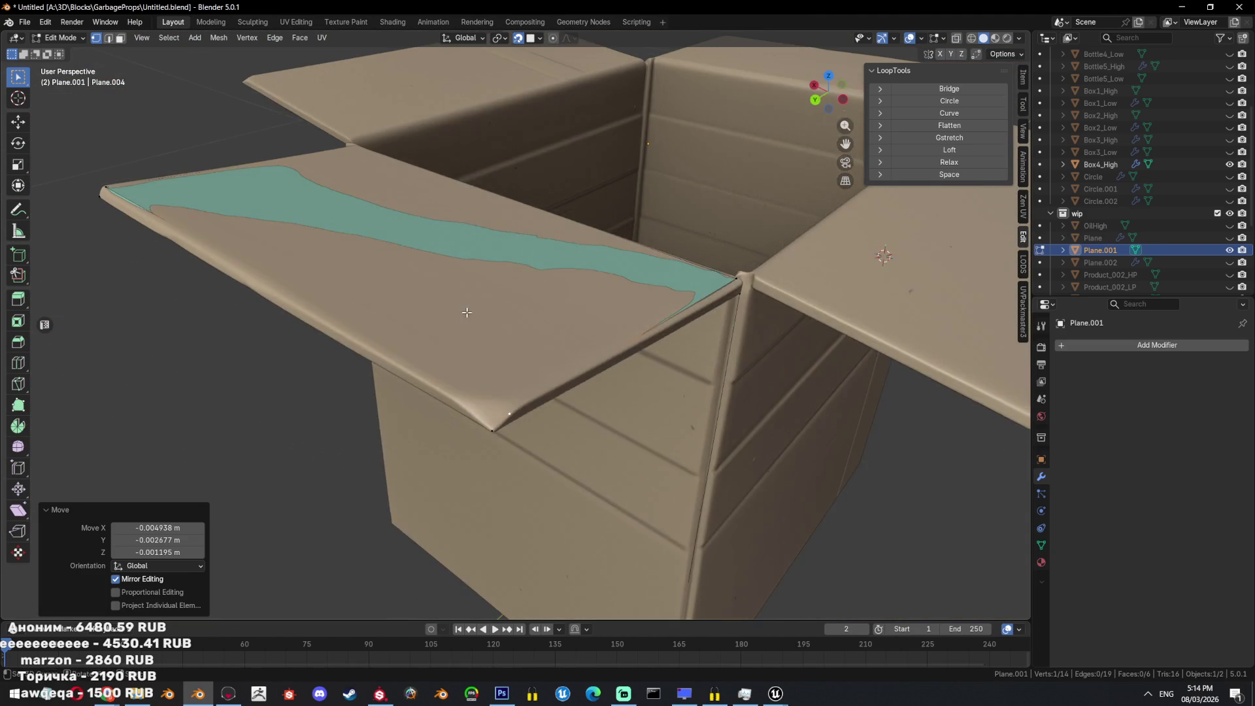
{"action": "key", "text": "alt+z"}
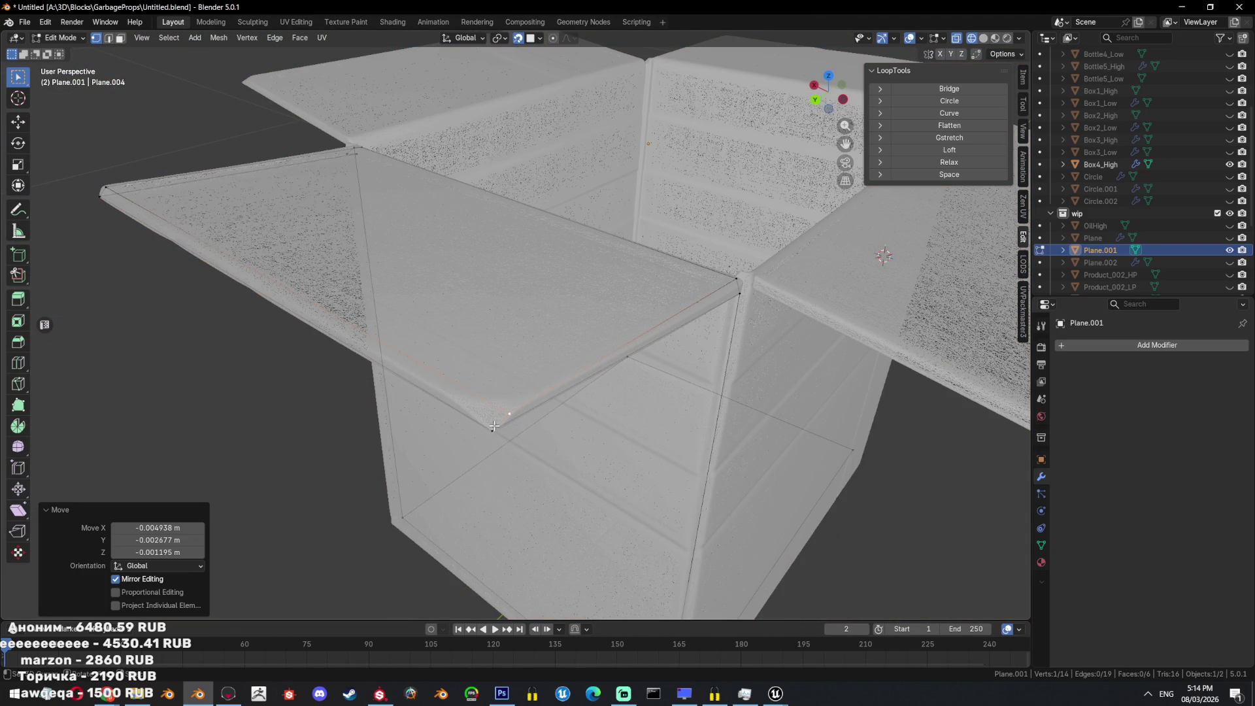
{"action": "key", "text": "alt+z"}
Delete the stray vertex and extrude two vertices twice toward the flap corner.
{"action": "key", "text": "x"}
{"action": "left_click", "coordinate": [557, 235]}
{"action": "key", "text": "e"}
{"action": "left_click", "coordinate": [494, 428]}
{"action": "key", "text": "e"}
{"action": "left_click", "coordinate": [489, 427]}
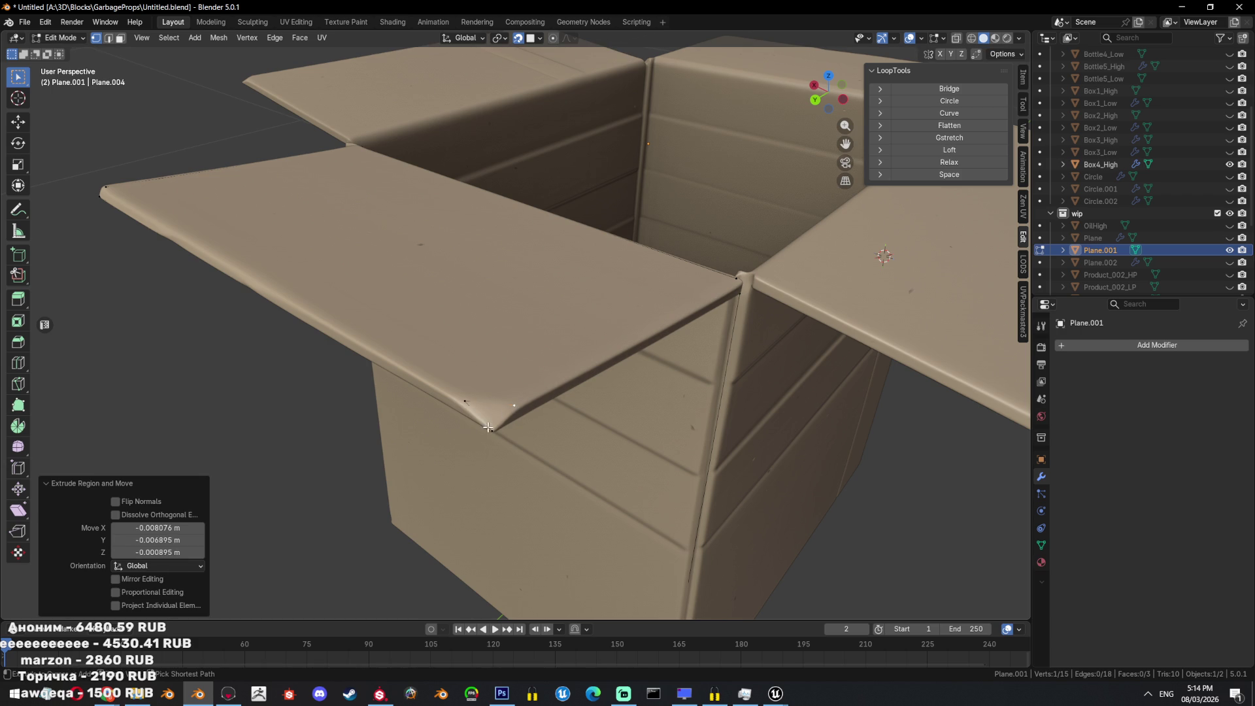
Select the flap corner vertices and fill a new face along the flap edge.
{"action": "left_click", "coordinate": [490, 428], "text": "ctrl"}
{"action": "key", "text": "alt+z"}
{"action": "middle_click_drag", "start_coordinate": [602, 362], "coordinate": [436, 299]}
{"action": "key", "text": "a"}
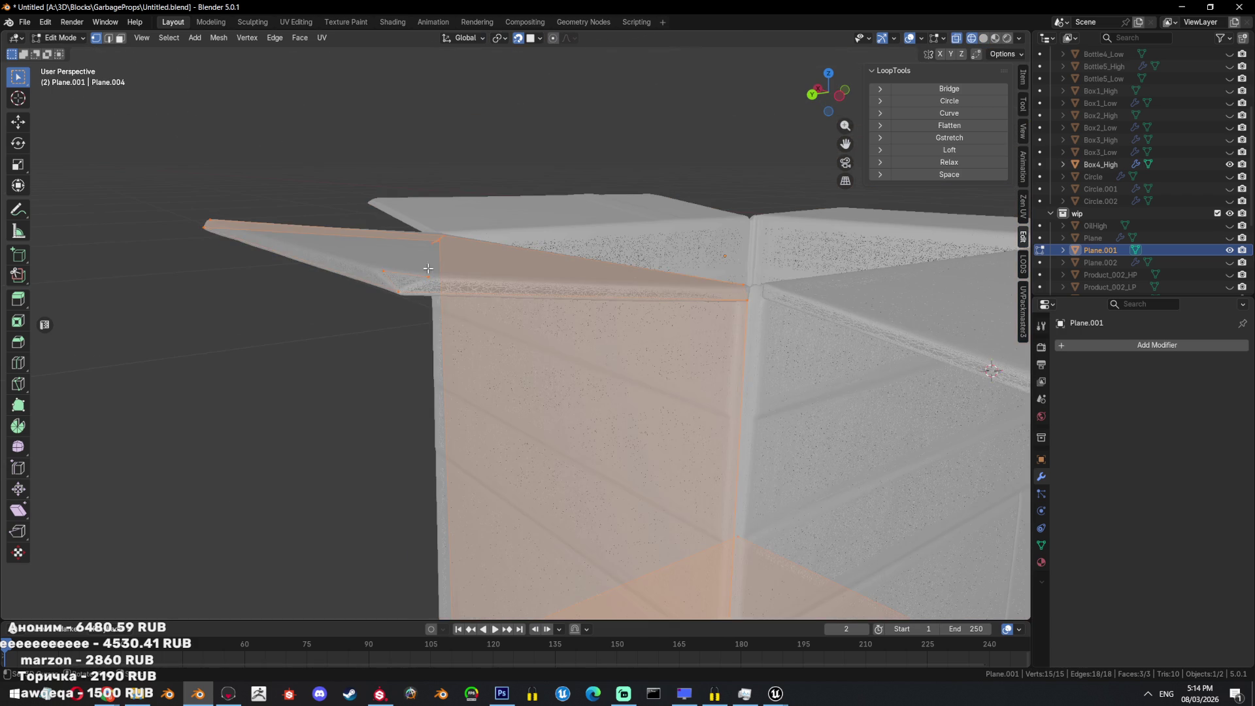
{"action": "key", "text": "alt+a"}
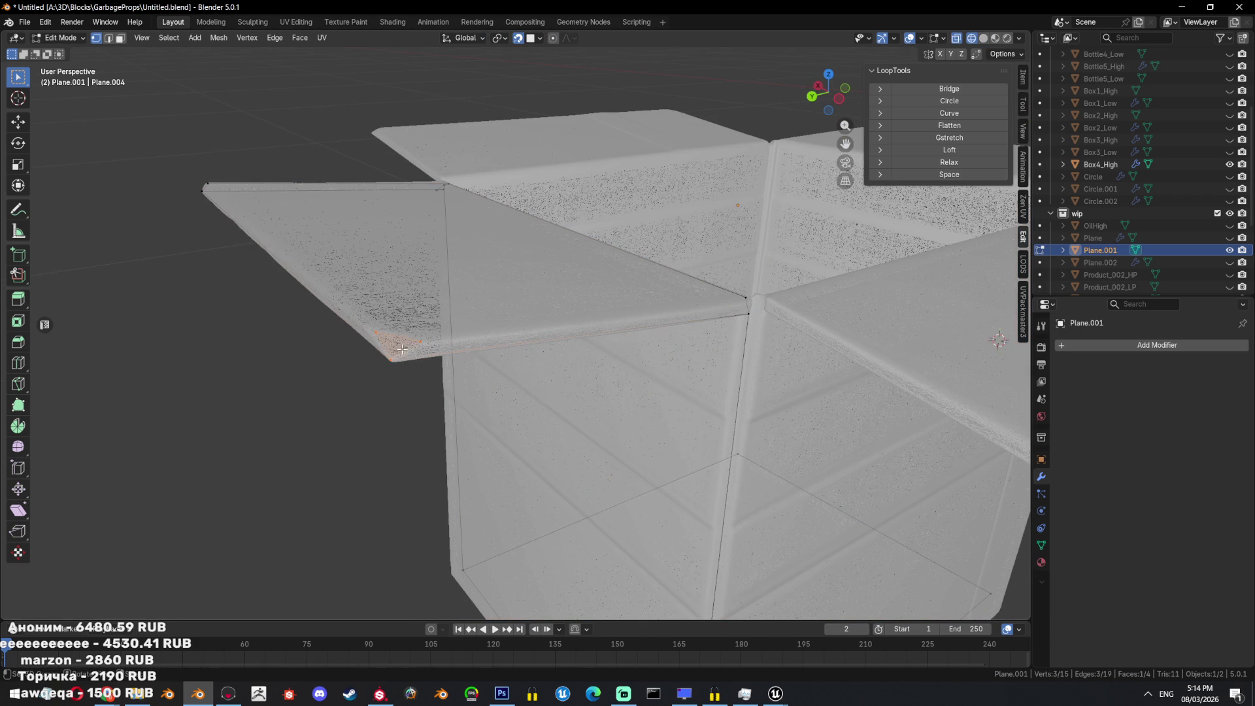
{"action": "mouse_move", "coordinate": [419, 336]}
{"action": "middle_mouse_down"}
{"action": "mouse_move", "coordinate": [733, 318]}
{"action": "mouse_move", "coordinate": [474, 398]}
{"action": "mouse_move", "coordinate": [545, 375]}
{"action": "mouse_move", "coordinate": [519, 290]}
{"action": "middle_mouse_up"}
{"action": "left_click", "coordinate": [733, 319], "text": "shift"}
{"action": "key", "text": "f"}
{"action": "key", "text": "f"}
Check the mesh from the box corner in edge mode and solid shading.
{"action": "key", "text": "a"}
{"action": "key", "text": "2"}
{"action": "mouse_move", "coordinate": [746, 323]}
{"action": "middle_mouse_down"}
{"action": "mouse_move", "coordinate": [694, 196]}
{"action": "mouse_move", "coordinate": [655, 173]}
{"action": "mouse_move", "coordinate": [678, 244]}
{"action": "mouse_move", "coordinate": [764, 346]}
{"action": "middle_mouse_up"}
{"action": "key", "text": "shift+z"}
{"action": "key", "text": "1"}
{"action": "key", "text": "a"}
{"action": "key", "text": "alt+z"}
{"action": "key", "text": "alt+z"}
{"action": "key", "text": "alt+a"}
{"action": "middle_click_drag", "start_coordinate": [692, 415], "coordinate": [659, 365]}
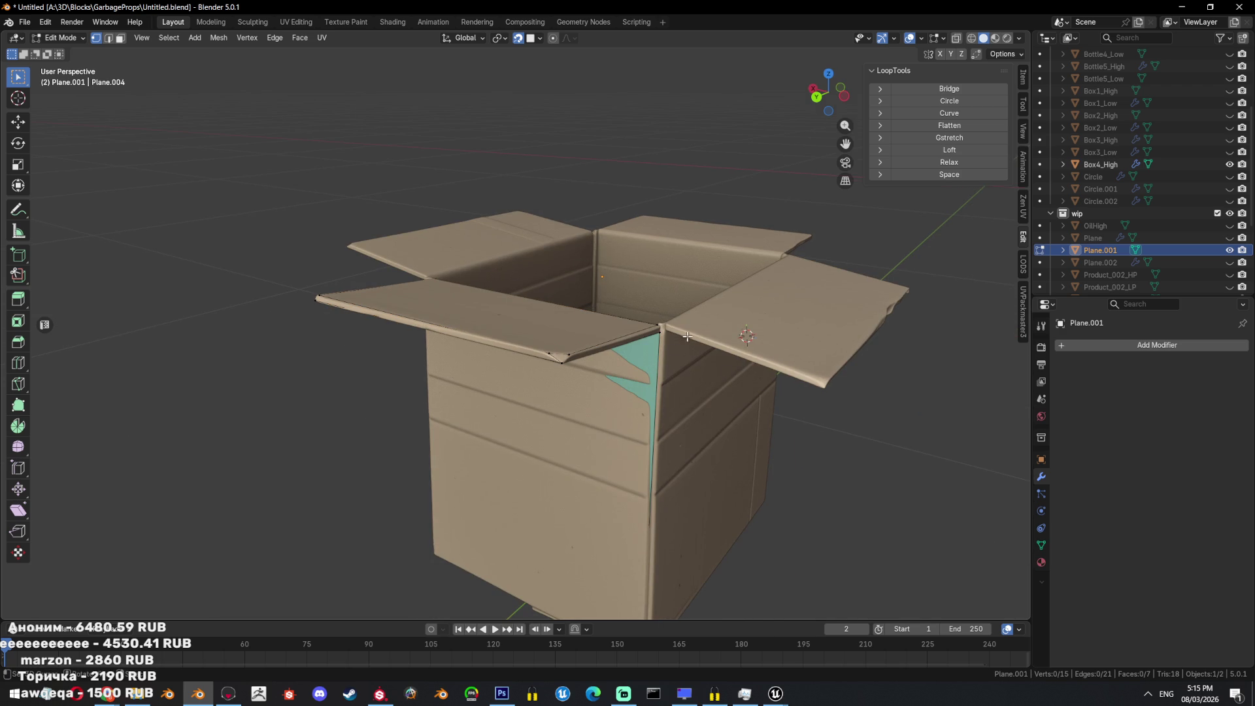
Briefly isolate the retopology plane in local view, then select the corner vertex.
{"action": "key", "text": "Tab"}
{"action": "key", "text": "KP_Divide"}
{"action": "key", "text": "KP_Divide"}
{"action": "mouse_move", "coordinate": [702, 450]}
{"action": "middle_mouse_down"}
{"action": "mouse_move", "coordinate": [702, 407]}
{"action": "mouse_move", "coordinate": [594, 457]}
{"action": "mouse_move", "coordinate": [576, 430]}
{"action": "middle_mouse_up"}
{"action": "key", "text": "Tab"}
{"action": "scroll", "coordinate": [576, 429], "scroll_direction": "up", "scroll_amount": 4}
{"action": "left_click", "coordinate": [551, 388]}
{"action": "mouse_move", "coordinate": [551, 389]}
{"action": "middle_mouse_down"}
{"action": "mouse_move", "coordinate": [575, 451]}
{"action": "mouse_move", "coordinate": [484, 422]}
{"action": "mouse_move", "coordinate": [527, 421]}
{"action": "mouse_move", "coordinate": [531, 405]}
{"action": "mouse_move", "coordinate": [538, 360]}
{"action": "mouse_move", "coordinate": [501, 342]}
{"action": "middle_mouse_up"}
Move the corner vertex onto the seam and extrude a new vertex from it.
{"action": "key", "text": "g"}
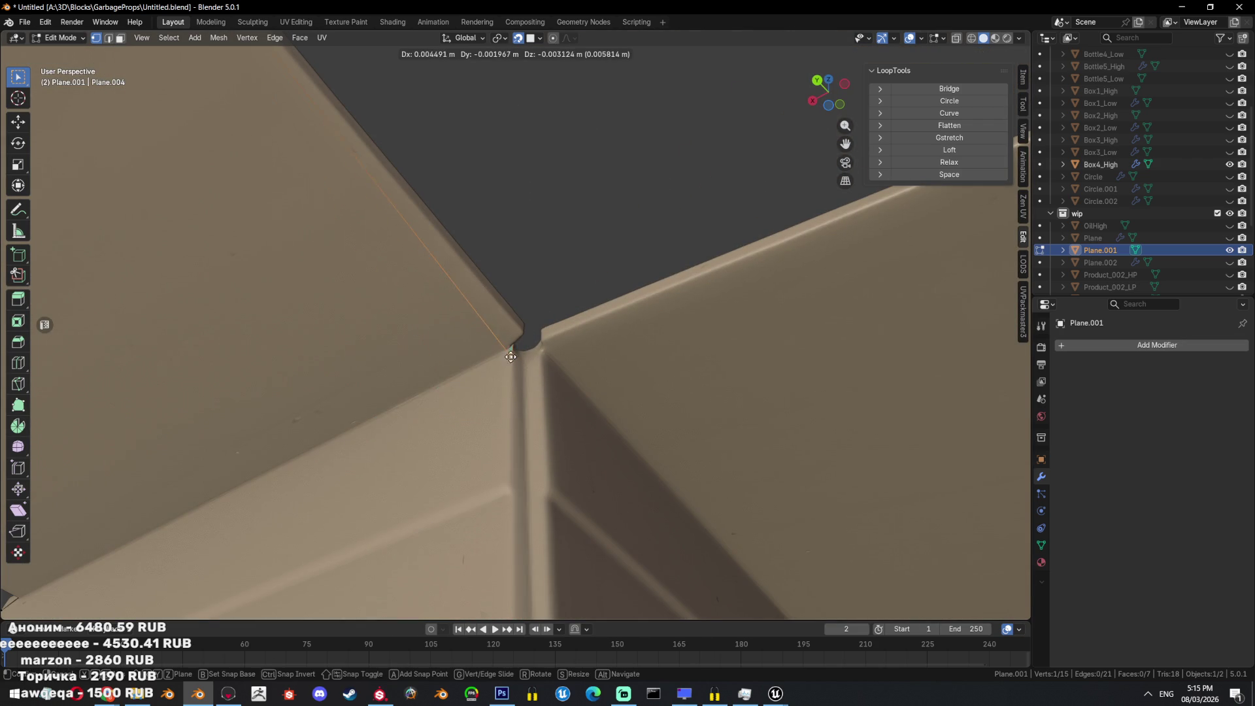
{"action": "left_click", "coordinate": [511, 353]}
{"action": "mouse_move", "coordinate": [511, 353]}
{"action": "middle_mouse_down"}
{"action": "mouse_move", "coordinate": [466, 497]}
{"action": "mouse_move", "coordinate": [543, 337]}
{"action": "middle_mouse_up"}
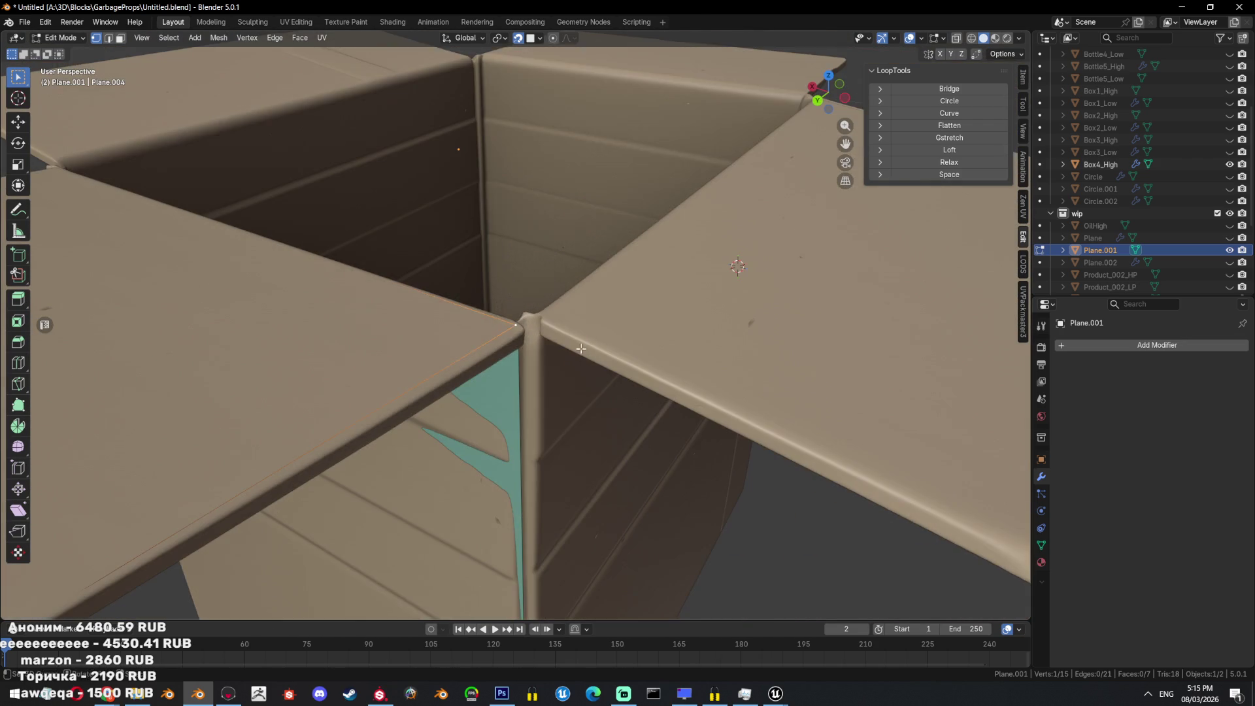
{"action": "key", "text": "e"}
{"action": "left_click", "coordinate": [545, 327]}
Select a vertex path along the box corner, checking it from below and above.
{"action": "mouse_move", "coordinate": [560, 468]}
{"action": "middle_mouse_down"}
{"action": "mouse_move", "coordinate": [714, 454]}
{"action": "mouse_move", "coordinate": [585, 513]}
{"action": "middle_mouse_up"}
{"action": "scroll", "coordinate": [585, 513], "scroll_direction": "down", "scroll_amount": 5}
{"action": "key", "text": "a"}
{"action": "key", "text": "alt+z"}
{"action": "key", "text": "alt+z"}
{"action": "left_click", "coordinate": [545, 539]}
{"action": "left_click", "coordinate": [532, 214], "text": "ctrl"}
{"action": "mouse_move", "coordinate": [531, 213]}
{"action": "middle_mouse_down"}
{"action": "mouse_move", "coordinate": [598, 346]}
{"action": "mouse_move", "coordinate": [630, 308]}
{"action": "middle_mouse_up"}
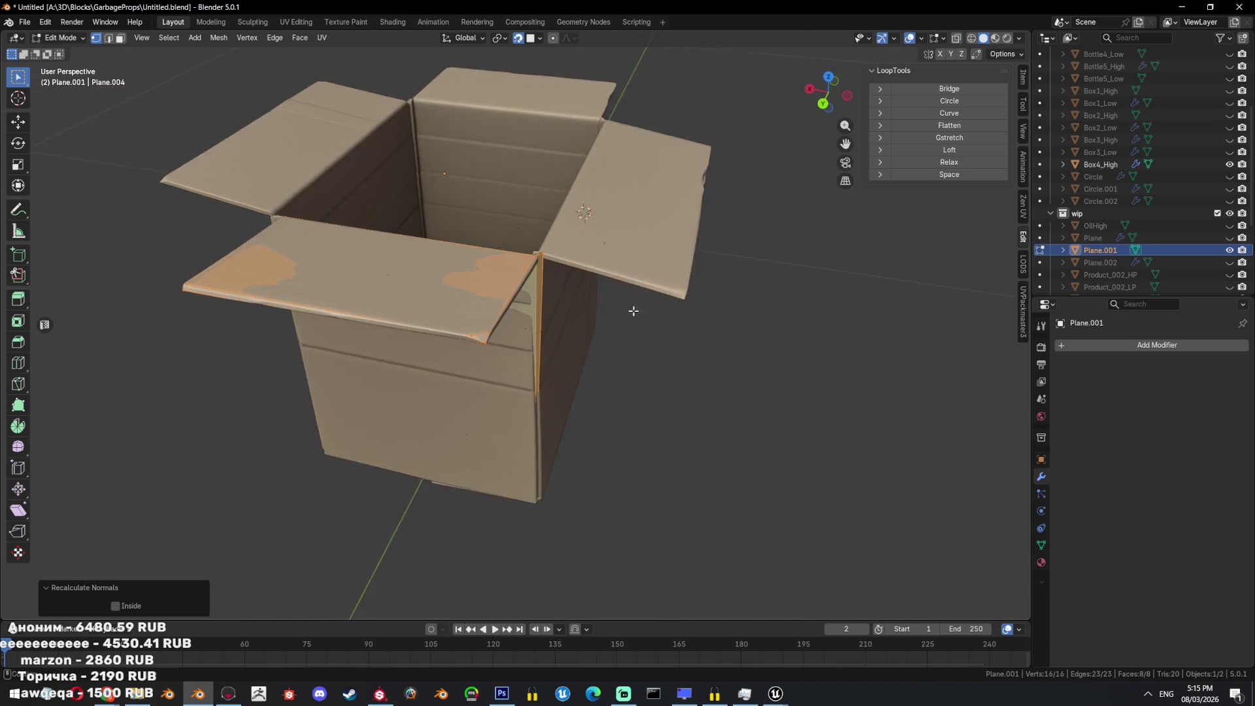
Subdivide the box's corner edge and raise the new vertex up the corner seam.
{"action": "scroll", "coordinate": [630, 308], "scroll_direction": "up", "scroll_amount": 6}
{"action": "mouse_move", "coordinate": [507, 266]}
{"action": "middle_mouse_down"}
{"action": "mouse_move", "coordinate": [462, 396]}
{"action": "mouse_move", "coordinate": [354, 297]}
{"action": "middle_mouse_up"}
{"action": "left_click", "coordinate": [354, 297]}
{"action": "scroll", "coordinate": [504, 367], "scroll_direction": "down", "scroll_amount": 5}
{"action": "key", "text": "ctrl+e"}
{"action": "left_click", "coordinate": [653, 296]}
{"action": "mouse_move", "coordinate": [654, 296]}
{"action": "middle_mouse_down"}
{"action": "mouse_move", "coordinate": [504, 490]}
{"action": "mouse_move", "coordinate": [488, 475]}
{"action": "middle_mouse_up"}
{"action": "scroll", "coordinate": [488, 475], "scroll_direction": "up", "scroll_amount": 4}
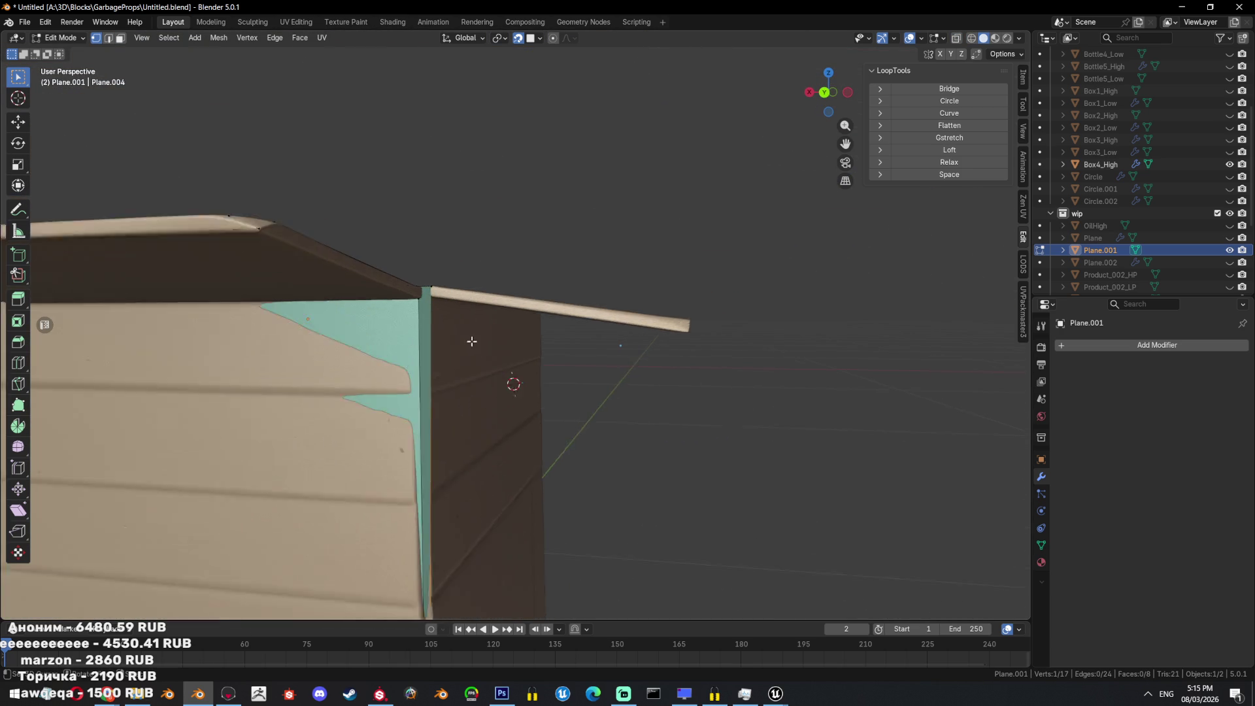
{"action": "left_click_drag", "start_coordinate": [380, 291], "coordinate": [384, 276]}
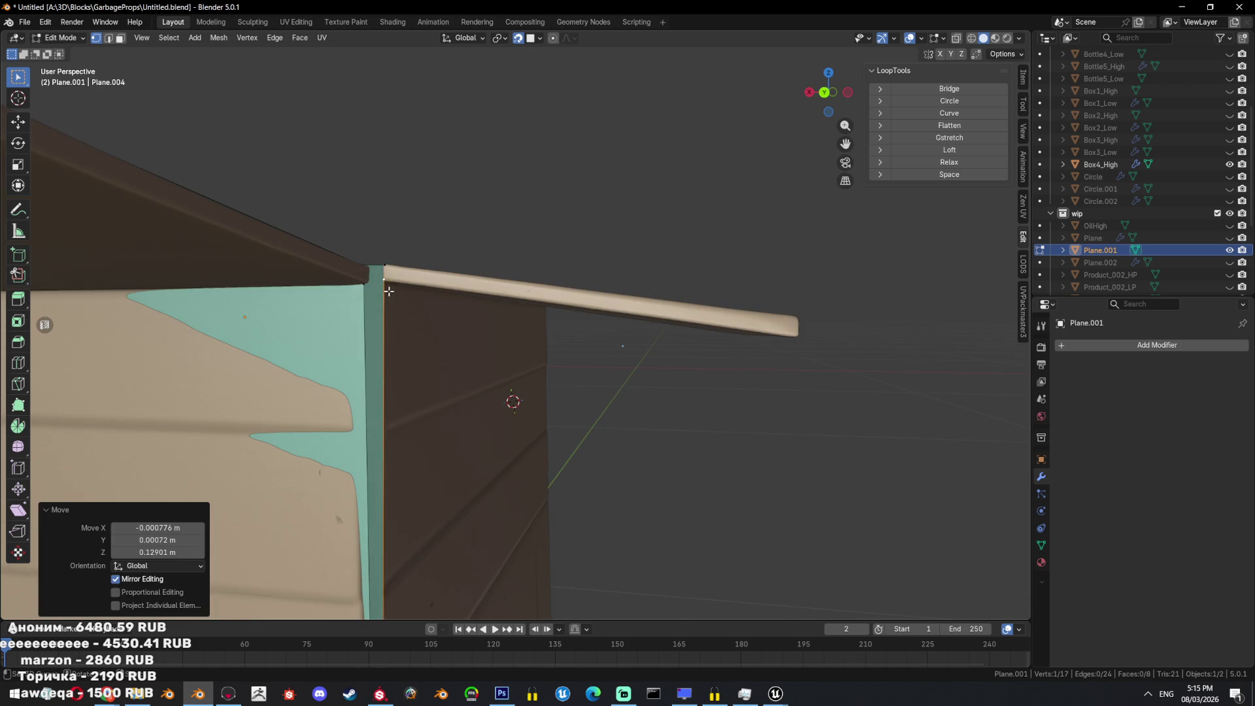
Extrude from the vertical corner strip to the flap's outer corner and fill a new face.
{"action": "scroll", "coordinate": [451, 367], "scroll_direction": "down", "scroll_amount": 3}
{"action": "key", "text": "a"}
{"action": "key", "text": "alt+z"}
{"action": "middle_click_drag", "start_coordinate": [451, 368], "coordinate": [506, 330]}
{"action": "key", "text": "alt+z"}
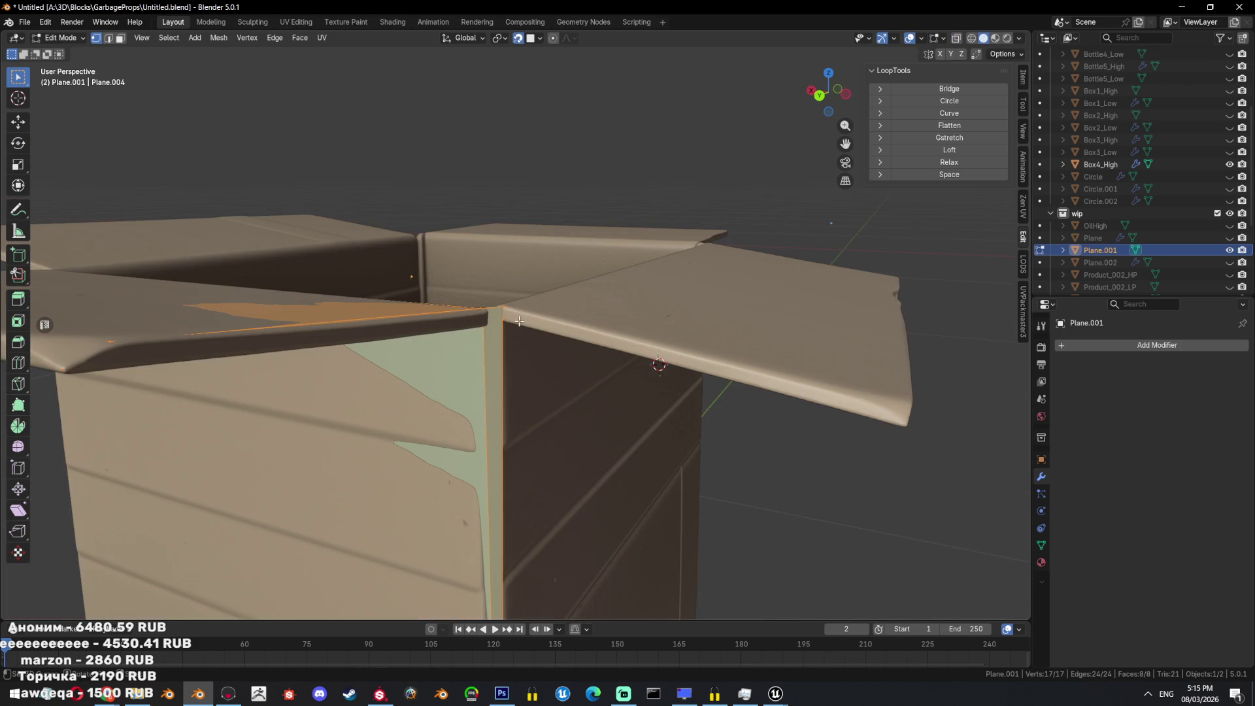
{"action": "left_click", "coordinate": [503, 320]}
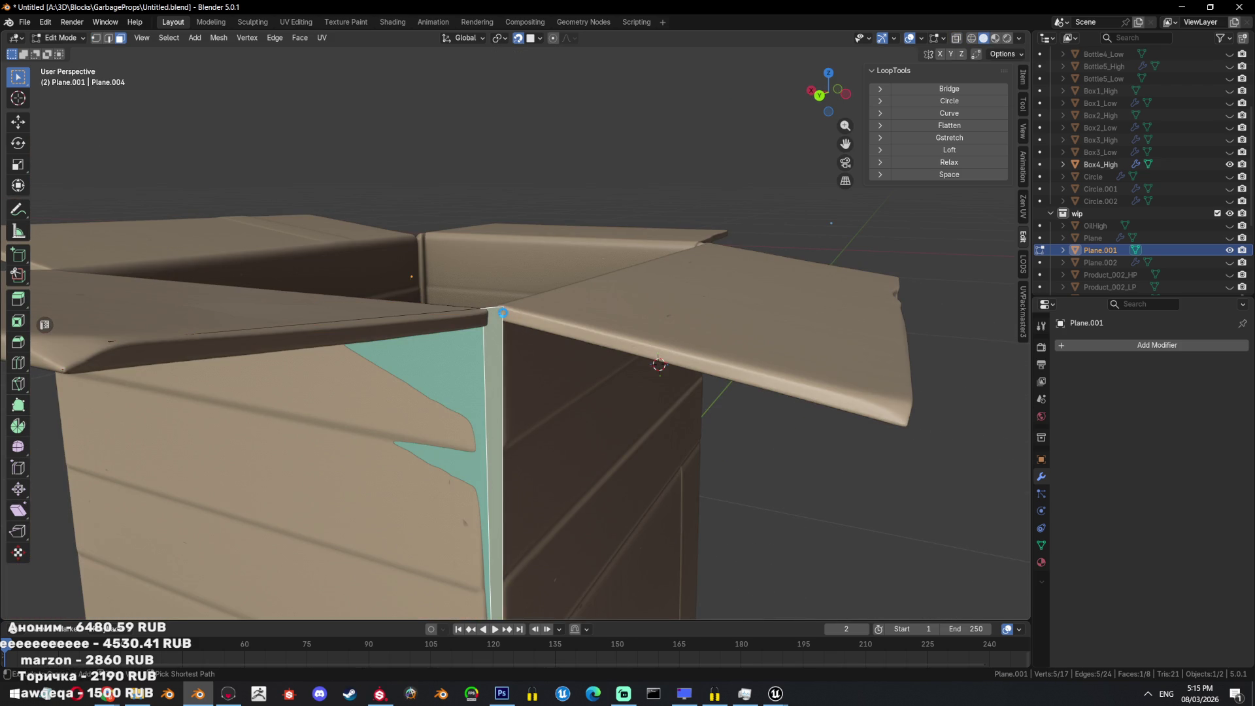
{"action": "mouse_move", "coordinate": [523, 312]}
{"action": "middle_mouse_down"}
{"action": "mouse_move", "coordinate": [650, 364]}
{"action": "mouse_move", "coordinate": [757, 327]}
{"action": "middle_mouse_up"}
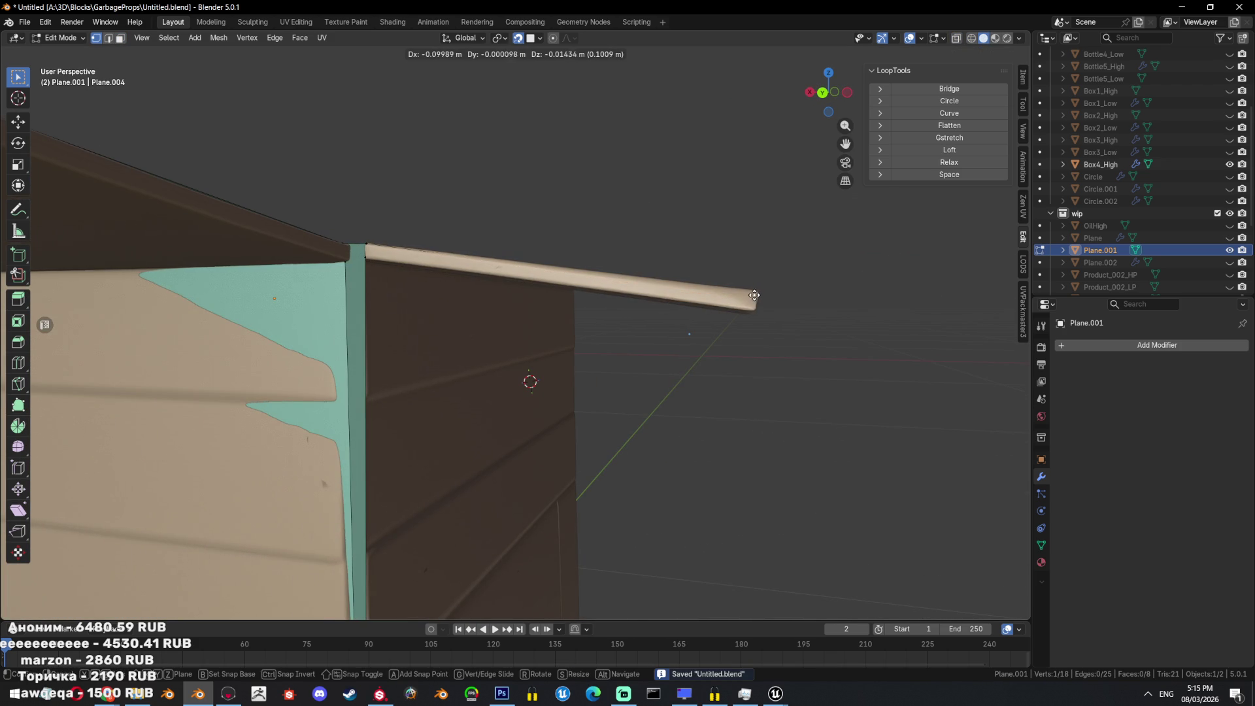
{"action": "left_click", "coordinate": [754, 300]}
{"action": "middle_click_drag", "start_coordinate": [751, 333], "coordinate": [727, 366]}
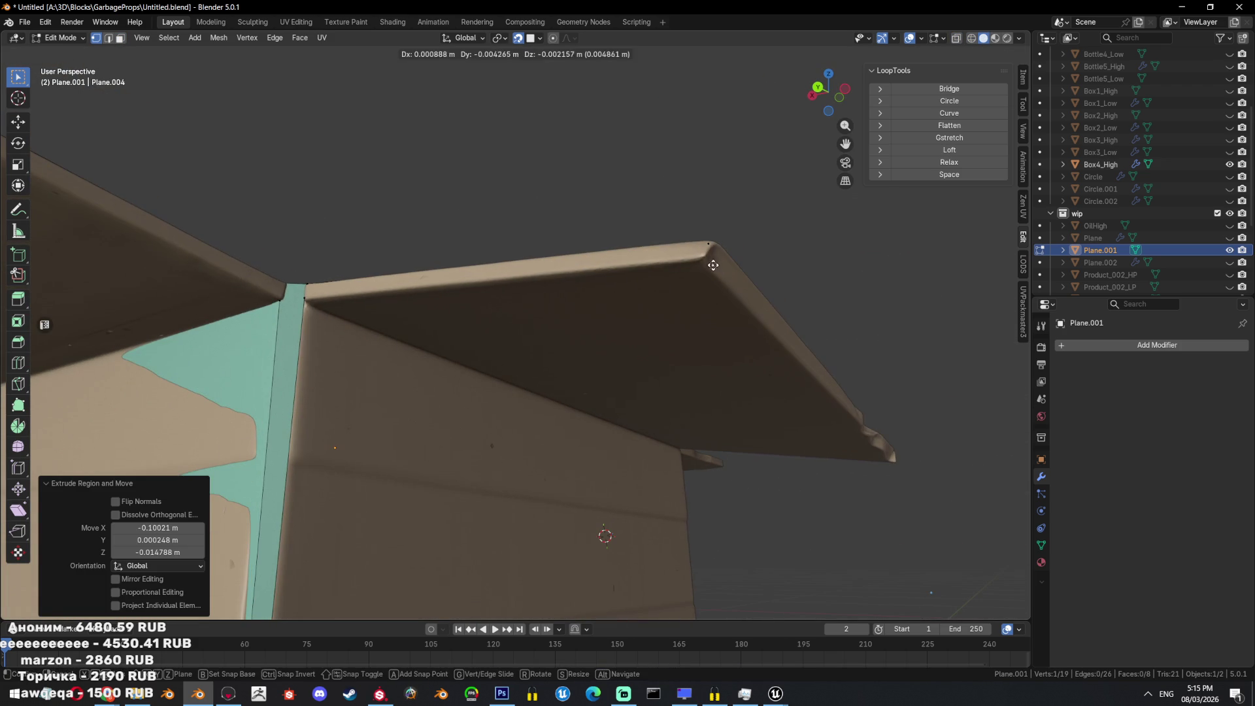
{"action": "key", "text": "f"}
Extrude a vertex to the flap's front corner and select the new flap face.
{"action": "mouse_move", "coordinate": [361, 322]}
{"action": "middle_mouse_down"}
{"action": "mouse_move", "coordinate": [594, 367]}
{"action": "mouse_move", "coordinate": [505, 382]}
{"action": "mouse_move", "coordinate": [523, 412]}
{"action": "mouse_move", "coordinate": [727, 411]}
{"action": "middle_mouse_up"}
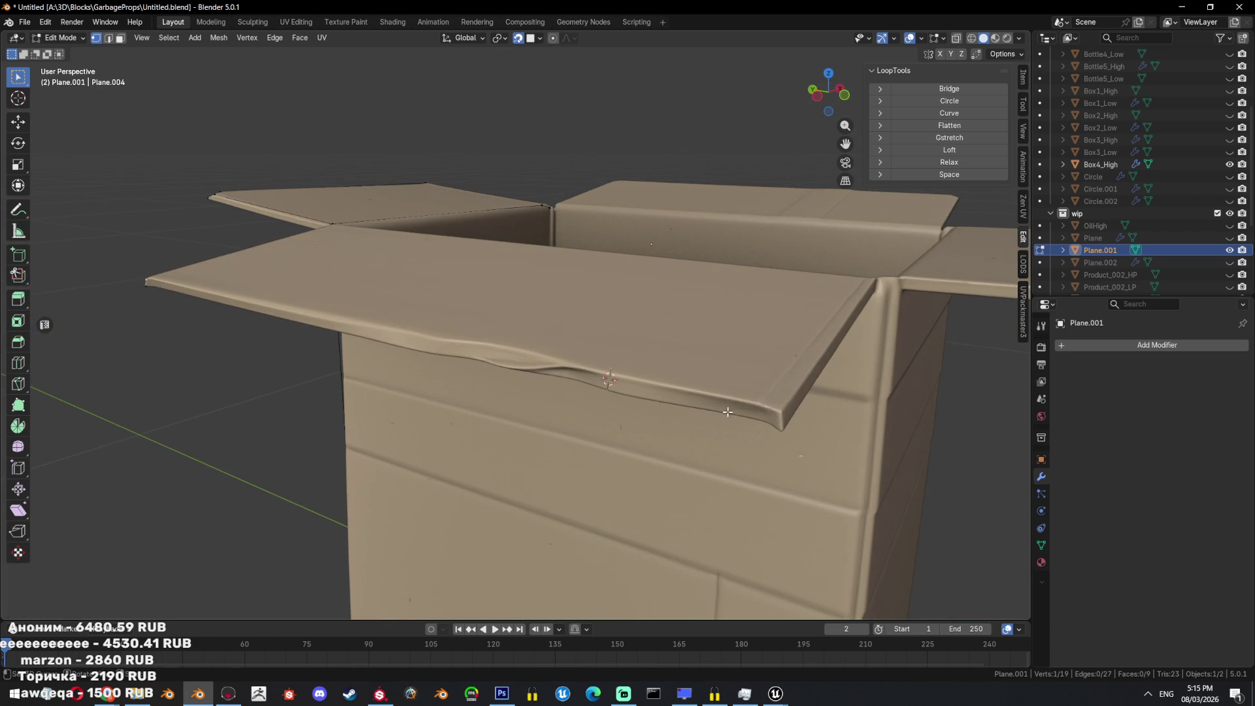
{"action": "left_click", "coordinate": [779, 411]}
{"action": "middle_click_drag", "start_coordinate": [780, 412], "coordinate": [829, 316]}
{"action": "mouse_move", "coordinate": [695, 422]}
{"action": "middle_mouse_down"}
{"action": "mouse_move", "coordinate": [670, 424]}
{"action": "mouse_move", "coordinate": [685, 412]}
{"action": "middle_mouse_up"}
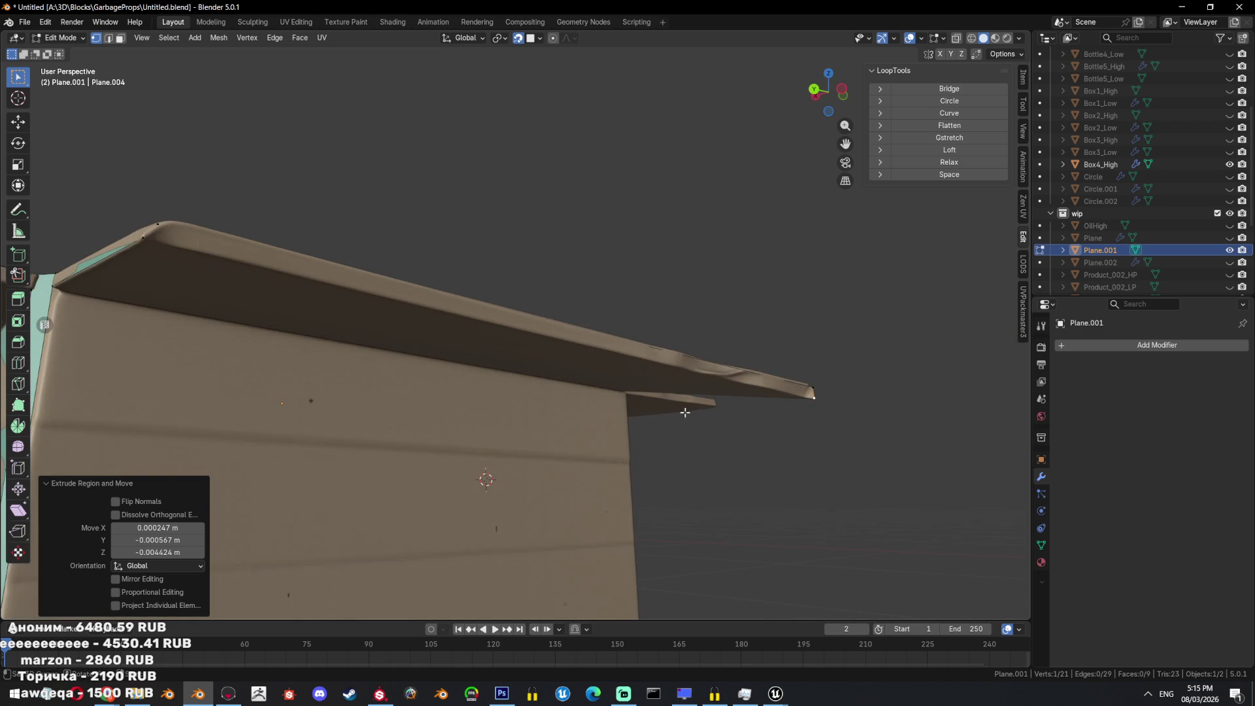
{"action": "left_click", "coordinate": [145, 236], "text": "alt"}
{"action": "middle_click_drag", "start_coordinate": [542, 366], "coordinate": [538, 363]}
Extrude a vertex onto the next flap corner and fill a face along the flap edge.
{"action": "key", "text": "a"}
{"action": "mouse_move", "coordinate": [682, 375]}
{"action": "middle_mouse_down"}
{"action": "mouse_move", "coordinate": [503, 319]}
{"action": "mouse_move", "coordinate": [673, 294]}
{"action": "mouse_move", "coordinate": [659, 258]}
{"action": "middle_mouse_up"}
{"action": "scroll", "coordinate": [674, 293], "scroll_direction": "up", "scroll_amount": 3}
{"action": "left_click", "coordinate": [662, 285]}
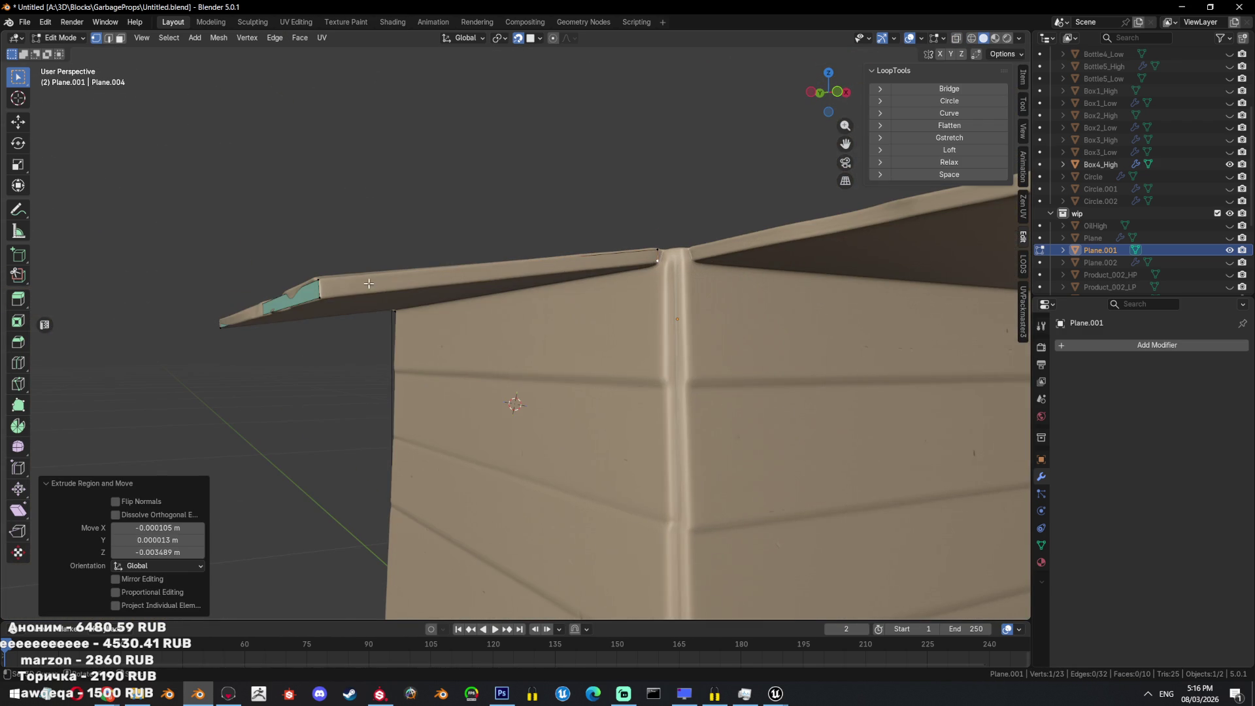
{"action": "middle_click_drag", "start_coordinate": [394, 275], "coordinate": [364, 304]}
{"action": "key", "text": "f"}
Fill a face across the selected path of flap edges, then inspect it in X-ray from below.
{"action": "mouse_move", "coordinate": [633, 349]}
{"action": "middle_mouse_down"}
{"action": "mouse_move", "coordinate": [641, 371]}
{"action": "mouse_move", "coordinate": [741, 371]}
{"action": "mouse_move", "coordinate": [589, 405]}
{"action": "mouse_move", "coordinate": [418, 379]}
{"action": "middle_mouse_up"}
{"action": "scroll", "coordinate": [741, 371], "scroll_direction": "down", "scroll_amount": 5}
{"action": "scroll", "coordinate": [407, 388], "scroll_direction": "up", "scroll_amount": 5}
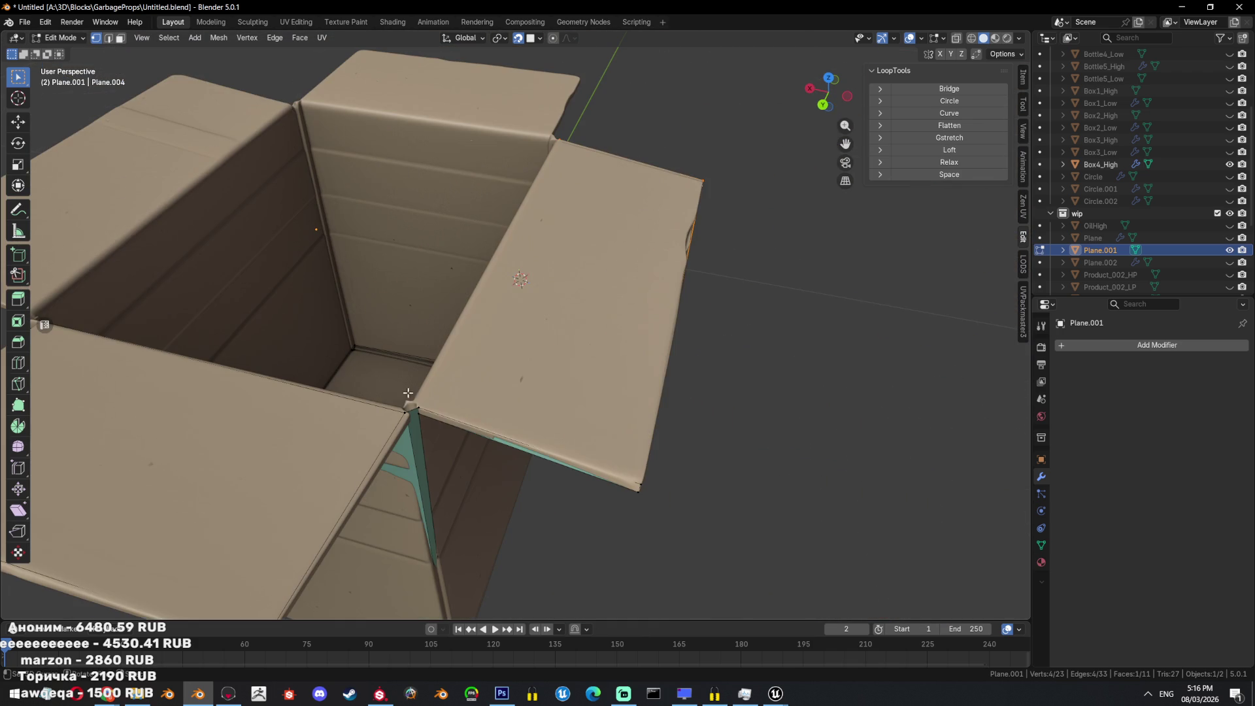
{"action": "scroll", "coordinate": [612, 275], "scroll_direction": "down", "scroll_amount": 4}
{"action": "mouse_move", "coordinate": [613, 275]}
{"action": "middle_mouse_down"}
{"action": "mouse_move", "coordinate": [862, 346]}
{"action": "mouse_move", "coordinate": [605, 389]}
{"action": "mouse_move", "coordinate": [772, 303]}
{"action": "mouse_move", "coordinate": [673, 312]}
{"action": "middle_mouse_up"}
{"action": "left_click", "coordinate": [862, 346], "text": "ctrl"}
{"action": "key", "text": "f"}
{"action": "key", "text": "alt+z"}
{"action": "key", "text": "alt+z"}
{"action": "mouse_move", "coordinate": [380, 361]}
{"action": "middle_mouse_down"}
{"action": "mouse_move", "coordinate": [668, 392]}
{"action": "mouse_move", "coordinate": [756, 345]}
{"action": "mouse_move", "coordinate": [530, 359]}
{"action": "mouse_move", "coordinate": [609, 340]}
{"action": "middle_mouse_up"}
Hide and then reveal the surrounding props in Object Mode to check the retopology mesh.
{"action": "key", "text": "Tab"}
{"action": "key", "text": "Tab"}
{"action": "key", "text": "2"}
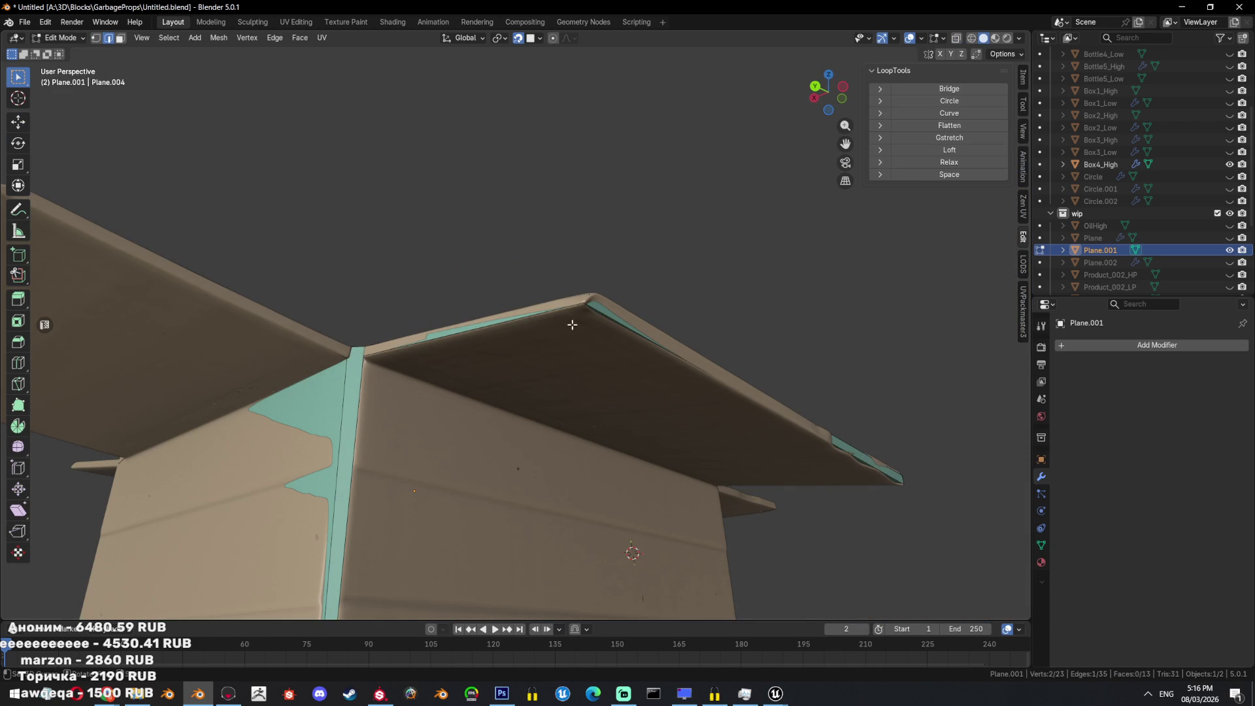
{"action": "key", "text": "Tab"}
{"action": "key", "text": "ctrl+minus"}
{"action": "key", "text": "Tab"}
{"action": "mouse_move", "coordinate": [580, 288]}
{"action": "middle_mouse_down"}
{"action": "mouse_move", "coordinate": [616, 294]}
{"action": "mouse_move", "coordinate": [686, 366]}
{"action": "mouse_move", "coordinate": [652, 387]}
{"action": "middle_mouse_up"}
{"action": "key", "text": "Tab"}
{"action": "key", "text": "alt+h"}
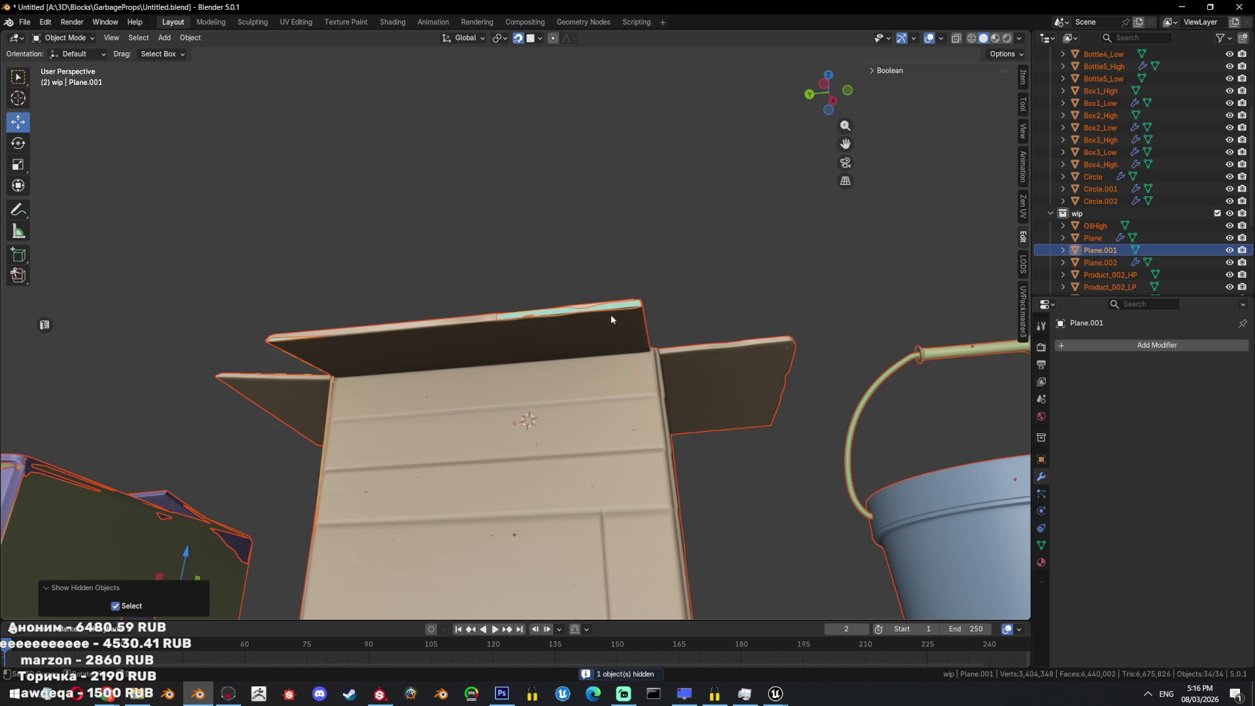
In Edit Mode on Plane.001, reposition the next box corner vertex.
{"action": "scroll", "coordinate": [639, 311], "scroll_direction": "down", "scroll_amount": 3}
{"action": "key", "text": "Tab"}
{"action": "mouse_move", "coordinate": [639, 311]}
{"action": "middle_mouse_down"}
{"action": "mouse_move", "coordinate": [643, 361]}
{"action": "mouse_move", "coordinate": [586, 218]}
{"action": "mouse_move", "coordinate": [595, 392]}
{"action": "mouse_move", "coordinate": [619, 426]}
{"action": "mouse_move", "coordinate": [553, 393]}
{"action": "mouse_move", "coordinate": [464, 385]}
{"action": "middle_mouse_up"}
{"action": "key", "text": "shift+z"}
{"action": "scroll", "coordinate": [643, 361], "scroll_direction": "up", "scroll_amount": 2}
{"action": "key", "text": "shift+z"}
{"action": "left_click", "coordinate": [611, 438]}
{"action": "key", "text": "g"}
{"action": "left_click", "coordinate": [553, 393]}
Nudge the corner vertex to close the gap, extrude along the edge and fill a corner face.
{"action": "key", "text": "shift+z"}
{"action": "key", "text": "a"}
{"action": "key", "text": "shift+z"}
{"action": "left_click_drag", "start_coordinate": [441, 358], "coordinate": [457, 353]}
{"action": "mouse_move", "coordinate": [513, 340]}
{"action": "middle_mouse_down"}
{"action": "mouse_move", "coordinate": [405, 321]}
{"action": "mouse_move", "coordinate": [521, 384]}
{"action": "mouse_move", "coordinate": [531, 482]}
{"action": "middle_mouse_up"}
{"action": "key", "text": "e"}
{"action": "left_click", "coordinate": [405, 321]}
{"action": "key", "text": "e"}
{"action": "key", "text": "f"}
{"action": "key", "text": "f"}
Extrude a vertex to the flap corner and fill a new face there.
{"action": "mouse_move", "coordinate": [574, 351]}
{"action": "middle_mouse_down"}
{"action": "mouse_move", "coordinate": [510, 507]}
{"action": "mouse_move", "coordinate": [368, 352]}
{"action": "middle_mouse_up"}
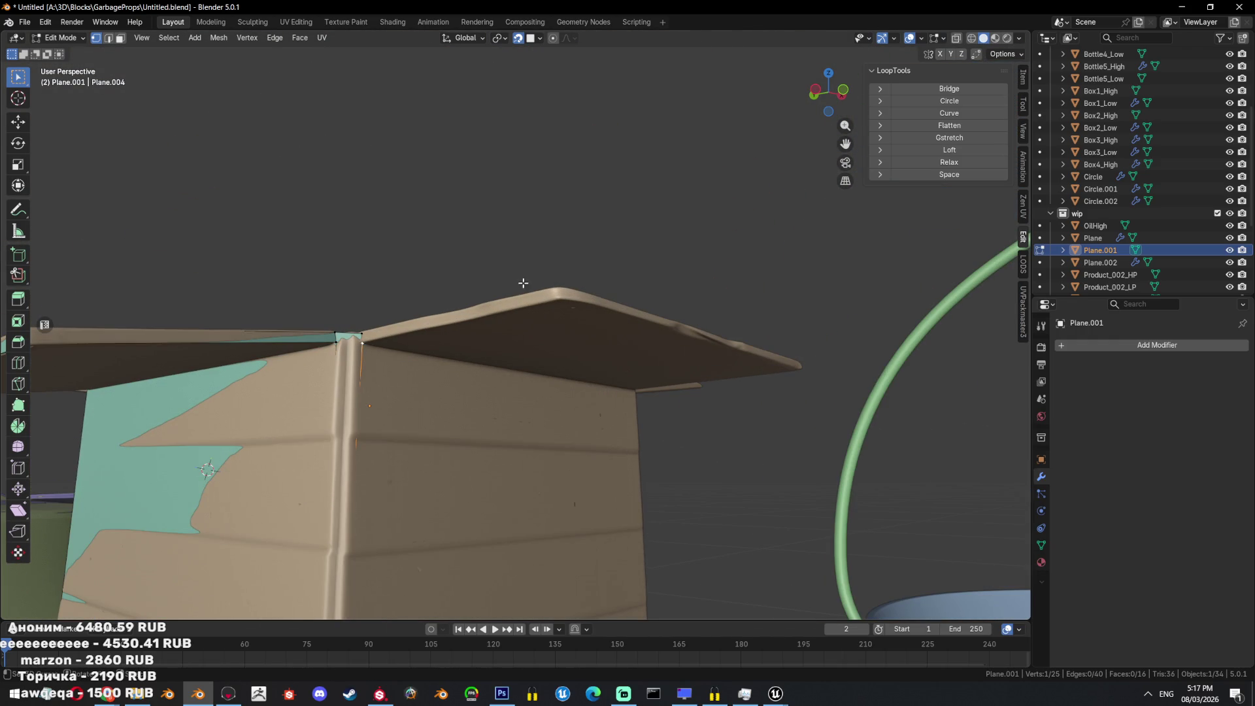
{"action": "left_click", "coordinate": [557, 298]}
{"action": "key", "text": "f"}
{"action": "mouse_move", "coordinate": [364, 326]}
{"action": "middle_mouse_down"}
{"action": "mouse_move", "coordinate": [560, 339]}
{"action": "mouse_move", "coordinate": [540, 440]}
{"action": "mouse_move", "coordinate": [520, 458]}
{"action": "mouse_move", "coordinate": [454, 443]}
{"action": "mouse_move", "coordinate": [561, 394]}
{"action": "middle_mouse_up"}
Extrude the flap corner vertex along the flap edge and fill a face from the selected vertices.
{"action": "left_click", "coordinate": [503, 539]}
{"action": "scroll", "coordinate": [600, 447], "scroll_direction": "down", "scroll_amount": 3}
{"action": "key", "text": "e"}
{"action": "left_click", "coordinate": [622, 332]}
{"action": "mouse_move", "coordinate": [622, 332]}
{"action": "middle_mouse_down"}
{"action": "mouse_move", "coordinate": [588, 367]}
{"action": "mouse_move", "coordinate": [578, 200]}
{"action": "mouse_move", "coordinate": [616, 283]}
{"action": "mouse_move", "coordinate": [345, 209]}
{"action": "mouse_move", "coordinate": [266, 173]}
{"action": "middle_mouse_up"}
{"action": "left_click", "coordinate": [191, 147], "text": "ctrl"}
{"action": "key", "text": "f"}
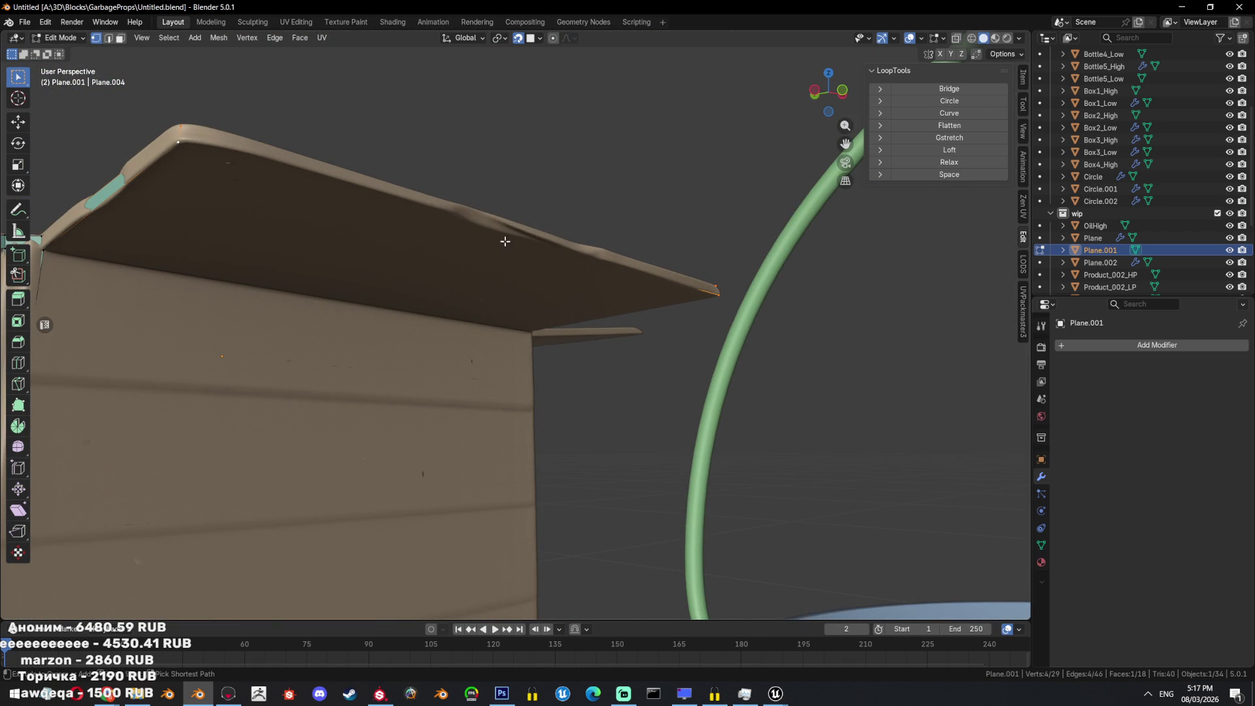
{"action": "scroll", "coordinate": [585, 269], "scroll_direction": "down", "scroll_amount": 5}
{"action": "middle_click_drag", "start_coordinate": [585, 268], "coordinate": [602, 374]}
{"action": "key", "text": "a"}
{"action": "key", "text": "alt+z"}
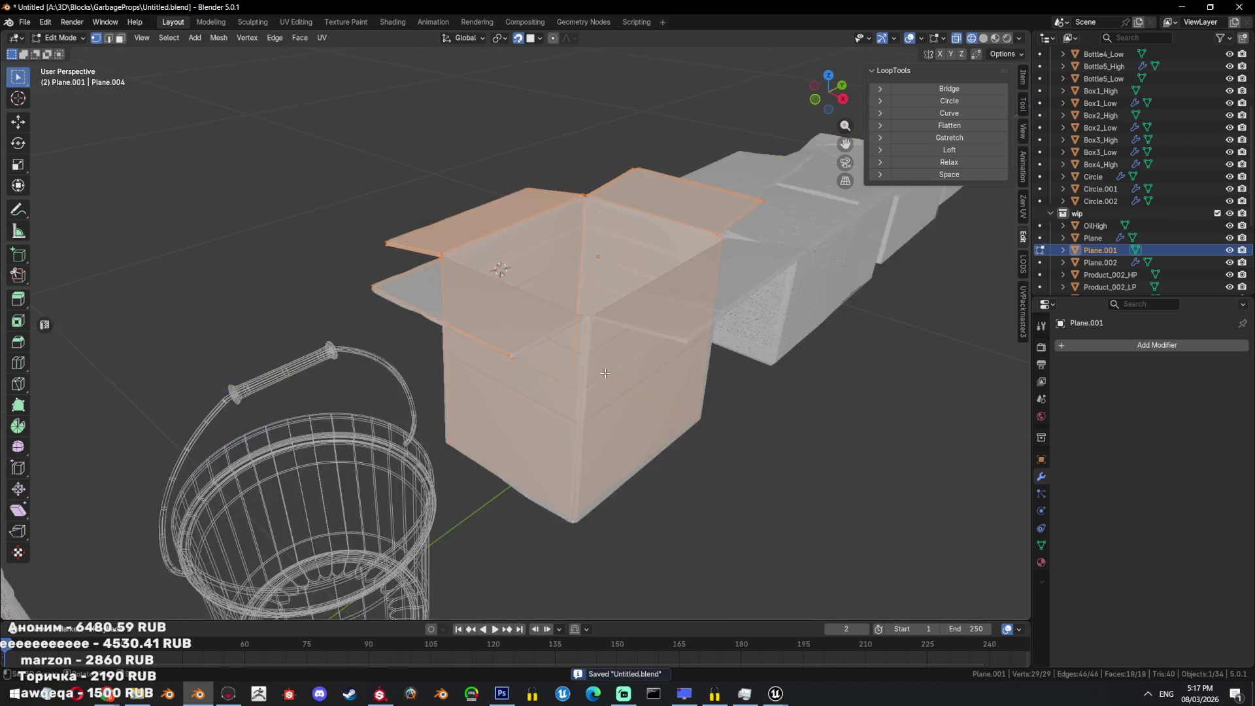
Extrude a new vertex up from the box's front corner vertex.
{"action": "scroll", "coordinate": [602, 374], "scroll_direction": "up", "scroll_amount": 3}
{"action": "left_click", "coordinate": [602, 374]}
{"action": "key", "text": "alt+z"}
{"action": "scroll", "coordinate": [595, 365], "scroll_direction": "up", "scroll_amount": 4}
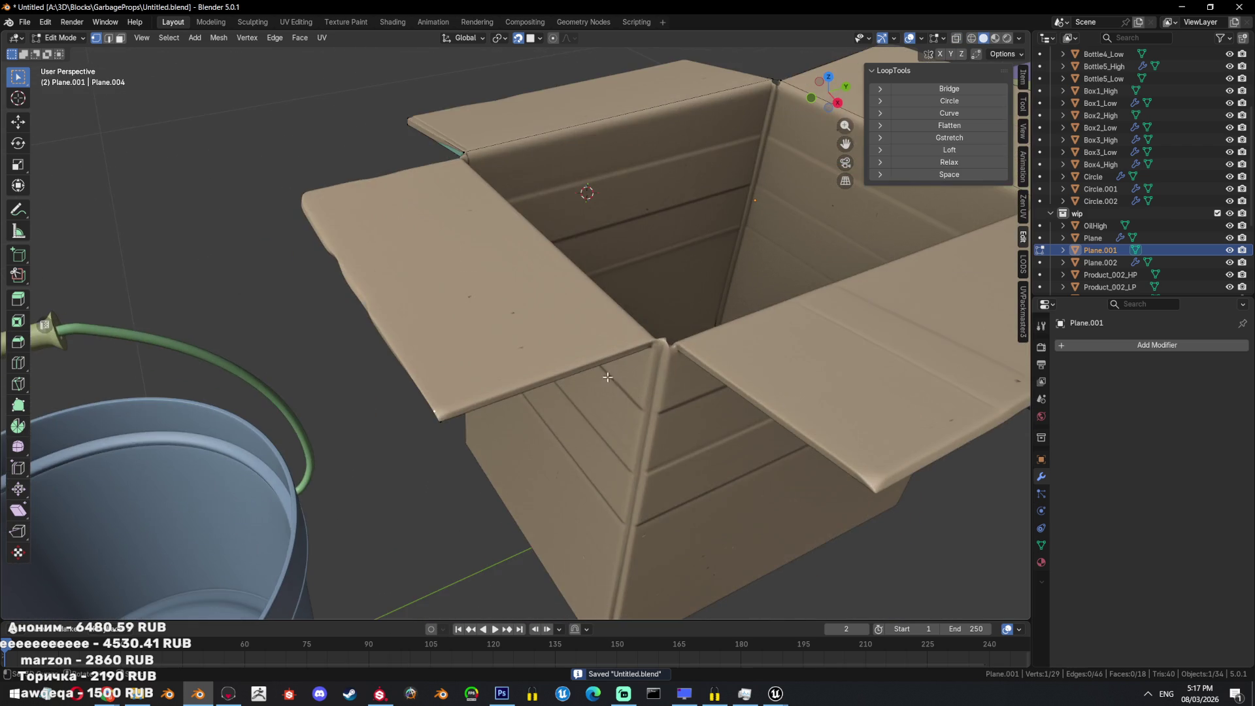
{"action": "scroll", "coordinate": [588, 362], "scroll_direction": "up", "scroll_amount": 2}
{"action": "key", "text": "e"}
{"action": "left_click", "coordinate": [598, 335]}
Reposition the corner vertex and fill a face along the lid edge.
{"action": "middle_click_drag", "start_coordinate": [598, 334], "coordinate": [527, 311]}
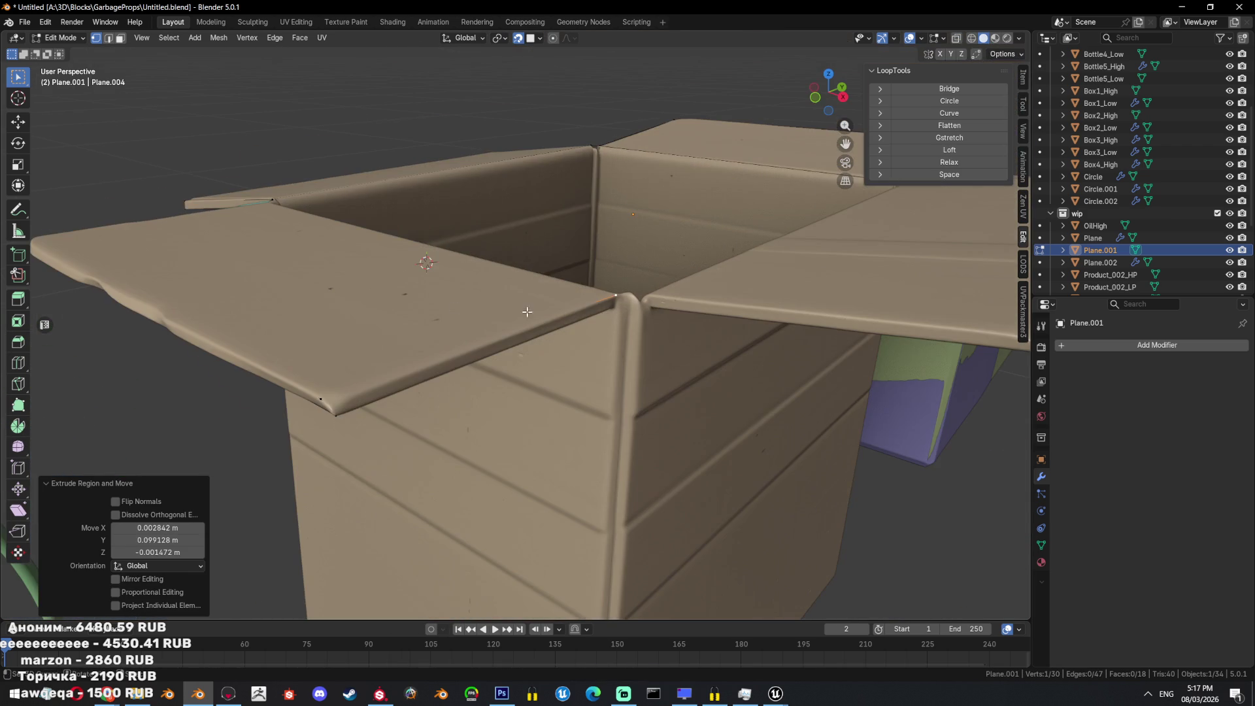
{"action": "left_click", "coordinate": [338, 415]}
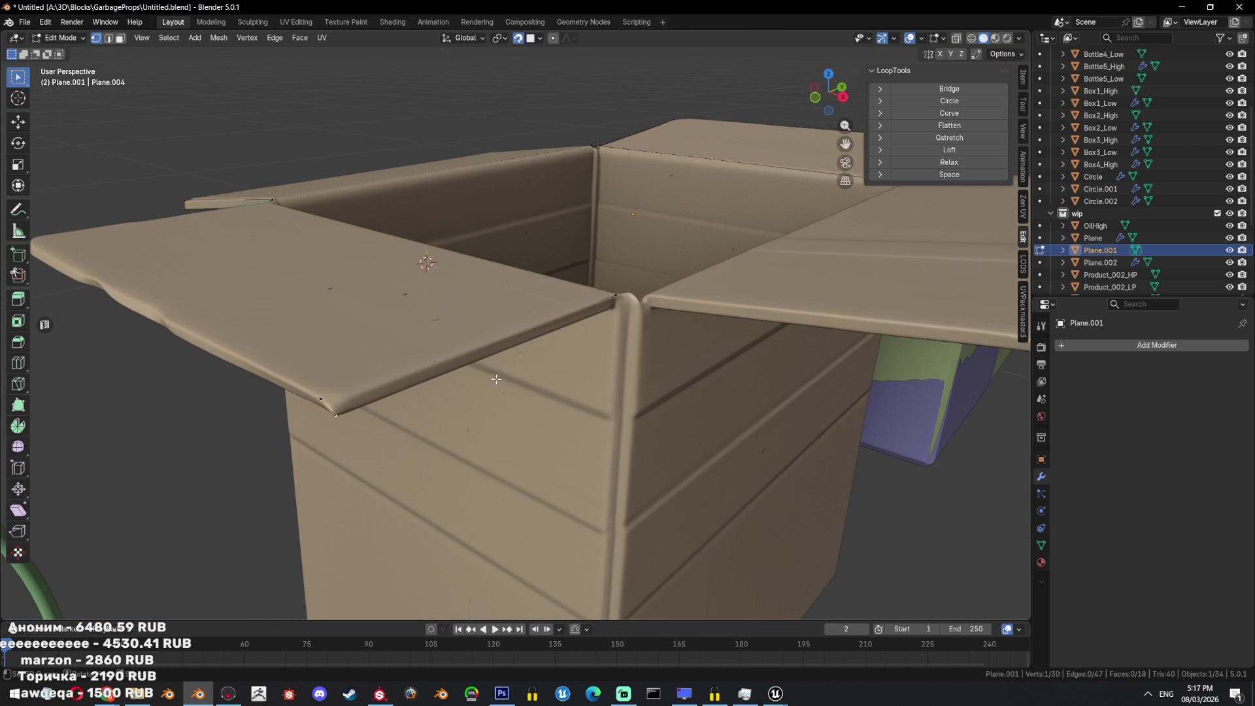
{"action": "left_click", "coordinate": [614, 307]}
{"action": "left_click", "coordinate": [610, 292], "text": "ctrl"}
{"action": "key", "text": "ctrl+f"}
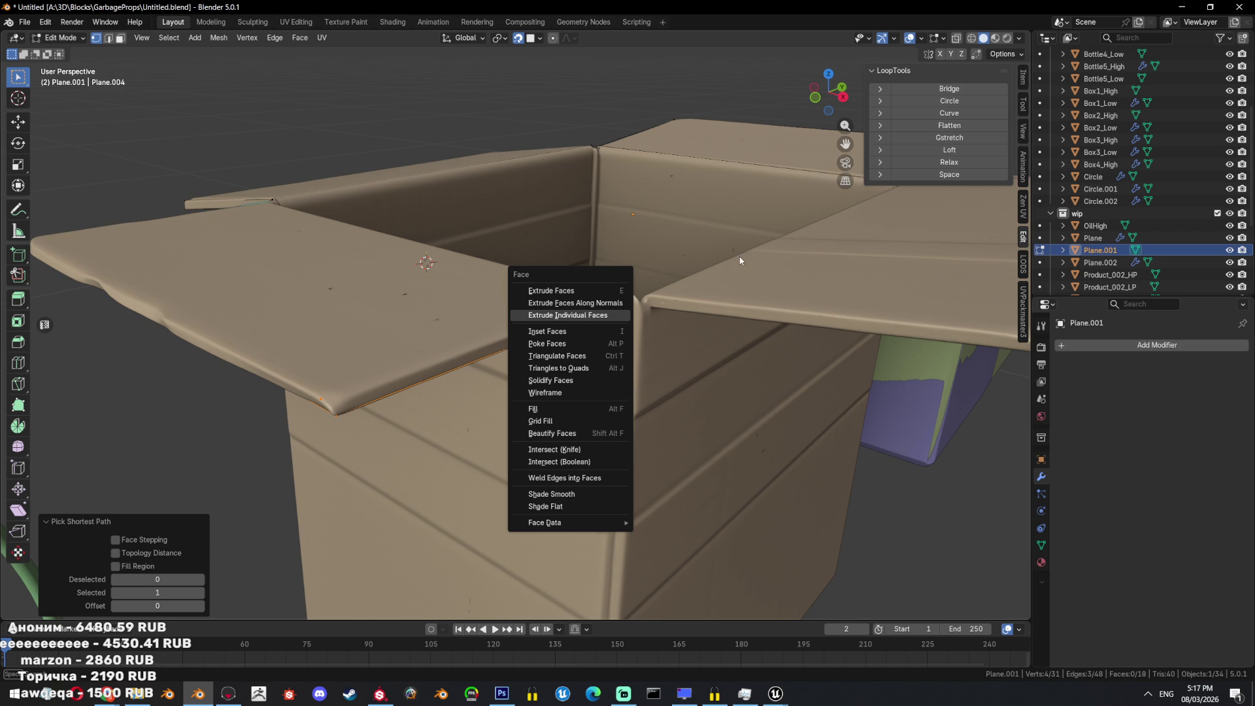
{"action": "key", "text": "f"}
{"action": "key", "text": "alt+z"}
{"action": "key", "text": "KP_Decimal"}
Extrude two vertices at the corner and fill the gap with a face.
{"action": "key", "text": "alt+z"}
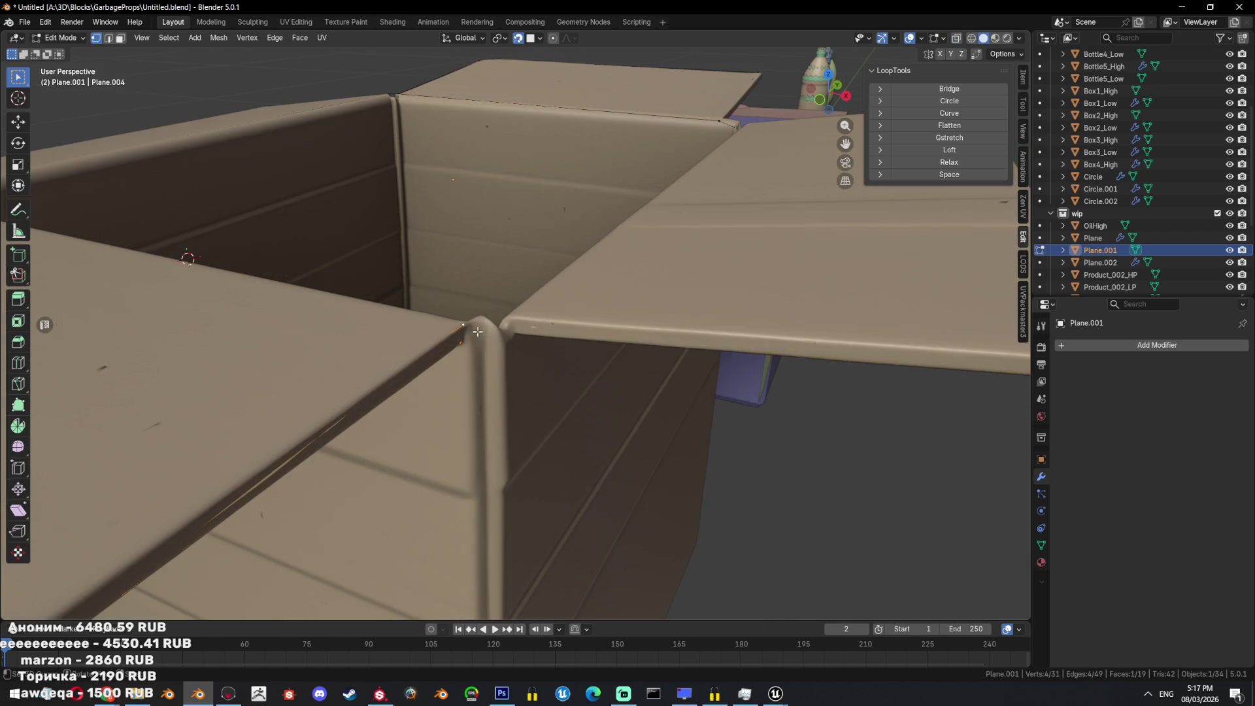
{"action": "left_click", "coordinate": [502, 321]}
{"action": "key", "text": "e"}
{"action": "left_click", "coordinate": [511, 335]}
{"action": "key", "text": "f"}
{"action": "key", "text": "a"}
Extrude the corner vertex down the seam and fill a new quad.
{"action": "mouse_move", "coordinate": [511, 319]}
{"action": "middle_mouse_down"}
{"action": "mouse_move", "coordinate": [594, 406]}
{"action": "mouse_move", "coordinate": [541, 392]}
{"action": "mouse_move", "coordinate": [564, 360]}
{"action": "mouse_move", "coordinate": [509, 201]}
{"action": "middle_mouse_up"}
{"action": "key", "text": "alt+z"}
{"action": "key", "text": "alt+z"}
{"action": "middle_click_drag", "start_coordinate": [512, 349], "coordinate": [508, 466]}
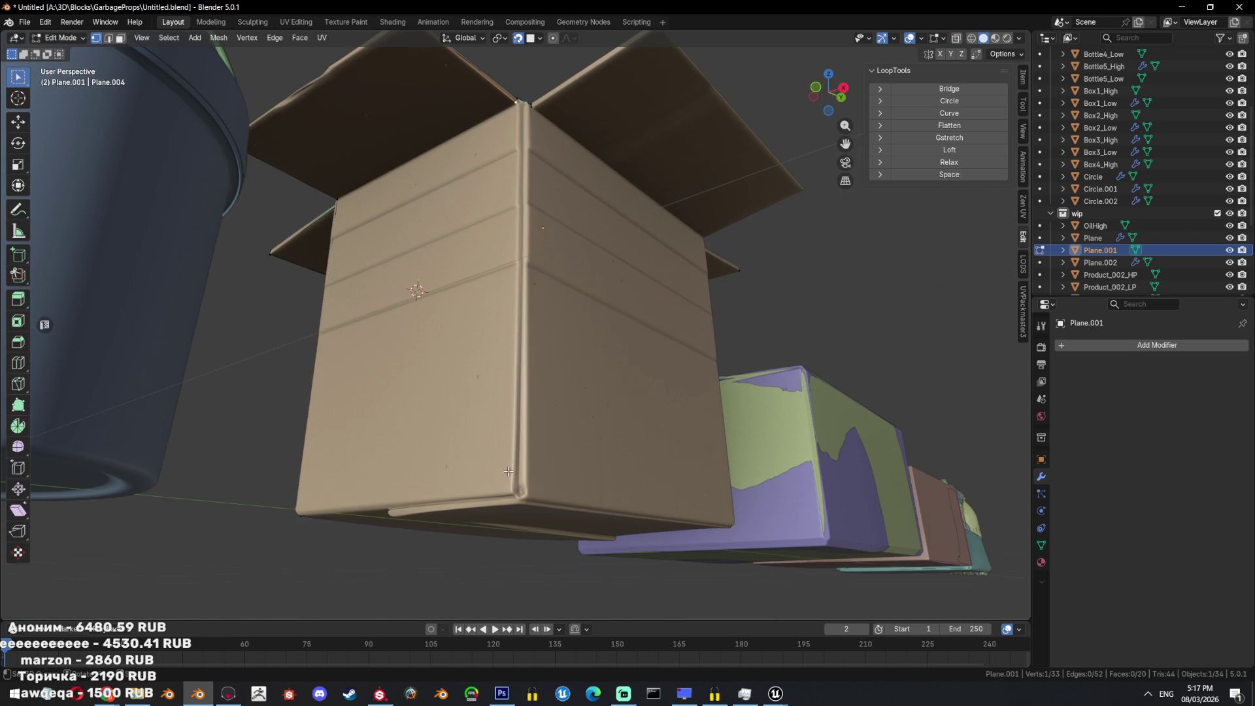
{"action": "key", "text": "e"}
{"action": "left_click", "coordinate": [516, 493]}
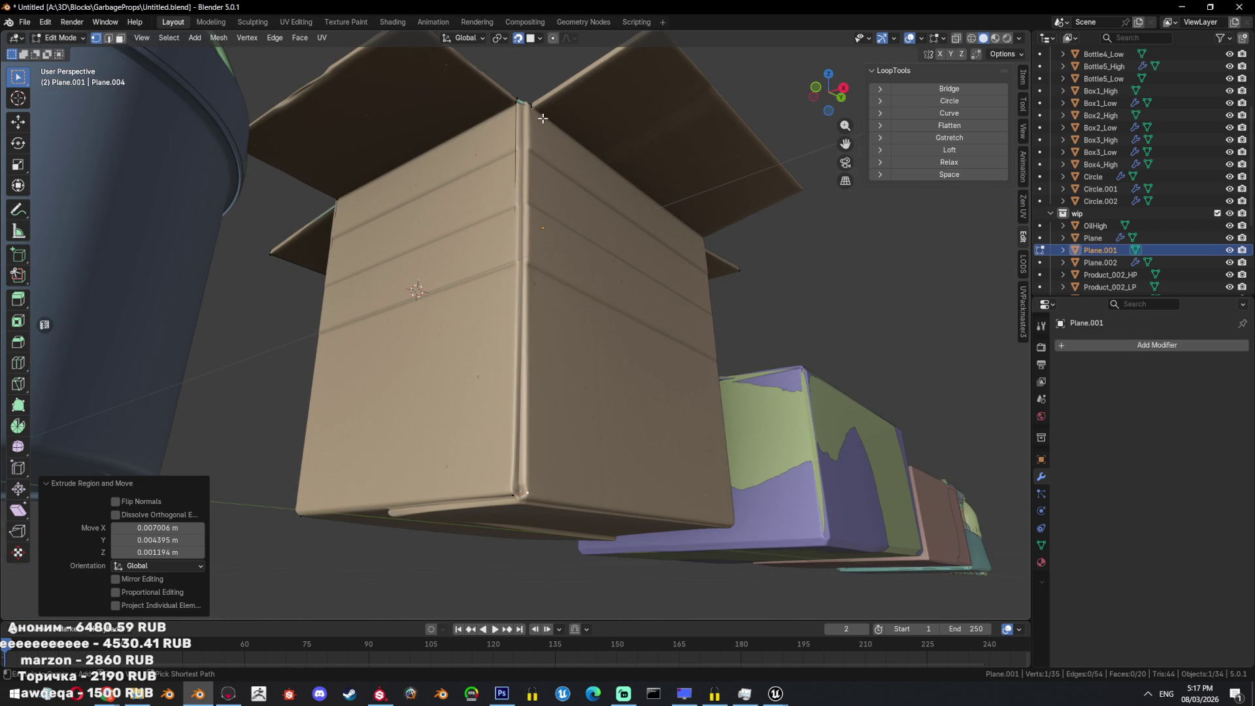
{"action": "key", "text": "f"}
Fill one more face at the corner, then save the file.
{"action": "mouse_move", "coordinate": [653, 258]}
{"action": "middle_mouse_down"}
{"action": "mouse_move", "coordinate": [666, 261]}
{"action": "mouse_move", "coordinate": [575, 424]}
{"action": "mouse_move", "coordinate": [484, 459]}
{"action": "mouse_move", "coordinate": [587, 482]}
{"action": "middle_mouse_up"}
{"action": "key", "text": "a"}
{"action": "key", "text": "alt+z"}
{"action": "key", "text": "alt+z"}
{"action": "key", "text": "alt+a"}
{"action": "key", "text": "ctrl+KP_7"}
{"action": "key", "text": "f"}
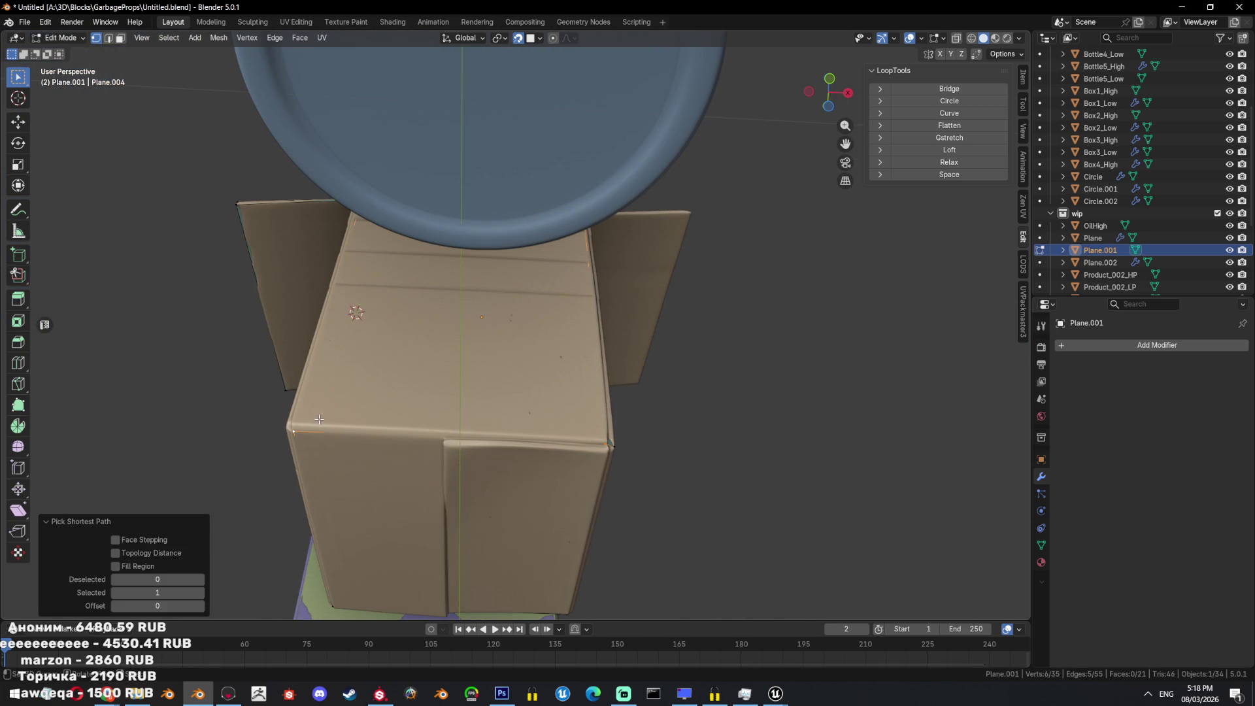
{"action": "key", "text": "alt+z"}
{"action": "mouse_move", "coordinate": [666, 375]}
{"action": "middle_mouse_down"}
{"action": "mouse_move", "coordinate": [642, 454]}
{"action": "mouse_move", "coordinate": [656, 426]}
{"action": "mouse_move", "coordinate": [652, 320]}
{"action": "mouse_move", "coordinate": [433, 316]}
{"action": "mouse_move", "coordinate": [453, 383]}
{"action": "mouse_move", "coordinate": [390, 317]}
{"action": "middle_mouse_up"}
{"action": "key", "text": "shift+z"}
{"action": "key", "text": "shift+z"}
{"action": "key", "text": "shift+z"}
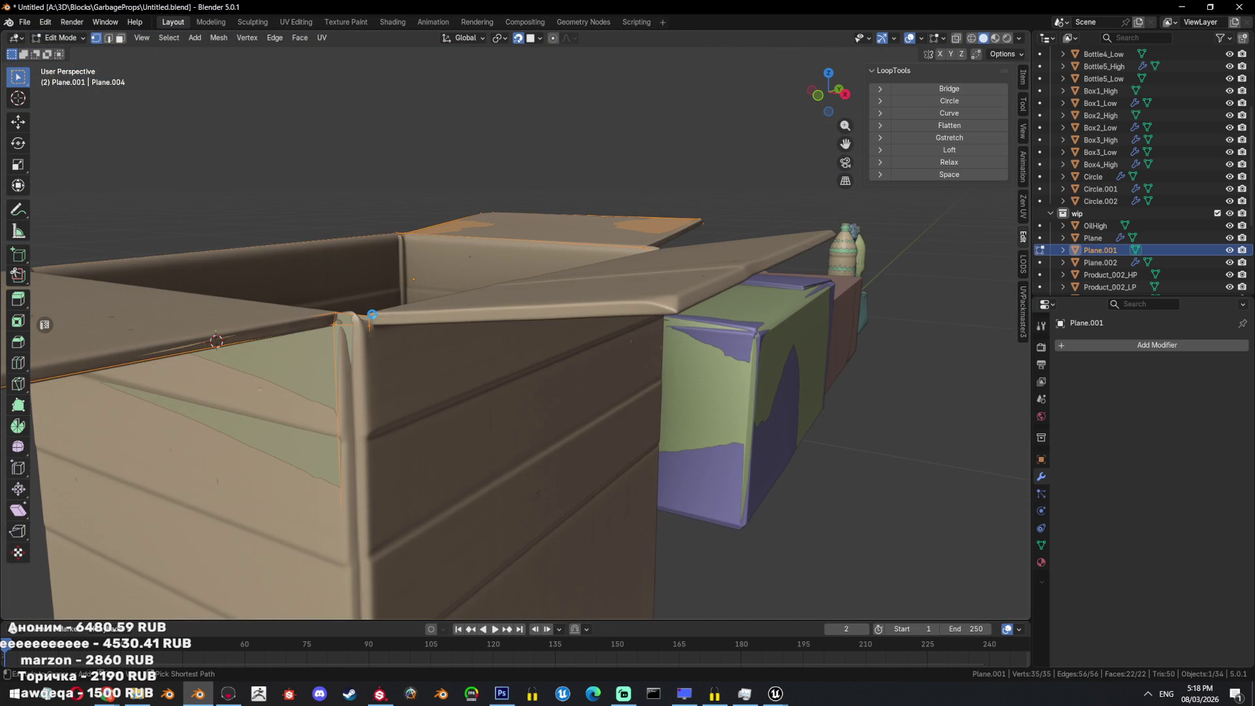
{"action": "key", "text": "ctrl+s"}
Extrude two vertices along the flap's top edge and fill a face.
{"action": "left_click", "coordinate": [373, 313]}
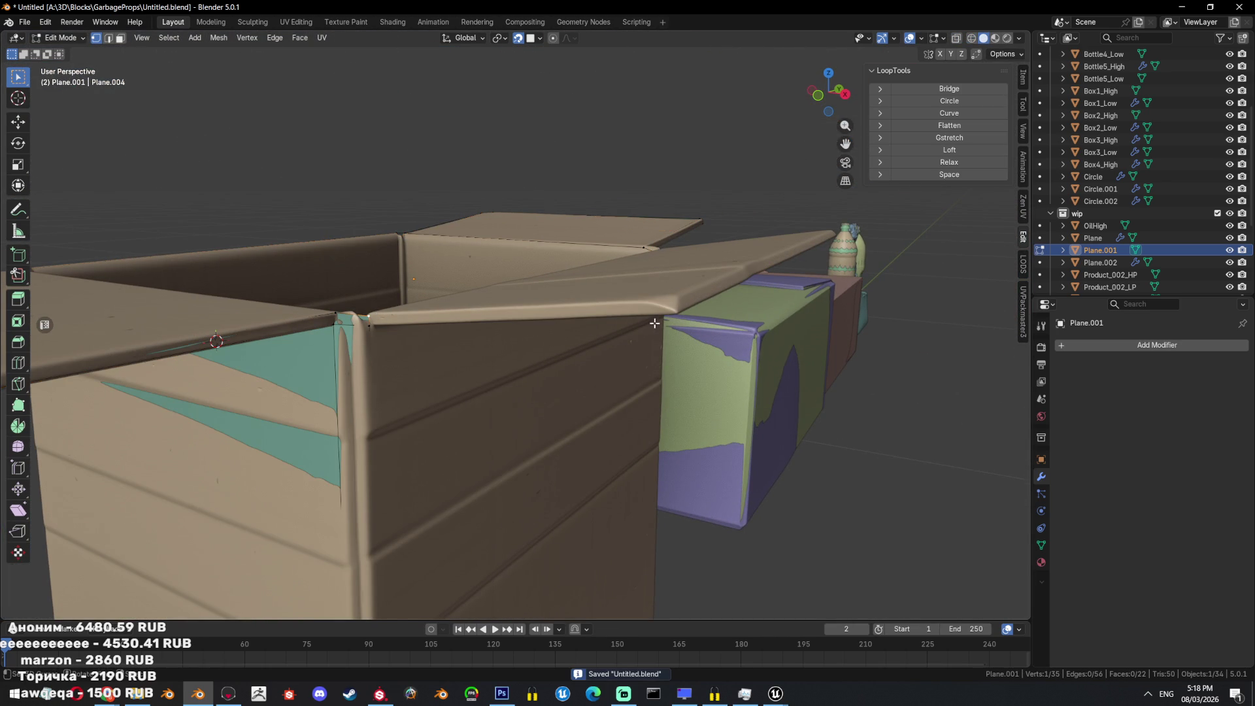
{"action": "scroll", "coordinate": [654, 324], "scroll_direction": "up", "scroll_amount": 1}
{"action": "key", "text": "e"}
{"action": "left_click", "coordinate": [764, 282]}
{"action": "key", "text": "e"}
{"action": "left_click", "coordinate": [820, 303]}
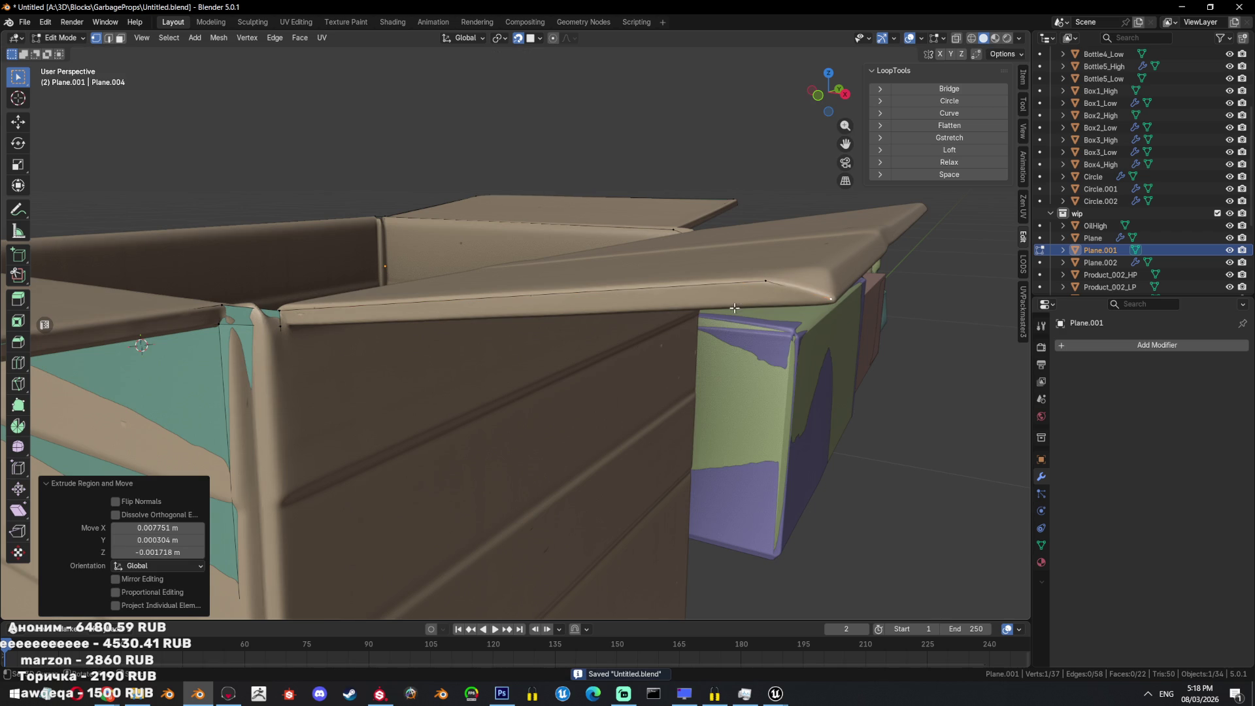
{"action": "key", "text": "f"}
Nudge a flap vertex into place and extrude a vertex along the flap.
{"action": "scroll", "coordinate": [448, 364], "scroll_direction": "down", "scroll_amount": 4}
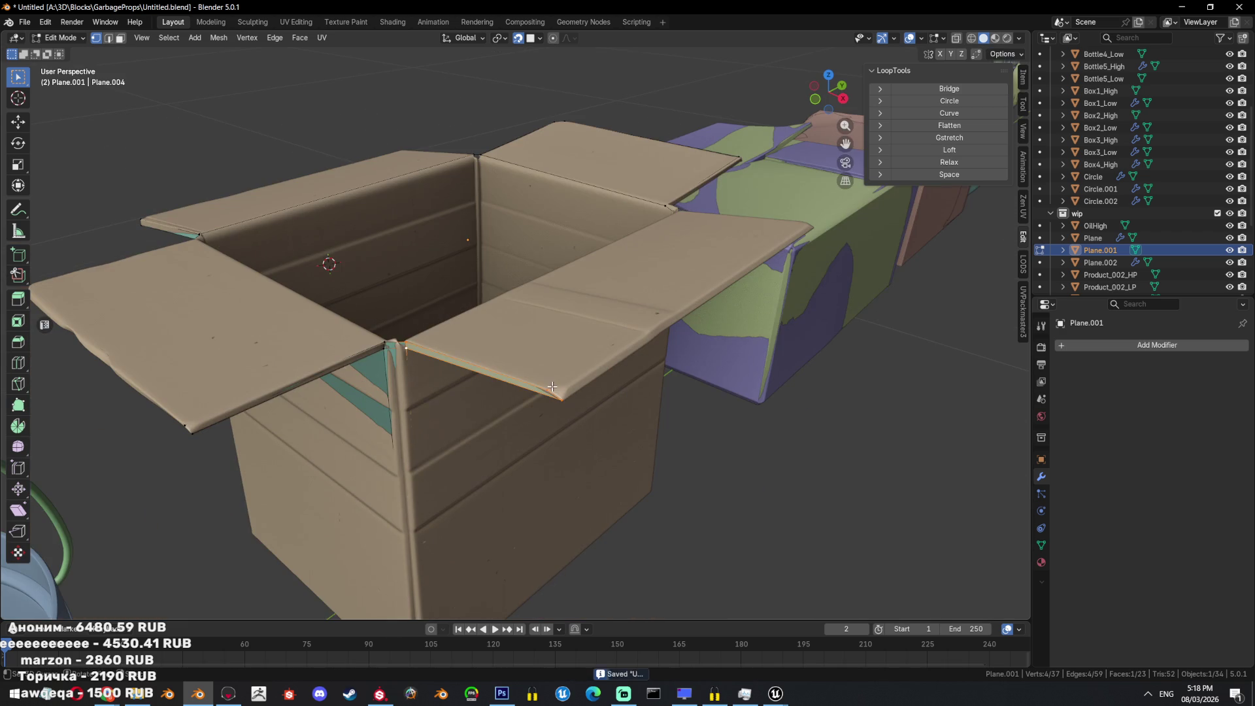
{"action": "key", "text": "g"}
{"action": "left_click", "coordinate": [556, 390]}
{"action": "mouse_move", "coordinate": [557, 390]}
{"action": "middle_mouse_down"}
{"action": "mouse_move", "coordinate": [612, 394]}
{"action": "mouse_move", "coordinate": [739, 353]}
{"action": "middle_mouse_up"}
{"action": "scroll", "coordinate": [612, 394], "scroll_direction": "up", "scroll_amount": 2}
{"action": "scroll", "coordinate": [612, 394], "scroll_direction": "up", "scroll_amount": 1}
{"action": "key", "text": "e"}
{"action": "left_click", "coordinate": [668, 409]}
Extrude another vertex along the flap and select the new flap face.
{"action": "scroll", "coordinate": [668, 408], "scroll_direction": "down", "scroll_amount": 2}
{"action": "scroll", "coordinate": [739, 354], "scroll_direction": "up", "scroll_amount": 3}
{"action": "key", "text": "e"}
{"action": "left_click", "coordinate": [706, 298]}
{"action": "middle_click_drag", "start_coordinate": [676, 345], "coordinate": [558, 419]}
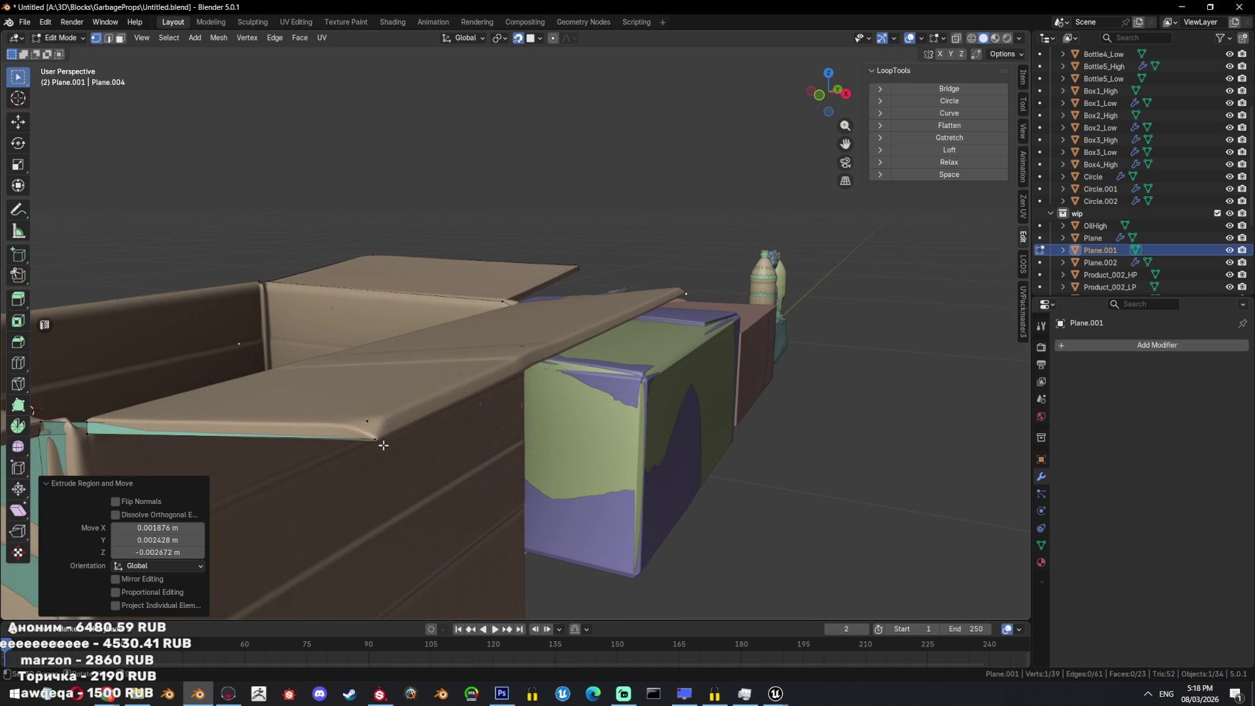
{"action": "left_click", "coordinate": [385, 440], "text": "alt"}
{"action": "mouse_move", "coordinate": [390, 434]}
{"action": "middle_mouse_down"}
{"action": "mouse_move", "coordinate": [173, 322]}
{"action": "mouse_move", "coordinate": [568, 438]}
{"action": "middle_mouse_up"}
{"action": "scroll", "coordinate": [568, 438], "scroll_direction": "down", "scroll_amount": 3}
Nudge the vertex at the box-flap corner into position.
{"action": "key", "text": "a"}
{"action": "key", "text": "alt+z"}
{"action": "scroll", "coordinate": [359, 384], "scroll_direction": "up", "scroll_amount": 3}
{"action": "key", "text": "alt+z"}
{"action": "left_click", "coordinate": [357, 384]}
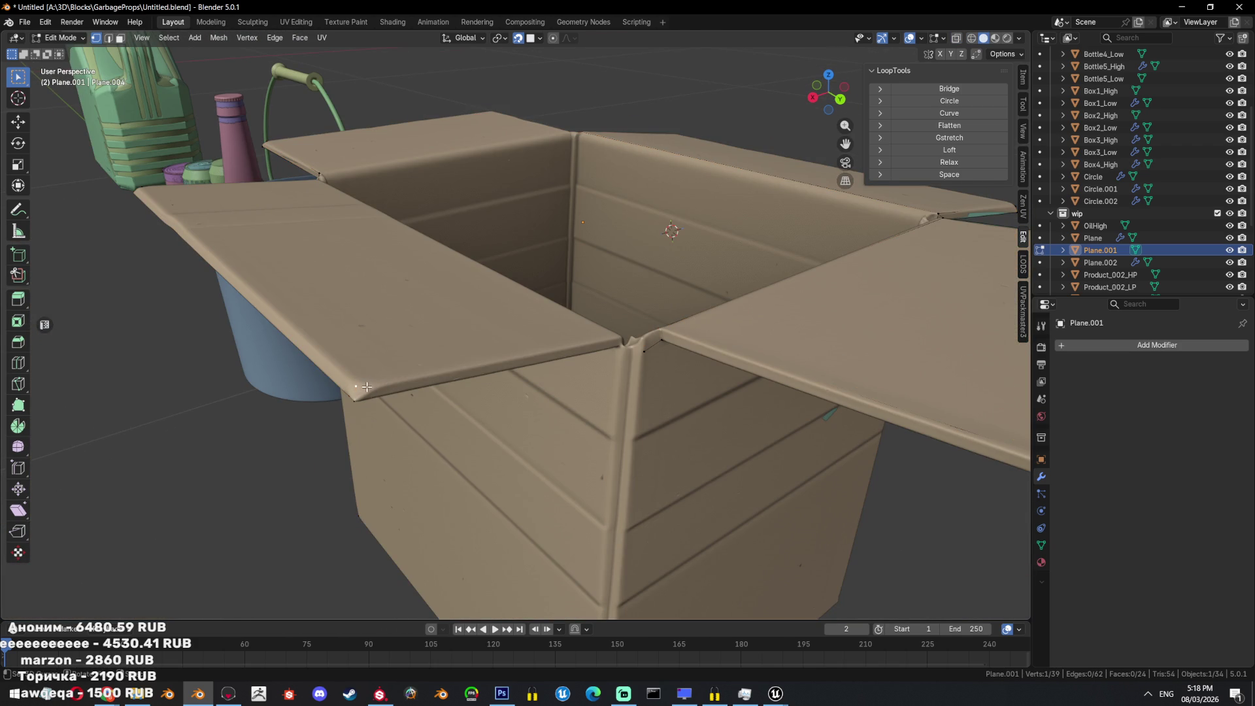
{"action": "key", "text": "g"}
{"action": "left_click", "coordinate": [351, 382]}
Extrude from the flap corner and fill a quad at the flap edge.
{"action": "key", "text": "e"}
{"action": "left_click", "coordinate": [444, 377]}
{"action": "mouse_move", "coordinate": [443, 376]}
{"action": "middle_mouse_down"}
{"action": "mouse_move", "coordinate": [498, 401]}
{"action": "mouse_move", "coordinate": [447, 347]}
{"action": "middle_mouse_up"}
{"action": "left_click", "coordinate": [361, 286]}
{"action": "key", "text": "f"}
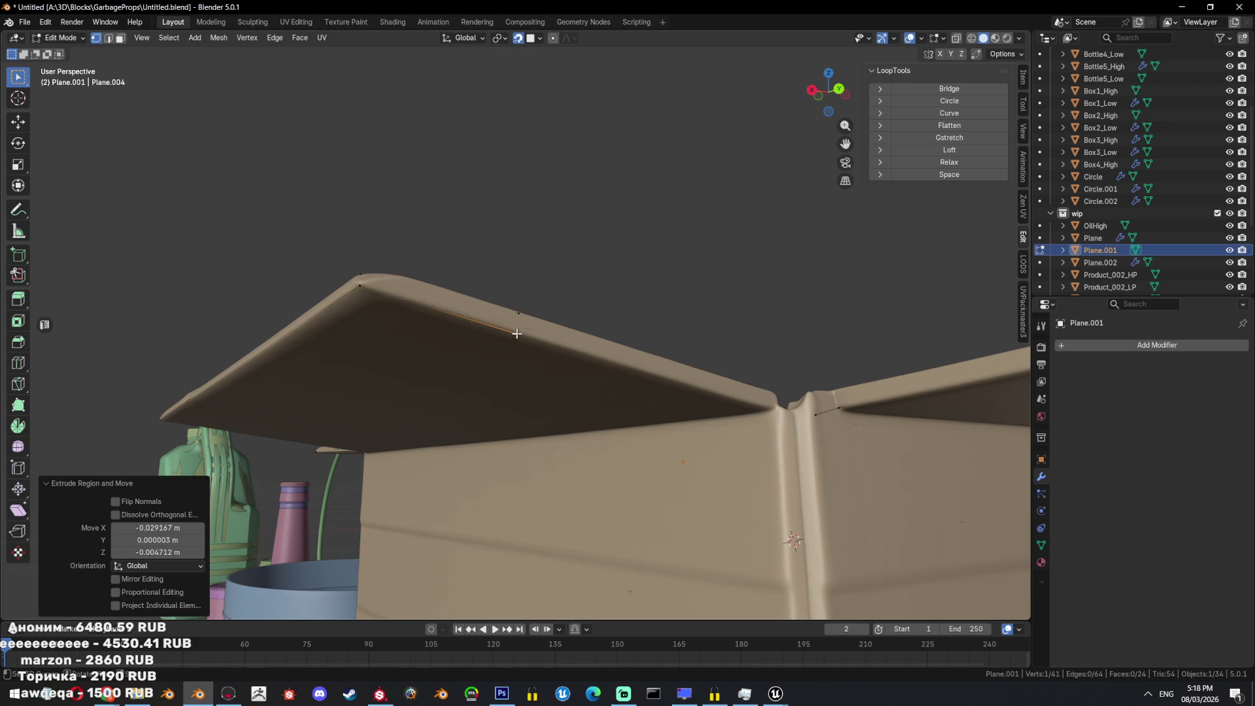
Extrude two more vertices along the flap and fill another quad.
{"action": "mouse_move", "coordinate": [581, 340]}
{"action": "middle_mouse_down"}
{"action": "mouse_move", "coordinate": [549, 367]}
{"action": "mouse_move", "coordinate": [391, 319]}
{"action": "mouse_move", "coordinate": [589, 387]}
{"action": "middle_mouse_up"}
{"action": "key", "text": "e"}
{"action": "left_click", "coordinate": [541, 362]}
{"action": "key", "text": "e"}
{"action": "left_click", "coordinate": [541, 362]}
{"action": "key", "text": "f"}
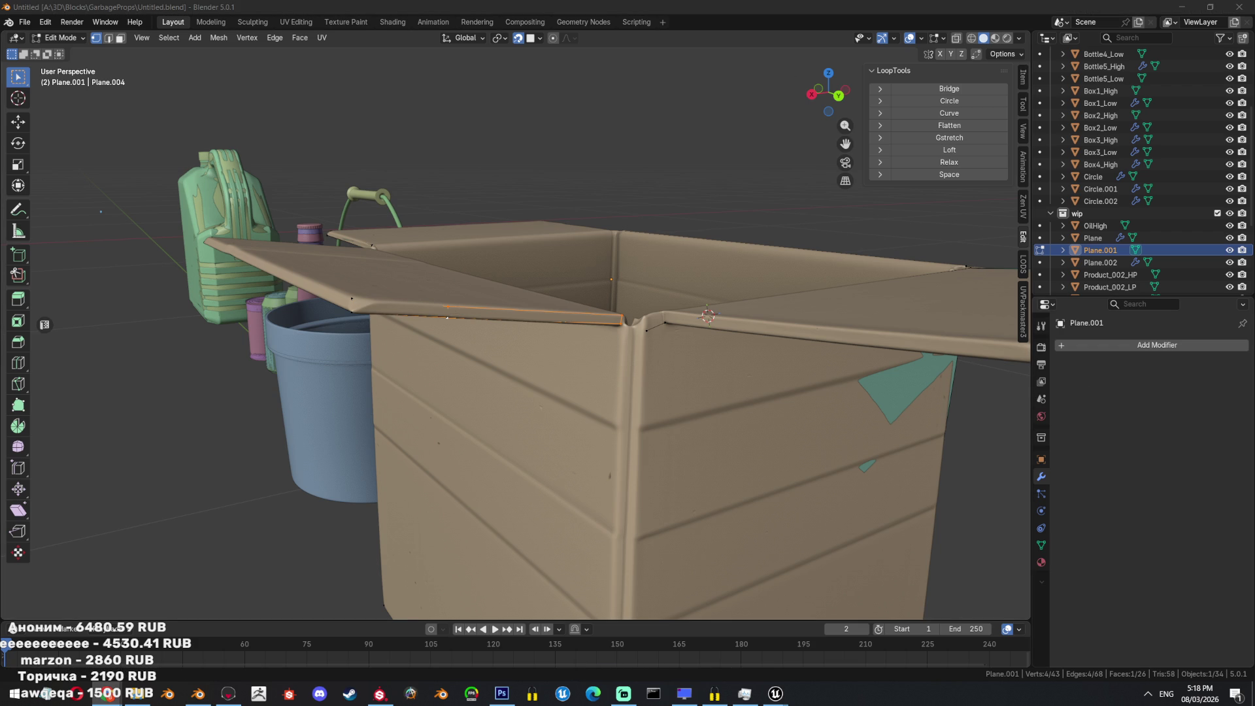
{"action": "key", "text": "a"}
{"action": "mouse_move", "coordinate": [744, 441]}
{"action": "middle_mouse_down"}
{"action": "mouse_move", "coordinate": [751, 353]}
{"action": "mouse_move", "coordinate": [644, 418]}
{"action": "mouse_move", "coordinate": [647, 342]}
{"action": "mouse_move", "coordinate": [575, 337]}
{"action": "middle_mouse_up"}
Select the corner seam vertices and fill the gap with a face.
{"action": "scroll", "coordinate": [575, 337], "scroll_direction": "up", "scroll_amount": 3}
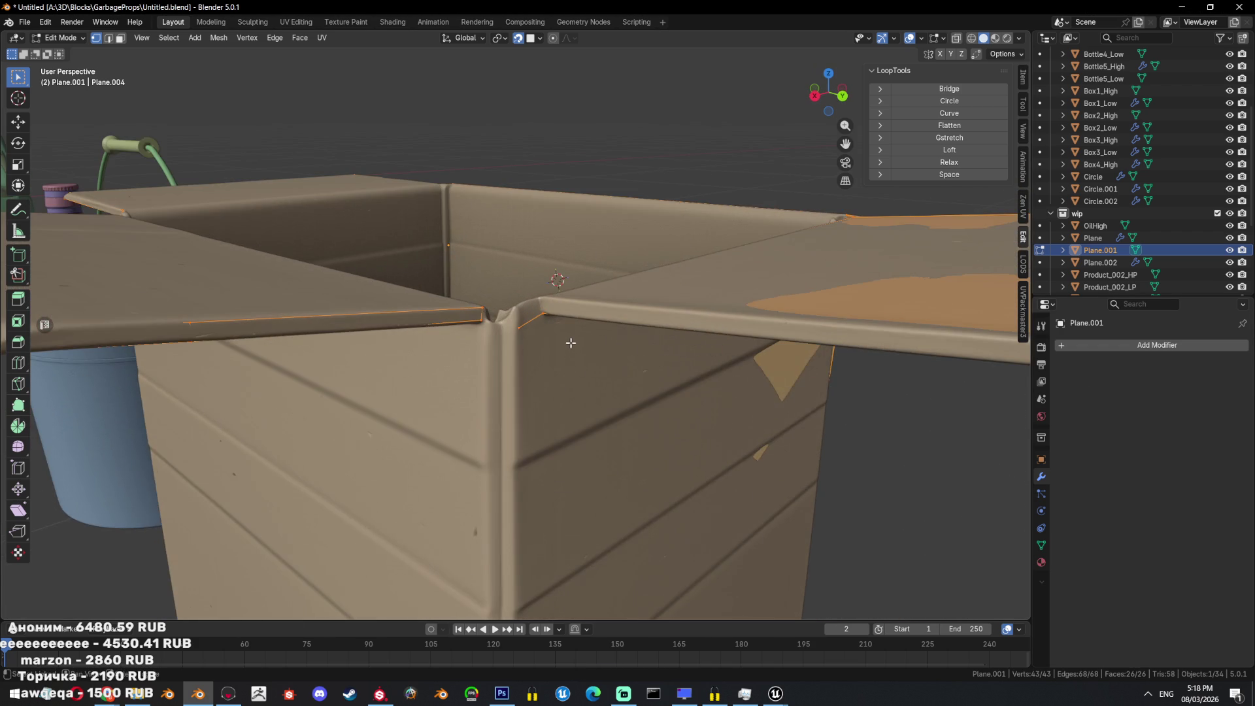
{"action": "key", "text": "alt+z"}
{"action": "scroll", "coordinate": [529, 334], "scroll_direction": "up", "scroll_amount": 2}
{"action": "key", "text": "alt+z"}
{"action": "scroll", "coordinate": [467, 327], "scroll_direction": "up", "scroll_amount": 1}
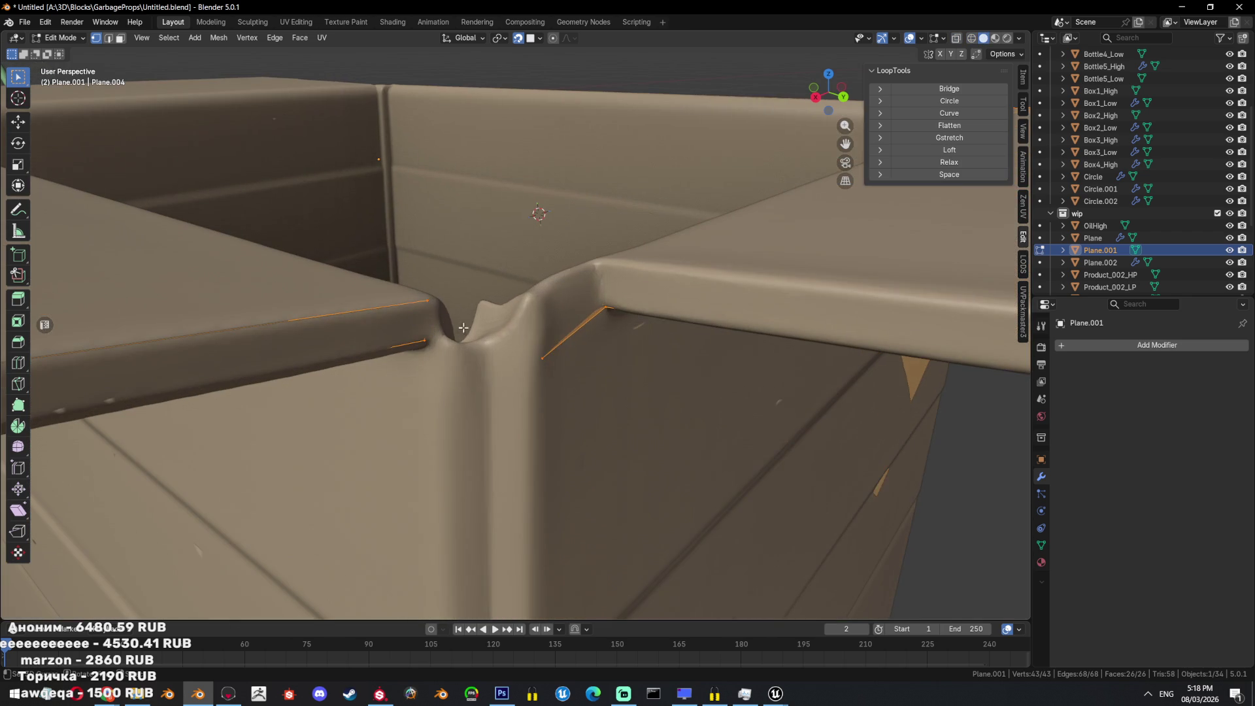
{"action": "left_click", "coordinate": [537, 358], "text": "shift"}
{"action": "key", "text": "alt+z"}
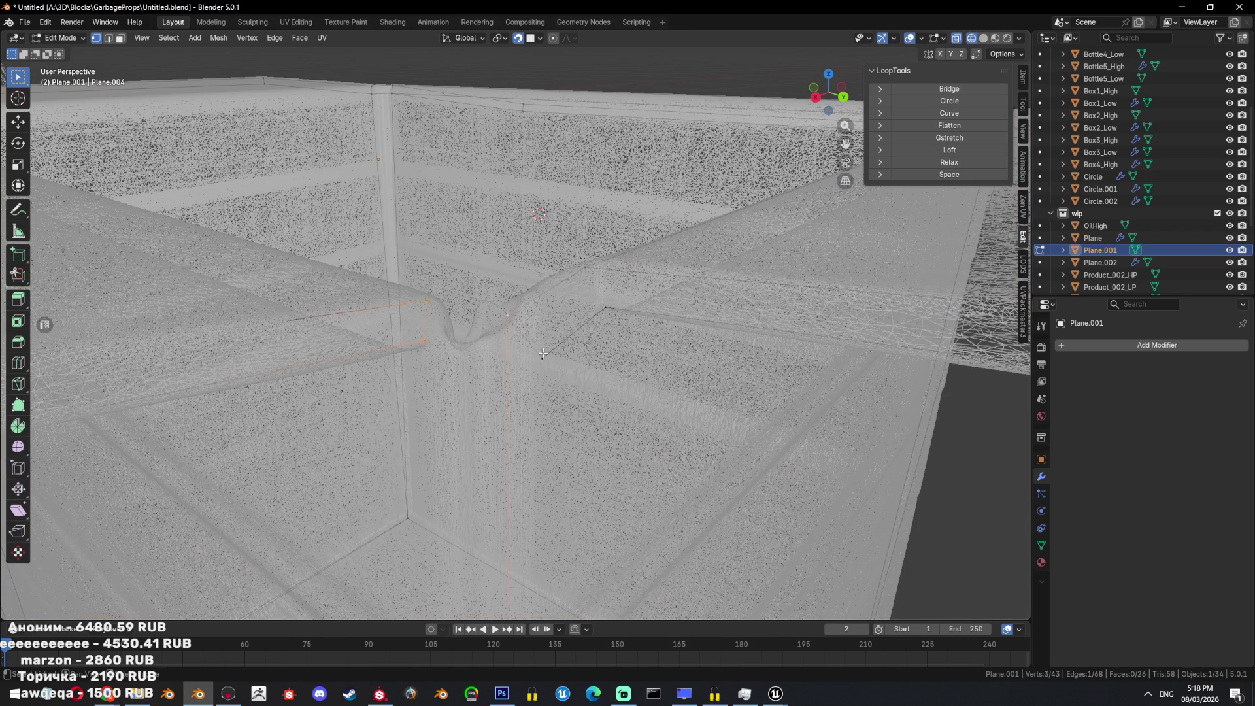
{"action": "left_click", "coordinate": [542, 353], "text": "shift"}
{"action": "key", "text": "alt+z"}
{"action": "key", "text": "alt+z"}
{"action": "mouse_move", "coordinate": [569, 377]}
{"action": "middle_mouse_down"}
{"action": "mouse_move", "coordinate": [622, 386]}
{"action": "mouse_move", "coordinate": [589, 353]}
{"action": "mouse_move", "coordinate": [575, 353]}
{"action": "mouse_move", "coordinate": [569, 378]}
{"action": "mouse_move", "coordinate": [538, 355]}
{"action": "middle_mouse_up"}
{"action": "scroll", "coordinate": [589, 354], "scroll_direction": "up", "scroll_amount": 2}
{"action": "key", "text": "alt+z"}
{"action": "key", "text": "f"}
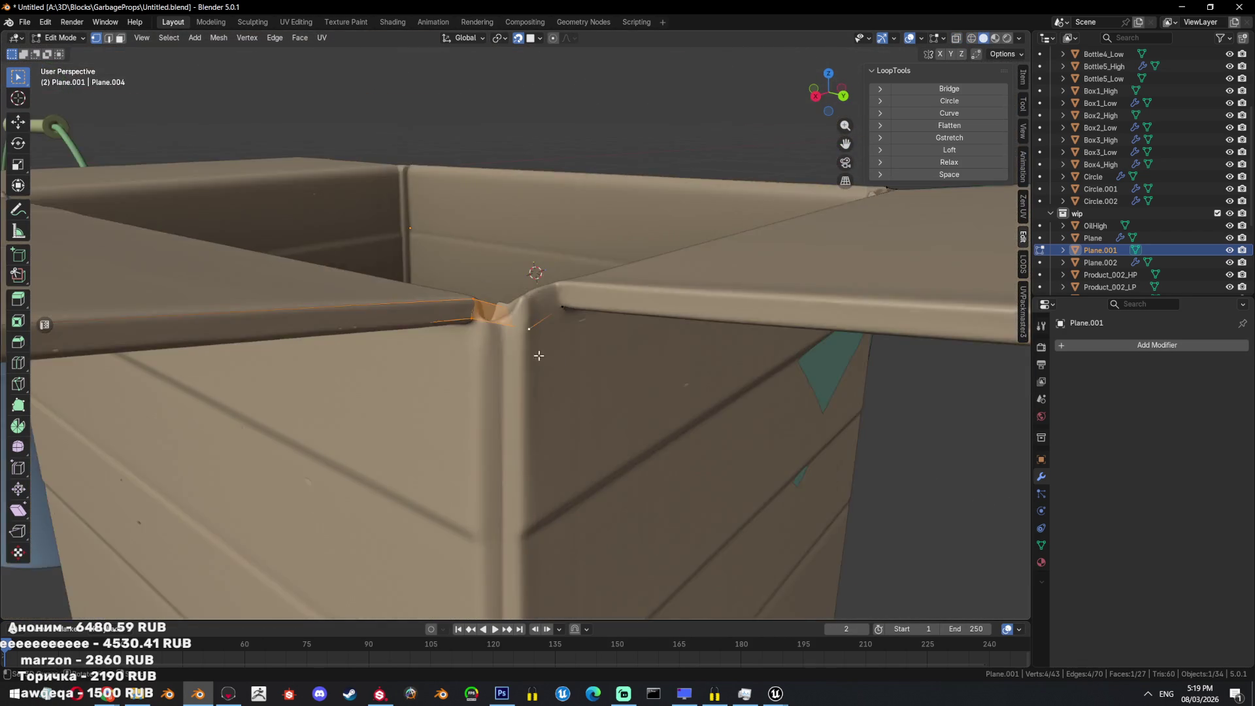
Recalculate normals on the whole mesh to fix the flipped patch.
{"action": "scroll", "coordinate": [538, 355], "scroll_direction": "down", "scroll_amount": 4}
{"action": "key", "text": "a"}
{"action": "key", "text": "shift+n"}
{"action": "scroll", "coordinate": [518, 325], "scroll_direction": "down", "scroll_amount": 2}
Extrude the bottom corner vertex and fill a new face there.
{"action": "middle_click_drag", "start_coordinate": [496, 315], "coordinate": [536, 399]}
{"action": "left_click", "coordinate": [549, 416]}
{"action": "key", "text": "e"}
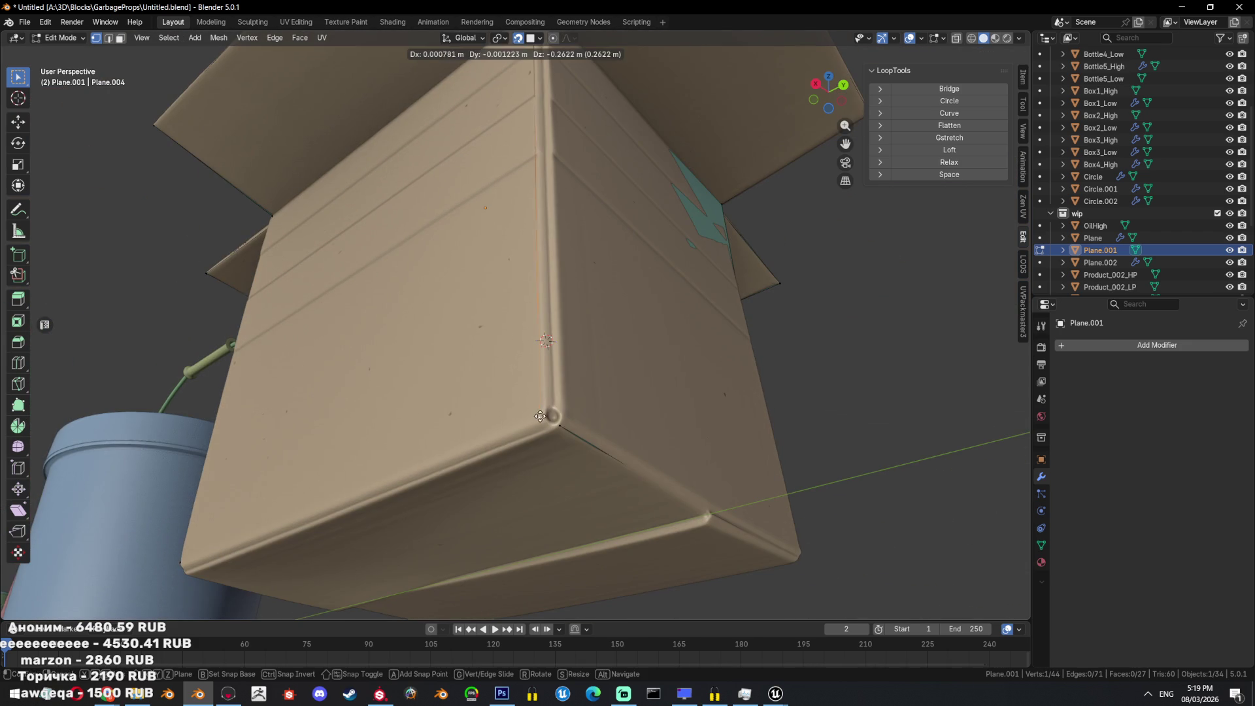
{"action": "left_click", "coordinate": [544, 419]}
{"action": "key", "text": "f"}
Isolate the mesh and recalculate normals on the corner face strips.
{"action": "key", "text": "alt+z"}
{"action": "mouse_move", "coordinate": [597, 322]}
{"action": "middle_mouse_down"}
{"action": "mouse_move", "coordinate": [583, 404]}
{"action": "mouse_move", "coordinate": [539, 227]}
{"action": "mouse_move", "coordinate": [543, 333]}
{"action": "mouse_move", "coordinate": [585, 392]}
{"action": "mouse_move", "coordinate": [576, 421]}
{"action": "mouse_move", "coordinate": [602, 399]}
{"action": "mouse_move", "coordinate": [689, 390]}
{"action": "middle_mouse_up"}
{"action": "key", "text": "alt+z"}
{"action": "key", "text": "shift+h"}
{"action": "key", "text": "3"}
{"action": "left_click", "coordinate": [692, 382]}
{"action": "key", "text": "shift+n"}
{"action": "left_click", "coordinate": [690, 390]}
{"action": "left_click", "coordinate": [662, 327]}
{"action": "key", "text": "shift+n"}
{"action": "mouse_move", "coordinate": [661, 326]}
{"action": "middle_mouse_down"}
{"action": "mouse_move", "coordinate": [434, 285]}
{"action": "mouse_move", "coordinate": [504, 462]}
{"action": "mouse_move", "coordinate": [599, 322]}
{"action": "mouse_move", "coordinate": [547, 351]}
{"action": "mouse_move", "coordinate": [648, 434]}
{"action": "mouse_move", "coordinate": [618, 401]}
{"action": "mouse_move", "coordinate": [611, 309]}
{"action": "middle_mouse_up"}
Recalculate the top face's normals, flipping inward then outward.
{"action": "key", "text": "a"}
{"action": "key", "text": "alt+a"}
{"action": "left_click", "coordinate": [648, 433]}
{"action": "scroll", "coordinate": [648, 433], "scroll_direction": "down", "scroll_amount": 3}
{"action": "key", "text": "ctrl+shift+n"}
{"action": "key", "text": "shift+n"}
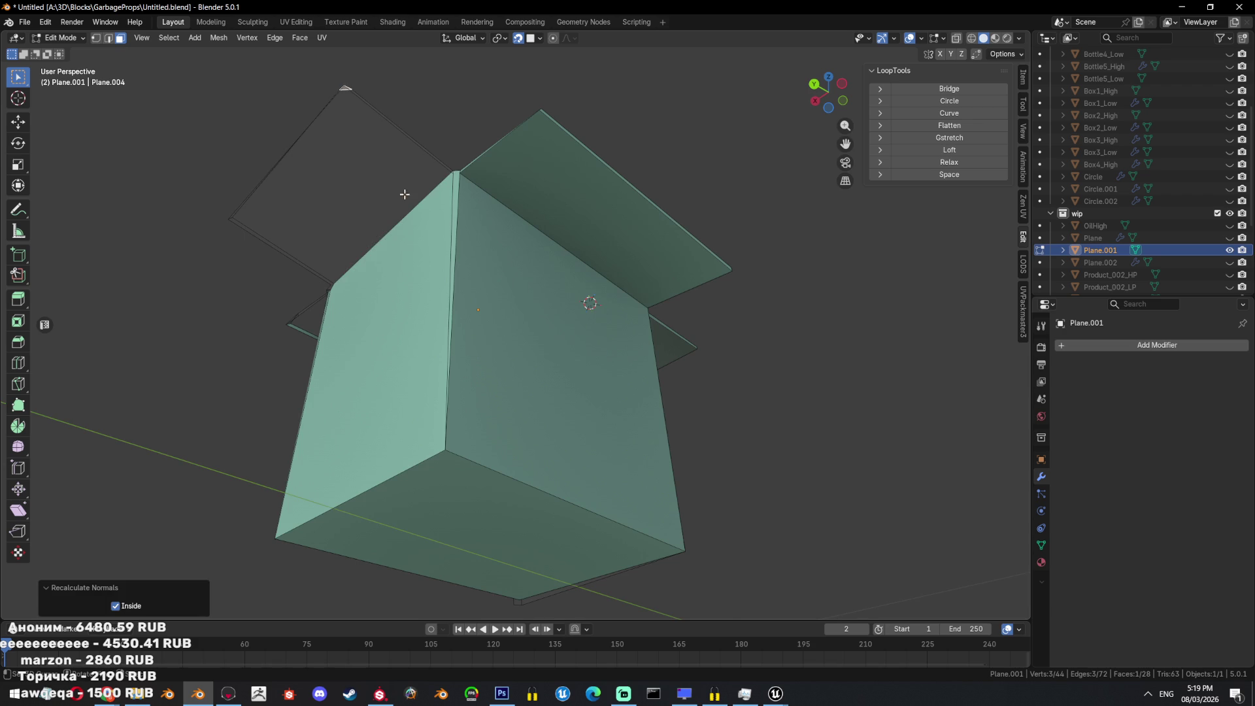
Show Box4_High, find the misplaced face under the flaps and delete it.
{"action": "scroll", "coordinate": [552, 412], "scroll_direction": "up", "scroll_amount": 5}
{"action": "mouse_move", "coordinate": [546, 379]}
{"action": "middle_mouse_down"}
{"action": "mouse_move", "coordinate": [708, 532]}
{"action": "mouse_move", "coordinate": [602, 366]}
{"action": "mouse_move", "coordinate": [614, 345]}
{"action": "mouse_move", "coordinate": [653, 392]}
{"action": "mouse_move", "coordinate": [666, 379]}
{"action": "middle_mouse_up"}
{"action": "scroll", "coordinate": [613, 344], "scroll_direction": "down", "scroll_amount": 5}
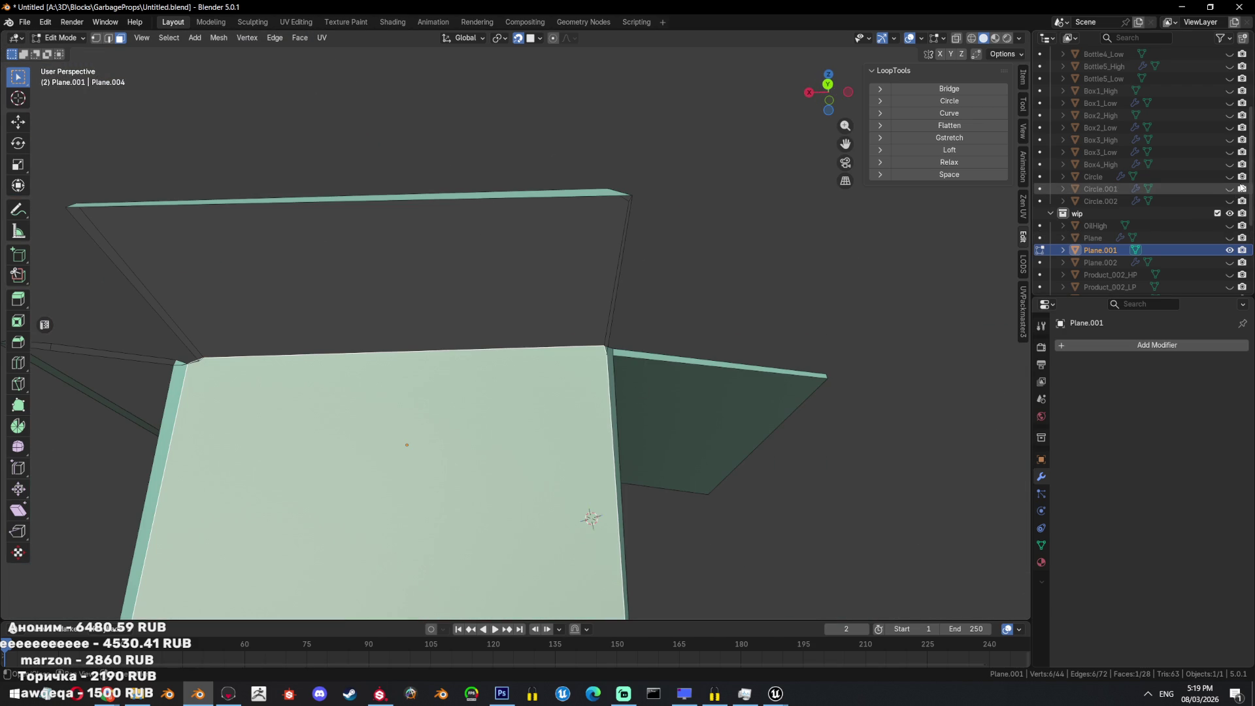
{"action": "left_click", "coordinate": [1229, 164]}
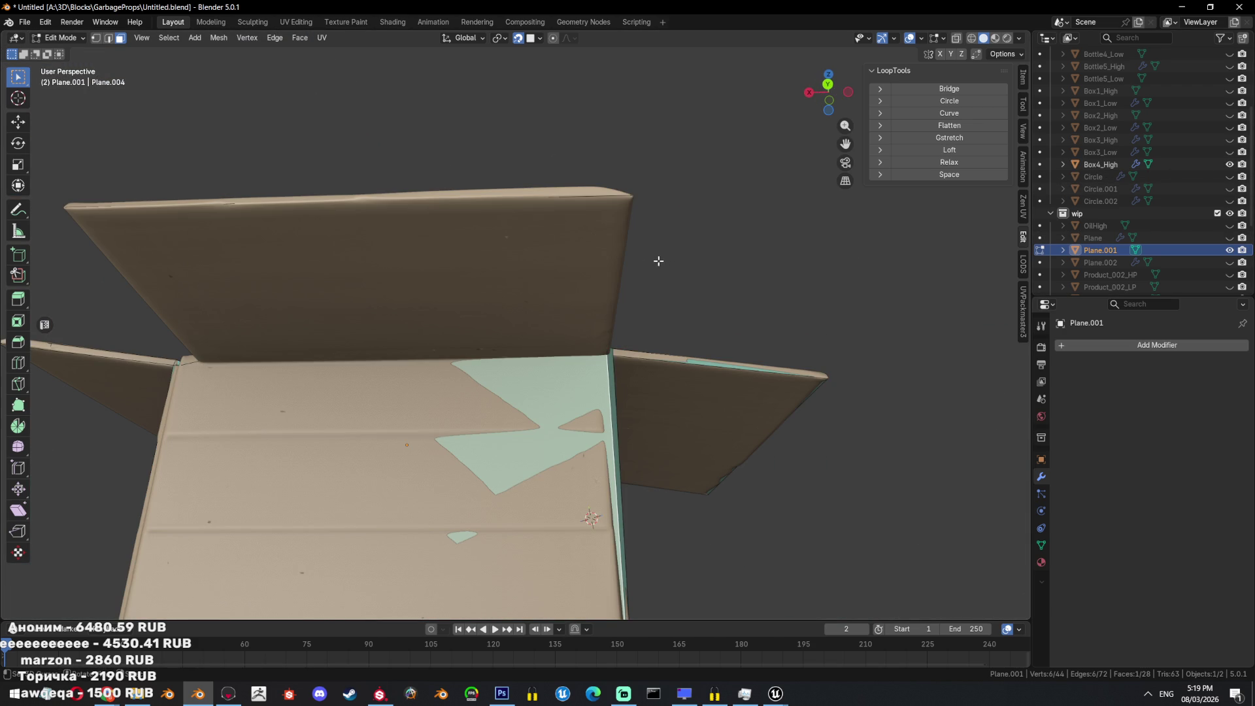
{"action": "middle_click_drag", "start_coordinate": [710, 308], "coordinate": [530, 368]}
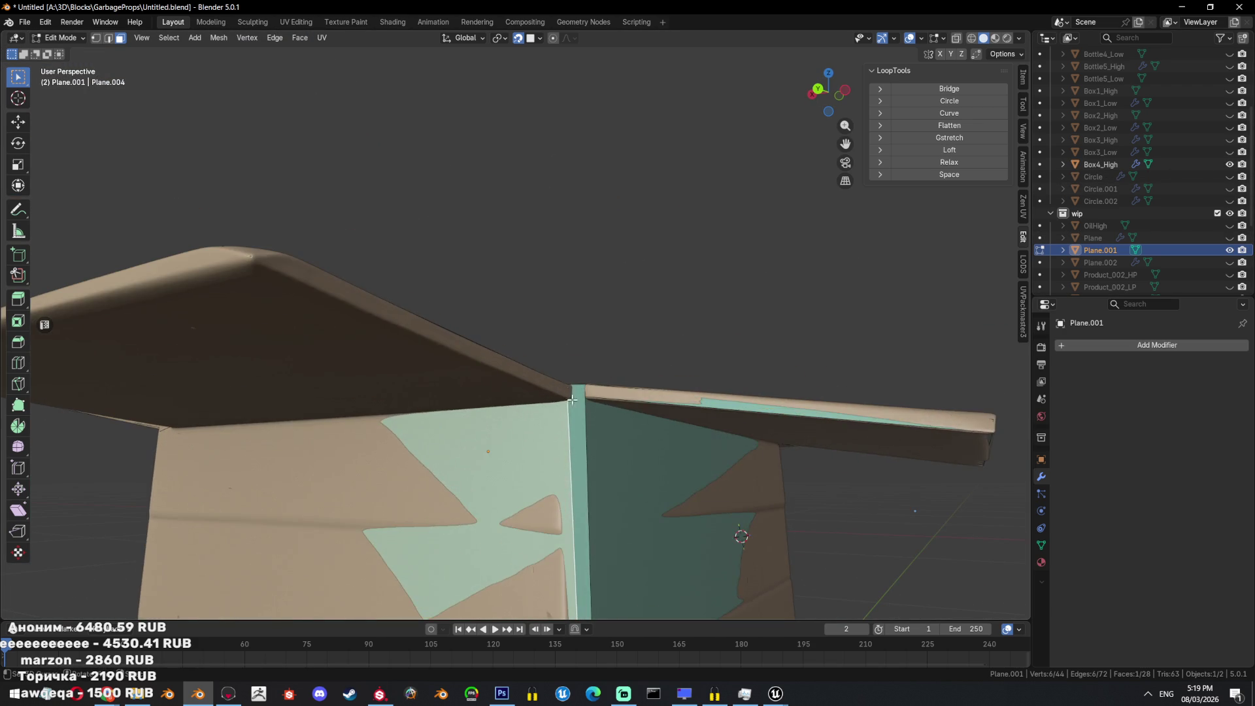
{"action": "key", "text": "shift+z"}
{"action": "key", "text": "1"}
{"action": "mouse_move", "coordinate": [585, 425]}
{"action": "middle_mouse_down"}
{"action": "mouse_move", "coordinate": [605, 343]}
{"action": "mouse_move", "coordinate": [425, 453]}
{"action": "middle_mouse_up"}
{"action": "key", "text": "shift+z"}
{"action": "mouse_move", "coordinate": [551, 421]}
{"action": "middle_mouse_down"}
{"action": "mouse_move", "coordinate": [680, 373]}
{"action": "mouse_move", "coordinate": [698, 343]}
{"action": "mouse_move", "coordinate": [579, 363]}
{"action": "mouse_move", "coordinate": [653, 347]}
{"action": "middle_mouse_up"}
{"action": "left_click", "coordinate": [579, 363]}
{"action": "key", "text": "shift+z"}
{"action": "key", "text": "shift+z"}
{"action": "key", "text": "x"}
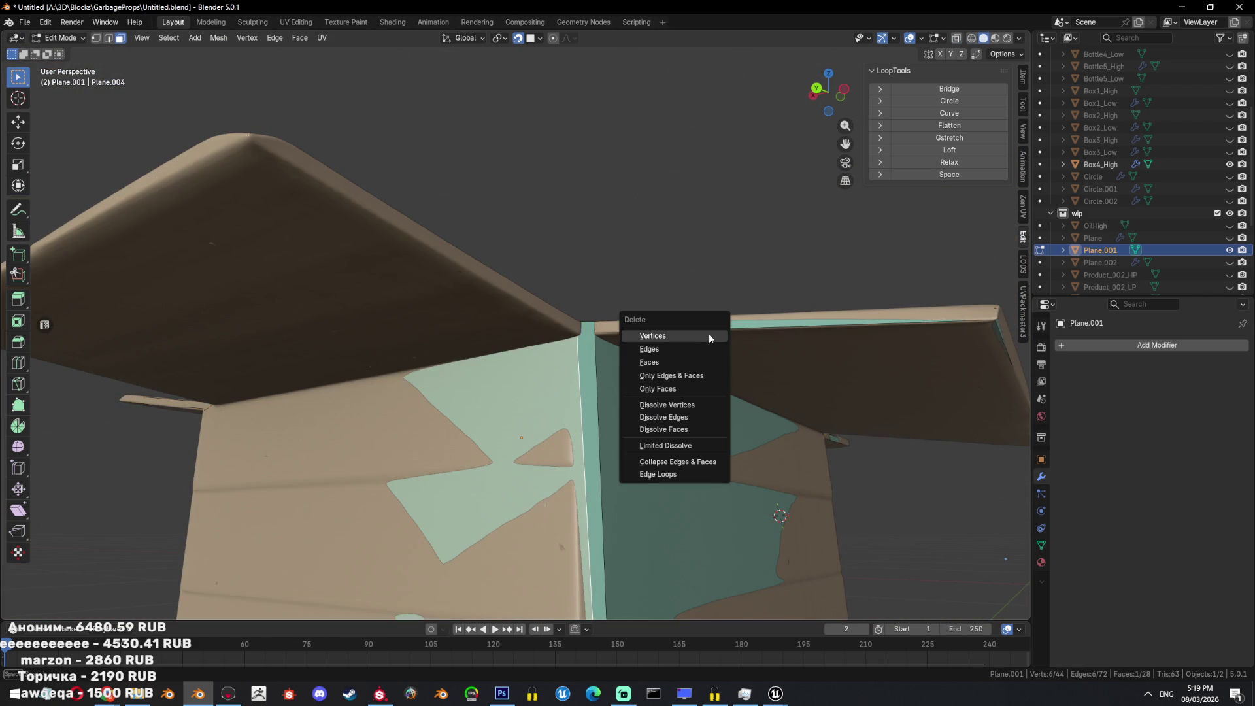
{"action": "left_click", "coordinate": [698, 362]}
Extrude a vertex onto the flap edge and fill a new face from it.
{"action": "scroll", "coordinate": [627, 359], "scroll_direction": "up", "scroll_amount": 1}
{"action": "left_click_drag", "start_coordinate": [599, 341], "coordinate": [601, 342]}
{"action": "mouse_move", "coordinate": [601, 343]}
{"action": "middle_mouse_down"}
{"action": "mouse_move", "coordinate": [535, 356]}
{"action": "mouse_move", "coordinate": [537, 383]}
{"action": "middle_mouse_up"}
{"action": "key", "text": "e"}
{"action": "left_click", "coordinate": [533, 331]}
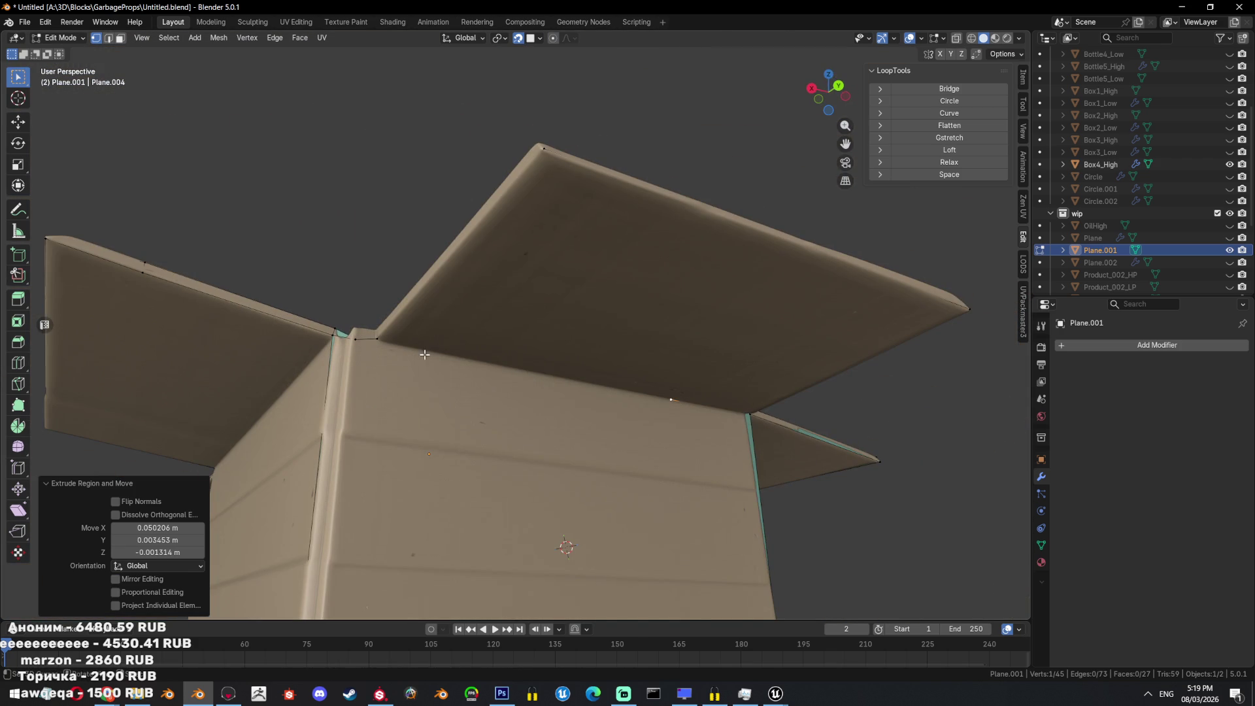
{"action": "key", "text": "f"}
With the box hidden, fill a face between the flap seam edge and corner edge.
{"action": "mouse_move", "coordinate": [396, 345]}
{"action": "middle_mouse_down"}
{"action": "mouse_move", "coordinate": [534, 377]}
{"action": "mouse_move", "coordinate": [608, 370]}
{"action": "mouse_move", "coordinate": [669, 437]}
{"action": "mouse_move", "coordinate": [695, 443]}
{"action": "mouse_move", "coordinate": [620, 450]}
{"action": "mouse_move", "coordinate": [583, 355]}
{"action": "mouse_move", "coordinate": [523, 353]}
{"action": "mouse_move", "coordinate": [543, 378]}
{"action": "middle_mouse_up"}
{"action": "key", "text": "alt+z"}
{"action": "key", "text": "2"}
{"action": "key", "text": "alt+z"}
{"action": "key", "text": "h"}
{"action": "left_click", "coordinate": [521, 355]}
{"action": "left_click", "coordinate": [543, 377]}
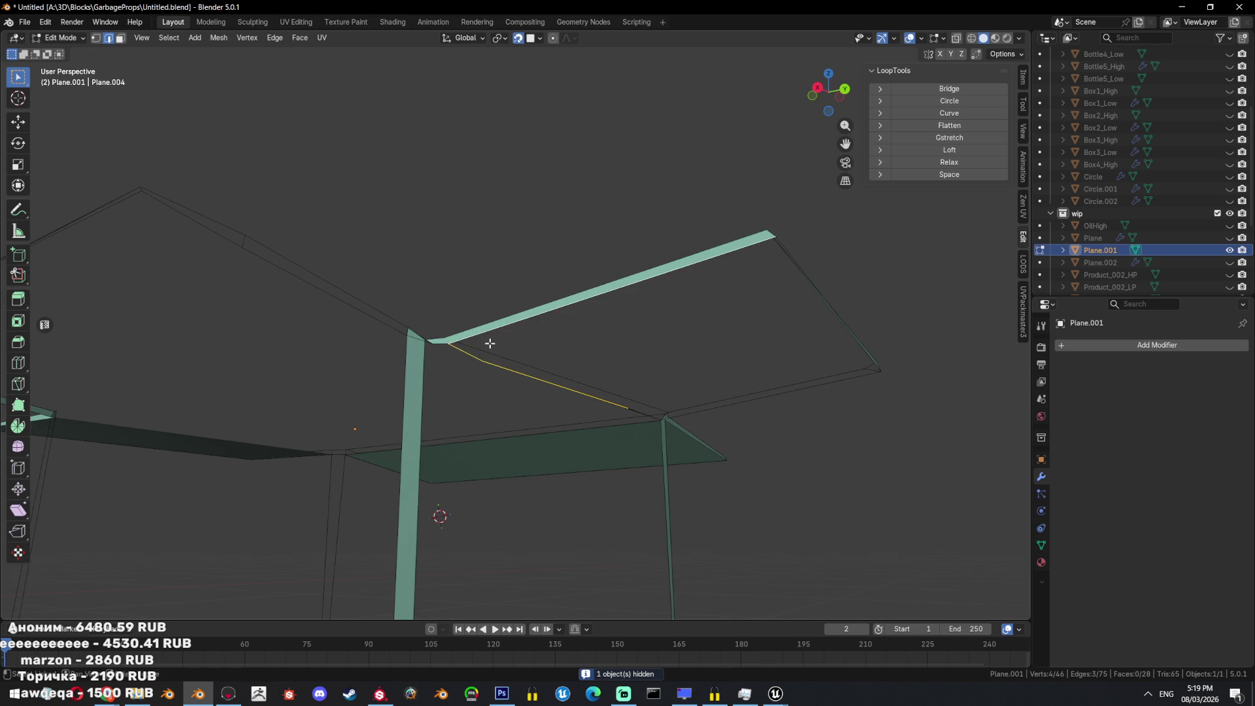
{"action": "middle_click_drag", "start_coordinate": [487, 338], "coordinate": [650, 363]}
{"action": "mouse_move", "coordinate": [644, 311]}
{"action": "middle_mouse_down"}
{"action": "mouse_move", "coordinate": [653, 342]}
{"action": "mouse_move", "coordinate": [693, 317]}
{"action": "middle_mouse_up"}
{"action": "key", "text": "f"}
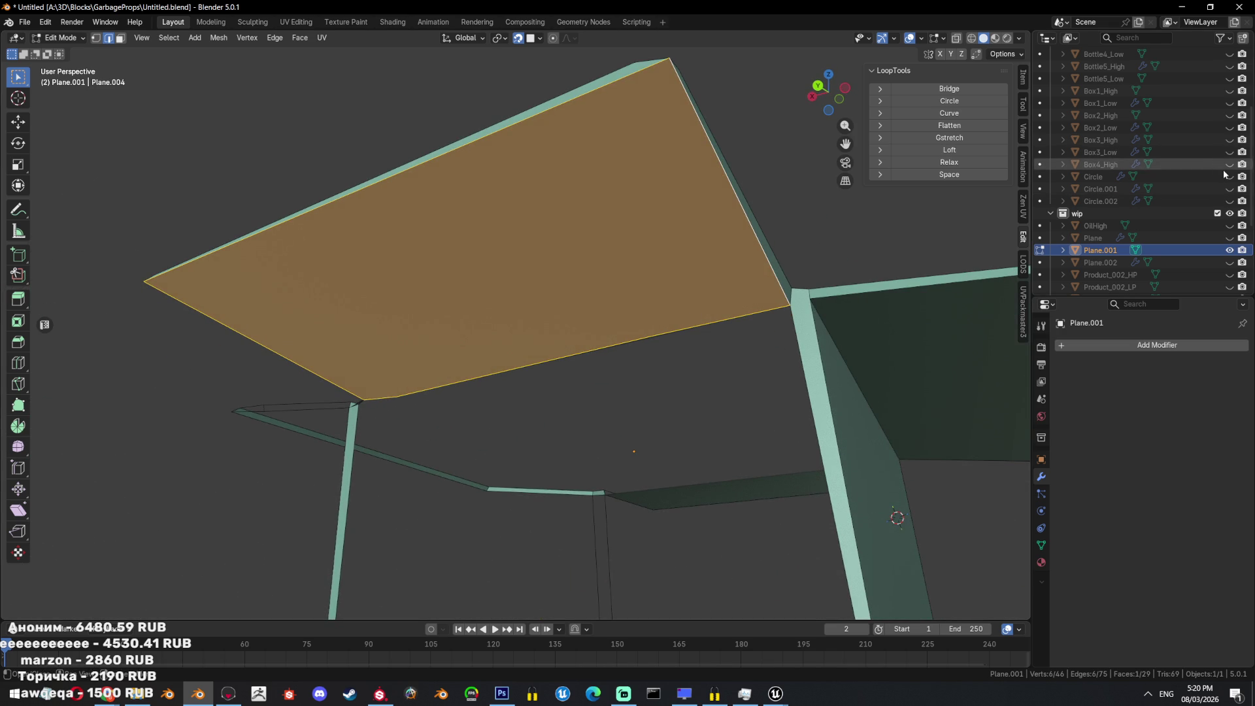
With the box shown again, move a vertex to fit the box wall.
{"action": "left_click", "coordinate": [1228, 164]}
{"action": "middle_click_drag", "start_coordinate": [764, 386], "coordinate": [781, 377]}
{"action": "middle_click_drag", "start_coordinate": [700, 396], "coordinate": [739, 403]}
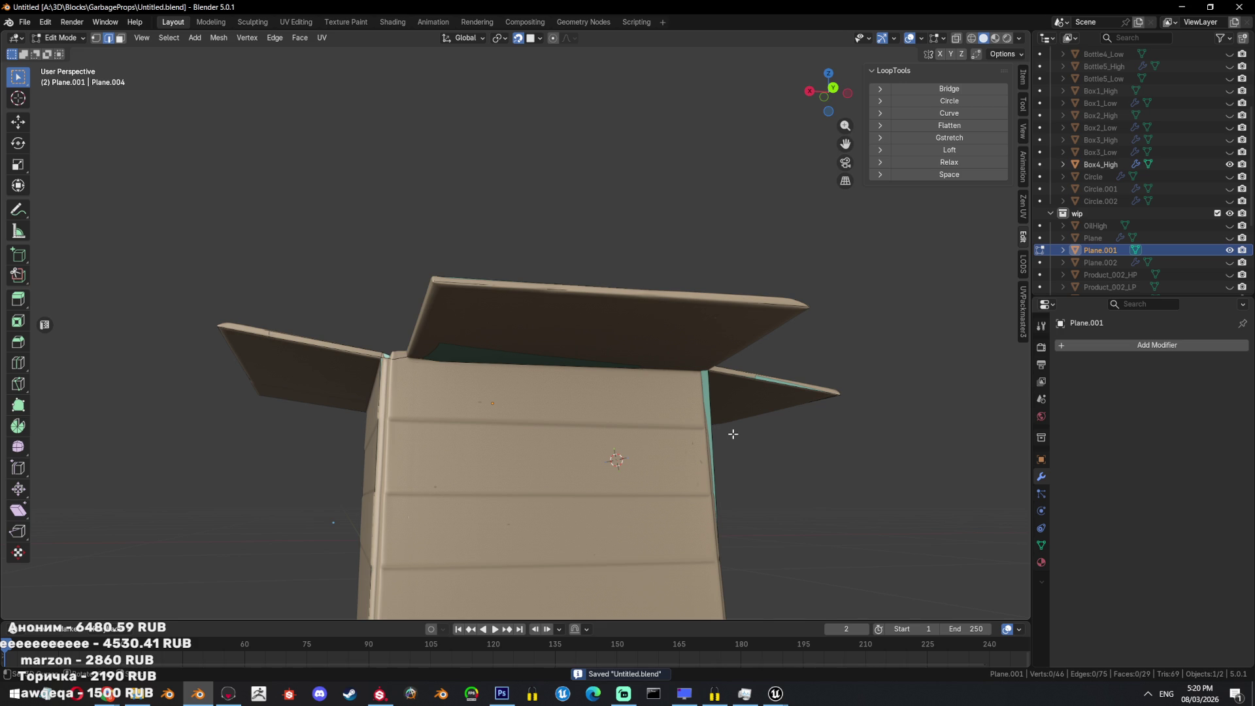
{"action": "mouse_move", "coordinate": [704, 385]}
{"action": "middle_mouse_down"}
{"action": "mouse_move", "coordinate": [507, 324]}
{"action": "mouse_move", "coordinate": [541, 367]}
{"action": "middle_mouse_up"}
{"action": "key", "text": "1"}
{"action": "key", "text": "g"}
{"action": "left_click", "coordinate": [450, 311]}
Select the whole mesh and toggle object mode to review it, undoing a stray change.
{"action": "key", "text": "alt+z"}
{"action": "key", "text": "a"}
{"action": "key", "text": "Tab"}
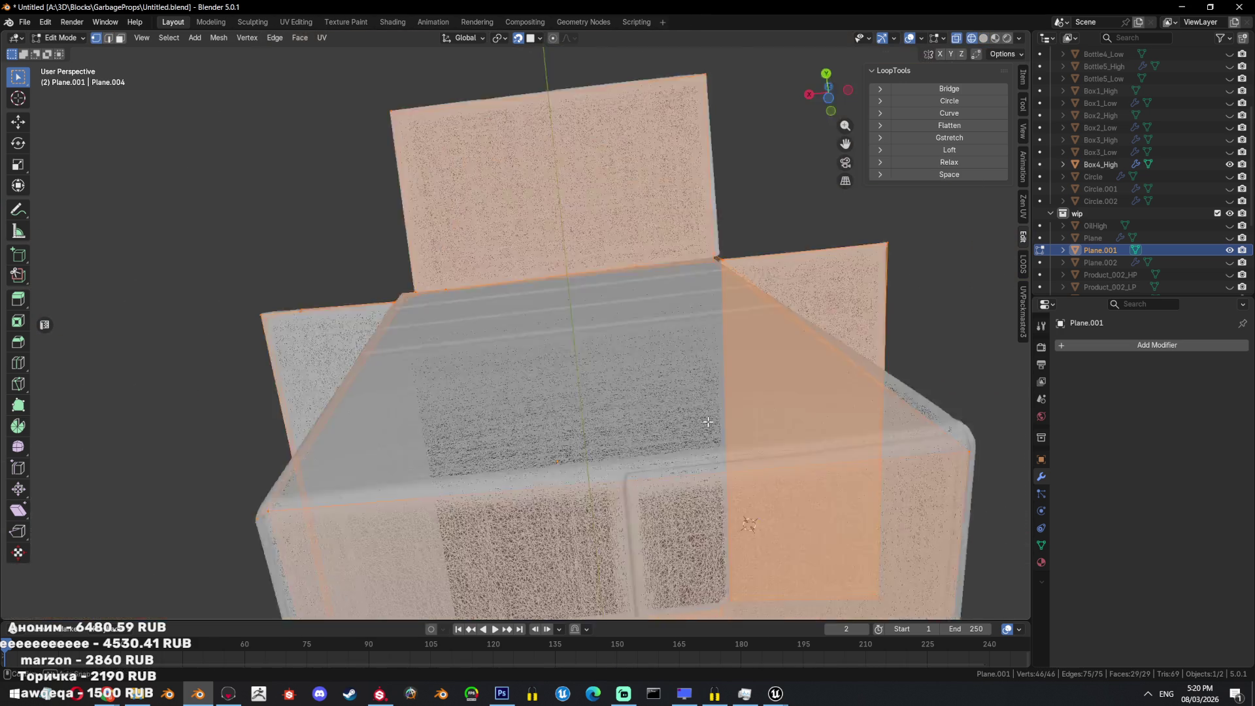
{"action": "scroll", "coordinate": [693, 393], "scroll_direction": "down", "scroll_amount": 3}
{"action": "key", "text": "alt+z"}
{"action": "key", "text": "ctrl+minus"}
{"action": "key", "text": "Tab"}
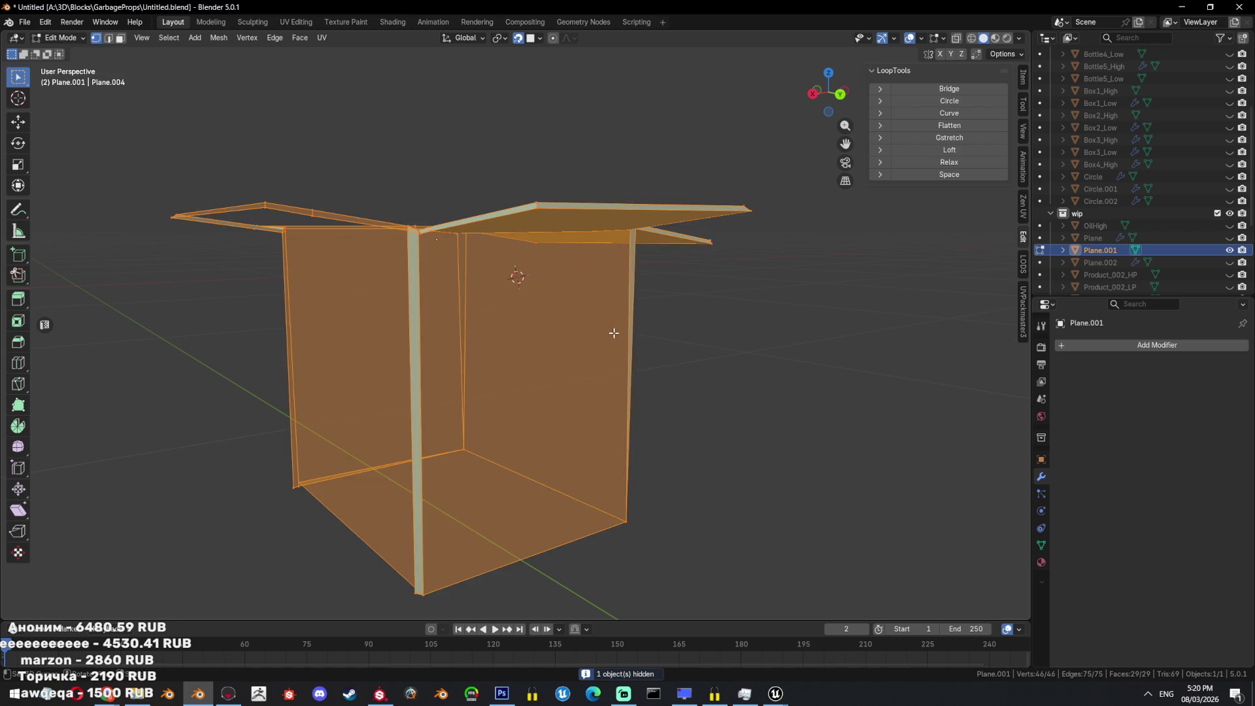
{"action": "key", "text": "ctrl+z"}
Select linked geometry, then frame a single vertex with the box shown again.
{"action": "key", "text": "ctrl+l"}
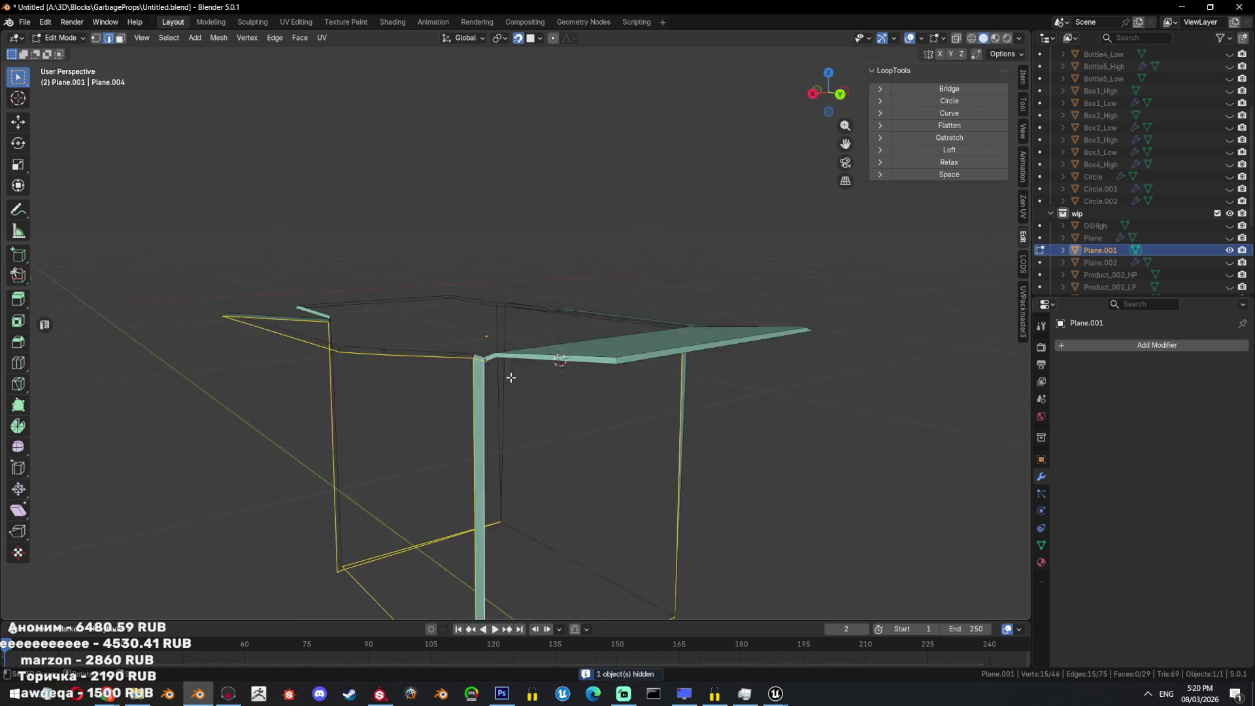
{"action": "scroll", "coordinate": [503, 366], "scroll_direction": "up", "scroll_amount": 5}
{"action": "mouse_move", "coordinate": [457, 323]}
{"action": "middle_mouse_down"}
{"action": "mouse_move", "coordinate": [476, 386]}
{"action": "mouse_move", "coordinate": [485, 287]}
{"action": "mouse_move", "coordinate": [560, 425]}
{"action": "mouse_move", "coordinate": [639, 488]}
{"action": "mouse_move", "coordinate": [596, 428]}
{"action": "mouse_move", "coordinate": [574, 428]}
{"action": "mouse_move", "coordinate": [993, 216]}
{"action": "middle_mouse_up"}
{"action": "key", "text": "1"}
{"action": "left_click", "coordinate": [476, 386]}
{"action": "key", "text": "KP_Decimal"}
{"action": "key", "text": "2"}
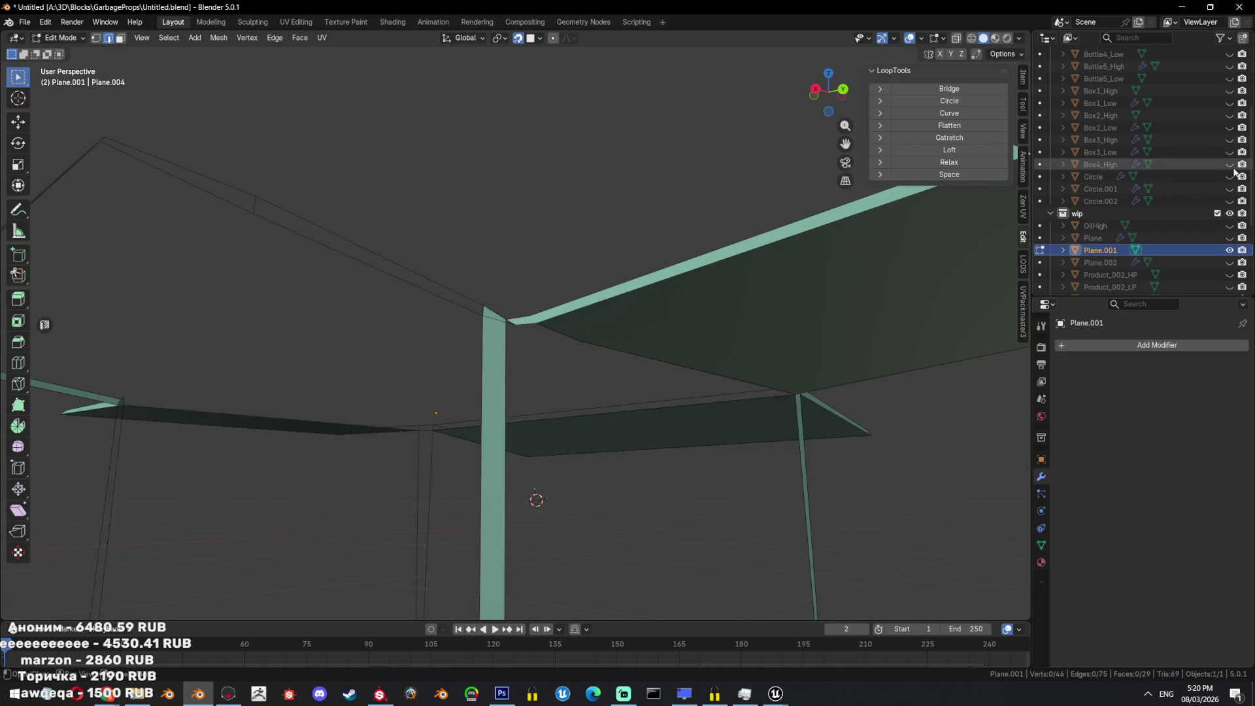
{"action": "left_click", "coordinate": [1229, 164]}
{"action": "middle_click_drag", "start_coordinate": [643, 341], "coordinate": [657, 338]}
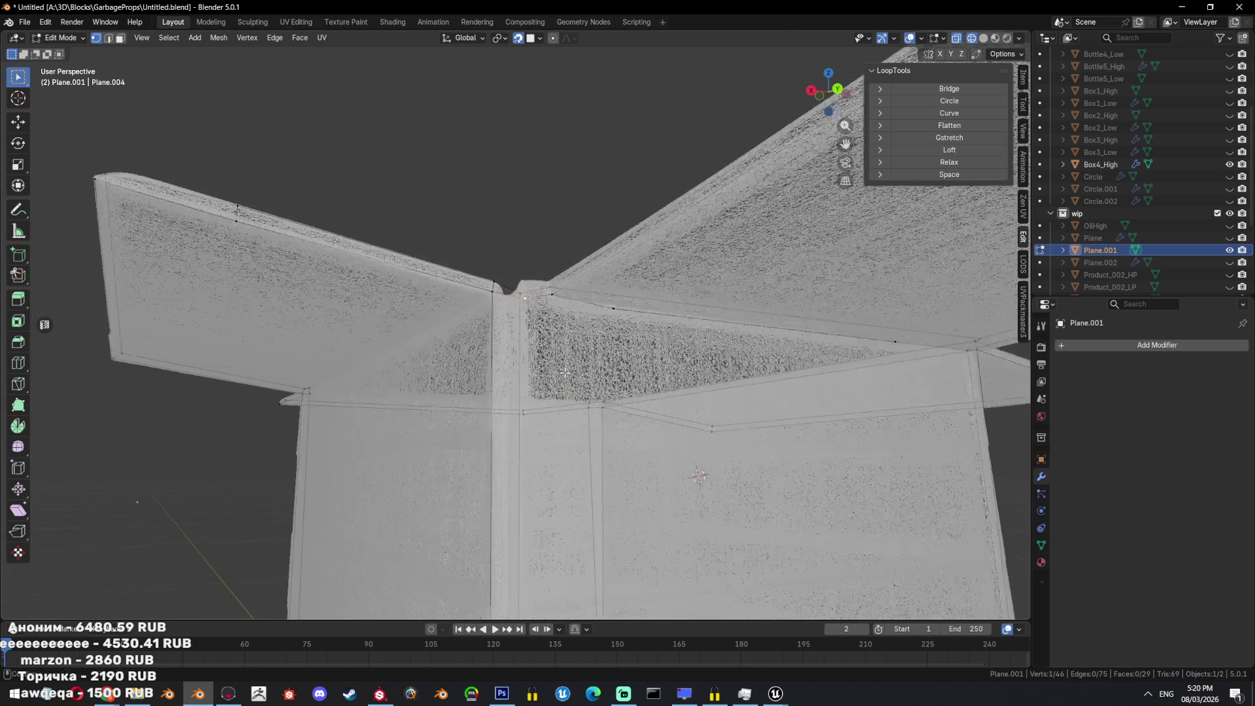
Delete the stray face at the flap corner.
{"action": "scroll", "coordinate": [519, 332], "scroll_direction": "down", "scroll_amount": 6}
{"action": "middle_click_drag", "start_coordinate": [585, 264], "coordinate": [580, 266]}
{"action": "key", "text": "3"}
{"action": "middle_click_drag", "start_coordinate": [580, 400], "coordinate": [519, 319]}
{"action": "key", "text": "x"}
{"action": "left_click", "coordinate": [699, 268]}
Select the top vertex of the box's inner vertical corner.
{"action": "mouse_move", "coordinate": [699, 268]}
{"action": "middle_mouse_down"}
{"action": "mouse_move", "coordinate": [549, 414]}
{"action": "mouse_move", "coordinate": [552, 224]}
{"action": "mouse_move", "coordinate": [532, 345]}
{"action": "middle_mouse_up"}
{"action": "scroll", "coordinate": [532, 345], "scroll_direction": "up", "scroll_amount": 2}
{"action": "left_click", "coordinate": [516, 301]}
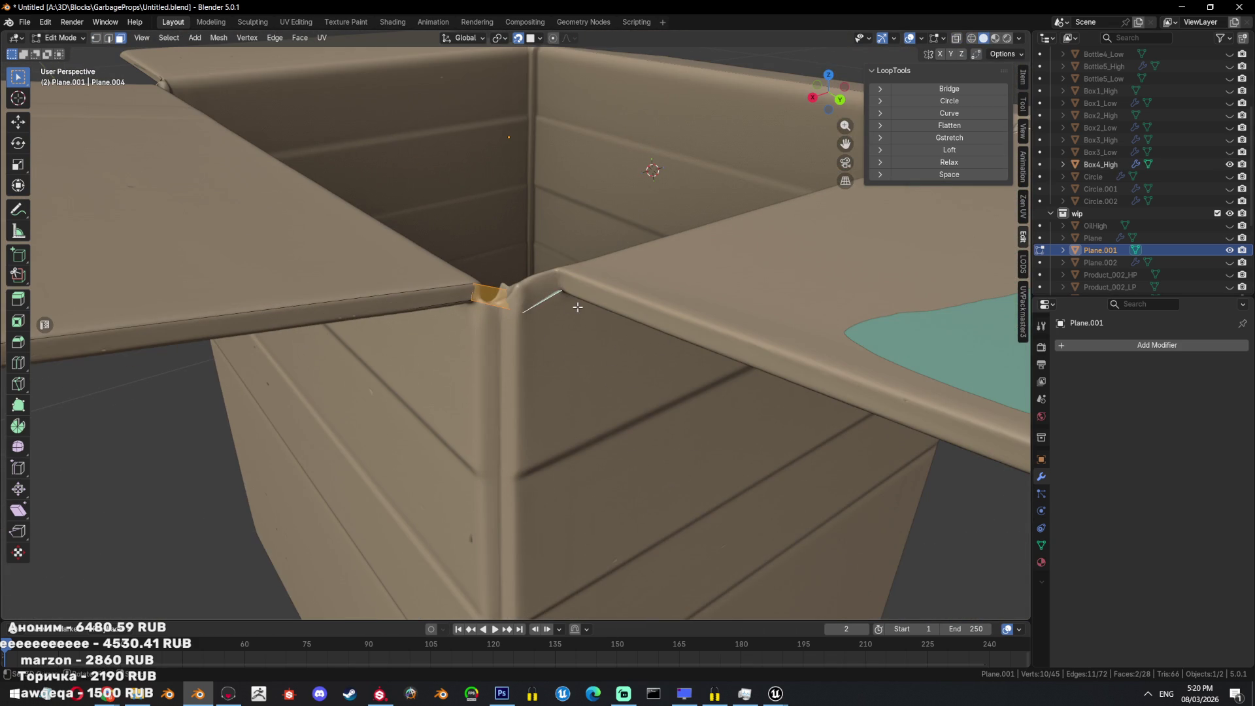
{"action": "key", "text": "alt+Tab"}
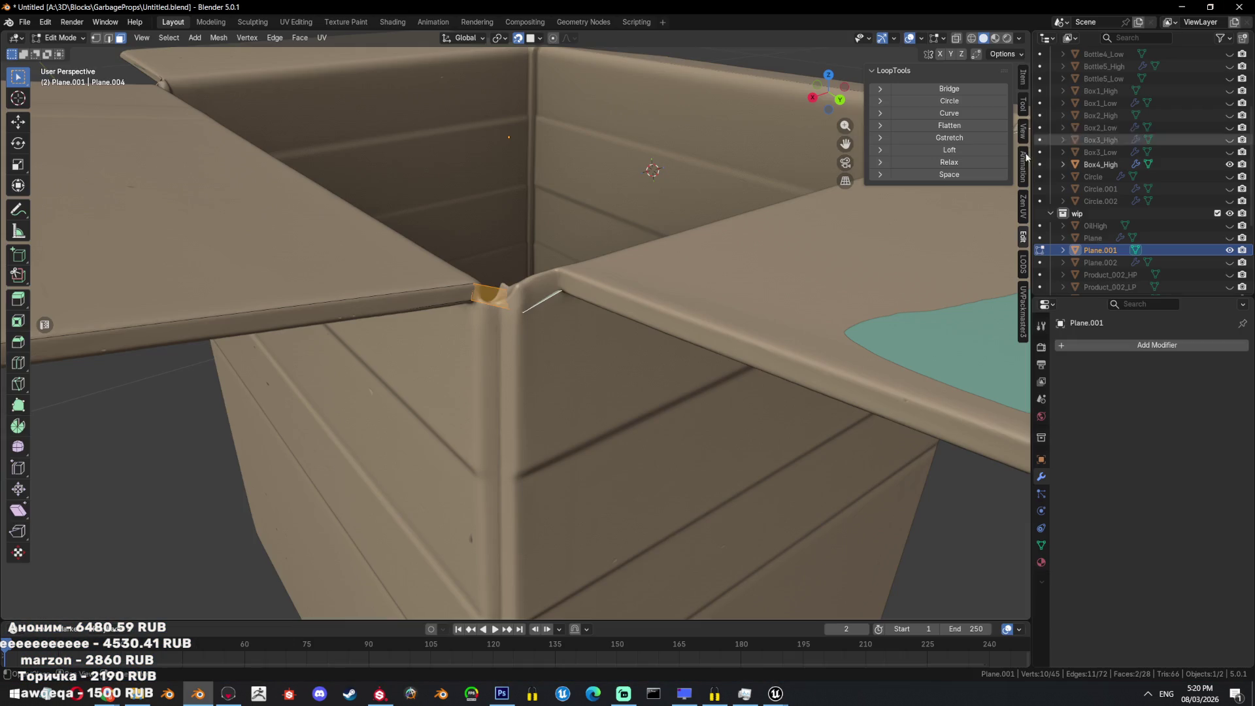
{"action": "key", "text": "1"}
{"action": "left_click", "coordinate": [518, 319]}
Extrude the top corner vertex down to the box's bottom corner.
{"action": "mouse_move", "coordinate": [518, 319]}
{"action": "middle_mouse_down"}
{"action": "mouse_move", "coordinate": [535, 431]}
{"action": "mouse_move", "coordinate": [526, 523]}
{"action": "middle_mouse_up"}
{"action": "key", "text": "e"}
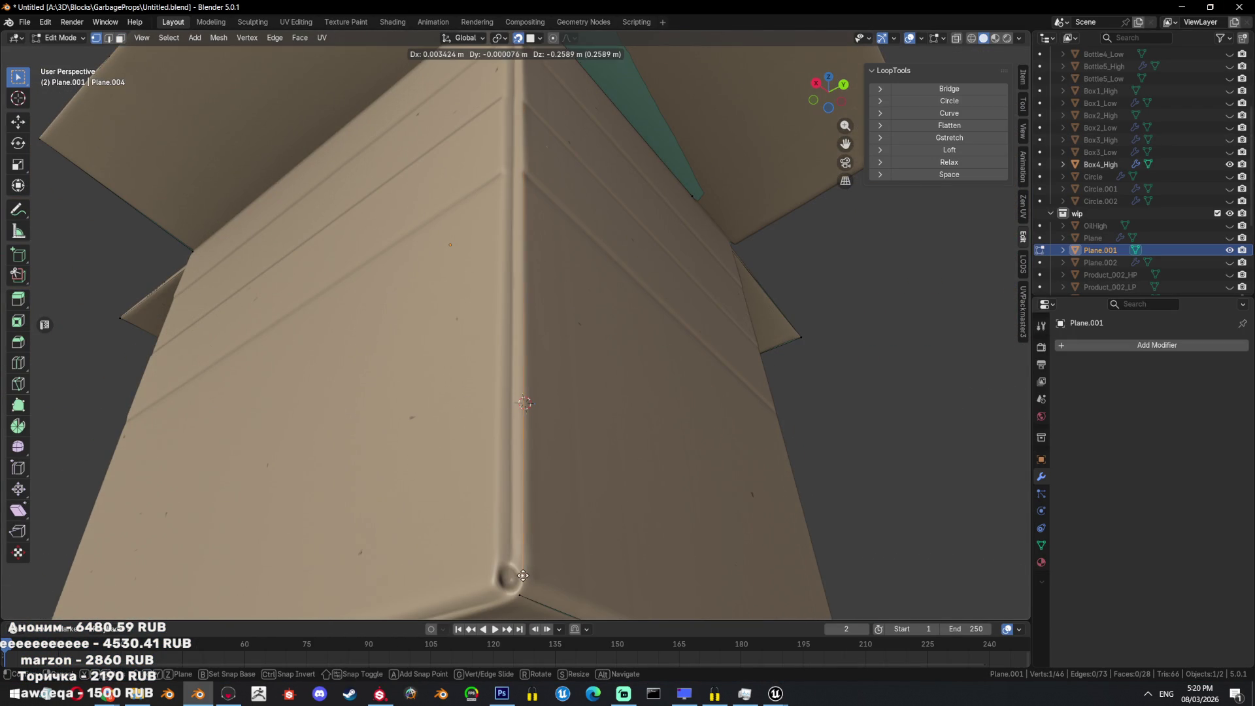
{"action": "key", "text": "Escape"}
{"action": "key", "text": "ctrl+z"}
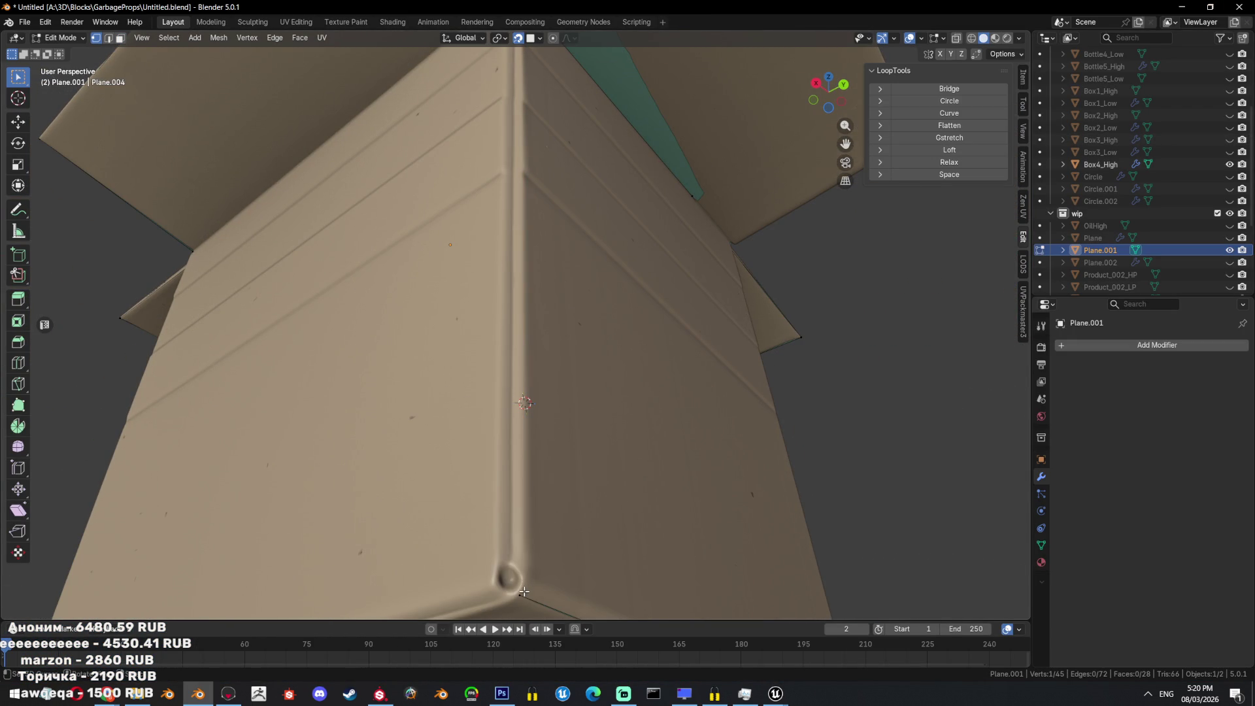
{"action": "middle_click_drag", "start_coordinate": [522, 472], "coordinate": [518, 164], "text": "ctrl"}
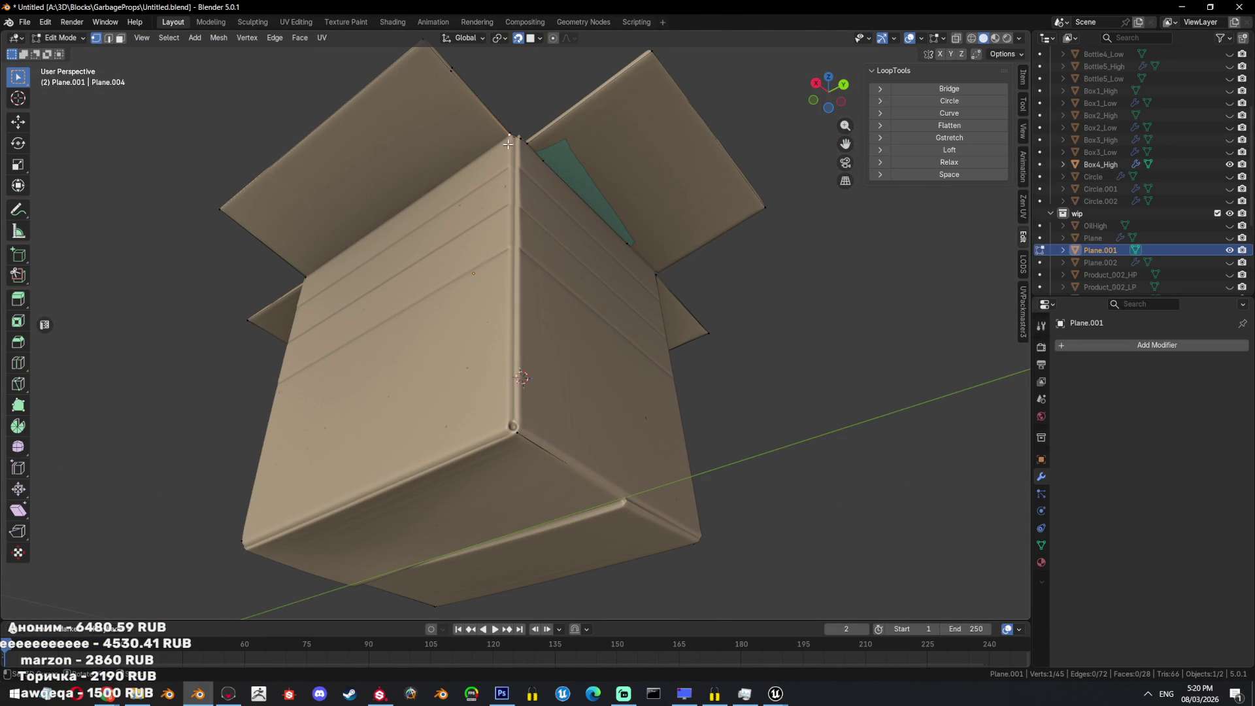
{"action": "key", "text": "e"}
{"action": "left_click", "coordinate": [508, 425]}
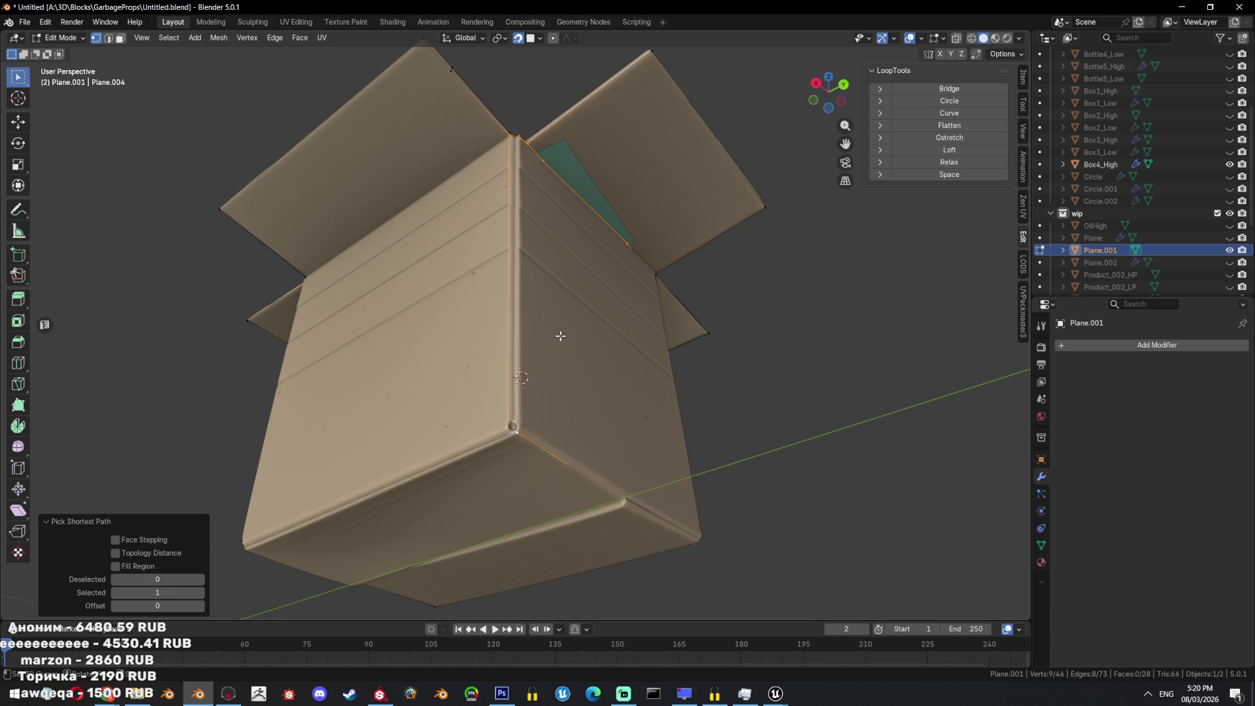
Check the new corner edge in see-through view, reselecting the top corner vertex.
{"action": "key", "text": "alt+z"}
{"action": "left_click", "coordinate": [507, 145]}
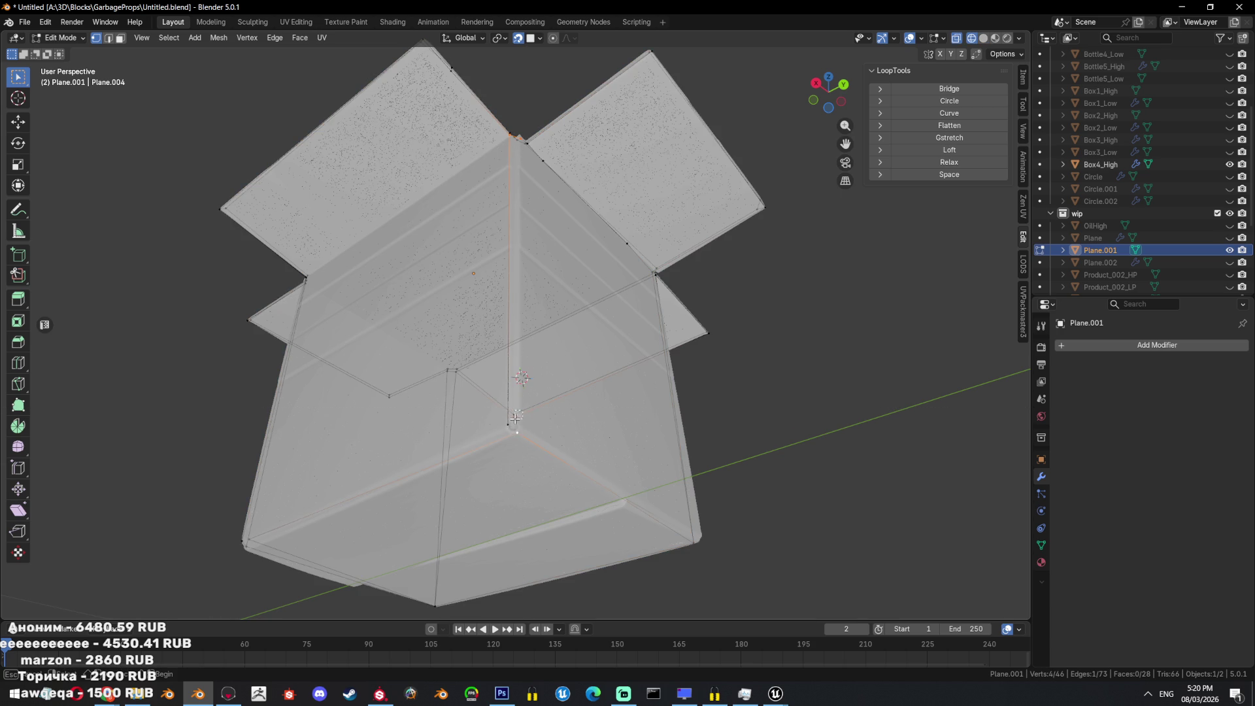
{"action": "middle_click_drag", "start_coordinate": [575, 435], "coordinate": [577, 462]}
{"action": "key", "text": "alt+z"}
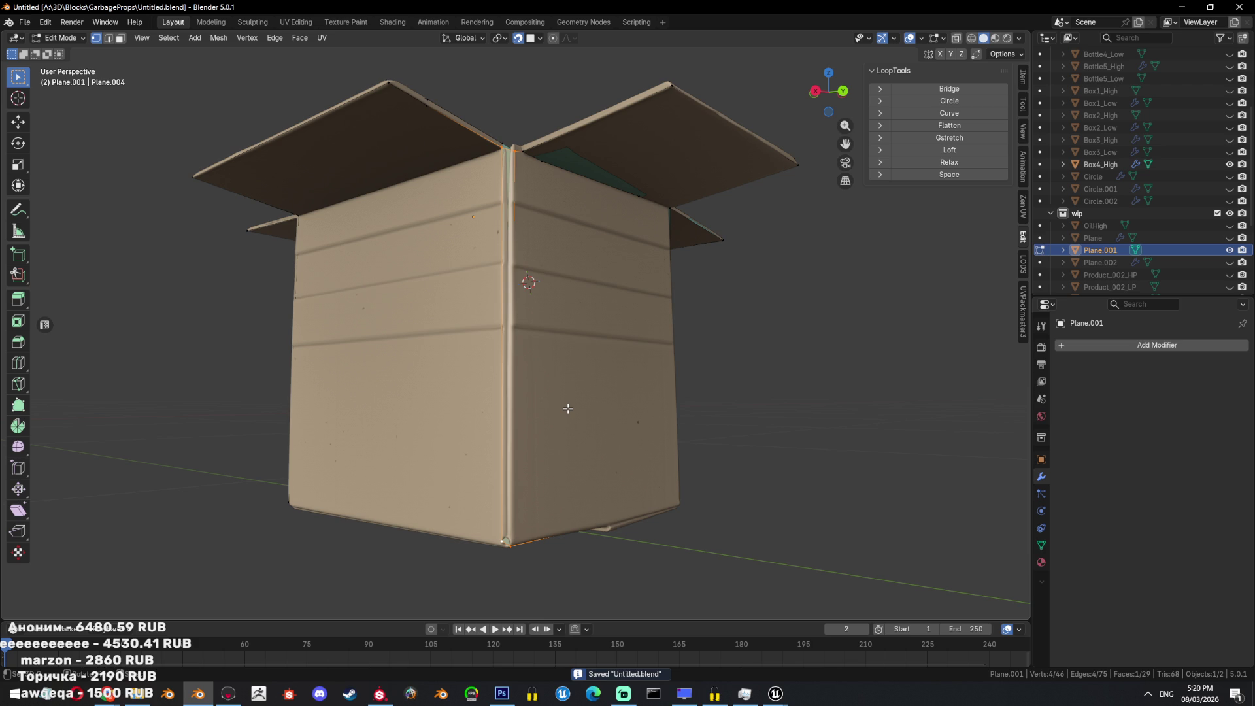
With the box hidden, fill a face between a corner vertex and its neighbouring edge.
{"action": "key", "text": "Tab"}
{"action": "scroll", "coordinate": [566, 279], "scroll_direction": "up", "scroll_amount": 5}
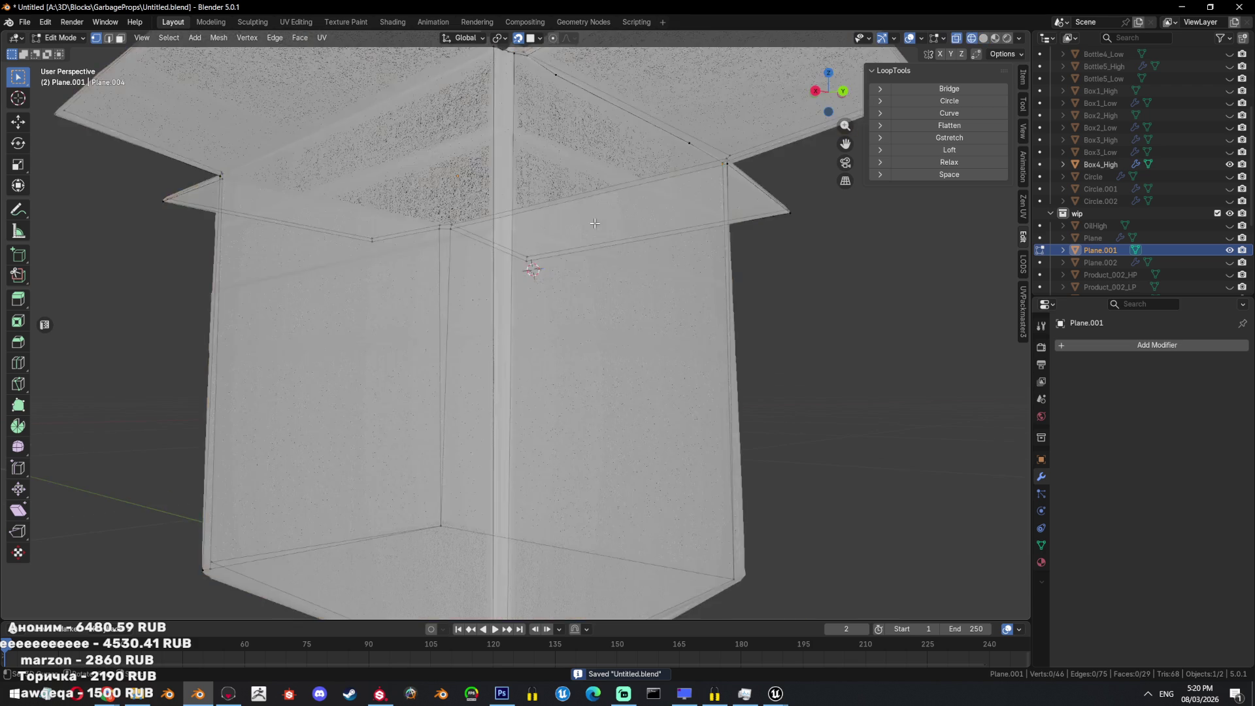
{"action": "key", "text": "h"}
{"action": "key", "text": "Tab"}
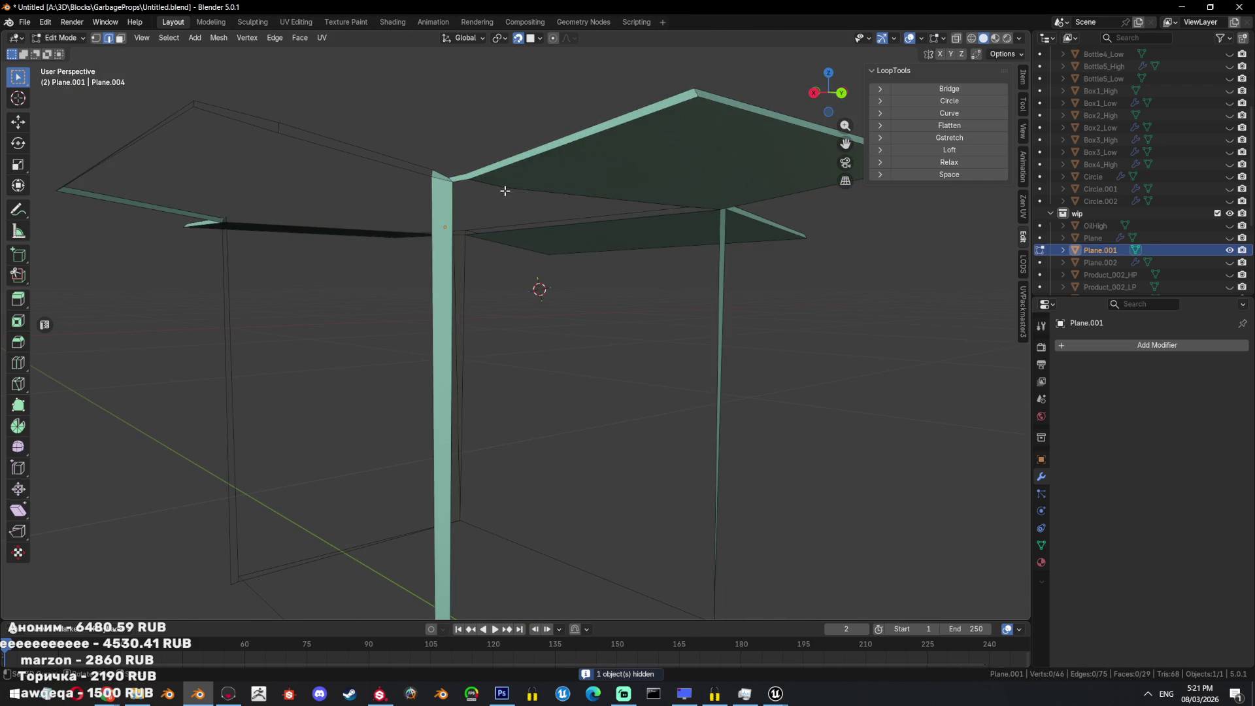
{"action": "middle_click_drag", "start_coordinate": [541, 258], "coordinate": [492, 238]}
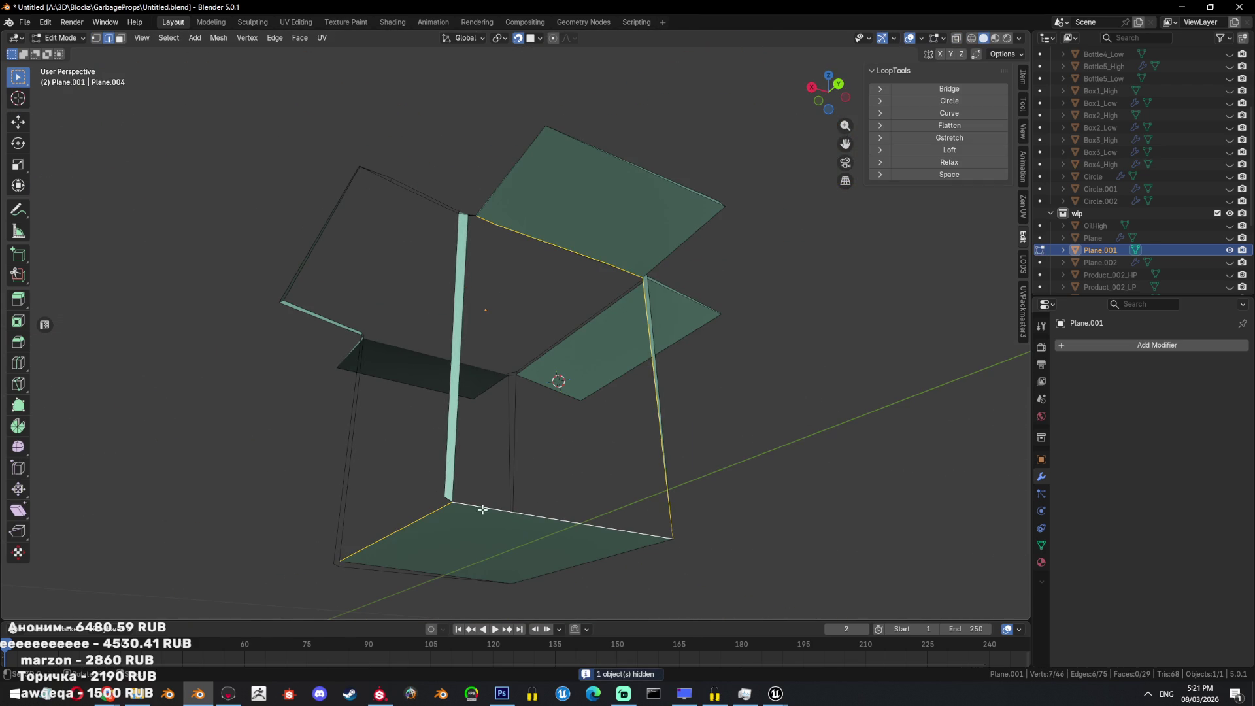
{"action": "scroll", "coordinate": [494, 358], "scroll_direction": "up", "scroll_amount": 4}
{"action": "left_click", "coordinate": [388, 296], "text": "shift"}
{"action": "mouse_move", "coordinate": [388, 295]}
{"action": "middle_mouse_down"}
{"action": "mouse_move", "coordinate": [451, 345]}
{"action": "mouse_move", "coordinate": [532, 364]}
{"action": "mouse_move", "coordinate": [419, 322]}
{"action": "middle_mouse_up"}
{"action": "left_click", "coordinate": [483, 343], "text": "shift"}
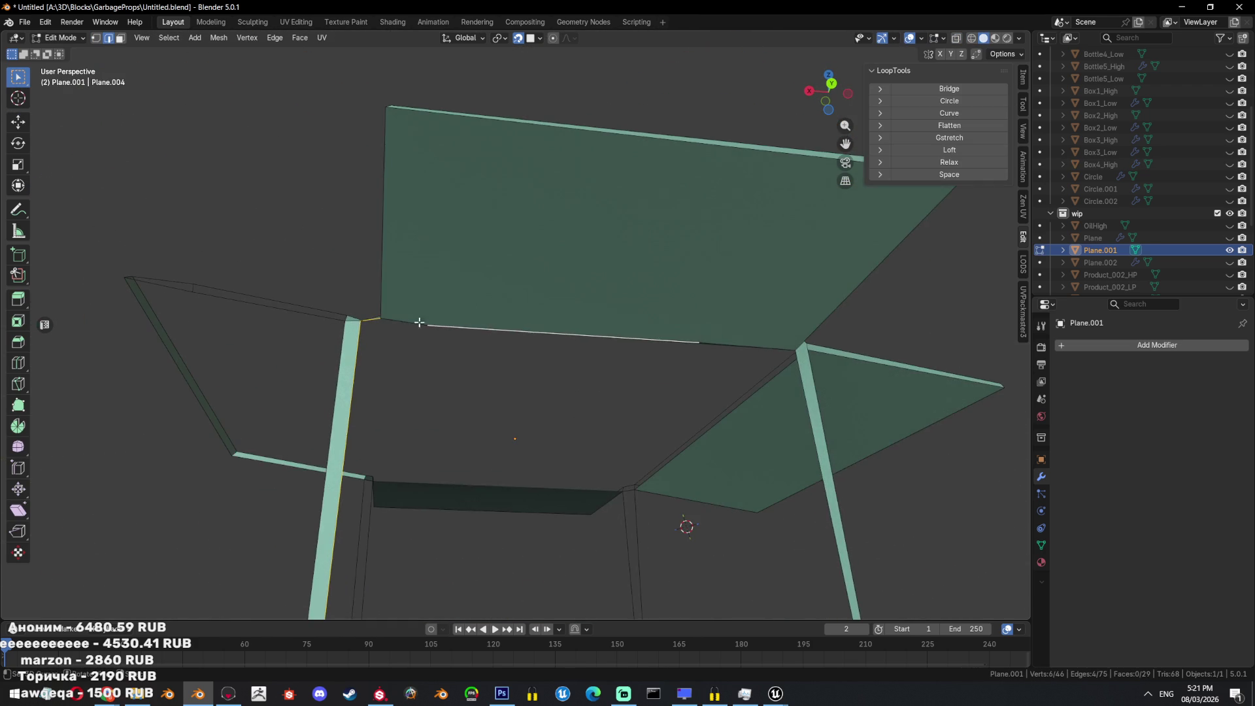
{"action": "key", "text": "f"}
Show Box4_High again, extrude a vertex at the box corner and delete an unwanted face.
{"action": "mouse_move", "coordinate": [733, 336]}
{"action": "middle_mouse_down"}
{"action": "mouse_move", "coordinate": [597, 367]}
{"action": "mouse_move", "coordinate": [736, 406]}
{"action": "mouse_move", "coordinate": [717, 183]}
{"action": "mouse_move", "coordinate": [651, 419]}
{"action": "middle_mouse_up"}
{"action": "scroll", "coordinate": [651, 419], "scroll_direction": "down", "scroll_amount": 4}
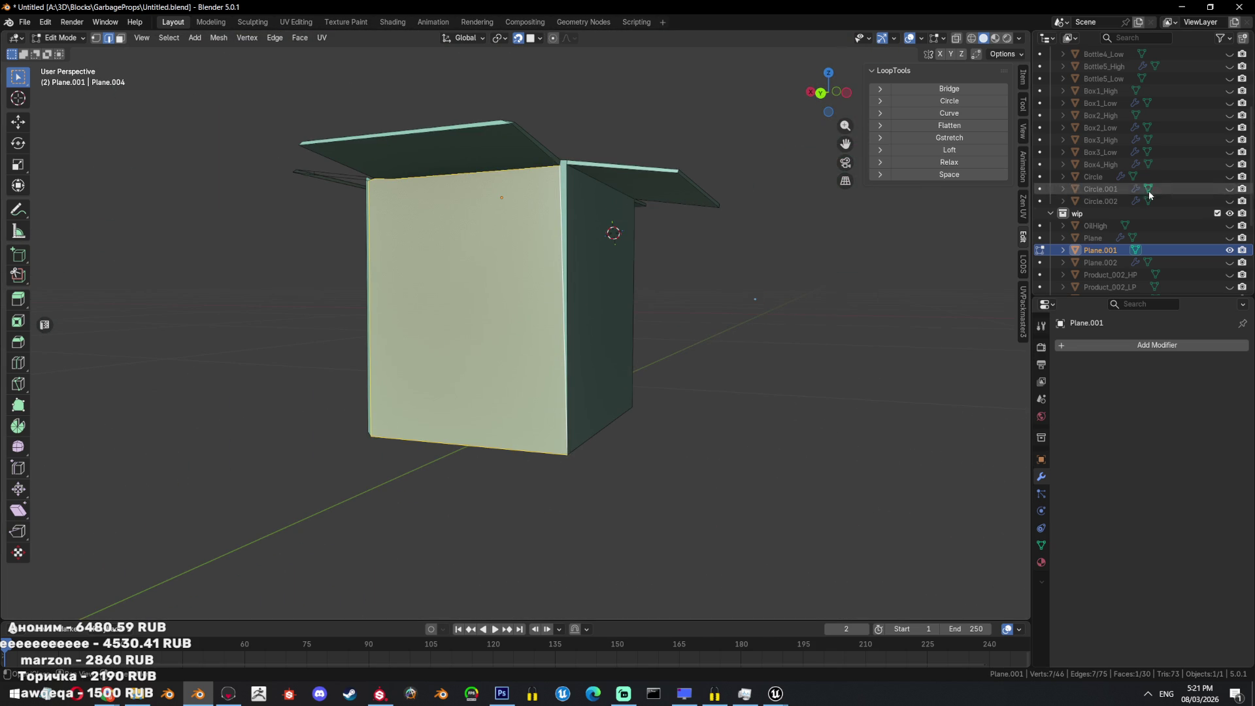
{"action": "left_click", "coordinate": [1228, 165]}
{"action": "middle_click_drag", "start_coordinate": [627, 283], "coordinate": [524, 281]}
{"action": "middle_click_drag", "start_coordinate": [568, 361], "coordinate": [595, 402]}
{"action": "key", "text": "alt+a"}
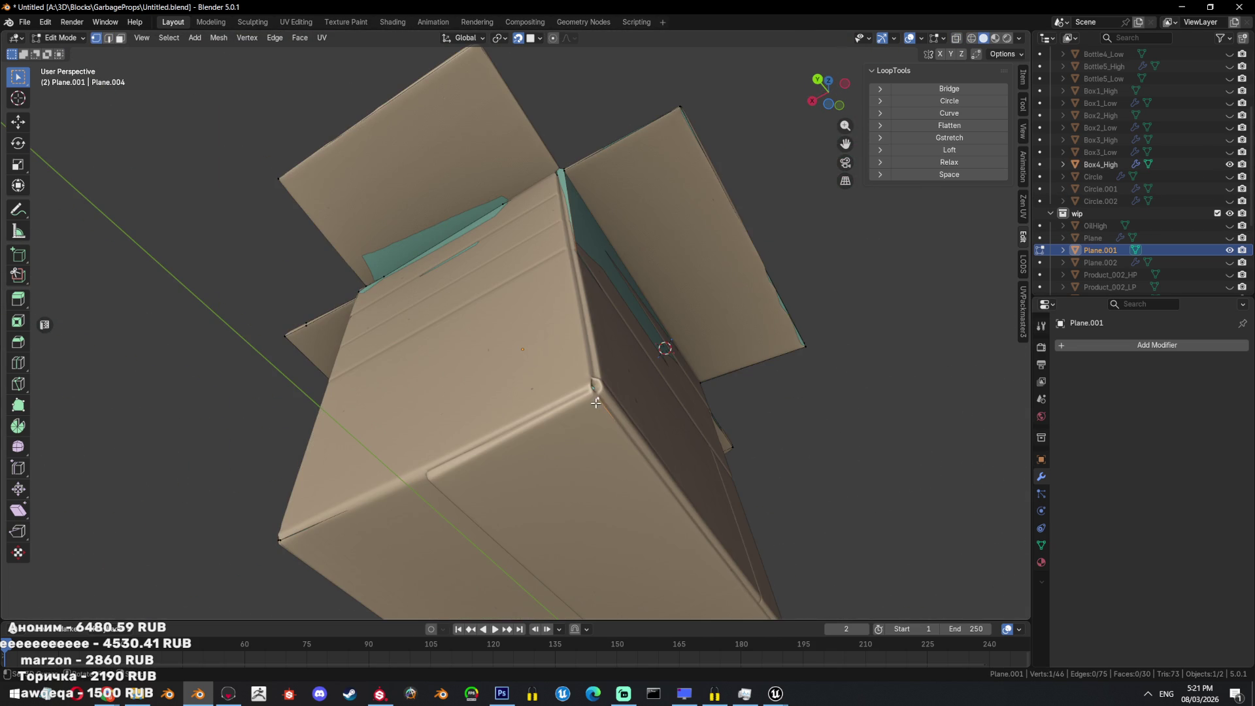
{"action": "middle_click_drag", "start_coordinate": [623, 381], "coordinate": [613, 413]}
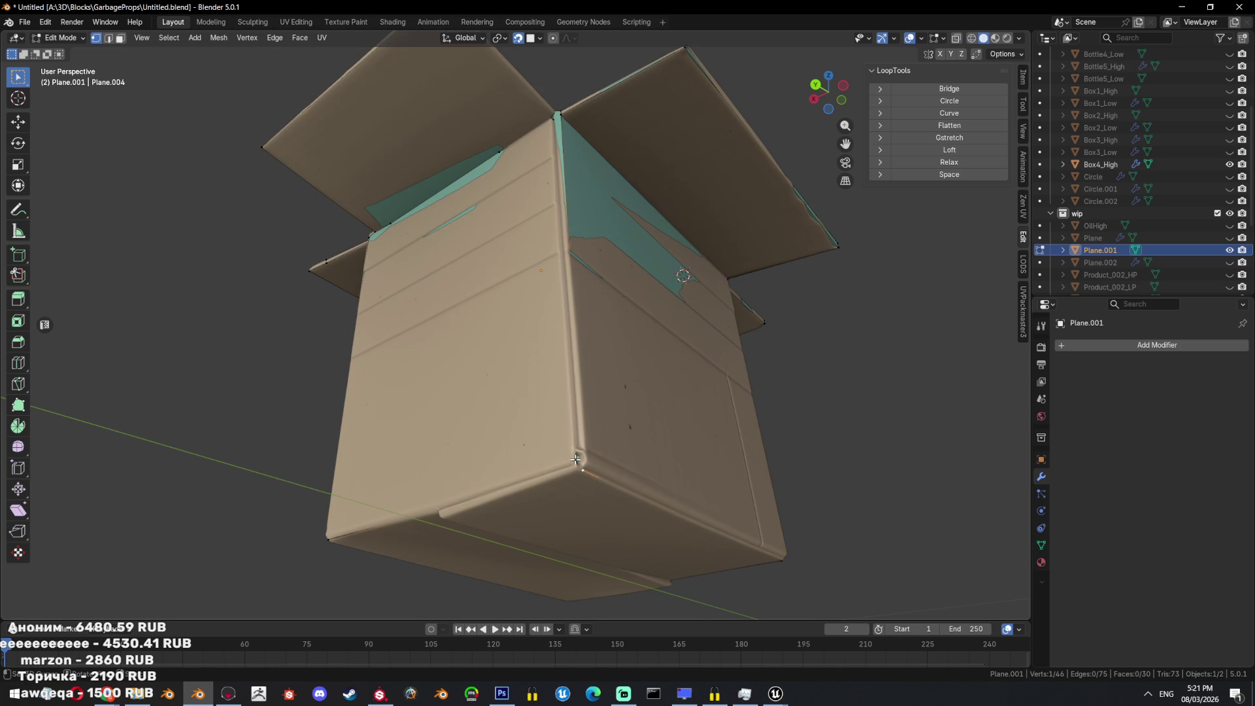
{"action": "key", "text": "e"}
{"action": "left_click", "coordinate": [573, 459]}
{"action": "key", "text": "x"}
{"action": "left_click", "coordinate": [658, 292]}
In X-ray, fill new faces down the corner from two selected vertices, undoing a stray move.
{"action": "key", "text": "alt+z"}
{"action": "middle_click_drag", "start_coordinate": [580, 313], "coordinate": [556, 212]}
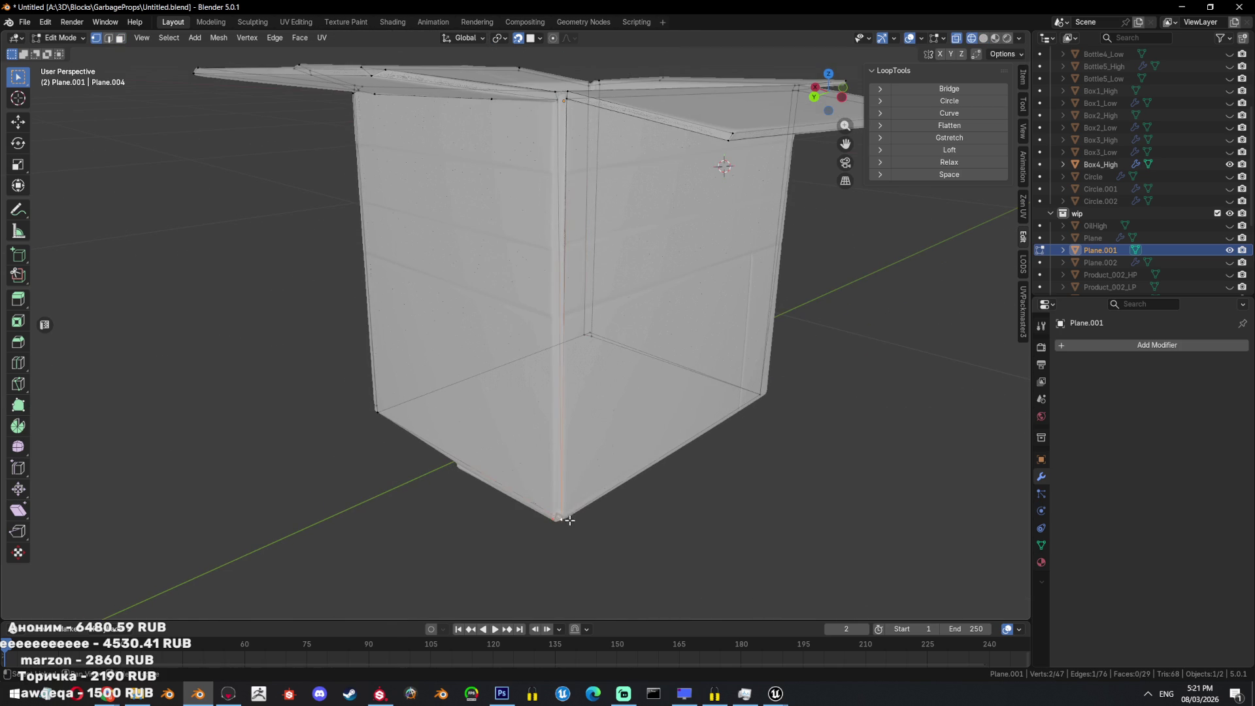
{"action": "key", "text": "KP_Decimal"}
{"action": "key", "text": "ctrl+KP_Add"}
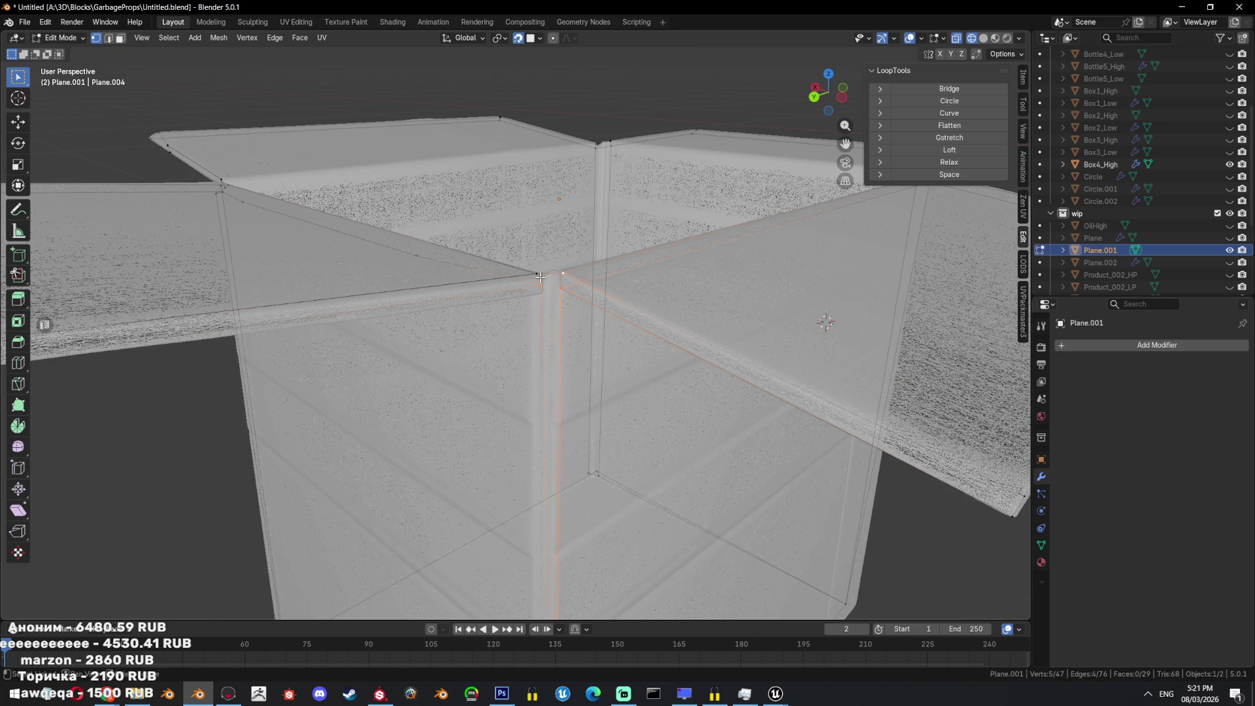
{"action": "key", "text": "ctrl+KP_Subtract"}
{"action": "key", "text": "KP_Decimal"}
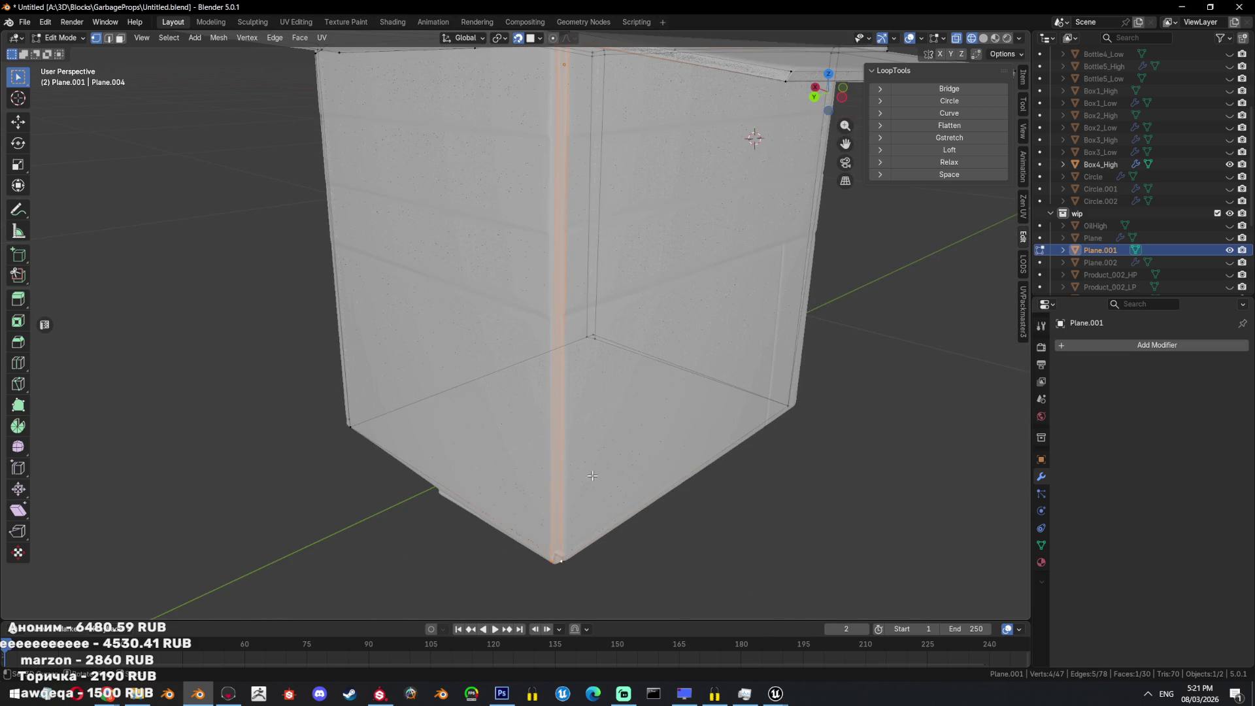
{"action": "scroll", "coordinate": [592, 483], "scroll_direction": "down", "scroll_amount": 5}
{"action": "key", "text": "alt+f"}
{"action": "key", "text": "g"}
{"action": "left_click", "coordinate": [658, 418]}
{"action": "key", "text": "ctrl+z"}
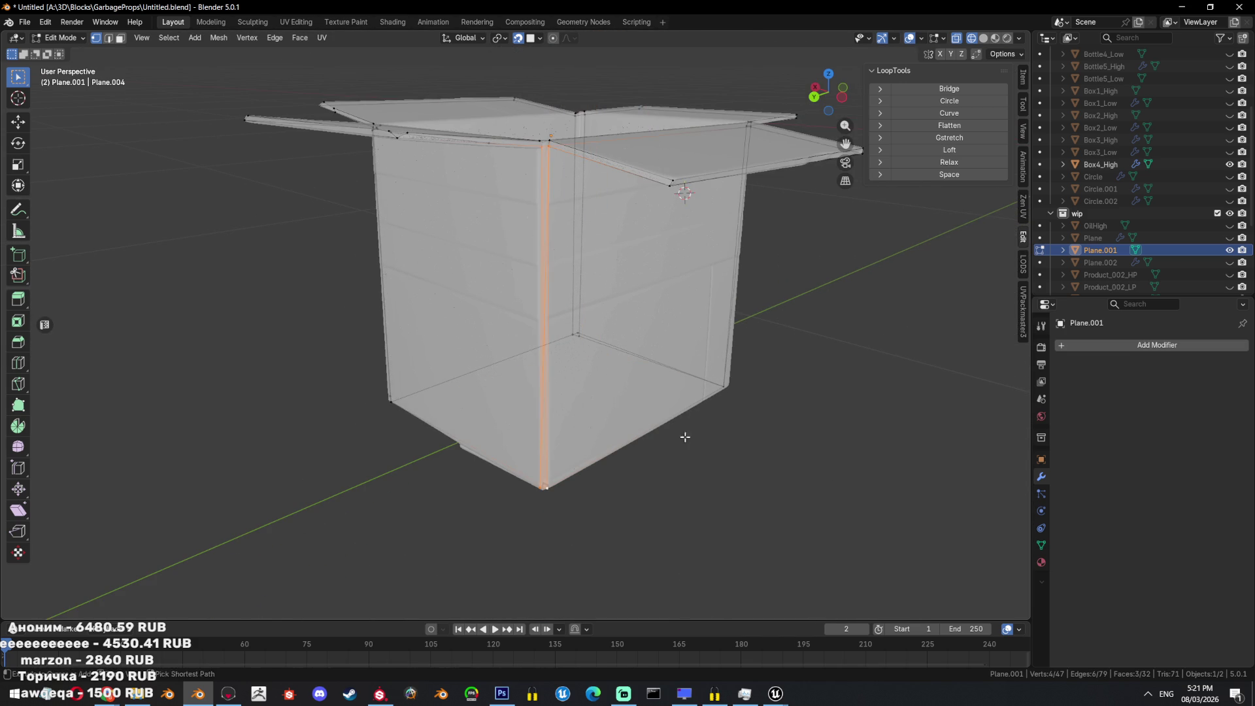
Triangulate the selected faces, then toggle see-through shading and the Box4_High reference to inspect the corner.
{"action": "key", "text": "ctrl+t"}
{"action": "key", "text": "alt+z"}
{"action": "middle_click_drag", "start_coordinate": [711, 422], "coordinate": [719, 366]}
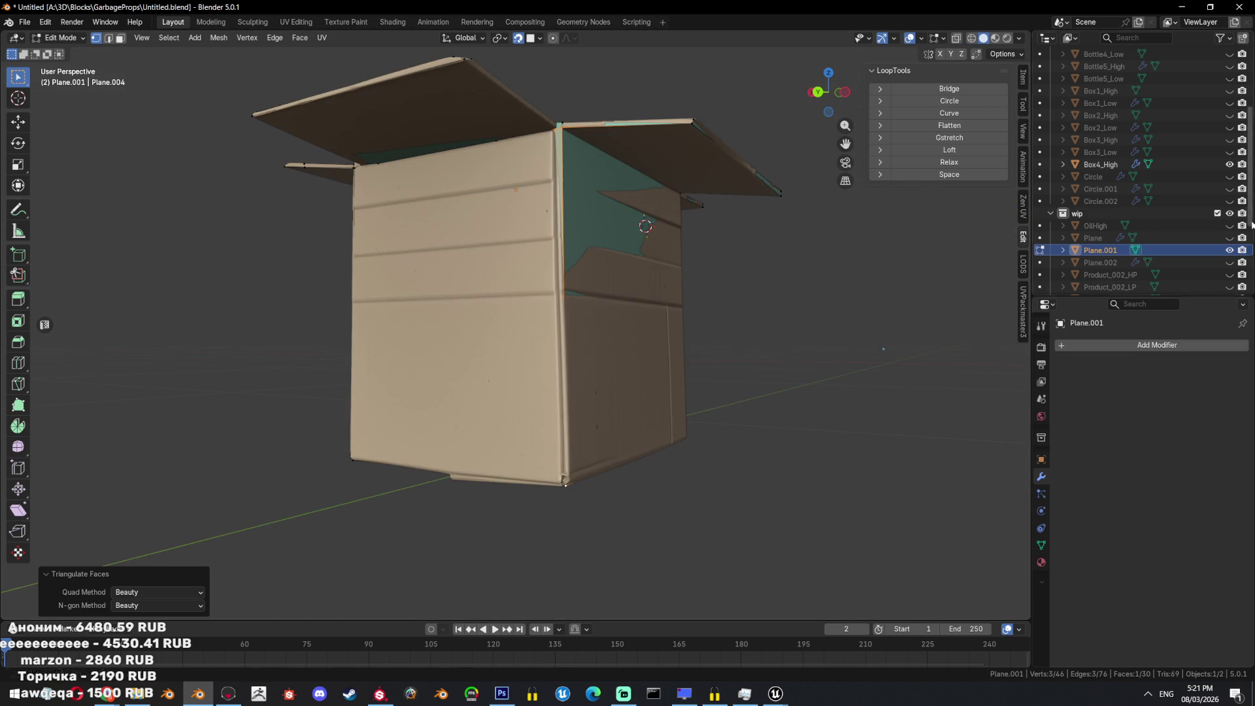
{"action": "left_click", "coordinate": [1229, 164]}
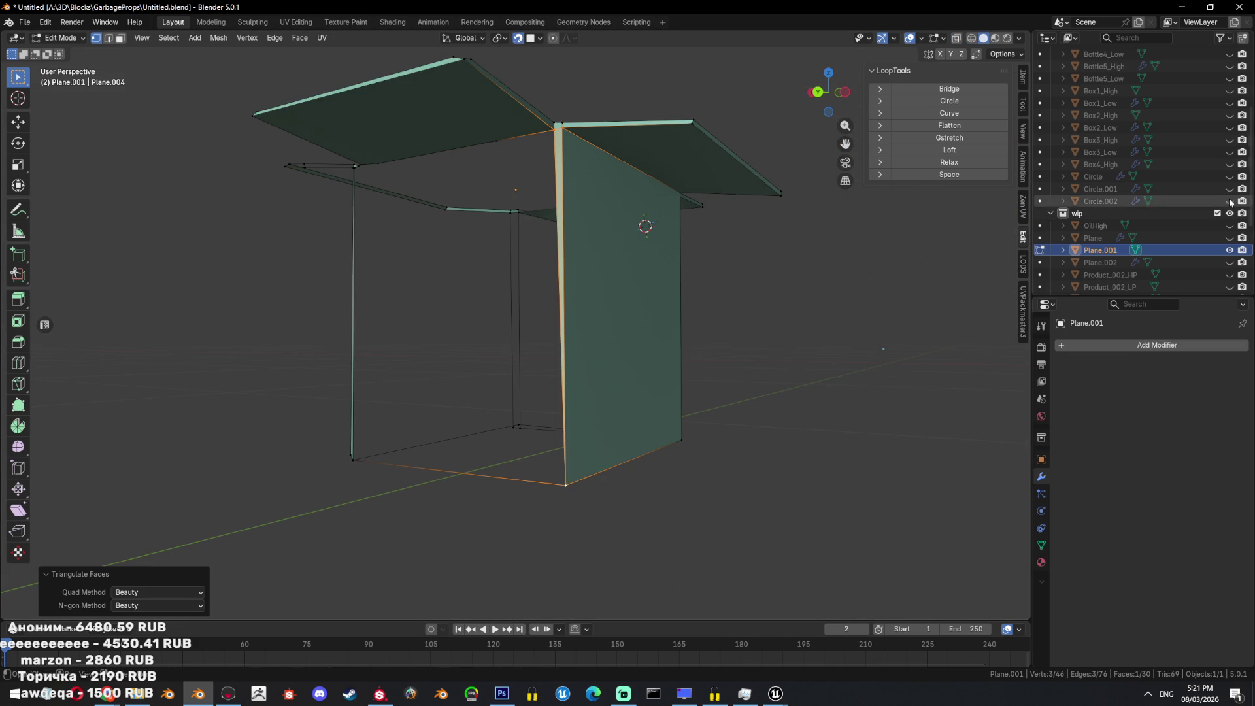
{"action": "key", "text": "alt+z"}
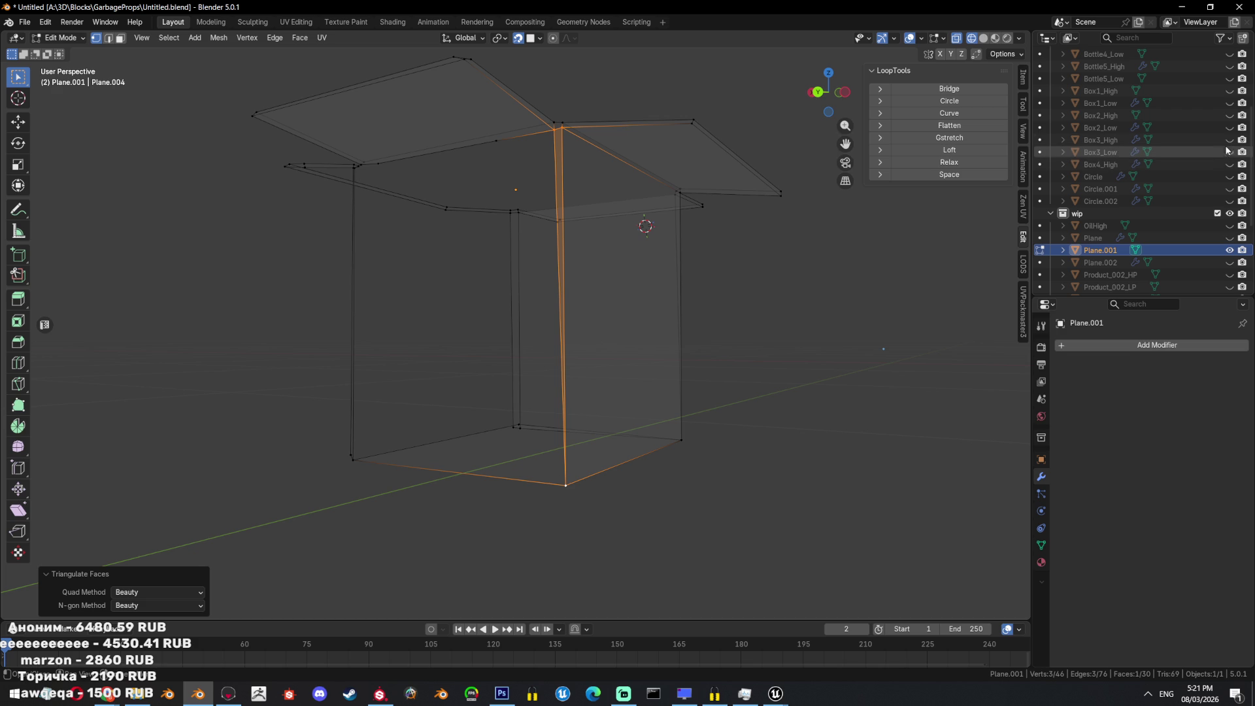
{"action": "left_click", "coordinate": [1229, 164]}
{"action": "key", "text": "alt+z"}
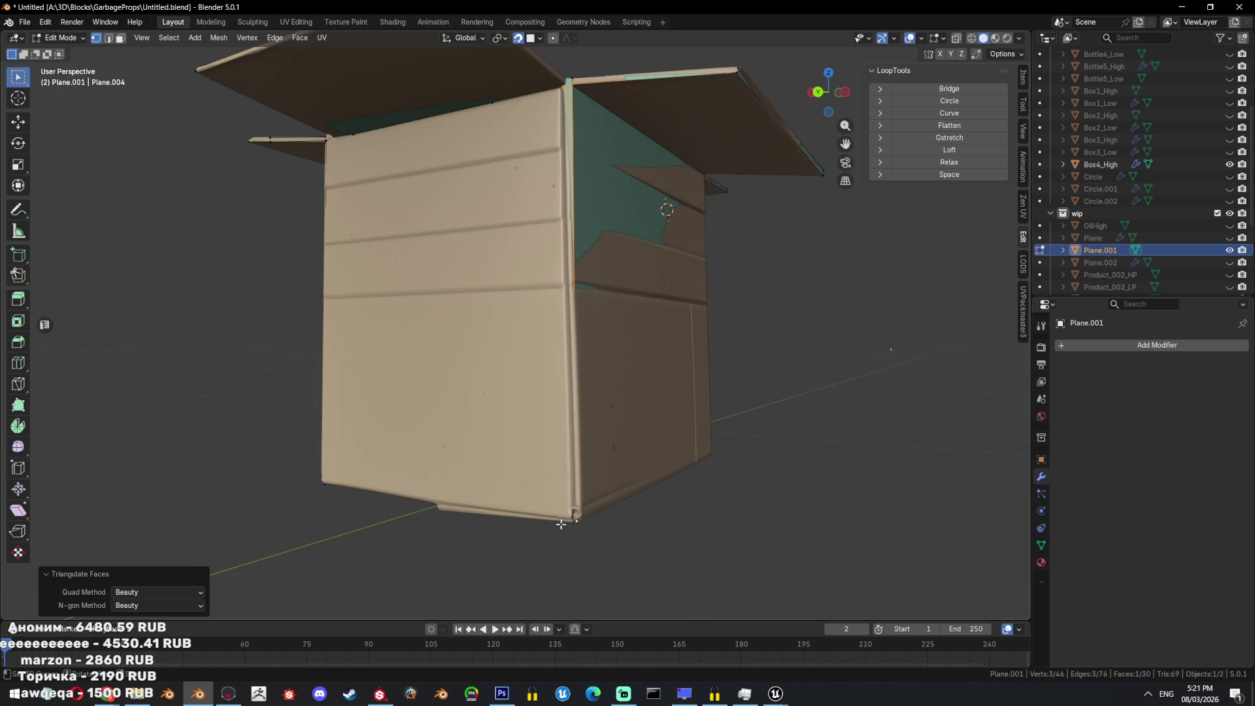
Extrude a vertex at the bottom corner, try a triangle fill with the corner vertices, then undo it.
{"action": "left_click", "coordinate": [569, 516]}
{"action": "key", "text": "e"}
{"action": "left_click", "coordinate": [569, 516]}
{"action": "left_click", "coordinate": [1229, 164]}
{"action": "left_click", "coordinate": [565, 88], "text": "shift"}
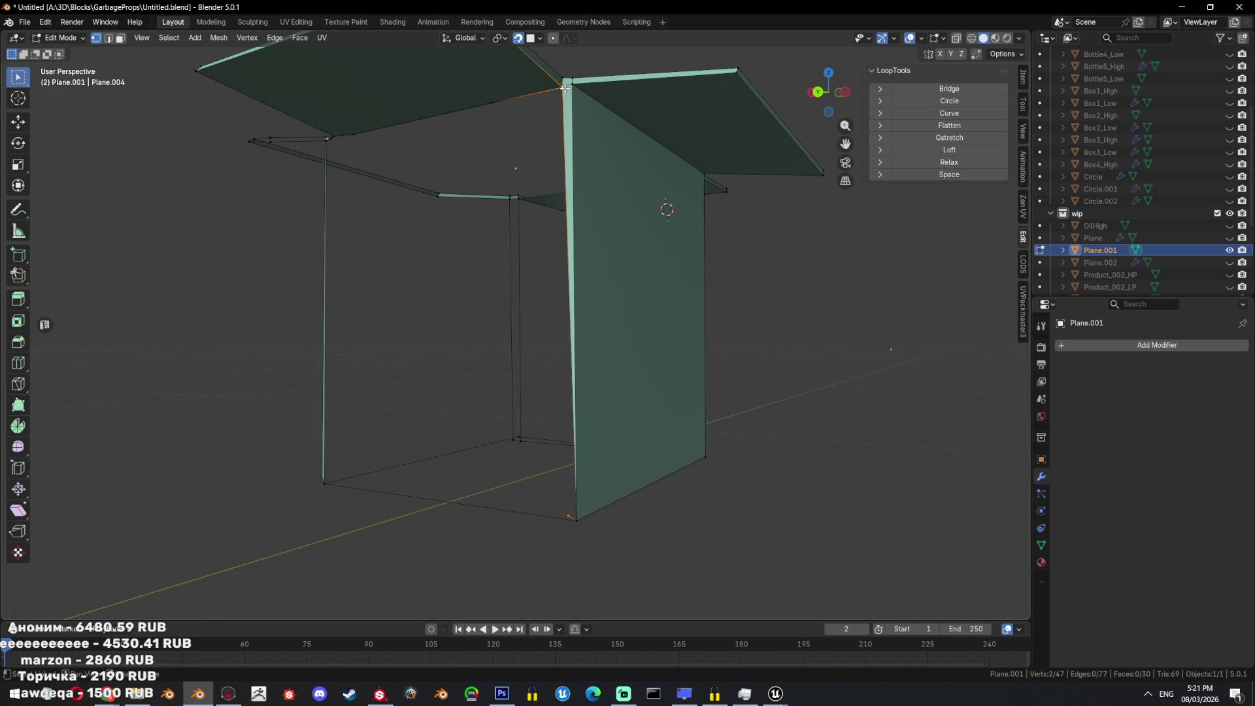
{"action": "left_click", "coordinate": [575, 517], "text": "shift"}
{"action": "key", "text": "f"}
{"action": "key", "text": "ctrl+z"}
Select the thin corner strip face in face mode and fill a new face beside it.
{"action": "key", "text": "3"}
{"action": "left_click", "coordinate": [572, 353]}
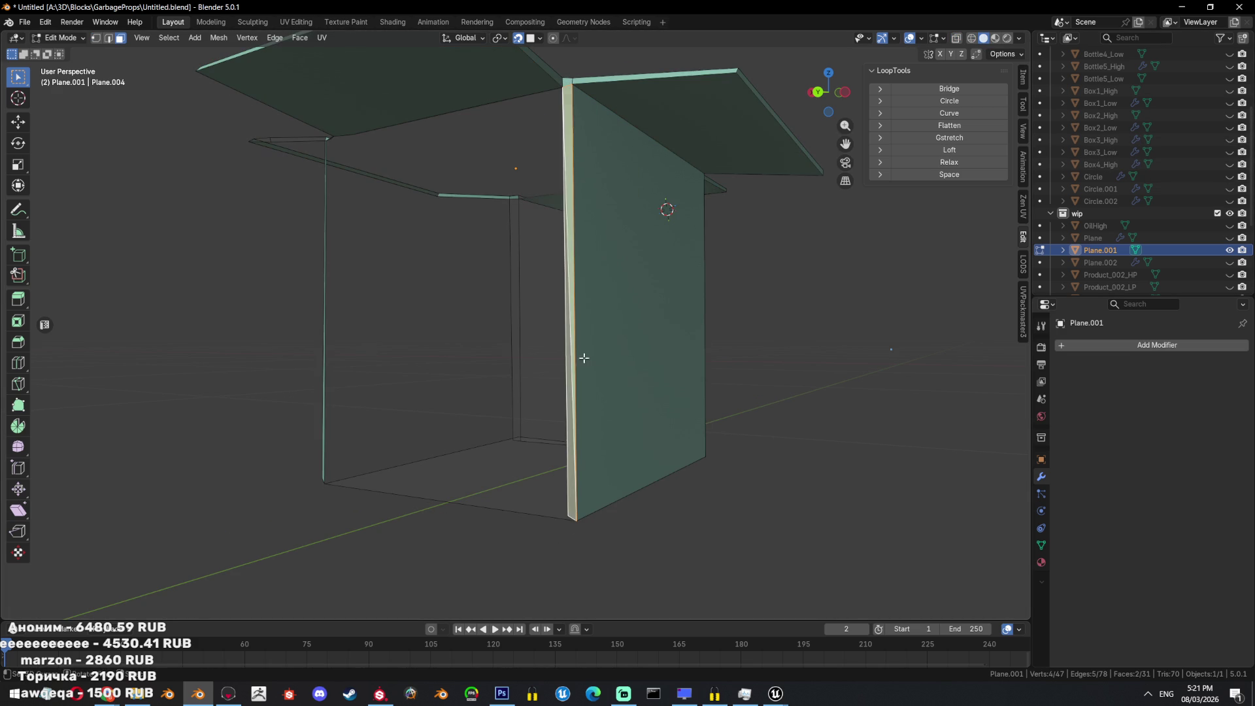
{"action": "scroll", "coordinate": [660, 322], "scroll_direction": "up", "scroll_amount": 3}
{"action": "mouse_move", "coordinate": [574, 462]}
{"action": "middle_mouse_down"}
{"action": "mouse_move", "coordinate": [562, 314]}
{"action": "mouse_move", "coordinate": [551, 425]}
{"action": "mouse_move", "coordinate": [527, 457]}
{"action": "mouse_move", "coordinate": [509, 238]}
{"action": "mouse_move", "coordinate": [537, 478]}
{"action": "mouse_move", "coordinate": [509, 498]}
{"action": "middle_mouse_up"}
{"action": "key", "text": "f"}
{"action": "scroll", "coordinate": [553, 398], "scroll_direction": "down", "scroll_amount": 3}
Try edge and face loop selections, then select the thin vertical corner face.
{"action": "key", "text": "1"}
{"action": "key", "text": "alt+a"}
{"action": "left_click", "coordinate": [498, 271], "text": "alt"}
{"action": "key", "text": "alt+a"}
{"action": "left_click", "coordinate": [512, 539], "text": "alt"}
{"action": "key", "text": "alt+a"}
{"action": "key", "text": "3"}
{"action": "left_click", "coordinate": [513, 532], "text": "alt"}
{"action": "key", "text": "alt+a"}
{"action": "left_click", "coordinate": [504, 264]}
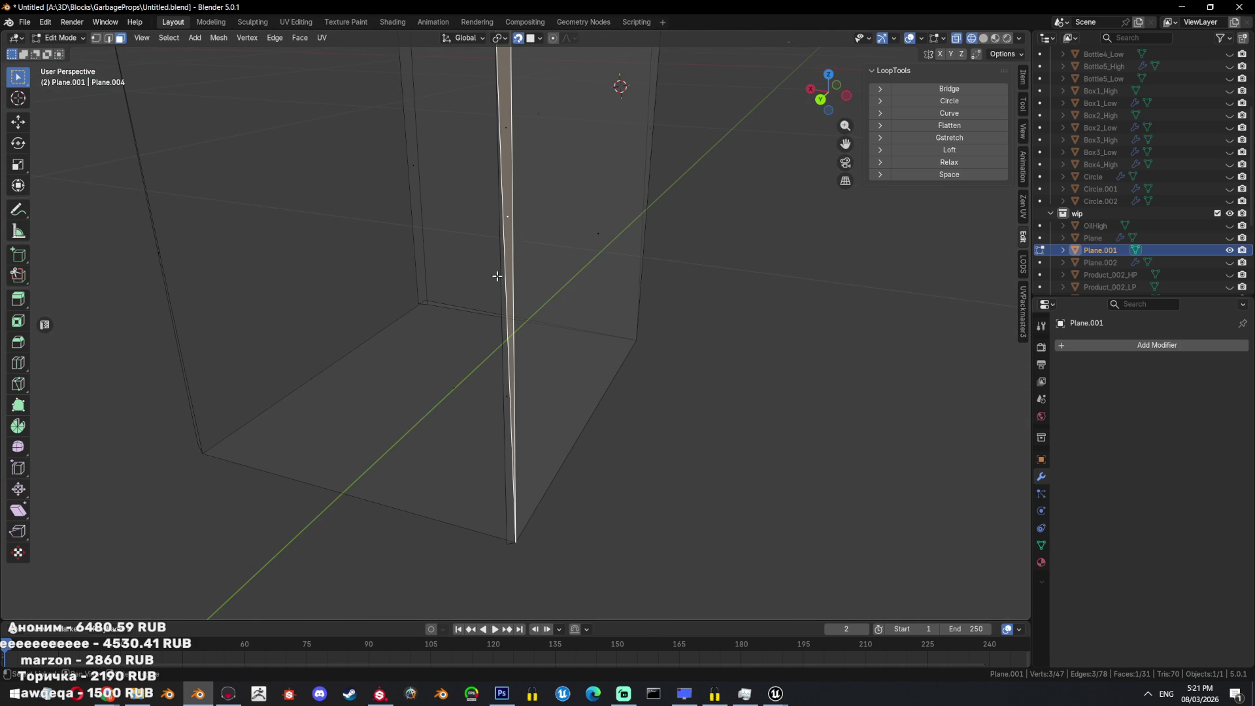
Reselect the thin vertical corner face in face mode and view it close up in solid shading.
{"action": "middle_click_drag", "start_coordinate": [502, 318], "coordinate": [487, 420]}
{"action": "key", "text": "2"}
{"action": "left_click", "coordinate": [490, 420], "text": "alt"}
{"action": "key", "text": "alt+a"}
{"action": "key", "text": "3"}
{"action": "left_click", "coordinate": [495, 382]}
{"action": "mouse_move", "coordinate": [496, 479]}
{"action": "middle_mouse_down"}
{"action": "mouse_move", "coordinate": [507, 438]}
{"action": "mouse_move", "coordinate": [526, 448]}
{"action": "middle_mouse_up"}
{"action": "key", "text": "shift+z"}
Delete the thin sliver face at the corner and fill the gap with a new face.
{"action": "key", "text": "x"}
{"action": "left_click", "coordinate": [618, 367]}
{"action": "left_click", "coordinate": [473, 255]}
{"action": "key", "text": "x"}
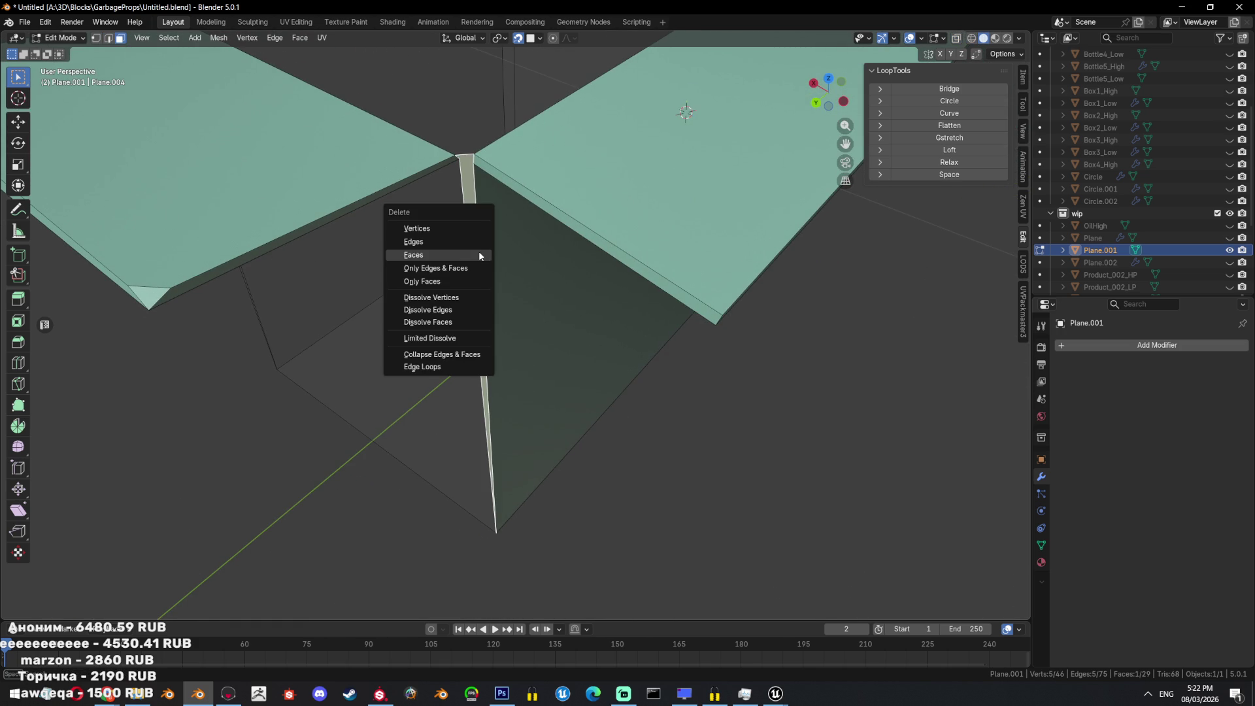
{"action": "left_click", "coordinate": [479, 255]}
{"action": "middle_click_drag", "start_coordinate": [507, 221], "coordinate": [530, 314]}
{"action": "scroll", "coordinate": [541, 354], "scroll_direction": "up", "scroll_amount": 3}
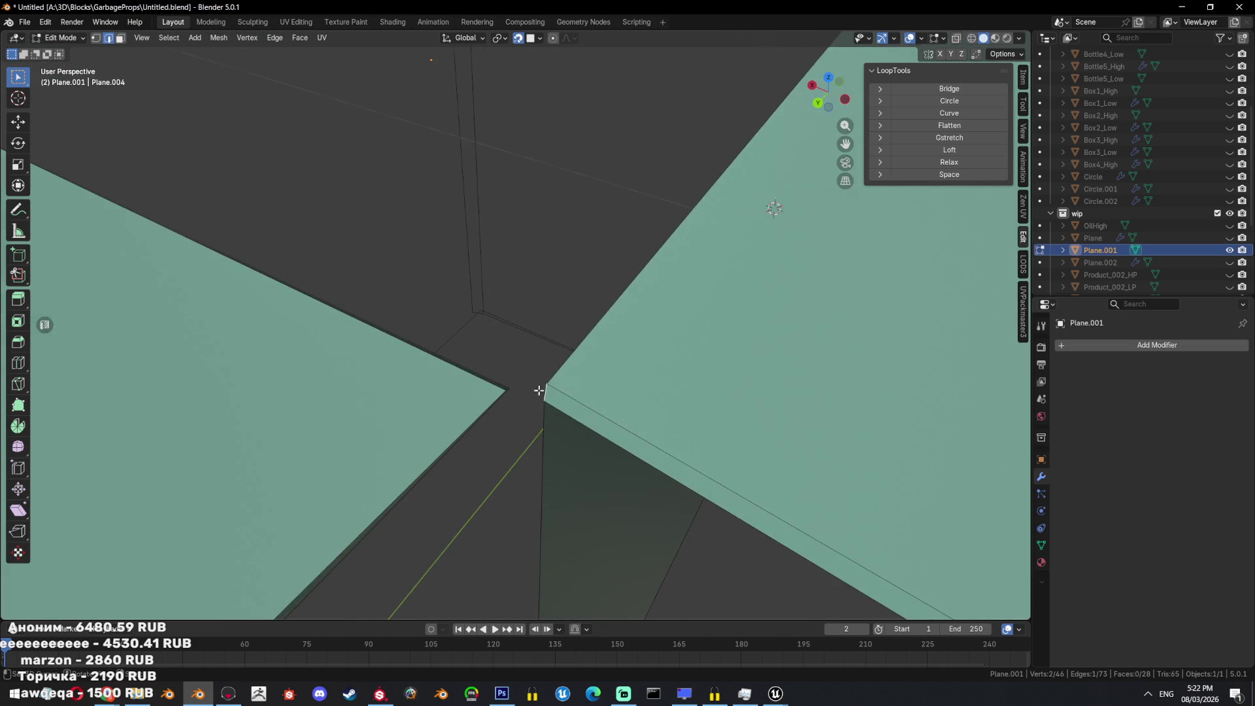
{"action": "middle_click_drag", "start_coordinate": [540, 395], "coordinate": [416, 170]}
{"action": "key", "text": "f"}
{"action": "left_click", "coordinate": [457, 292]}
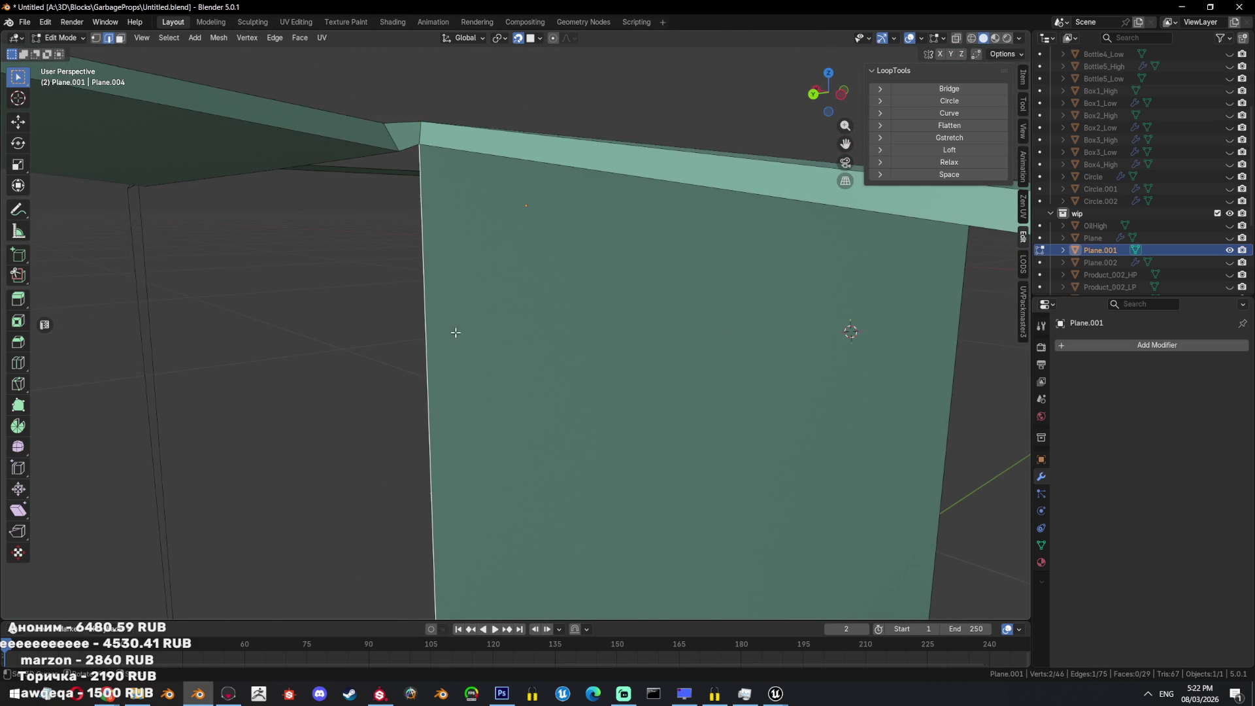
{"action": "scroll", "coordinate": [457, 292], "scroll_direction": "down", "scroll_amount": 3}
{"action": "mouse_move", "coordinate": [504, 521]}
{"action": "middle_mouse_down"}
{"action": "mouse_move", "coordinate": [485, 369]}
{"action": "mouse_move", "coordinate": [524, 410]}
{"action": "middle_mouse_up"}
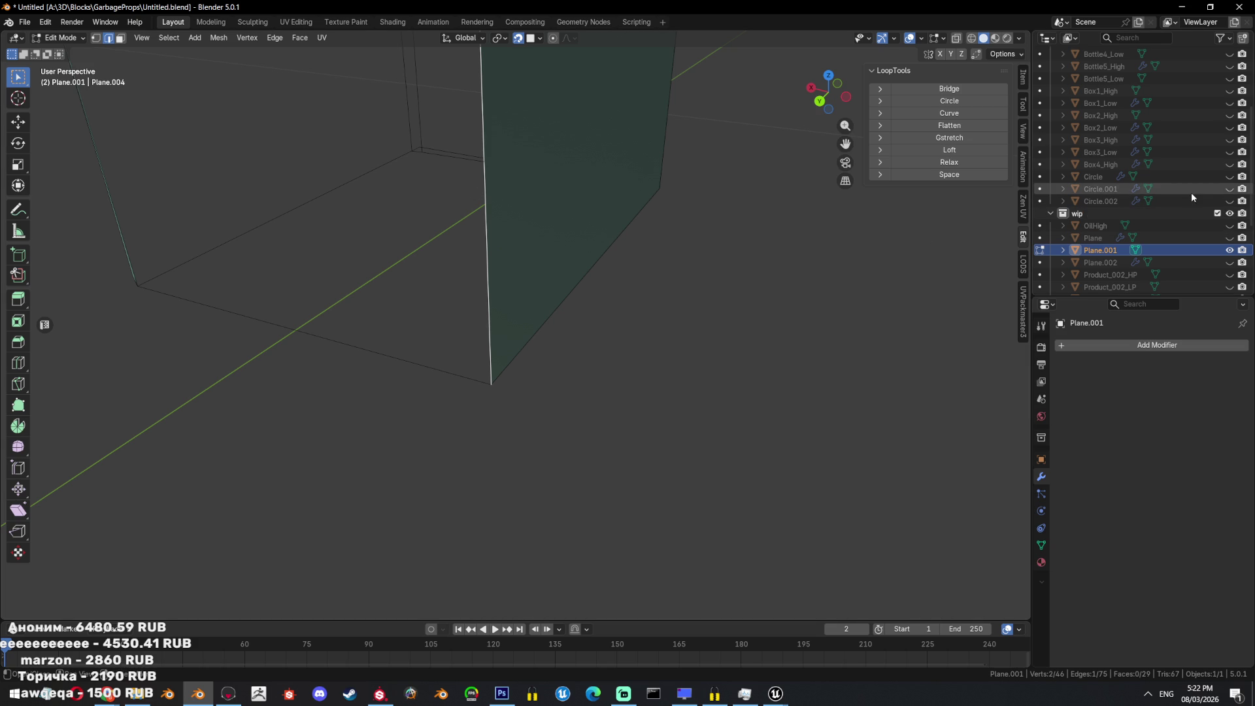
Show Box4_High again, extrude a vertex from the corner and fill a face between the vertices.
{"action": "left_click", "coordinate": [1228, 165]}
{"action": "mouse_move", "coordinate": [654, 229]}
{"action": "middle_mouse_down"}
{"action": "mouse_move", "coordinate": [540, 260]}
{"action": "mouse_move", "coordinate": [614, 182]}
{"action": "mouse_move", "coordinate": [477, 283]}
{"action": "mouse_move", "coordinate": [516, 255]}
{"action": "mouse_move", "coordinate": [616, 489]}
{"action": "mouse_move", "coordinate": [649, 311]}
{"action": "mouse_move", "coordinate": [675, 440]}
{"action": "mouse_move", "coordinate": [619, 481]}
{"action": "middle_mouse_up"}
{"action": "key", "text": "shift+z"}
{"action": "key", "text": "1"}
{"action": "key", "text": "shift+z"}
{"action": "left_click", "coordinate": [515, 336]}
{"action": "key", "text": "e"}
{"action": "left_click", "coordinate": [525, 236]}
{"action": "key", "text": "f"}
{"action": "key", "text": "shift+z"}
{"action": "key", "text": "shift+z"}
{"action": "key", "text": "a"}
Extrude another new vertex from a single corner vertex.
{"action": "key", "text": "shift+z"}
{"action": "key", "text": "shift+z"}
{"action": "left_click", "coordinate": [645, 437]}
{"action": "mouse_move", "coordinate": [644, 436]}
{"action": "middle_mouse_down"}
{"action": "mouse_move", "coordinate": [548, 452]}
{"action": "mouse_move", "coordinate": [611, 438]}
{"action": "mouse_move", "coordinate": [437, 510]}
{"action": "mouse_move", "coordinate": [479, 412]}
{"action": "middle_mouse_up"}
{"action": "key", "text": "e"}
{"action": "left_click", "coordinate": [611, 437]}
Hide the other object to inspect the mesh, then delete the extra vertex.
{"action": "key", "text": "shift+z"}
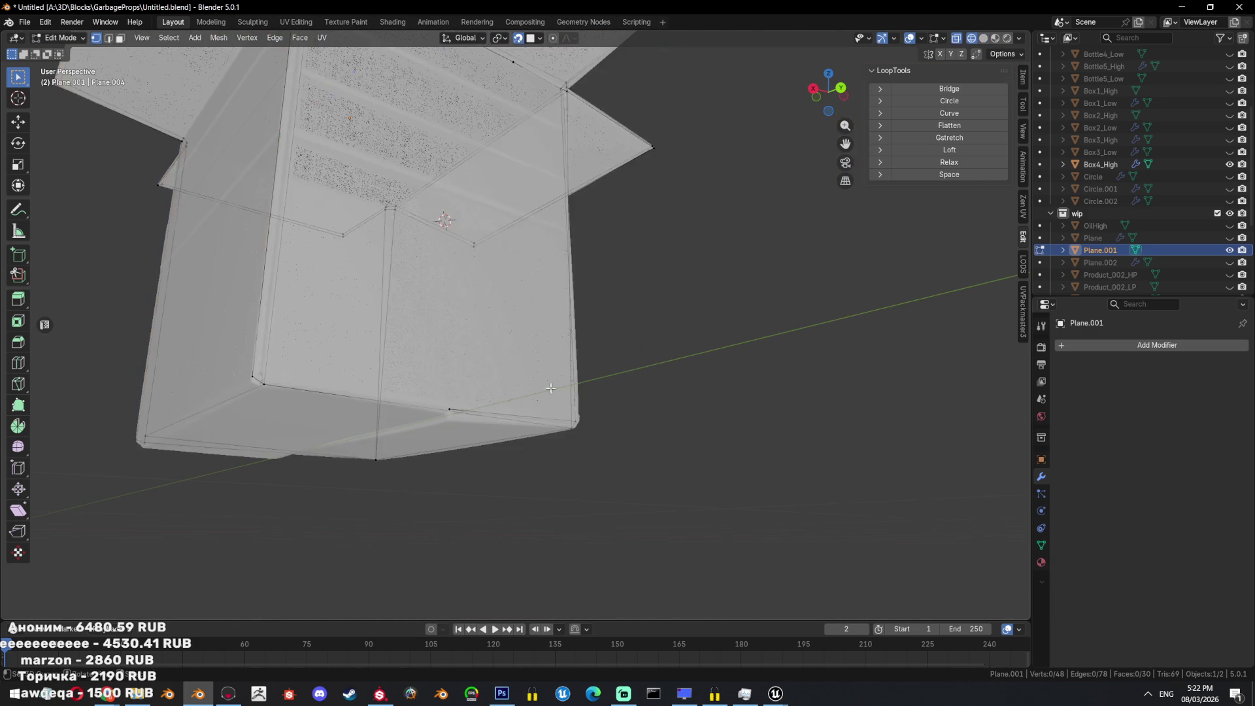
{"action": "key", "text": "Tab"}
{"action": "key", "text": "shift+h"}
{"action": "key", "text": "shift+z"}
{"action": "mouse_move", "coordinate": [582, 381]}
{"action": "middle_mouse_down"}
{"action": "mouse_move", "coordinate": [545, 396]}
{"action": "mouse_move", "coordinate": [507, 436]}
{"action": "middle_mouse_up"}
{"action": "key", "text": "Tab"}
{"action": "key", "text": "x"}
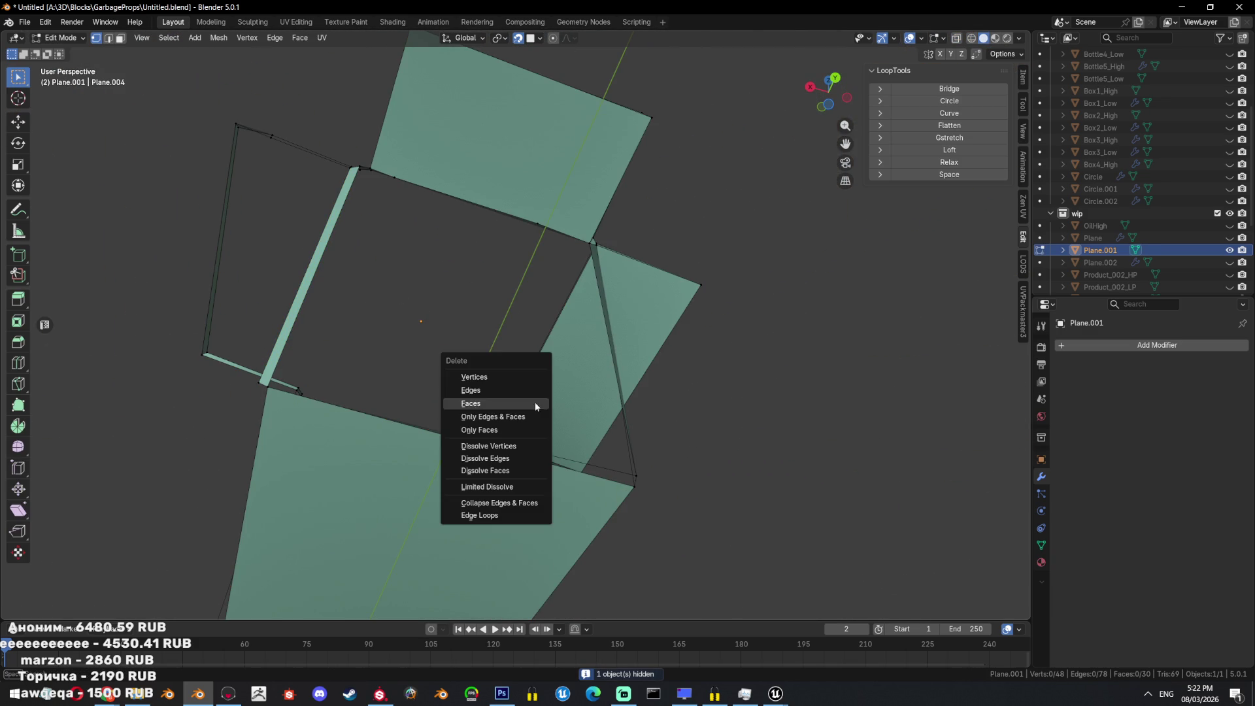
{"action": "key", "text": "Escape"}
{"action": "key", "text": "x"}
{"action": "left_click", "coordinate": [482, 394]}
Select the edges along the front corner in edge select mode.
{"action": "key", "text": "2"}
{"action": "left_click", "coordinate": [434, 441], "text": "alt"}
{"action": "mouse_move", "coordinate": [434, 440]}
{"action": "middle_mouse_down"}
{"action": "mouse_move", "coordinate": [456, 443]}
{"action": "mouse_move", "coordinate": [306, 357]}
{"action": "mouse_move", "coordinate": [411, 359]}
{"action": "middle_mouse_up"}
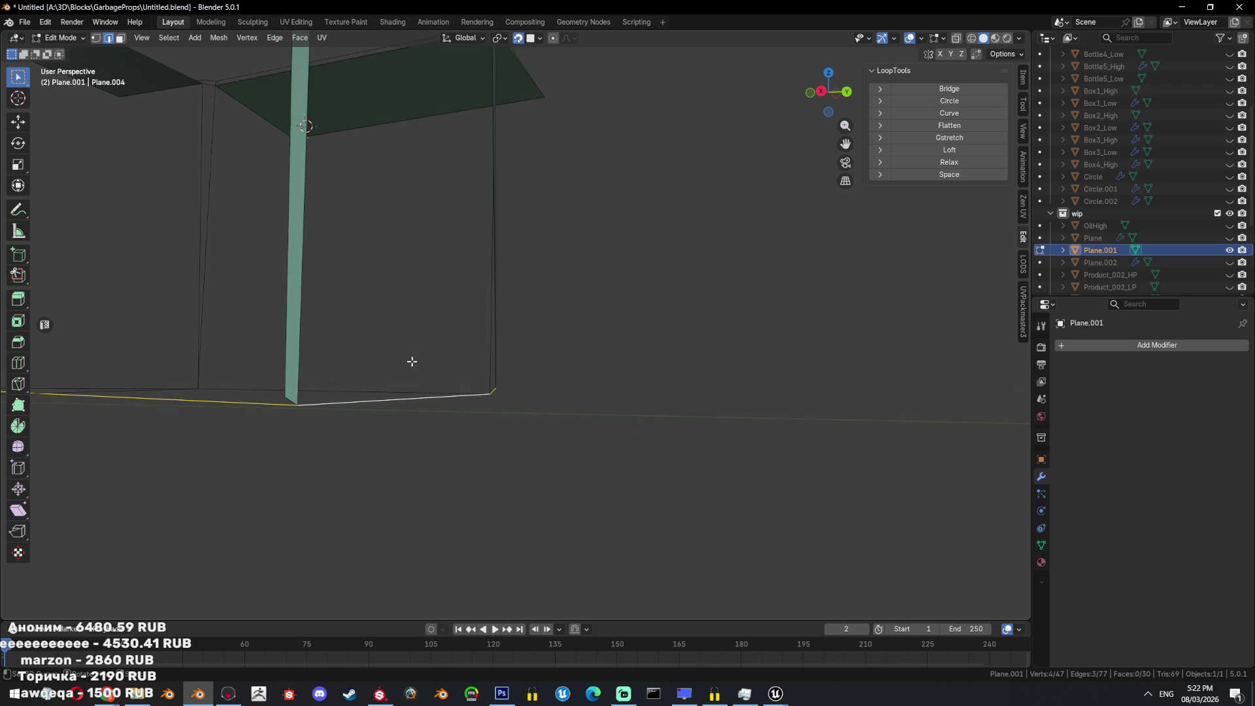
{"action": "left_click", "coordinate": [218, 386], "text": "shift"}
{"action": "mouse_move", "coordinate": [218, 386]}
{"action": "middle_mouse_down"}
{"action": "mouse_move", "coordinate": [339, 493]}
{"action": "mouse_move", "coordinate": [277, 245]}
{"action": "mouse_move", "coordinate": [305, 255]}
{"action": "mouse_move", "coordinate": [280, 288]}
{"action": "mouse_move", "coordinate": [278, 222]}
{"action": "middle_mouse_up"}
{"action": "left_click", "coordinate": [272, 275], "text": "alt+shift"}
{"action": "left_click", "coordinate": [275, 151], "text": "shift"}
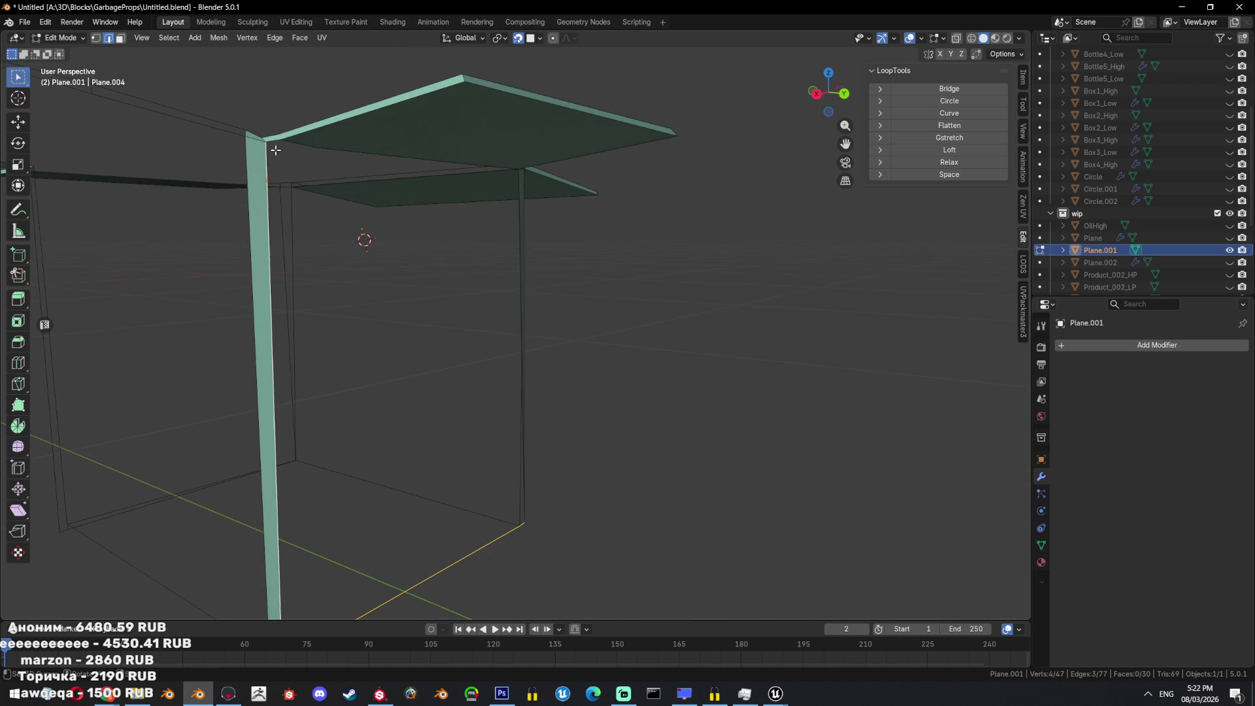
Add the remaining edges, fill a face from them, and show the Box4_High reference again.
{"action": "middle_click_drag", "start_coordinate": [306, 150], "coordinate": [372, 225]}
{"action": "left_click", "coordinate": [372, 156], "text": "alt+shift"}
{"action": "middle_click_drag", "start_coordinate": [372, 155], "coordinate": [605, 187]}
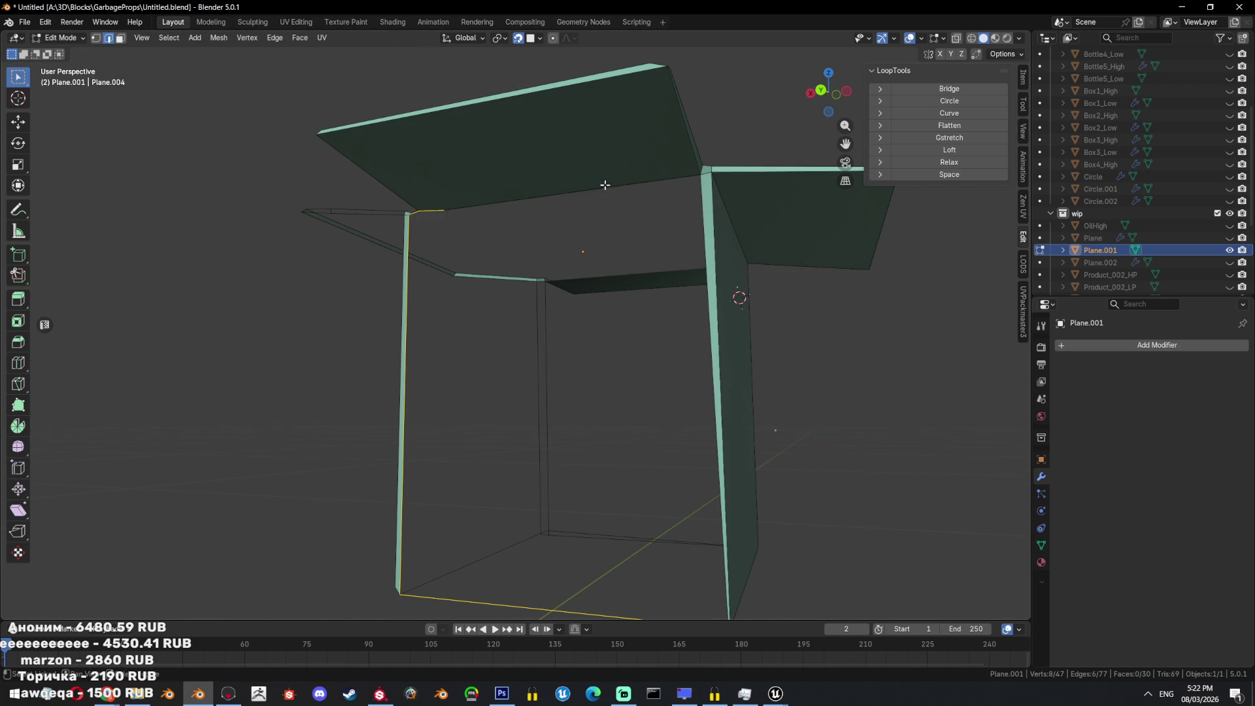
{"action": "left_click", "coordinate": [595, 182], "text": "shift"}
{"action": "left_click", "coordinate": [689, 549], "text": "shift"}
{"action": "key", "text": "f"}
{"action": "mouse_move", "coordinate": [688, 549]}
{"action": "middle_mouse_down"}
{"action": "mouse_move", "coordinate": [810, 224]}
{"action": "mouse_move", "coordinate": [1237, 104]}
{"action": "middle_mouse_up"}
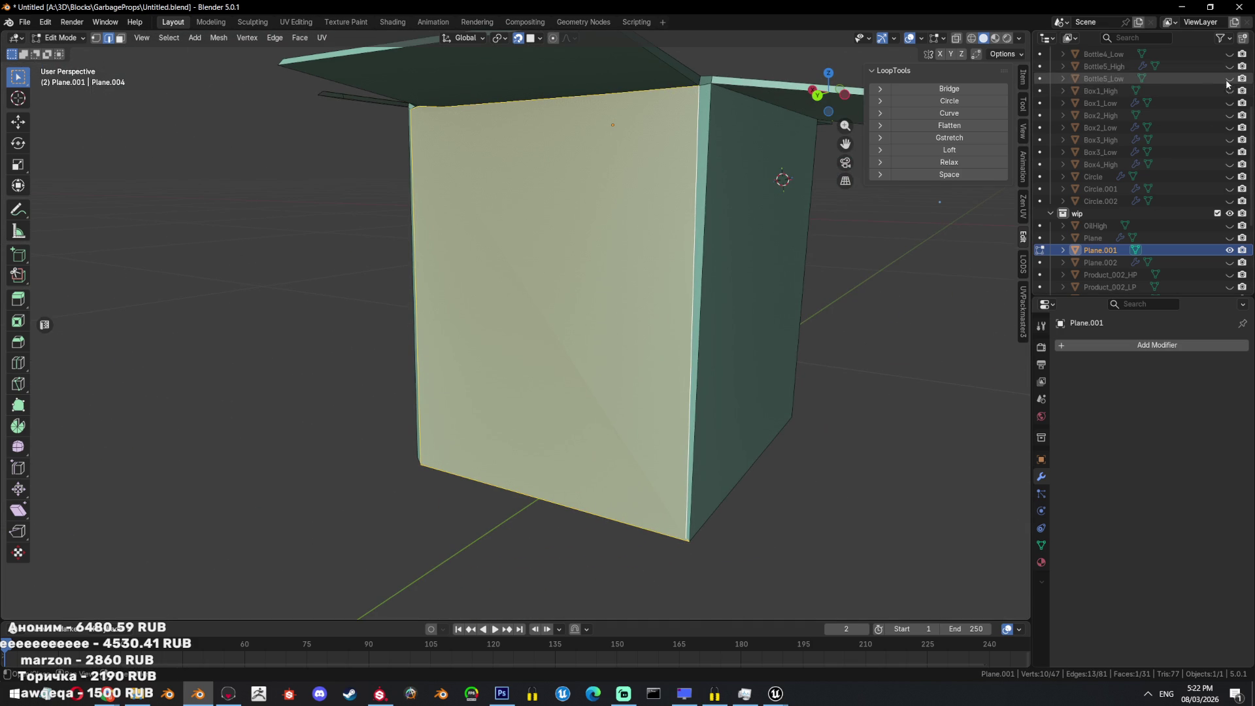
{"action": "left_click", "coordinate": [1229, 164]}
{"action": "middle_click_drag", "start_coordinate": [745, 333], "coordinate": [705, 337]}
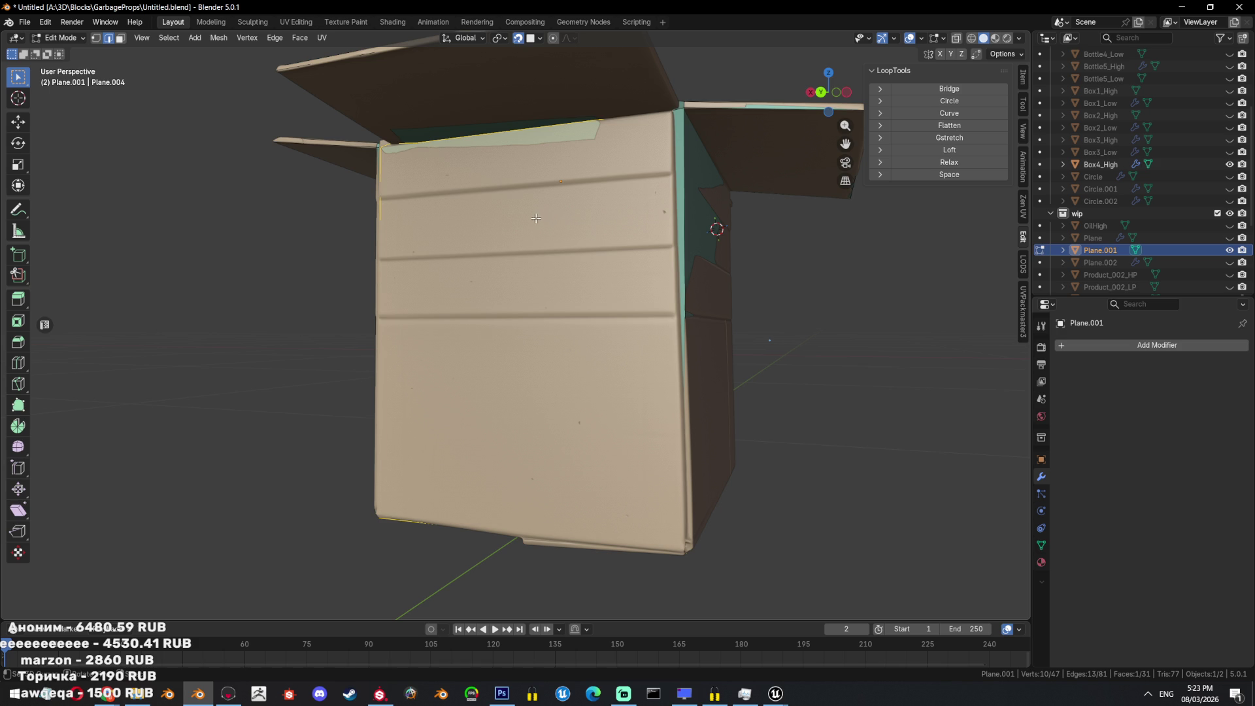
Inspect the box from several angles in see-through shading, then clear the mesh selection.
{"action": "mouse_move", "coordinate": [452, 233]}
{"action": "middle_mouse_down"}
{"action": "mouse_move", "coordinate": [523, 275]}
{"action": "mouse_move", "coordinate": [573, 262]}
{"action": "middle_mouse_up"}
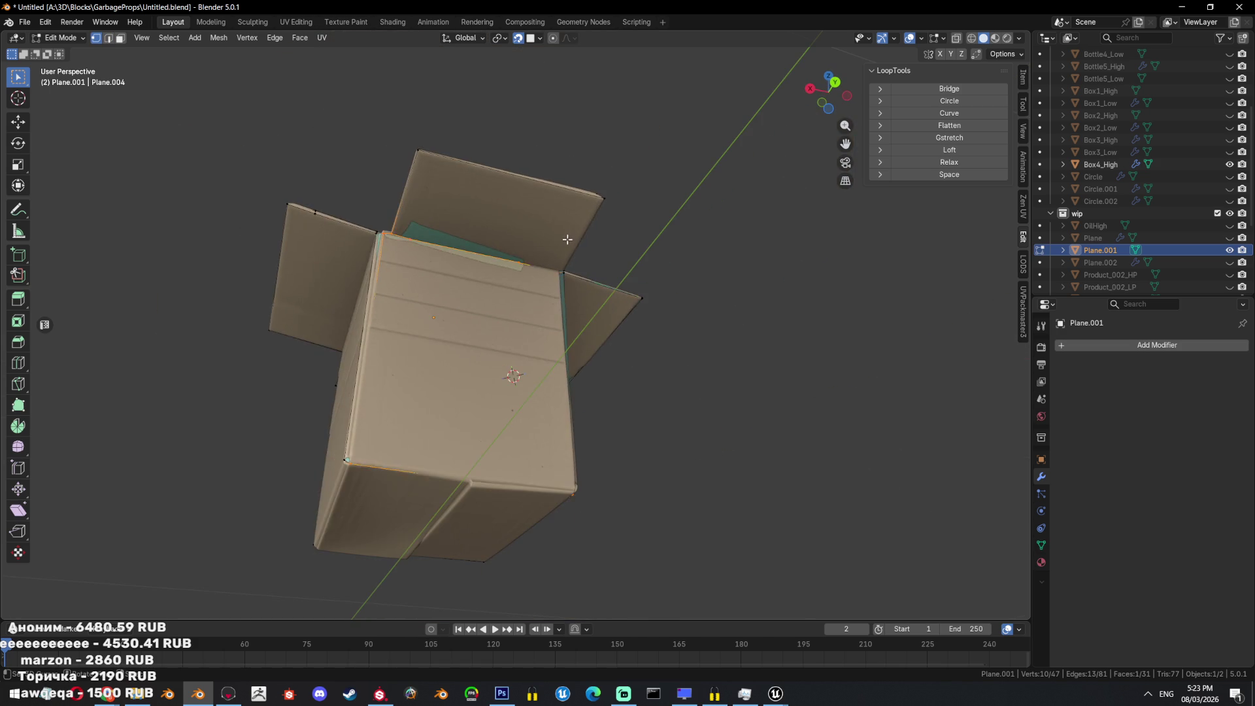
{"action": "key", "text": "shift+z"}
{"action": "key", "text": "1"}
{"action": "key", "text": "a"}
{"action": "key", "text": "alt+z"}
{"action": "mouse_move", "coordinate": [574, 331]}
{"action": "middle_mouse_down"}
{"action": "mouse_move", "coordinate": [507, 381]}
{"action": "mouse_move", "coordinate": [540, 367]}
{"action": "mouse_move", "coordinate": [523, 326]}
{"action": "mouse_move", "coordinate": [474, 326]}
{"action": "middle_mouse_up"}
{"action": "key", "text": "alt+z"}
{"action": "key", "text": "alt+z"}
{"action": "key", "text": "alt+z"}
{"action": "scroll", "coordinate": [497, 323], "scroll_direction": "up", "scroll_amount": 3}
{"action": "scroll", "coordinate": [475, 325], "scroll_direction": "down", "scroll_amount": 5}
{"action": "key", "text": "alt+z"}
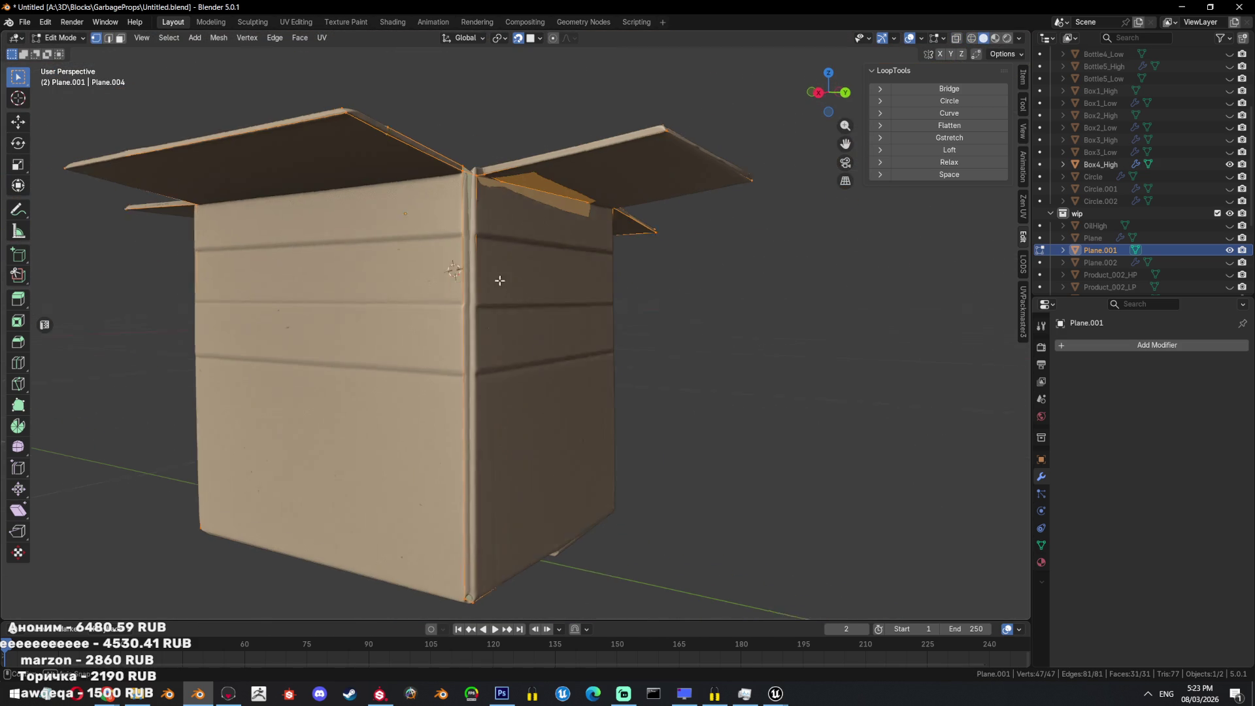
{"action": "left_click", "coordinate": [1229, 152]}
{"action": "mouse_move", "coordinate": [588, 294]}
{"action": "middle_mouse_down"}
{"action": "mouse_move", "coordinate": [526, 245]}
{"action": "mouse_move", "coordinate": [630, 319]}
{"action": "mouse_move", "coordinate": [496, 341]}
{"action": "middle_mouse_up"}
{"action": "key", "text": "alt+a"}
Delete the low-poly box's front face.
{"action": "key", "text": "3"}
{"action": "left_click", "coordinate": [629, 319]}
{"action": "key", "text": "x"}
{"action": "left_click", "coordinate": [638, 353]}
Fill a face between the opening's vertical and bottom edges.
{"action": "key", "text": "2"}
{"action": "left_click", "coordinate": [497, 340]}
{"action": "left_click", "coordinate": [604, 316], "text": "shift"}
{"action": "mouse_move", "coordinate": [603, 317]}
{"action": "middle_mouse_down"}
{"action": "mouse_move", "coordinate": [684, 390]}
{"action": "mouse_move", "coordinate": [751, 159]}
{"action": "mouse_move", "coordinate": [744, 275]}
{"action": "mouse_move", "coordinate": [700, 499]}
{"action": "mouse_move", "coordinate": [689, 420]}
{"action": "mouse_move", "coordinate": [770, 336]}
{"action": "middle_mouse_up"}
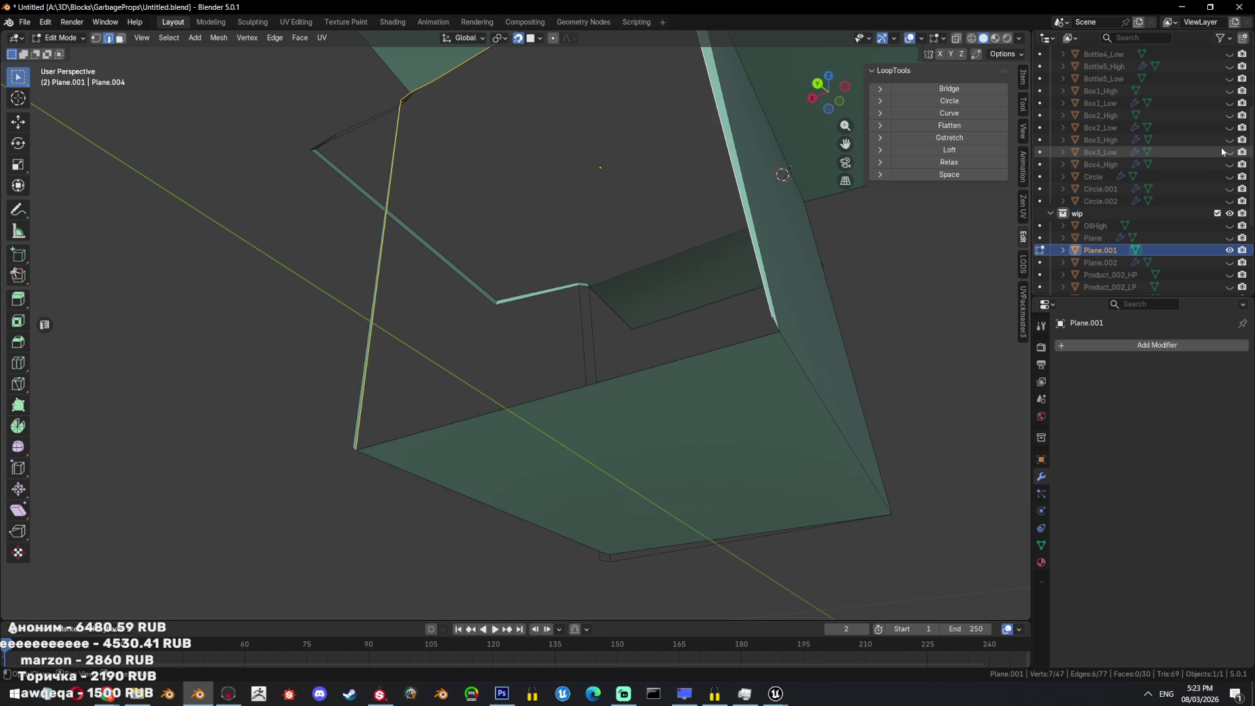
{"action": "left_click", "coordinate": [1229, 164]}
{"action": "left_click", "coordinate": [1229, 164]}
{"action": "scroll", "coordinate": [726, 395], "scroll_direction": "up", "scroll_amount": 3}
{"action": "left_click", "coordinate": [679, 504], "text": "shift"}
{"action": "key", "text": "f"}
Fill another face across the opening's left and bottom edges.
{"action": "mouse_move", "coordinate": [677, 504]}
{"action": "middle_mouse_down"}
{"action": "mouse_move", "coordinate": [630, 351]}
{"action": "mouse_move", "coordinate": [603, 98]}
{"action": "mouse_move", "coordinate": [497, 183]}
{"action": "mouse_move", "coordinate": [358, 198]}
{"action": "mouse_move", "coordinate": [392, 261]}
{"action": "mouse_move", "coordinate": [478, 314]}
{"action": "middle_mouse_up"}
{"action": "left_click", "coordinate": [295, 213], "text": "shift"}
{"action": "left_click", "coordinate": [445, 454], "text": "shift"}
{"action": "mouse_move", "coordinate": [445, 455]}
{"action": "middle_mouse_down"}
{"action": "mouse_move", "coordinate": [594, 257]}
{"action": "mouse_move", "coordinate": [649, 229]}
{"action": "mouse_move", "coordinate": [657, 299]}
{"action": "middle_mouse_up"}
{"action": "key", "text": "f"}
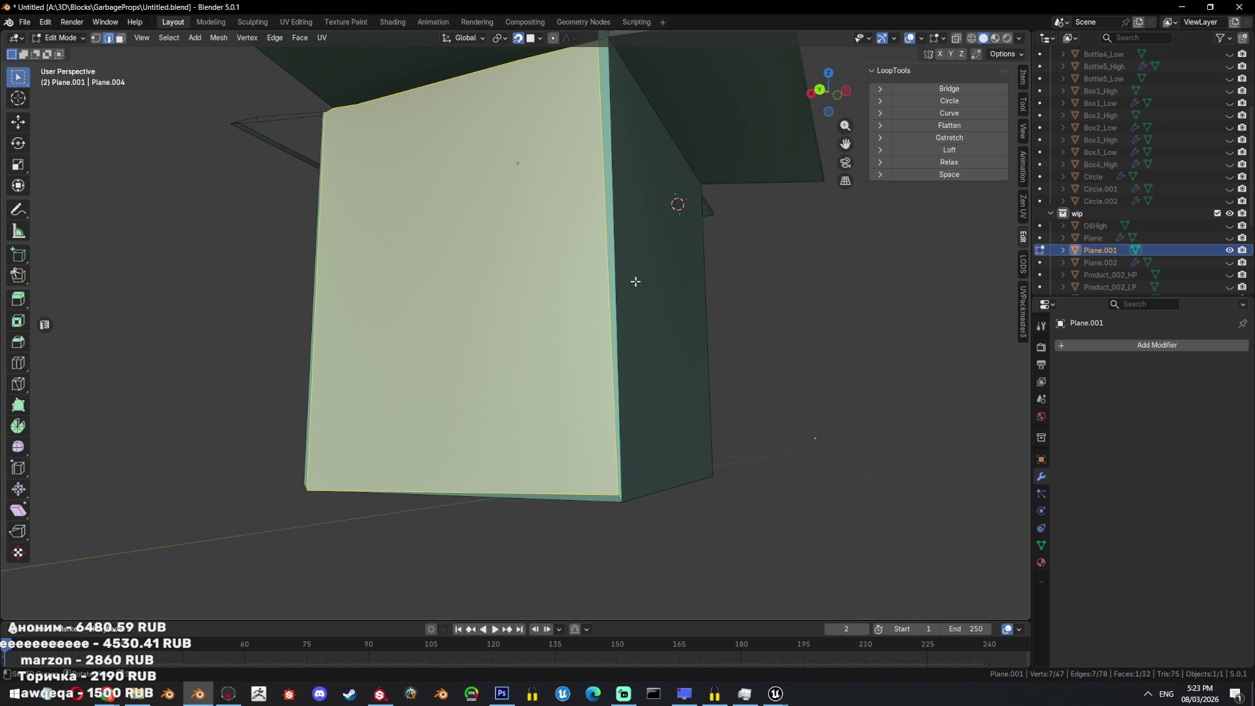
{"action": "middle_click_drag", "start_coordinate": [314, 305], "coordinate": [418, 310]}
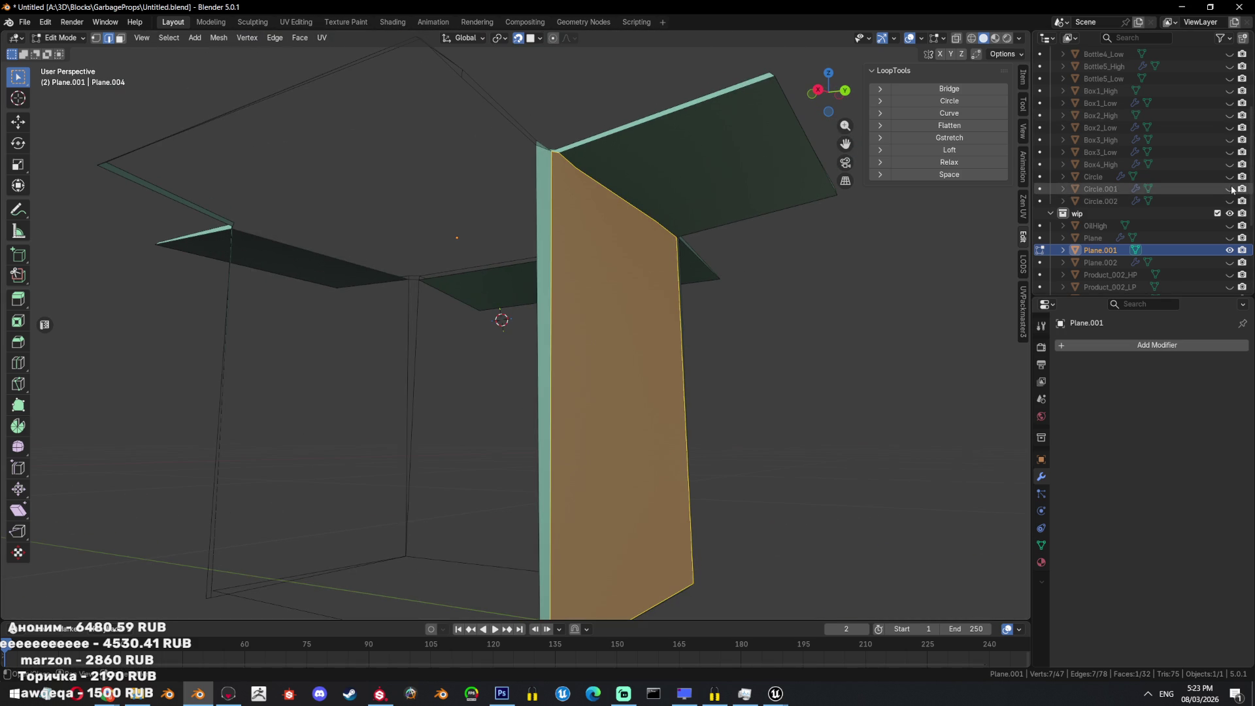
With Box4_High shown for comparison, extrude a new vertex from the box's top.
{"action": "left_click", "coordinate": [1229, 164]}
{"action": "mouse_move", "coordinate": [588, 307]}
{"action": "middle_mouse_down"}
{"action": "mouse_move", "coordinate": [582, 236]}
{"action": "mouse_move", "coordinate": [562, 288]}
{"action": "middle_mouse_up"}
{"action": "scroll", "coordinate": [581, 235], "scroll_direction": "down", "scroll_amount": 2}
{"action": "key", "text": "1"}
{"action": "left_click", "coordinate": [575, 281]}
{"action": "scroll", "coordinate": [578, 297], "scroll_direction": "up", "scroll_amount": 3}
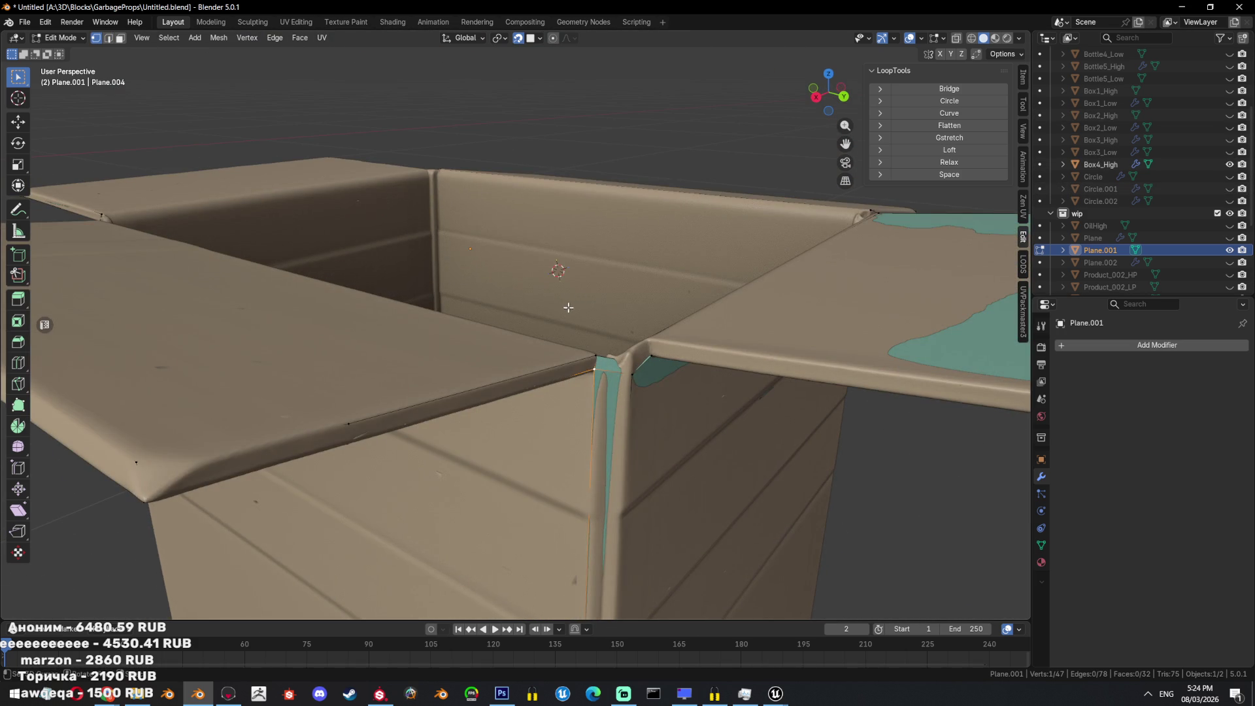
{"action": "key", "text": "a"}
{"action": "mouse_move", "coordinate": [562, 332]}
{"action": "middle_mouse_down"}
{"action": "mouse_move", "coordinate": [617, 210]}
{"action": "mouse_move", "coordinate": [500, 275]}
{"action": "middle_mouse_up"}
{"action": "left_click", "coordinate": [616, 209]}
{"action": "key", "text": "e"}
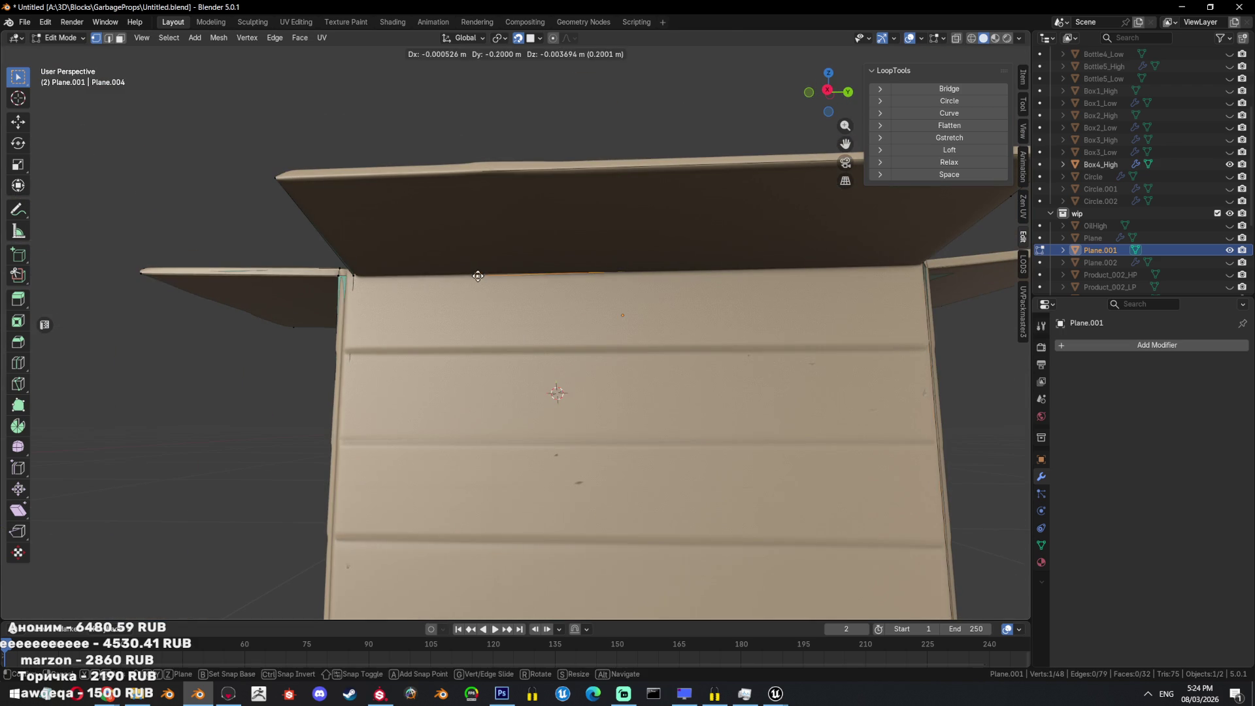
{"action": "left_click", "coordinate": [478, 276]}
Extend the vertex selection along a shortest path and hide the high-poly box.
{"action": "left_click", "coordinate": [369, 269], "text": "ctrl"}
{"action": "middle_click_drag", "start_coordinate": [369, 270], "coordinate": [552, 272]}
{"action": "key", "text": "alt+z"}
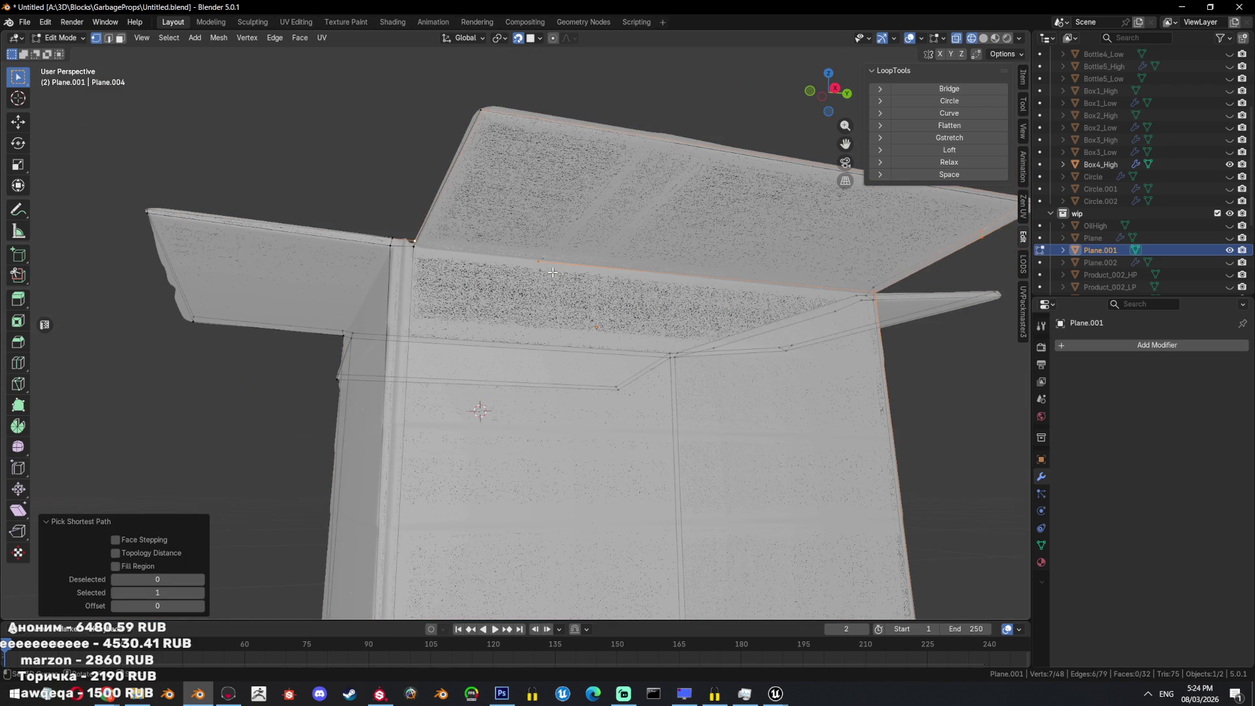
{"action": "key", "text": "Tab"}
{"action": "key", "text": "alt+z"}
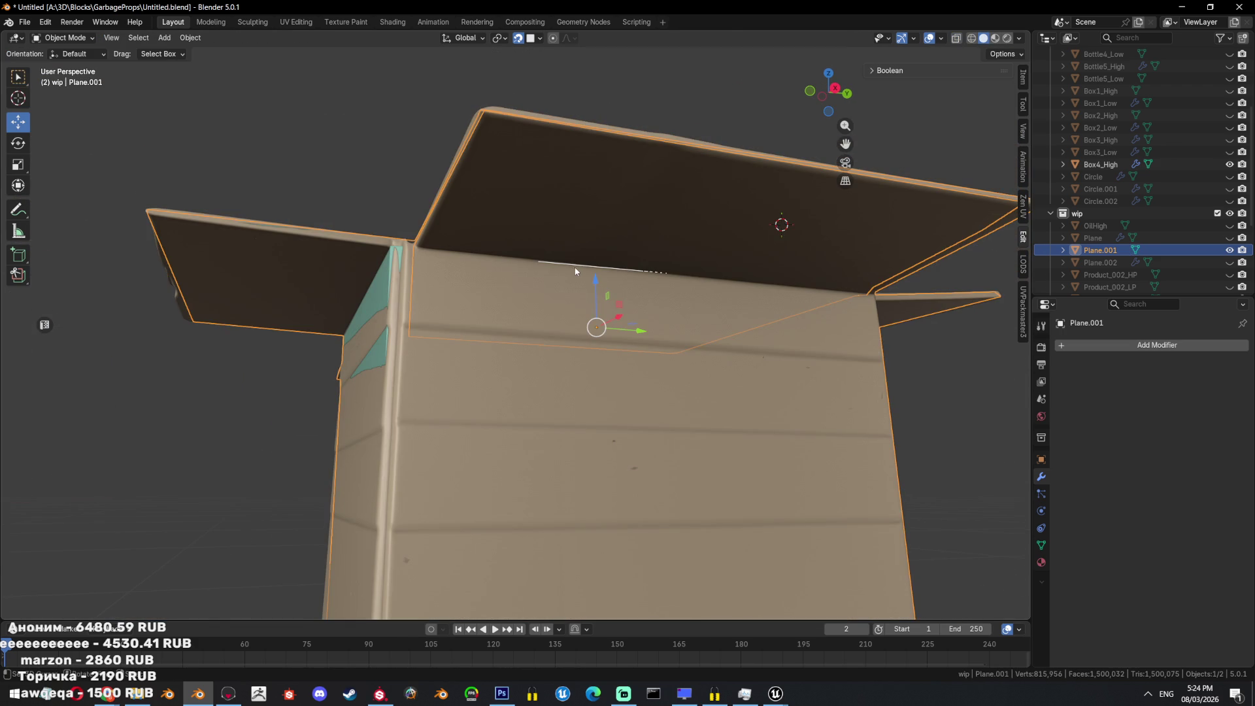
{"action": "key", "text": "shift+h"}
{"action": "key", "text": "Tab"}
Fill a new face between the top-edge vertices.
{"action": "left_click", "coordinate": [503, 271], "text": "ctrl"}
{"action": "mouse_move", "coordinate": [502, 270]}
{"action": "middle_mouse_down"}
{"action": "mouse_move", "coordinate": [734, 280]}
{"action": "mouse_move", "coordinate": [558, 289]}
{"action": "mouse_move", "coordinate": [691, 266]}
{"action": "mouse_move", "coordinate": [631, 226]}
{"action": "mouse_move", "coordinate": [512, 308]}
{"action": "mouse_move", "coordinate": [505, 374]}
{"action": "mouse_move", "coordinate": [585, 303]}
{"action": "mouse_move", "coordinate": [622, 338]}
{"action": "mouse_move", "coordinate": [588, 352]}
{"action": "mouse_move", "coordinate": [568, 381]}
{"action": "middle_mouse_up"}
{"action": "left_click", "coordinate": [726, 216]}
{"action": "left_click", "coordinate": [516, 279], "text": "shift"}
{"action": "left_click", "coordinate": [688, 266], "text": "shift"}
{"action": "key", "text": "f"}
{"action": "key", "text": "alt+a"}
Fill the remaining gap from its border edges and triangulate the new face.
{"action": "key", "text": "2"}
{"action": "left_click", "coordinate": [569, 381], "text": "alt"}
{"action": "left_click", "coordinate": [552, 468], "text": "shift"}
{"action": "left_click", "coordinate": [708, 268], "text": "shift"}
{"action": "mouse_move", "coordinate": [708, 269]}
{"action": "middle_mouse_down"}
{"action": "mouse_move", "coordinate": [812, 275]}
{"action": "mouse_move", "coordinate": [745, 352]}
{"action": "mouse_move", "coordinate": [688, 370]}
{"action": "mouse_move", "coordinate": [750, 308]}
{"action": "mouse_move", "coordinate": [765, 351]}
{"action": "mouse_move", "coordinate": [580, 414]}
{"action": "mouse_move", "coordinate": [584, 355]}
{"action": "middle_mouse_up"}
{"action": "key", "text": "f"}
{"action": "key", "text": "ctrl+t"}
Delete the box's bottom face.
{"action": "key", "text": "3"}
{"action": "left_click", "coordinate": [585, 410]}
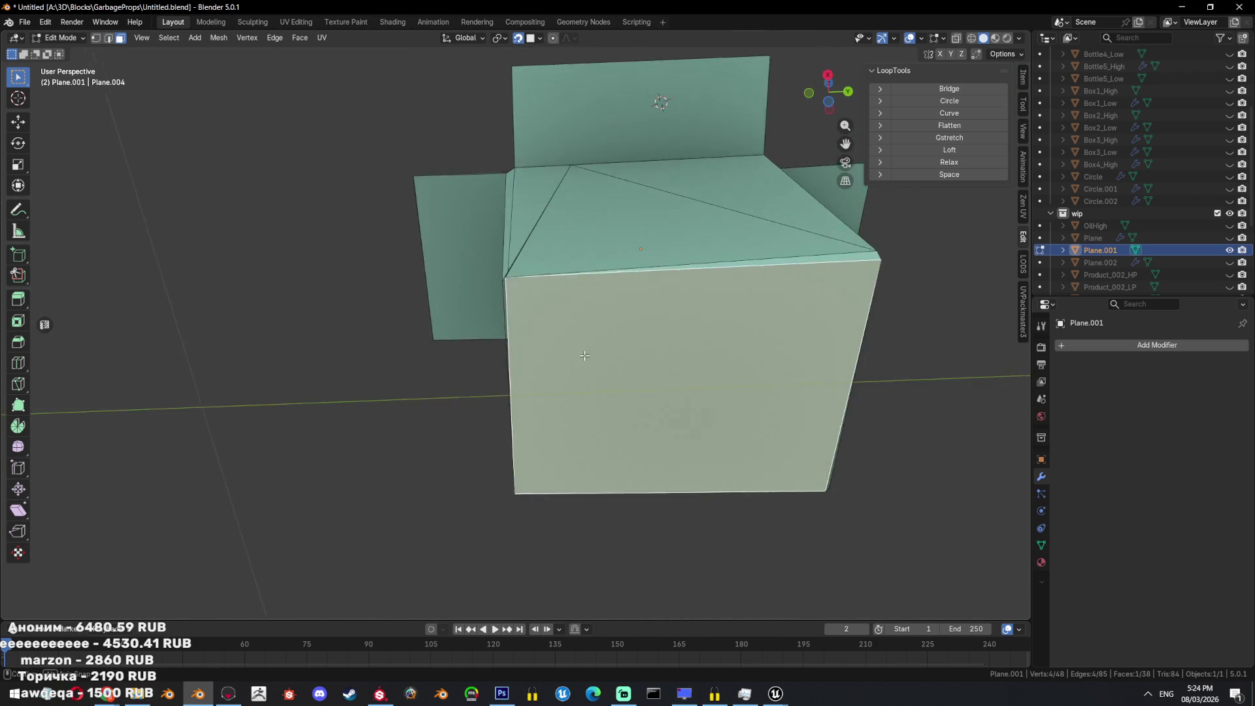
{"action": "scroll", "coordinate": [584, 355], "scroll_direction": "up", "scroll_amount": 5}
{"action": "key", "text": "x"}
{"action": "left_click", "coordinate": [591, 346]}
{"action": "mouse_move", "coordinate": [591, 342]}
{"action": "middle_mouse_down"}
{"action": "mouse_move", "coordinate": [588, 316]}
{"action": "mouse_move", "coordinate": [566, 330]}
{"action": "mouse_move", "coordinate": [453, 336]}
{"action": "mouse_move", "coordinate": [498, 356]}
{"action": "mouse_move", "coordinate": [451, 372]}
{"action": "mouse_move", "coordinate": [408, 347]}
{"action": "middle_mouse_up"}
Move a corner vertex to line up with Box4_High.
{"action": "key", "text": "2"}
{"action": "key", "text": "1"}
{"action": "left_click", "coordinate": [400, 354]}
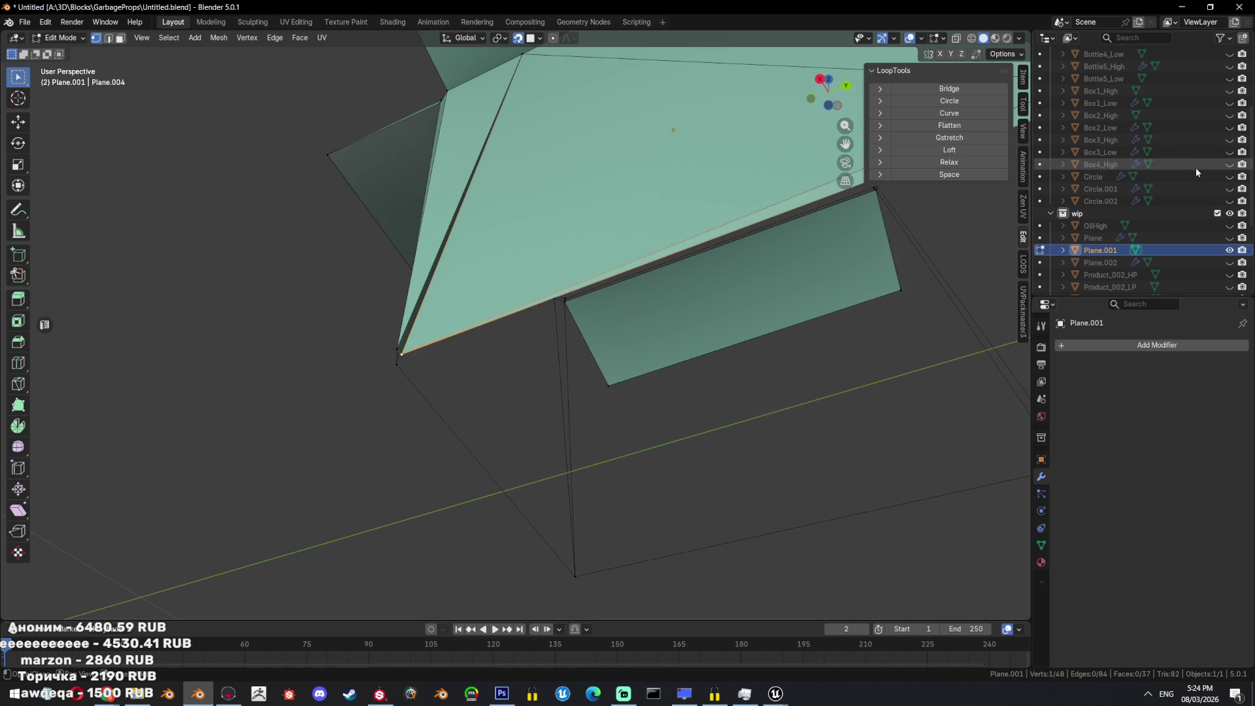
{"action": "left_click", "coordinate": [1229, 164]}
{"action": "mouse_move", "coordinate": [588, 340]}
{"action": "middle_mouse_down"}
{"action": "mouse_move", "coordinate": [499, 434]}
{"action": "mouse_move", "coordinate": [513, 400]}
{"action": "mouse_move", "coordinate": [482, 323]}
{"action": "mouse_move", "coordinate": [434, 336]}
{"action": "mouse_move", "coordinate": [499, 296]}
{"action": "mouse_move", "coordinate": [613, 283]}
{"action": "mouse_move", "coordinate": [787, 218]}
{"action": "mouse_move", "coordinate": [686, 257]}
{"action": "middle_mouse_up"}
{"action": "key", "text": "g"}
{"action": "left_click", "coordinate": [558, 364]}
{"action": "key", "text": "shift+z"}
{"action": "scroll", "coordinate": [559, 364], "scroll_direction": "down", "scroll_amount": 5}
{"action": "key", "text": "shift+z"}
Hide the high-poly box and select a triangle face on the low-poly mesh.
{"action": "key", "text": "Tab"}
{"action": "key", "text": "h"}
{"action": "key", "text": "Tab"}
{"action": "key", "text": "3"}
{"action": "left_click", "coordinate": [476, 308]}
{"action": "key", "text": "alt+z"}
Merge the overlapping bottom-corner vertices at center and nudge the result against Box4_High.
{"action": "key", "text": "alt+z"}
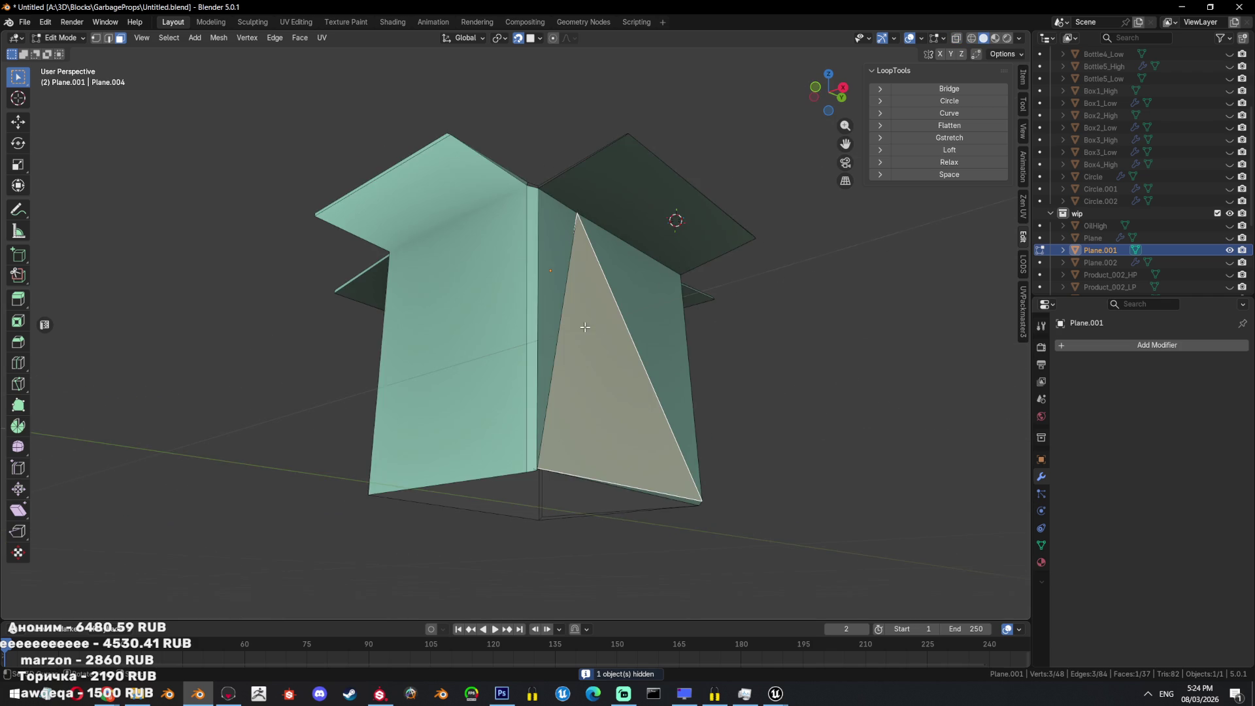
{"action": "scroll", "coordinate": [584, 327], "scroll_direction": "up", "scroll_amount": 2}
{"action": "key", "text": "1"}
{"action": "key", "text": "alt+z"}
{"action": "key", "text": "alt+a"}
{"action": "left_click_drag", "start_coordinate": [572, 421], "coordinate": [599, 448]}
{"action": "key", "text": "m"}
{"action": "left_click", "coordinate": [617, 420]}
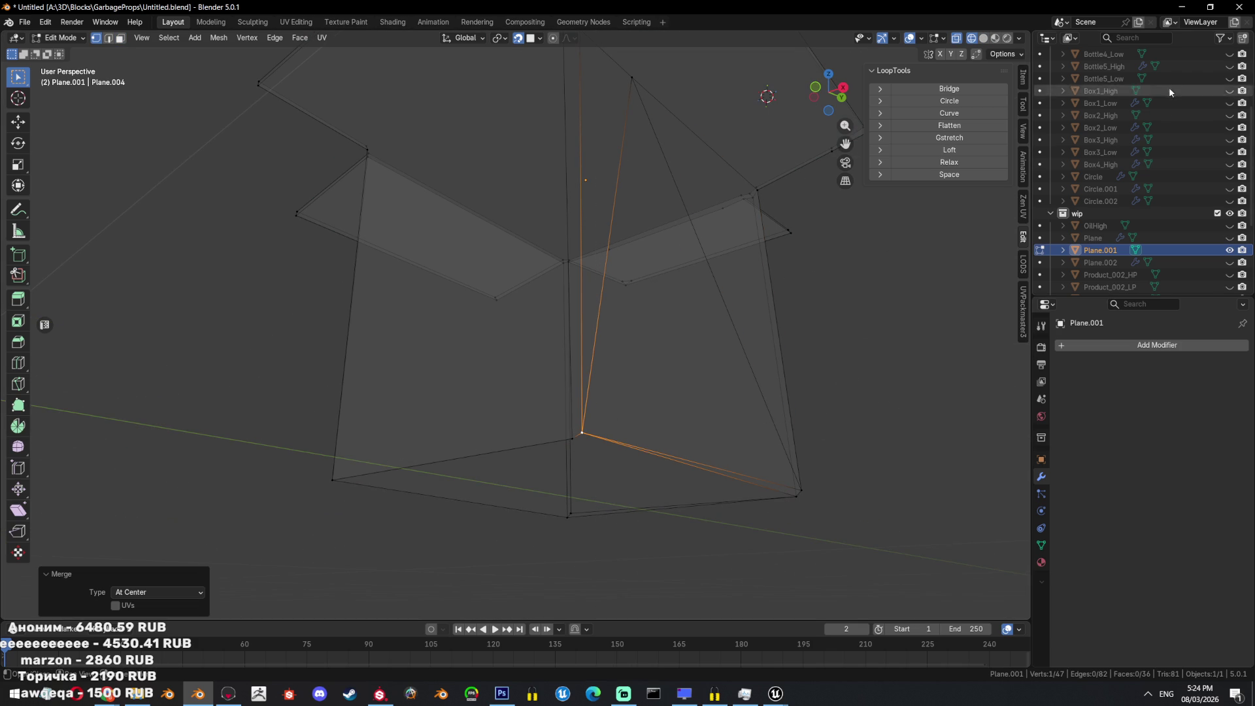
{"action": "left_click", "coordinate": [1229, 164]}
{"action": "key", "text": "g"}
{"action": "left_click", "coordinate": [592, 432]}
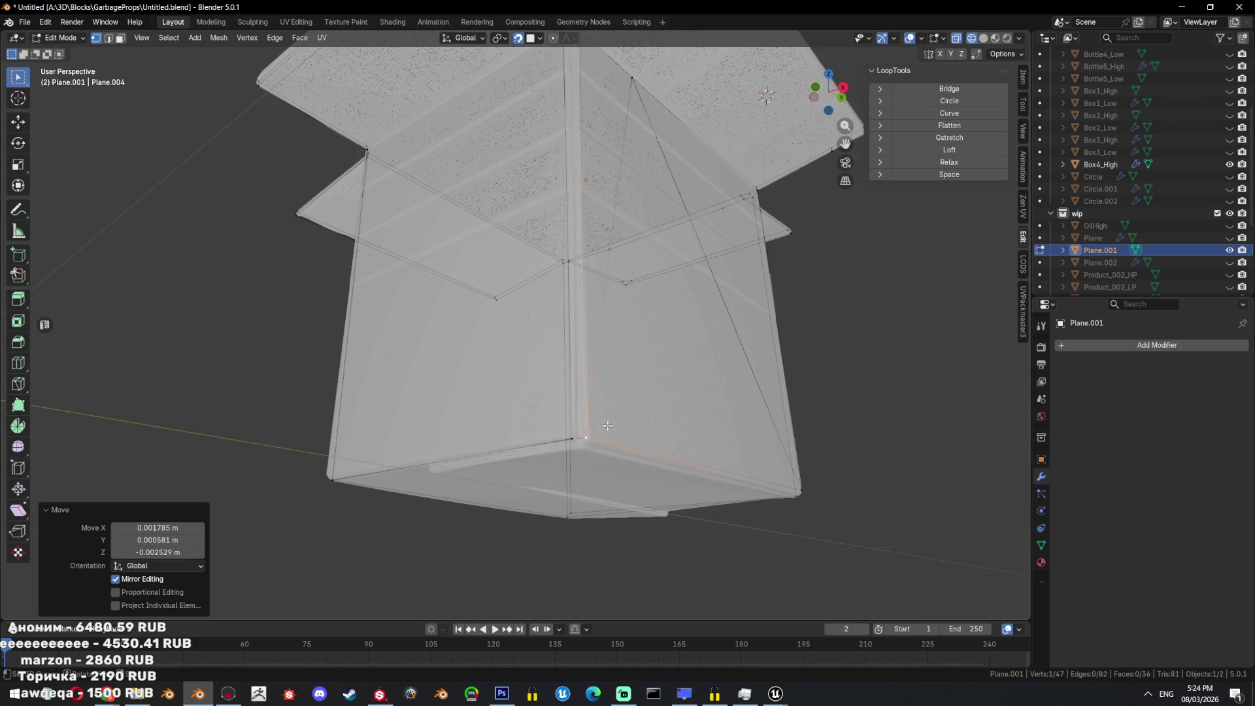
Save the file and clear the vertex selection.
{"action": "key", "text": "alt+z"}
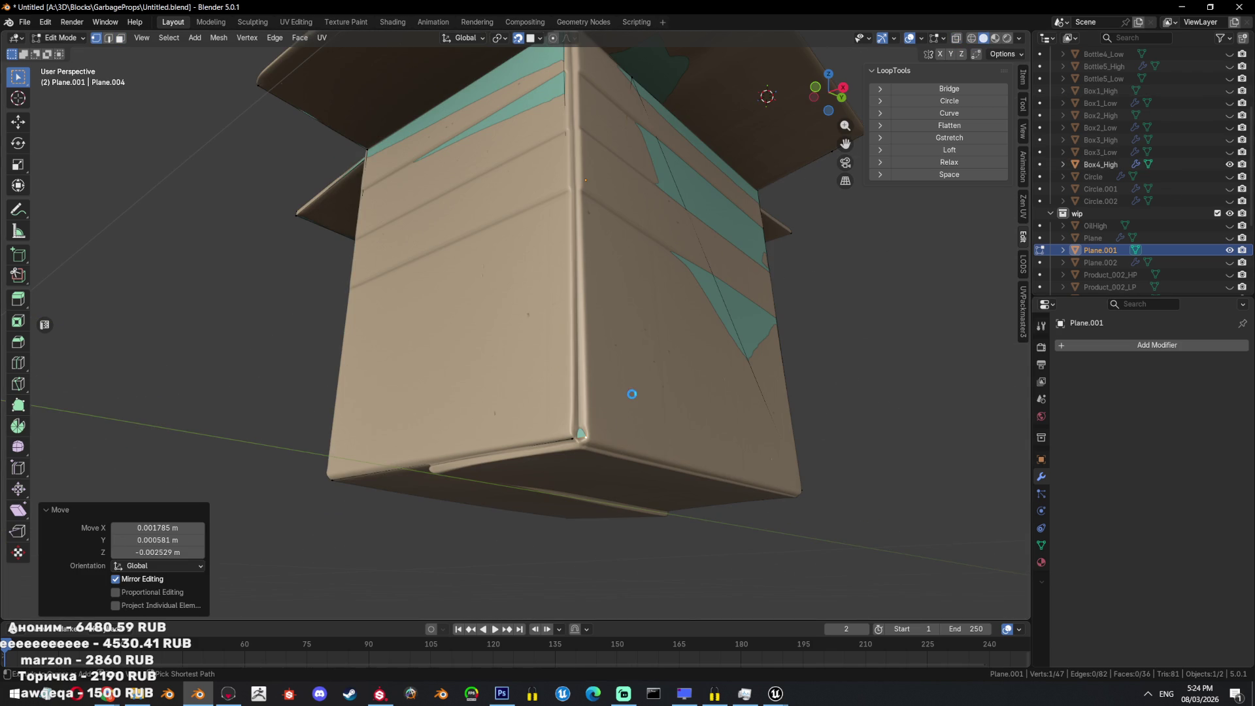
{"action": "key", "text": "ctrl+s"}
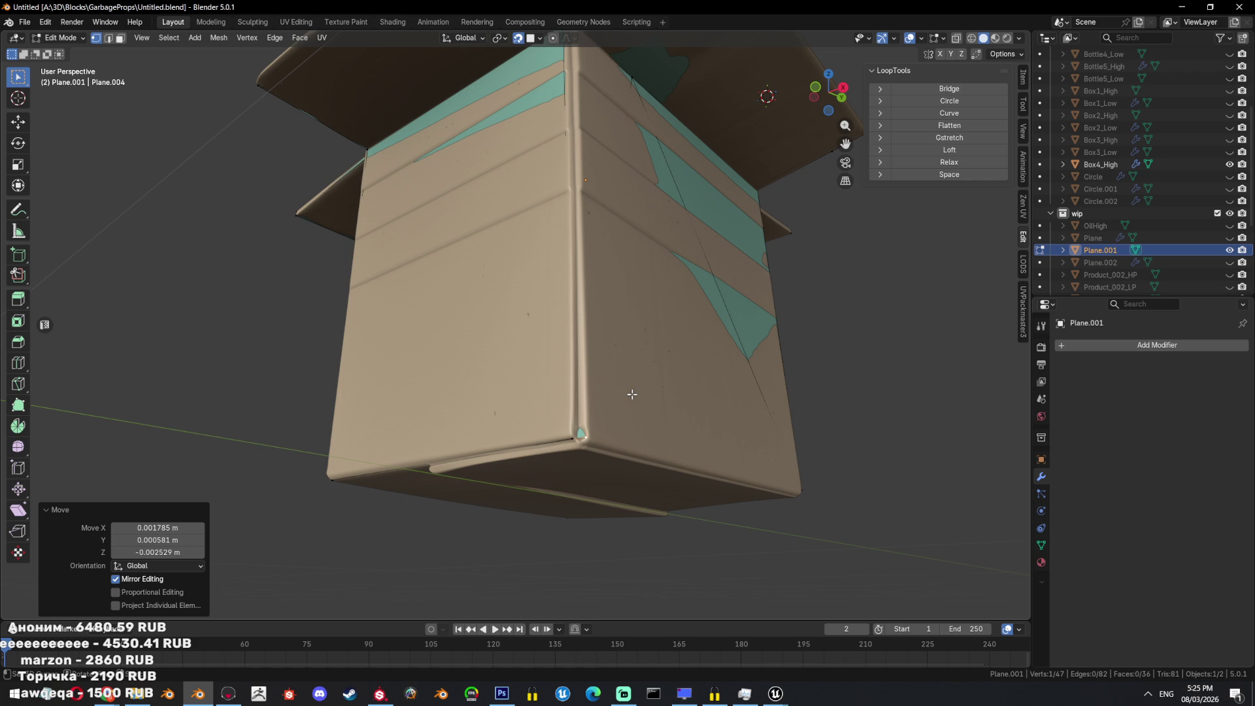
{"action": "key", "text": "alt+z"}
{"action": "left_click", "coordinate": [686, 385]}
{"action": "key", "text": "alt+z"}
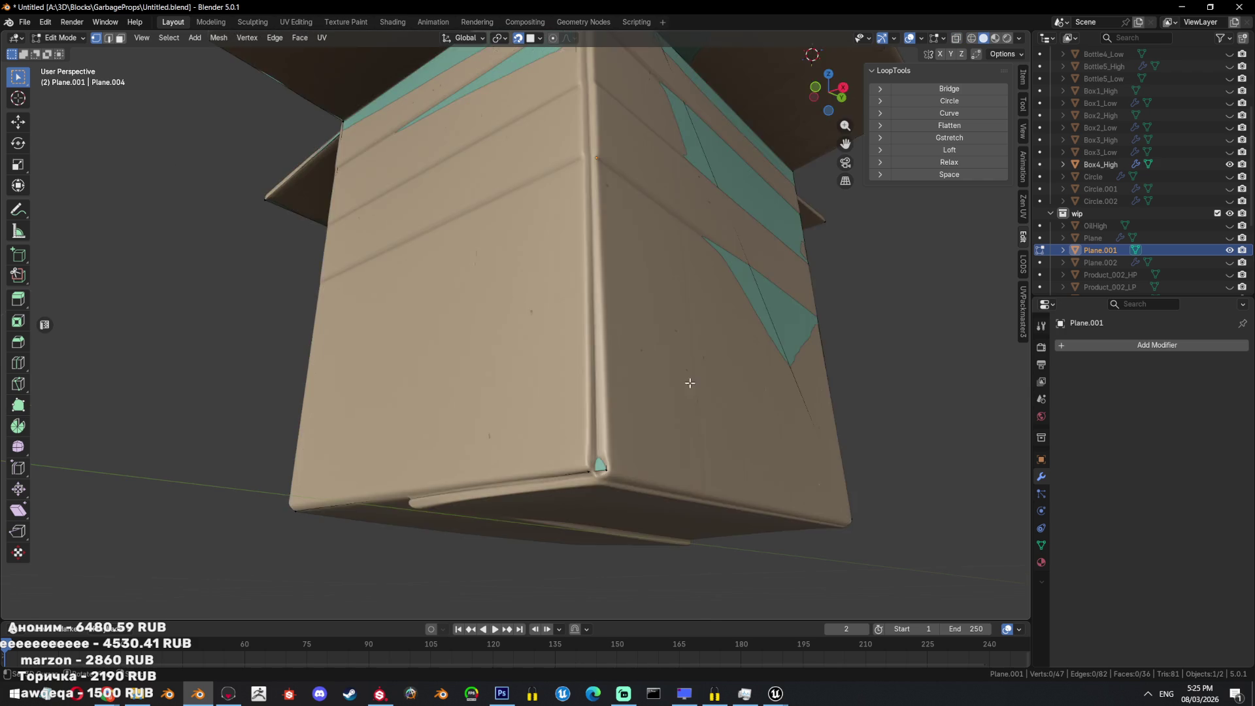
{"action": "middle_click_drag", "start_coordinate": [689, 381], "coordinate": [688, 386]}
{"action": "key", "text": "alt+z"}
{"action": "scroll", "coordinate": [676, 399], "scroll_direction": "down", "scroll_amount": 2}
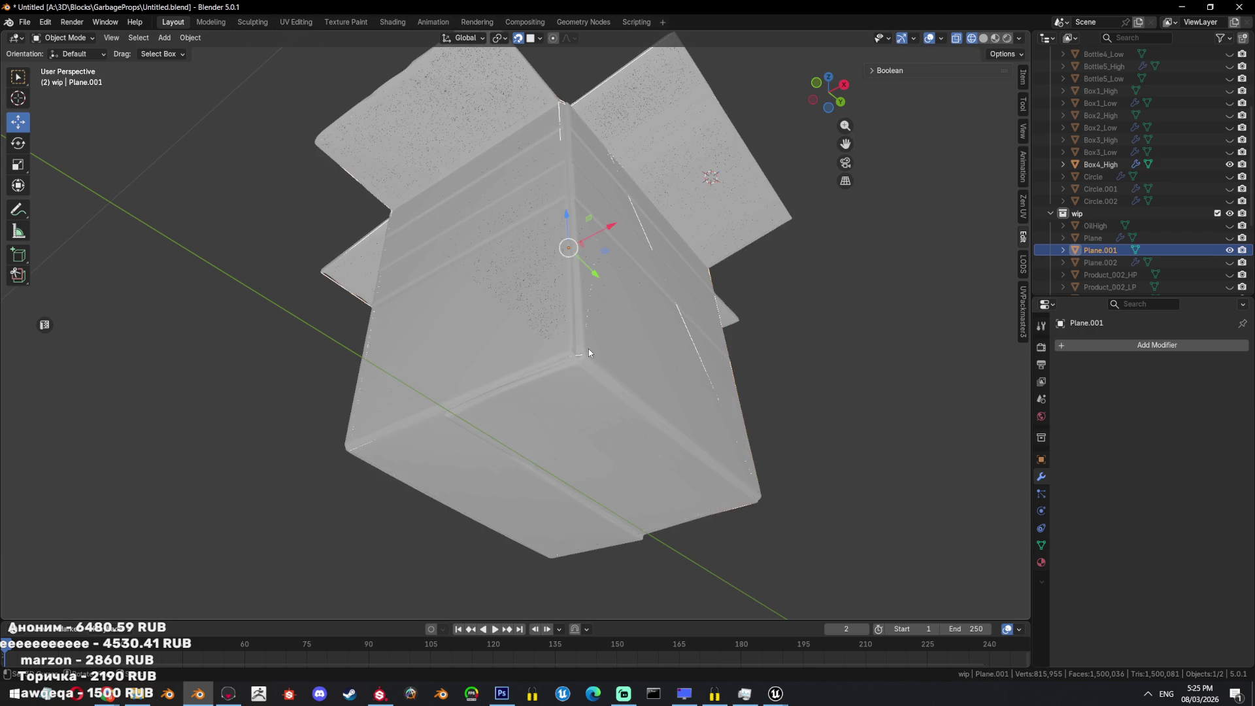
Hide Box4_High, keeping Plane.001 as the active object.
{"action": "key", "text": "Tab"}
{"action": "left_click", "coordinate": [588, 350]}
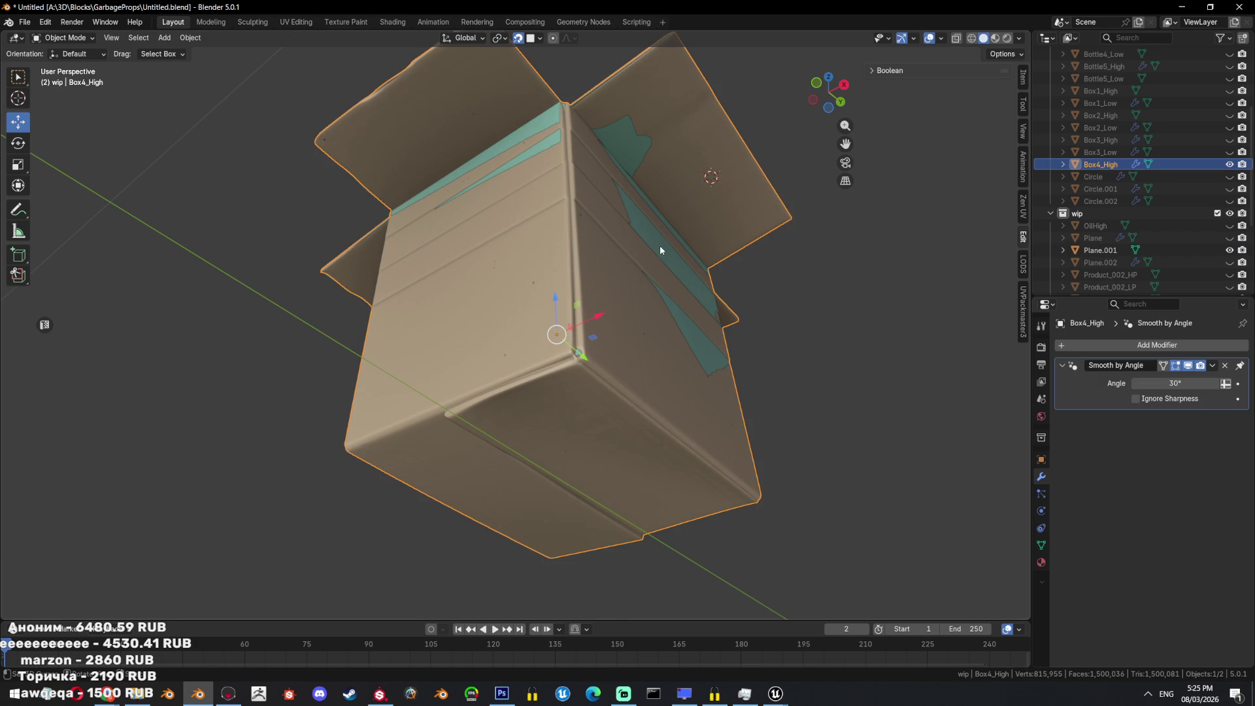
{"action": "left_click", "coordinate": [655, 253]}
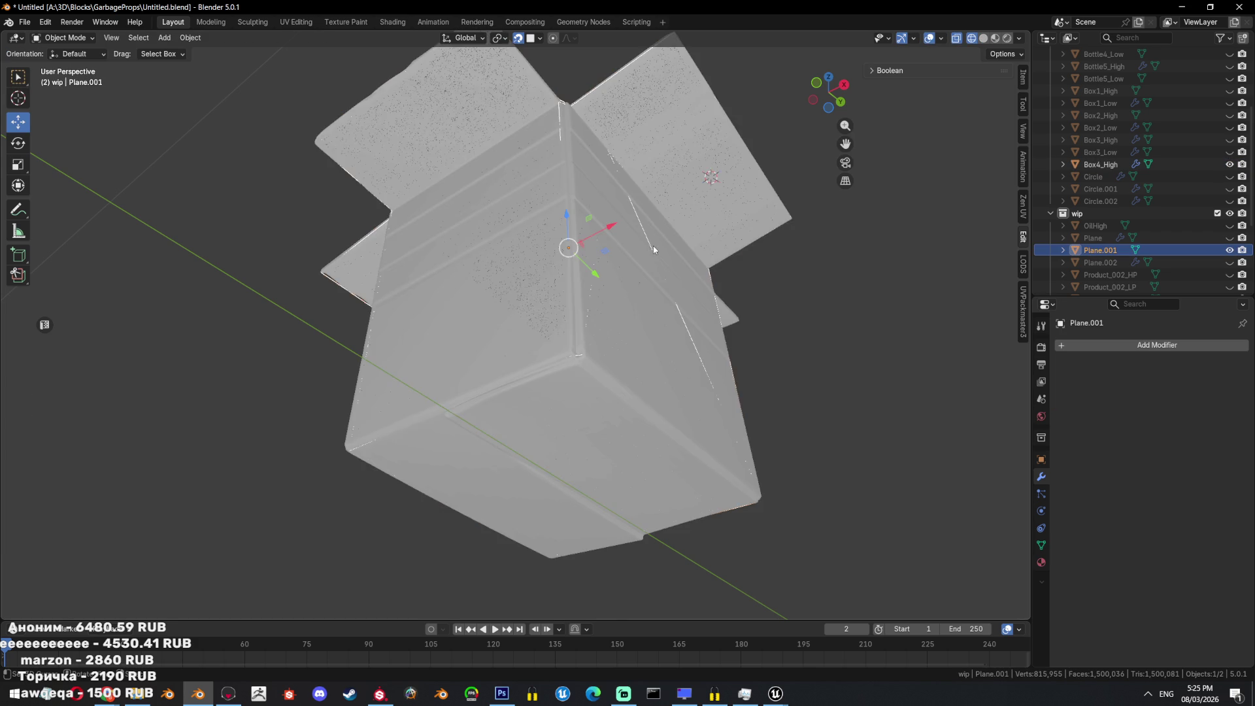
{"action": "key", "text": "shift+h"}
{"action": "middle_click_drag", "start_coordinate": [603, 303], "coordinate": [635, 352]}
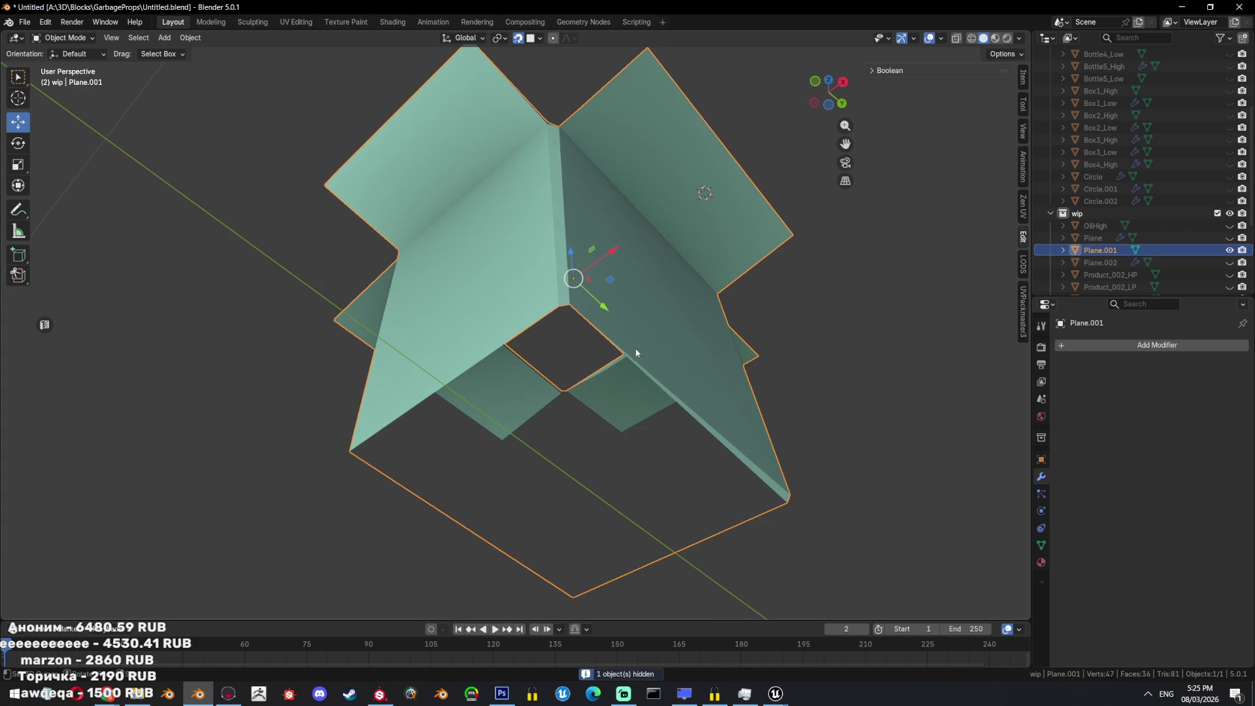
Delete Plane.001's bottom face and reveal all hidden objects.
{"action": "key", "text": "Tab"}
{"action": "left_click", "coordinate": [606, 338]}
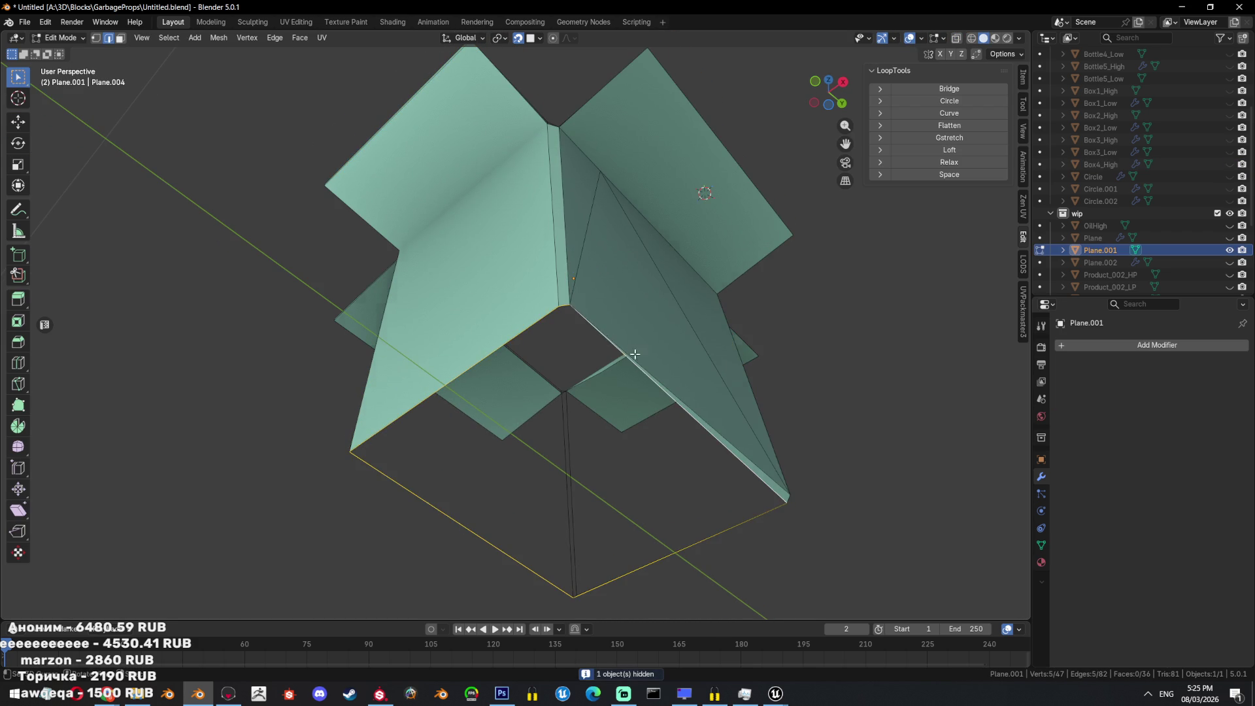
{"action": "middle_click_drag", "start_coordinate": [635, 355], "coordinate": [849, 275]}
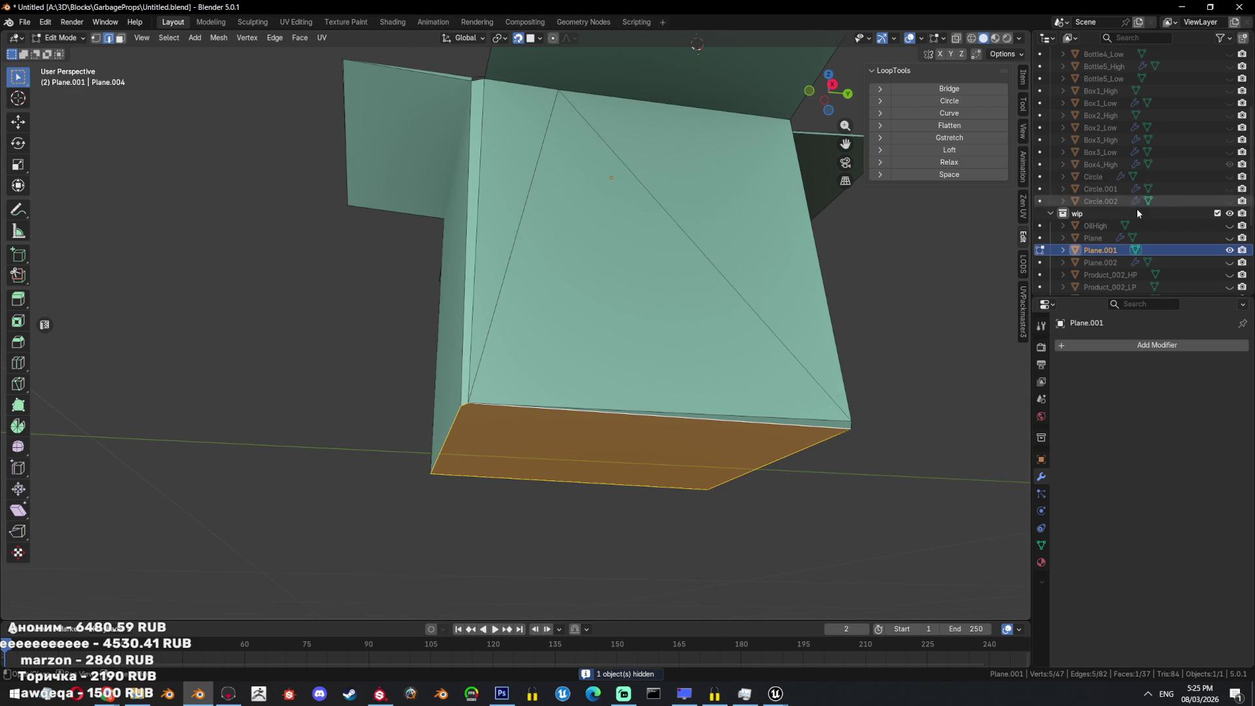
{"action": "key", "text": "Delete"}
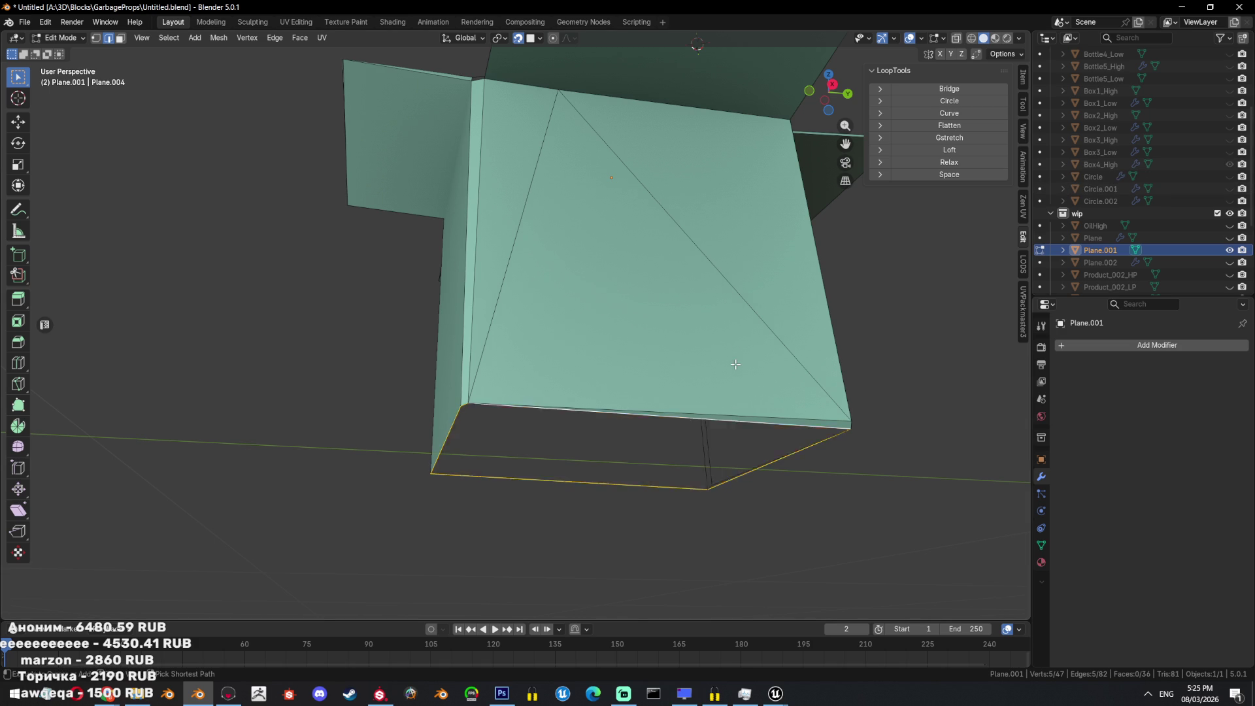
{"action": "key", "text": "Tab"}
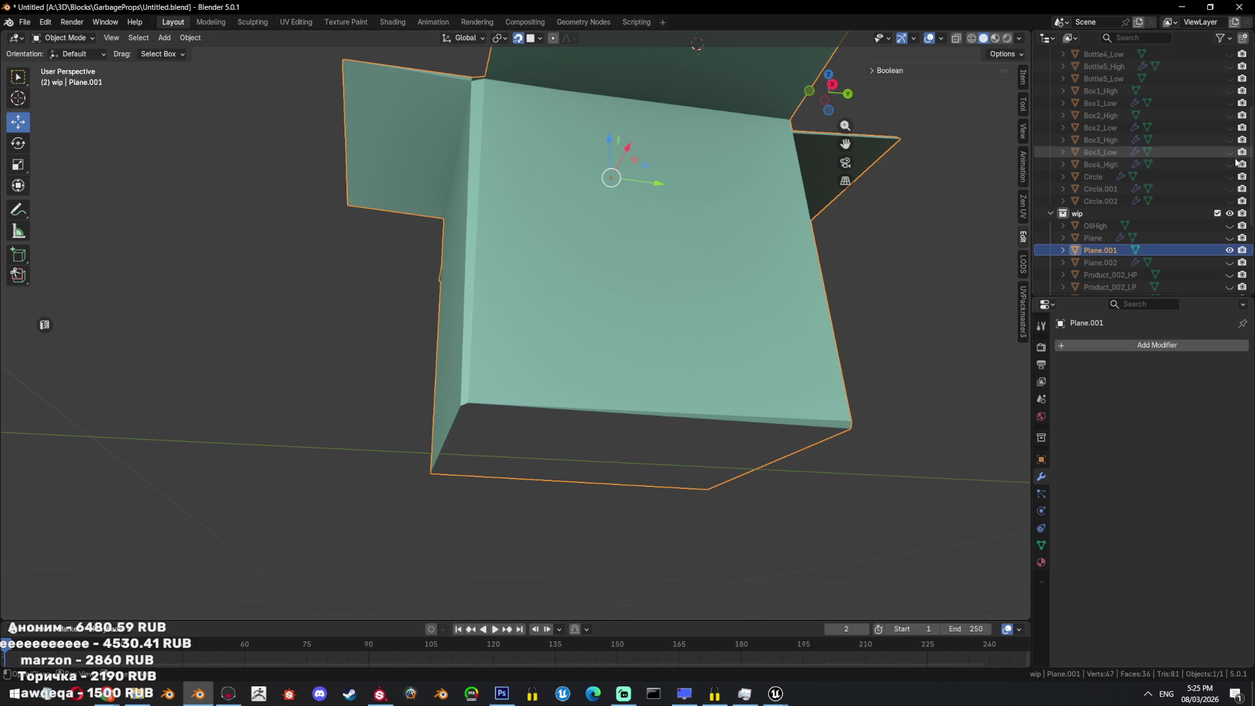
{"action": "key", "text": "alt+h"}
{"action": "scroll", "coordinate": [856, 319], "scroll_direction": "down", "scroll_amount": 5}
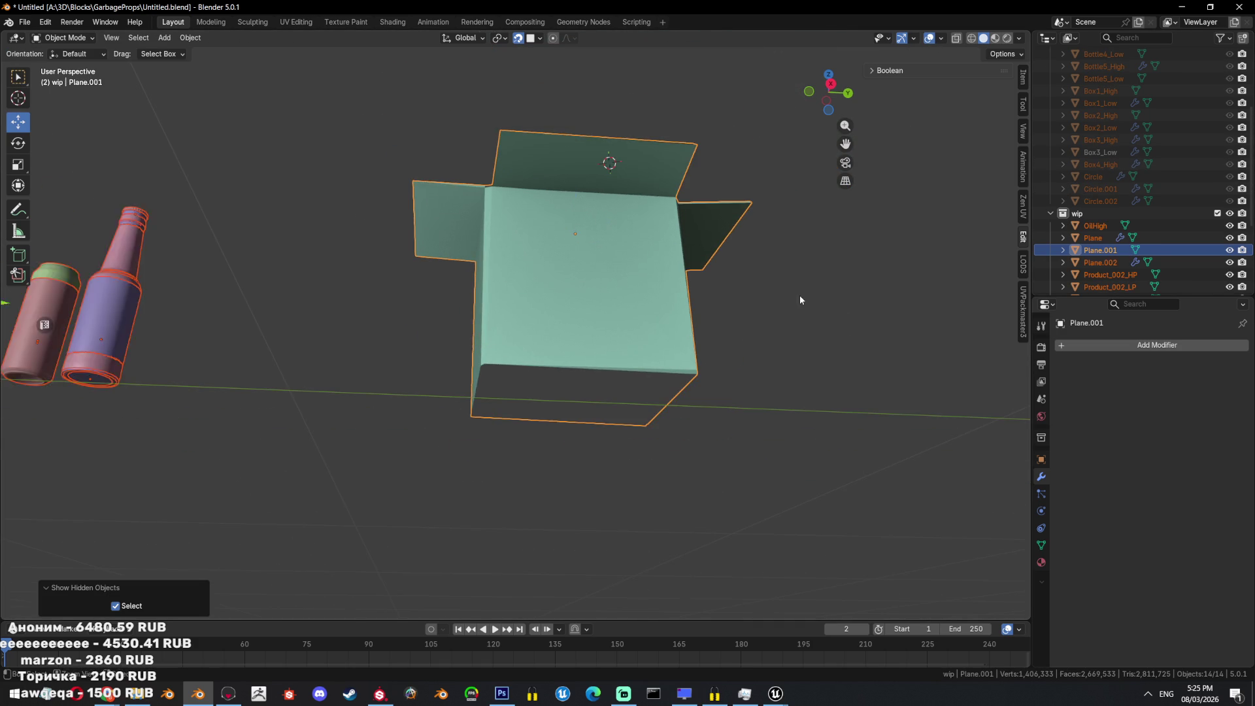
Inspect the box alone in wireframe and local view, then return to solid shading.
{"action": "key", "text": "shift+z"}
{"action": "middle_click_drag", "start_coordinate": [812, 283], "coordinate": [798, 359]}
{"action": "key", "text": "KP_Divide"}
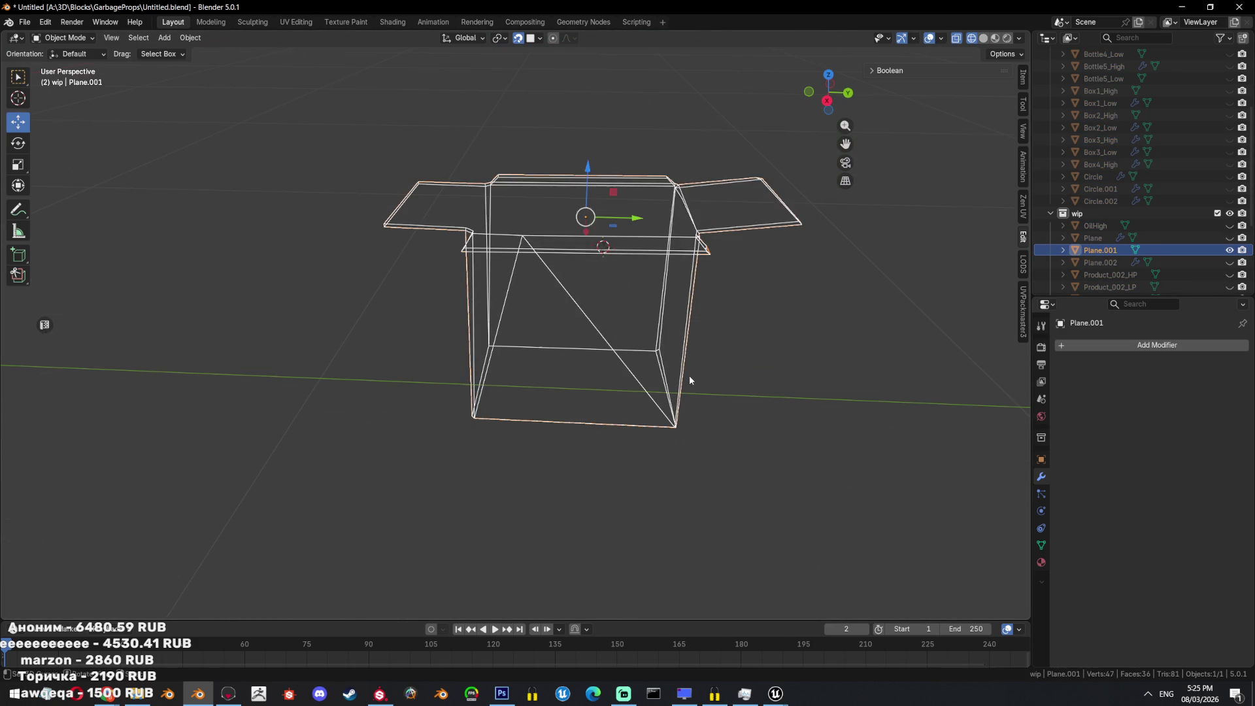
{"action": "scroll", "coordinate": [1176, 163], "scroll_direction": "up", "scroll_amount": 5}
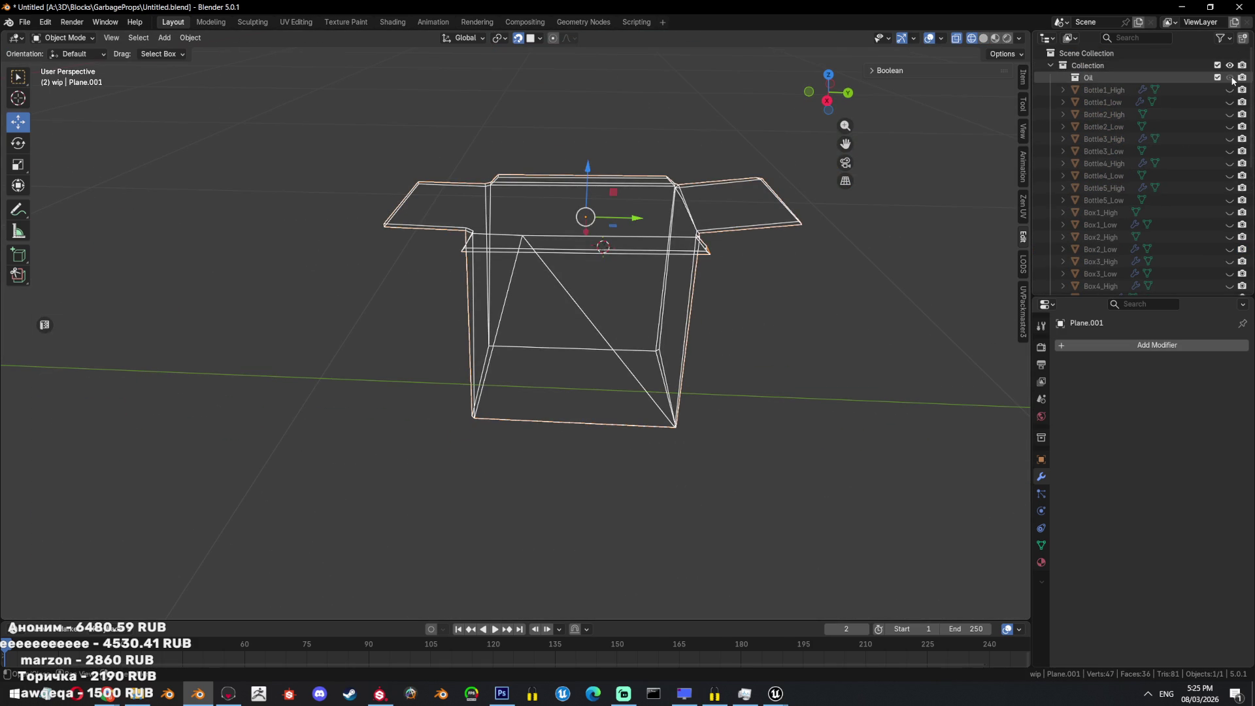
{"action": "key", "text": "KP_Divide"}
{"action": "key", "text": "shift+z"}
Reveal all hidden objects and compare Box4_High against Plane.001 in wireframe.
{"action": "key", "text": "alt+h"}
{"action": "left_click", "coordinate": [661, 300]}
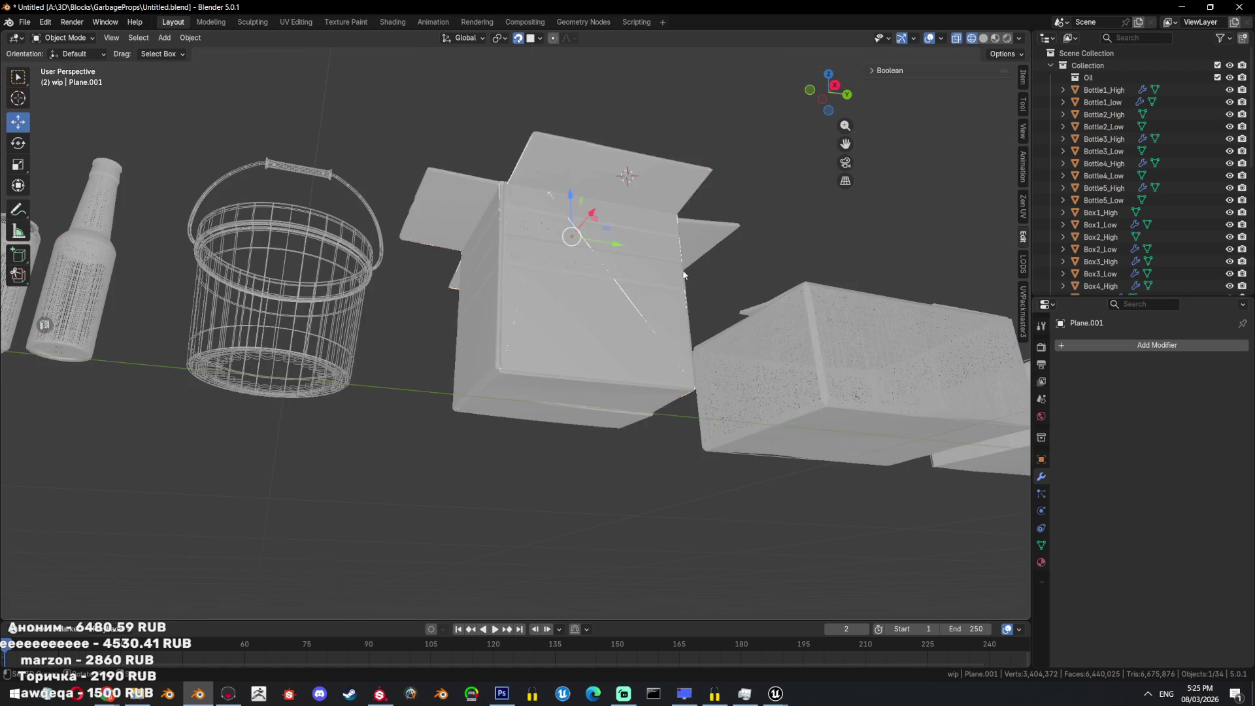
{"action": "key", "text": "shift+z"}
{"action": "left_click", "coordinate": [683, 262]}
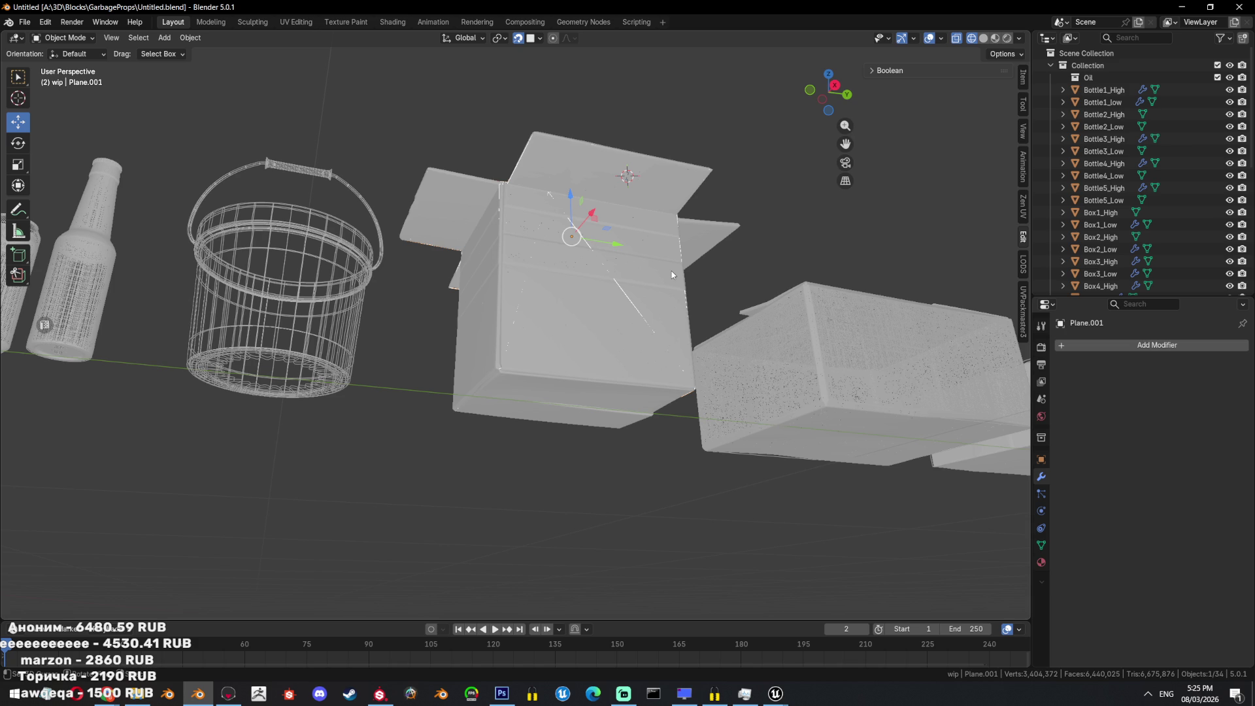
{"action": "scroll", "coordinate": [671, 275], "scroll_direction": "up", "scroll_amount": 4}
{"action": "scroll", "coordinate": [1115, 204], "scroll_direction": "down", "scroll_amount": 5}
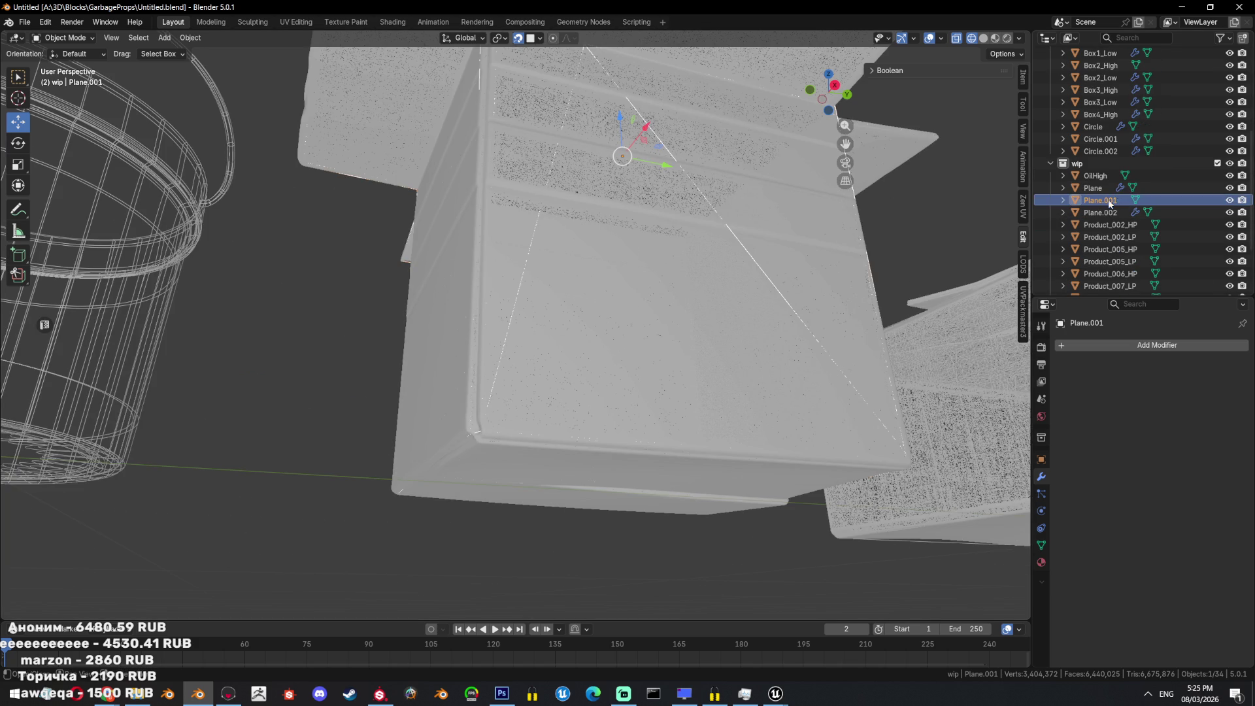
{"action": "left_click", "coordinate": [689, 170]}
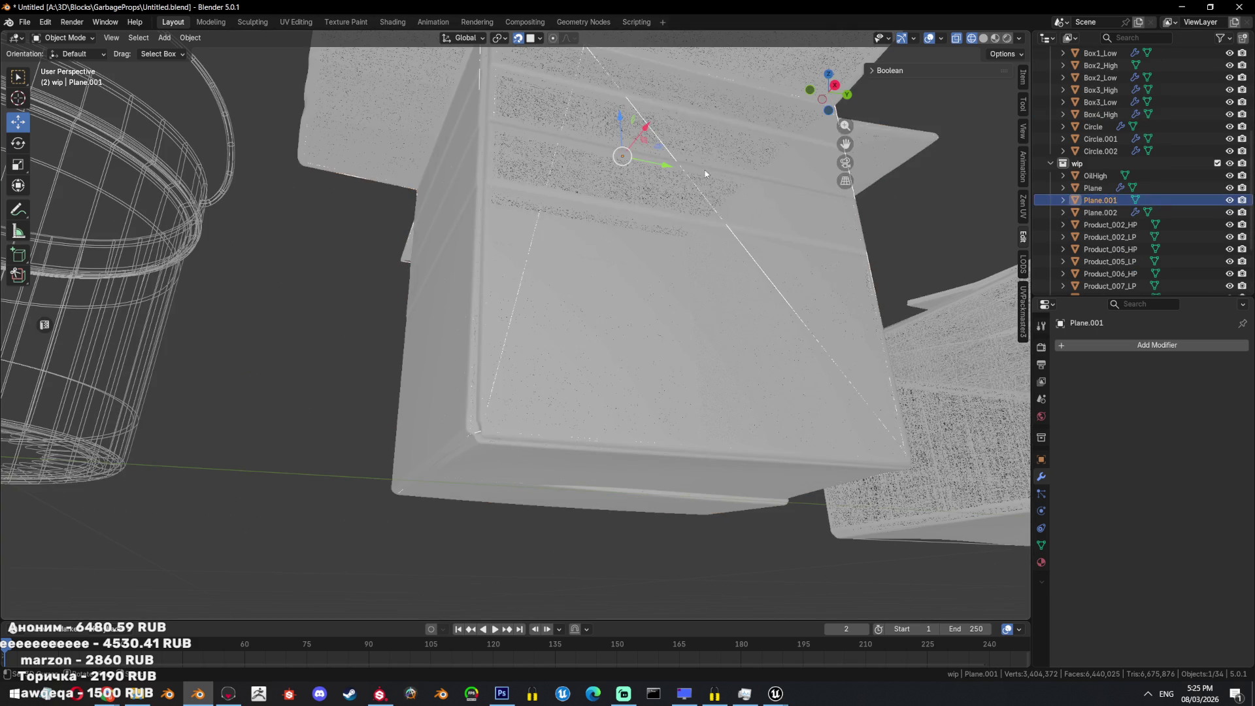
Enter Edit Mode on Plane.001 and examine its geometry with X-ray toggled.
{"action": "left_click", "coordinate": [680, 166]}
{"action": "key", "text": "Tab"}
{"action": "key", "text": "a"}
{"action": "key", "text": "2"}
{"action": "key", "text": "alt+z"}
{"action": "mouse_move", "coordinate": [731, 236]}
{"action": "middle_mouse_down"}
{"action": "mouse_move", "coordinate": [596, 336]}
{"action": "mouse_move", "coordinate": [560, 316]}
{"action": "mouse_move", "coordinate": [771, 283]}
{"action": "mouse_move", "coordinate": [733, 256]}
{"action": "middle_mouse_up"}
{"action": "key", "text": "1"}
{"action": "key", "text": "alt+z"}
{"action": "key", "text": "alt+a"}
Select an edge loop and a single edge of the box in X-ray, then leave Edit Mode.
{"action": "key", "text": "alt+z"}
{"action": "key", "text": "a"}
{"action": "key", "text": "2"}
{"action": "left_click", "coordinate": [734, 257], "text": "alt"}
{"action": "left_click", "coordinate": [680, 261]}
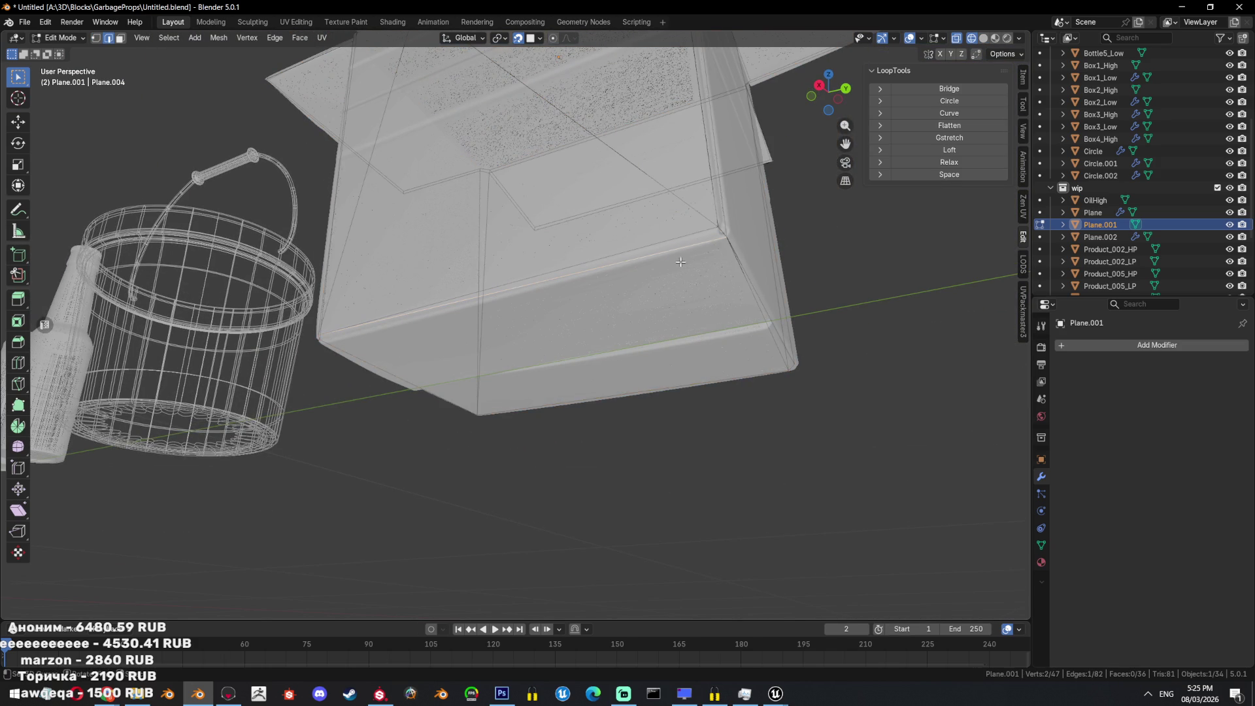
{"action": "key", "text": "Tab"}
{"action": "key", "text": "alt+z"}
{"action": "mouse_move", "coordinate": [702, 378]}
{"action": "middle_mouse_down"}
{"action": "mouse_move", "coordinate": [709, 321]}
{"action": "mouse_move", "coordinate": [759, 359]}
{"action": "mouse_move", "coordinate": [577, 332]}
{"action": "mouse_move", "coordinate": [617, 323]}
{"action": "mouse_move", "coordinate": [688, 393]}
{"action": "middle_mouse_up"}
Review the whole box mesh in X-ray, then hide every other object with Shift+H.
{"action": "key", "text": "Tab"}
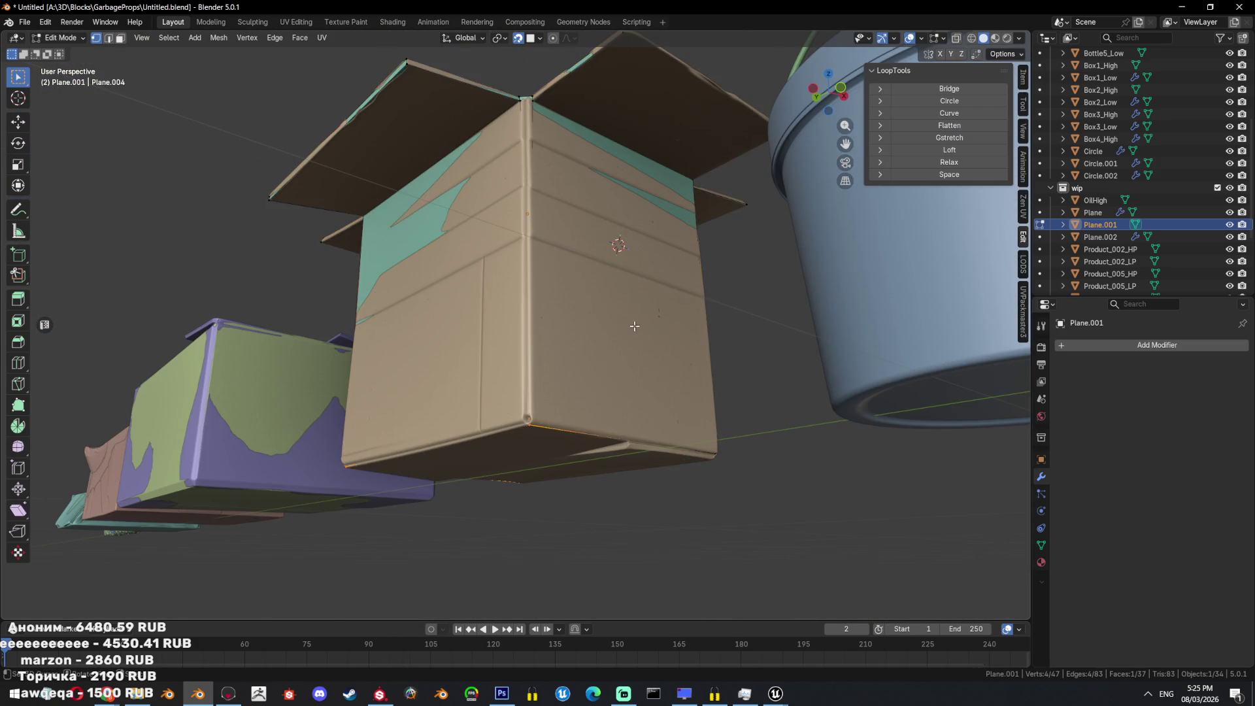
{"action": "key", "text": "alt+z"}
{"action": "key", "text": "a"}
{"action": "mouse_move", "coordinate": [638, 322]}
{"action": "middle_mouse_down"}
{"action": "mouse_move", "coordinate": [651, 339]}
{"action": "mouse_move", "coordinate": [621, 381]}
{"action": "middle_mouse_up"}
{"action": "key", "text": "alt+z"}
{"action": "scroll", "coordinate": [620, 381], "scroll_direction": "up", "scroll_amount": 2}
{"action": "key", "text": "alt+z"}
{"action": "key", "text": "Tab"}
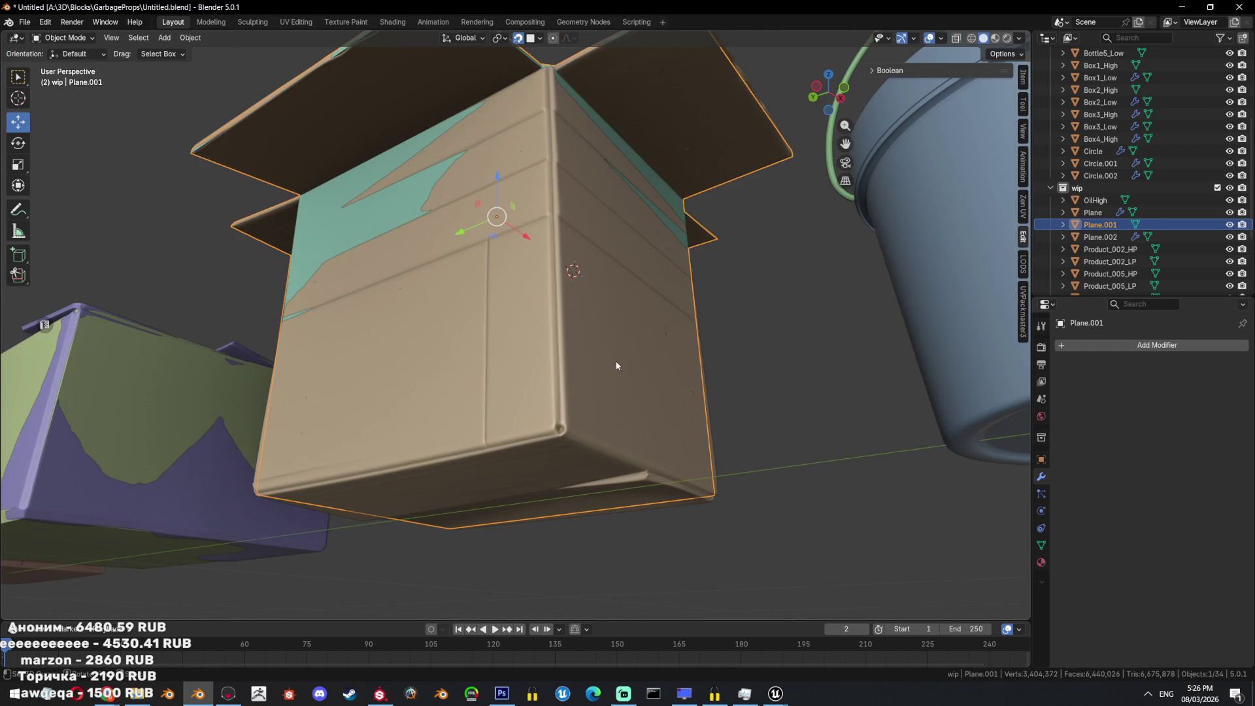
{"action": "key", "text": "shift+h"}
Bring back the hidden objects and orbit around the box mesh from above.
{"action": "key", "text": "alt+h"}
{"action": "scroll", "coordinate": [618, 361], "scroll_direction": "down", "scroll_amount": 3}
{"action": "key", "text": "Tab"}
{"action": "scroll", "coordinate": [588, 336], "scroll_direction": "up", "scroll_amount": 2}
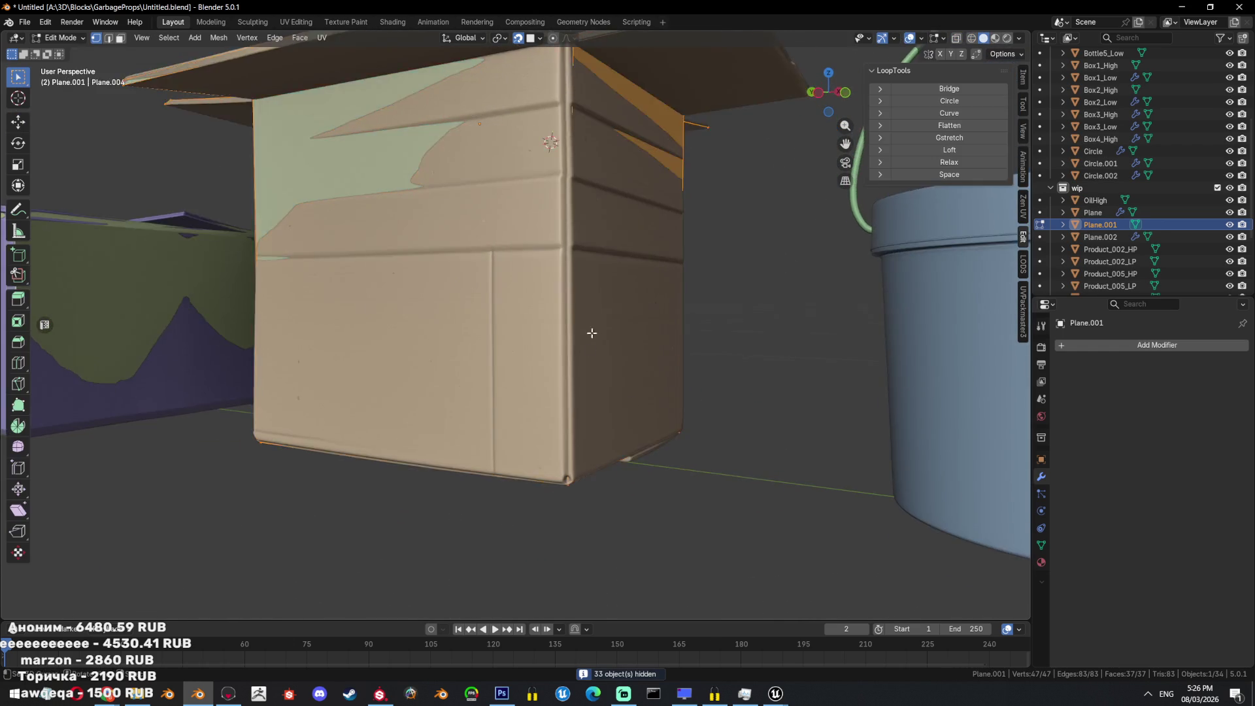
{"action": "middle_click_drag", "start_coordinate": [588, 336], "coordinate": [596, 412]}
{"action": "scroll", "coordinate": [578, 335], "scroll_direction": "down", "scroll_amount": 2}
{"action": "mouse_move", "coordinate": [578, 336]}
{"action": "middle_mouse_down"}
{"action": "mouse_move", "coordinate": [616, 331]}
{"action": "mouse_move", "coordinate": [616, 373]}
{"action": "mouse_move", "coordinate": [784, 363]}
{"action": "middle_mouse_up"}
{"action": "scroll", "coordinate": [616, 331], "scroll_direction": "down", "scroll_amount": 3}
Leave Edit Mode and hide the other objects again so Plane.001 stands alone.
{"action": "key", "text": "alt+z"}
{"action": "key", "text": "Tab"}
{"action": "key", "text": "shift+h"}
{"action": "scroll", "coordinate": [662, 298], "scroll_direction": "up", "scroll_amount": 2}
{"action": "key", "text": "alt+z"}
{"action": "left_click", "coordinate": [1229, 138]}
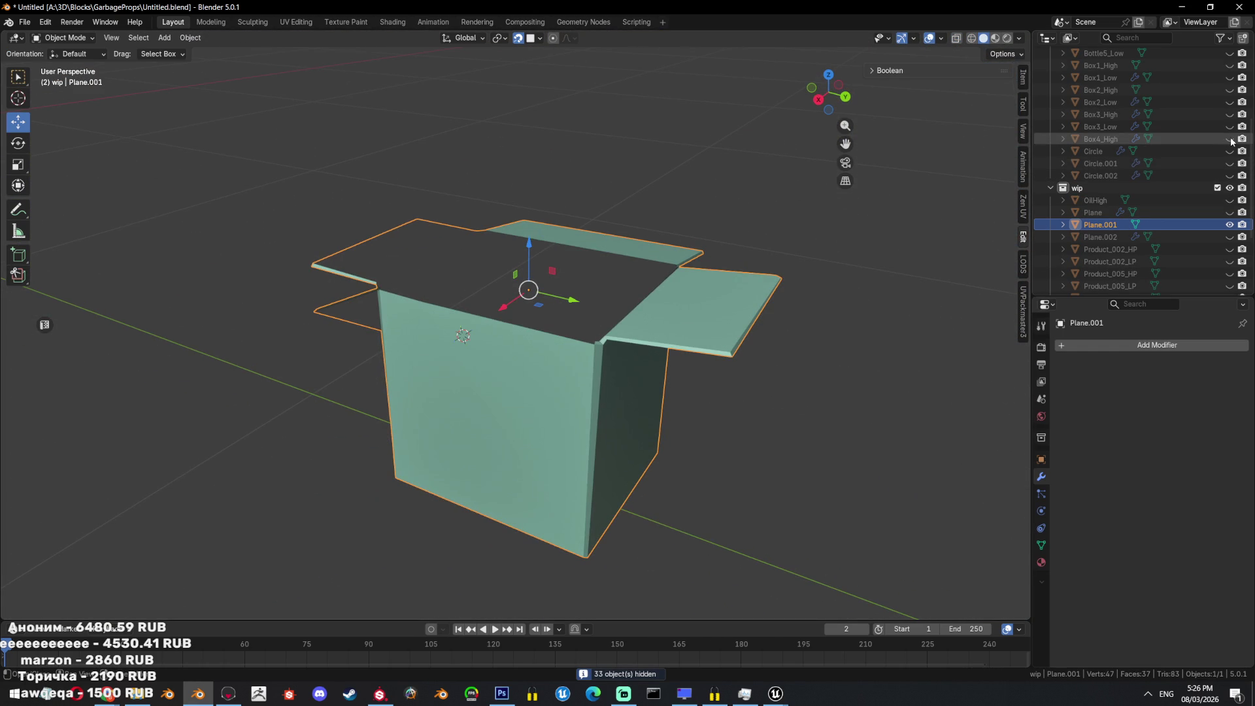
Enter Edit Mode on the low-poly box and select an edge path along the right flap.
{"action": "key", "text": "Tab"}
{"action": "scroll", "coordinate": [500, 265], "scroll_direction": "up", "scroll_amount": 3}
{"action": "scroll", "coordinate": [500, 264], "scroll_direction": "down", "scroll_amount": 2}
{"action": "middle_click_drag", "start_coordinate": [531, 350], "coordinate": [519, 391]}
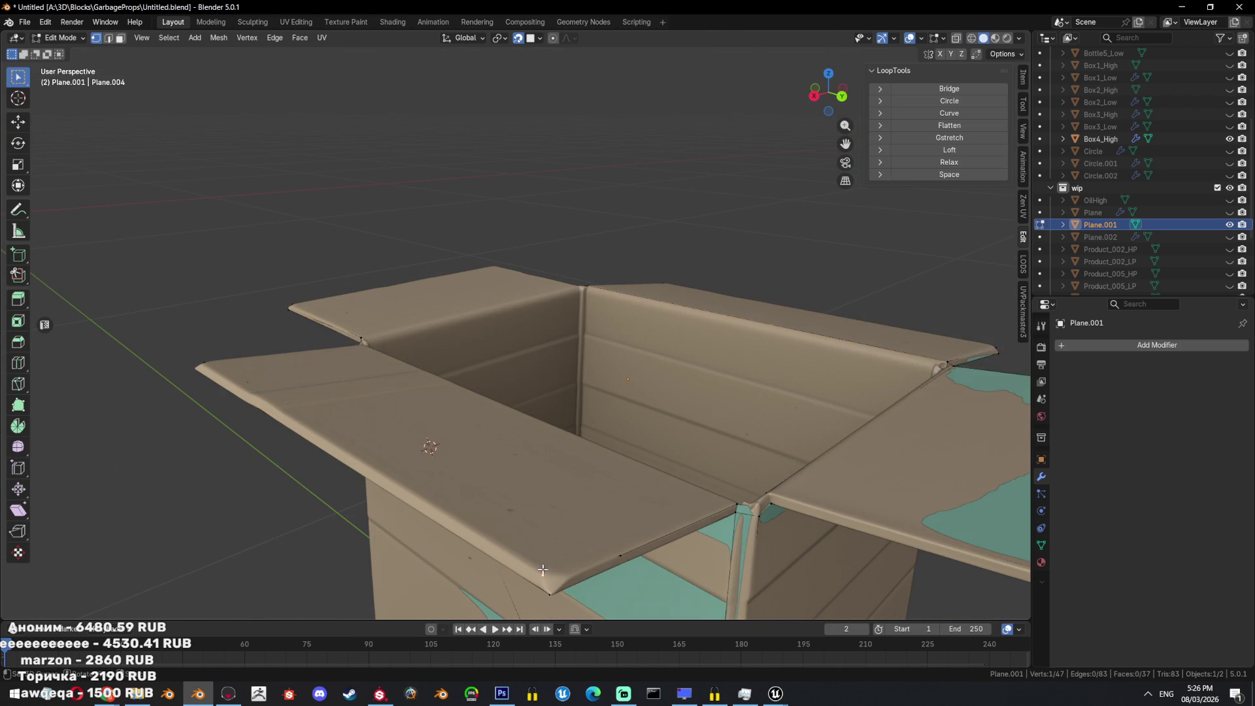
{"action": "middle_click_drag", "start_coordinate": [542, 569], "coordinate": [621, 403]}
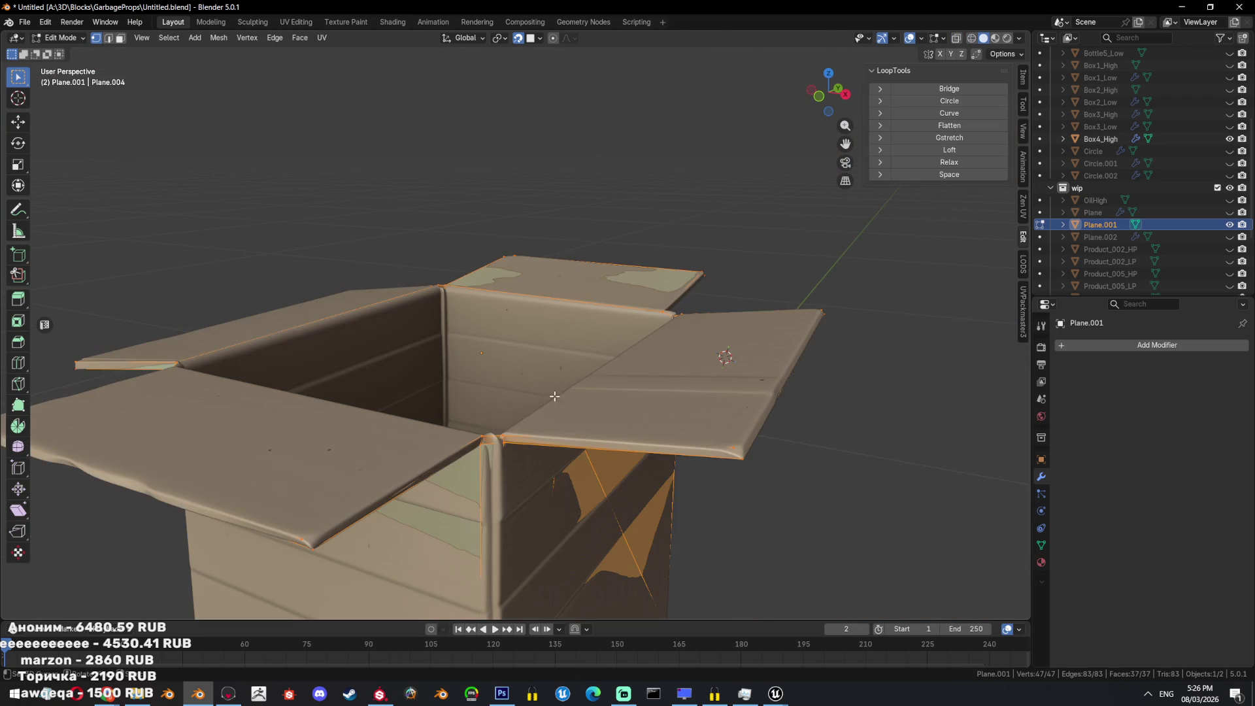
{"action": "left_click", "coordinate": [481, 353]}
{"action": "mouse_move", "coordinate": [481, 353]}
{"action": "middle_mouse_down"}
{"action": "mouse_move", "coordinate": [731, 309]}
{"action": "mouse_move", "coordinate": [618, 385]}
{"action": "middle_mouse_up"}
{"action": "left_click", "coordinate": [614, 385], "text": "ctrl"}
{"action": "key", "text": "x"}
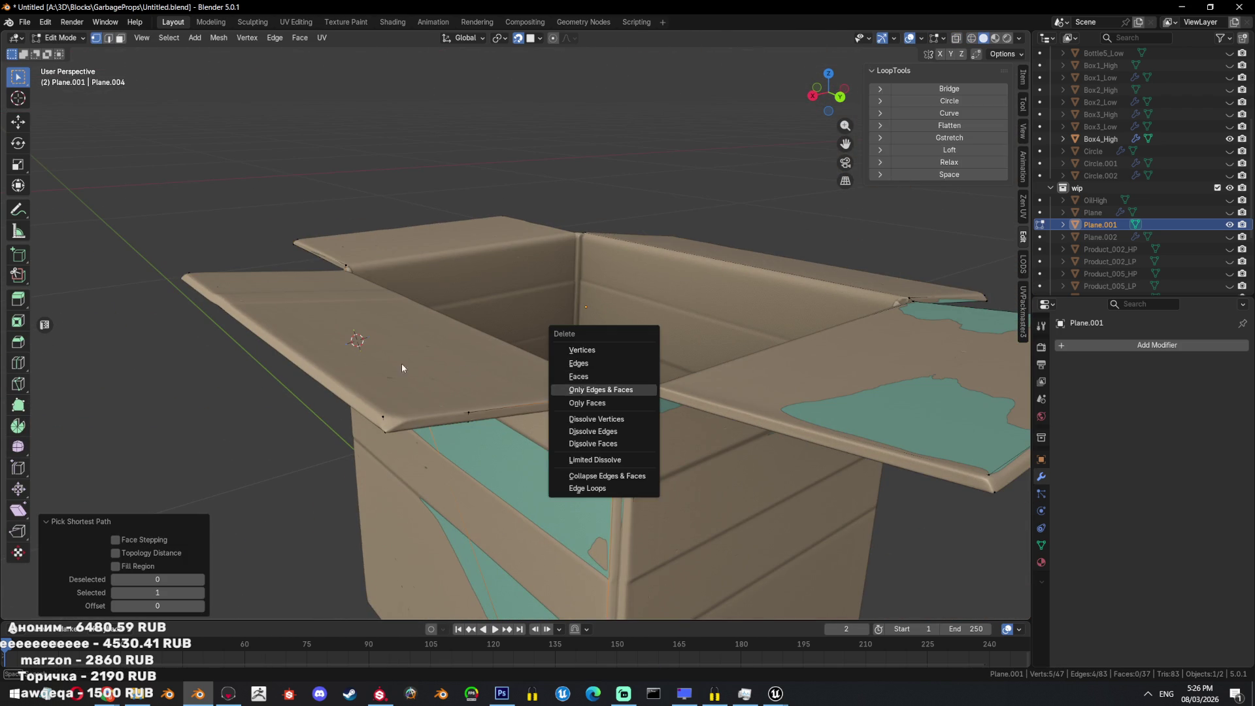
{"action": "key", "text": "Escape"}
{"action": "key", "text": "2"}
Select the right flap's outline edges and fill it with a face.
{"action": "middle_click_drag", "start_coordinate": [397, 396], "coordinate": [546, 445]}
{"action": "key", "text": "alt+z"}
{"action": "left_click", "coordinate": [545, 444], "text": "shift"}
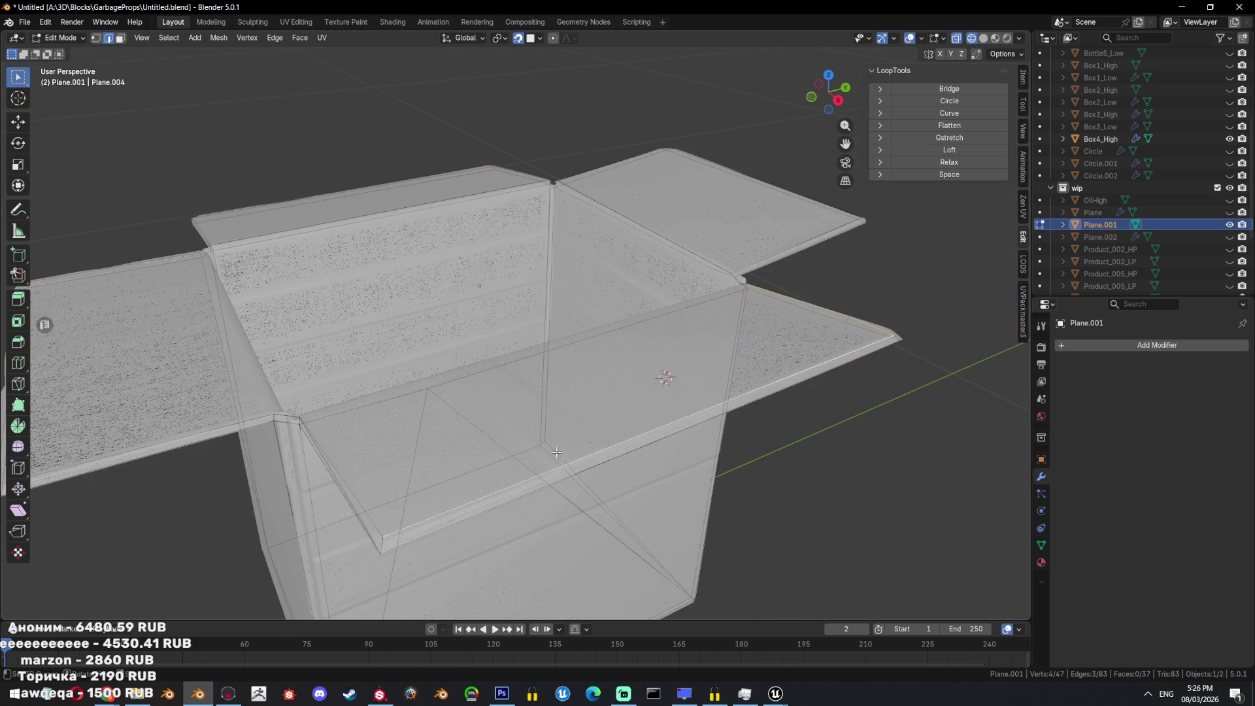
{"action": "left_click", "coordinate": [370, 494], "text": "shift"}
{"action": "key", "text": "alt+z"}
{"action": "key", "text": "f"}
{"action": "key", "text": "alt+z"}
Try selecting the edges along the box rim, undoing the extra path selection.
{"action": "middle_click_drag", "start_coordinate": [445, 427], "coordinate": [639, 391]}
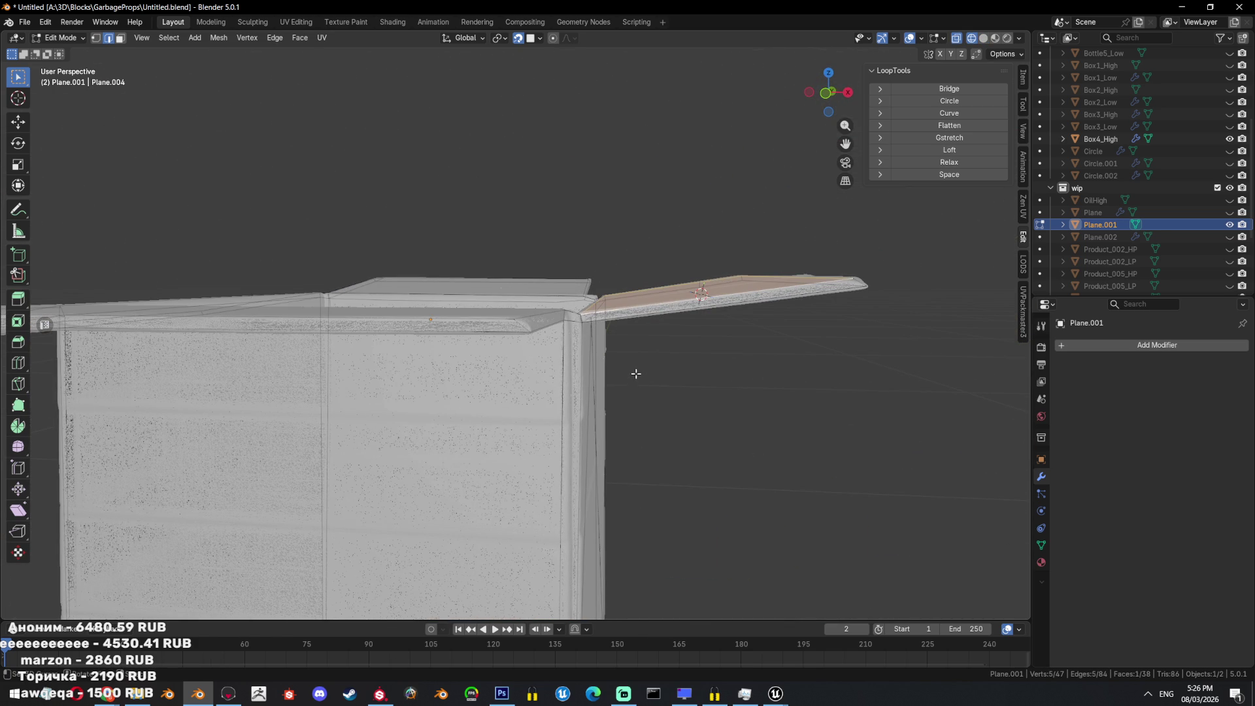
{"action": "key", "text": "alt+z"}
{"action": "mouse_move", "coordinate": [646, 366]}
{"action": "middle_mouse_down"}
{"action": "mouse_move", "coordinate": [526, 271]}
{"action": "mouse_move", "coordinate": [541, 261]}
{"action": "mouse_move", "coordinate": [563, 293]}
{"action": "middle_mouse_up"}
{"action": "scroll", "coordinate": [619, 336], "scroll_direction": "up", "scroll_amount": 5}
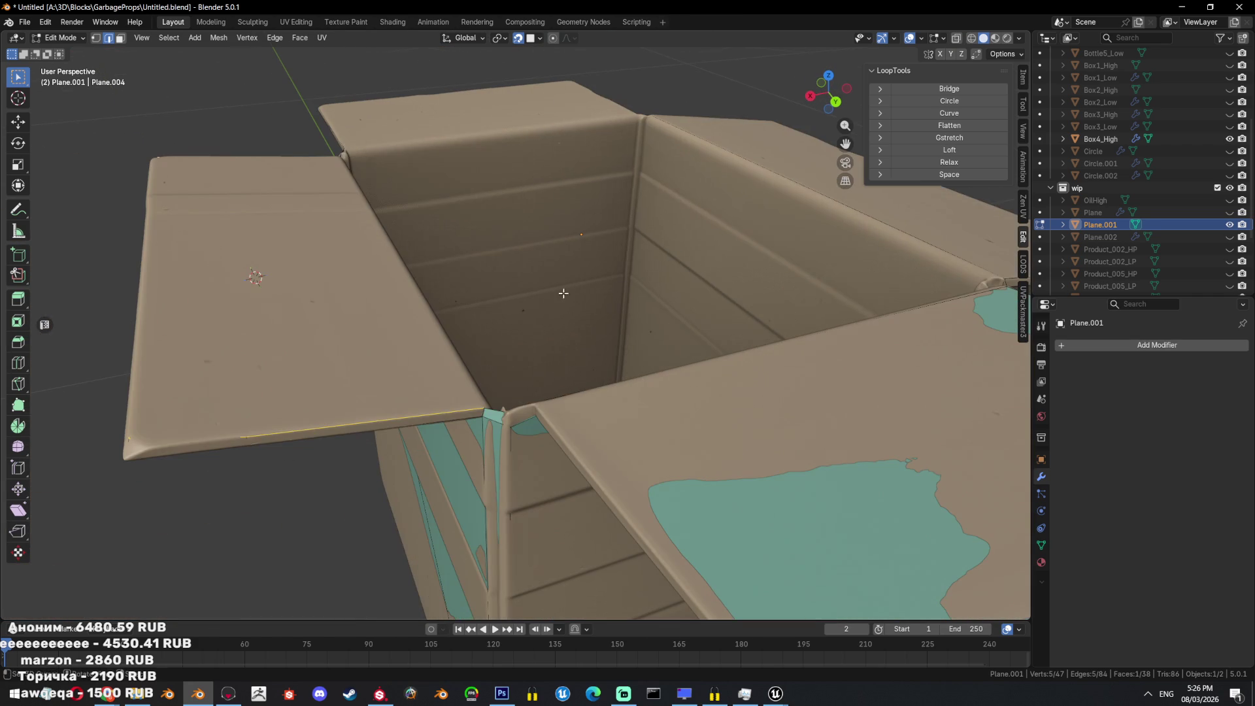
{"action": "left_click", "coordinate": [547, 395], "text": "alt"}
{"action": "mouse_move", "coordinate": [546, 395]}
{"action": "middle_mouse_down"}
{"action": "mouse_move", "coordinate": [751, 220]}
{"action": "mouse_move", "coordinate": [504, 266]}
{"action": "mouse_move", "coordinate": [496, 322]}
{"action": "mouse_move", "coordinate": [564, 370]}
{"action": "mouse_move", "coordinate": [656, 349]}
{"action": "middle_mouse_up"}
{"action": "key", "text": "shift+z"}
{"action": "left_click", "coordinate": [496, 321], "text": "shift"}
{"action": "key", "text": "shift+z"}
{"action": "key", "text": "shift+z"}
{"action": "left_click", "coordinate": [656, 349], "text": "ctrl"}
{"action": "key", "text": "ctrl+z"}
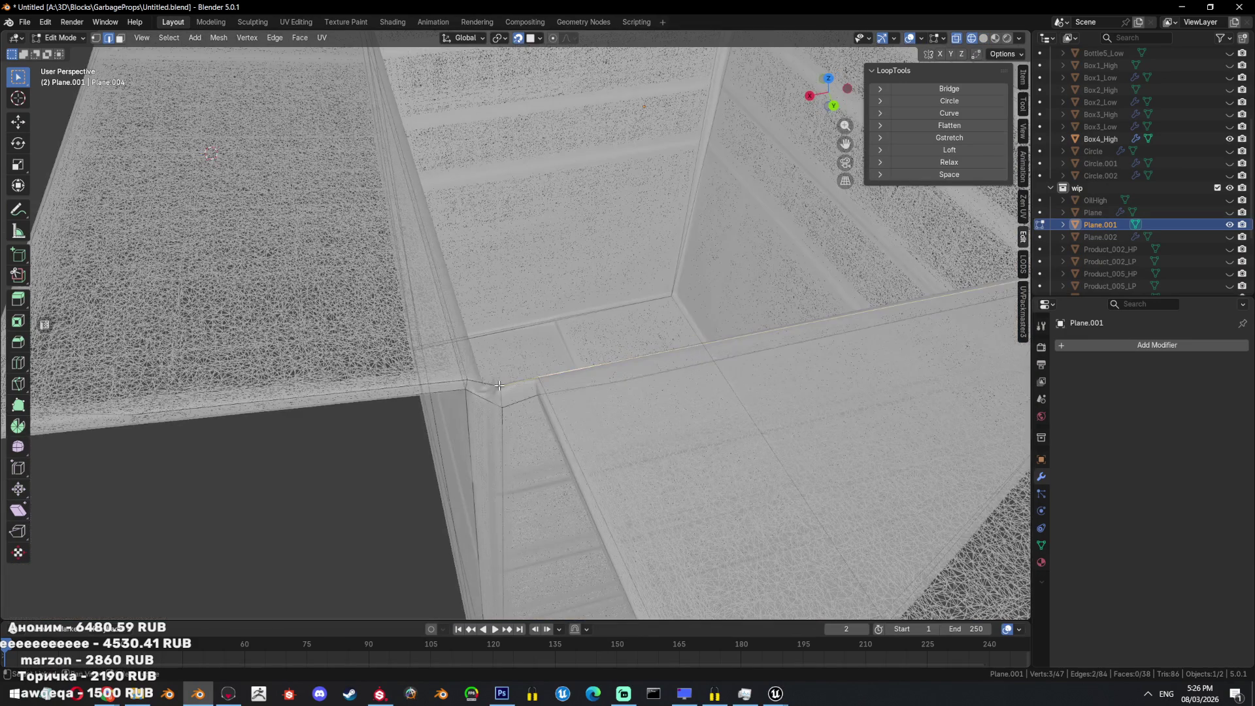
{"action": "scroll", "coordinate": [470, 360], "scroll_direction": "down", "scroll_amount": 5}
{"action": "middle_click_drag", "start_coordinate": [470, 361], "coordinate": [362, 387]}
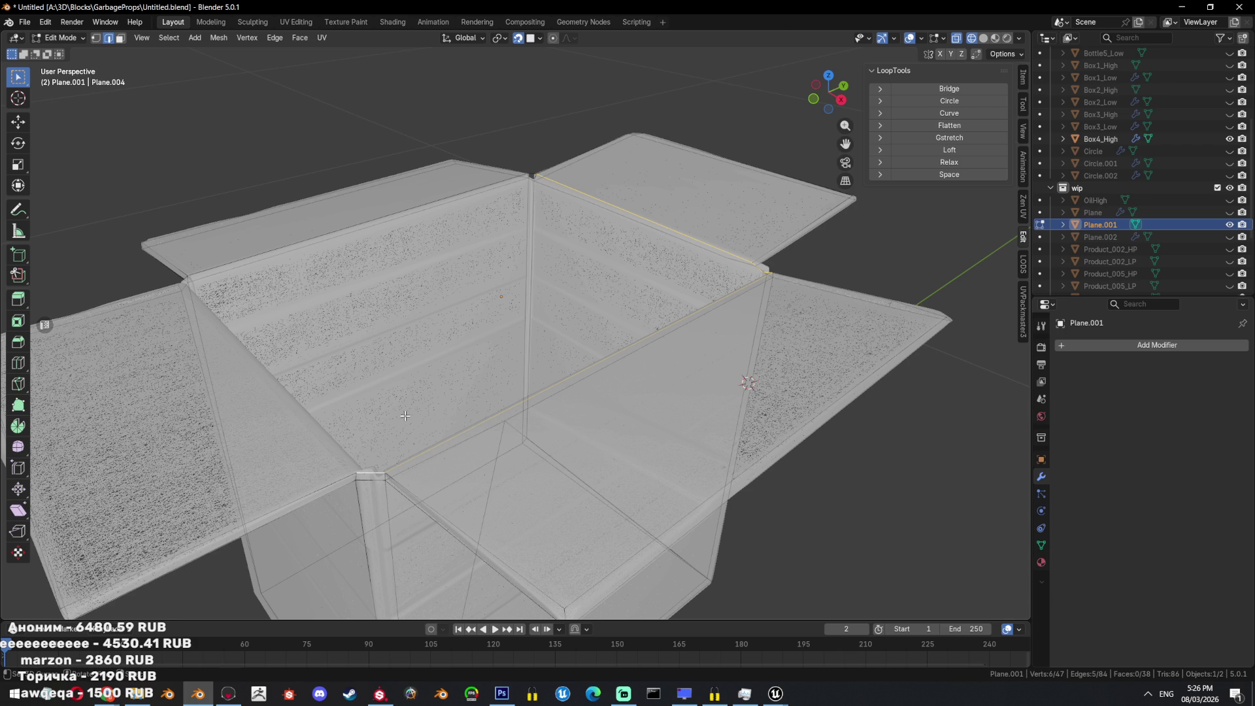
Select the left flap's whole outline and fill it with a face.
{"action": "mouse_move", "coordinate": [406, 416]}
{"action": "middle_mouse_down"}
{"action": "mouse_move", "coordinate": [434, 294]}
{"action": "mouse_move", "coordinate": [485, 361]}
{"action": "mouse_move", "coordinate": [428, 429]}
{"action": "mouse_move", "coordinate": [532, 358]}
{"action": "mouse_move", "coordinate": [497, 425]}
{"action": "middle_mouse_up"}
{"action": "key", "text": "alt+z"}
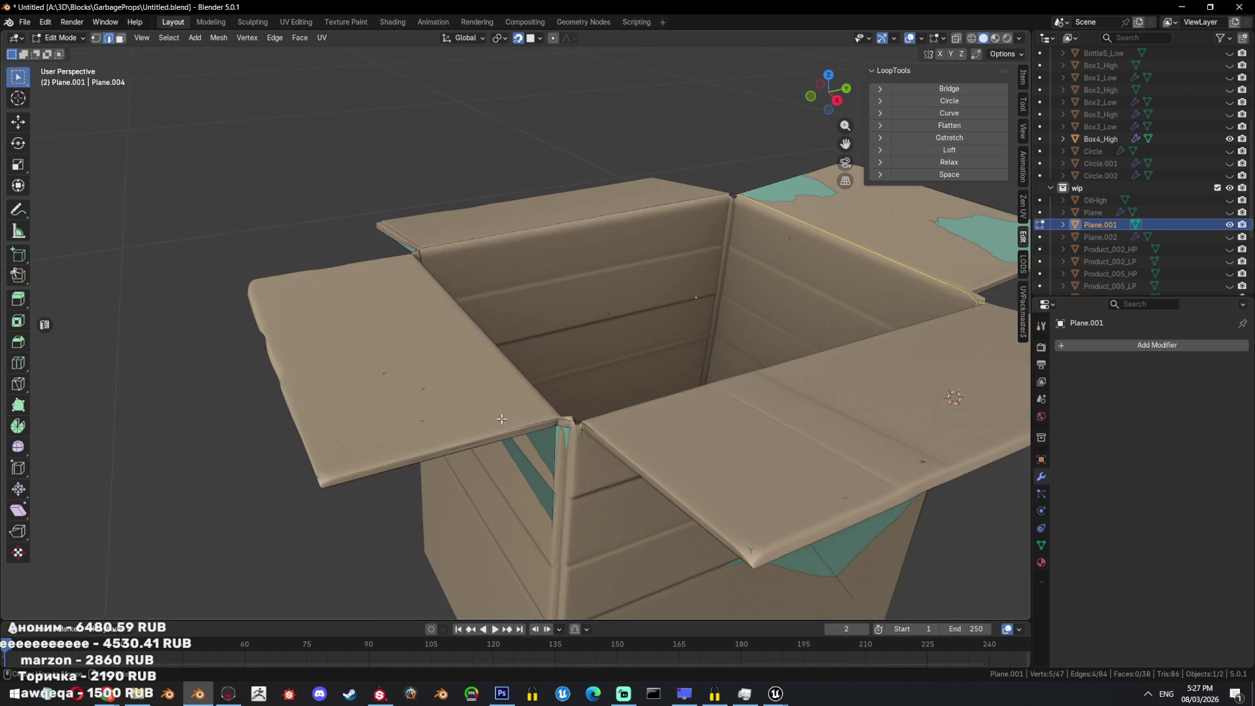
{"action": "left_click", "coordinate": [497, 425]}
{"action": "key", "text": "alt+z"}
{"action": "left_click", "coordinate": [356, 270], "text": "ctrl"}
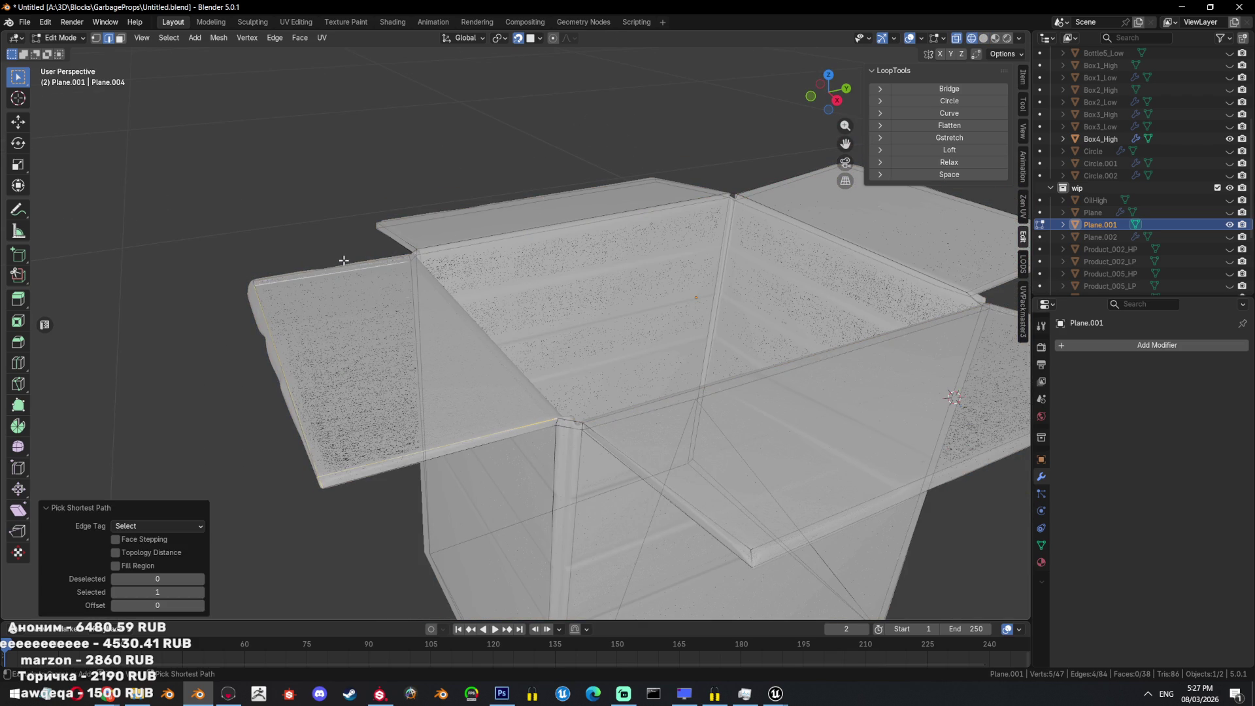
{"action": "key", "text": "f"}
{"action": "key", "text": "alt+z"}
{"action": "mouse_move", "coordinate": [345, 263]}
{"action": "middle_mouse_down"}
{"action": "mouse_move", "coordinate": [540, 378]}
{"action": "mouse_move", "coordinate": [415, 372]}
{"action": "mouse_move", "coordinate": [464, 355]}
{"action": "middle_mouse_up"}
Switch to vertex selection, clear the selection, and save the file.
{"action": "key", "text": "1"}
{"action": "key", "text": "alt+a"}
{"action": "middle_click_drag", "start_coordinate": [451, 311], "coordinate": [643, 351]}
{"action": "key", "text": "alt+z"}
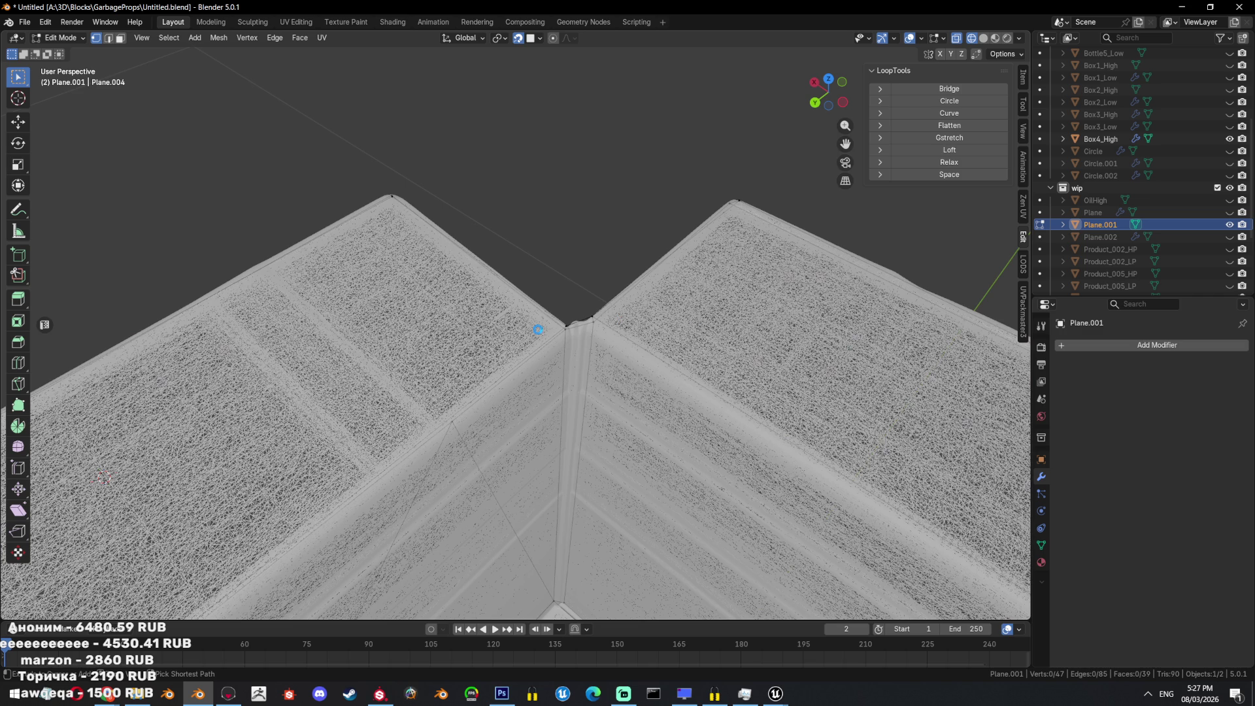
{"action": "key", "text": "ctrl+s"}
{"action": "mouse_move", "coordinate": [658, 331]}
{"action": "middle_mouse_down"}
{"action": "mouse_move", "coordinate": [403, 394]}
{"action": "mouse_move", "coordinate": [761, 387]}
{"action": "mouse_move", "coordinate": [752, 444]}
{"action": "mouse_move", "coordinate": [714, 498]}
{"action": "mouse_move", "coordinate": [813, 446]}
{"action": "mouse_move", "coordinate": [441, 390]}
{"action": "middle_mouse_up"}
{"action": "key", "text": "alt+z"}
Extrude a new vertex from the first box corner and fill a face there.
{"action": "left_click", "coordinate": [404, 394]}
{"action": "key", "text": "e"}
{"action": "left_click", "coordinate": [409, 416]}
{"action": "key", "text": "a"}
{"action": "key", "text": "alt+z"}
{"action": "key", "text": "alt+z"}
{"action": "left_click", "coordinate": [715, 497]}
{"action": "key", "text": "f"}
{"action": "key", "text": "alt+z"}
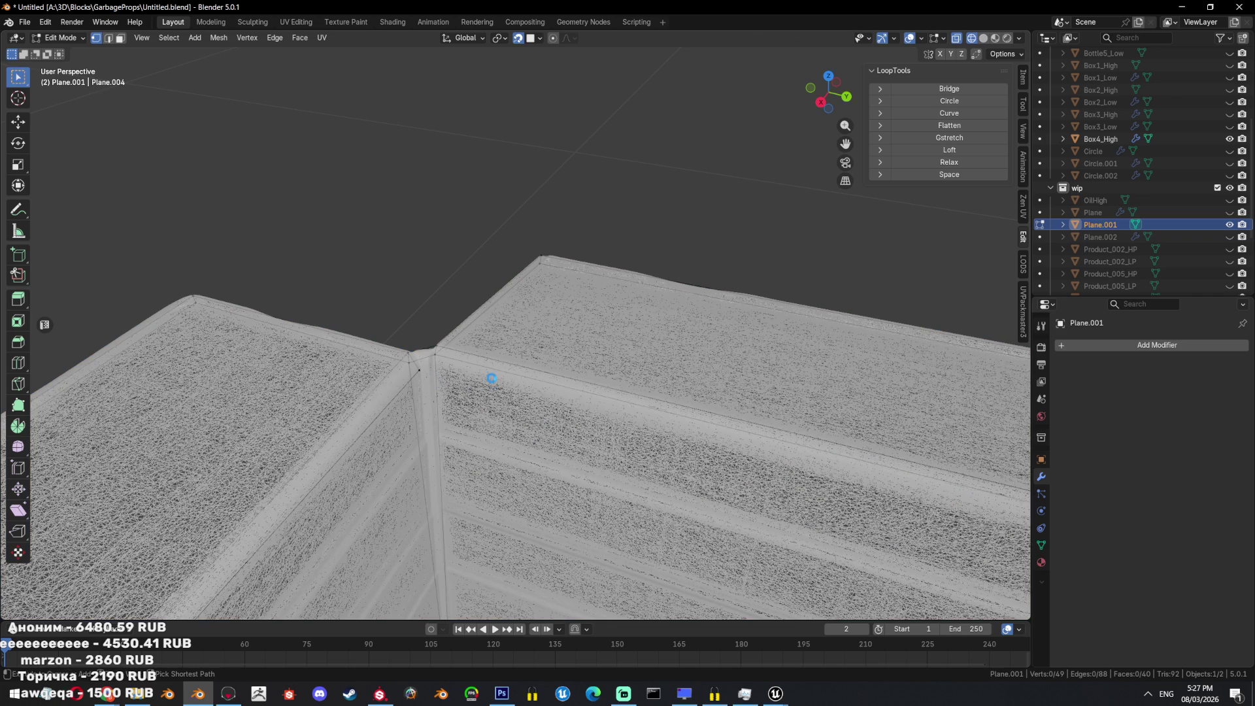
Save, then extrude a vertex from a second corner and fill its face.
{"action": "key", "text": "alt+z"}
{"action": "middle_click_drag", "start_coordinate": [492, 378], "coordinate": [537, 392]}
{"action": "key", "text": "alt+z"}
{"action": "key", "text": "alt+z"}
{"action": "key", "text": "ctrl+s"}
{"action": "left_click", "coordinate": [508, 420]}
{"action": "key", "text": "e"}
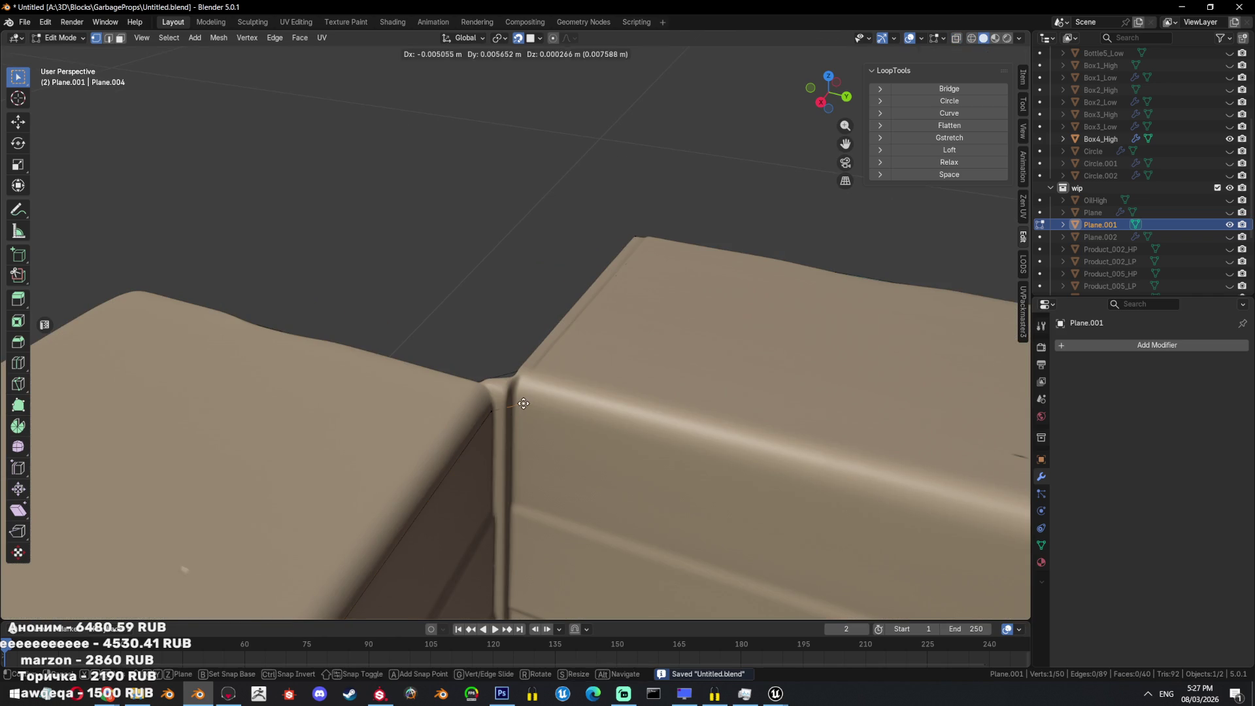
{"action": "left_click", "coordinate": [530, 395]}
{"action": "key", "text": "alt+z"}
{"action": "key", "text": "f"}
{"action": "mouse_move", "coordinate": [549, 387]}
{"action": "middle_mouse_down"}
{"action": "mouse_move", "coordinate": [440, 389]}
{"action": "mouse_move", "coordinate": [666, 384]}
{"action": "mouse_move", "coordinate": [737, 359]}
{"action": "mouse_move", "coordinate": [516, 346]}
{"action": "mouse_move", "coordinate": [526, 379]}
{"action": "mouse_move", "coordinate": [730, 390]}
{"action": "mouse_move", "coordinate": [605, 351]}
{"action": "middle_mouse_up"}
{"action": "key", "text": "alt+z"}
Extrude vertices from two more corners and fill a face at each.
{"action": "left_click", "coordinate": [730, 353]}
{"action": "key", "text": "e"}
{"action": "left_click", "coordinate": [719, 364]}
{"action": "key", "text": "f"}
{"action": "left_click", "coordinate": [508, 371]}
{"action": "key", "text": "e"}
{"action": "left_click", "coordinate": [516, 356]}
{"action": "key", "text": "f"}
Undo an unwanted extrusion and dissolve the stray loose vertex.
{"action": "key", "text": "e"}
{"action": "left_click", "coordinate": [608, 351]}
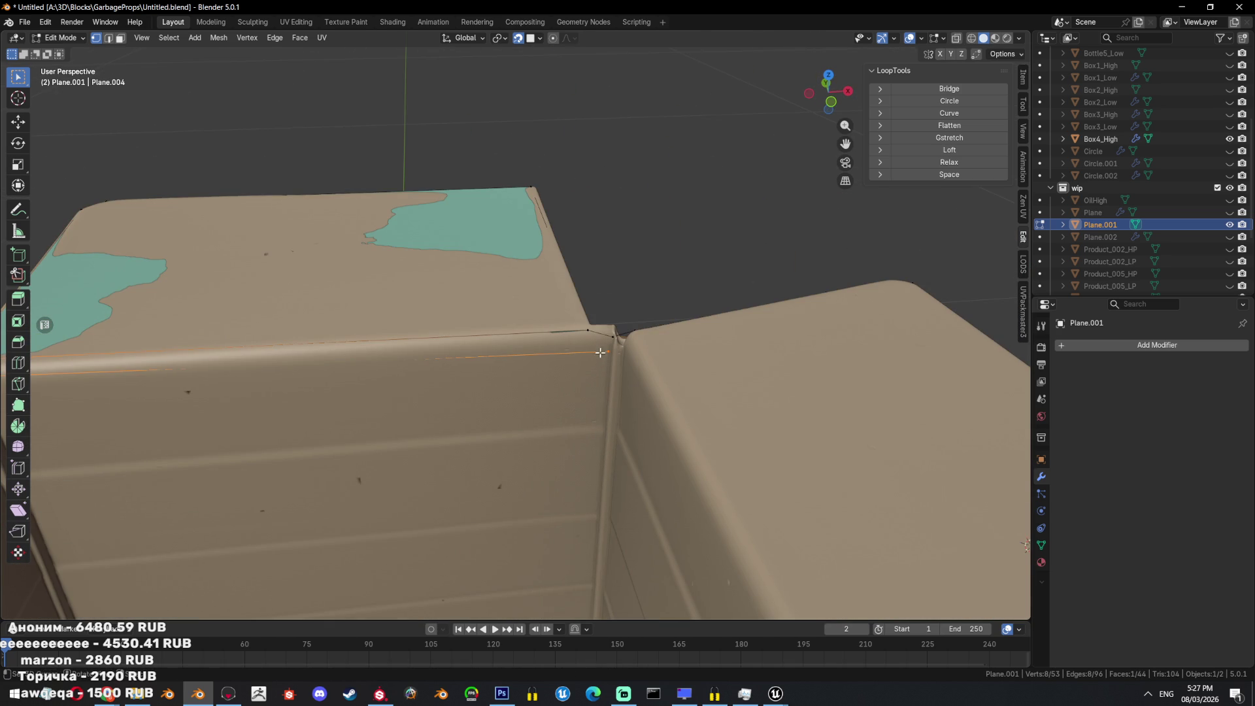
{"action": "key", "text": "ctrl+z"}
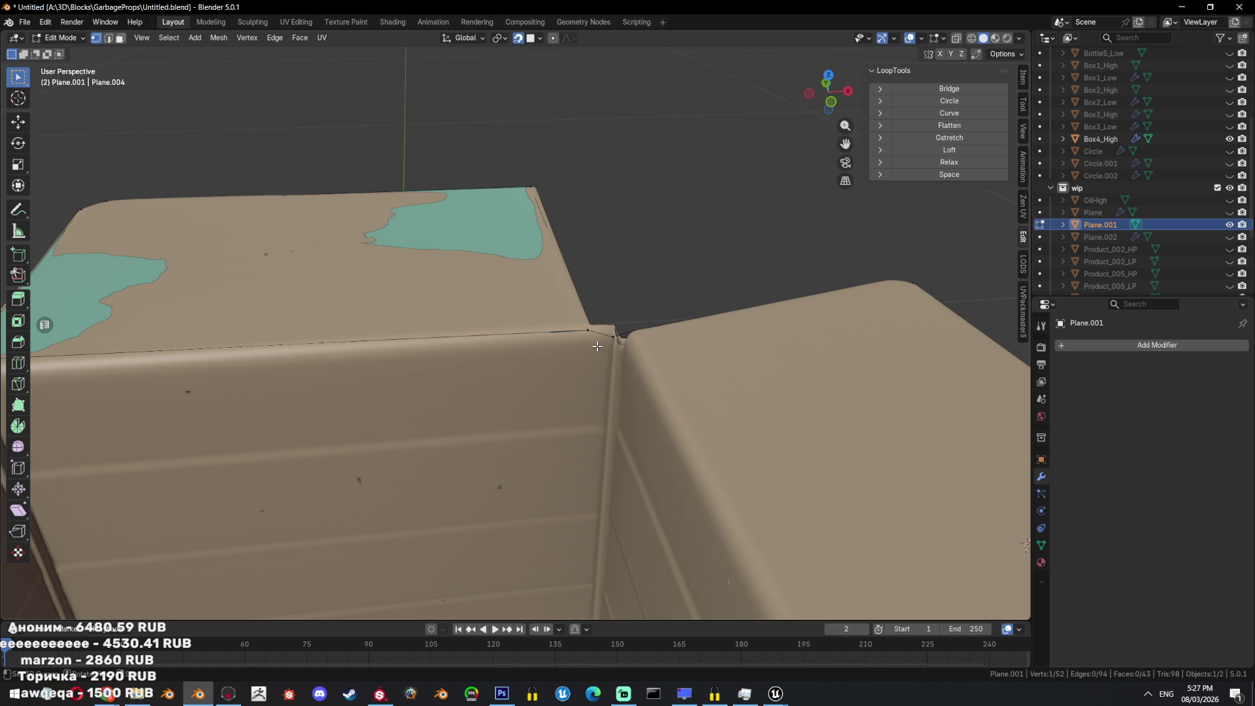
{"action": "key", "text": "alt+z"}
{"action": "middle_click_drag", "start_coordinate": [674, 199], "coordinate": [639, 288]}
{"action": "scroll", "coordinate": [562, 289], "scroll_direction": "up", "scroll_amount": 3}
{"action": "key", "text": "a"}
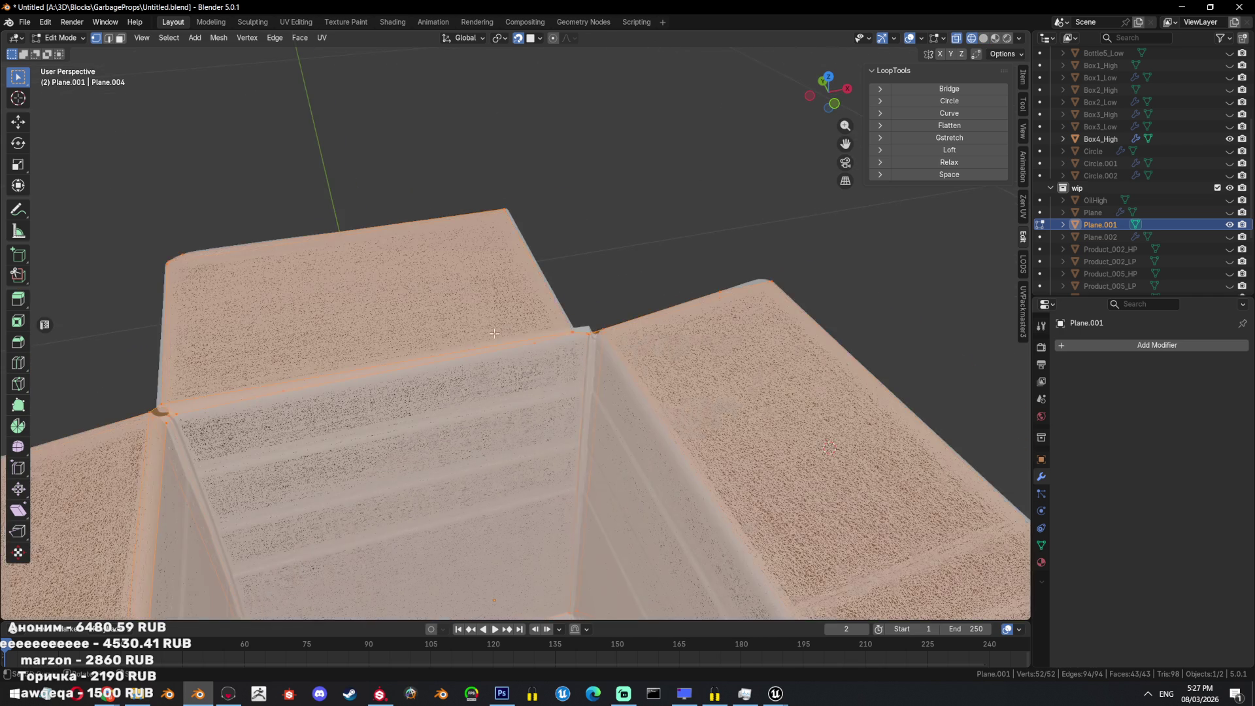
{"action": "key", "text": "alt+z"}
{"action": "key", "text": "alt+z"}
{"action": "key", "text": "ctrl+z"}
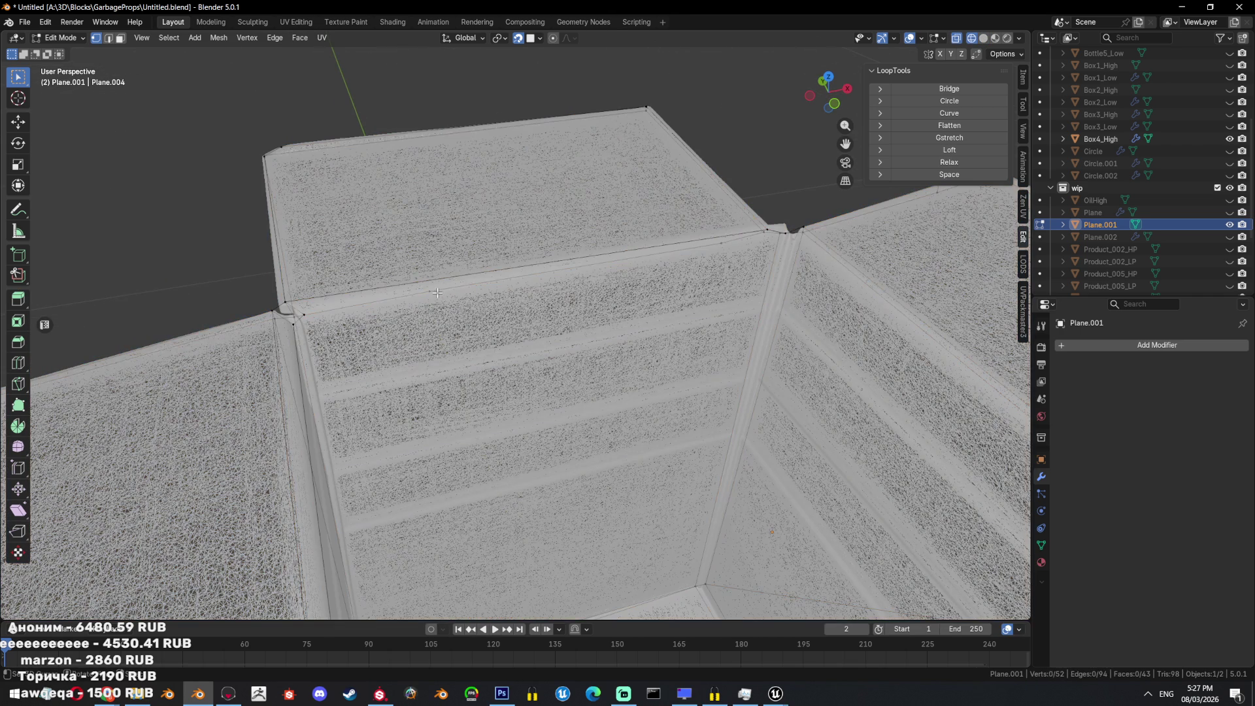
{"action": "key", "text": "x"}
{"action": "left_click", "coordinate": [571, 343]}
Extrude the top vertex down the corner edge and select the inner corner vertex.
{"action": "key", "text": "a"}
{"action": "scroll", "coordinate": [546, 338], "scroll_direction": "down", "scroll_amount": 5}
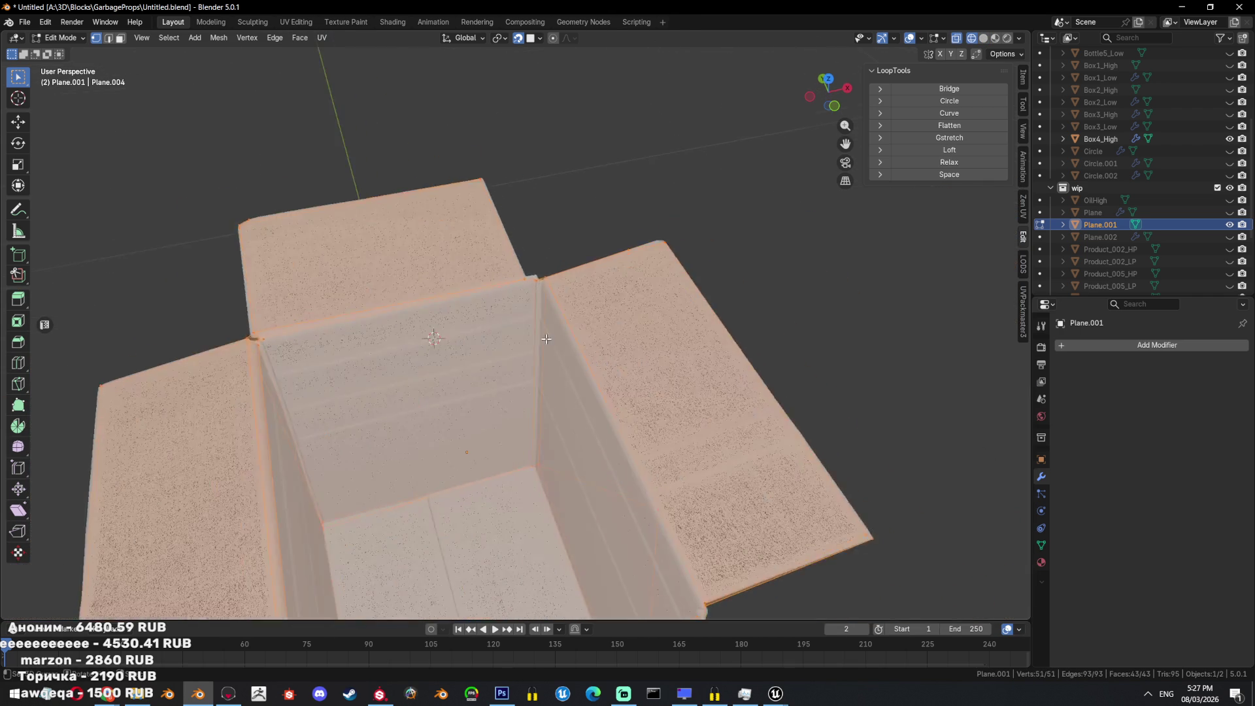
{"action": "scroll", "coordinate": [546, 338], "scroll_direction": "up", "scroll_amount": 6}
{"action": "key", "text": "alt+z"}
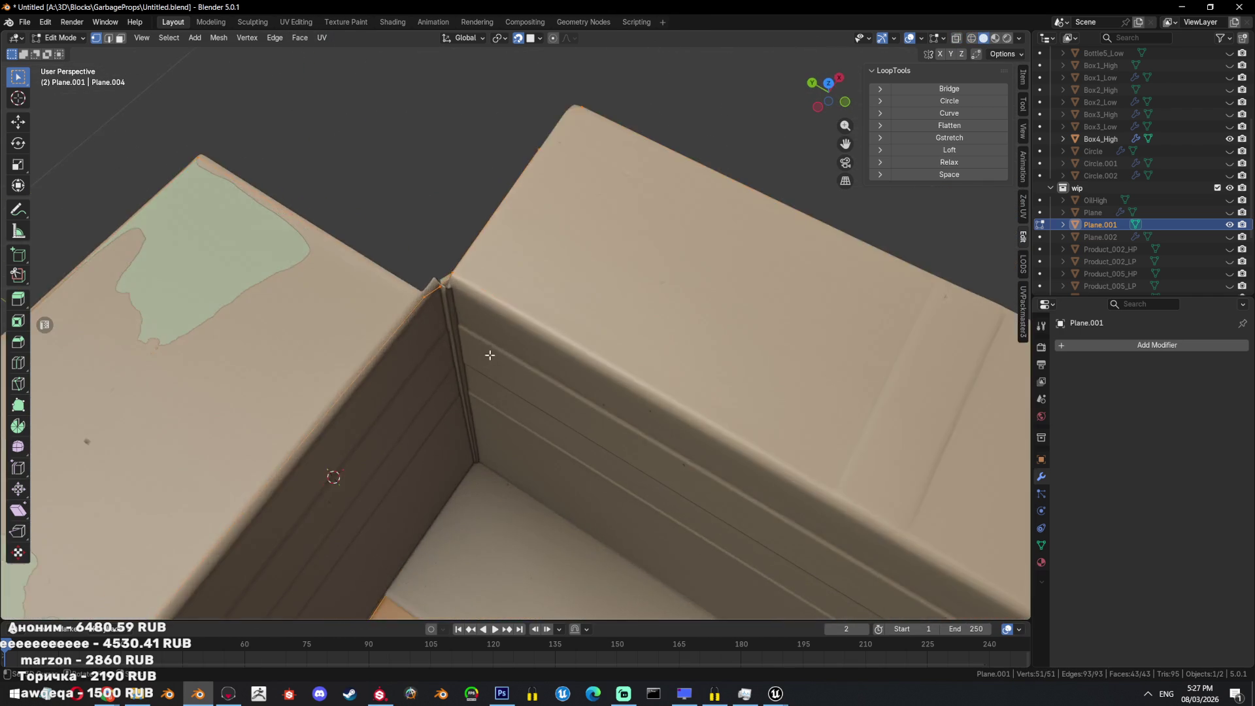
{"action": "middle_click_drag", "start_coordinate": [462, 308], "coordinate": [505, 188], "text": "shift"}
{"action": "key", "text": "e"}
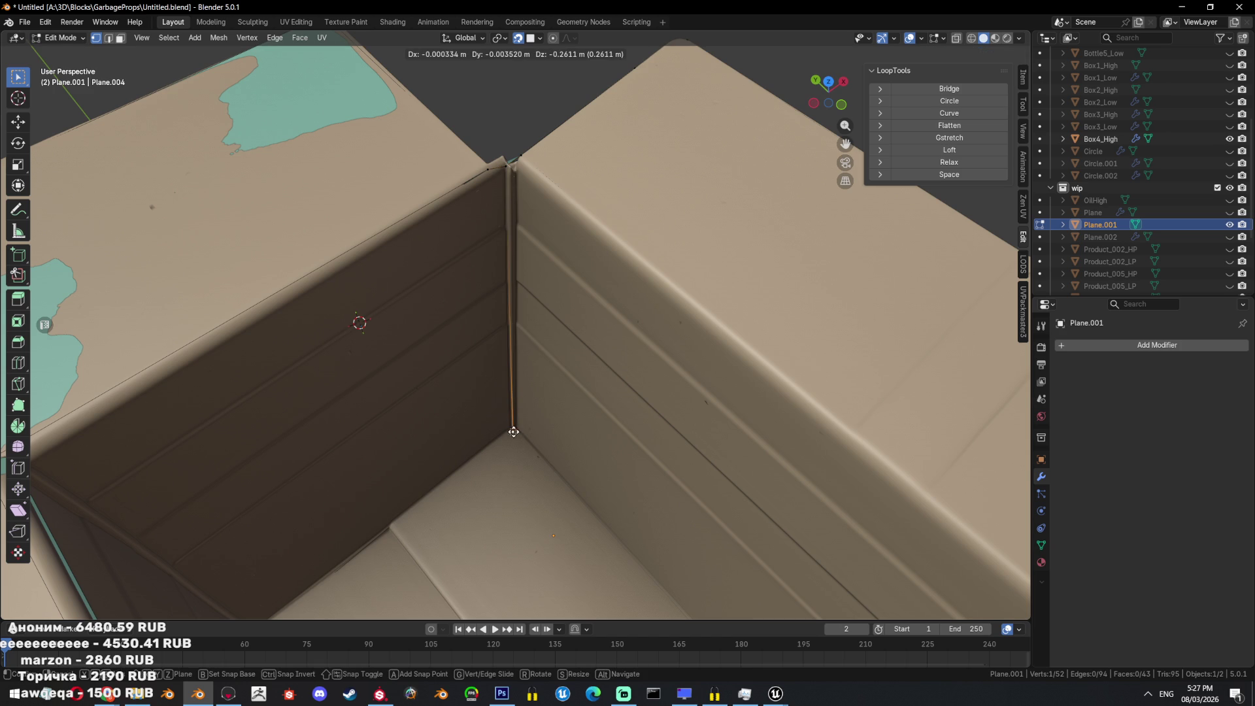
{"action": "left_click", "coordinate": [507, 428]}
{"action": "mouse_move", "coordinate": [507, 429]}
{"action": "middle_mouse_down"}
{"action": "mouse_move", "coordinate": [429, 414]}
{"action": "mouse_move", "coordinate": [506, 389]}
{"action": "mouse_move", "coordinate": [491, 392]}
{"action": "middle_mouse_up"}
{"action": "key", "text": "a"}
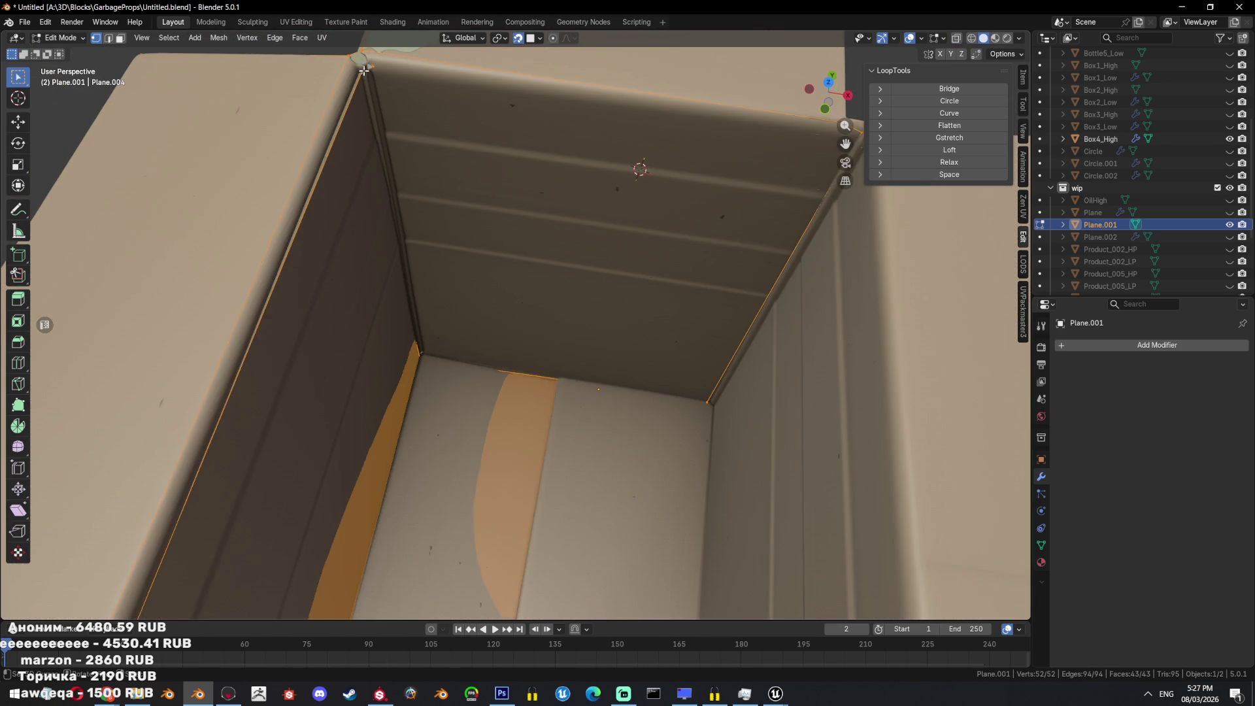
{"action": "left_click", "coordinate": [420, 350]}
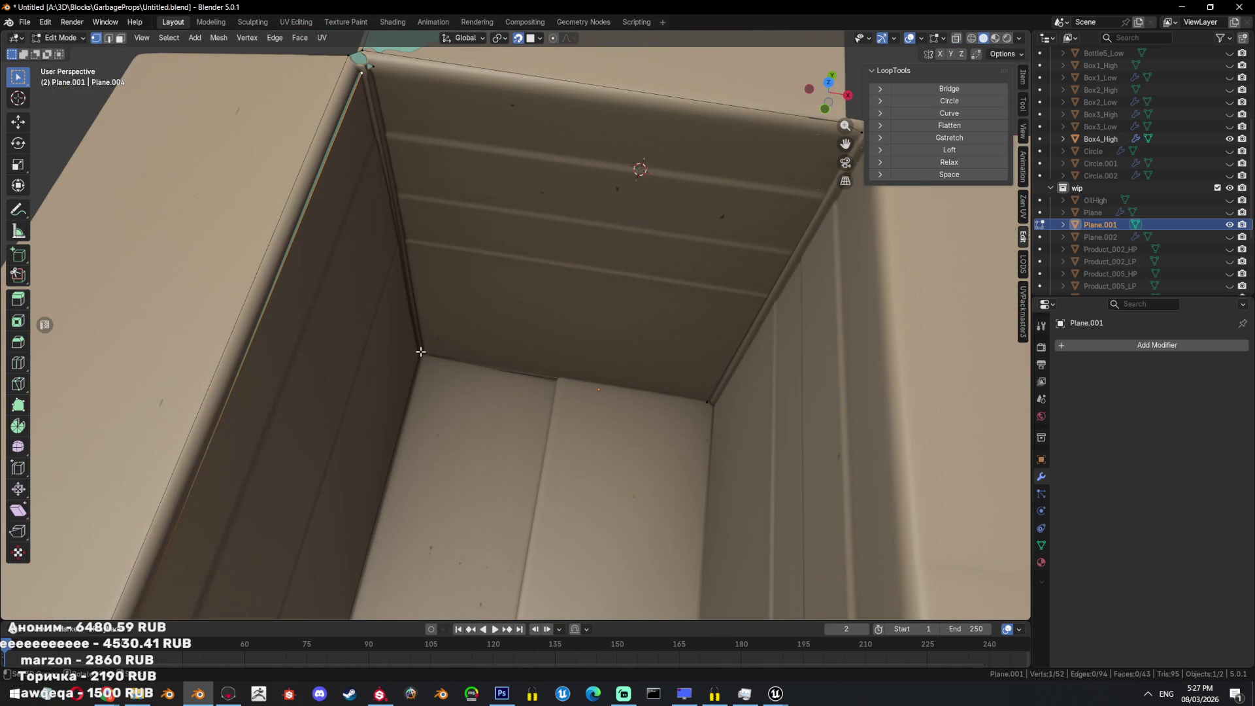
Extrude new vertices at the inner corner and reselect the inner corner vertex.
{"action": "key", "text": "e"}
{"action": "left_click", "coordinate": [392, 92]}
{"action": "key", "text": "e"}
{"action": "left_click", "coordinate": [434, 359]}
{"action": "left_click", "coordinate": [428, 353]}
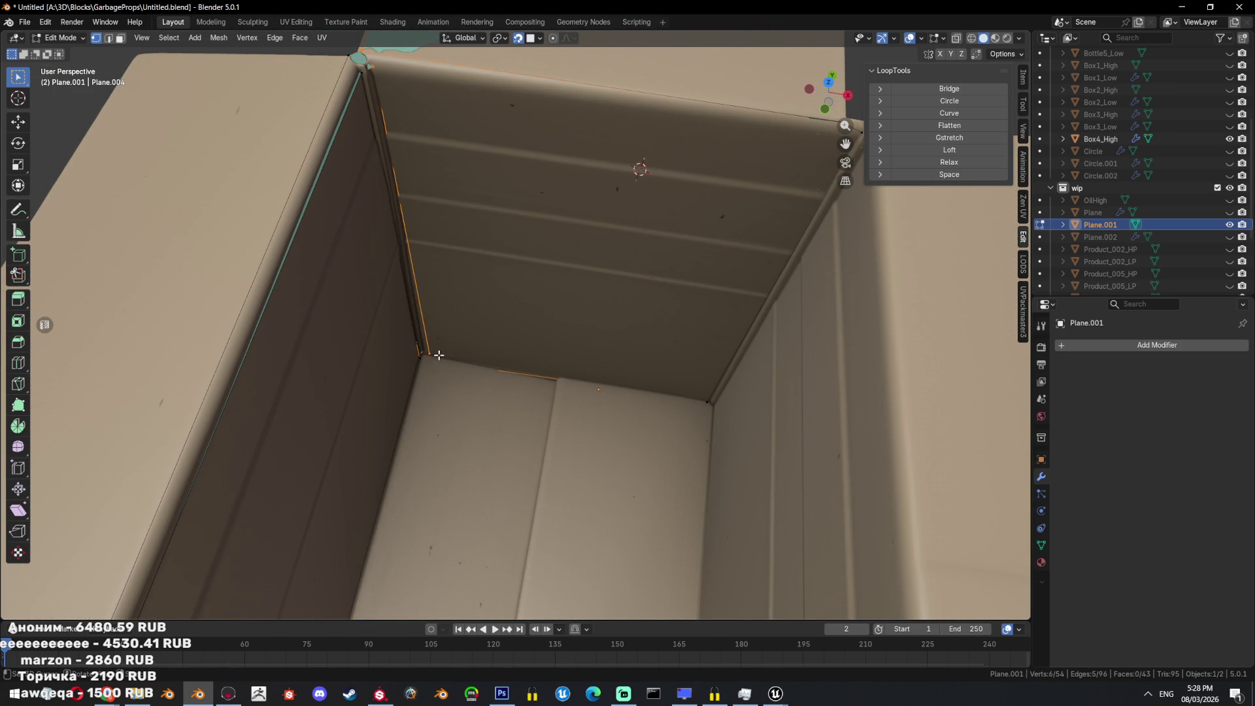
{"action": "key", "text": "alt+z"}
{"action": "key", "text": "a"}
{"action": "left_click", "coordinate": [430, 354]}
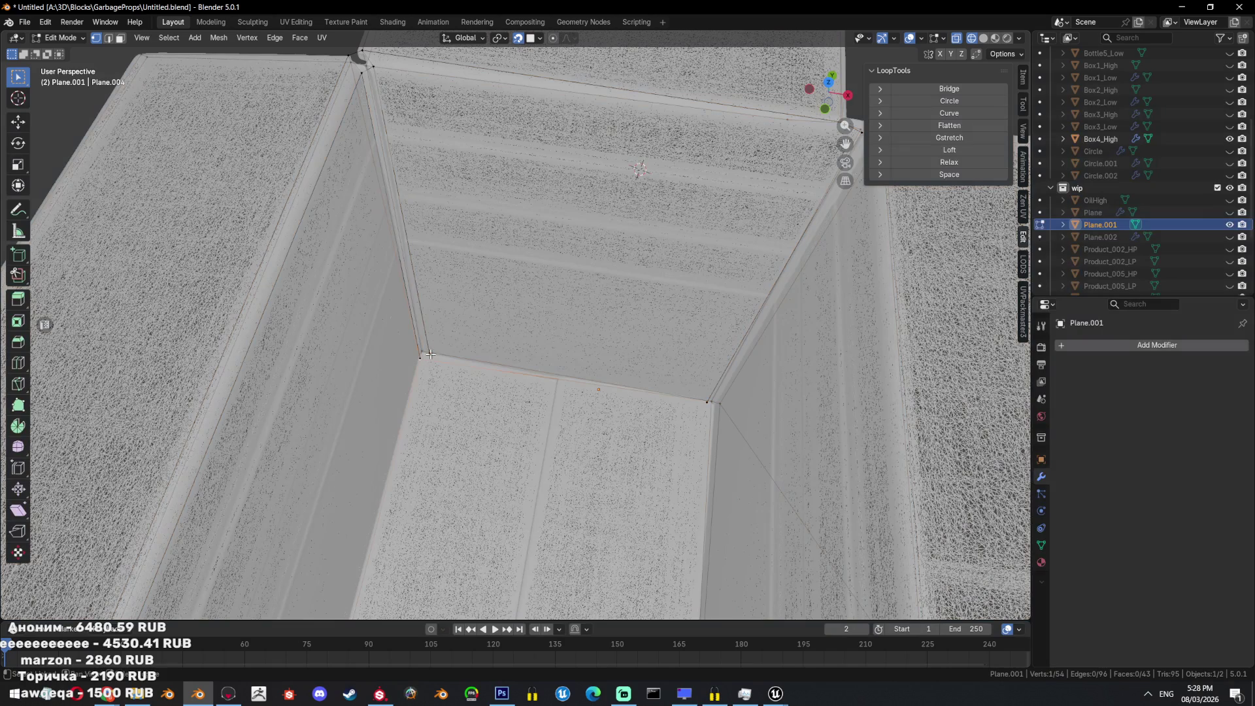
Select the inner-corner edges and vertices and fill the gap with a face.
{"action": "middle_click_drag", "start_coordinate": [441, 341], "coordinate": [463, 116]}
{"action": "key", "text": "2"}
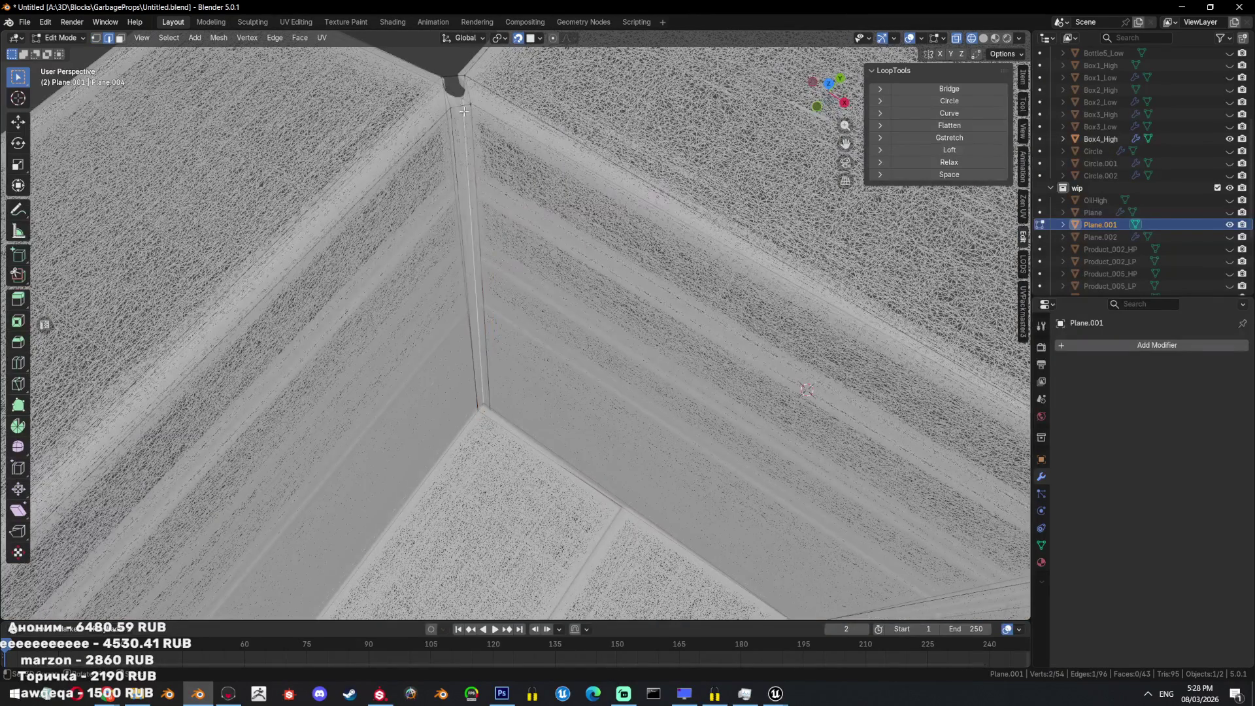
{"action": "left_click", "coordinate": [457, 165], "text": "shift"}
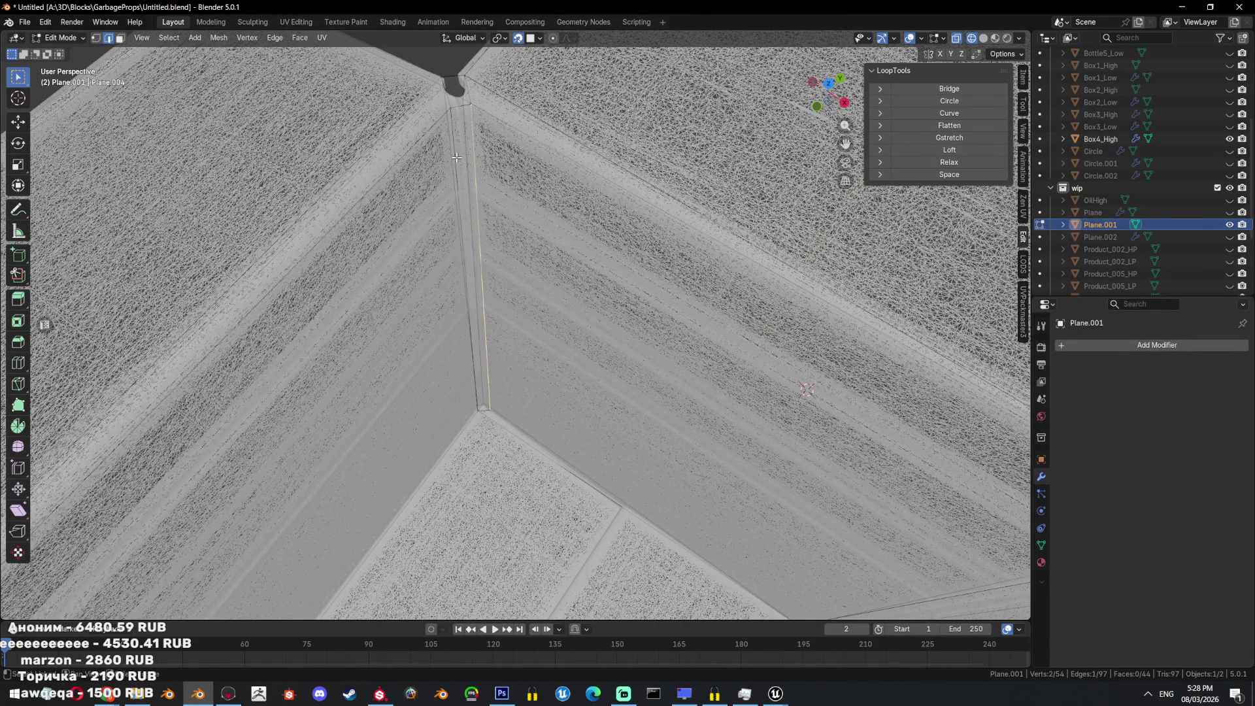
{"action": "key", "text": "alt+z"}
{"action": "key", "text": "3"}
{"action": "left_click", "coordinate": [484, 313]}
{"action": "key", "text": "alt+z"}
{"action": "scroll", "coordinate": [621, 332], "scroll_direction": "down", "scroll_amount": 6}
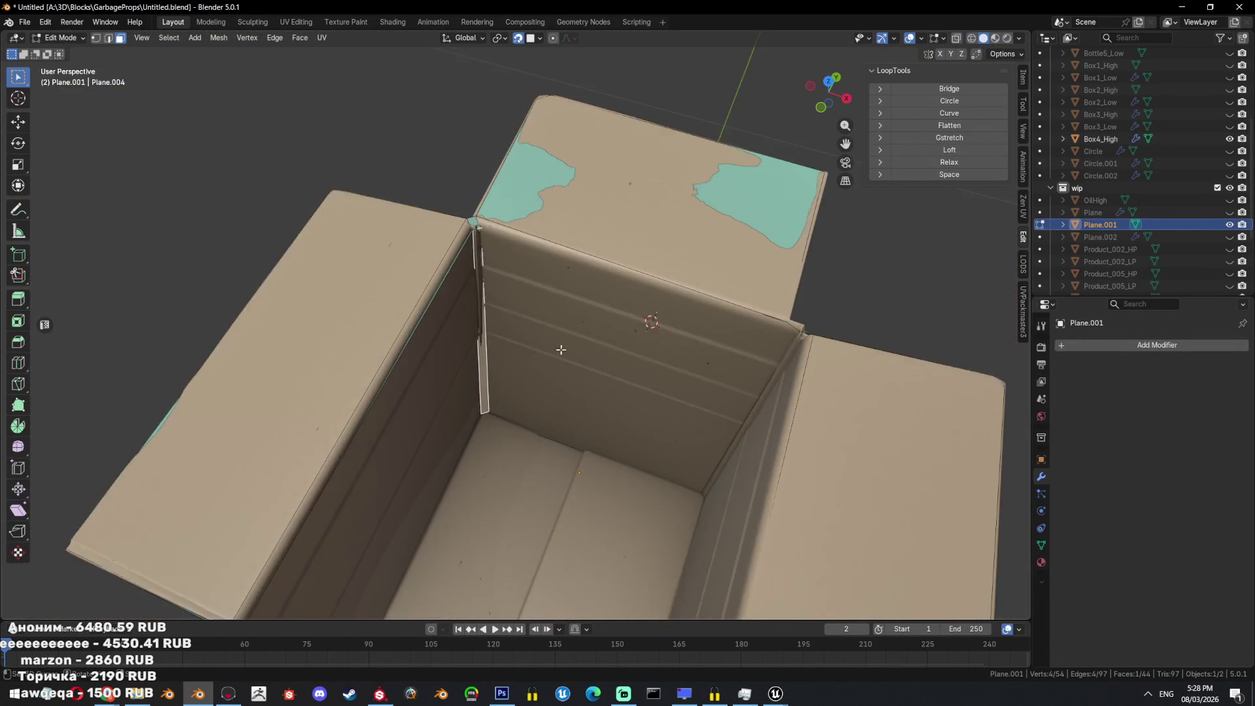
{"action": "key", "text": "1"}
{"action": "key", "text": "alt+z"}
{"action": "left_click", "coordinate": [412, 399], "text": "shift"}
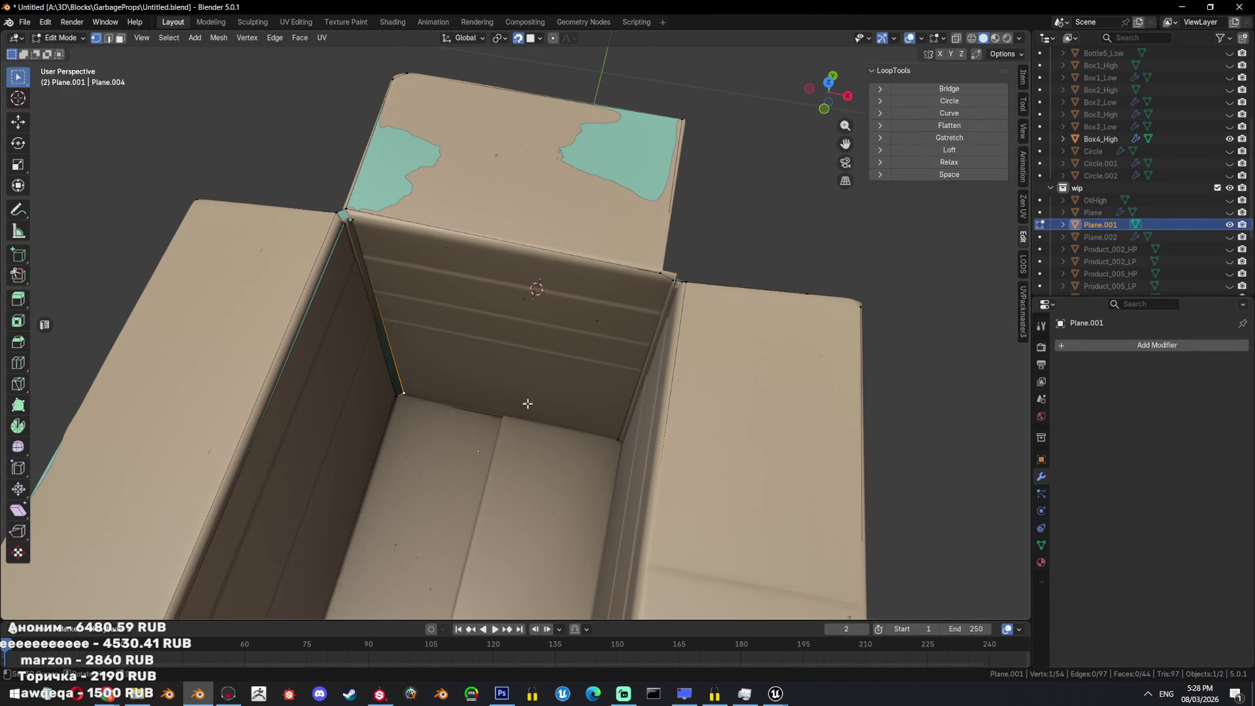
{"action": "key", "text": "f"}
Inspect the box wall in see-through view and clear the selection.
{"action": "mouse_move", "coordinate": [624, 437]}
{"action": "middle_mouse_down"}
{"action": "mouse_move", "coordinate": [721, 413]}
{"action": "mouse_move", "coordinate": [577, 364]}
{"action": "mouse_move", "coordinate": [535, 364]}
{"action": "mouse_move", "coordinate": [561, 340]}
{"action": "mouse_move", "coordinate": [634, 338]}
{"action": "middle_mouse_up"}
{"action": "key", "text": "a"}
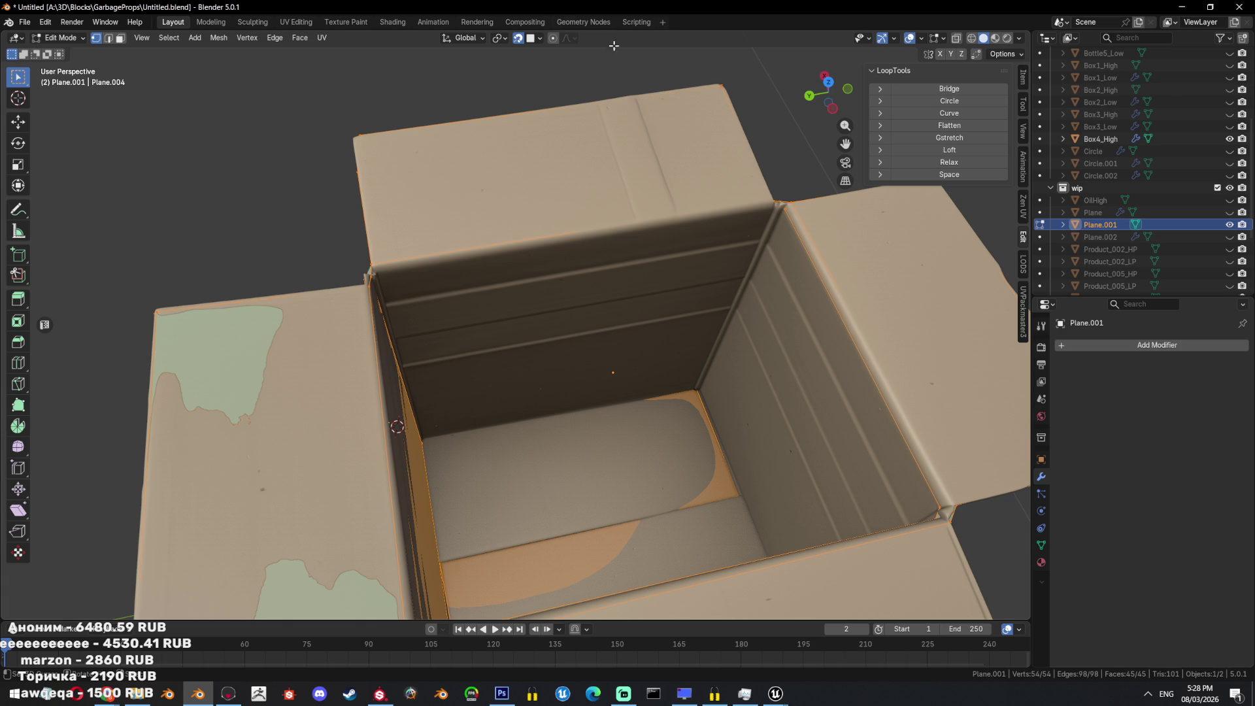
{"action": "scroll", "coordinate": [638, 276], "scroll_direction": "up", "scroll_amount": 4}
{"action": "key", "text": "shift+z"}
{"action": "mouse_move", "coordinate": [637, 275]}
{"action": "middle_mouse_down"}
{"action": "mouse_move", "coordinate": [492, 266]}
{"action": "mouse_move", "coordinate": [588, 250]}
{"action": "middle_mouse_up"}
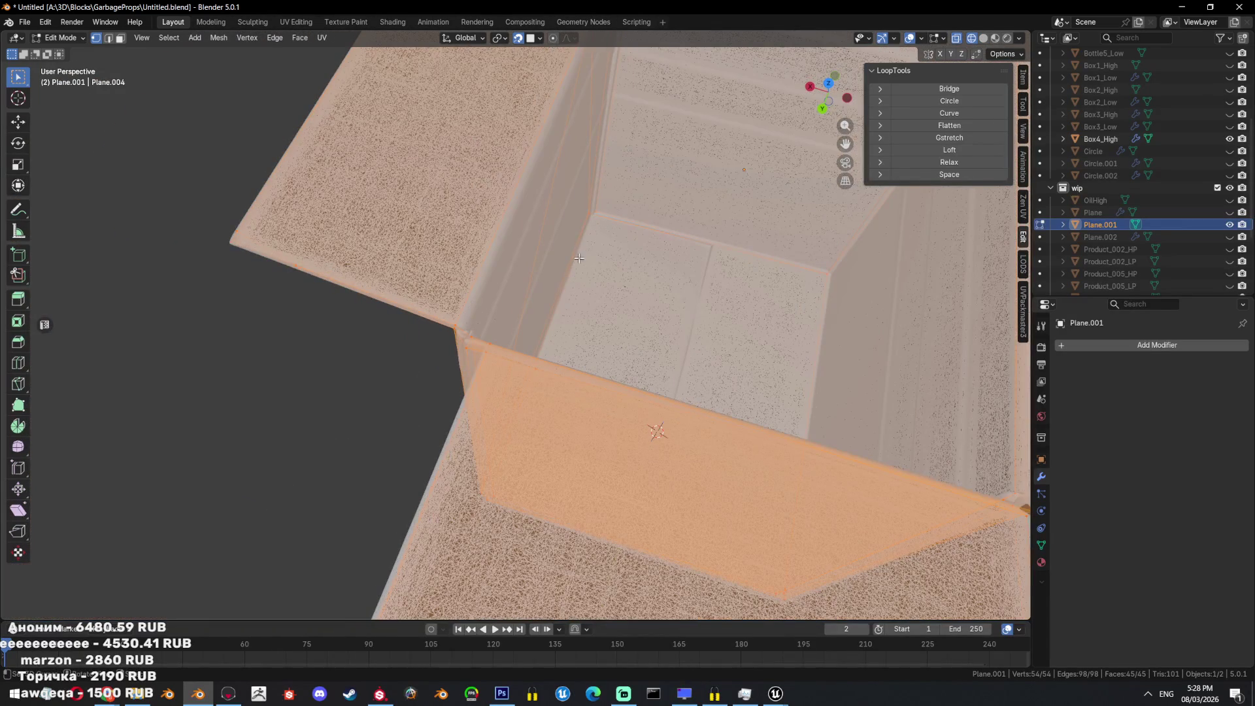
{"action": "mouse_move", "coordinate": [588, 201]}
{"action": "middle_mouse_down"}
{"action": "mouse_move", "coordinate": [566, 204]}
{"action": "mouse_move", "coordinate": [530, 157]}
{"action": "mouse_move", "coordinate": [500, 232]}
{"action": "mouse_move", "coordinate": [555, 229]}
{"action": "mouse_move", "coordinate": [448, 272]}
{"action": "mouse_move", "coordinate": [602, 255]}
{"action": "mouse_move", "coordinate": [496, 262]}
{"action": "mouse_move", "coordinate": [657, 300]}
{"action": "mouse_move", "coordinate": [630, 331]}
{"action": "mouse_move", "coordinate": [754, 293]}
{"action": "middle_mouse_up"}
{"action": "key", "text": "shift+z"}
Extrude a vertex along the corner, undoing the accidental second extrusion.
{"action": "key", "text": "shift+z"}
{"action": "key", "text": "shift+z"}
{"action": "key", "text": "alt+a"}
{"action": "key", "text": "e"}
{"action": "left_click", "coordinate": [517, 269]}
{"action": "key", "text": "e"}
{"action": "left_click", "coordinate": [517, 267]}
{"action": "key", "text": "ctrl+z"}
{"action": "key", "text": "shift+z"}
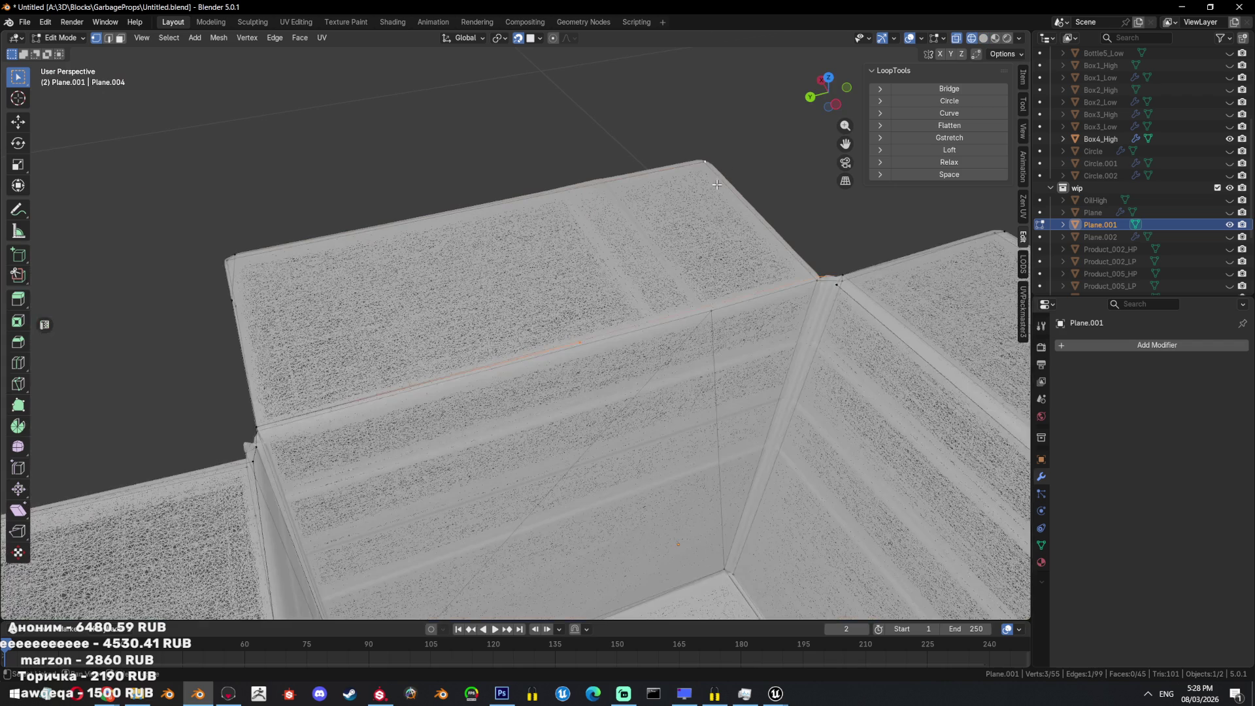
Fill the remaining face at the box corner and save the file.
{"action": "middle_click_drag", "start_coordinate": [259, 260], "coordinate": [415, 381]}
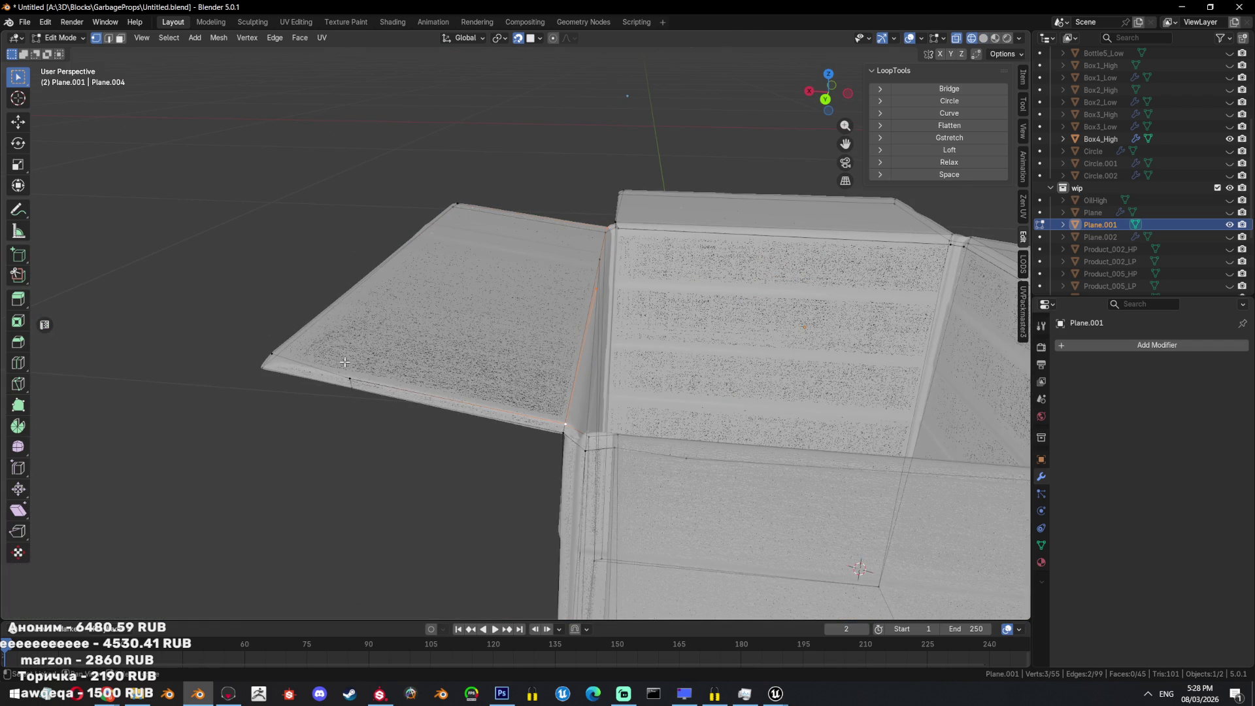
{"action": "mouse_move", "coordinate": [288, 348]}
{"action": "middle_mouse_down"}
{"action": "mouse_move", "coordinate": [336, 347]}
{"action": "mouse_move", "coordinate": [330, 213]}
{"action": "middle_mouse_up"}
{"action": "key", "text": "f"}
{"action": "key", "text": "shift+z"}
{"action": "middle_click_drag", "start_coordinate": [413, 260], "coordinate": [603, 392]}
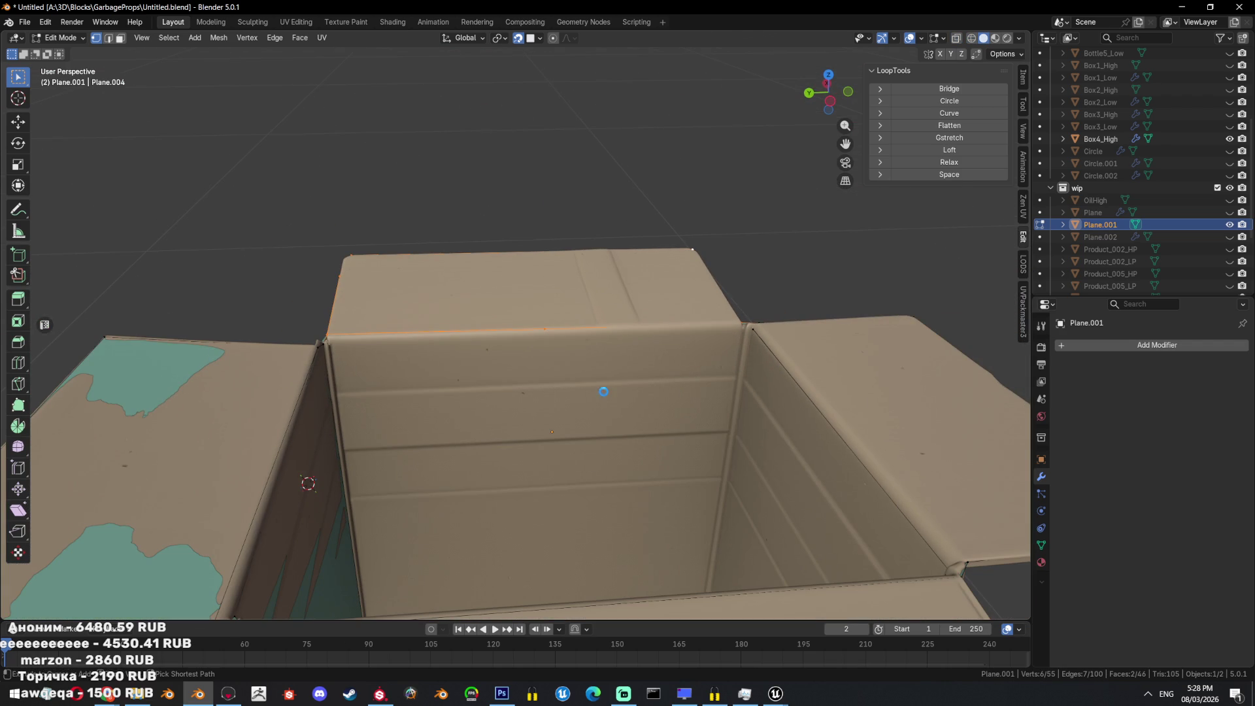
{"action": "key", "text": "ctrl+s"}
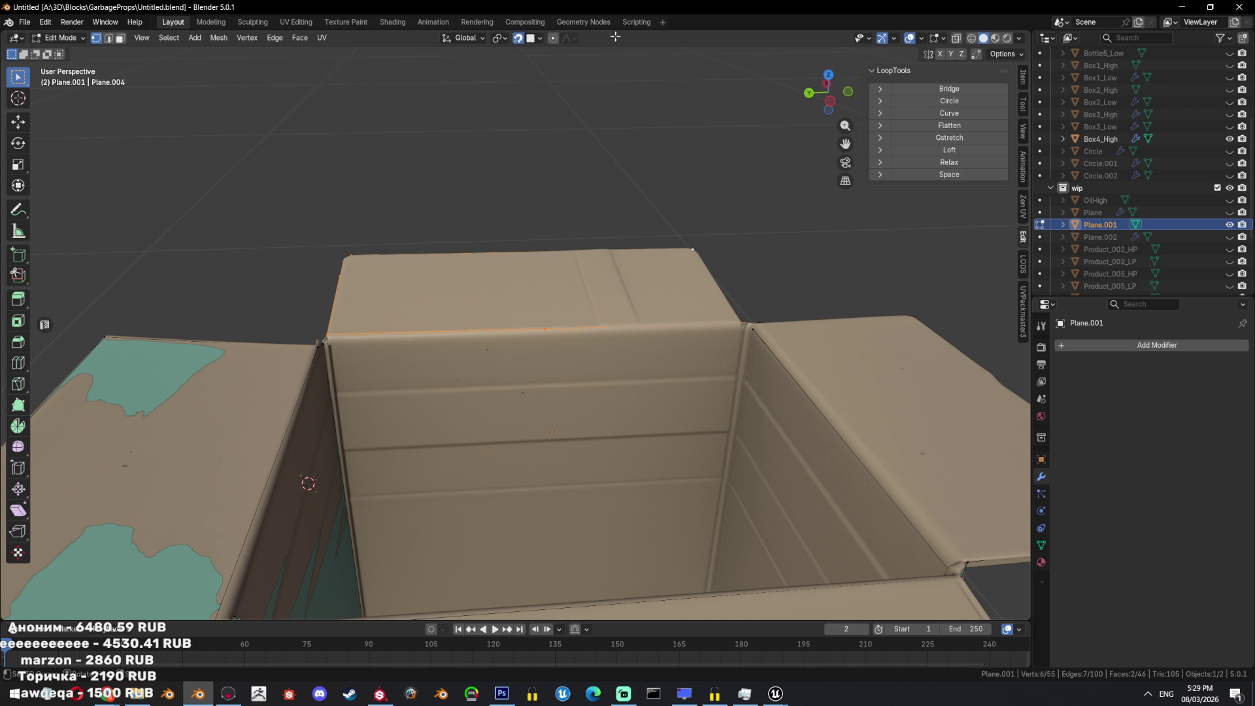
Clear the selection, turn off see-through and hide Box4_High to view the low-poly mesh alone.
{"action": "scroll", "coordinate": [490, 327], "scroll_direction": "down", "scroll_amount": 3}
{"action": "middle_click_drag", "start_coordinate": [490, 327], "coordinate": [613, 288]}
{"action": "key", "text": "alt+a"}
{"action": "key", "text": "alt+z"}
{"action": "key", "text": "alt+z"}
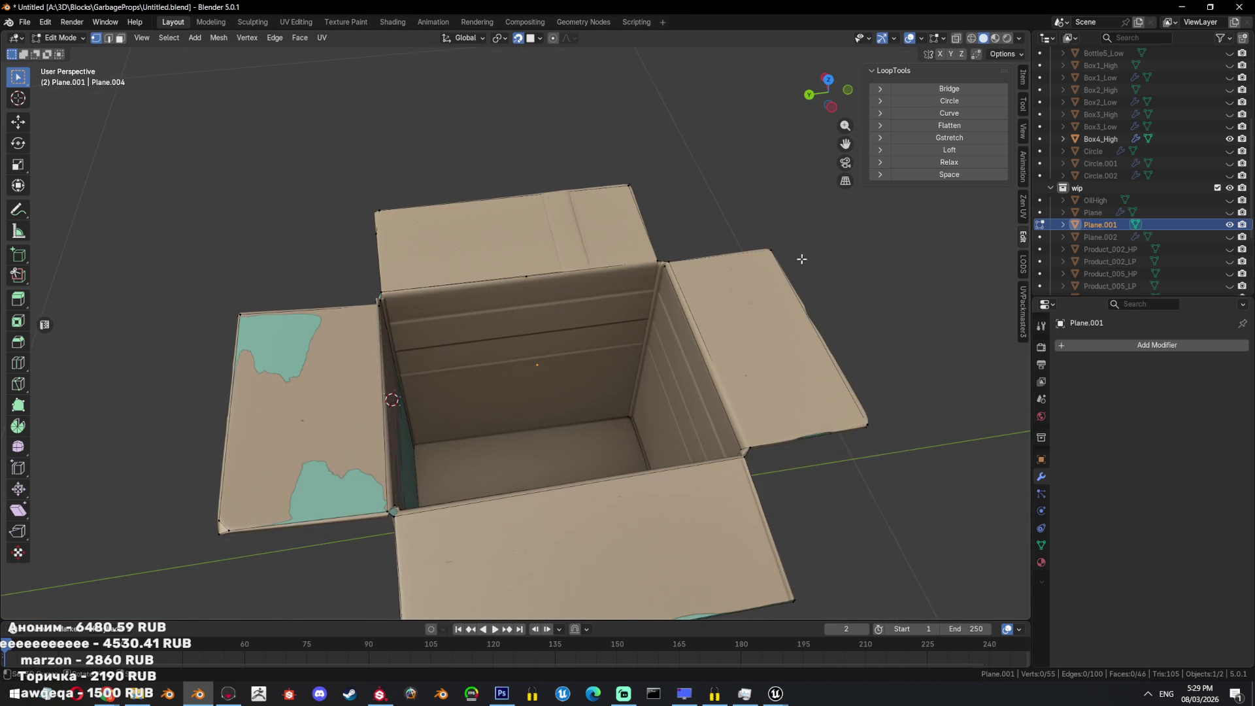
{"action": "left_click", "coordinate": [1229, 139]}
{"action": "middle_click_drag", "start_coordinate": [588, 307], "coordinate": [657, 276]}
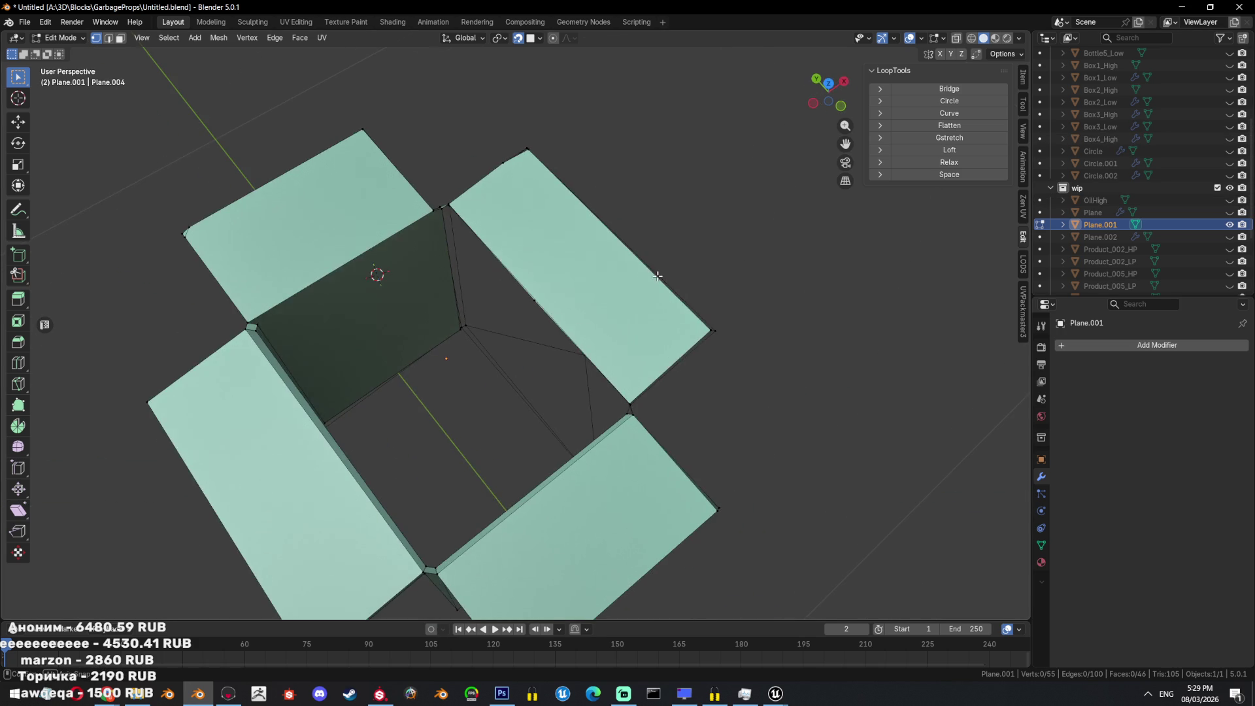
{"action": "mouse_move", "coordinate": [417, 309]}
{"action": "middle_mouse_down"}
{"action": "mouse_move", "coordinate": [423, 322]}
{"action": "mouse_move", "coordinate": [392, 291]}
{"action": "mouse_move", "coordinate": [405, 300]}
{"action": "middle_mouse_up"}
Show Box4_High again and extrude corner vertices to follow its inner corner.
{"action": "left_click", "coordinate": [642, 337]}
{"action": "left_click", "coordinate": [1228, 139]}
{"action": "scroll", "coordinate": [520, 261], "scroll_direction": "up", "scroll_amount": 5}
{"action": "key", "text": "e"}
{"action": "left_click", "coordinate": [521, 261]}
{"action": "mouse_move", "coordinate": [521, 261]}
{"action": "middle_mouse_down"}
{"action": "mouse_move", "coordinate": [487, 260]}
{"action": "mouse_move", "coordinate": [577, 342]}
{"action": "middle_mouse_up"}
{"action": "key", "text": "e"}
{"action": "left_click", "coordinate": [577, 342]}
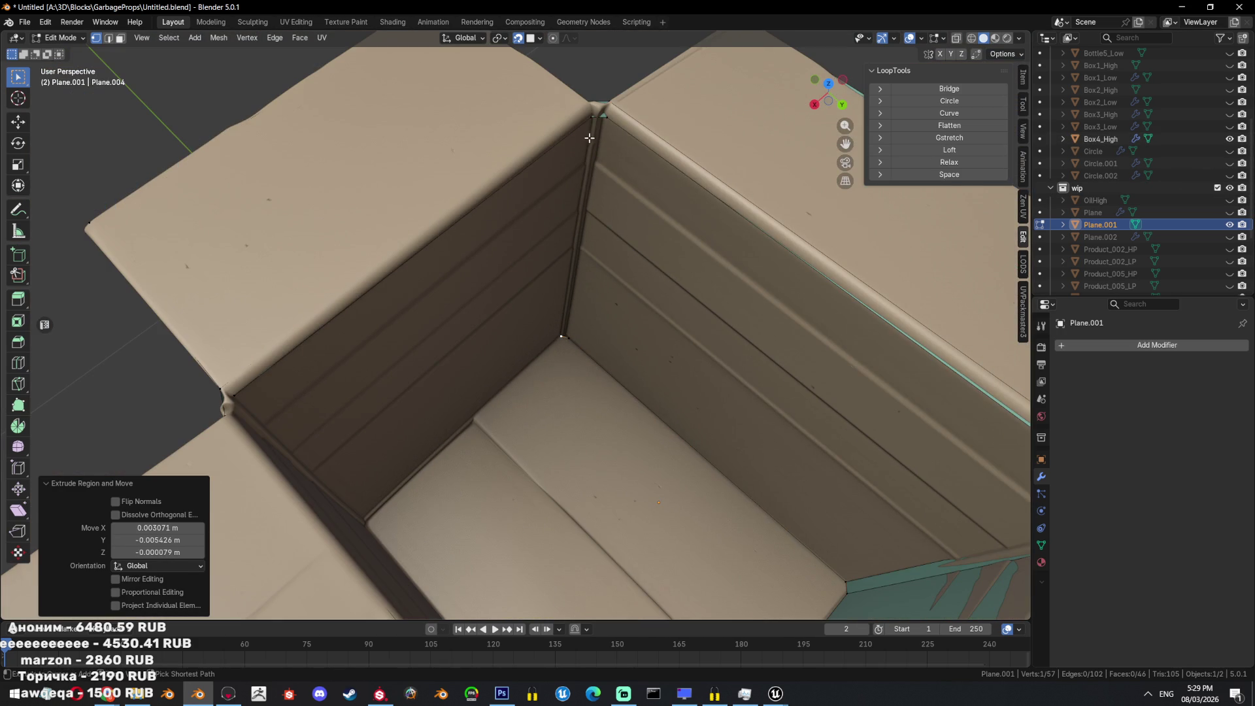
Triangulate the corner strip faces, then extrude another corner vertex into place.
{"action": "left_click", "coordinate": [588, 144], "text": "ctrl+shift"}
{"action": "key", "text": "ctrl+t"}
{"action": "mouse_move", "coordinate": [588, 144]}
{"action": "middle_mouse_down"}
{"action": "mouse_move", "coordinate": [640, 232]}
{"action": "mouse_move", "coordinate": [599, 429]}
{"action": "middle_mouse_up"}
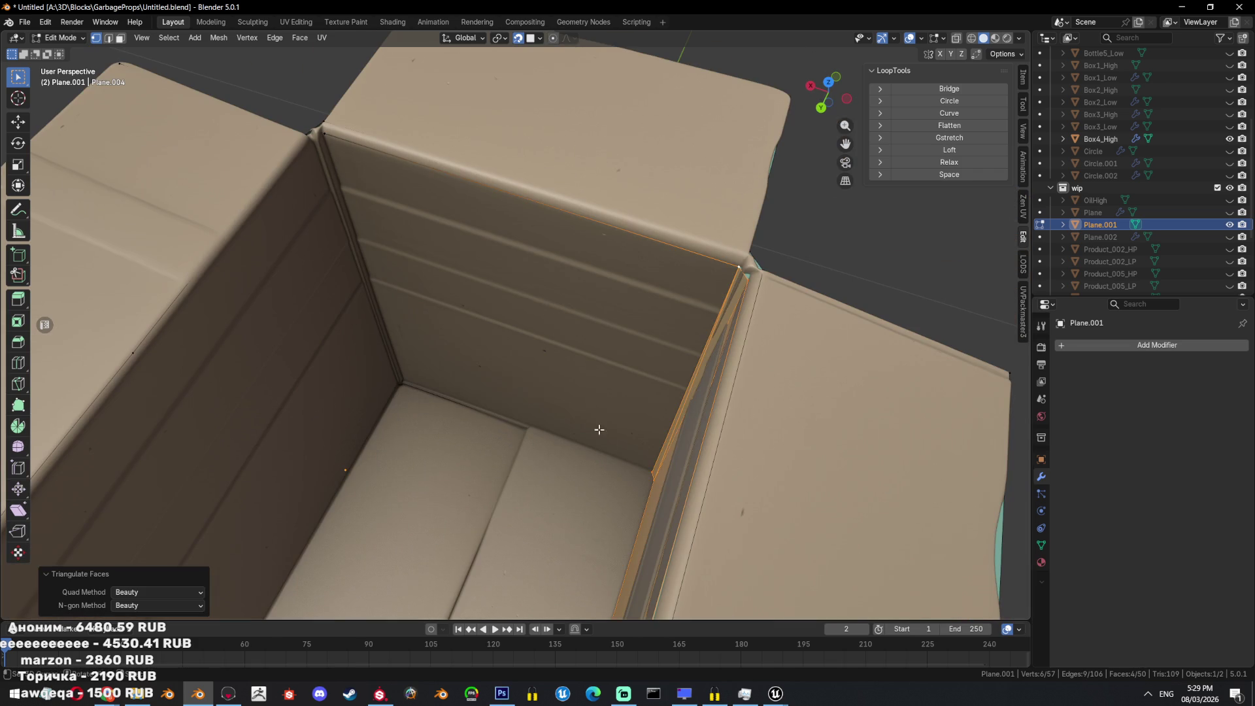
{"action": "left_click", "coordinate": [632, 468]}
{"action": "middle_click_drag", "start_coordinate": [632, 467], "coordinate": [546, 372]}
{"action": "key", "text": "e"}
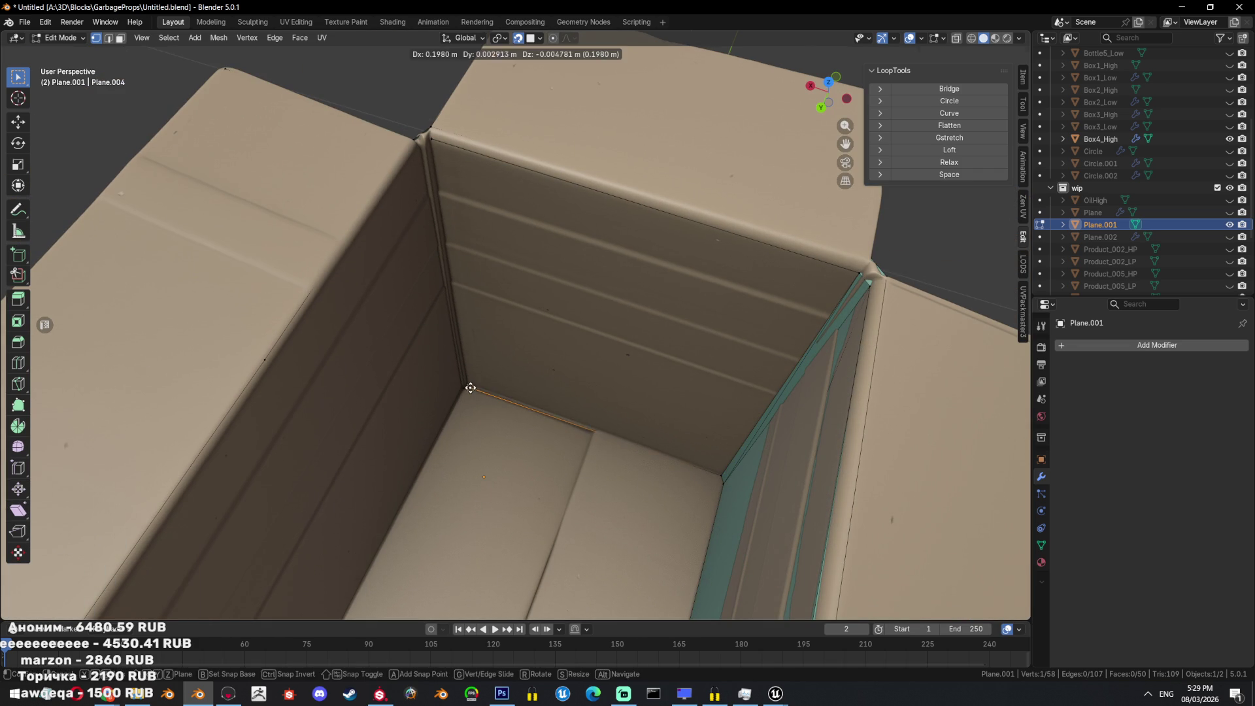
{"action": "left_click", "coordinate": [463, 390]}
Select the small corner face and the faces down the vertical corner edge.
{"action": "key", "text": "a"}
{"action": "middle_click_drag", "start_coordinate": [438, 159], "coordinate": [606, 182]}
{"action": "left_click", "coordinate": [606, 182]}
{"action": "key", "text": "alt+v"}
{"action": "left_click", "coordinate": [619, 196]}
{"action": "left_click", "coordinate": [563, 520], "text": "ctrl"}
{"action": "mouse_move", "coordinate": [563, 521]}
{"action": "middle_mouse_down"}
{"action": "mouse_move", "coordinate": [568, 457]}
{"action": "mouse_move", "coordinate": [596, 437]}
{"action": "mouse_move", "coordinate": [640, 279]}
{"action": "middle_mouse_up"}
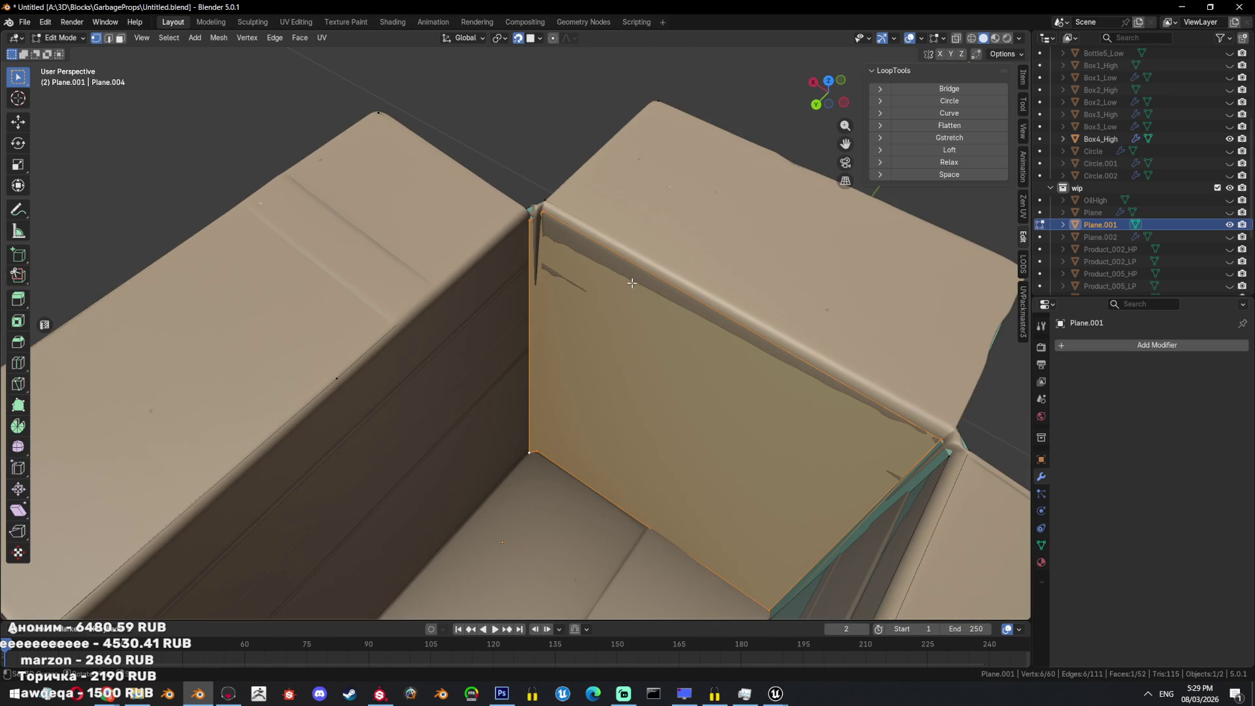
Delete the selected corner faces and refill the corner wall with new faces.
{"action": "key", "text": "x"}
{"action": "left_click", "coordinate": [617, 251]}
{"action": "key", "text": "ctrl+alt+z"}
{"action": "left_click", "coordinate": [611, 261]}
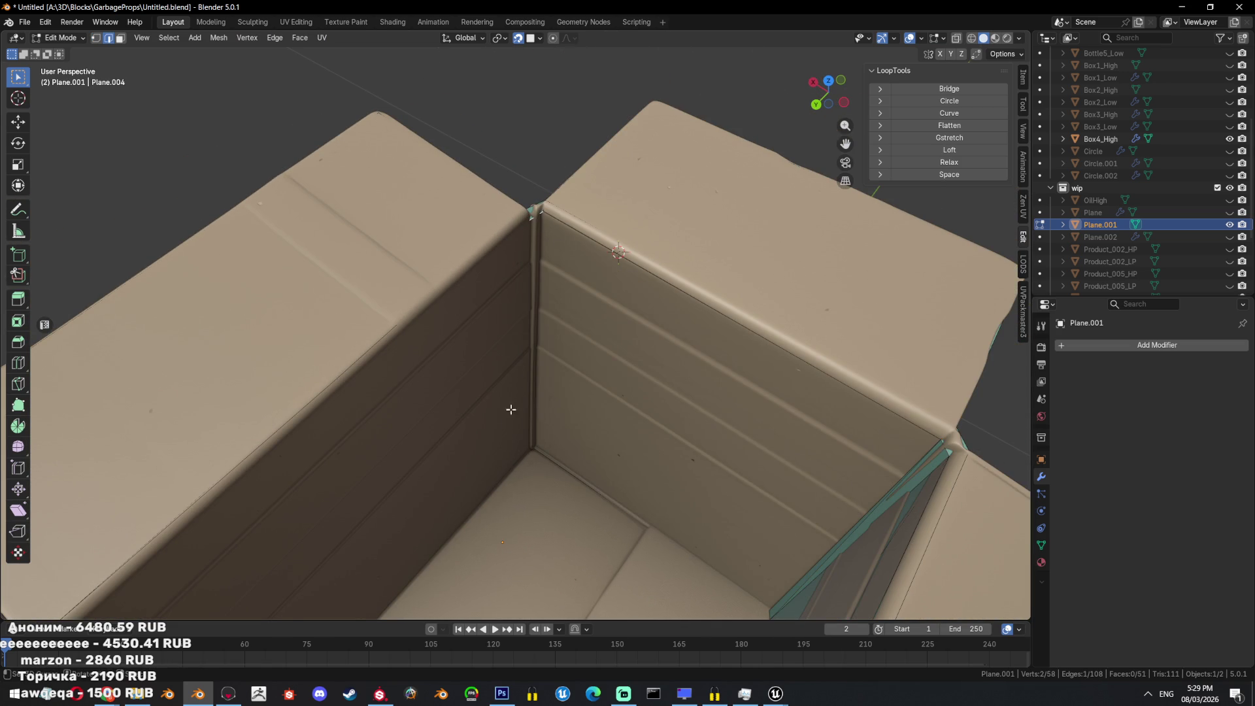
Try triangulating a back-wall face, then undo the triangulation.
{"action": "key", "text": "shift+z"}
{"action": "mouse_move", "coordinate": [530, 456]}
{"action": "middle_mouse_down"}
{"action": "mouse_move", "coordinate": [602, 441]}
{"action": "mouse_move", "coordinate": [591, 406]}
{"action": "middle_mouse_up"}
{"action": "left_click", "coordinate": [591, 424]}
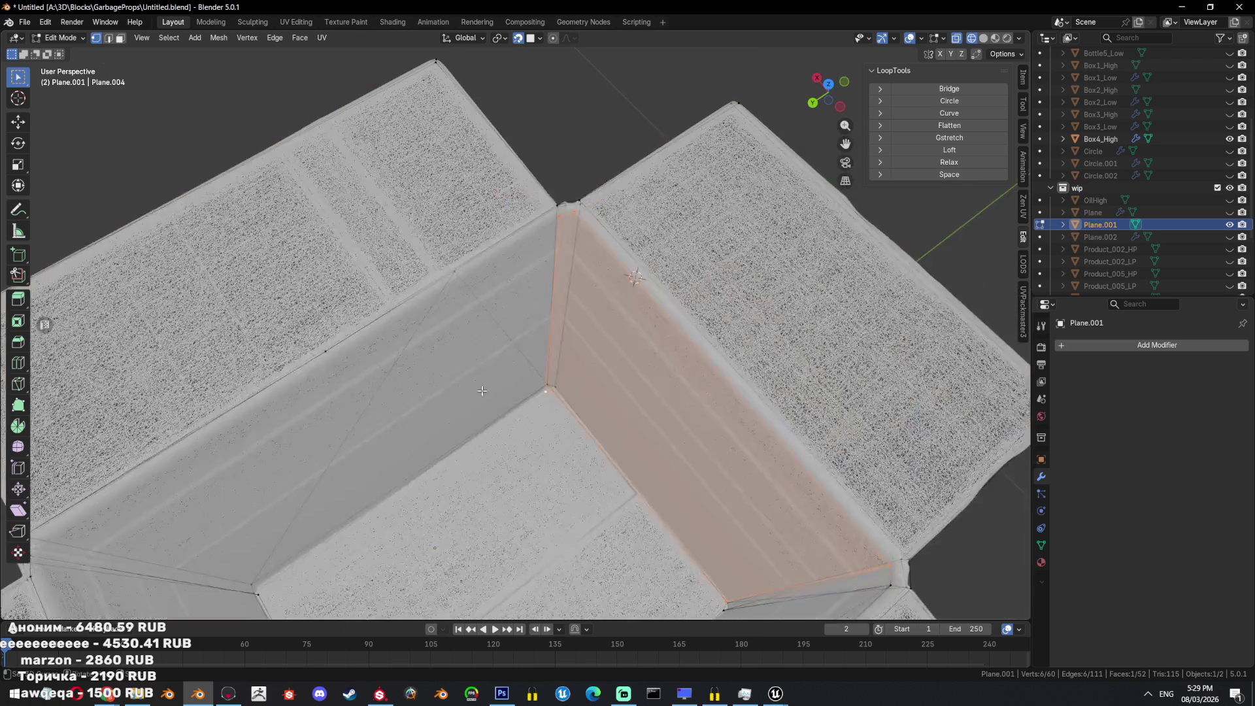
{"action": "key", "text": "shift+z"}
{"action": "key", "text": "ctrl+t"}
{"action": "key", "text": "ctrl+z"}
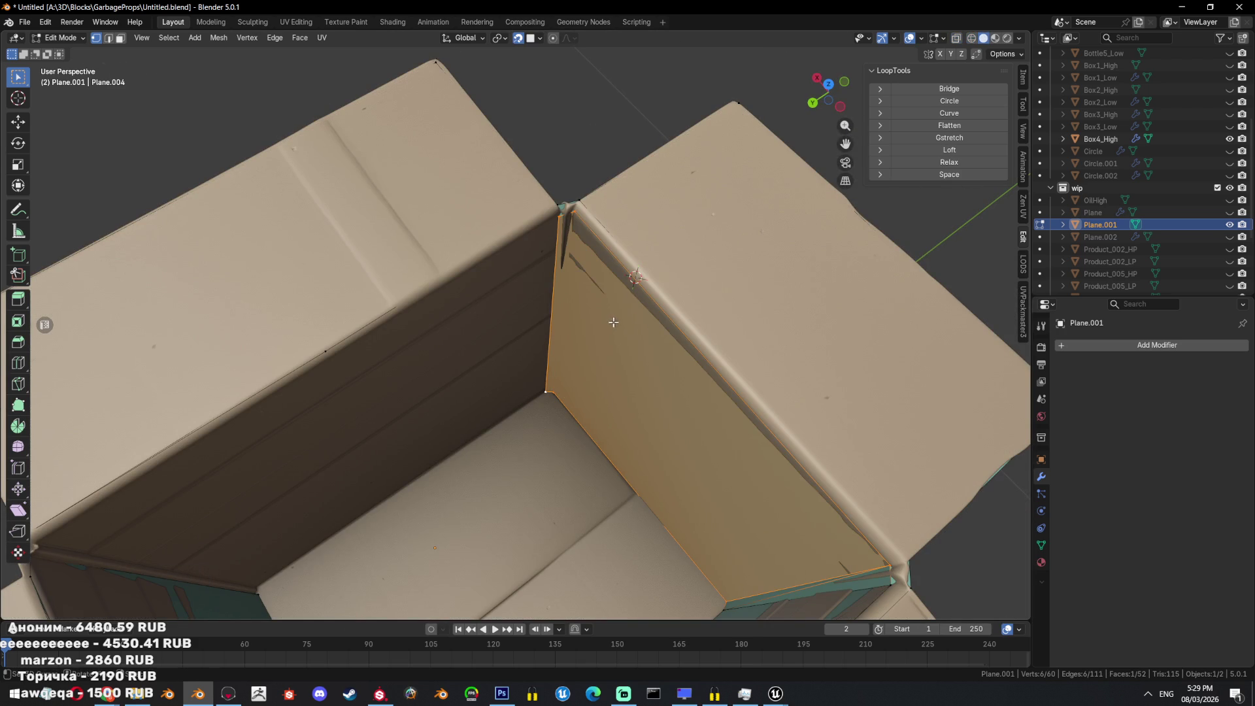
{"action": "middle_click_drag", "start_coordinate": [646, 330], "coordinate": [620, 351]}
{"action": "key", "text": "ctrl+z"}
Join the wall's bottom and top vertices with a new edge.
{"action": "left_click", "coordinate": [555, 393]}
{"action": "left_click", "coordinate": [555, 212], "text": "shift"}
{"action": "key", "text": "j"}
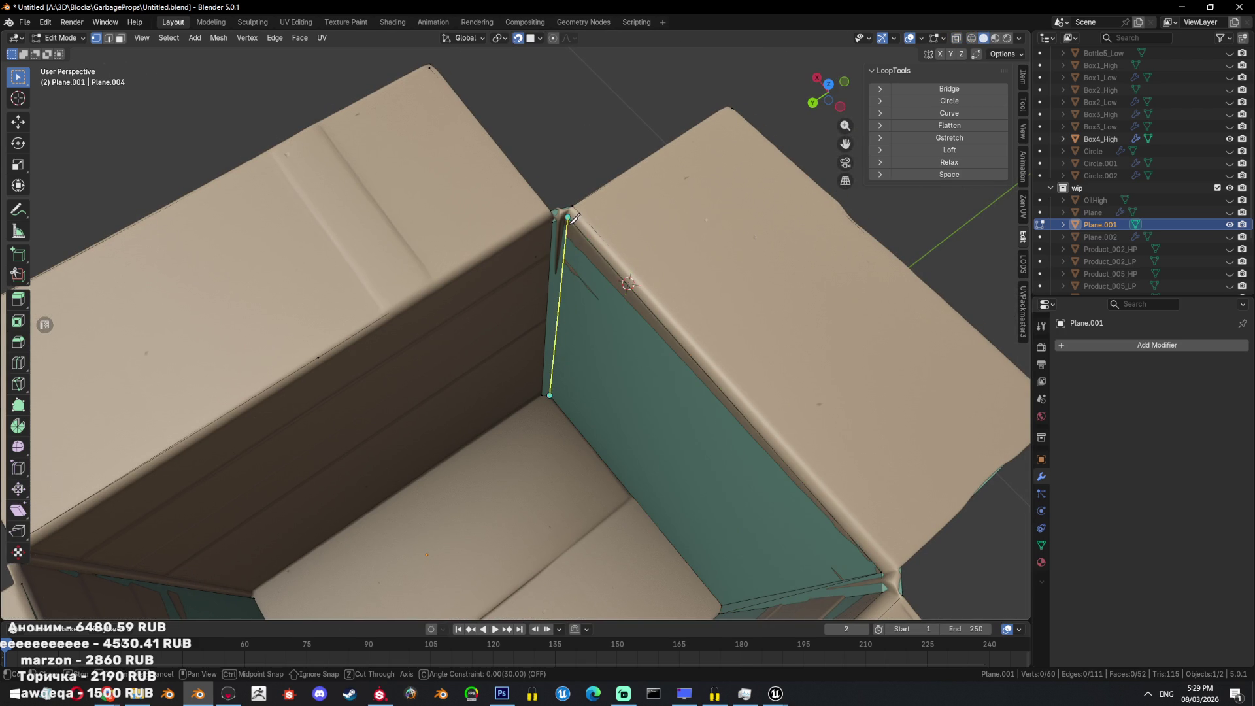
{"action": "middle_click_drag", "start_coordinate": [575, 281], "coordinate": [636, 331]}
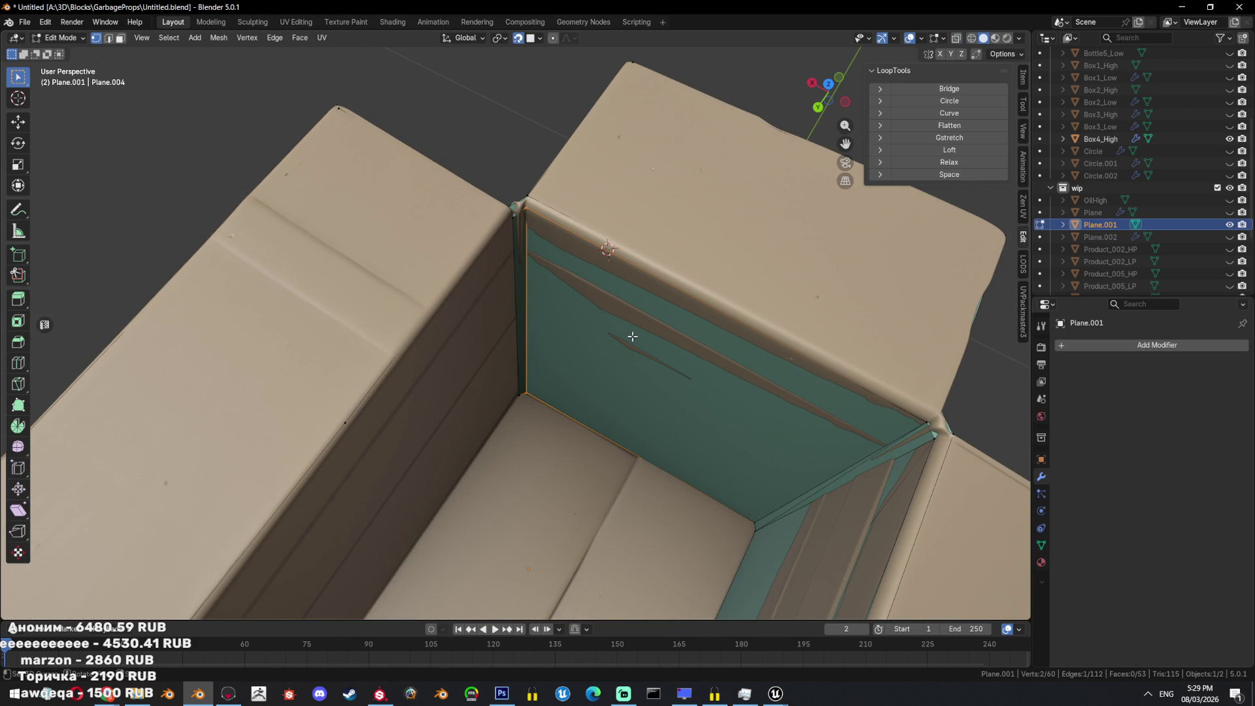
{"action": "mouse_move", "coordinate": [632, 336]}
{"action": "middle_mouse_down"}
{"action": "mouse_move", "coordinate": [570, 341]}
{"action": "mouse_move", "coordinate": [586, 331]}
{"action": "middle_mouse_up"}
{"action": "key", "text": "alt+a"}
Select all geometry linked to a box-corner vertex.
{"action": "middle_click_drag", "start_coordinate": [571, 390], "coordinate": [600, 410]}
{"action": "key", "text": "a"}
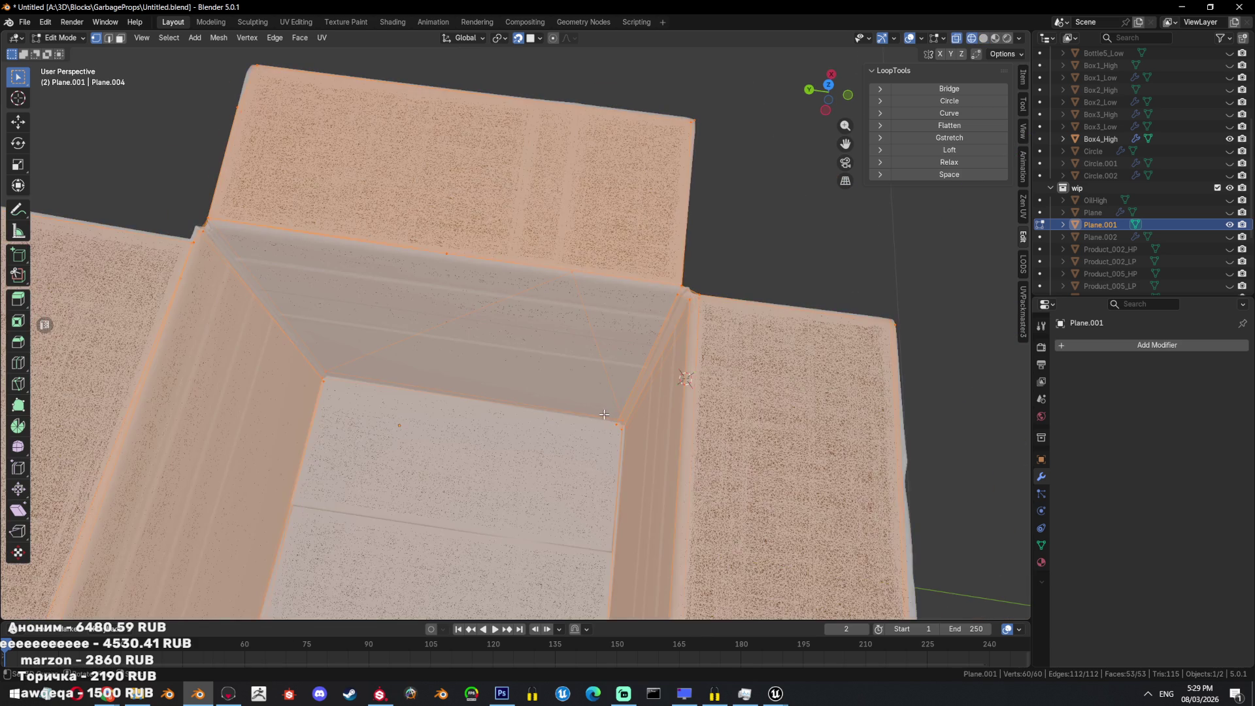
{"action": "left_click", "coordinate": [614, 418]}
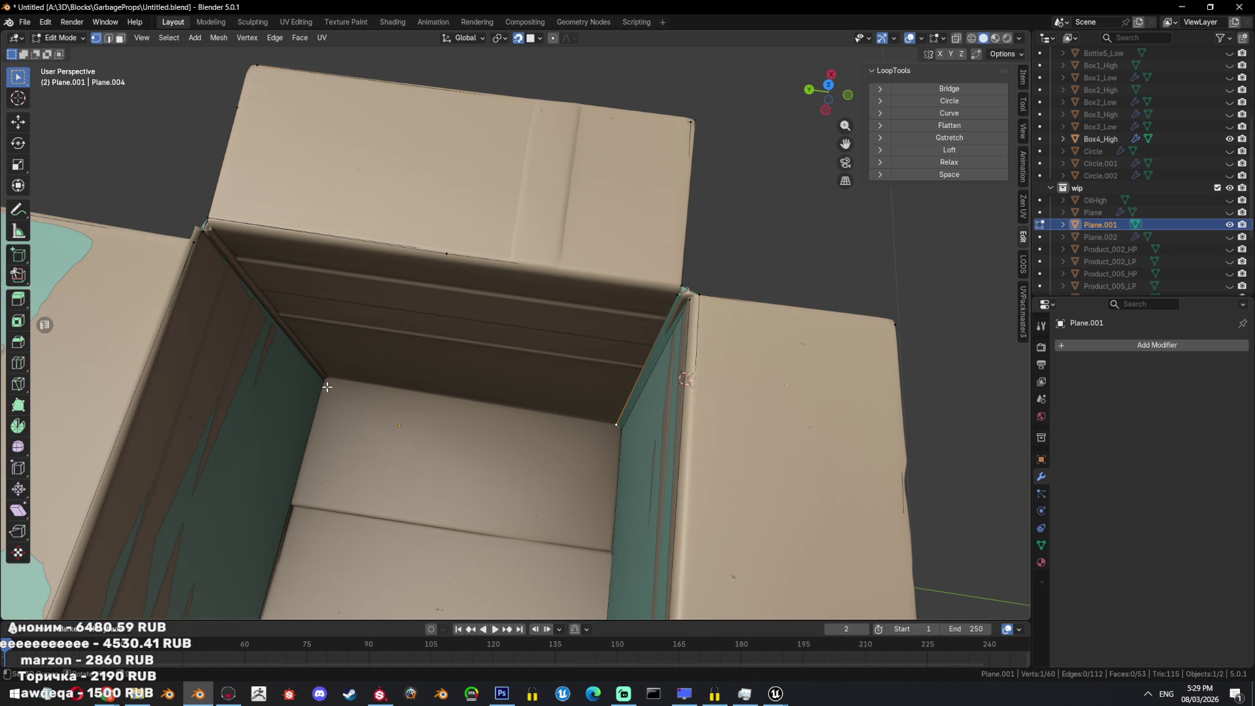
{"action": "key", "text": "ctrl+l"}
{"action": "middle_click_drag", "start_coordinate": [326, 387], "coordinate": [588, 353]}
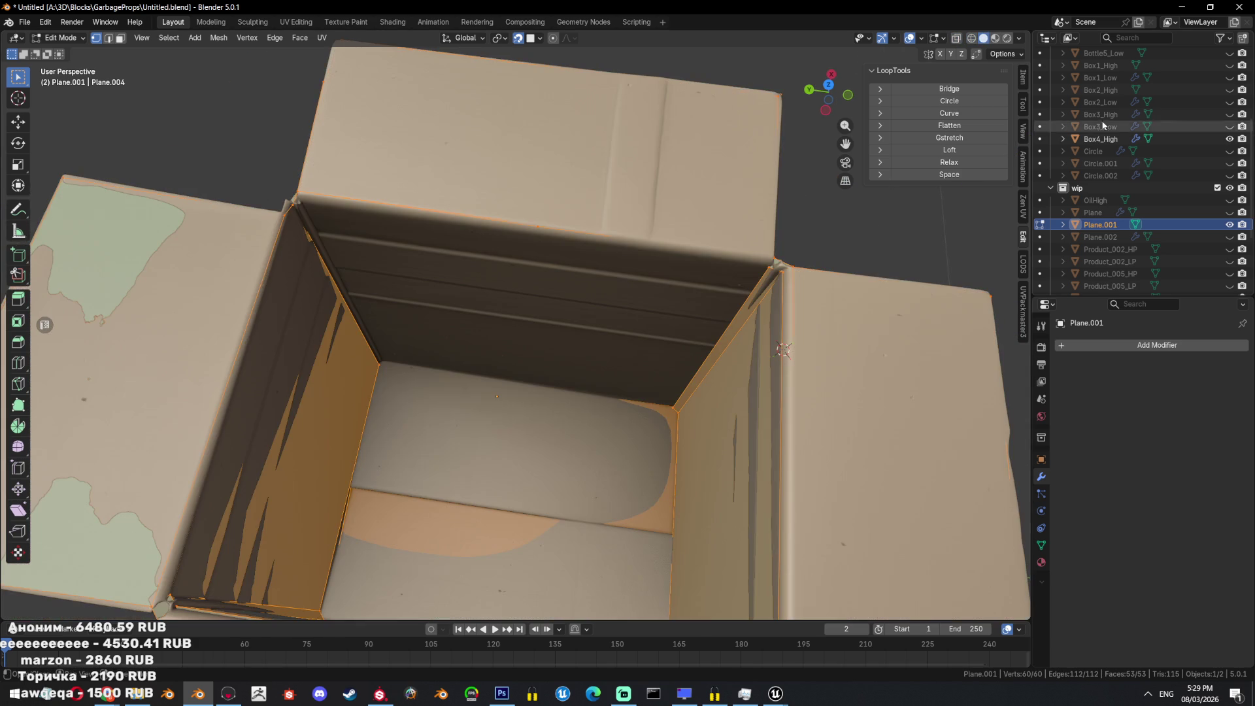
Hide Box4_High, deselect the mesh and select a single vertex on the box.
{"action": "left_click", "coordinate": [1229, 139]}
{"action": "mouse_move", "coordinate": [392, 366]}
{"action": "middle_mouse_down"}
{"action": "mouse_move", "coordinate": [669, 375]}
{"action": "mouse_move", "coordinate": [613, 420]}
{"action": "mouse_move", "coordinate": [624, 400]}
{"action": "mouse_move", "coordinate": [488, 349]}
{"action": "middle_mouse_up"}
{"action": "scroll", "coordinate": [435, 377], "scroll_direction": "up", "scroll_amount": 3}
{"action": "key", "text": "alt+a"}
{"action": "left_click", "coordinate": [644, 410]}
{"action": "mouse_move", "coordinate": [331, 236]}
{"action": "middle_mouse_down"}
{"action": "mouse_move", "coordinate": [488, 335]}
{"action": "mouse_move", "coordinate": [574, 362]}
{"action": "mouse_move", "coordinate": [917, 262]}
{"action": "middle_mouse_up"}
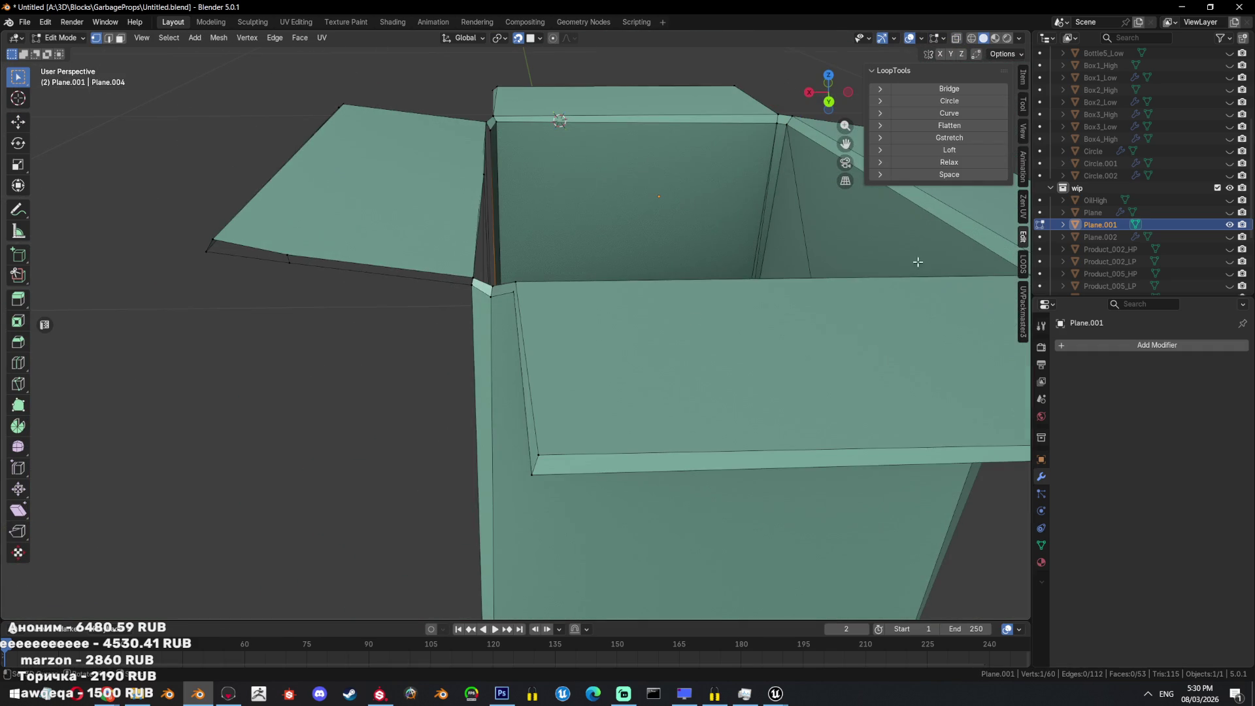
Show Box4_High and try extruding the selected vertex, then undo it.
{"action": "left_click", "coordinate": [1229, 138]}
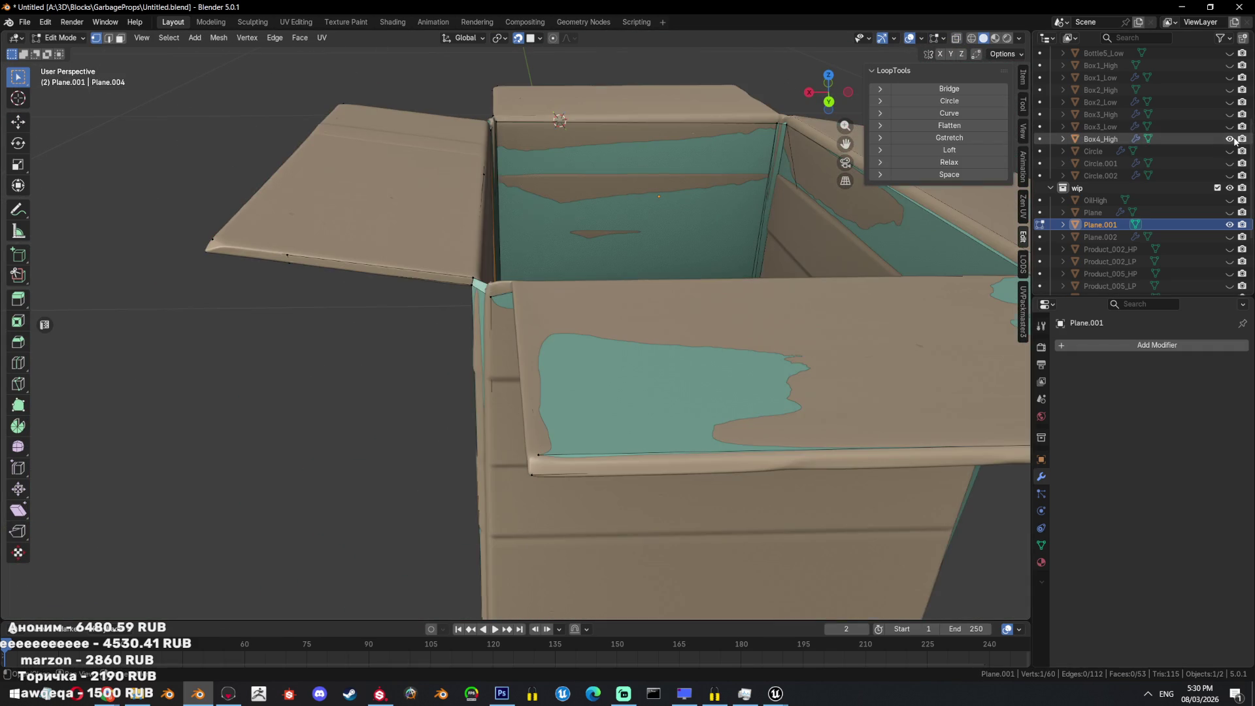
{"action": "scroll", "coordinate": [536, 256], "scroll_direction": "up", "scroll_amount": 6}
{"action": "middle_click_drag", "start_coordinate": [523, 261], "coordinate": [549, 268]}
{"action": "key", "text": "e"}
{"action": "left_click", "coordinate": [751, 357]}
{"action": "mouse_move", "coordinate": [752, 356]}
{"action": "middle_mouse_down"}
{"action": "mouse_move", "coordinate": [763, 362]}
{"action": "mouse_move", "coordinate": [582, 300]}
{"action": "middle_mouse_up"}
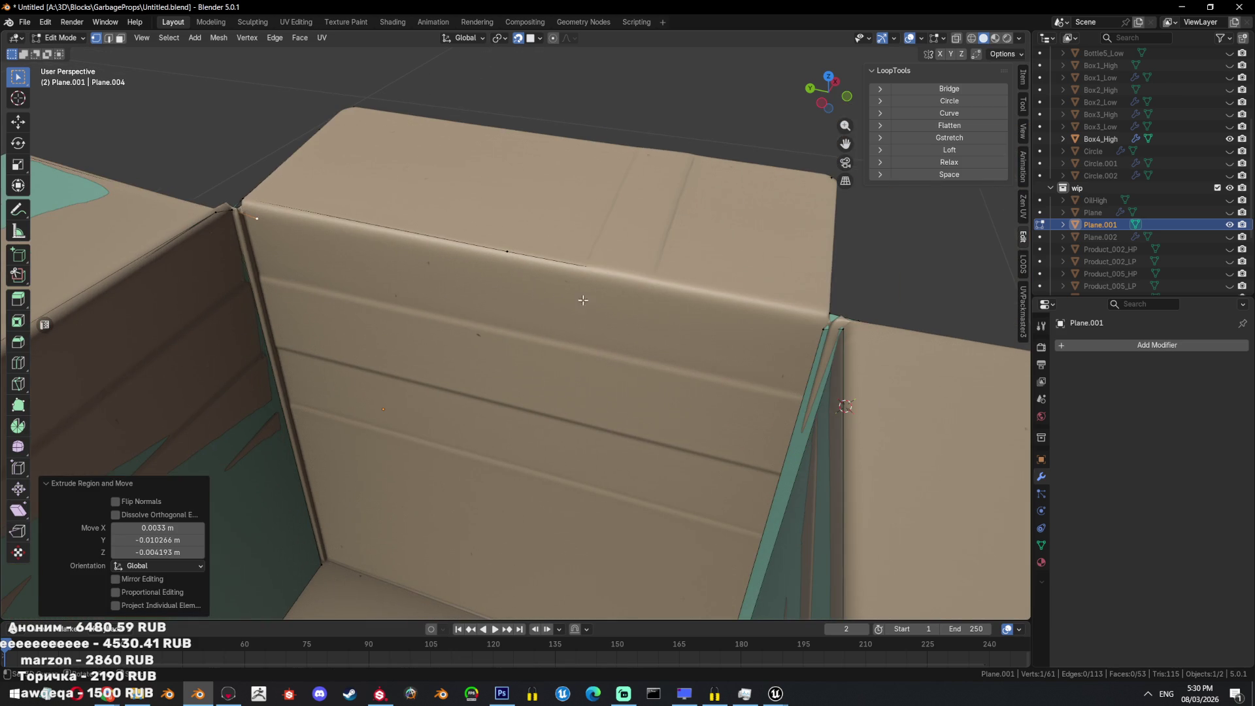
{"action": "key", "text": "ctrl+z"}
Select vertices along the box's top corner.
{"action": "left_click", "coordinate": [812, 330], "text": "ctrl"}
{"action": "mouse_move", "coordinate": [811, 330]}
{"action": "middle_mouse_down"}
{"action": "mouse_move", "coordinate": [503, 317]}
{"action": "mouse_move", "coordinate": [525, 294]}
{"action": "middle_mouse_up"}
{"action": "left_click", "coordinate": [521, 291]}
{"action": "left_click", "coordinate": [208, 245], "text": "shift"}
{"action": "mouse_move", "coordinate": [208, 245]}
{"action": "middle_mouse_down"}
{"action": "mouse_move", "coordinate": [294, 340]}
{"action": "mouse_move", "coordinate": [370, 392]}
{"action": "mouse_move", "coordinate": [339, 377]}
{"action": "middle_mouse_up"}
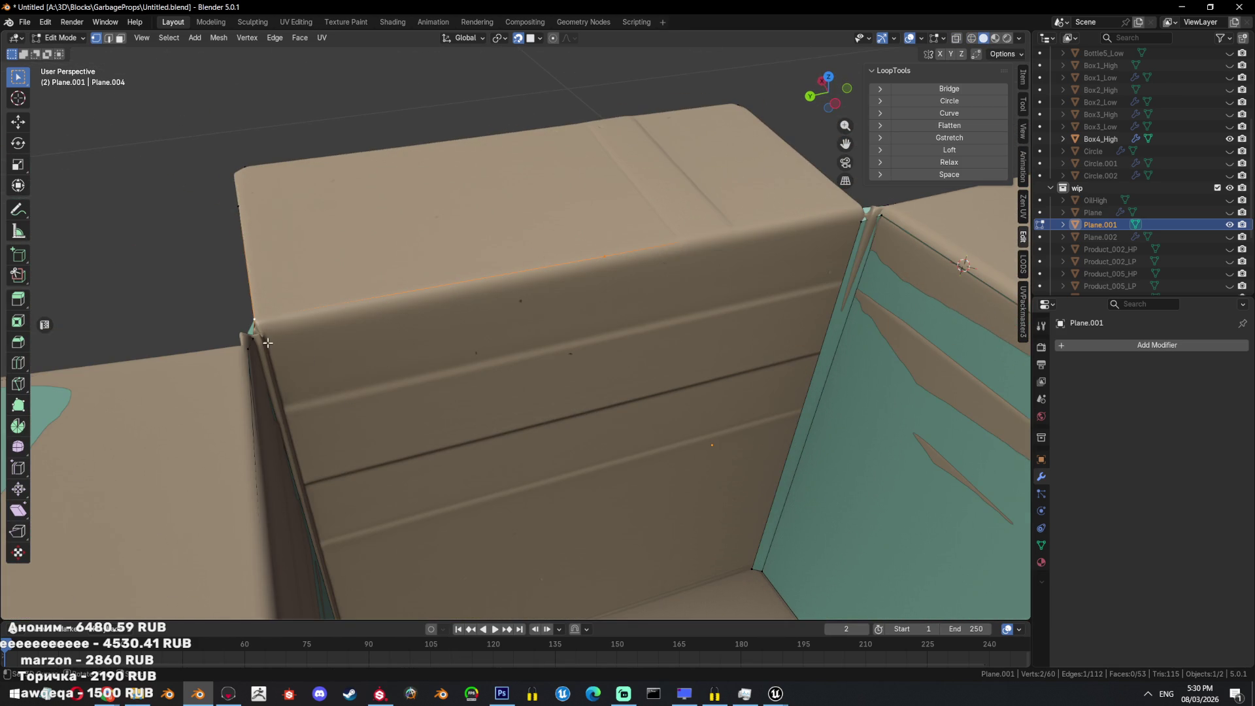
{"action": "middle_click_drag", "start_coordinate": [264, 341], "coordinate": [554, 391]}
Add the hidden corner vertices to the selection using see-through display.
{"action": "key", "text": "alt+z"}
{"action": "middle_click_drag", "start_coordinate": [444, 323], "coordinate": [522, 281]}
{"action": "left_click", "coordinate": [566, 241], "text": "ctrl"}
{"action": "mouse_move", "coordinate": [572, 246]}
{"action": "middle_mouse_down"}
{"action": "mouse_move", "coordinate": [640, 350]}
{"action": "mouse_move", "coordinate": [555, 353]}
{"action": "mouse_move", "coordinate": [481, 332]}
{"action": "middle_mouse_up"}
{"action": "key", "text": "alt+z"}
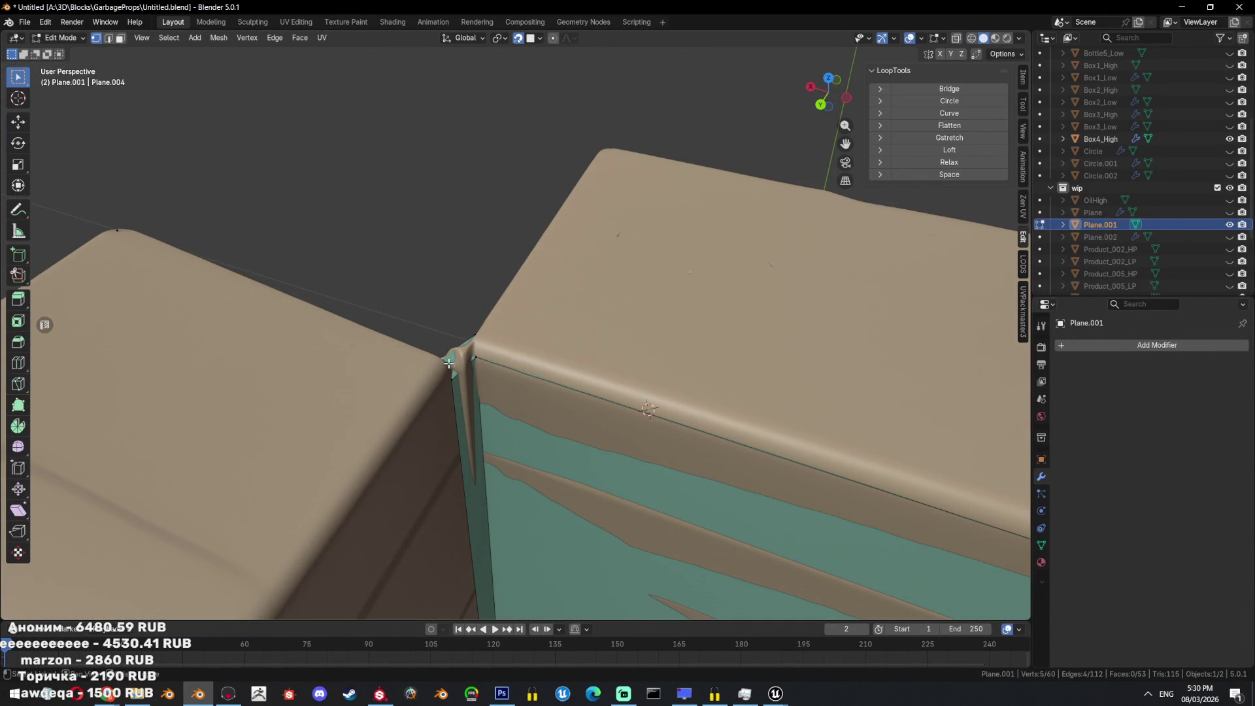
{"action": "left_click", "coordinate": [444, 357], "text": "ctrl"}
Hide the Box4_High reference and return to editing the low-poly mesh.
{"action": "key", "text": "alt+z"}
{"action": "middle_click_drag", "start_coordinate": [544, 398], "coordinate": [523, 374]}
{"action": "key", "text": "alt+z"}
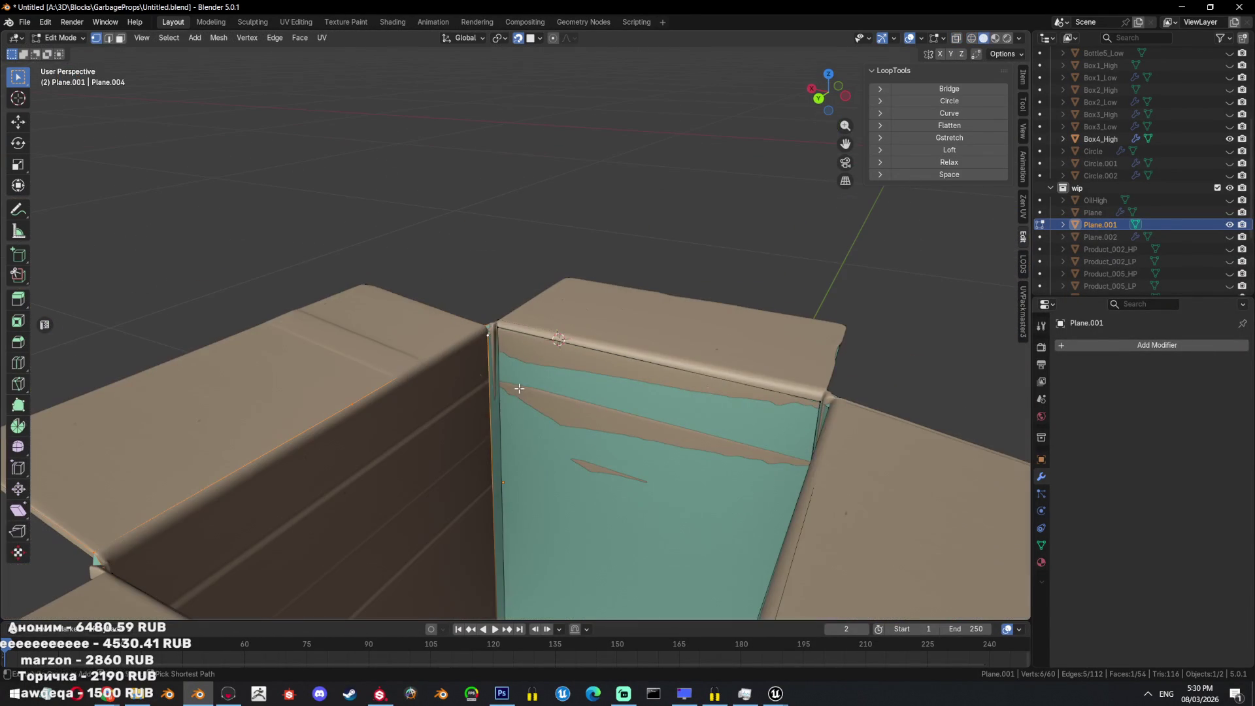
{"action": "key", "text": "Tab"}
{"action": "key", "text": "shift+h"}
{"action": "key", "text": "Tab"}
{"action": "middle_click_drag", "start_coordinate": [523, 374], "coordinate": [477, 333]}
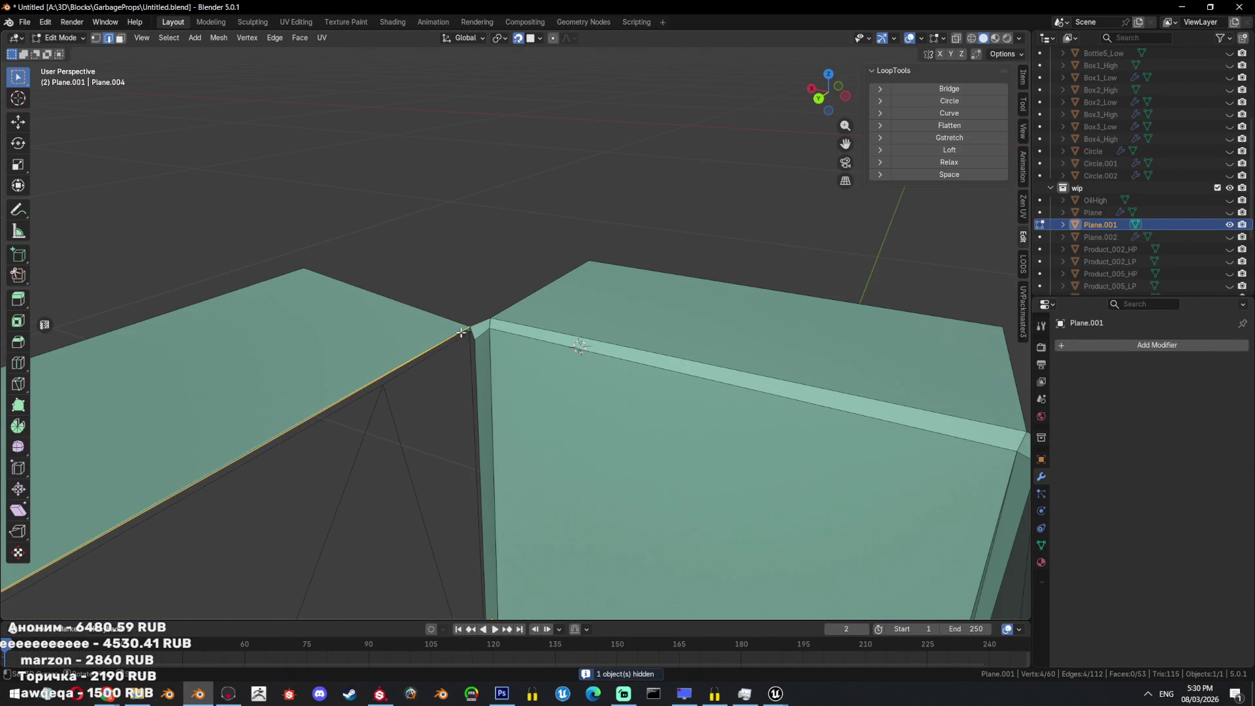
Select two corner edges and fill a face along the slanted edge.
{"action": "left_click", "coordinate": [475, 334]}
{"action": "middle_click_drag", "start_coordinate": [474, 338], "coordinate": [568, 328]}
{"action": "left_click", "coordinate": [490, 314], "text": "shift"}
{"action": "middle_click_drag", "start_coordinate": [490, 314], "coordinate": [647, 356]}
{"action": "key", "text": "alt+z"}
{"action": "mouse_move", "coordinate": [353, 321]}
{"action": "middle_mouse_down"}
{"action": "mouse_move", "coordinate": [516, 336]}
{"action": "mouse_move", "coordinate": [542, 315]}
{"action": "mouse_move", "coordinate": [607, 318]}
{"action": "middle_mouse_up"}
{"action": "key", "text": "alt+z"}
{"action": "key", "text": "f"}
Dissolve the thin strip face at the corner.
{"action": "scroll", "coordinate": [513, 341], "scroll_direction": "down", "scroll_amount": 5}
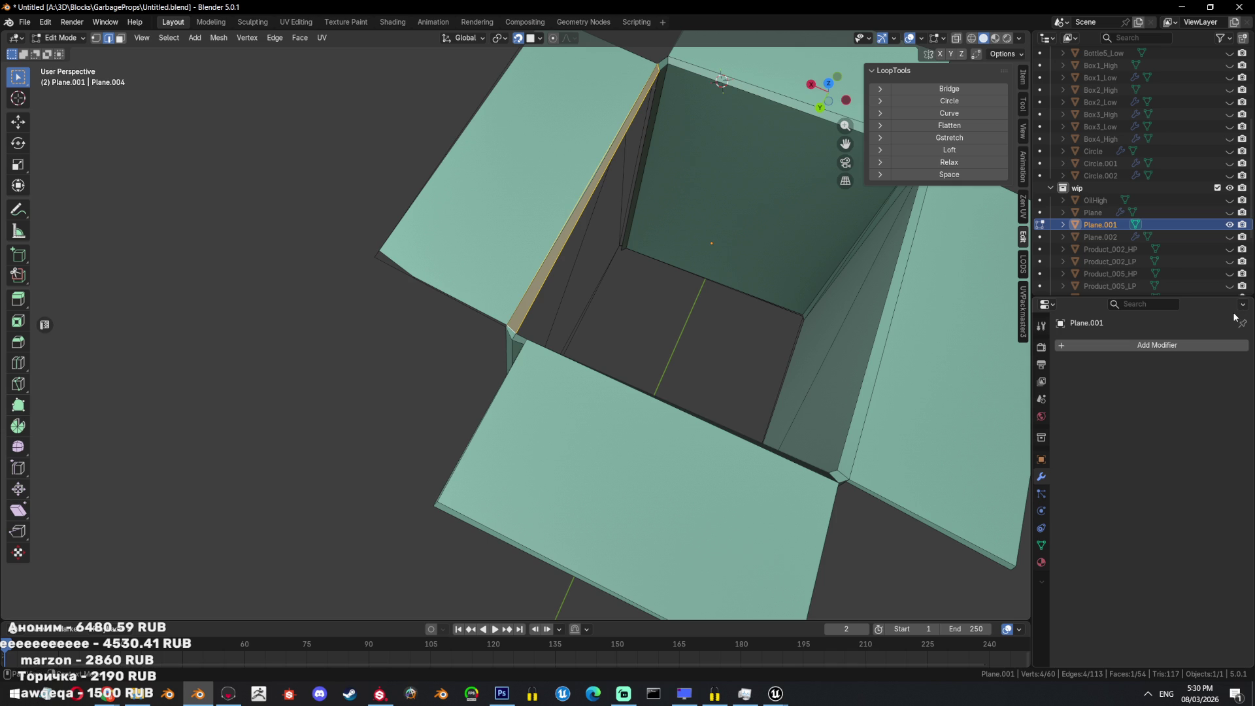
{"action": "scroll", "coordinate": [587, 348], "scroll_direction": "down", "scroll_amount": 5}
{"action": "scroll", "coordinate": [596, 271], "scroll_direction": "up", "scroll_amount": 8}
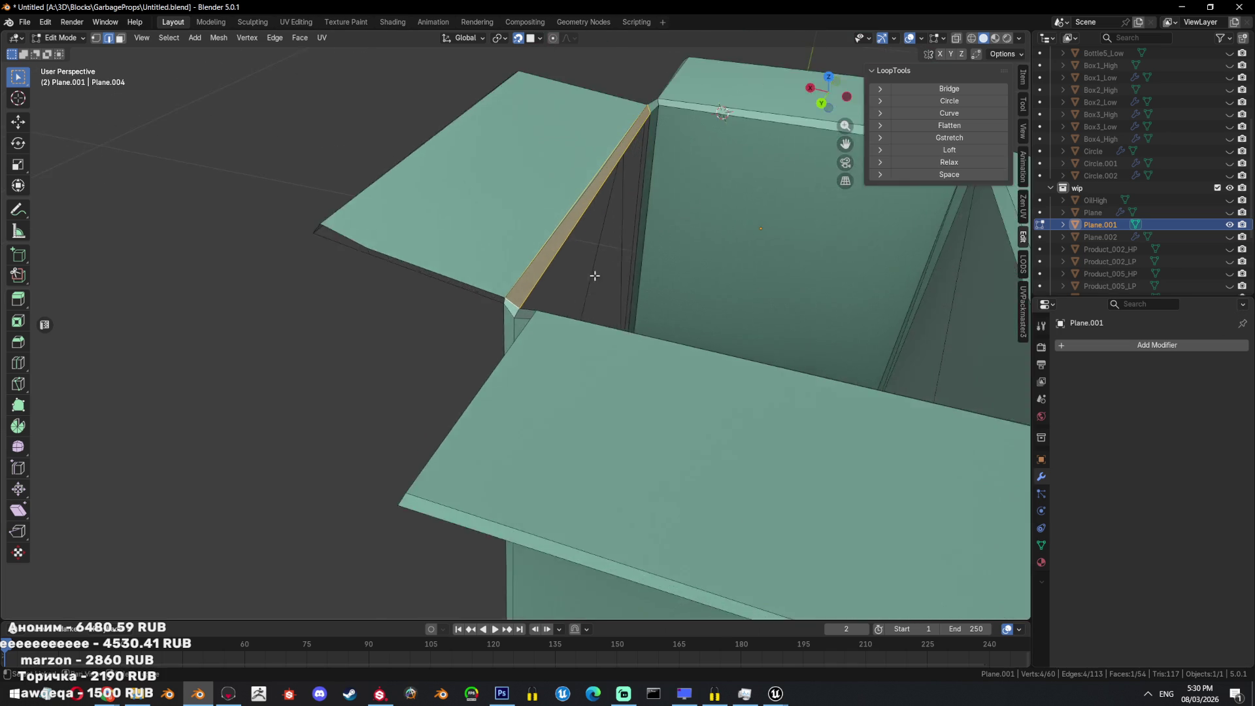
{"action": "key", "text": "ctrl+x"}
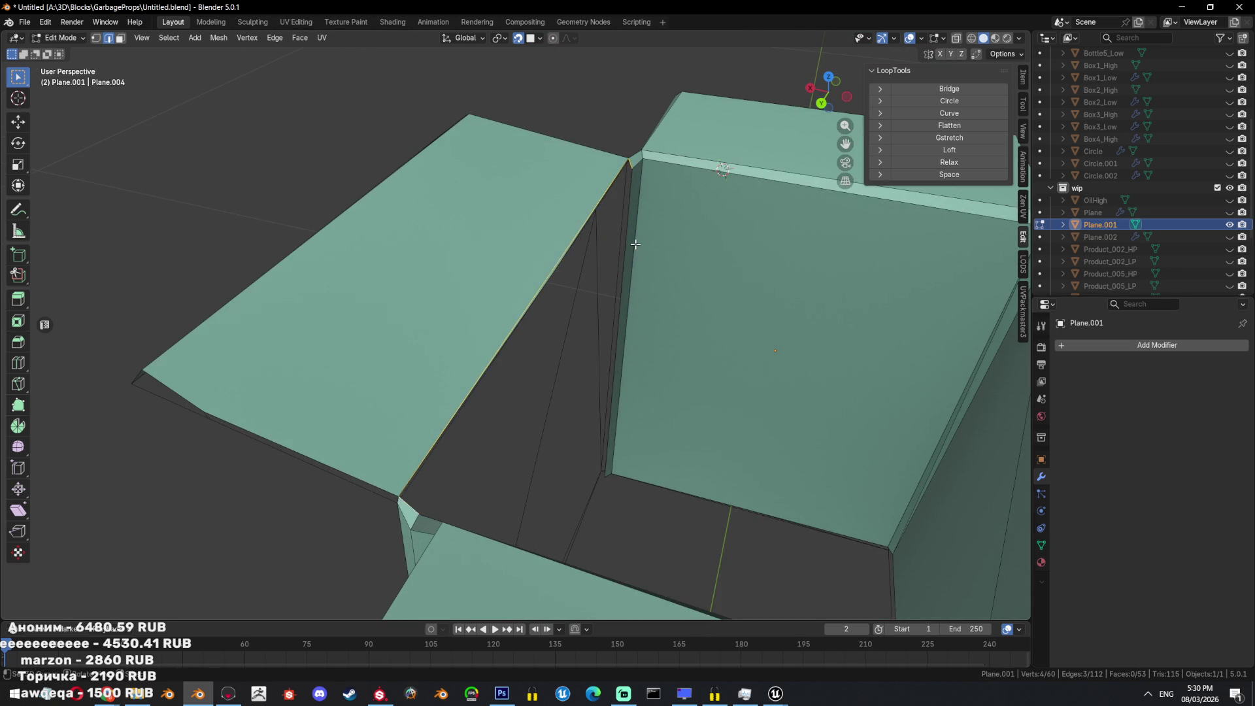
Select a flap edge and move it to a new position.
{"action": "mouse_move", "coordinate": [635, 243]}
{"action": "middle_mouse_down"}
{"action": "mouse_move", "coordinate": [504, 395]}
{"action": "mouse_move", "coordinate": [454, 392]}
{"action": "mouse_move", "coordinate": [448, 426]}
{"action": "mouse_move", "coordinate": [434, 421]}
{"action": "middle_mouse_up"}
{"action": "key", "text": "shift+z"}
{"action": "left_click", "coordinate": [470, 406]}
{"action": "key", "text": "shift+z"}
{"action": "key", "text": "g"}
{"action": "left_click", "coordinate": [401, 485]}
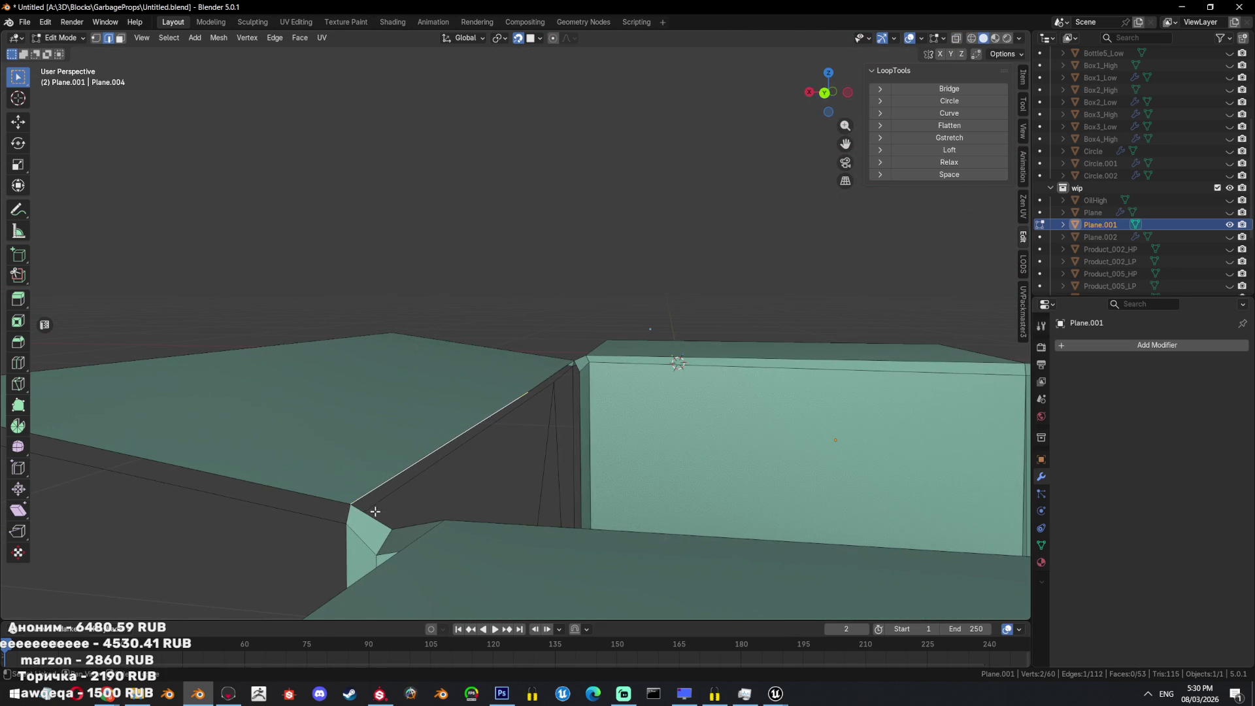
Try dissolving the stray vertex at the flap corner, then undo it.
{"action": "middle_click_drag", "start_coordinate": [566, 370], "coordinate": [555, 378]}
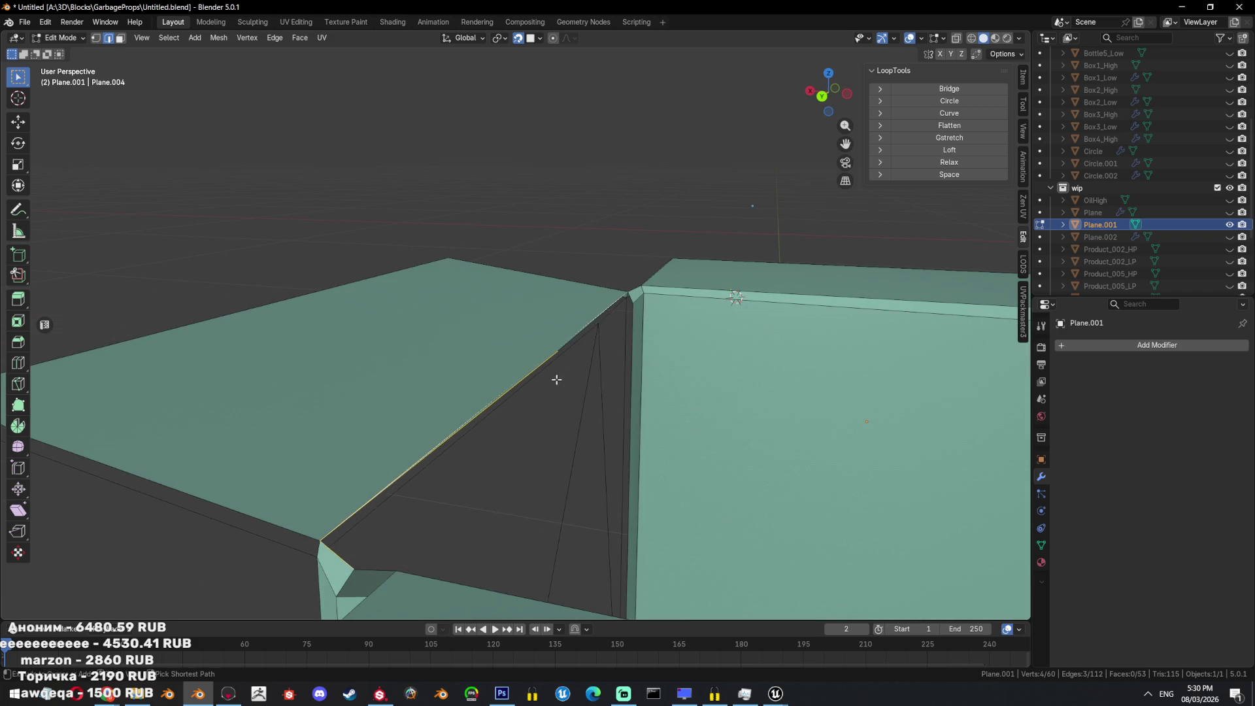
{"action": "key", "text": "1"}
{"action": "left_click", "coordinate": [624, 364]}
{"action": "key", "text": "x"}
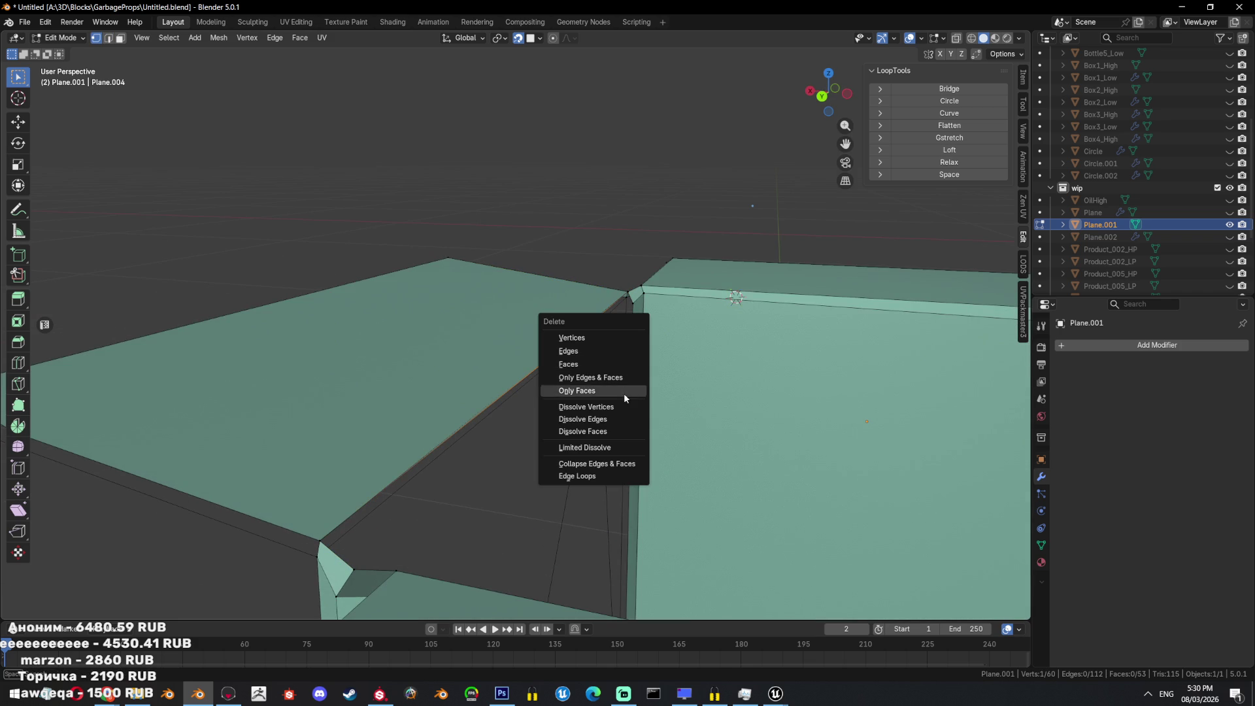
{"action": "left_click", "coordinate": [598, 406]}
{"action": "key", "text": "ctrl+z"}
{"action": "key", "text": "alt+a"}
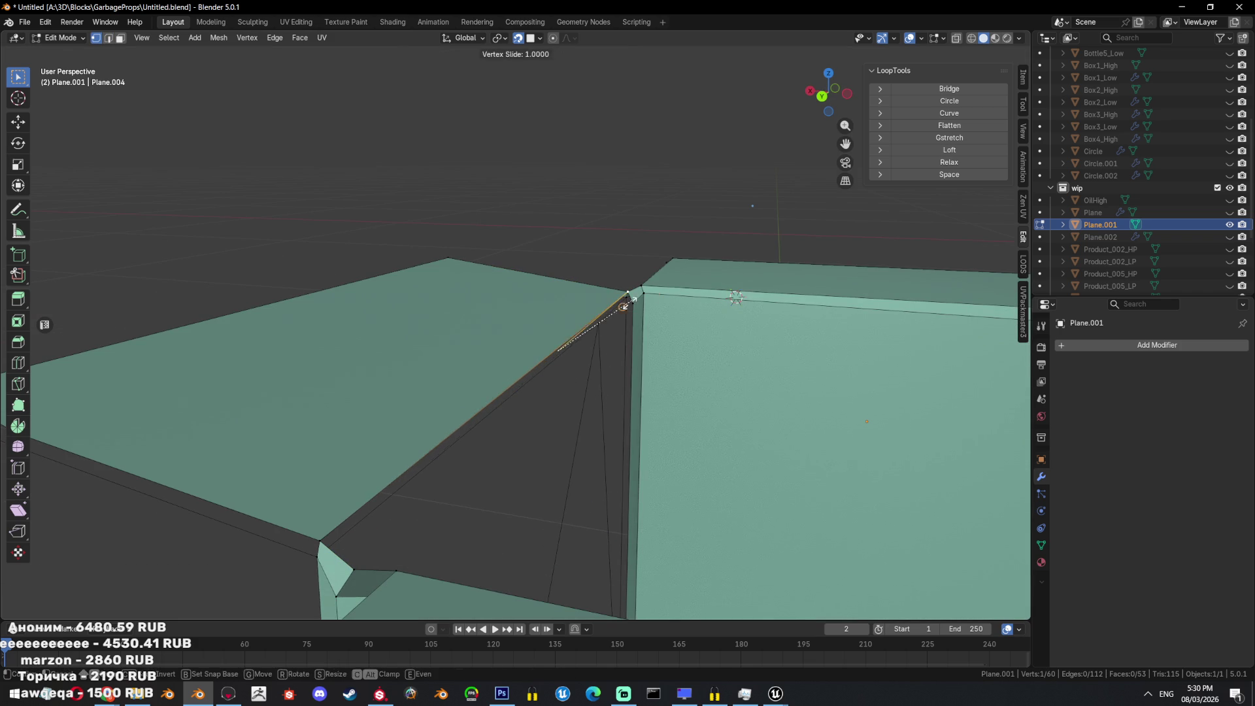
Merge the flap's corner vertices at their center.
{"action": "key", "text": "alt+z"}
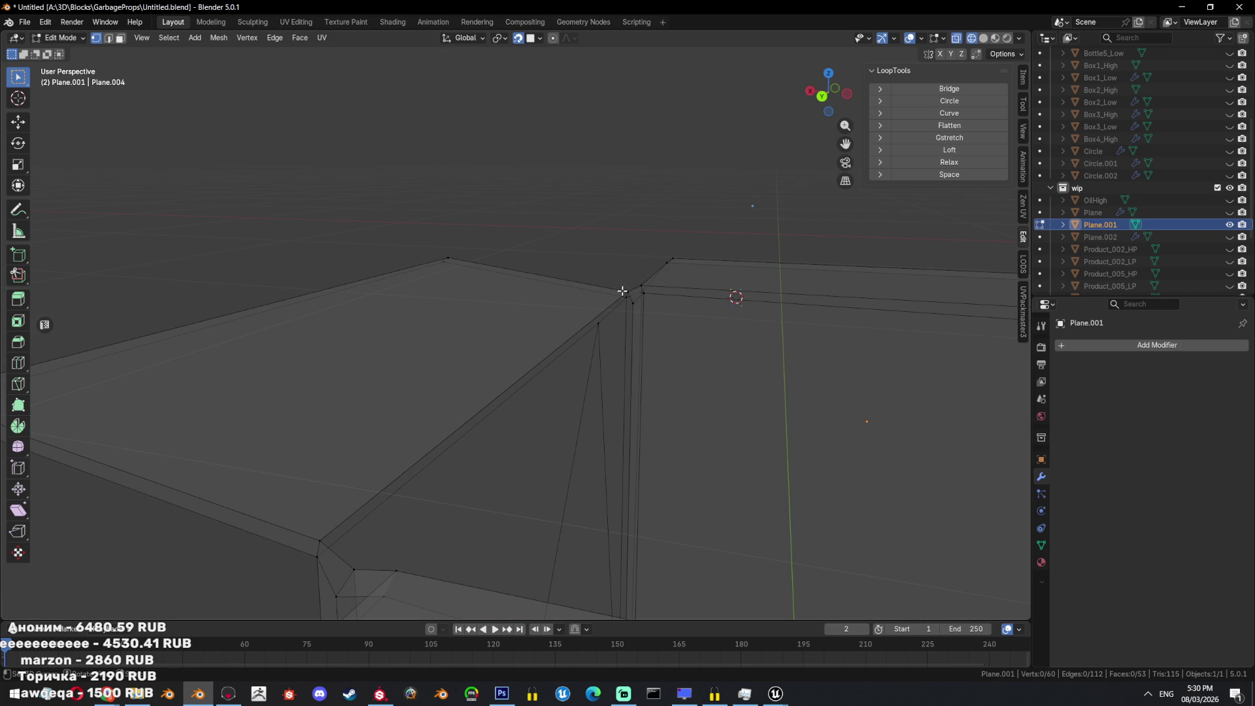
{"action": "left_click", "coordinate": [628, 288], "text": "alt"}
{"action": "key", "text": "k"}
{"action": "left_click", "coordinate": [629, 289]}
{"action": "middle_click_drag", "start_coordinate": [618, 320], "coordinate": [546, 355]}
Select the large flap face and recalculate its normals.
{"action": "key", "text": "2"}
{"action": "left_click", "coordinate": [483, 376]}
{"action": "key", "text": "alt+z"}
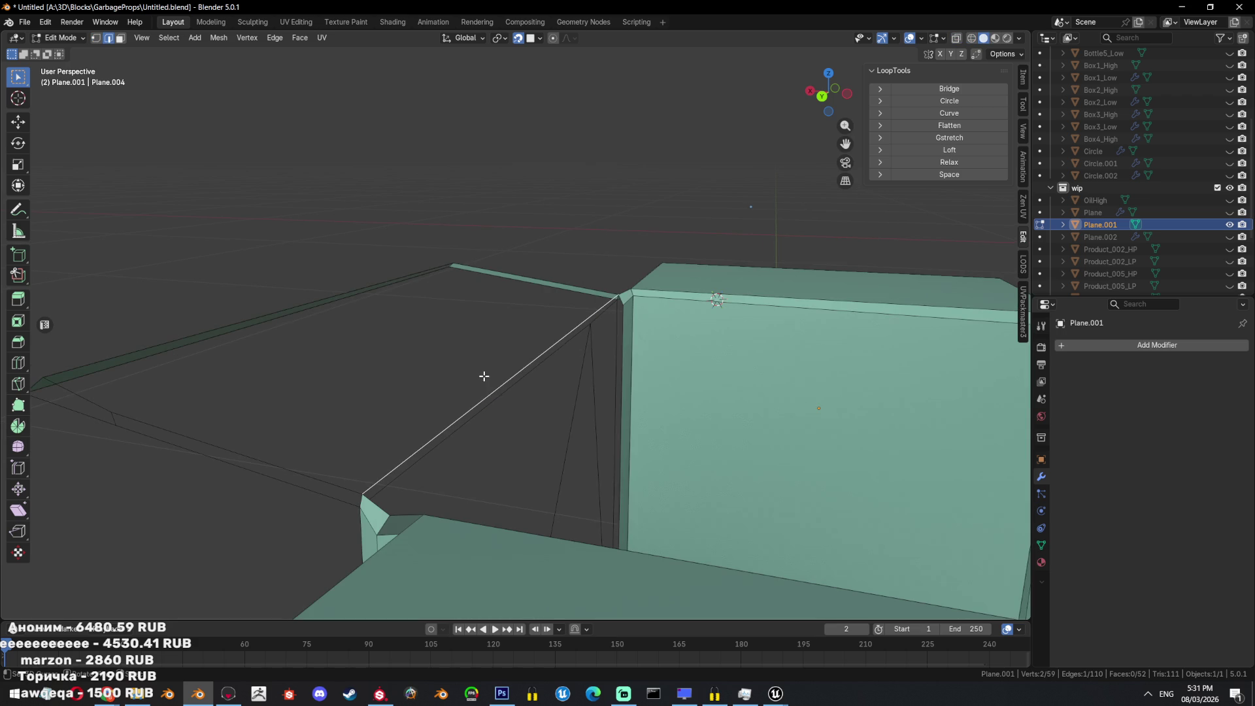
{"action": "key", "text": "3"}
{"action": "left_click", "coordinate": [401, 439]}
{"action": "key", "text": "shift+n"}
Try mirroring a selection of flap faces, then undo back to the single edge.
{"action": "key", "text": "ctrl+m"}
{"action": "key", "text": "Escape"}
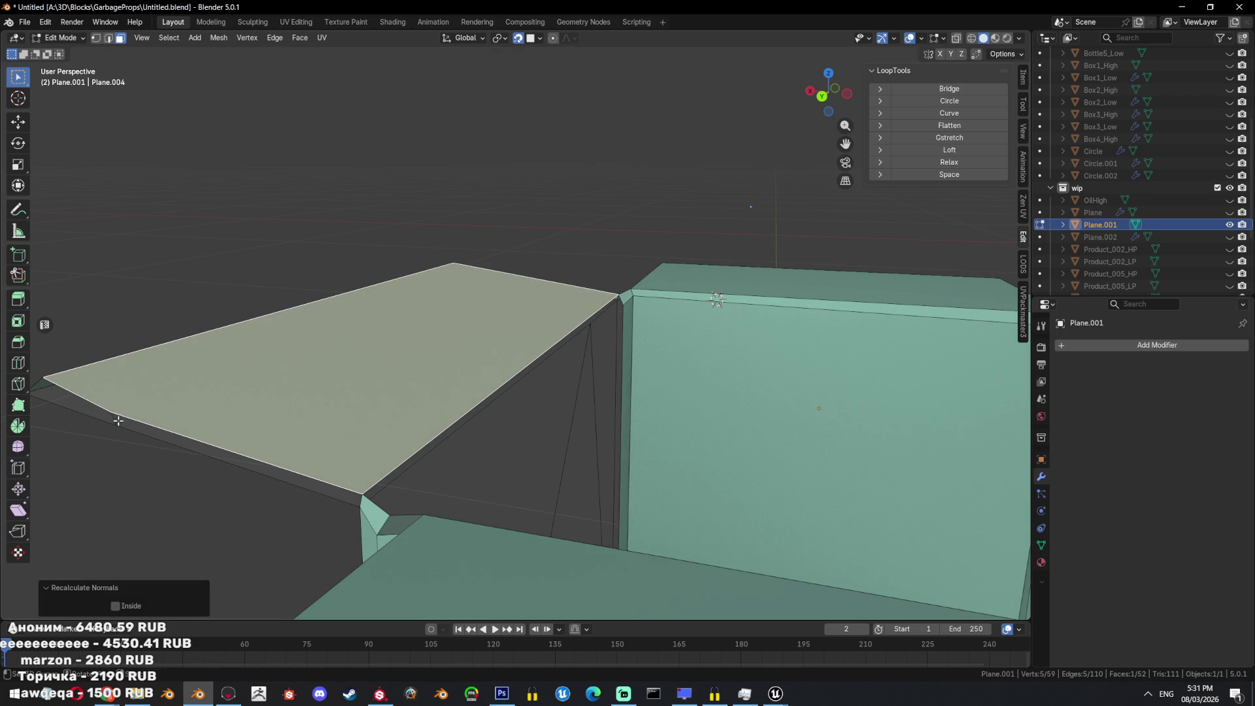
{"action": "left_click", "coordinate": [111, 418]}
{"action": "left_click", "coordinate": [124, 422], "text": "shift"}
{"action": "key", "text": "ctrl+m"}
{"action": "key", "text": "Escape"}
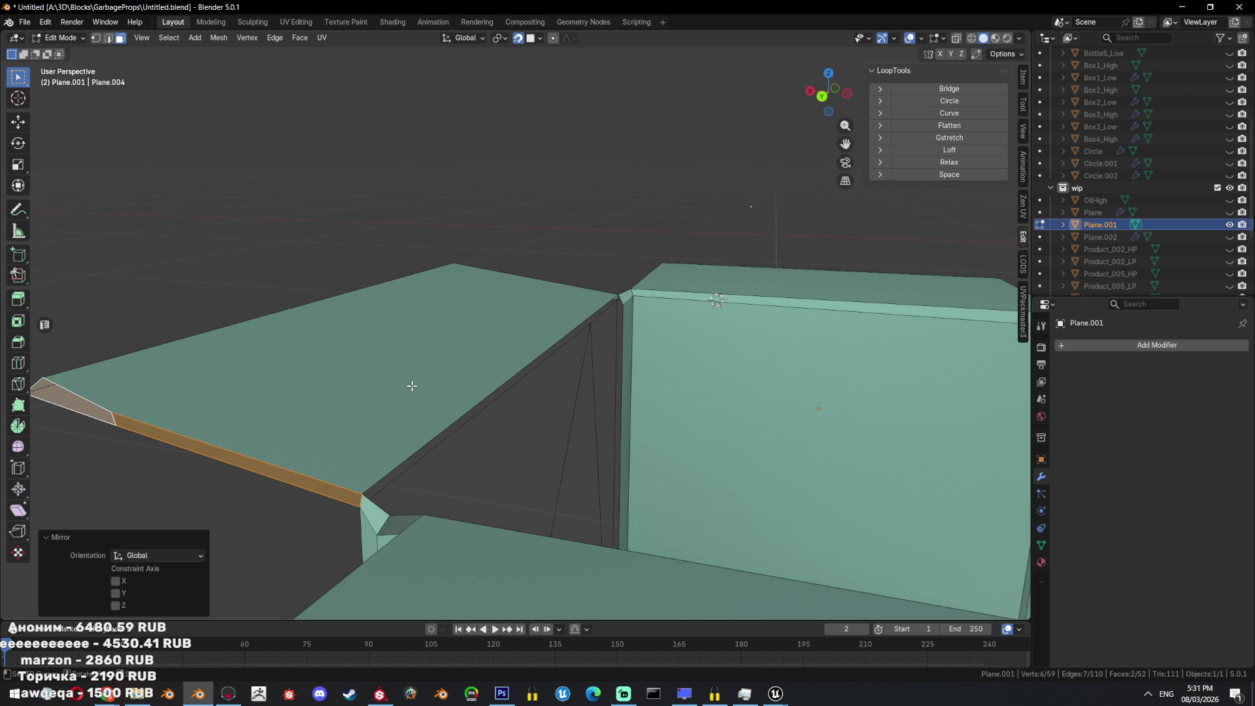
{"action": "mouse_move", "coordinate": [409, 387]}
{"action": "middle_mouse_down"}
{"action": "mouse_move", "coordinate": [476, 367]}
{"action": "mouse_move", "coordinate": [476, 346]}
{"action": "mouse_move", "coordinate": [429, 414]}
{"action": "middle_mouse_up"}
{"action": "key", "text": "ctrl+z"}
{"action": "key", "text": "ctrl+z"}
{"action": "key", "text": "ctrl+z"}
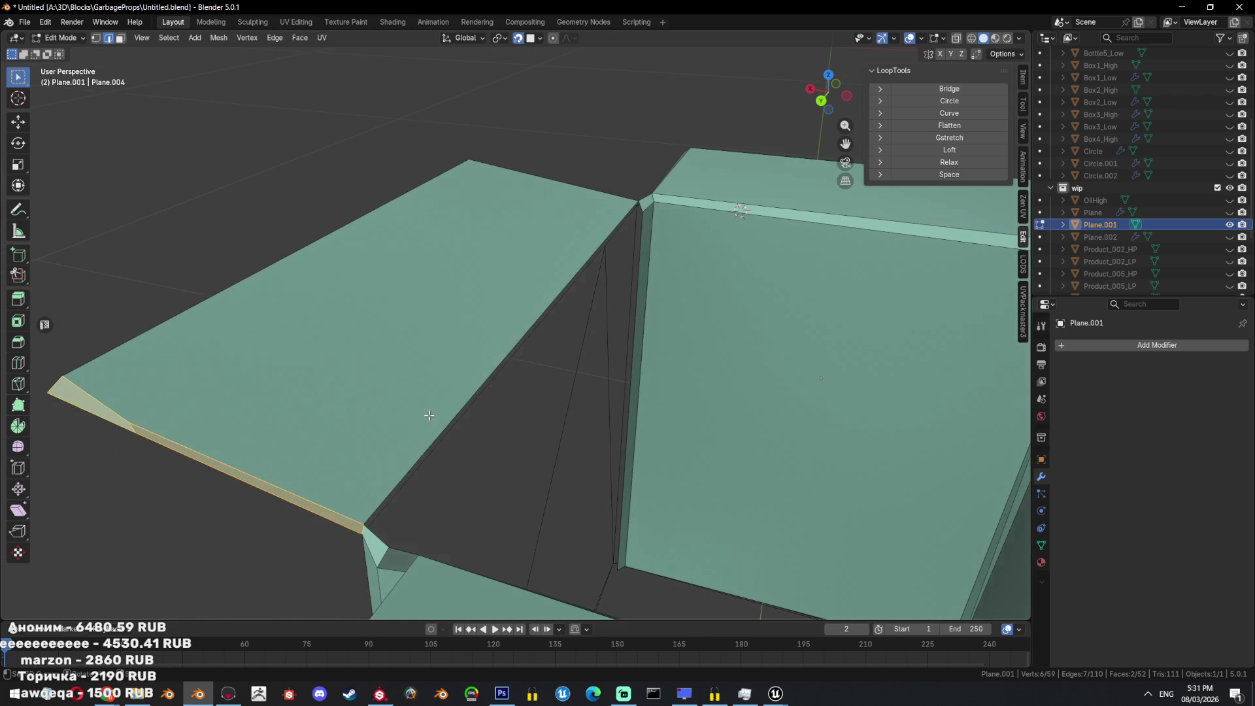
Add another gap edge and fill the opening with a new face.
{"action": "mouse_move", "coordinate": [521, 414]}
{"action": "middle_mouse_down"}
{"action": "mouse_move", "coordinate": [394, 443]}
{"action": "mouse_move", "coordinate": [457, 484]}
{"action": "mouse_move", "coordinate": [420, 367]}
{"action": "mouse_move", "coordinate": [480, 271]}
{"action": "middle_mouse_up"}
{"action": "left_click", "coordinate": [481, 271], "text": "shift"}
{"action": "key", "text": "f"}
{"action": "middle_click_drag", "start_coordinate": [497, 260], "coordinate": [603, 355]}
Return to Object Mode and inspect the completed box.
{"action": "key", "text": "Tab"}
{"action": "scroll", "coordinate": [543, 391], "scroll_direction": "down", "scroll_amount": 5}
{"action": "key", "text": "Tab"}
{"action": "mouse_move", "coordinate": [543, 391]}
{"action": "middle_mouse_down"}
{"action": "mouse_move", "coordinate": [512, 364]}
{"action": "mouse_move", "coordinate": [524, 443]}
{"action": "mouse_move", "coordinate": [607, 392]}
{"action": "middle_mouse_up"}
{"action": "key", "text": "Tab"}
{"action": "scroll", "coordinate": [512, 364], "scroll_direction": "up", "scroll_amount": 4}
{"action": "scroll", "coordinate": [607, 392], "scroll_direction": "down", "scroll_amount": 3}
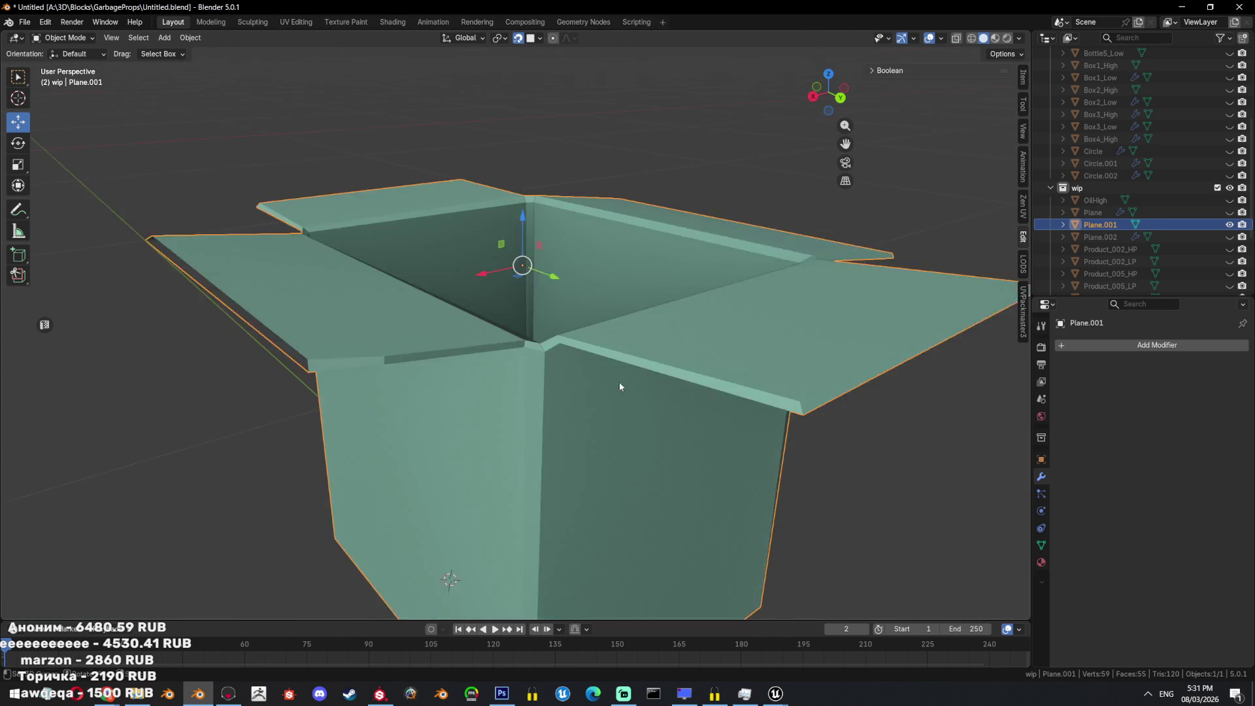
Apply Shade Auto Smooth to the low-poly box, then deselect it.
{"action": "right_click", "coordinate": [631, 371]}
{"action": "left_click", "coordinate": [629, 382]}
{"action": "scroll", "coordinate": [637, 388], "scroll_direction": "up", "scroll_amount": 3}
{"action": "scroll", "coordinate": [639, 393], "scroll_direction": "down", "scroll_amount": 5}
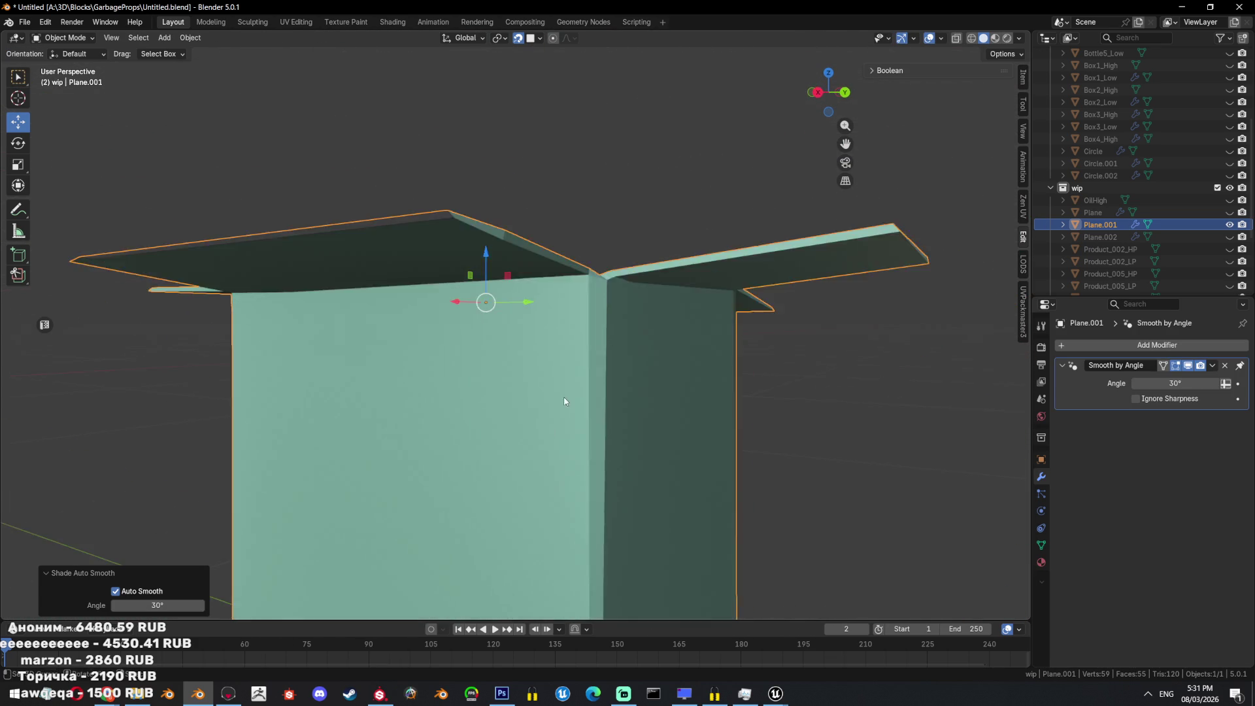
{"action": "mouse_move", "coordinate": [639, 393]}
{"action": "middle_mouse_down"}
{"action": "mouse_move", "coordinate": [617, 395]}
{"action": "mouse_move", "coordinate": [632, 429]}
{"action": "mouse_move", "coordinate": [567, 450]}
{"action": "mouse_move", "coordinate": [515, 436]}
{"action": "middle_mouse_up"}
{"action": "left_click", "coordinate": [631, 429]}
{"action": "scroll", "coordinate": [516, 435], "scroll_direction": "down", "scroll_amount": 2}
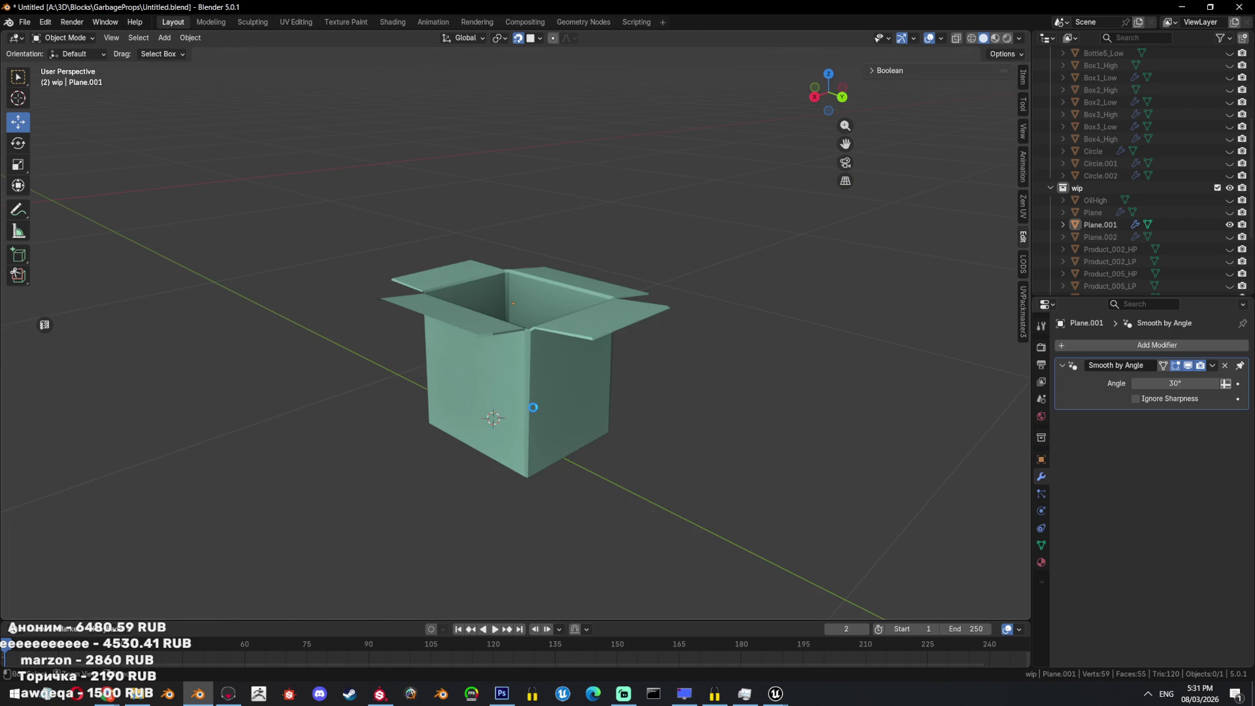
Save the file and rename Plane.001 to Box4_Low in the Outliner.
{"action": "key", "text": "ctrl+s"}
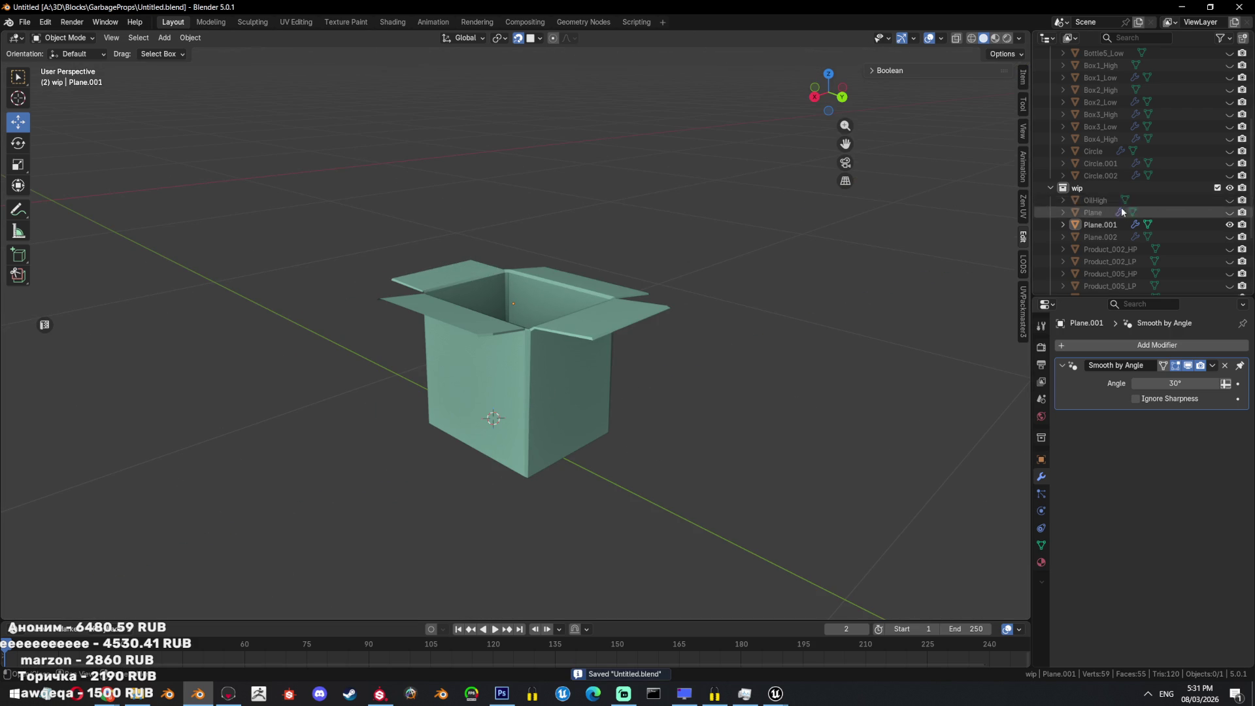
{"action": "double_click", "coordinate": [1095, 138]}
{"action": "scroll", "coordinate": [1100, 149], "scroll_direction": "up", "scroll_amount": 2}
{"action": "double_click", "coordinate": [1100, 249]}
{"action": "scroll", "coordinate": [1097, 252], "scroll_direction": "down", "scroll_amount": 4}
{"action": "type", "text": "Box4_Low"}
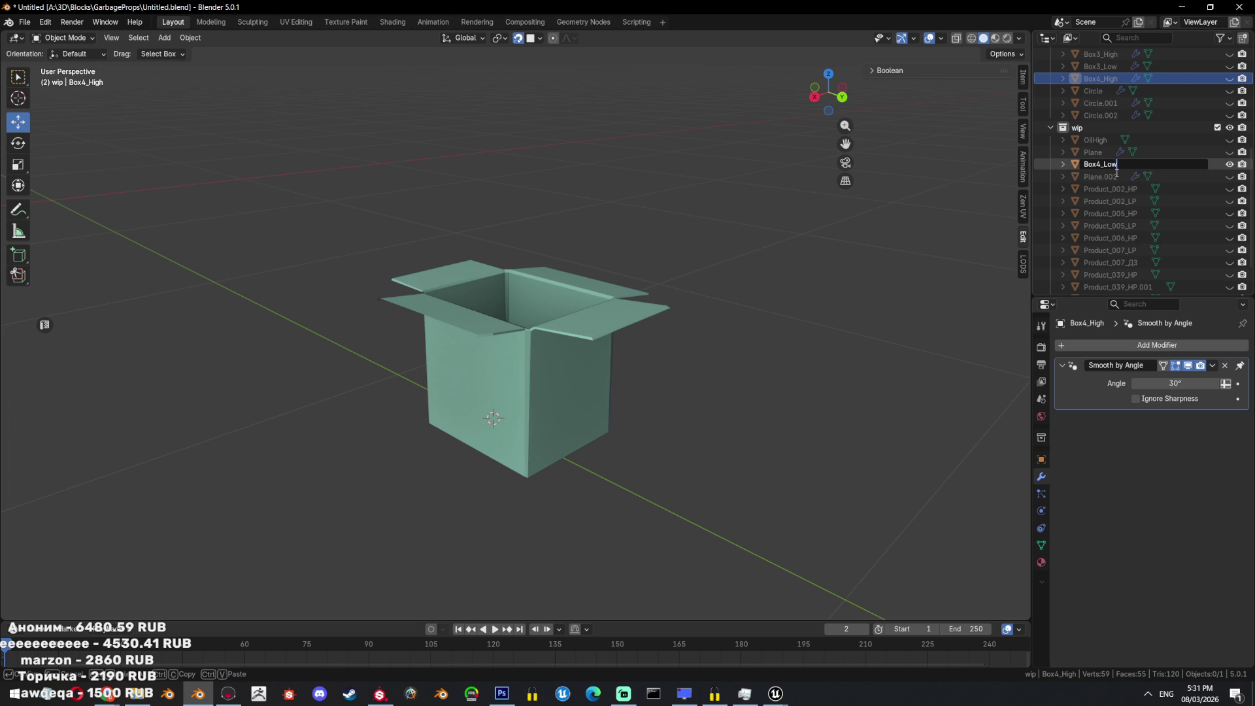
{"action": "key", "text": "Return"}
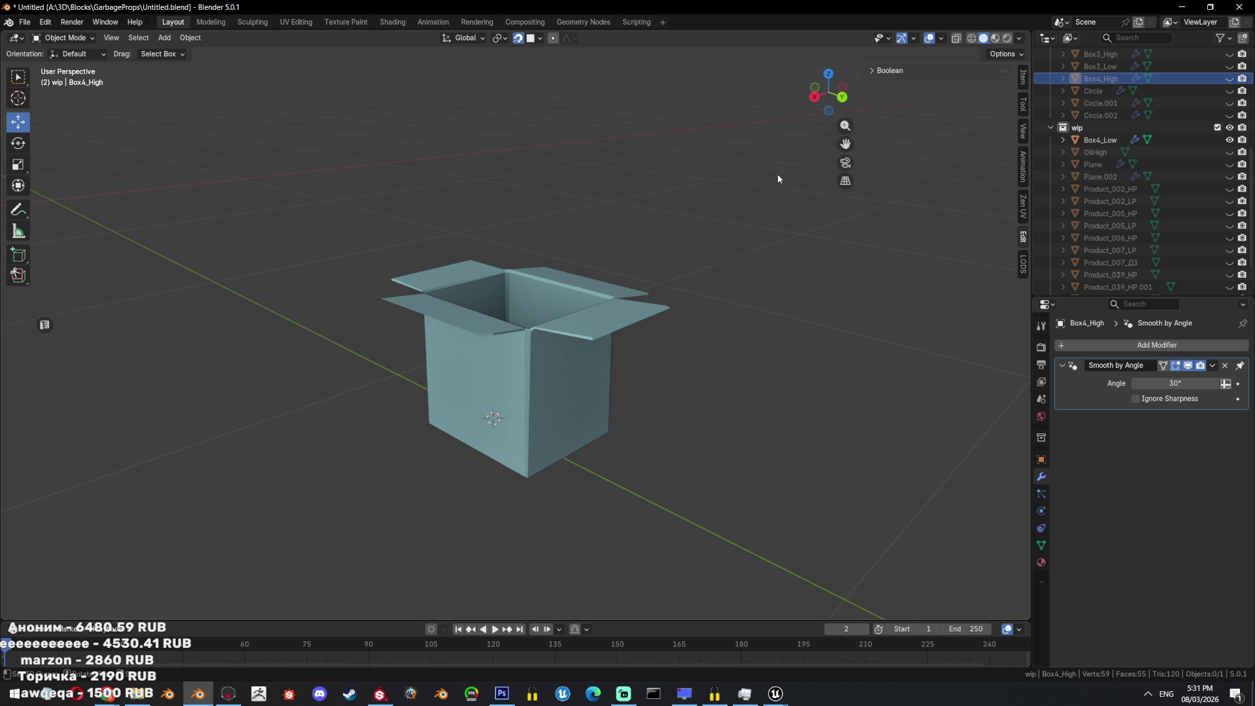
Move Box4_Low beside Box4_High in the upper collection and save.
{"action": "scroll", "coordinate": [1129, 145], "scroll_direction": "up", "scroll_amount": 2}
{"action": "left_click_drag", "start_coordinate": [1107, 163], "coordinate": [1120, 136]}
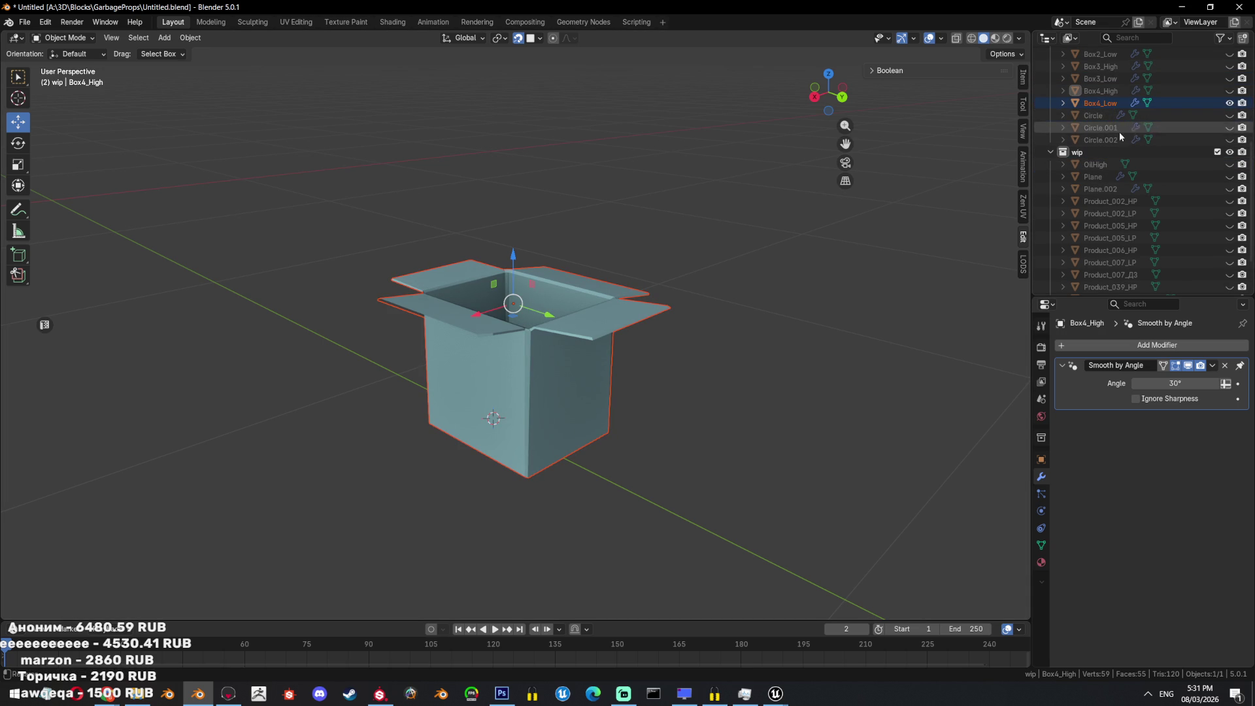
{"action": "key", "text": "ctrl+s"}
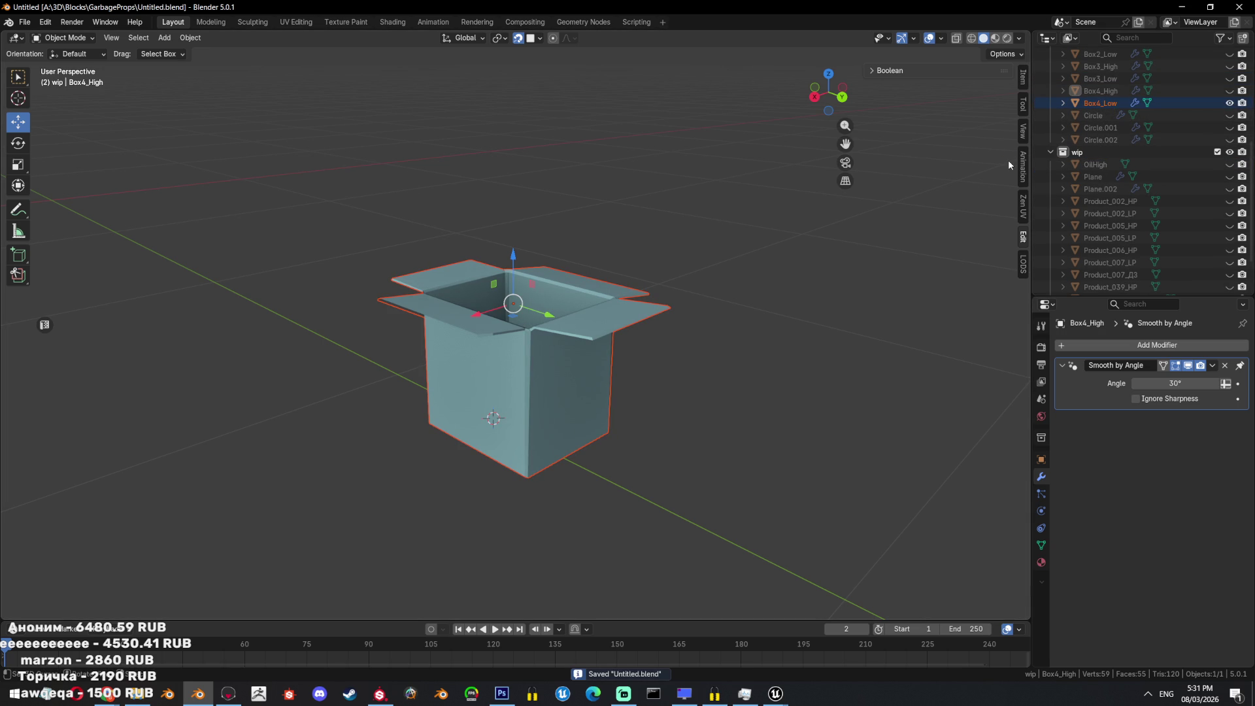
Toggle Box4_Low into Edit Mode and back, then bring up its object context menu.
{"action": "scroll", "coordinate": [528, 461], "scroll_direction": "up", "scroll_amount": 6}
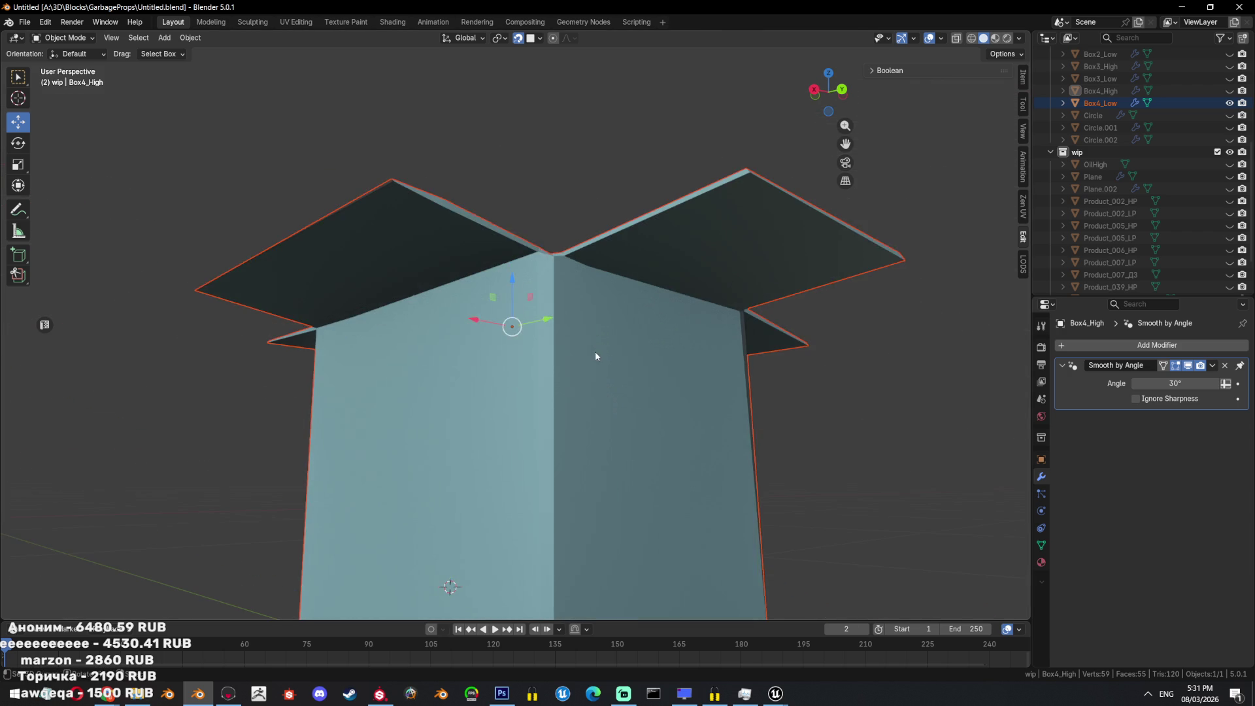
{"action": "key", "text": "Tab"}
{"action": "scroll", "coordinate": [623, 342], "scroll_direction": "up", "scroll_amount": 2}
{"action": "key", "text": "Tab"}
{"action": "right_click", "coordinate": [682, 306]}
Shade Box4_Low flat and select its sharp edges in Edit Mode.
{"action": "left_click", "coordinate": [682, 313]}
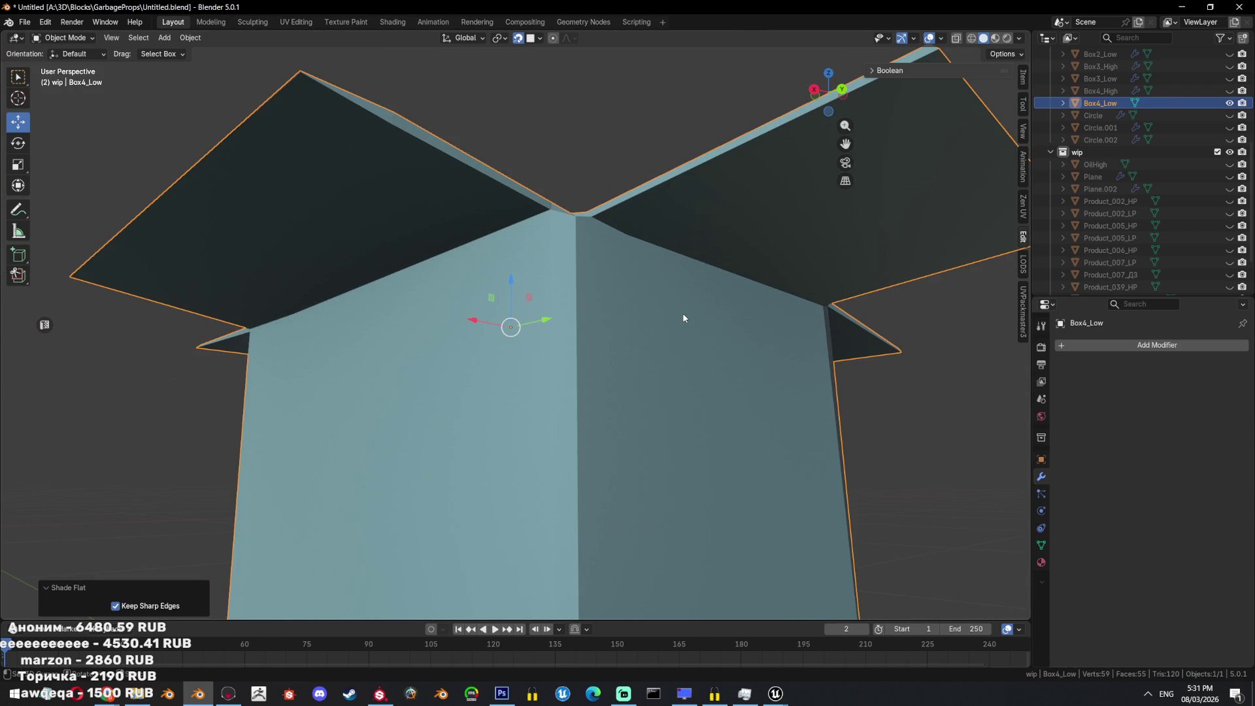
{"action": "key", "text": "Tab"}
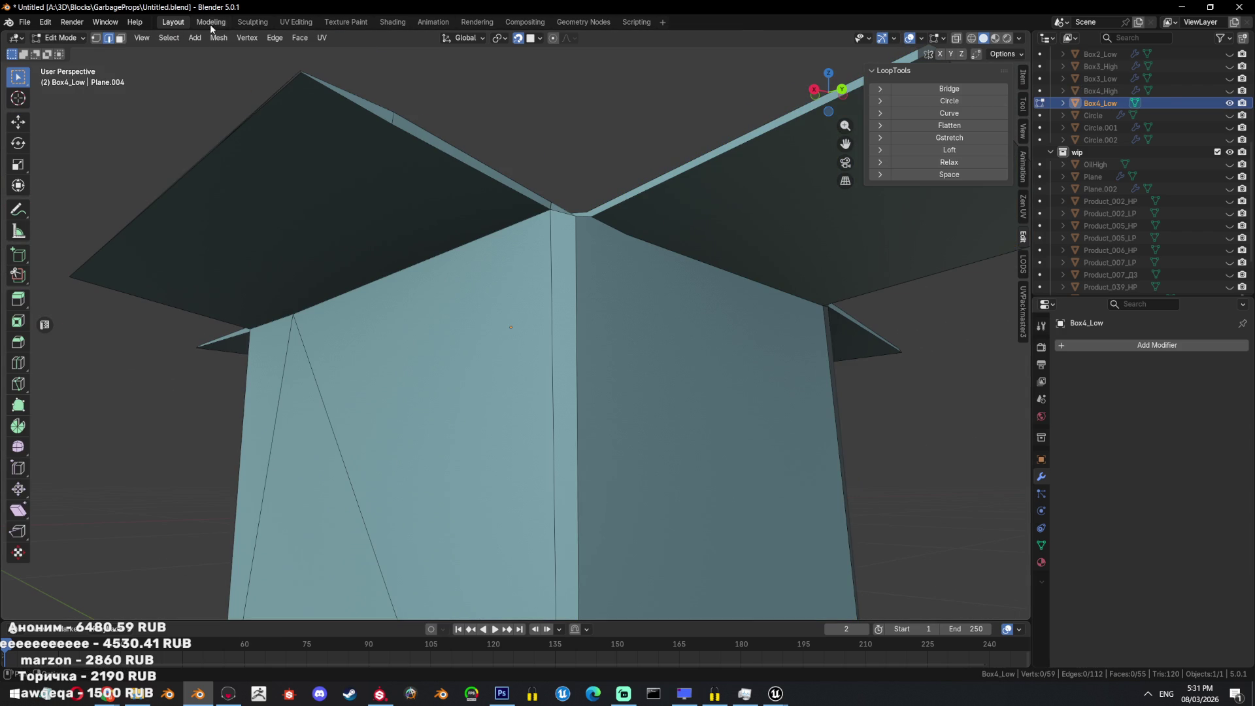
{"action": "left_click", "coordinate": [160, 40]}
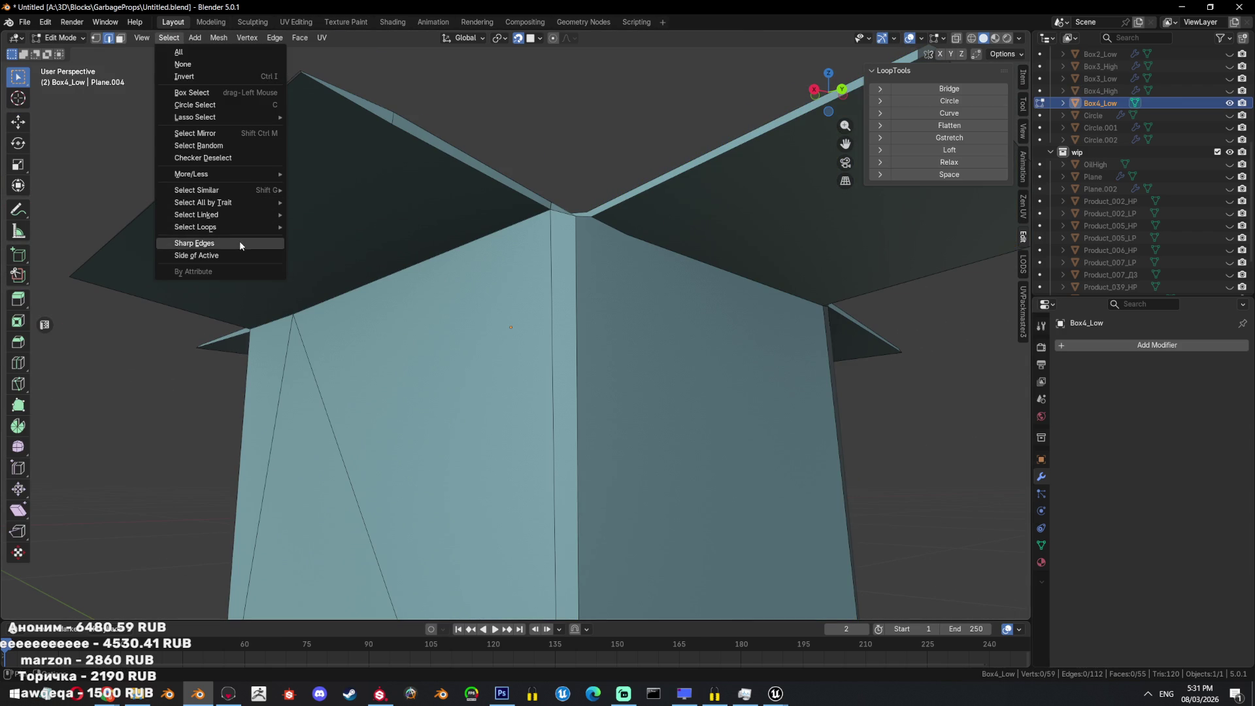
{"action": "left_click", "coordinate": [239, 241]}
{"action": "key", "text": "ctrl+e"}
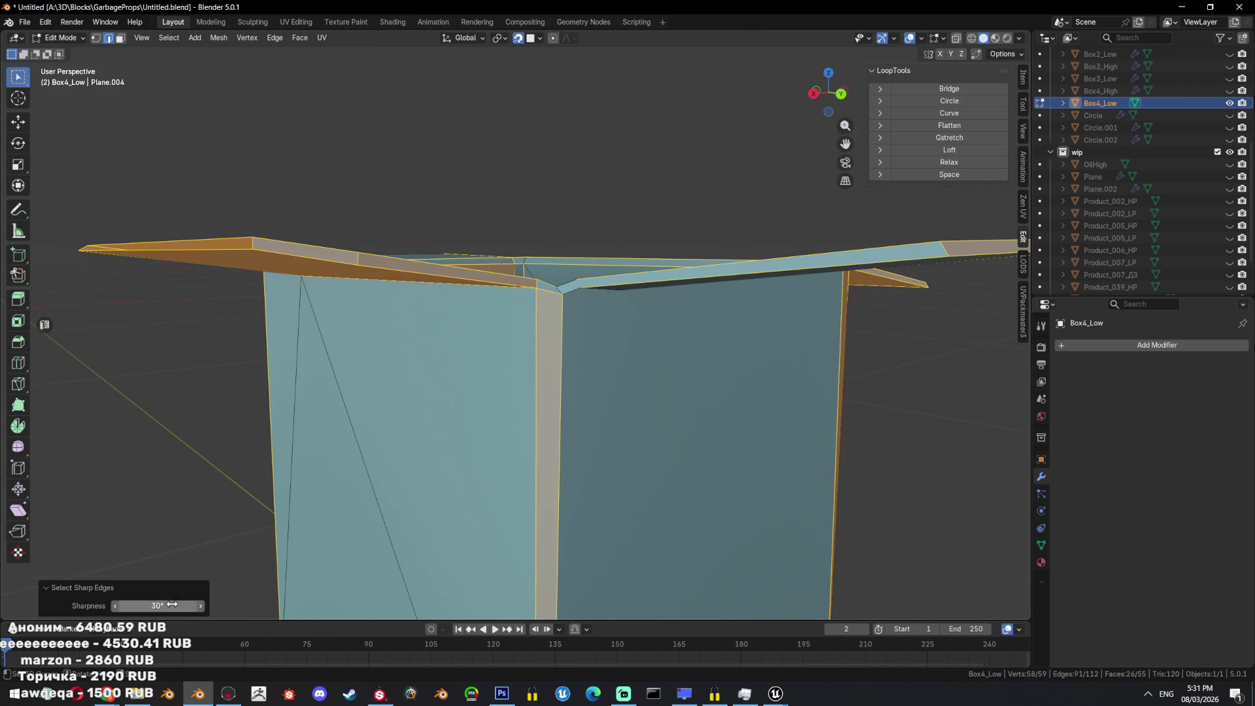
{"action": "left_click", "coordinate": [674, 377]}
Select an edge path along the box, then return to Object Mode.
{"action": "middle_click_drag", "start_coordinate": [674, 377], "coordinate": [561, 359]}
{"action": "mouse_move", "coordinate": [470, 329]}
{"action": "middle_mouse_down"}
{"action": "mouse_move", "coordinate": [581, 313]}
{"action": "mouse_move", "coordinate": [642, 371]}
{"action": "middle_mouse_up"}
{"action": "left_click", "coordinate": [559, 296], "text": "ctrl"}
{"action": "middle_click_drag", "start_coordinate": [637, 492], "coordinate": [684, 418]}
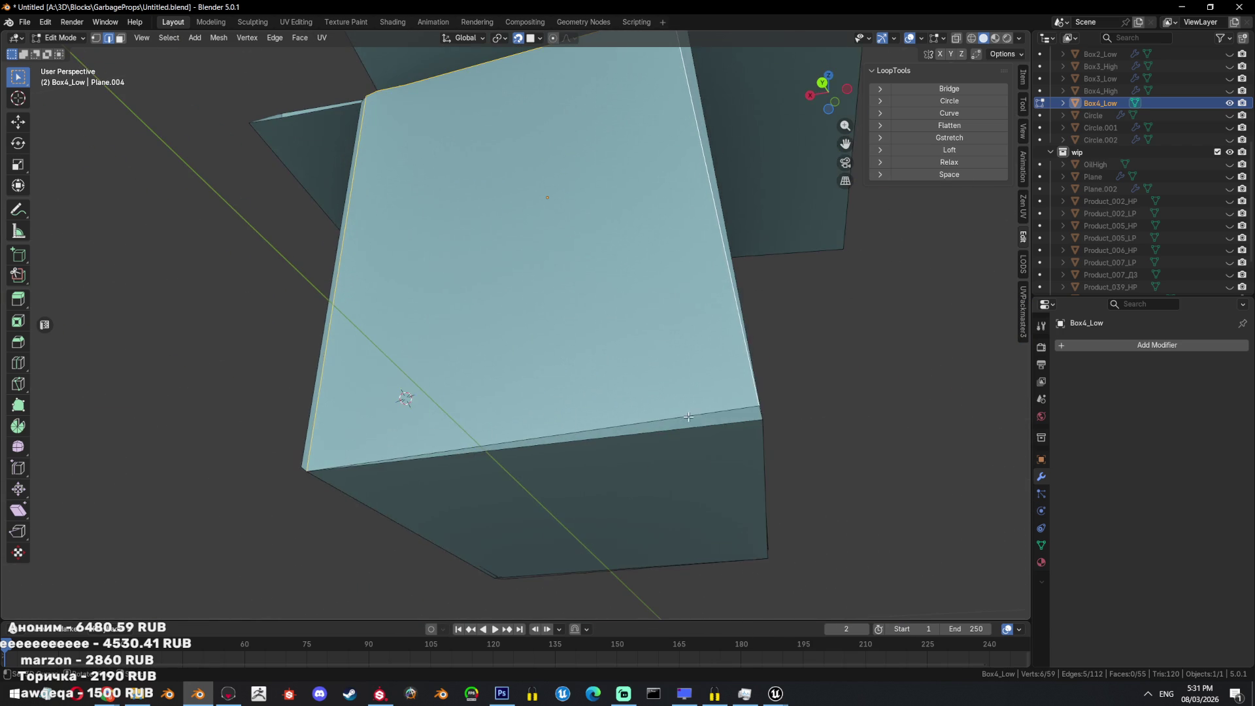
{"action": "key", "text": "Tab"}
Apply Shade Auto Smooth to Box4_Low with an 89° angle.
{"action": "right_click", "coordinate": [827, 325]}
{"action": "left_click", "coordinate": [820, 308]}
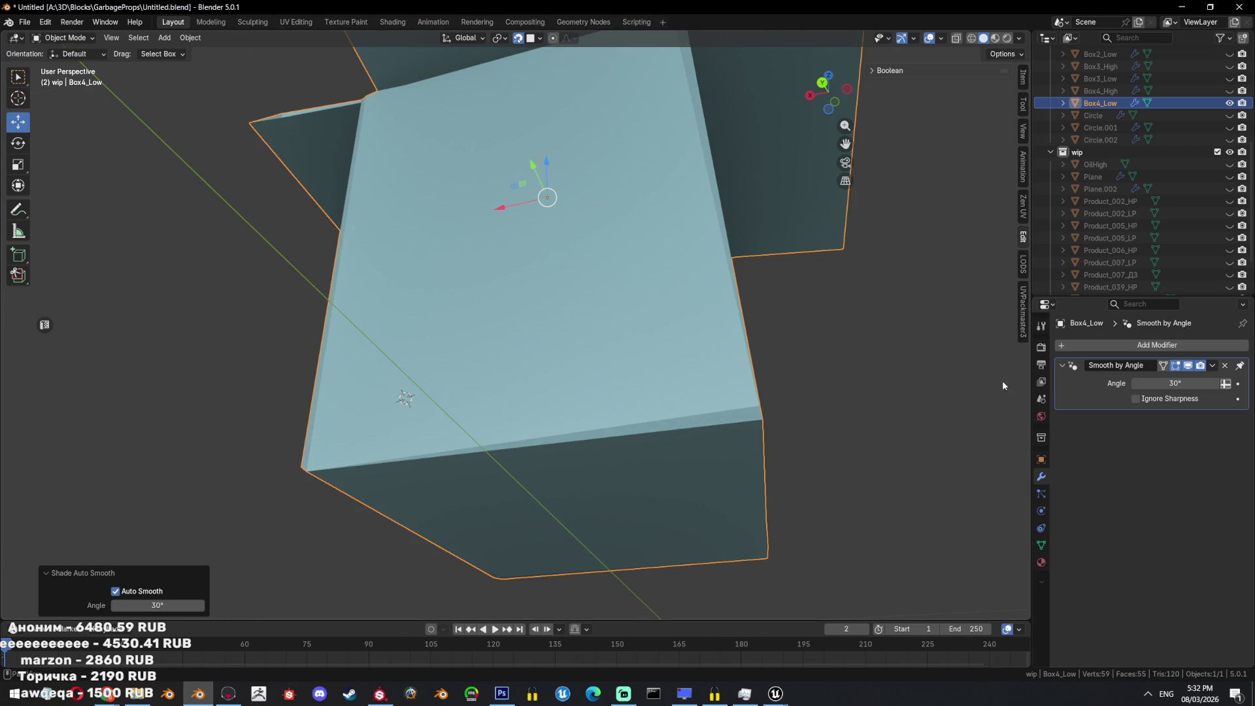
{"action": "left_click", "coordinate": [1193, 382]}
{"action": "type", "text": "89"}
{"action": "key", "text": "Return"}
Select the bottom face, clear its edge seams, and mark its edges sharp.
{"action": "middle_click_drag", "start_coordinate": [588, 314], "coordinate": [622, 330]}
{"action": "key", "text": "Tab"}
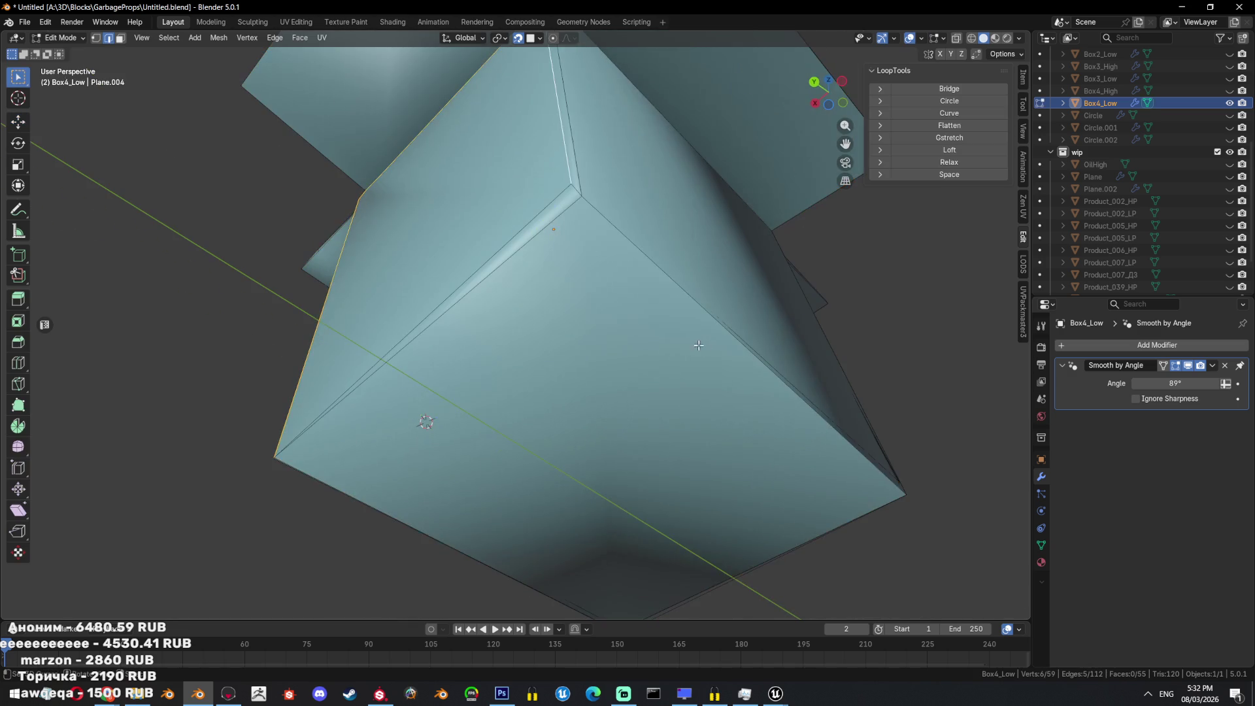
{"action": "left_click", "coordinate": [623, 331]}
{"action": "scroll", "coordinate": [622, 330], "scroll_direction": "down", "scroll_amount": 3}
{"action": "key", "text": "ctrl+e"}
{"action": "left_click", "coordinate": [742, 470]}
{"action": "key", "text": "ctrl+e"}
{"action": "left_click", "coordinate": [735, 485]}
{"action": "middle_click_drag", "start_coordinate": [720, 470], "coordinate": [617, 348]}
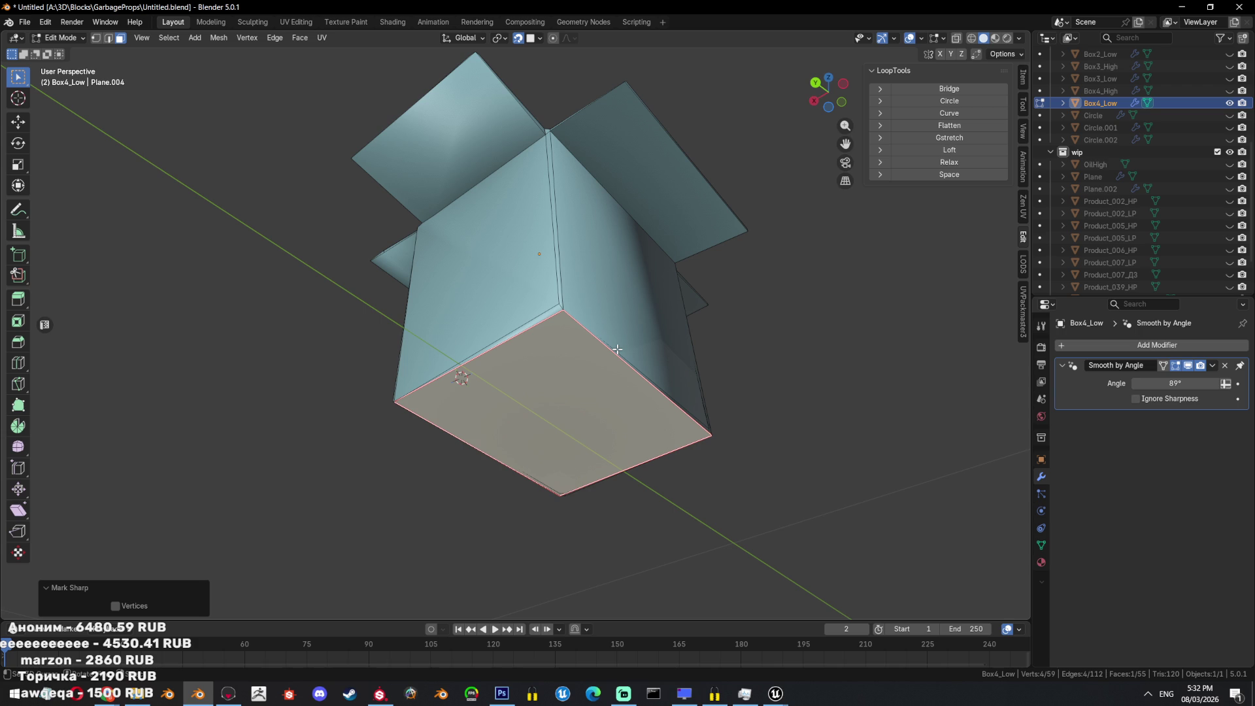
In edge mode, select the vertical corner edge and an edge path along the box top.
{"action": "scroll", "coordinate": [669, 272], "scroll_direction": "up", "scroll_amount": 2}
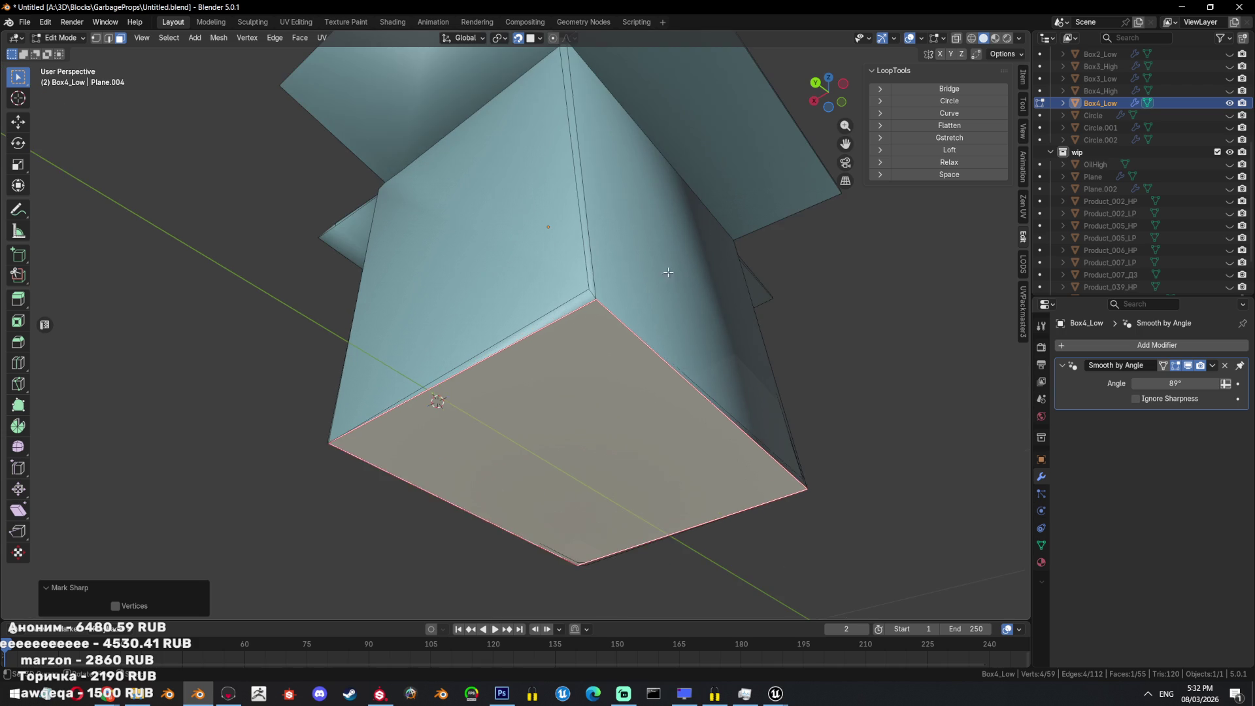
{"action": "key", "text": "2"}
{"action": "left_click", "coordinate": [588, 264]}
{"action": "scroll", "coordinate": [569, 443], "scroll_direction": "up", "scroll_amount": 3}
{"action": "mouse_move", "coordinate": [569, 443]}
{"action": "middle_mouse_down"}
{"action": "mouse_move", "coordinate": [347, 356]}
{"action": "mouse_move", "coordinate": [424, 392]}
{"action": "mouse_move", "coordinate": [536, 411]}
{"action": "mouse_move", "coordinate": [653, 406]}
{"action": "mouse_move", "coordinate": [554, 400]}
{"action": "mouse_move", "coordinate": [565, 392]}
{"action": "mouse_move", "coordinate": [627, 433]}
{"action": "mouse_move", "coordinate": [541, 429]}
{"action": "mouse_move", "coordinate": [628, 419]}
{"action": "mouse_move", "coordinate": [588, 405]}
{"action": "mouse_move", "coordinate": [654, 418]}
{"action": "mouse_move", "coordinate": [718, 401]}
{"action": "middle_mouse_up"}
{"action": "left_click", "coordinate": [347, 356], "text": "ctrl"}
Delete the small corner face, fill the hole with a new face, and triangulate it.
{"action": "key", "text": "3"}
{"action": "left_click", "coordinate": [571, 390]}
{"action": "key", "text": "ctrl+t"}
{"action": "key", "text": "x"}
{"action": "left_click", "coordinate": [723, 405]}
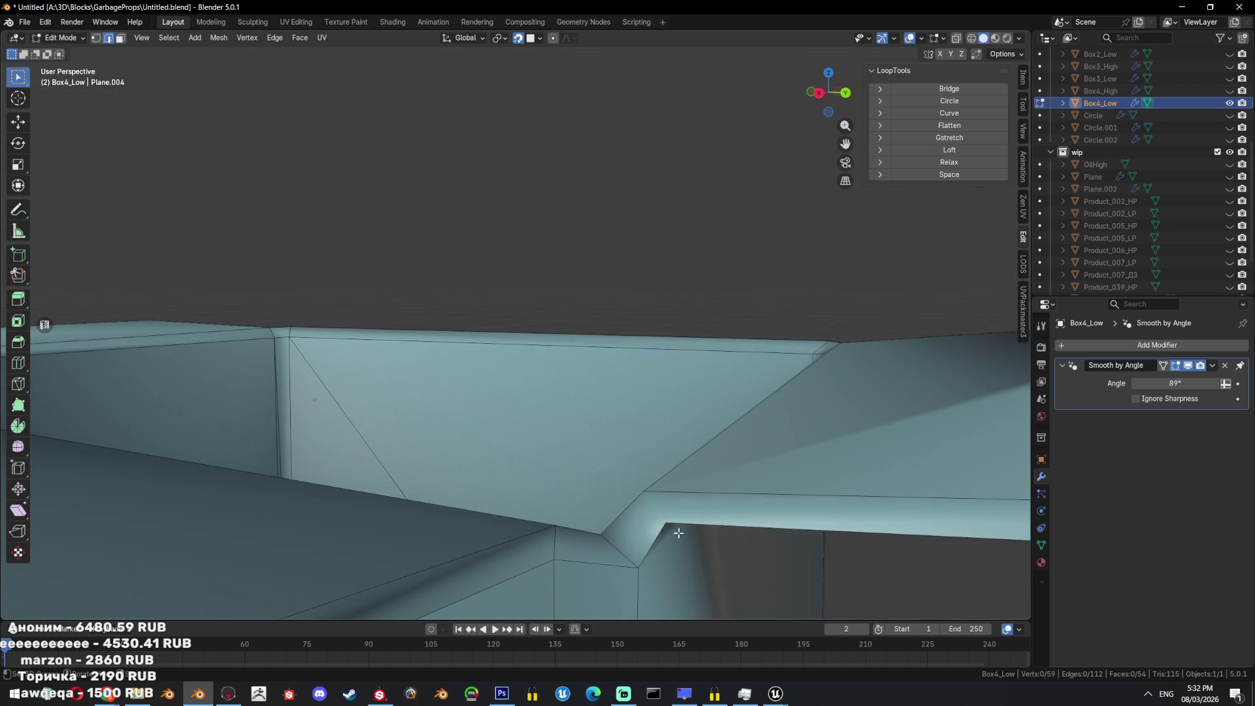
{"action": "mouse_move", "coordinate": [723, 405]}
{"action": "middle_mouse_down"}
{"action": "mouse_move", "coordinate": [780, 535]}
{"action": "mouse_move", "coordinate": [825, 507]}
{"action": "mouse_move", "coordinate": [781, 433]}
{"action": "mouse_move", "coordinate": [599, 414]}
{"action": "mouse_move", "coordinate": [807, 429]}
{"action": "middle_mouse_up"}
{"action": "key", "text": "f"}
{"action": "key", "text": "ctrl+t"}
{"action": "key", "text": "alt+a"}
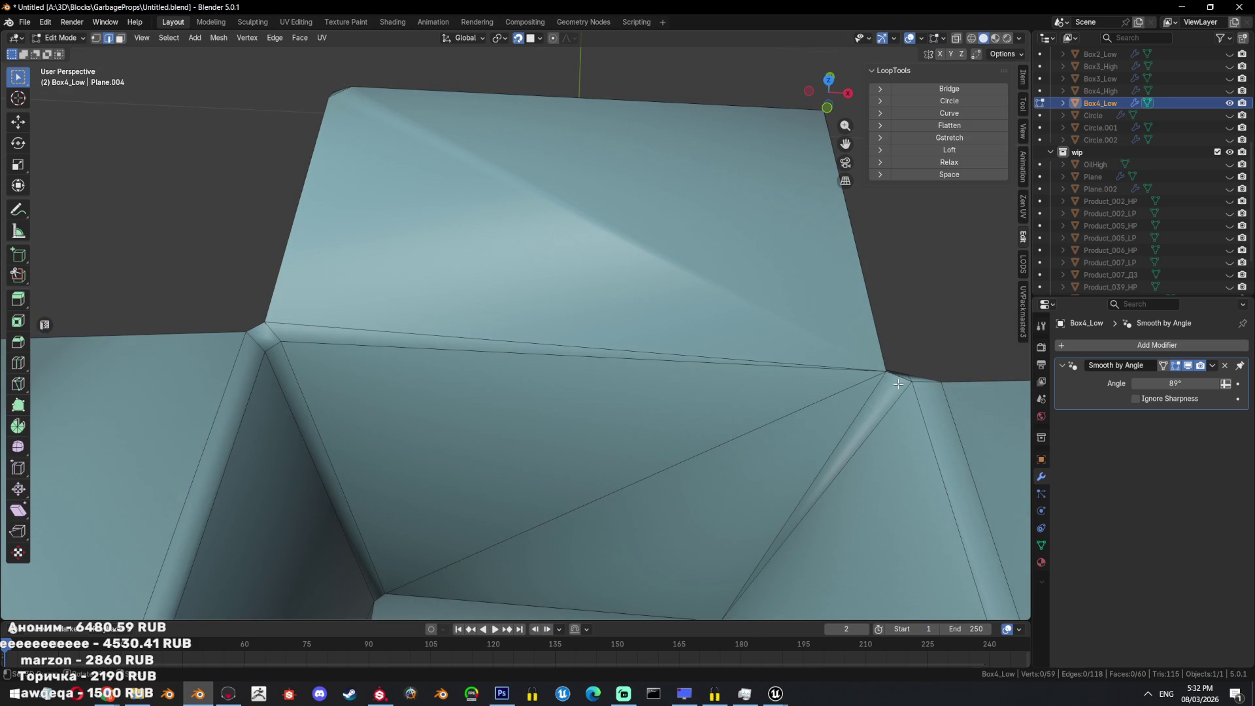
Select a shortest edge path around the box, crease it and mark it as seams.
{"action": "left_click", "coordinate": [253, 337], "text": "ctrl"}
{"action": "mouse_move", "coordinate": [253, 336]}
{"action": "middle_mouse_down"}
{"action": "mouse_move", "coordinate": [560, 367]}
{"action": "mouse_move", "coordinate": [461, 266]}
{"action": "middle_mouse_up"}
{"action": "mouse_move", "coordinate": [400, 316]}
{"action": "middle_mouse_down"}
{"action": "mouse_move", "coordinate": [501, 325]}
{"action": "mouse_move", "coordinate": [268, 286]}
{"action": "middle_mouse_up"}
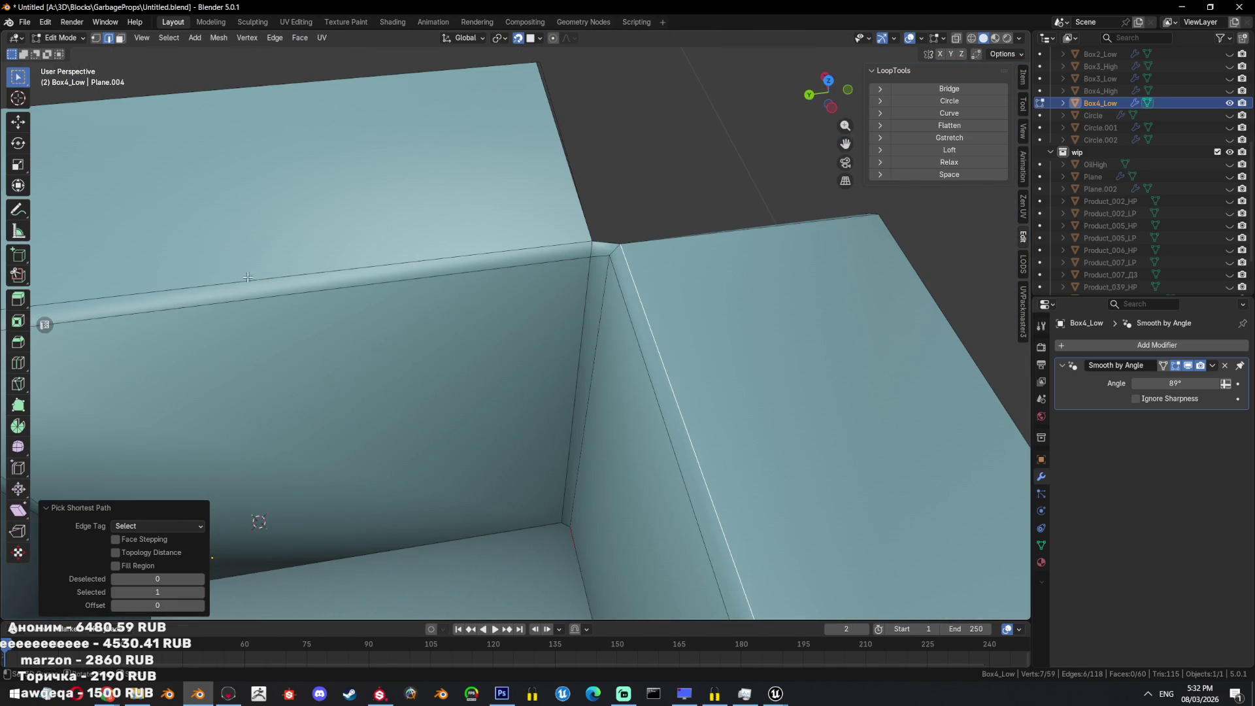
{"action": "left_click", "coordinate": [622, 349], "text": "shift"}
{"action": "mouse_move", "coordinate": [622, 349]}
{"action": "middle_mouse_down"}
{"action": "mouse_move", "coordinate": [610, 373]}
{"action": "mouse_move", "coordinate": [538, 367]}
{"action": "mouse_move", "coordinate": [470, 261]}
{"action": "middle_mouse_up"}
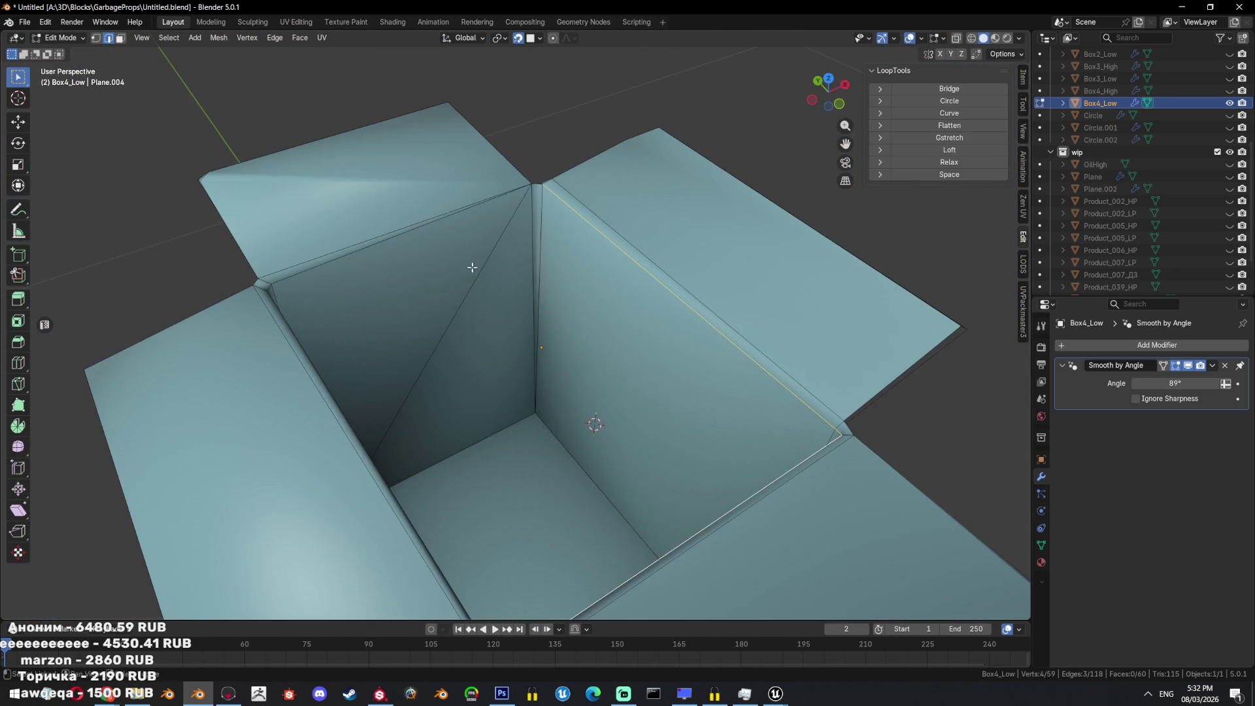
{"action": "mouse_move", "coordinate": [536, 182]}
{"action": "middle_mouse_down"}
{"action": "mouse_move", "coordinate": [588, 280]}
{"action": "mouse_move", "coordinate": [652, 272]}
{"action": "middle_mouse_up"}
{"action": "key", "text": "ctrl+e"}
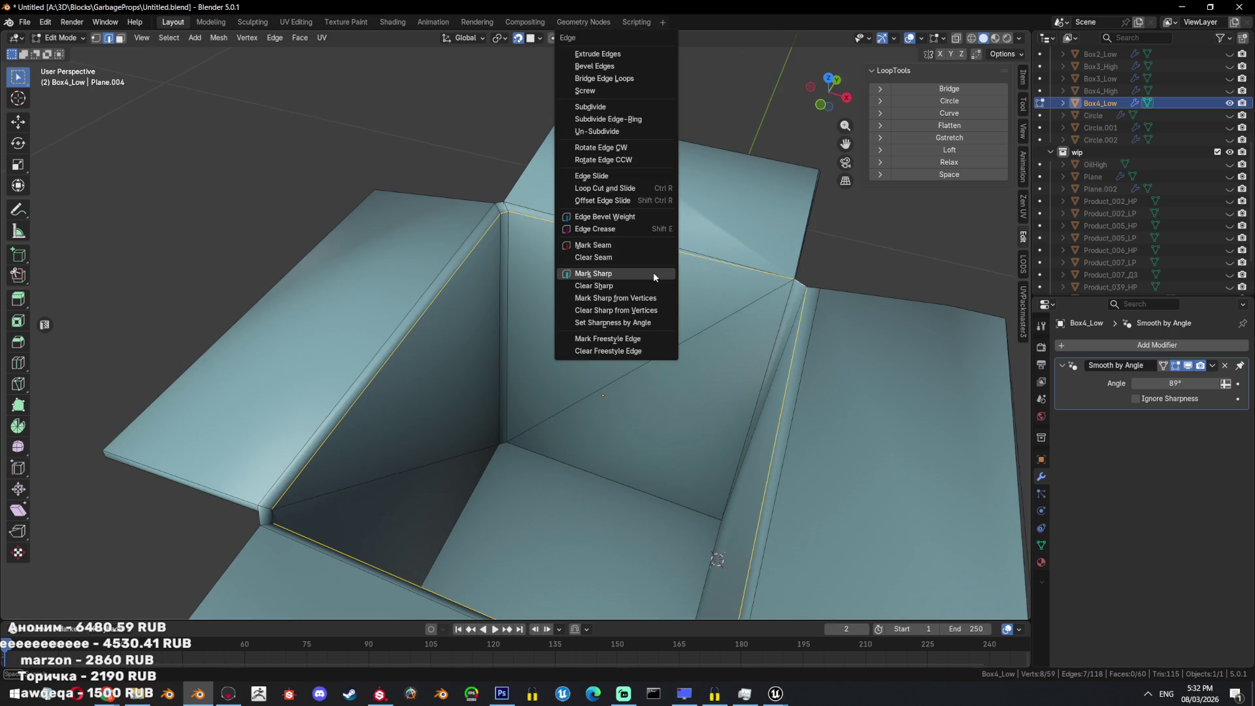
{"action": "left_click", "coordinate": [653, 232]}
{"action": "key", "text": "ctrl+e"}
{"action": "left_click", "coordinate": [634, 234]}
Look inside the box and select a vertical inner edge.
{"action": "key", "text": "3"}
{"action": "middle_click_drag", "start_coordinate": [646, 325], "coordinate": [601, 341]}
{"action": "key", "text": "ctrl+e"}
{"action": "middle_click_drag", "start_coordinate": [707, 335], "coordinate": [566, 316]}
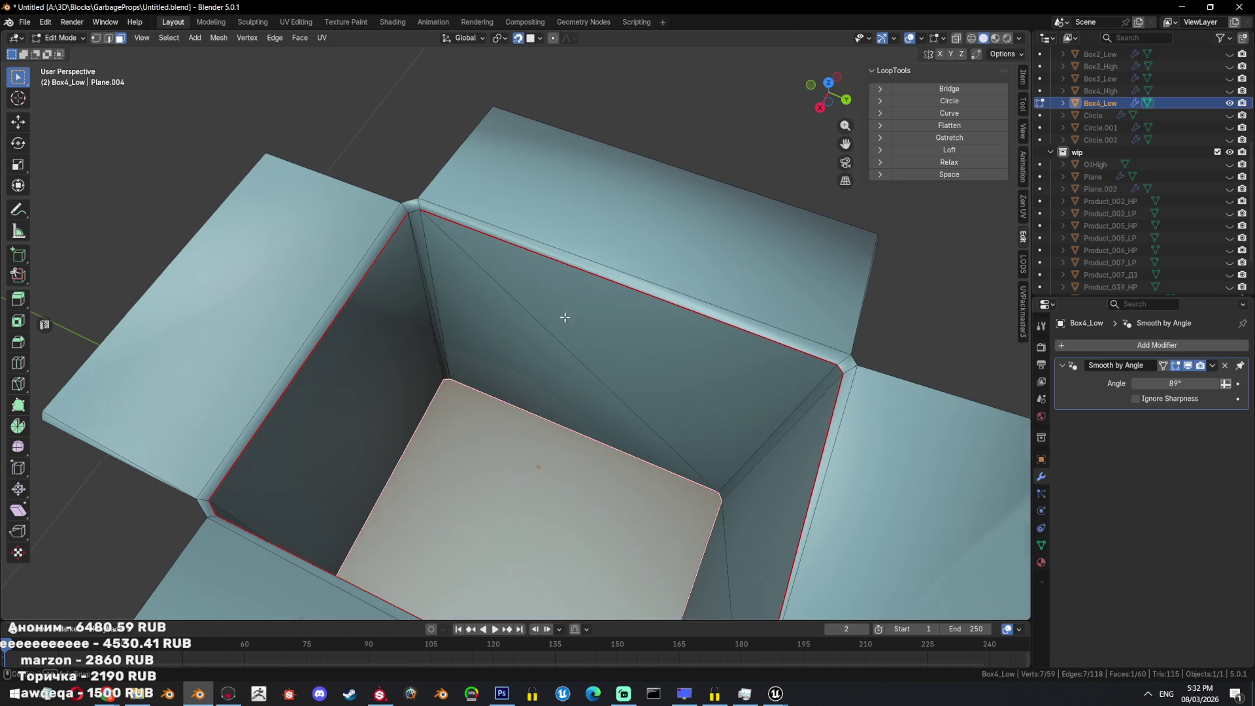
{"action": "key", "text": "2"}
{"action": "left_click", "coordinate": [425, 318]}
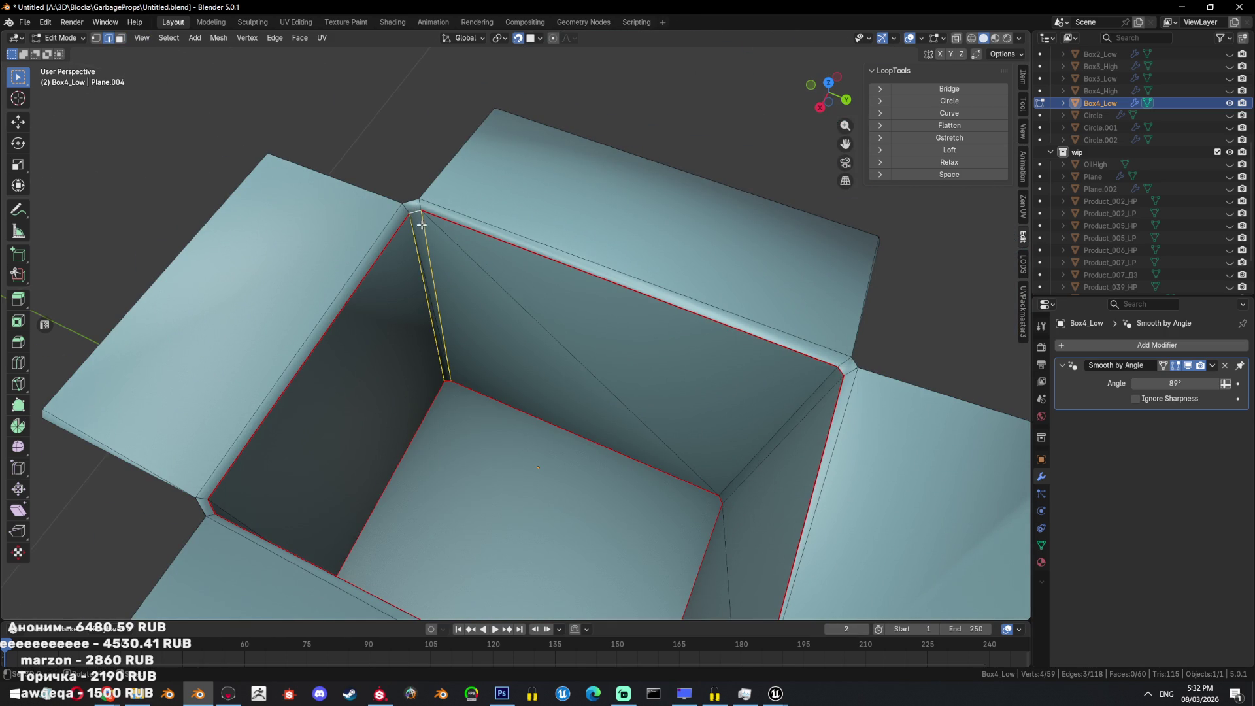
{"action": "key", "text": "ctrl+e"}
{"action": "scroll", "coordinate": [499, 421], "scroll_direction": "up", "scroll_amount": 3}
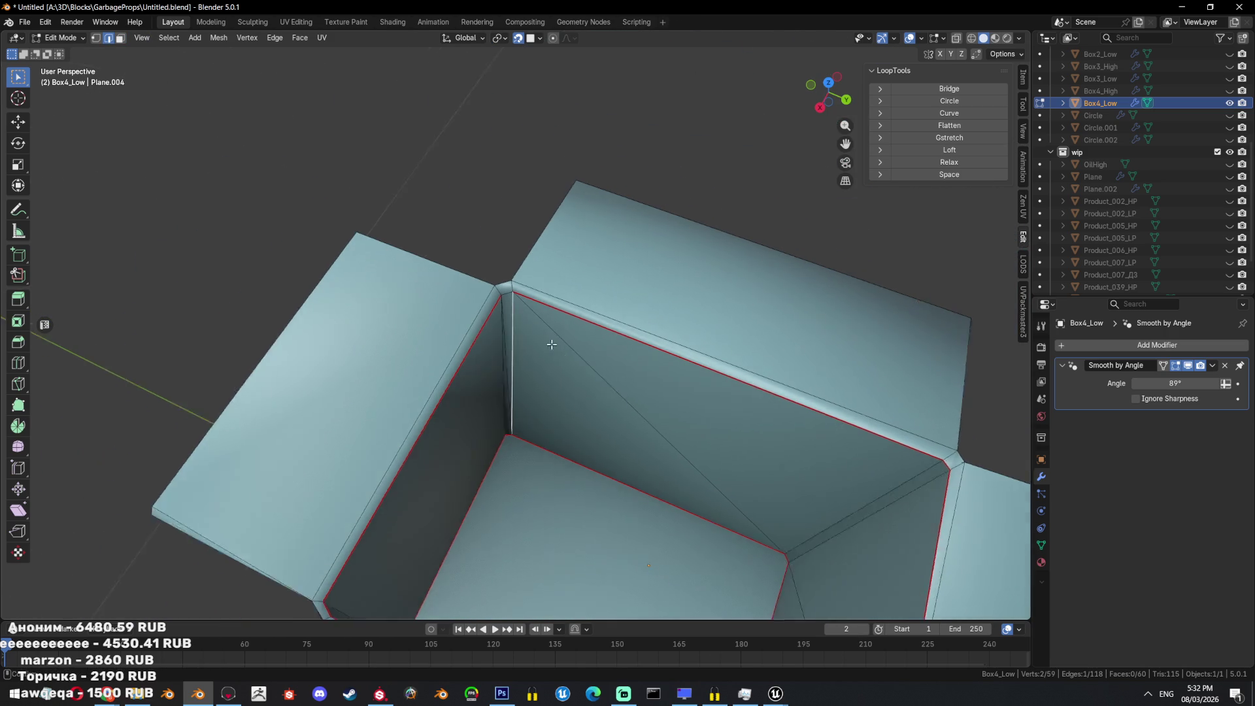
Select the inner vertical corner edge and mark it sharp.
{"action": "key", "text": "3"}
{"action": "left_click", "coordinate": [499, 420]}
{"action": "left_click", "coordinate": [504, 413]}
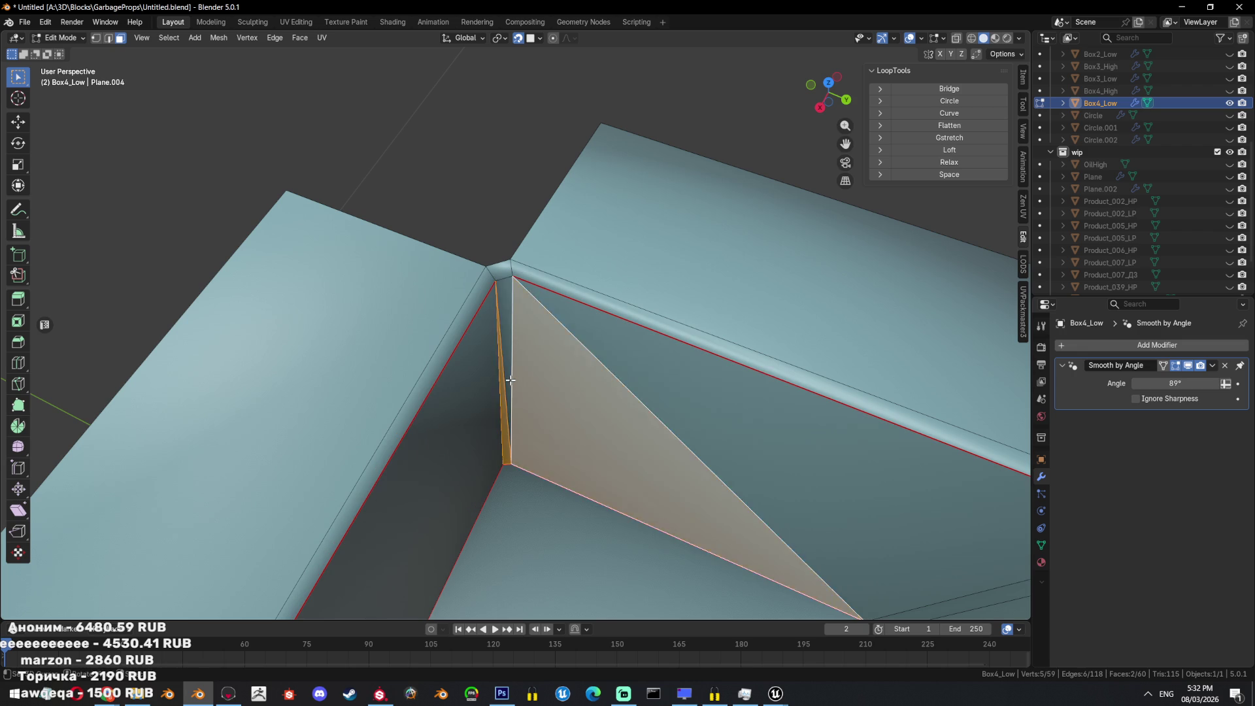
{"action": "key", "text": "2"}
{"action": "left_click", "coordinate": [504, 413]}
{"action": "key", "text": "ctrl+e"}
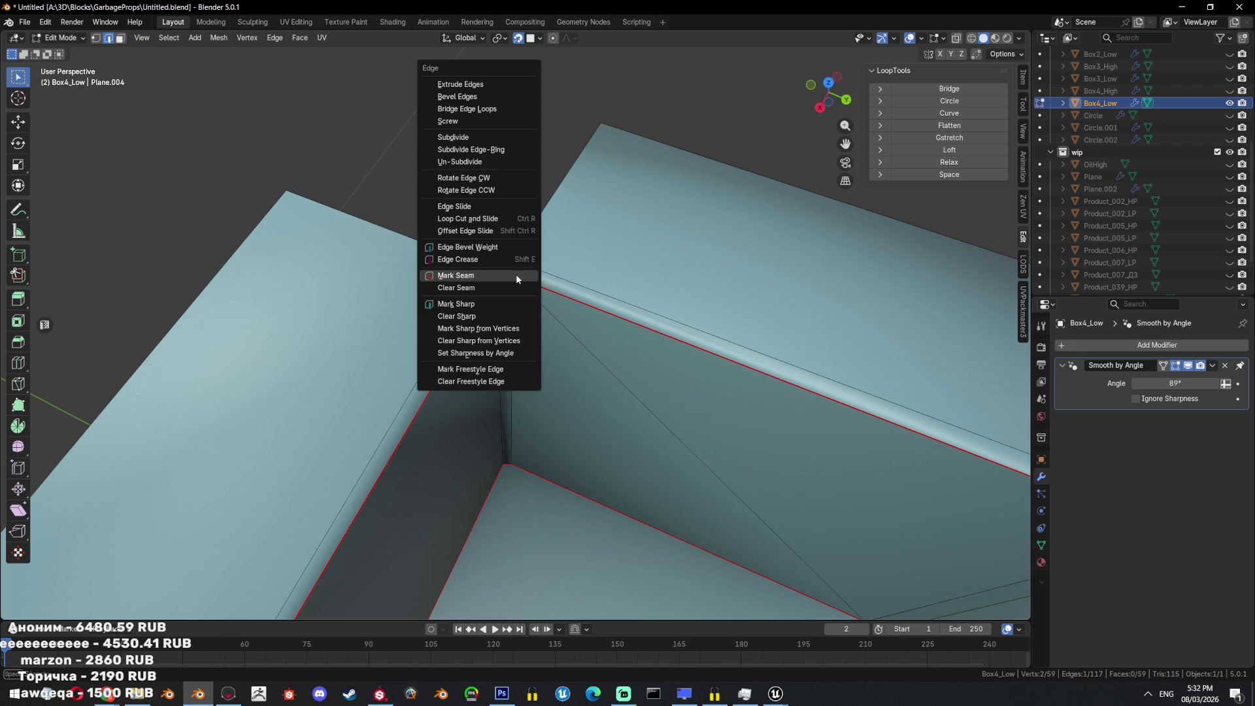
{"action": "left_click", "coordinate": [488, 313]}
{"action": "scroll", "coordinate": [595, 379], "scroll_direction": "down", "scroll_amount": 3}
Clear the seam from the corner edge and return to Object Mode.
{"action": "mouse_move", "coordinate": [529, 393]}
{"action": "middle_mouse_down"}
{"action": "mouse_move", "coordinate": [672, 407]}
{"action": "mouse_move", "coordinate": [657, 381]}
{"action": "middle_mouse_up"}
{"action": "key", "text": "ctrl+e"}
{"action": "left_click", "coordinate": [657, 381]}
{"action": "key", "text": "ctrl+e"}
{"action": "left_click", "coordinate": [647, 319]}
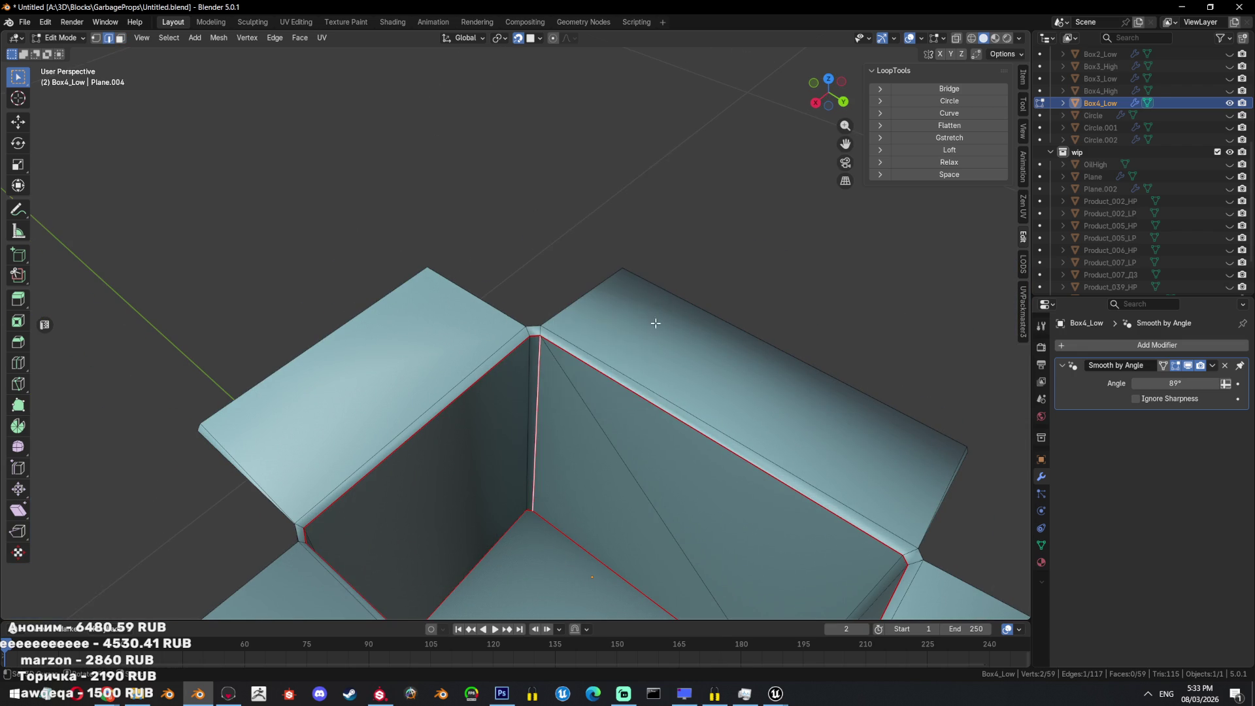
{"action": "key", "text": "Tab"}
{"action": "scroll", "coordinate": [647, 319], "scroll_direction": "down", "scroll_amount": 5}
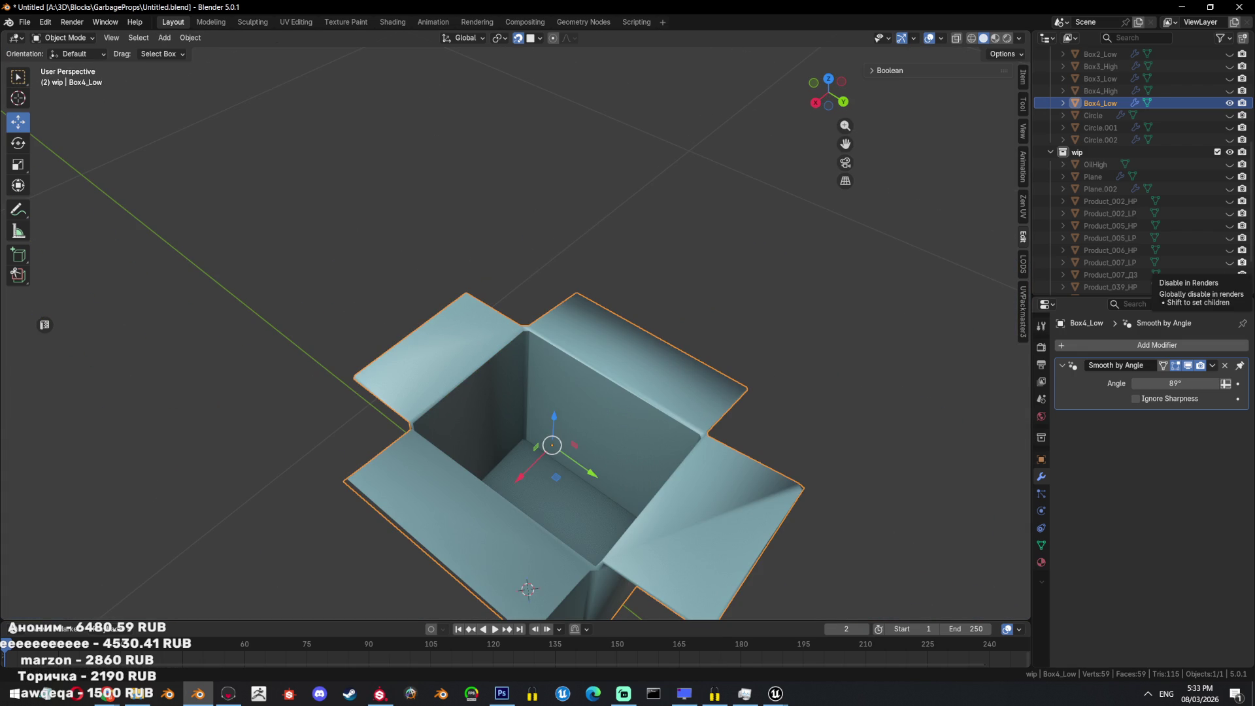
Enter Edit Mode on Box4_Low and recalculate its face normals outward with Shift+N.
{"action": "mouse_move", "coordinate": [743, 217]}
{"action": "middle_mouse_down"}
{"action": "mouse_move", "coordinate": [799, 245]}
{"action": "mouse_move", "coordinate": [801, 295]}
{"action": "middle_mouse_up"}
{"action": "scroll", "coordinate": [801, 296], "scroll_direction": "up", "scroll_amount": 6}
{"action": "middle_click_drag", "start_coordinate": [648, 335], "coordinate": [713, 441]}
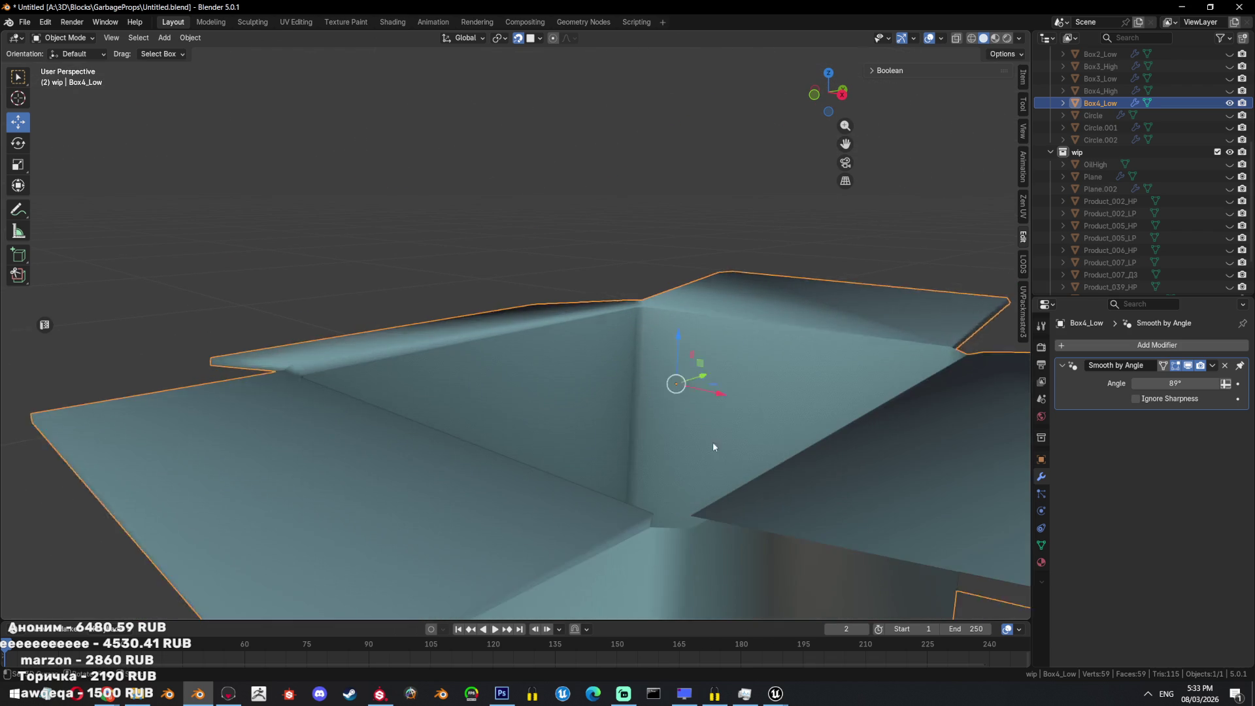
{"action": "key", "text": "Tab"}
{"action": "left_click", "coordinate": [712, 524], "text": "shift"}
{"action": "key", "text": "shift+n"}
{"action": "scroll", "coordinate": [826, 414], "scroll_direction": "down", "scroll_amount": 5}
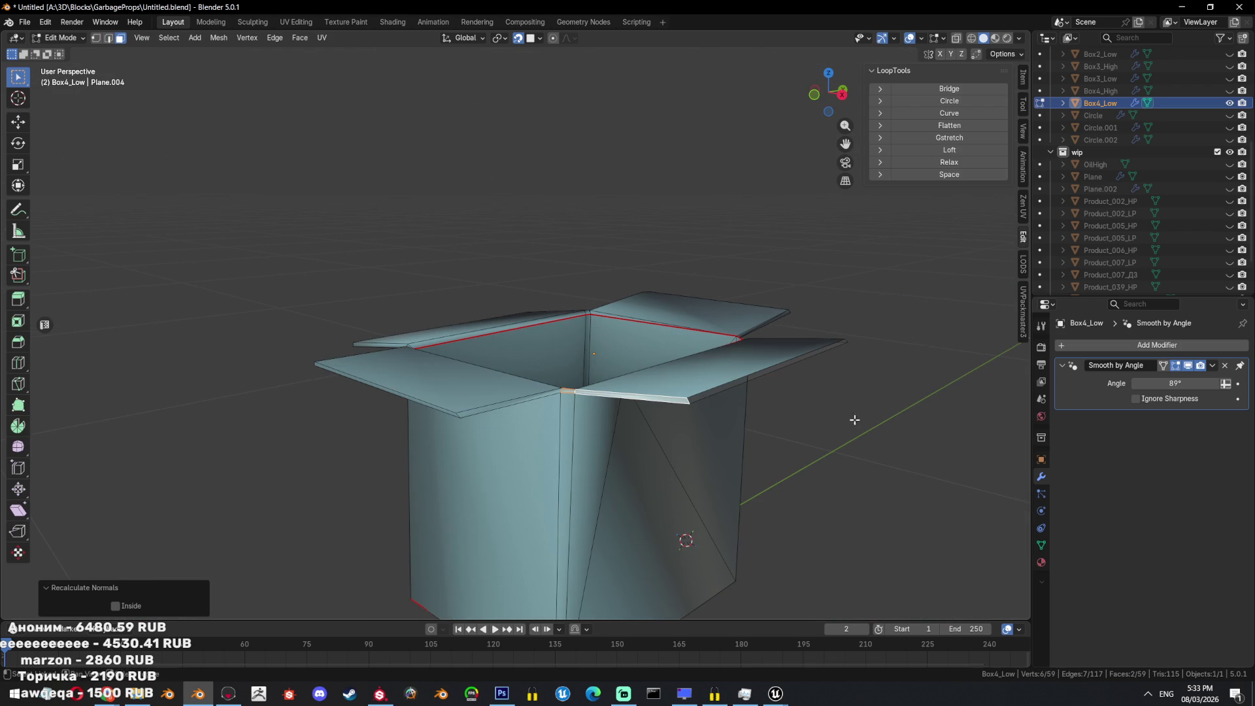
{"action": "left_click", "coordinate": [706, 392], "text": "shift"}
{"action": "middle_click_drag", "start_coordinate": [706, 393], "coordinate": [672, 390]}
{"action": "scroll", "coordinate": [671, 390], "scroll_direction": "up", "scroll_amount": 3}
{"action": "key", "text": "Tab"}
{"action": "key", "text": "Tab"}
In edge select mode, select the flap's front, left and outline edges.
{"action": "left_click", "coordinate": [607, 387]}
{"action": "scroll", "coordinate": [651, 405], "scroll_direction": "down", "scroll_amount": 2}
{"action": "key", "text": "2"}
{"action": "mouse_move", "coordinate": [596, 400]}
{"action": "middle_mouse_down"}
{"action": "mouse_move", "coordinate": [627, 418]}
{"action": "mouse_move", "coordinate": [529, 420]}
{"action": "mouse_move", "coordinate": [434, 373]}
{"action": "mouse_move", "coordinate": [492, 366]}
{"action": "middle_mouse_up"}
{"action": "scroll", "coordinate": [656, 424], "scroll_direction": "up", "scroll_amount": 5}
{"action": "left_click", "coordinate": [459, 336], "text": "ctrl"}
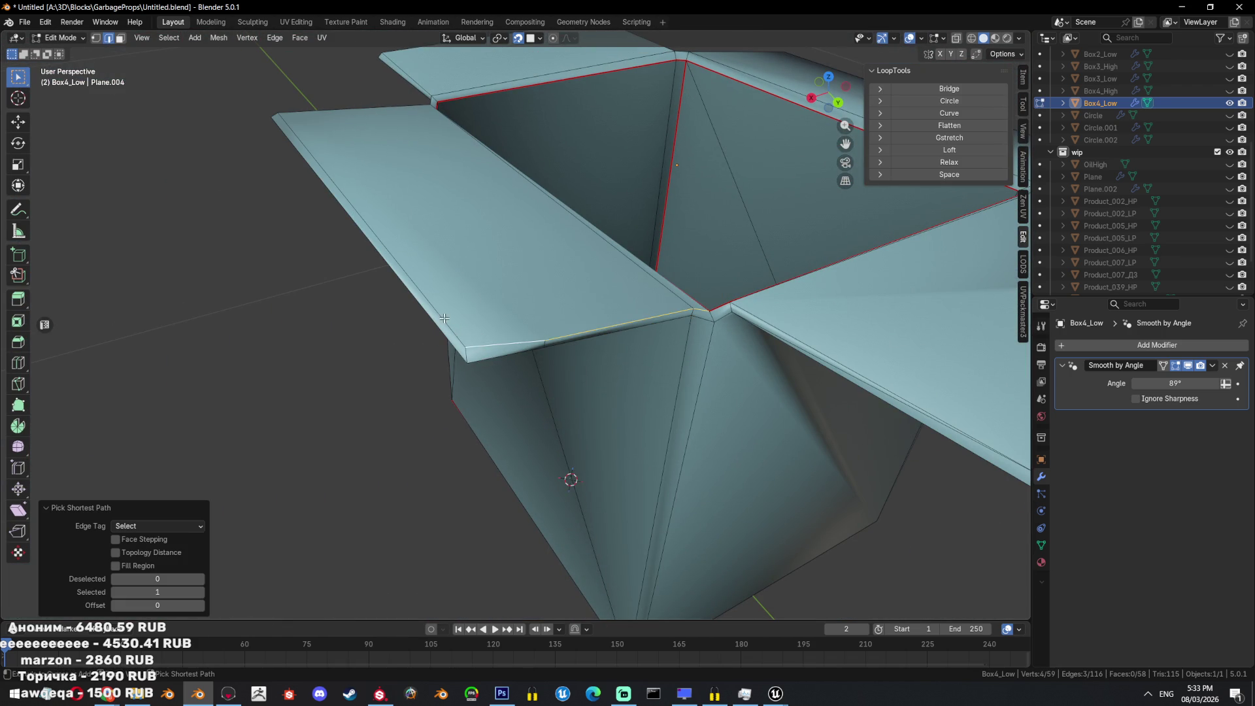
{"action": "left_click", "coordinate": [449, 323], "text": "ctrl"}
{"action": "scroll", "coordinate": [450, 323], "scroll_direction": "up", "scroll_amount": 3}
{"action": "middle_click_drag", "start_coordinate": [450, 323], "coordinate": [526, 315]}
{"action": "mouse_move", "coordinate": [390, 313]}
{"action": "middle_mouse_down"}
{"action": "mouse_move", "coordinate": [418, 366]}
{"action": "mouse_move", "coordinate": [552, 355]}
{"action": "mouse_move", "coordinate": [322, 411]}
{"action": "middle_mouse_up"}
{"action": "left_click", "coordinate": [418, 366], "text": "shift"}
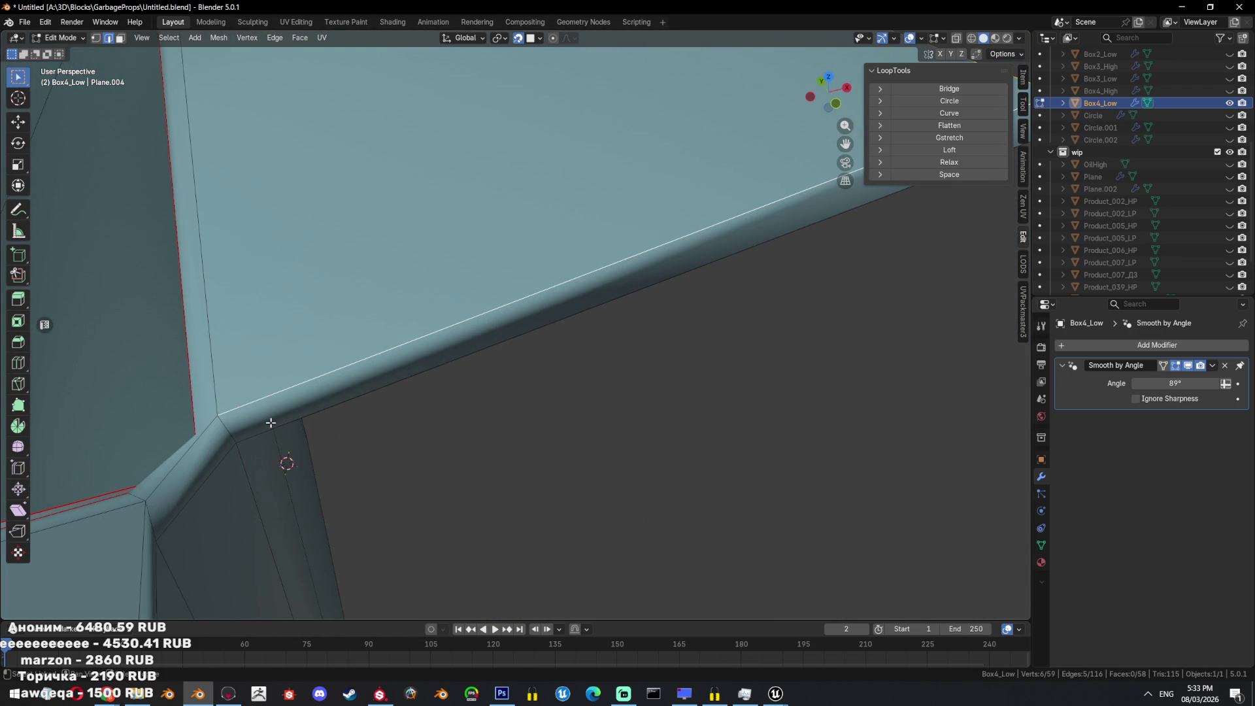
{"action": "left_click", "coordinate": [191, 442], "text": "shift"}
{"action": "mouse_move", "coordinate": [190, 443]}
{"action": "middle_mouse_down"}
{"action": "mouse_move", "coordinate": [392, 425]}
{"action": "mouse_move", "coordinate": [652, 356]}
{"action": "middle_mouse_up"}
Add the remaining rim and flap outline edges, then mark all selected edges sharp.
{"action": "left_click", "coordinate": [592, 320], "text": "shift"}
{"action": "mouse_move", "coordinate": [593, 320]}
{"action": "middle_mouse_down"}
{"action": "mouse_move", "coordinate": [498, 335]}
{"action": "mouse_move", "coordinate": [664, 194]}
{"action": "mouse_move", "coordinate": [479, 287]}
{"action": "middle_mouse_up"}
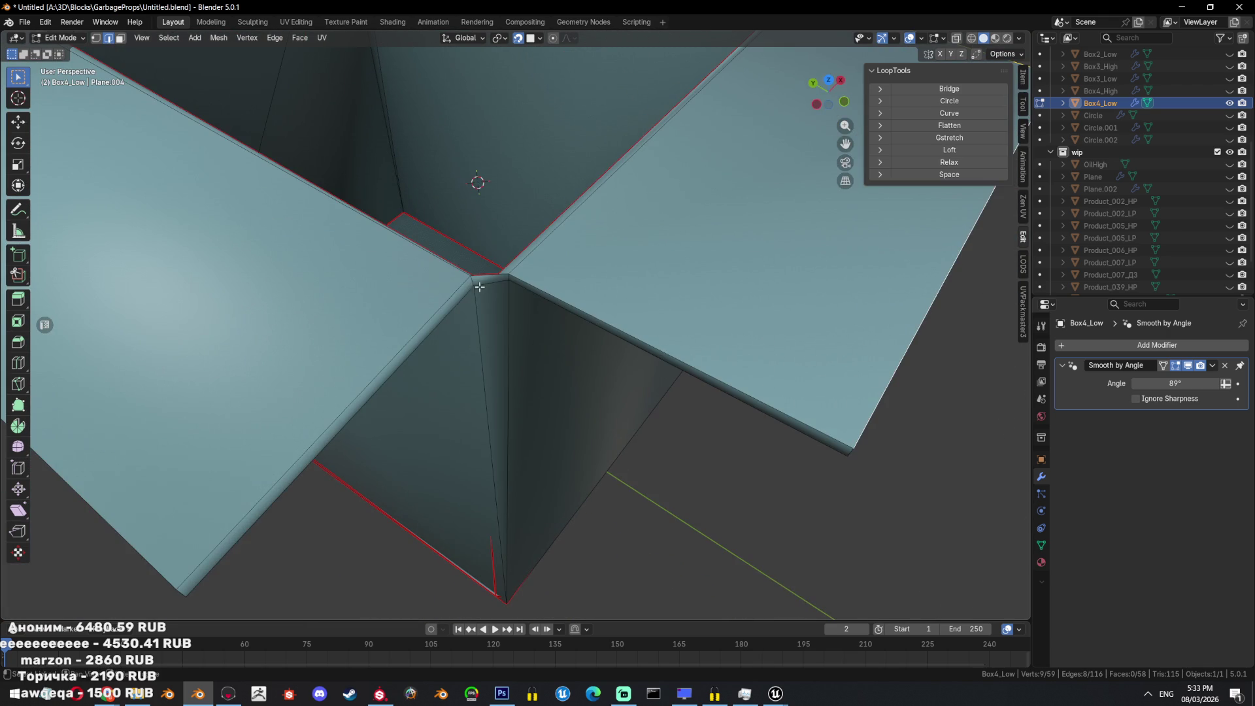
{"action": "left_click", "coordinate": [503, 279], "text": "shift"}
{"action": "scroll", "coordinate": [447, 236], "scroll_direction": "up", "scroll_amount": 3}
{"action": "left_click", "coordinate": [395, 224], "text": "shift"}
{"action": "mouse_move", "coordinate": [395, 224]}
{"action": "middle_mouse_down"}
{"action": "mouse_move", "coordinate": [476, 338]}
{"action": "mouse_move", "coordinate": [316, 311]}
{"action": "middle_mouse_up"}
{"action": "left_click", "coordinate": [353, 451], "text": "shift"}
{"action": "middle_click_drag", "start_coordinate": [353, 451], "coordinate": [507, 269]}
{"action": "left_click", "coordinate": [520, 209], "text": "shift"}
{"action": "scroll", "coordinate": [397, 196], "scroll_direction": "down", "scroll_amount": 5}
{"action": "left_click", "coordinate": [291, 372], "text": "shift"}
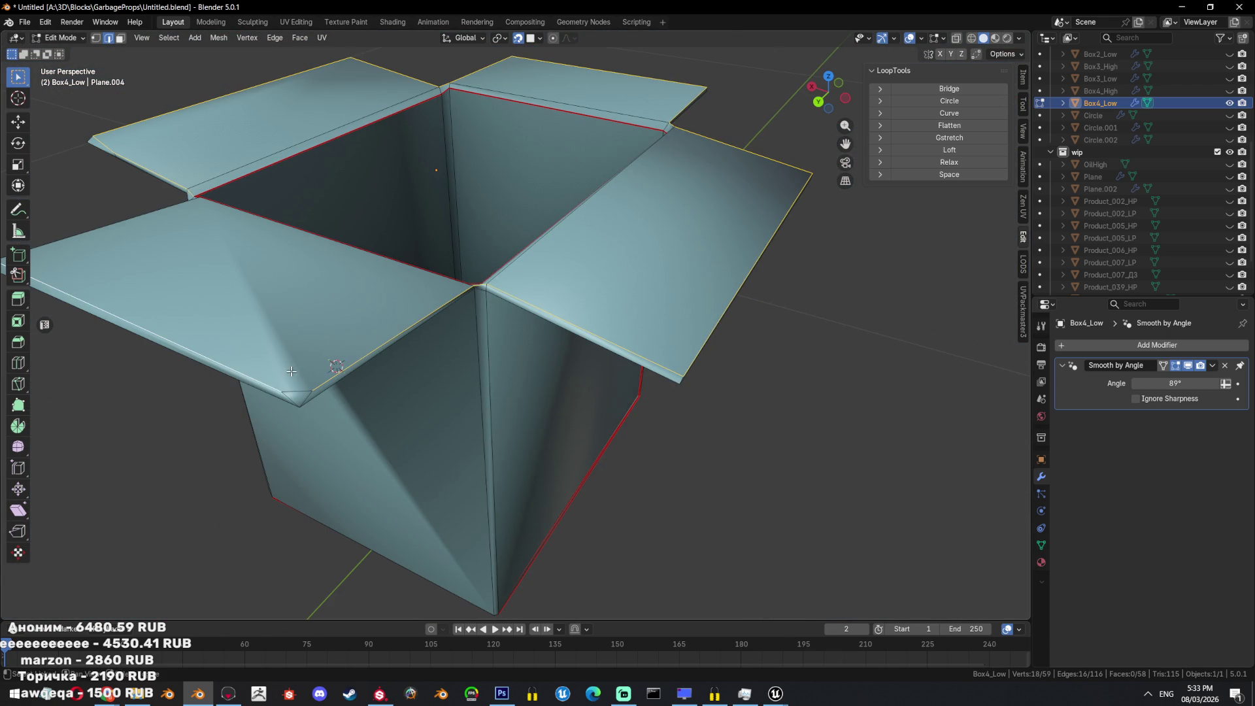
{"action": "middle_click_drag", "start_coordinate": [296, 385], "coordinate": [364, 352]}
{"action": "middle_click_drag", "start_coordinate": [571, 204], "coordinate": [641, 300]}
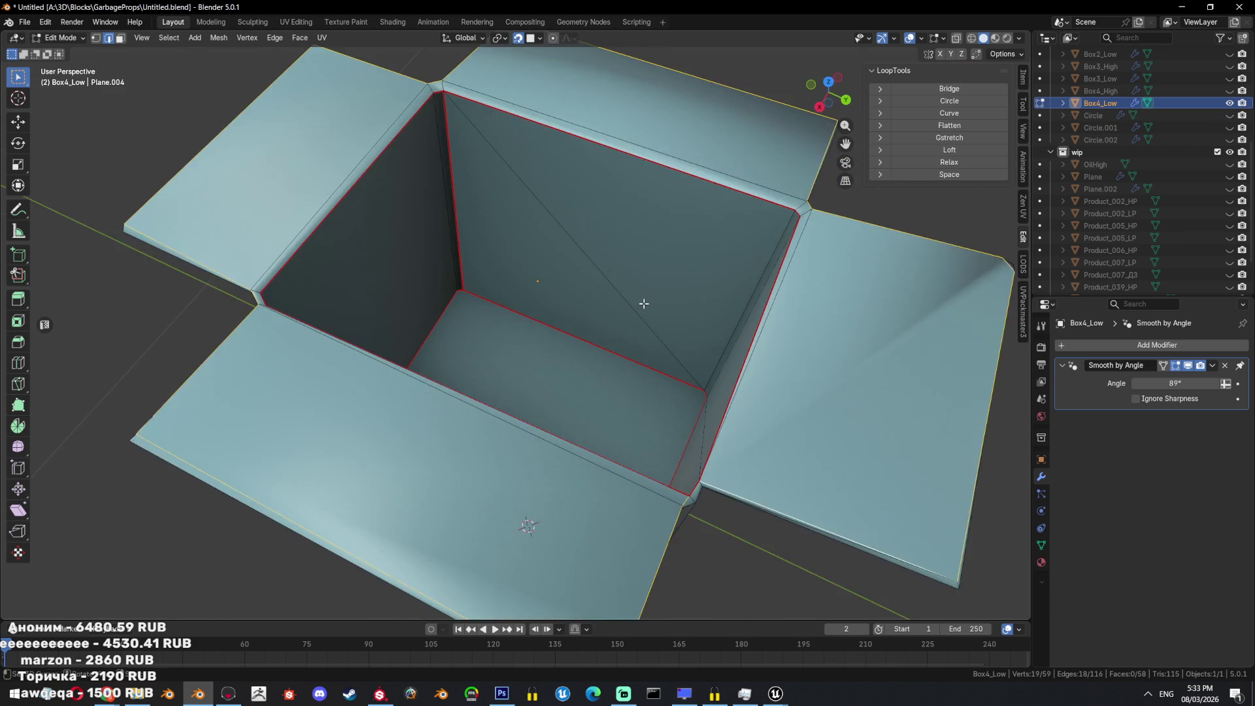
{"action": "scroll", "coordinate": [641, 299], "scroll_direction": "up", "scroll_amount": 5}
{"action": "left_click", "coordinate": [728, 336], "text": "shift"}
{"action": "key", "text": "ctrl+e"}
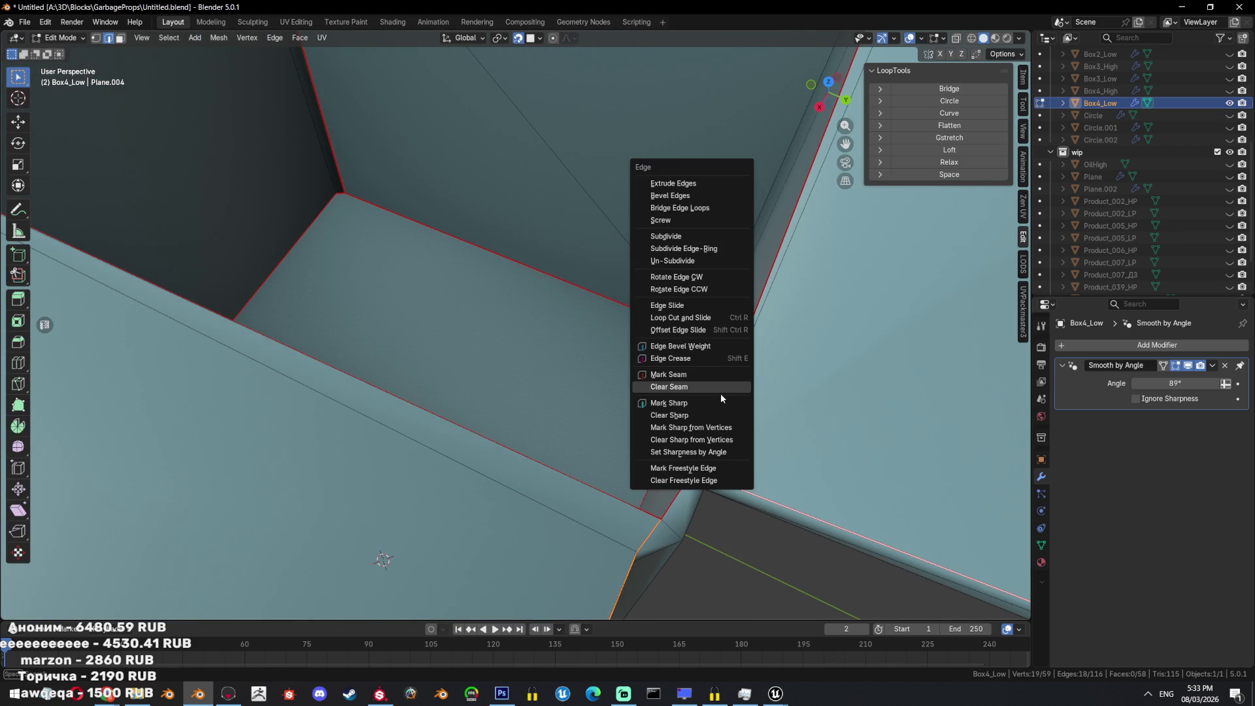
{"action": "left_click", "coordinate": [719, 397]}
Select the top rim edges at the box corner and mark them sharp.
{"action": "scroll", "coordinate": [714, 394], "scroll_direction": "down", "scroll_amount": 5}
{"action": "scroll", "coordinate": [681, 360], "scroll_direction": "up", "scroll_amount": 8}
{"action": "middle_click_drag", "start_coordinate": [681, 360], "coordinate": [459, 161]}
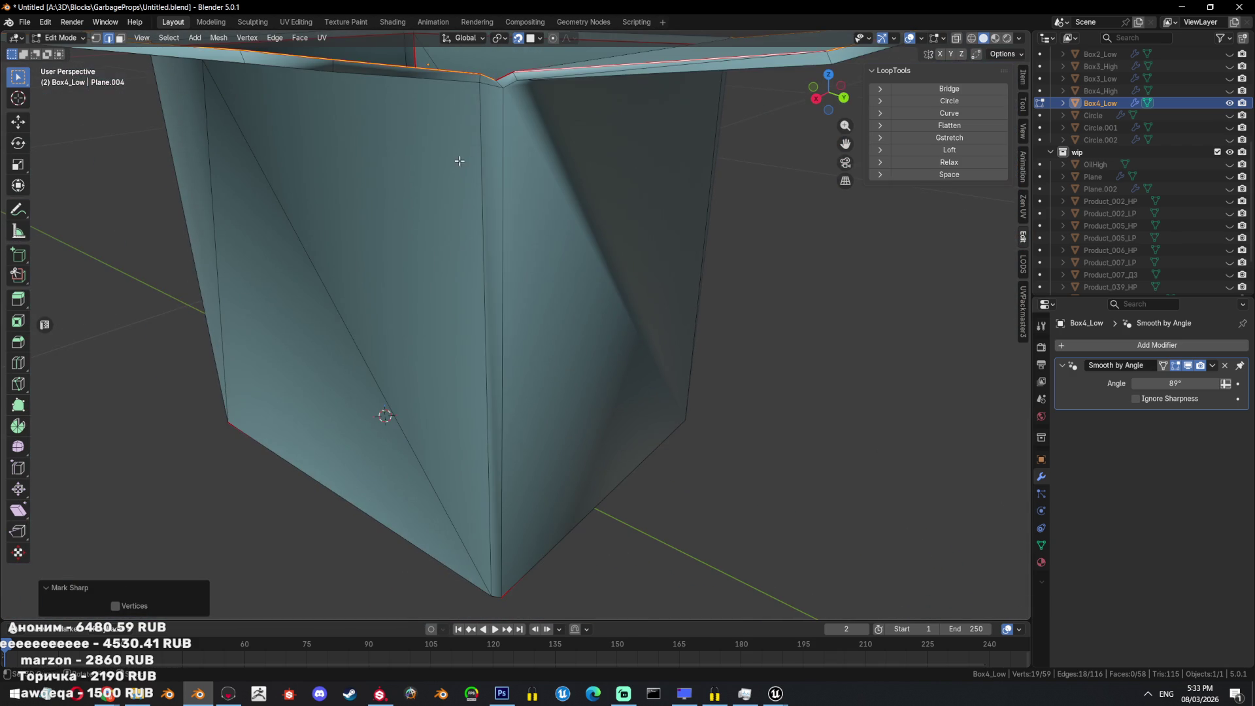
{"action": "mouse_move", "coordinate": [483, 120]}
{"action": "middle_mouse_down"}
{"action": "mouse_move", "coordinate": [518, 210]}
{"action": "mouse_move", "coordinate": [529, 300]}
{"action": "middle_mouse_up"}
{"action": "left_click", "coordinate": [529, 299]}
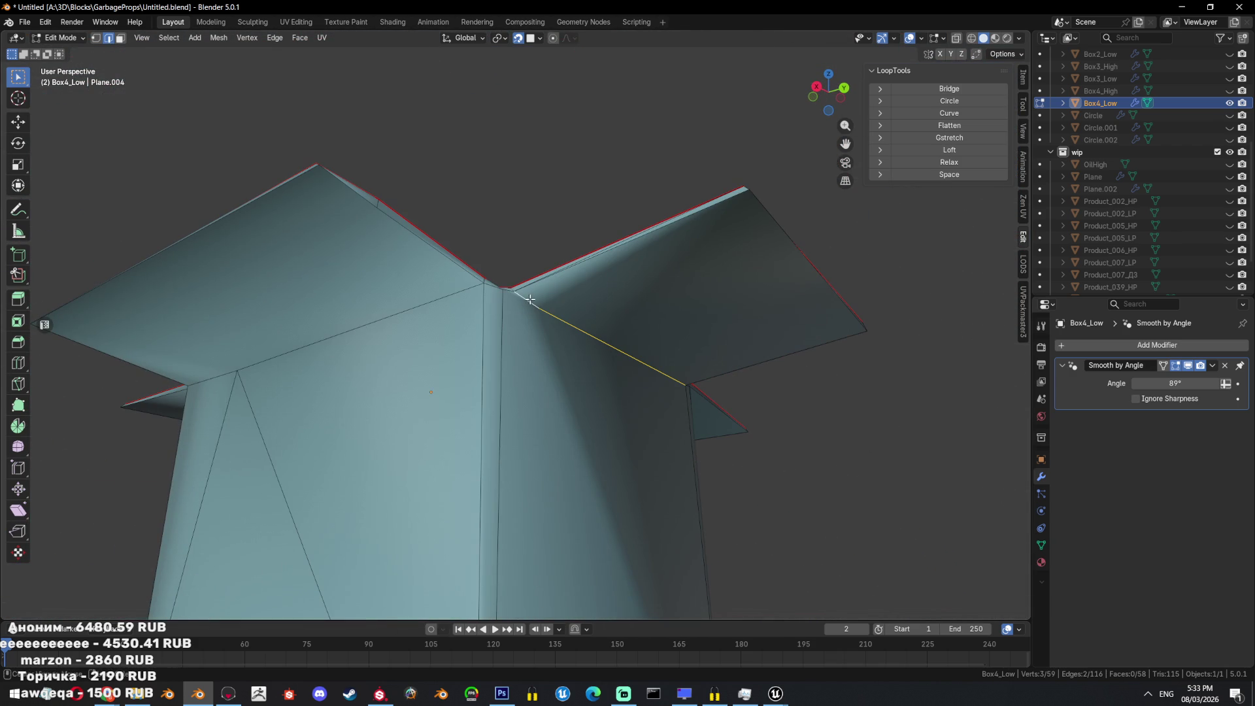
{"action": "left_click", "coordinate": [596, 336], "text": "ctrl"}
{"action": "mouse_move", "coordinate": [596, 337]}
{"action": "middle_mouse_down"}
{"action": "mouse_move", "coordinate": [625, 330]}
{"action": "mouse_move", "coordinate": [706, 358]}
{"action": "mouse_move", "coordinate": [664, 372]}
{"action": "mouse_move", "coordinate": [613, 330]}
{"action": "mouse_move", "coordinate": [653, 391]}
{"action": "mouse_move", "coordinate": [520, 416]}
{"action": "middle_mouse_up"}
{"action": "left_click", "coordinate": [578, 296], "text": "ctrl"}
{"action": "left_click", "coordinate": [654, 391], "text": "ctrl"}
{"action": "key", "text": "ctrl+e"}
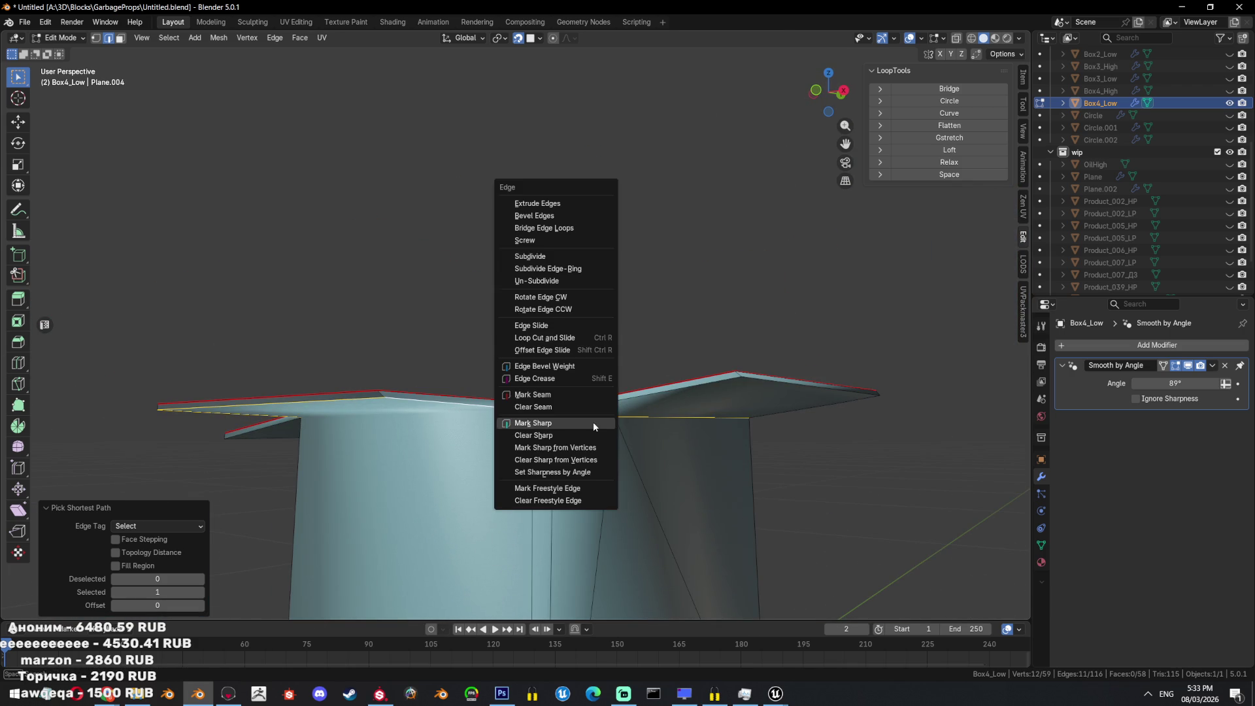
{"action": "left_click", "coordinate": [549, 371]}
Delete the front rim face and fill the resulting hole with a new face.
{"action": "middle_click_drag", "start_coordinate": [549, 370], "coordinate": [482, 453]}
{"action": "key", "text": "3"}
{"action": "left_click", "coordinate": [482, 453]}
{"action": "left_click", "coordinate": [485, 477]}
{"action": "key", "text": "alt+a"}
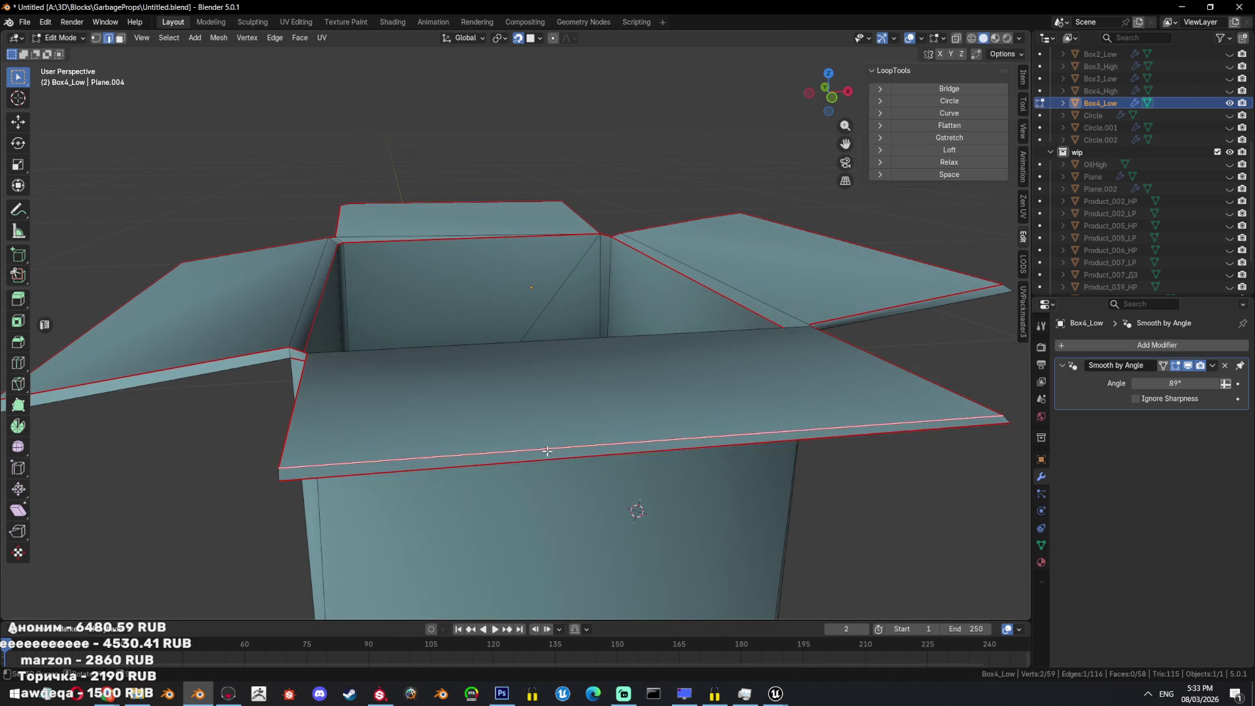
{"action": "middle_click_drag", "start_coordinate": [571, 465], "coordinate": [641, 423]}
{"action": "left_click", "coordinate": [628, 323]}
{"action": "key", "text": "x"}
{"action": "left_click", "coordinate": [635, 324]}
{"action": "mouse_move", "coordinate": [635, 324]}
{"action": "middle_mouse_down"}
{"action": "mouse_move", "coordinate": [667, 417]}
{"action": "mouse_move", "coordinate": [797, 455]}
{"action": "mouse_move", "coordinate": [727, 337]}
{"action": "middle_mouse_up"}
{"action": "key", "text": "2"}
{"action": "left_click", "coordinate": [655, 434], "text": "alt"}
{"action": "key", "text": "f"}
Select the front corner seam edge and mark it sharp.
{"action": "left_click", "coordinate": [700, 414]}
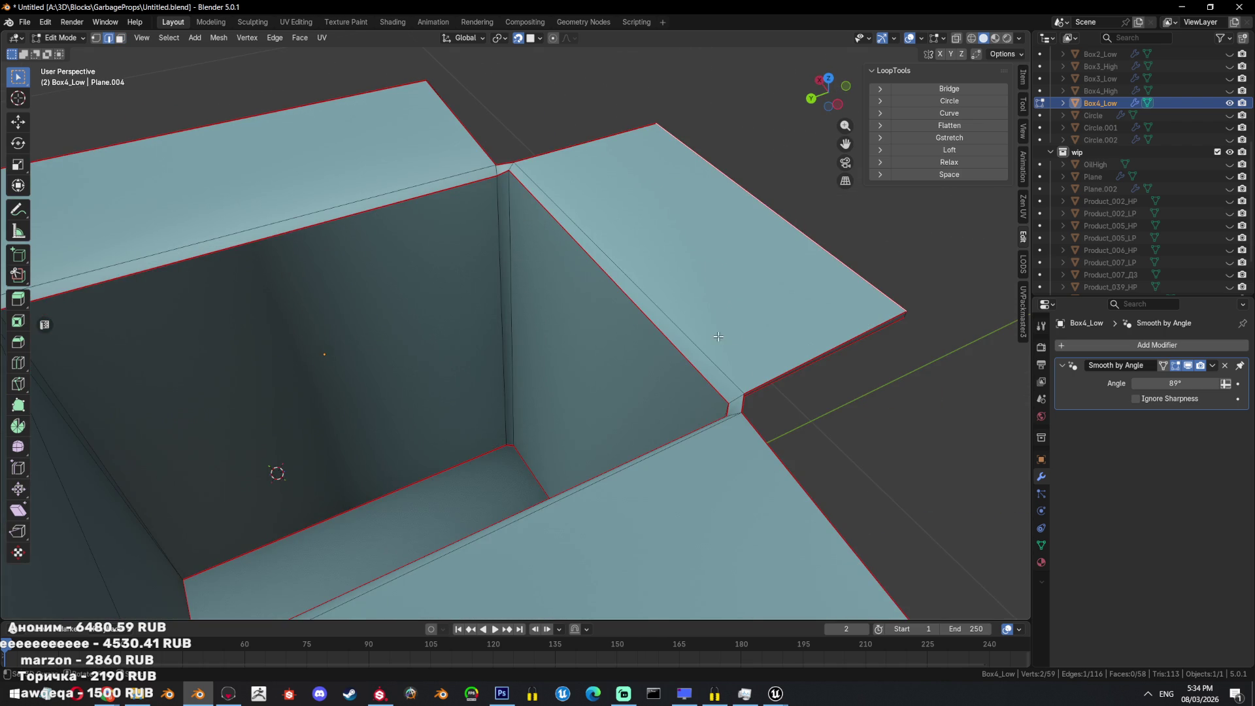
{"action": "scroll", "coordinate": [706, 338], "scroll_direction": "down", "scroll_amount": 3}
{"action": "scroll", "coordinate": [493, 291], "scroll_direction": "up", "scroll_amount": 3}
{"action": "middle_click_drag", "start_coordinate": [492, 291], "coordinate": [714, 238]}
{"action": "key", "text": "Tab"}
{"action": "middle_click_drag", "start_coordinate": [613, 302], "coordinate": [524, 284]}
{"action": "key", "text": "Tab"}
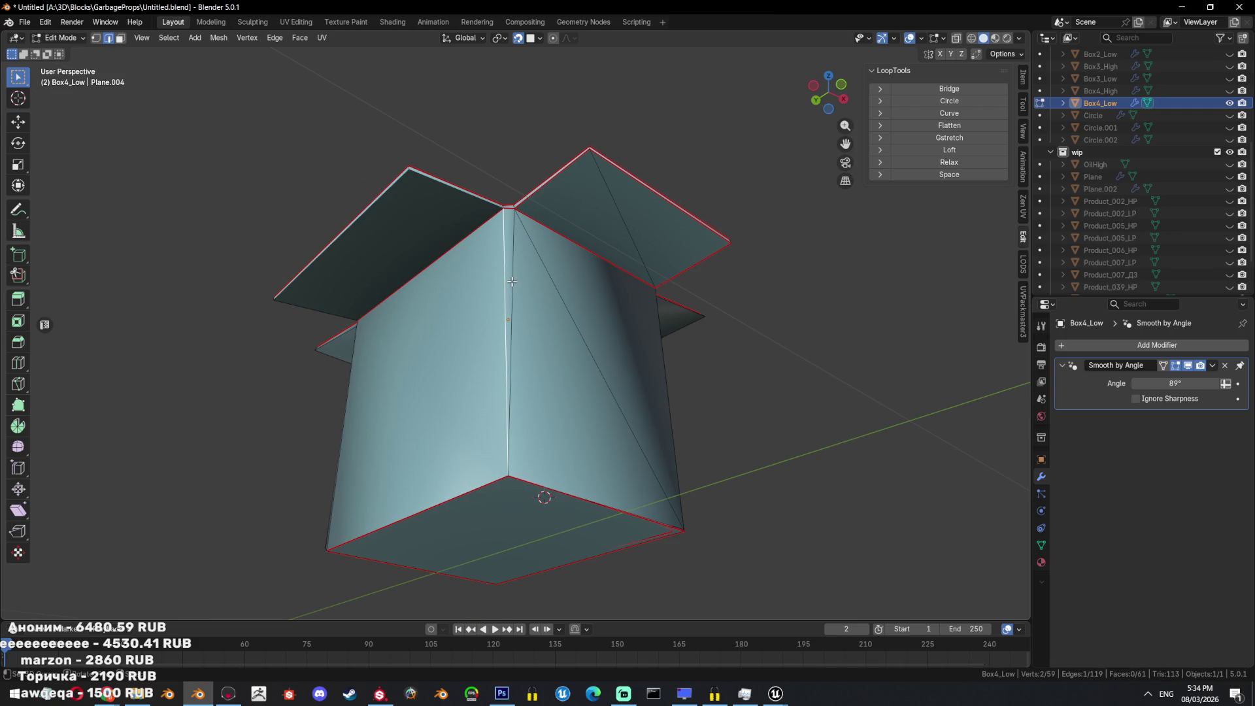
{"action": "right_click", "coordinate": [749, 264]}
{"action": "scroll", "coordinate": [719, 274], "scroll_direction": "up", "scroll_amount": 3}
{"action": "middle_click_drag", "start_coordinate": [719, 275], "coordinate": [633, 241]}
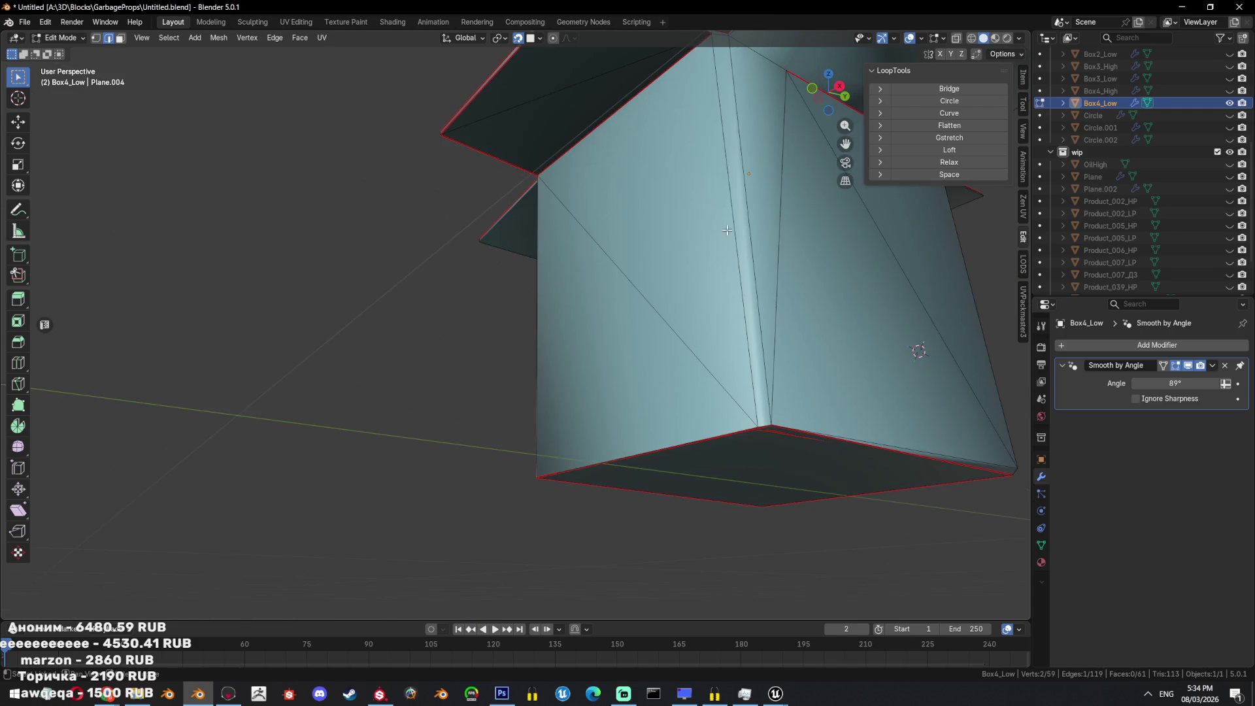
{"action": "mouse_move", "coordinate": [745, 171]}
{"action": "middle_mouse_down"}
{"action": "mouse_move", "coordinate": [824, 252]}
{"action": "mouse_move", "coordinate": [618, 254]}
{"action": "mouse_move", "coordinate": [663, 215]}
{"action": "middle_mouse_up"}
{"action": "right_click", "coordinate": [825, 252]}
{"action": "scroll", "coordinate": [618, 254], "scroll_direction": "up", "scroll_amount": 4}
{"action": "scroll", "coordinate": [651, 54], "scroll_direction": "down", "scroll_amount": 5}
{"action": "mouse_move", "coordinate": [651, 54]}
{"action": "middle_mouse_down"}
{"action": "mouse_move", "coordinate": [669, 277]}
{"action": "mouse_move", "coordinate": [649, 235]}
{"action": "mouse_move", "coordinate": [734, 272]}
{"action": "mouse_move", "coordinate": [633, 297]}
{"action": "mouse_move", "coordinate": [616, 252]}
{"action": "middle_mouse_up"}
{"action": "right_click", "coordinate": [734, 272]}
{"action": "left_click", "coordinate": [735, 272]}
{"action": "right_click", "coordinate": [734, 273]}
{"action": "left_click", "coordinate": [709, 296]}
Add two more vertical corner edges and mark them sharp and as a seam.
{"action": "scroll", "coordinate": [709, 296], "scroll_direction": "down", "scroll_amount": 4}
{"action": "middle_click_drag", "start_coordinate": [664, 301], "coordinate": [472, 415]}
{"action": "left_click", "coordinate": [574, 345], "text": "shift"}
{"action": "scroll", "coordinate": [472, 415], "scroll_direction": "up", "scroll_amount": 3}
{"action": "left_click", "coordinate": [331, 471], "text": "shift"}
{"action": "key", "text": "ctrl+e"}
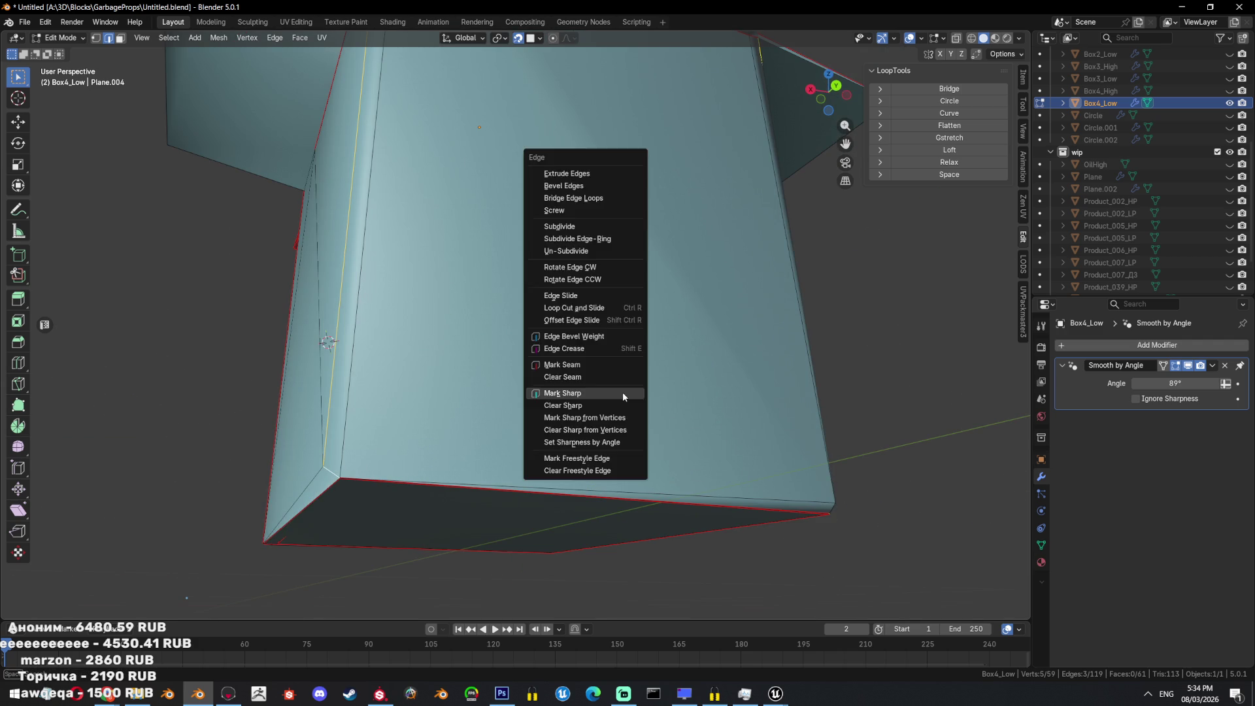
{"action": "left_click", "coordinate": [622, 392]}
{"action": "key", "text": "ctrl+e"}
{"action": "left_click", "coordinate": [600, 364]}
{"action": "scroll", "coordinate": [600, 365], "scroll_direction": "down", "scroll_amount": 4}
{"action": "mouse_move", "coordinate": [600, 364]}
{"action": "middle_mouse_down"}
{"action": "mouse_move", "coordinate": [566, 387]}
{"action": "mouse_move", "coordinate": [532, 367]}
{"action": "mouse_move", "coordinate": [574, 320]}
{"action": "middle_mouse_up"}
{"action": "scroll", "coordinate": [570, 314], "scroll_direction": "up", "scroll_amount": 3}
{"action": "left_click", "coordinate": [570, 314], "text": "shift"}
{"action": "middle_click_drag", "start_coordinate": [560, 269], "coordinate": [623, 259]}
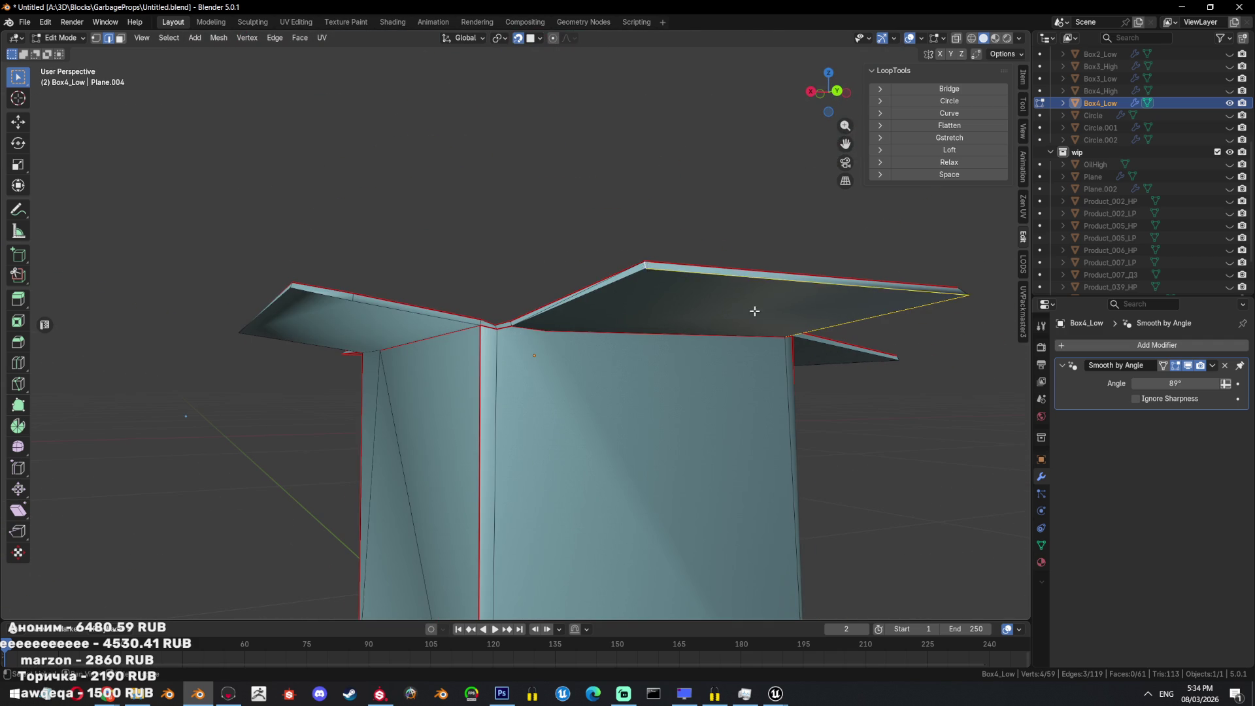
Mark the selected edges sharp, then select a corner edge and mark it sharp too.
{"action": "middle_click_drag", "start_coordinate": [754, 311], "coordinate": [655, 316]}
{"action": "key", "text": "ctrl+e"}
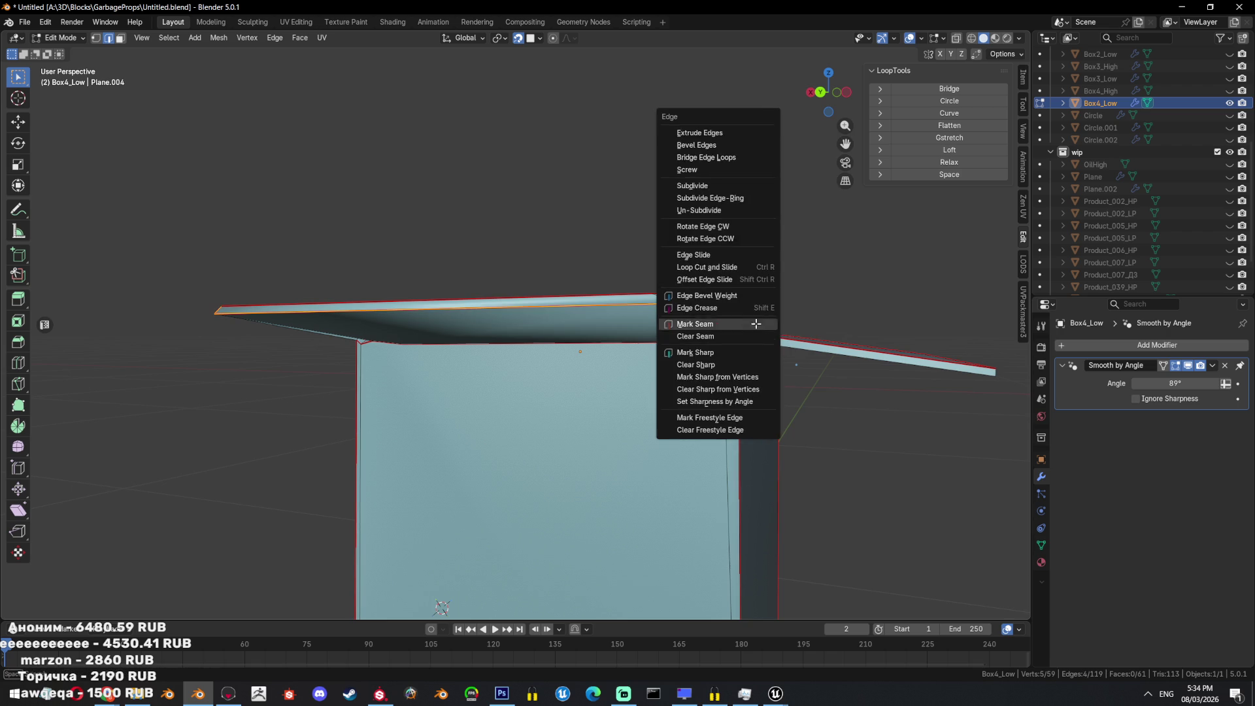
{"action": "left_click", "coordinate": [680, 331]}
{"action": "mouse_move", "coordinate": [680, 330]}
{"action": "middle_mouse_down"}
{"action": "mouse_move", "coordinate": [628, 268]}
{"action": "mouse_move", "coordinate": [677, 266]}
{"action": "mouse_move", "coordinate": [518, 246]}
{"action": "mouse_move", "coordinate": [620, 299]}
{"action": "middle_mouse_up"}
{"action": "left_click", "coordinate": [634, 301]}
{"action": "left_click", "coordinate": [535, 319]}
{"action": "key", "text": "ctrl+e"}
{"action": "left_click", "coordinate": [534, 320]}
Mark another corner edge sharp, clear the selection and save the file.
{"action": "mouse_move", "coordinate": [756, 362]}
{"action": "middle_mouse_down"}
{"action": "mouse_move", "coordinate": [621, 386]}
{"action": "mouse_move", "coordinate": [616, 369]}
{"action": "middle_mouse_up"}
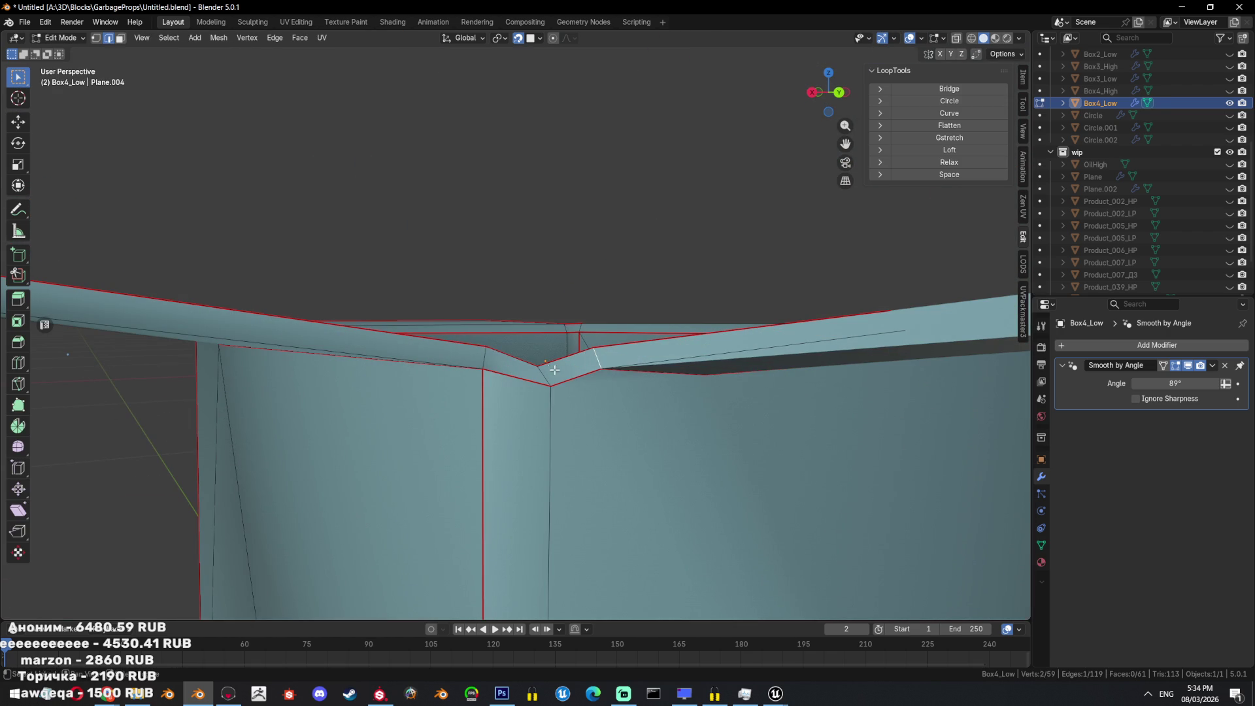
{"action": "middle_click_drag", "start_coordinate": [620, 389], "coordinate": [773, 378]}
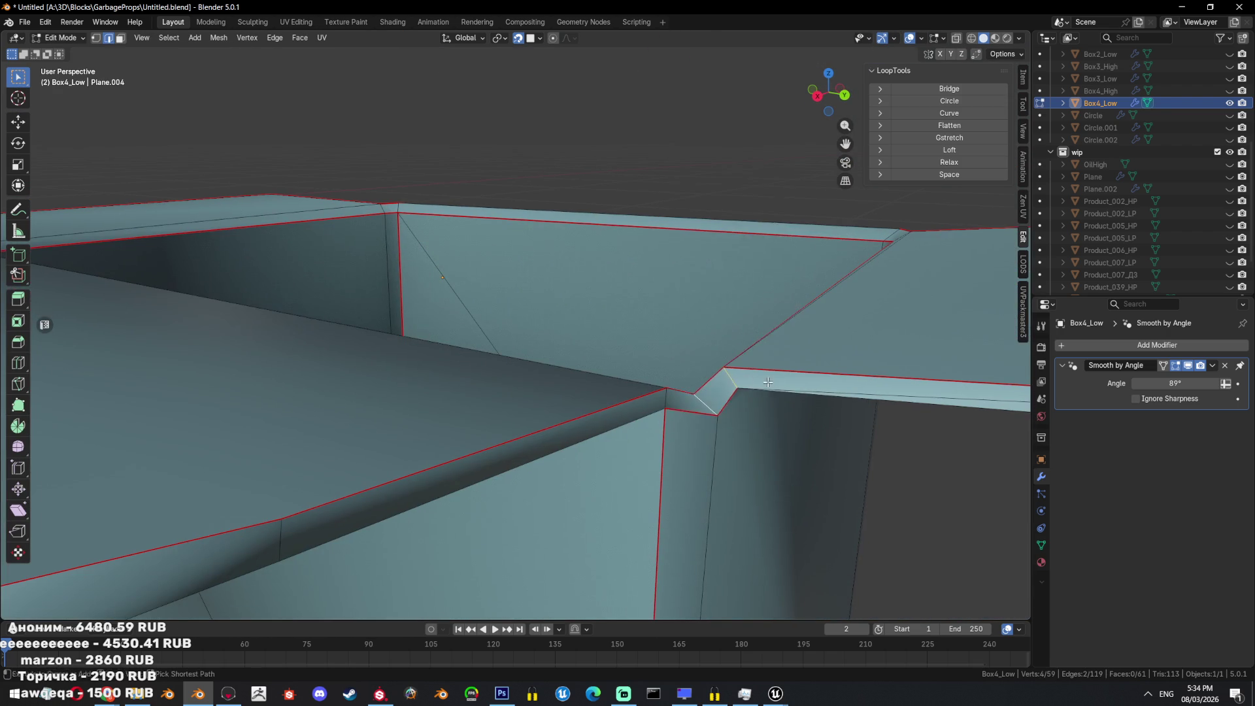
{"action": "right_click", "coordinate": [774, 377]}
{"action": "right_click", "coordinate": [787, 343]}
{"action": "left_click", "coordinate": [765, 373]}
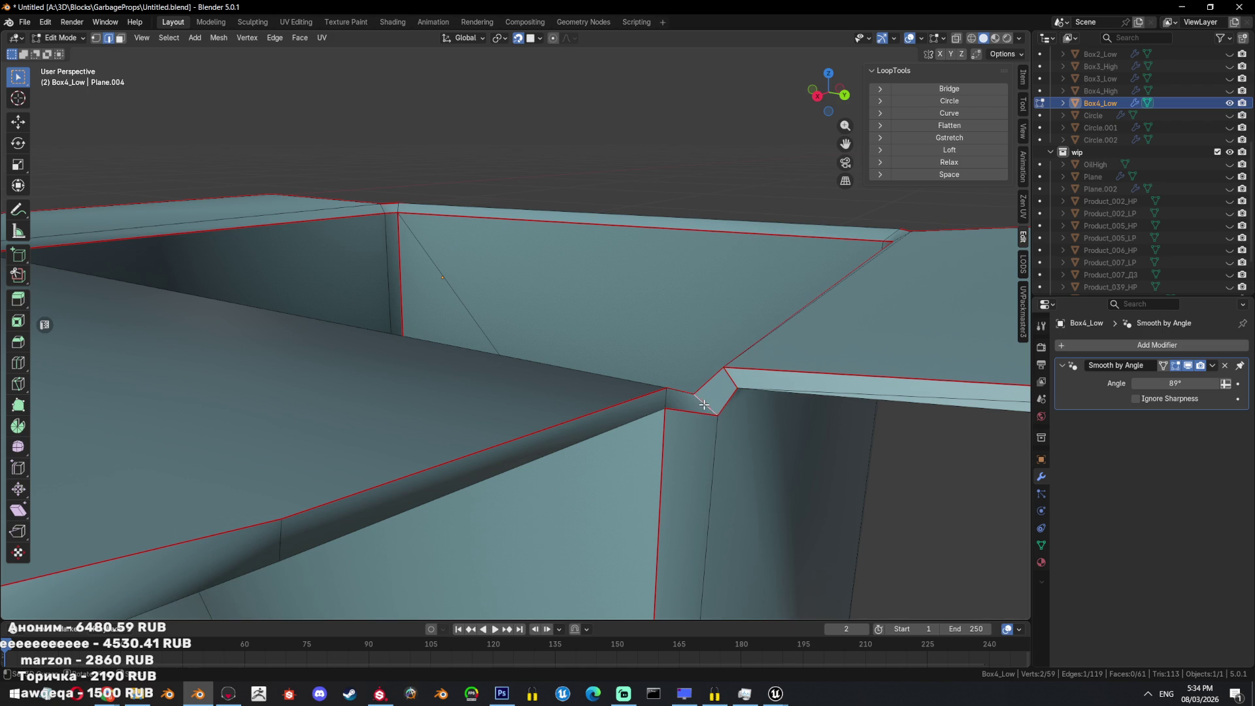
{"action": "key", "text": "ctrl+e"}
{"action": "left_click", "coordinate": [748, 419]}
{"action": "key", "text": "ctrl+e"}
{"action": "left_click", "coordinate": [727, 460]}
{"action": "key", "text": "ctrl+e"}
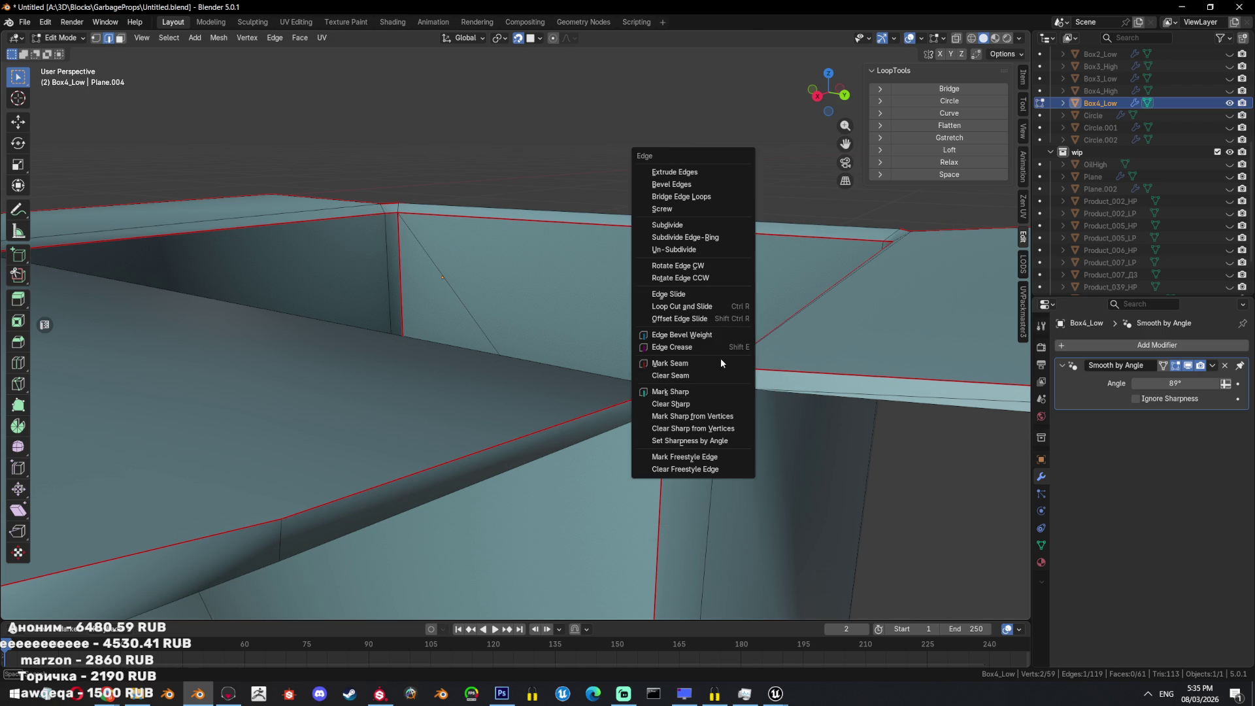
{"action": "key", "text": "Escape"}
{"action": "key", "text": "ctrl+e"}
{"action": "left_click", "coordinate": [739, 392]}
{"action": "key", "text": "ctrl+e"}
{"action": "left_click", "coordinate": [722, 395]}
{"action": "key", "text": "ctrl+e"}
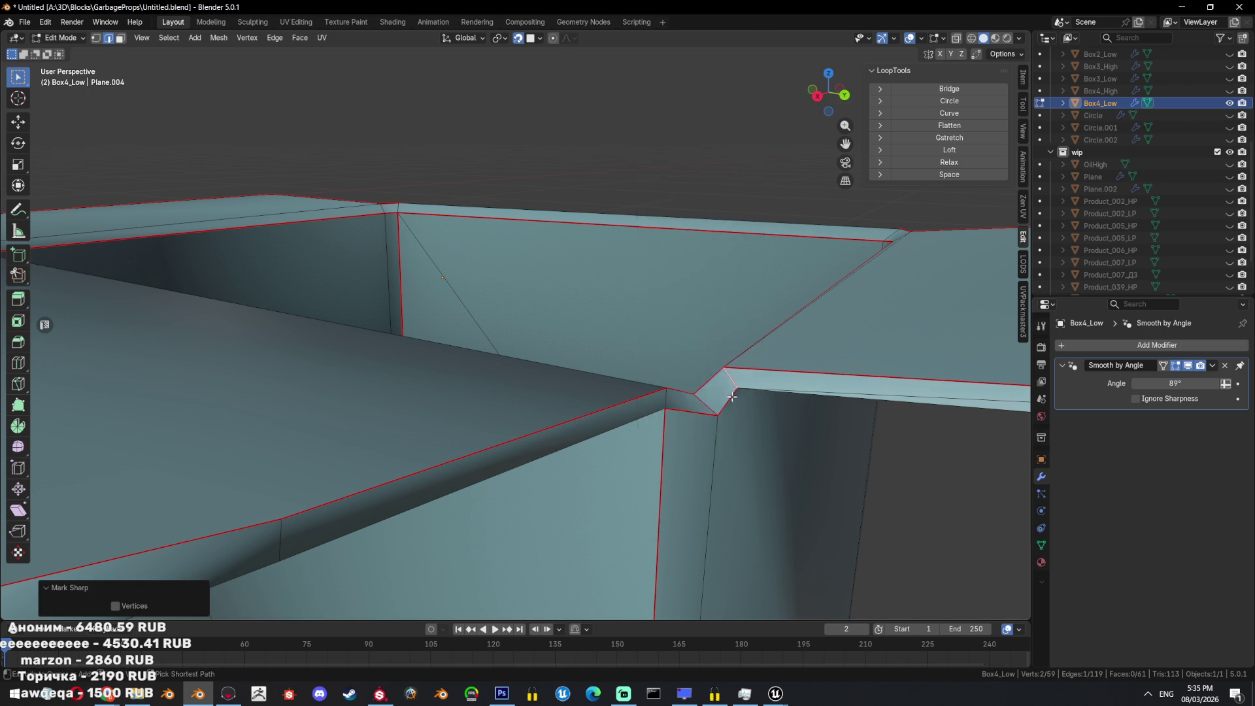
{"action": "left_click", "coordinate": [711, 354]}
{"action": "left_click", "coordinate": [700, 347]}
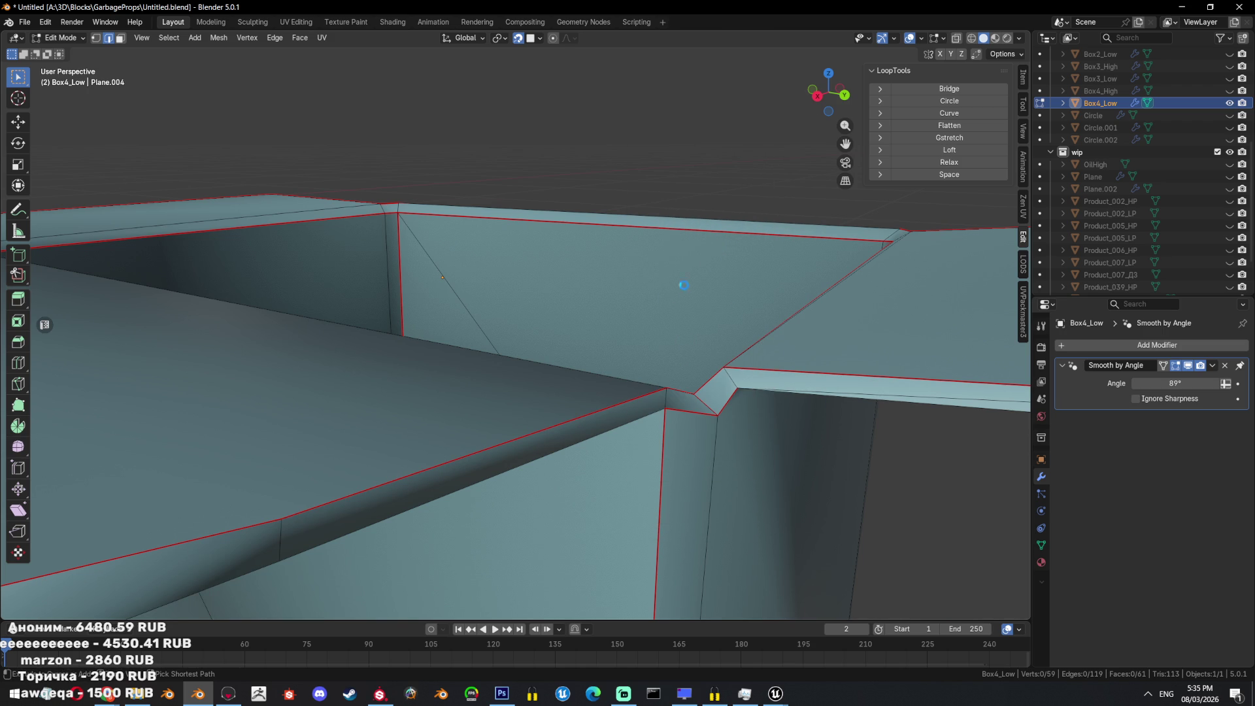
{"action": "key", "text": "ctrl+s"}
Select three lid flap edges and mark them both sharp and as UV seams.
{"action": "mouse_move", "coordinate": [668, 283]}
{"action": "middle_mouse_down"}
{"action": "mouse_move", "coordinate": [615, 316]}
{"action": "mouse_move", "coordinate": [343, 349]}
{"action": "mouse_move", "coordinate": [532, 353]}
{"action": "middle_mouse_up"}
{"action": "left_click", "coordinate": [357, 352]}
{"action": "left_click", "coordinate": [897, 448], "text": "shift"}
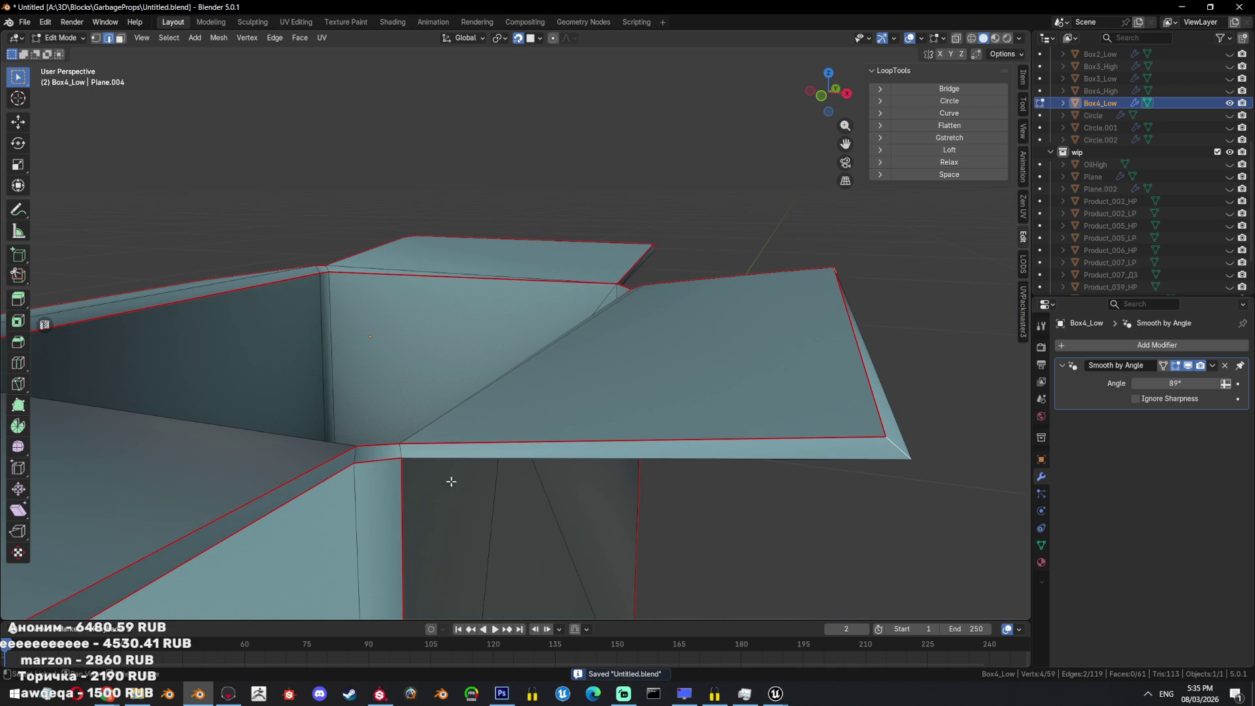
{"action": "left_click", "coordinate": [356, 454], "text": "shift"}
{"action": "key", "text": "ctrl+e"}
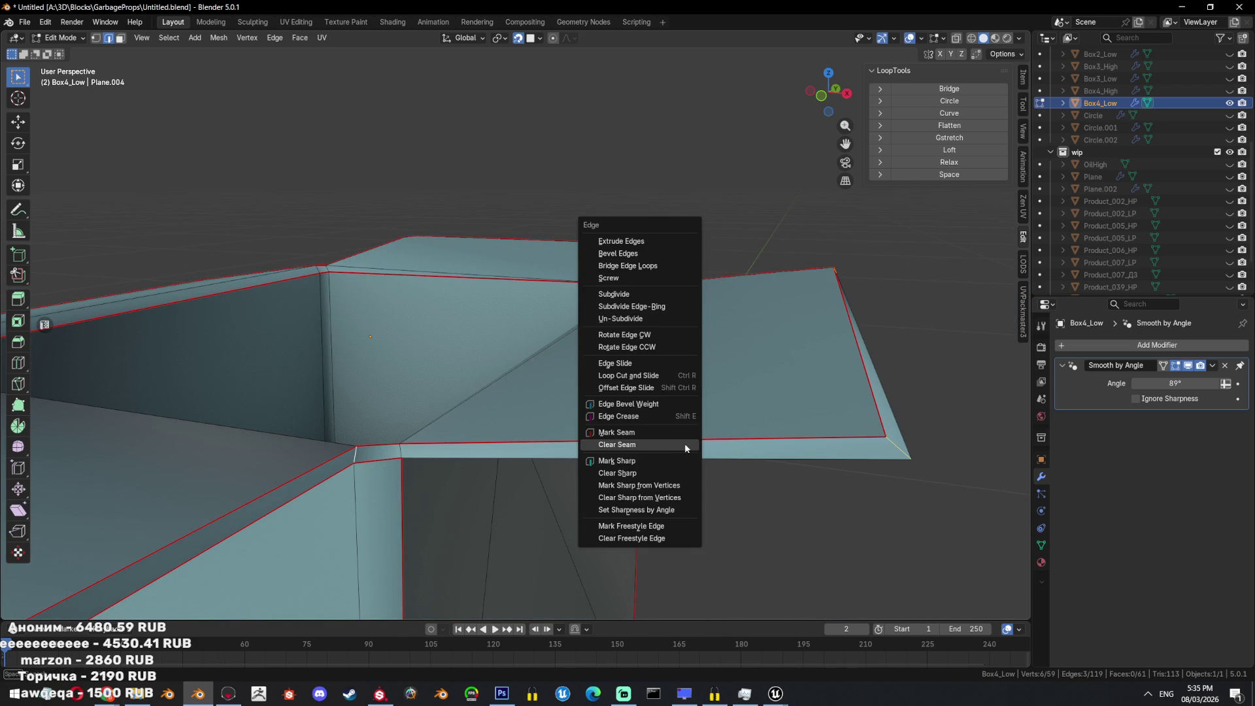
{"action": "left_click", "coordinate": [654, 458]}
{"action": "key", "text": "ctrl+e"}
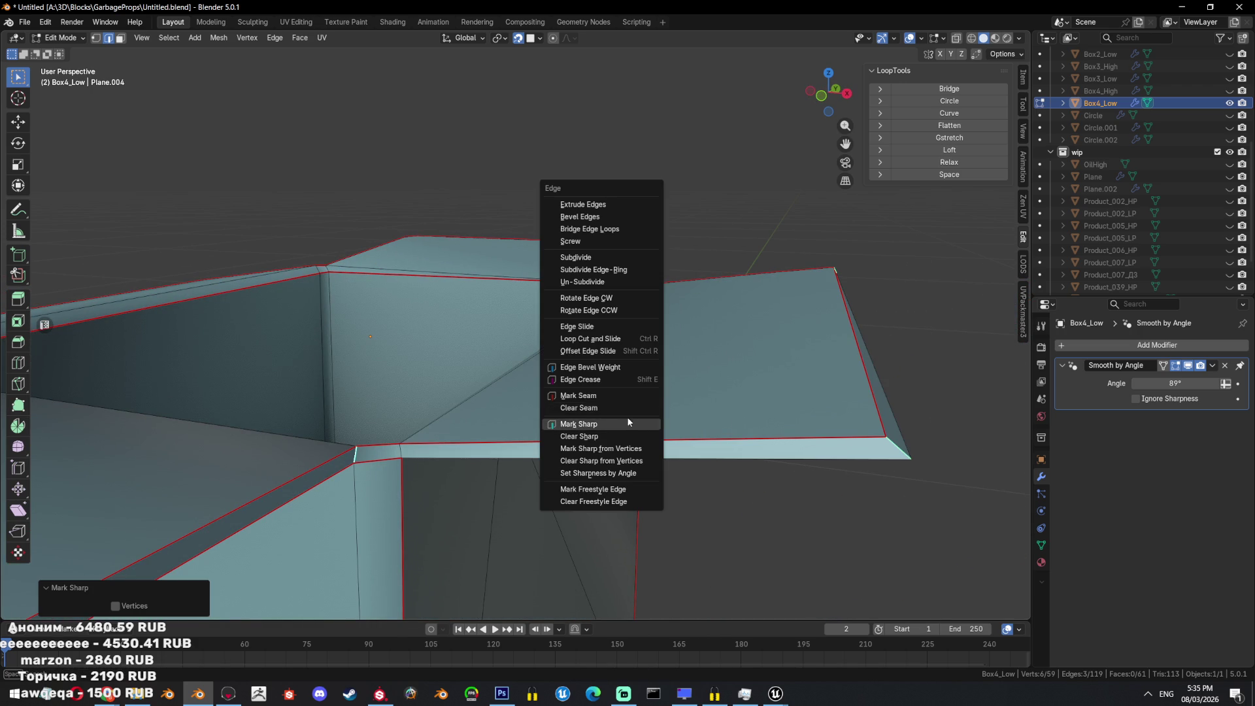
{"action": "left_click", "coordinate": [626, 400]}
{"action": "mouse_move", "coordinate": [626, 400]}
{"action": "middle_mouse_down"}
{"action": "mouse_move", "coordinate": [529, 431]}
{"action": "mouse_move", "coordinate": [602, 420]}
{"action": "mouse_move", "coordinate": [557, 359]}
{"action": "mouse_move", "coordinate": [547, 387]}
{"action": "mouse_move", "coordinate": [695, 347]}
{"action": "mouse_move", "coordinate": [692, 357]}
{"action": "mouse_move", "coordinate": [822, 369]}
{"action": "middle_mouse_up"}
{"action": "scroll", "coordinate": [822, 369], "scroll_direction": "up", "scroll_amount": 3}
{"action": "left_click", "coordinate": [940, 373]}
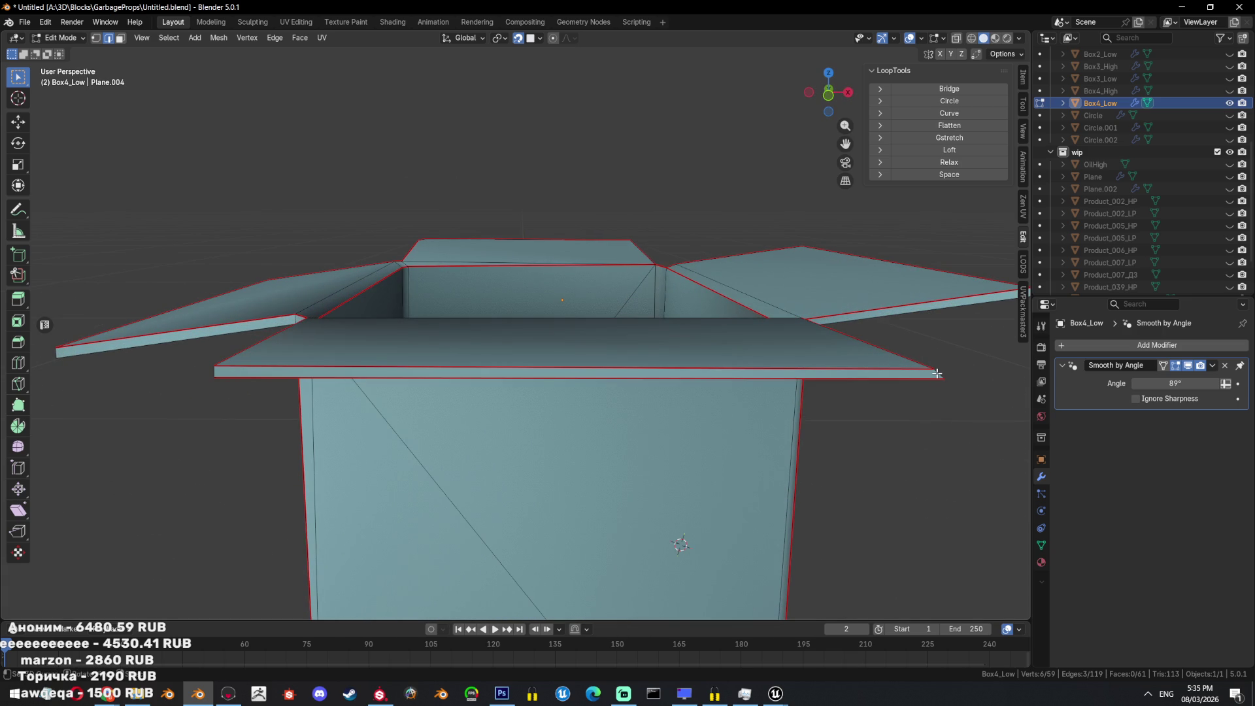
Add the lid's left end edge and mark both selected lid edges as sharp.
{"action": "left_click", "coordinate": [216, 369], "text": "shift"}
{"action": "key", "text": "ctrl+e"}
{"action": "key", "text": "Escape"}
{"action": "key", "text": "ctrl+e"}
{"action": "left_click", "coordinate": [459, 414]}
{"action": "mouse_move", "coordinate": [459, 415]}
{"action": "middle_mouse_down"}
{"action": "mouse_move", "coordinate": [652, 405]}
{"action": "mouse_move", "coordinate": [655, 254]}
{"action": "middle_mouse_up"}
Mark the single edge along the flap as sharp.
{"action": "left_click", "coordinate": [656, 254]}
{"action": "key", "text": "ctrl+e"}
{"action": "key", "text": "Escape"}
{"action": "key", "text": "ctrl+e"}
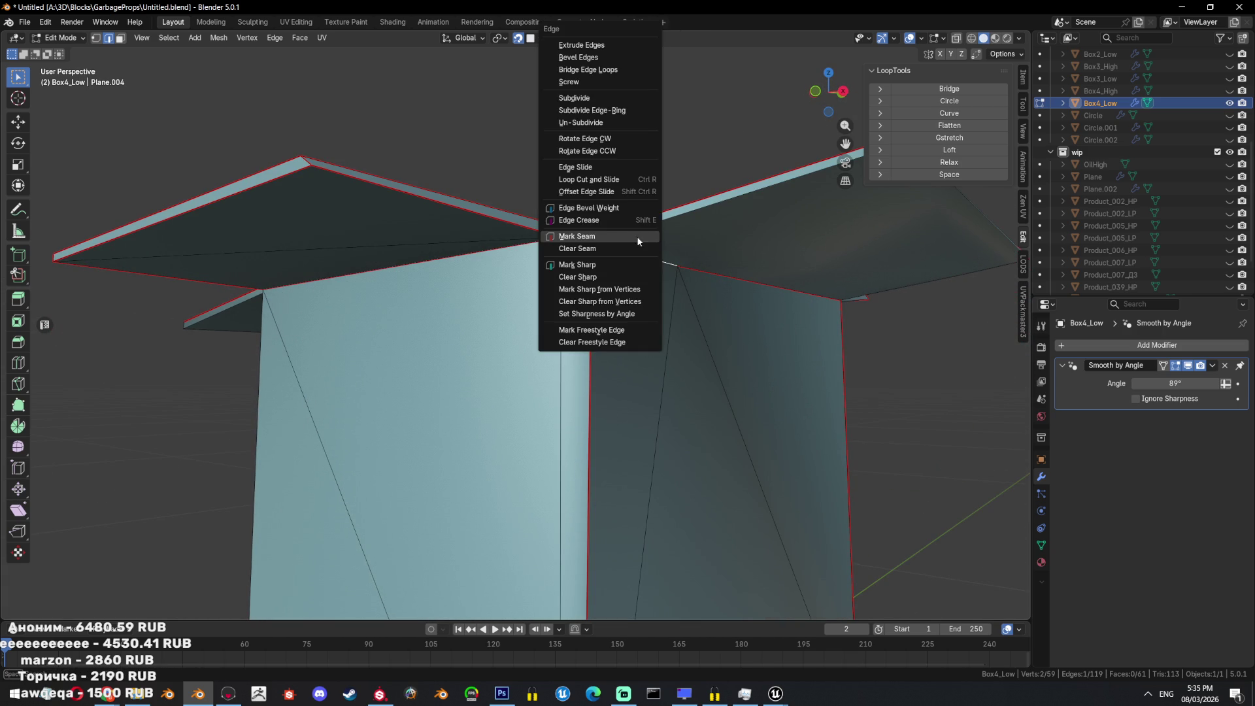
{"action": "key", "text": "Escape"}
{"action": "key", "text": "ctrl+e"}
{"action": "left_click", "coordinate": [586, 311]}
Select the top and right flap faces in face select mode.
{"action": "middle_click_drag", "start_coordinate": [586, 311], "coordinate": [635, 303]}
{"action": "middle_click_drag", "start_coordinate": [585, 264], "coordinate": [581, 280]}
{"action": "mouse_move", "coordinate": [416, 261]}
{"action": "middle_mouse_down"}
{"action": "mouse_move", "coordinate": [451, 252]}
{"action": "mouse_move", "coordinate": [517, 342]}
{"action": "middle_mouse_up"}
{"action": "key", "text": "3"}
{"action": "left_click", "coordinate": [596, 330]}
{"action": "key", "text": "ctrl+e"}
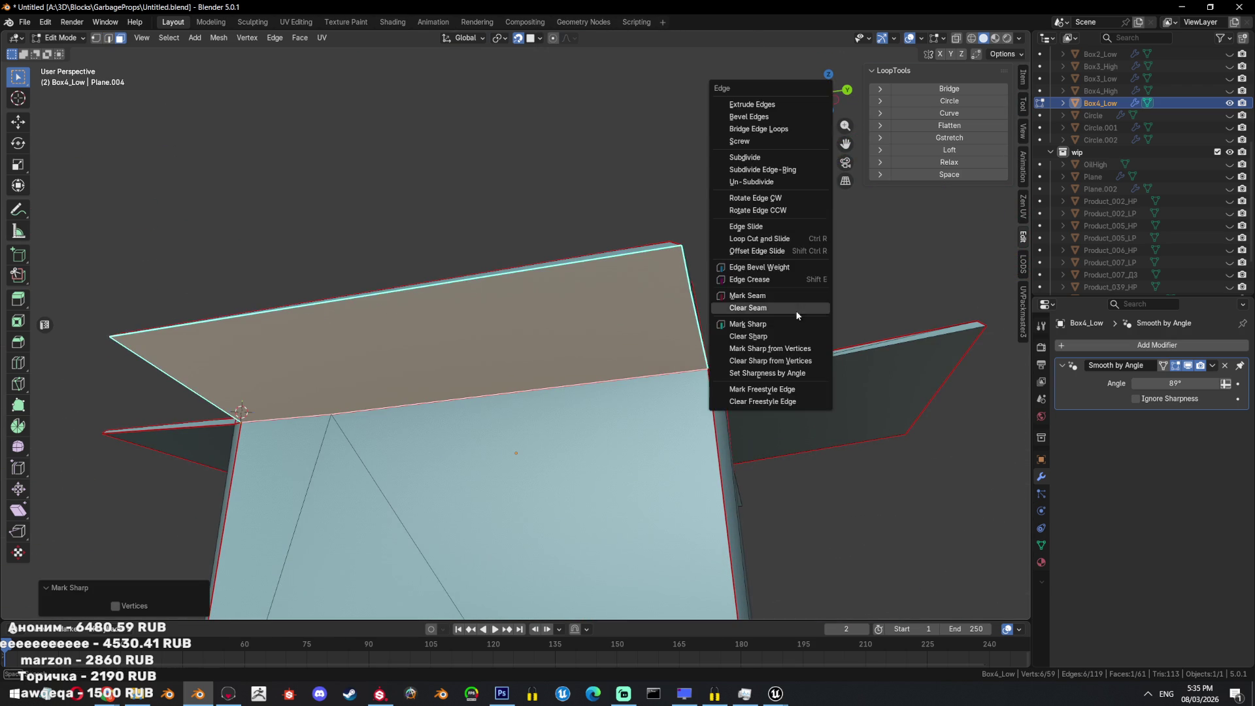
{"action": "left_click", "coordinate": [777, 296]}
{"action": "mouse_move", "coordinate": [776, 297]}
{"action": "middle_mouse_down"}
{"action": "mouse_move", "coordinate": [736, 356]}
{"action": "mouse_move", "coordinate": [717, 425]}
{"action": "mouse_move", "coordinate": [708, 375]}
{"action": "mouse_move", "coordinate": [715, 385]}
{"action": "mouse_move", "coordinate": [686, 409]}
{"action": "mouse_move", "coordinate": [602, 415]}
{"action": "mouse_move", "coordinate": [782, 261]}
{"action": "mouse_move", "coordinate": [731, 300]}
{"action": "mouse_move", "coordinate": [510, 322]}
{"action": "middle_mouse_up"}
{"action": "left_click", "coordinate": [744, 220]}
Select the flap's outer and inner rim edges and mark them sharp.
{"action": "key", "text": "2"}
{"action": "left_click", "coordinate": [743, 232], "text": "alt"}
{"action": "left_click", "coordinate": [510, 322], "text": "alt+shift"}
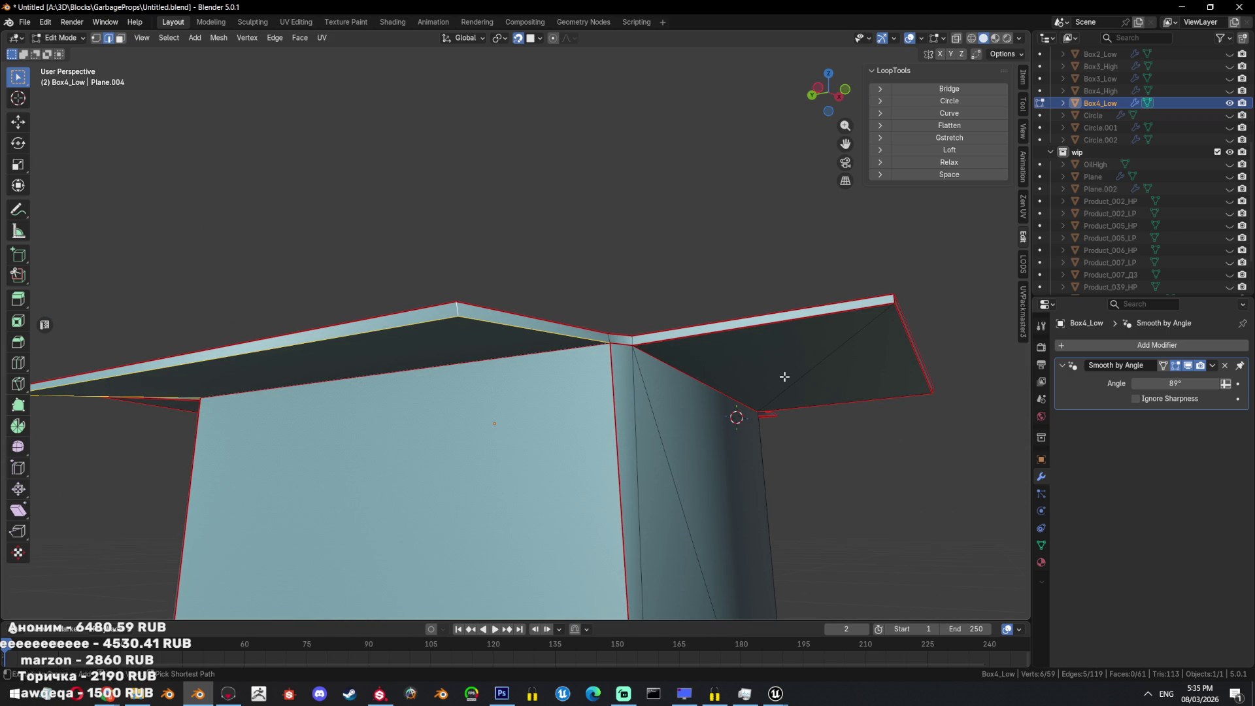
{"action": "key", "text": "ctrl+e"}
{"action": "left_click", "coordinate": [732, 406]}
{"action": "mouse_move", "coordinate": [732, 407]}
{"action": "middle_mouse_down"}
{"action": "mouse_move", "coordinate": [644, 342]}
{"action": "mouse_move", "coordinate": [653, 409]}
{"action": "mouse_move", "coordinate": [650, 391]}
{"action": "middle_mouse_up"}
Clear the selection and select the two short corner edges of the box.
{"action": "left_click", "coordinate": [641, 324]}
{"action": "scroll", "coordinate": [651, 392], "scroll_direction": "up", "scroll_amount": 4}
{"action": "left_click", "coordinate": [439, 402]}
{"action": "middle_click_drag", "start_coordinate": [612, 345], "coordinate": [627, 353]}
{"action": "scroll", "coordinate": [627, 353], "scroll_direction": "up", "scroll_amount": 3}
{"action": "left_click", "coordinate": [624, 353], "text": "shift"}
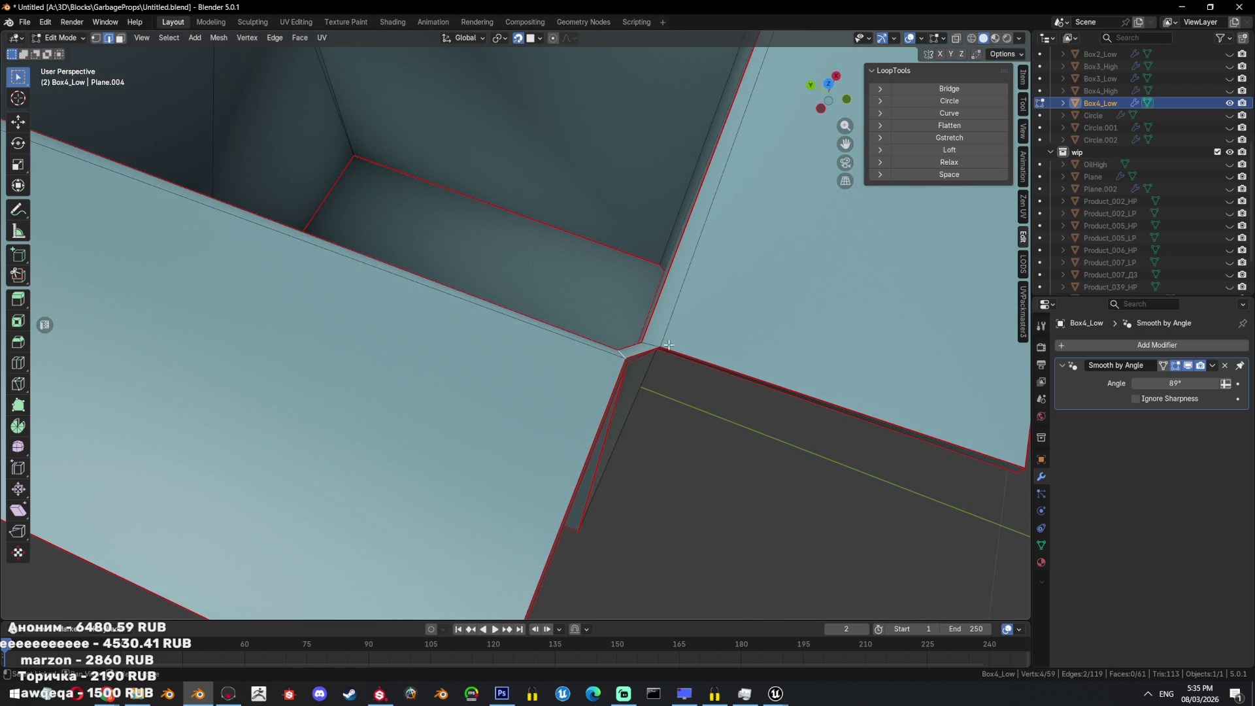
{"action": "scroll", "coordinate": [742, 363], "scroll_direction": "down", "scroll_amount": 4}
Mark the corner edges sharp and as seams, then show Box4_High and hide Box4_Low.
{"action": "key", "text": "ctrl+e"}
{"action": "left_click", "coordinate": [782, 320]}
{"action": "key", "text": "ctrl+e"}
{"action": "left_click", "coordinate": [740, 270]}
{"action": "mouse_move", "coordinate": [739, 269]}
{"action": "middle_mouse_down"}
{"action": "mouse_move", "coordinate": [581, 278]}
{"action": "mouse_move", "coordinate": [600, 345]}
{"action": "middle_mouse_up"}
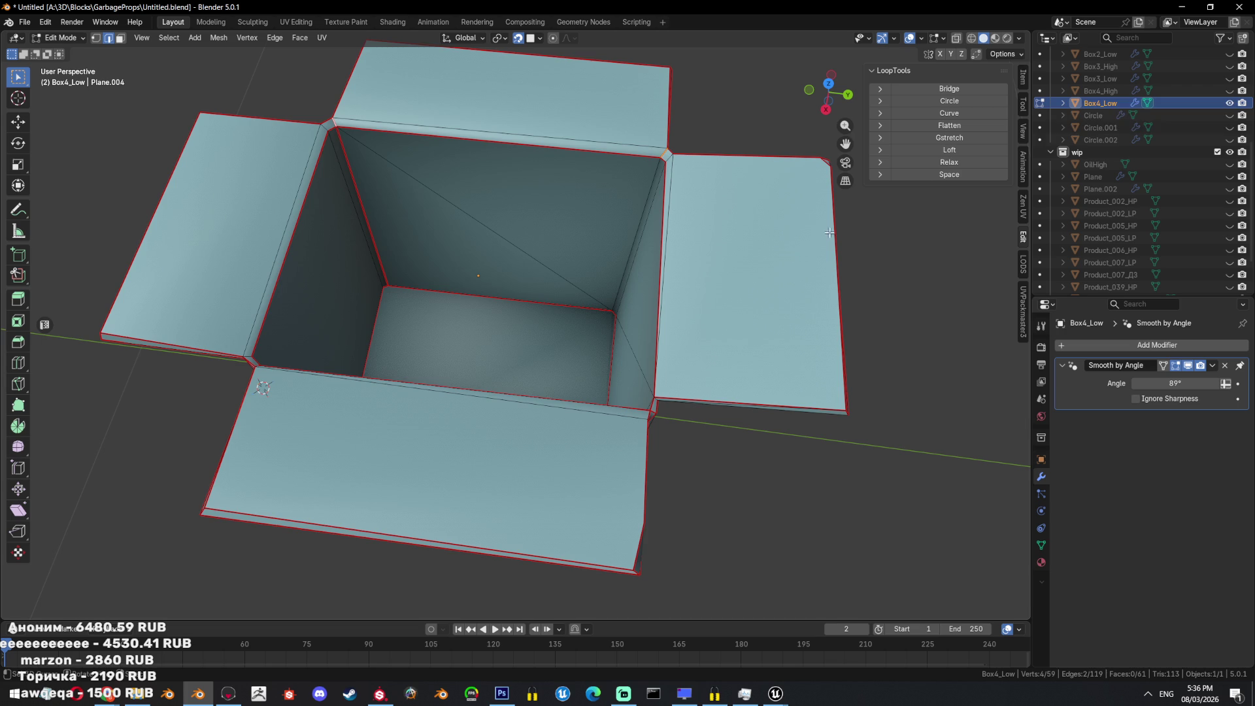
{"action": "left_click", "coordinate": [1229, 91]}
{"action": "left_click", "coordinate": [1229, 102]}
In object mode, give Box4_High Shade Auto Smooth at 30°.
{"action": "middle_click_drag", "start_coordinate": [549, 509], "coordinate": [544, 344]}
{"action": "key", "text": "Tab"}
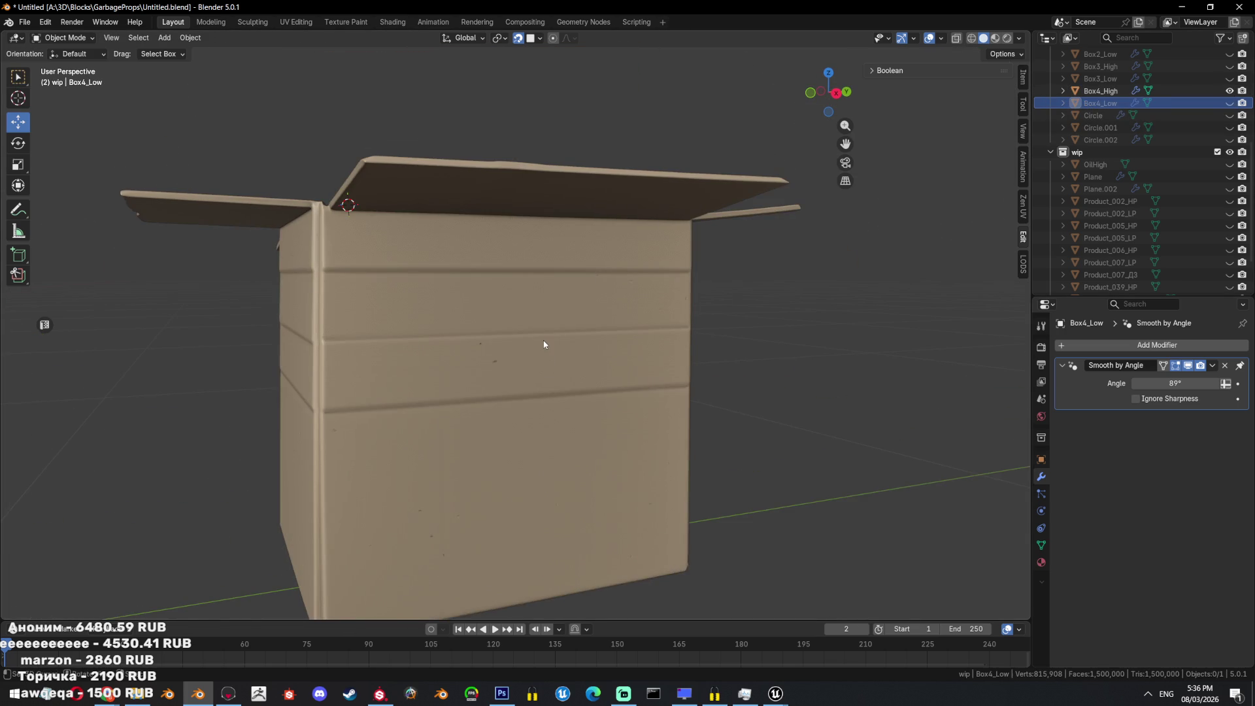
{"action": "left_click", "coordinate": [544, 345]}
{"action": "scroll", "coordinate": [567, 348], "scroll_direction": "up", "scroll_amount": 8}
{"action": "right_click", "coordinate": [693, 274]}
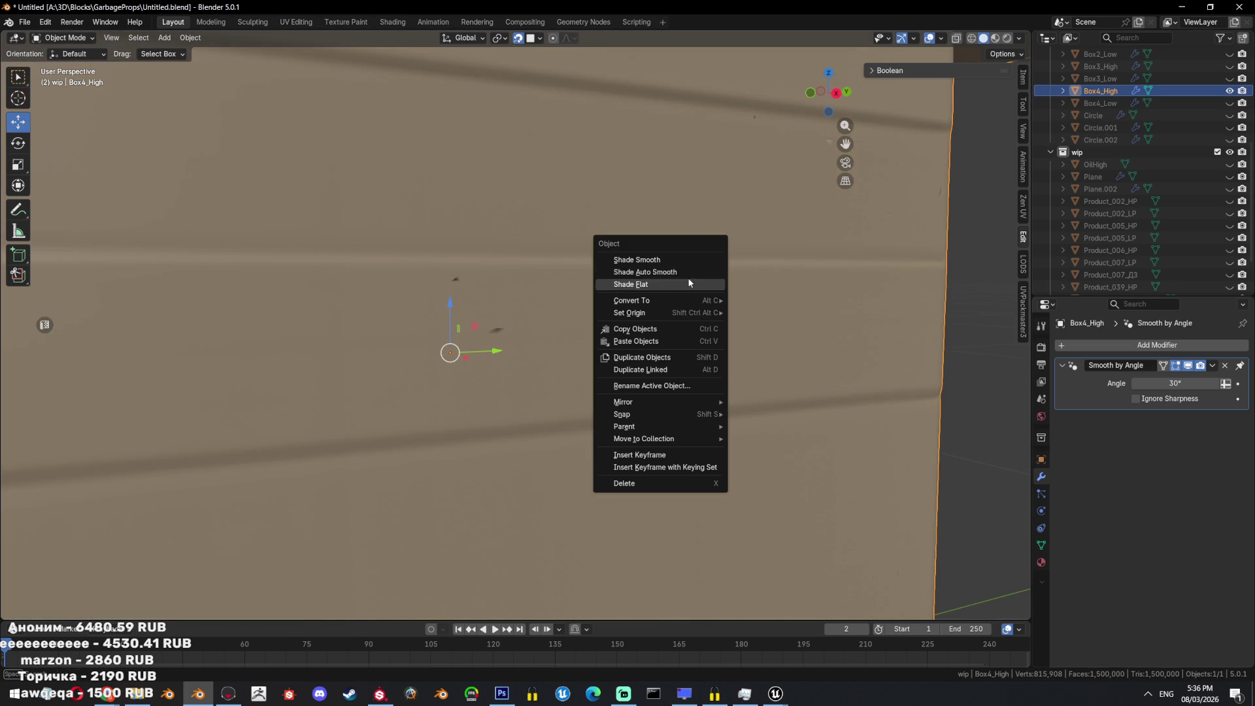
{"action": "left_click", "coordinate": [671, 272]}
{"action": "mouse_move", "coordinate": [1174, 383]}
{"action": "left_mouse_down"}
{"action": "mouse_move", "coordinate": [1188, 383]}
{"action": "mouse_move", "coordinate": [1174, 383]}
{"action": "left_mouse_up"}
{"action": "right_click", "coordinate": [925, 333]}
{"action": "left_click", "coordinate": [921, 323]}
{"action": "right_click", "coordinate": [909, 331]}
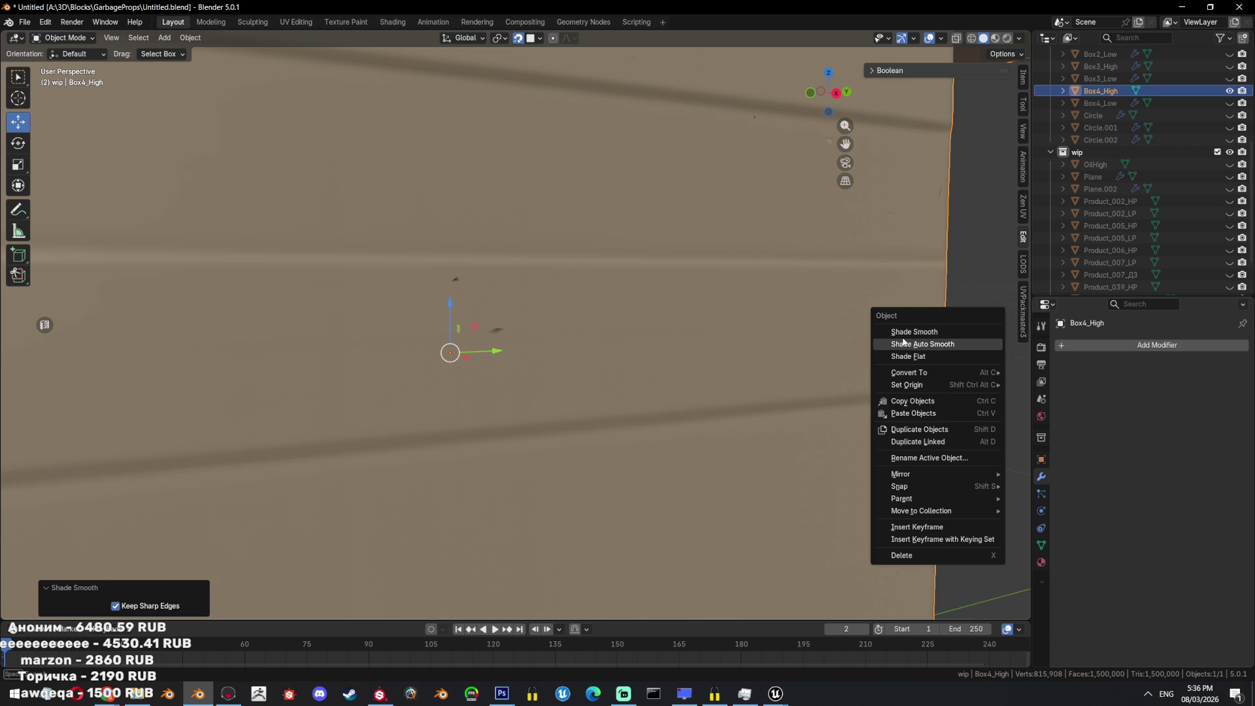
{"action": "left_click", "coordinate": [902, 342]}
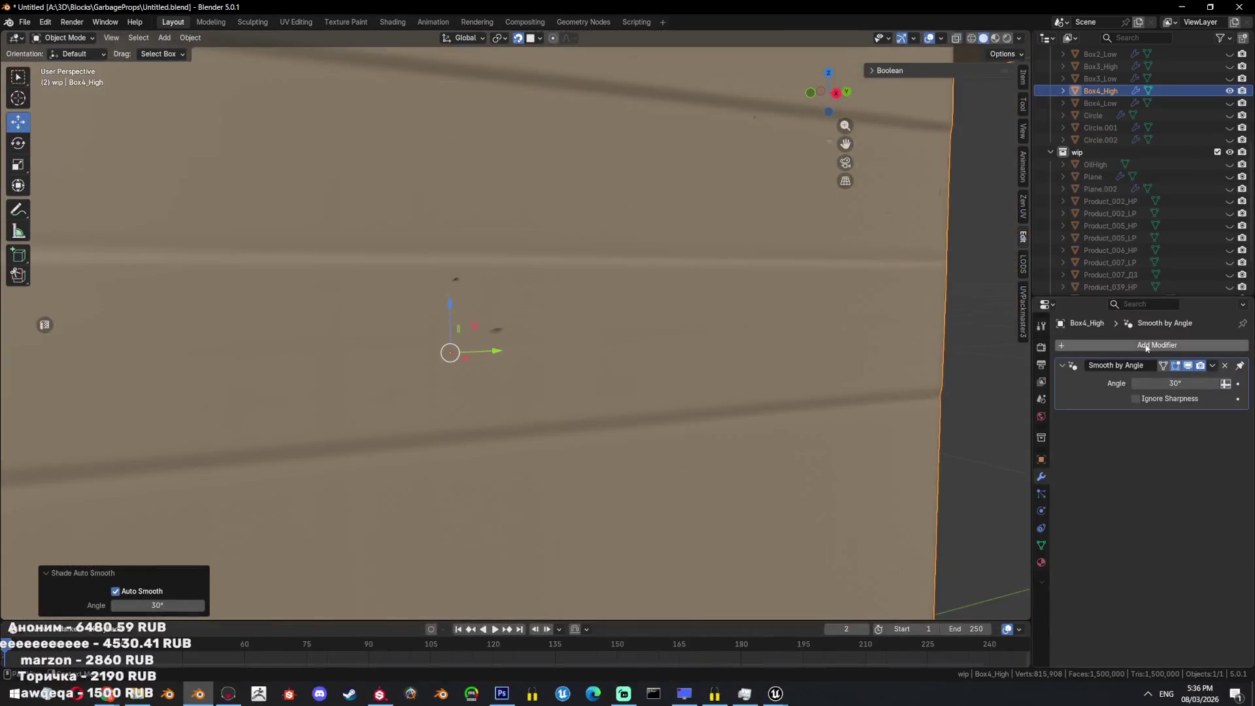
Add a WeightedNormal modifier to Box4_High.
{"action": "left_click", "coordinate": [1090, 346]}
{"action": "type", "text": "we"}
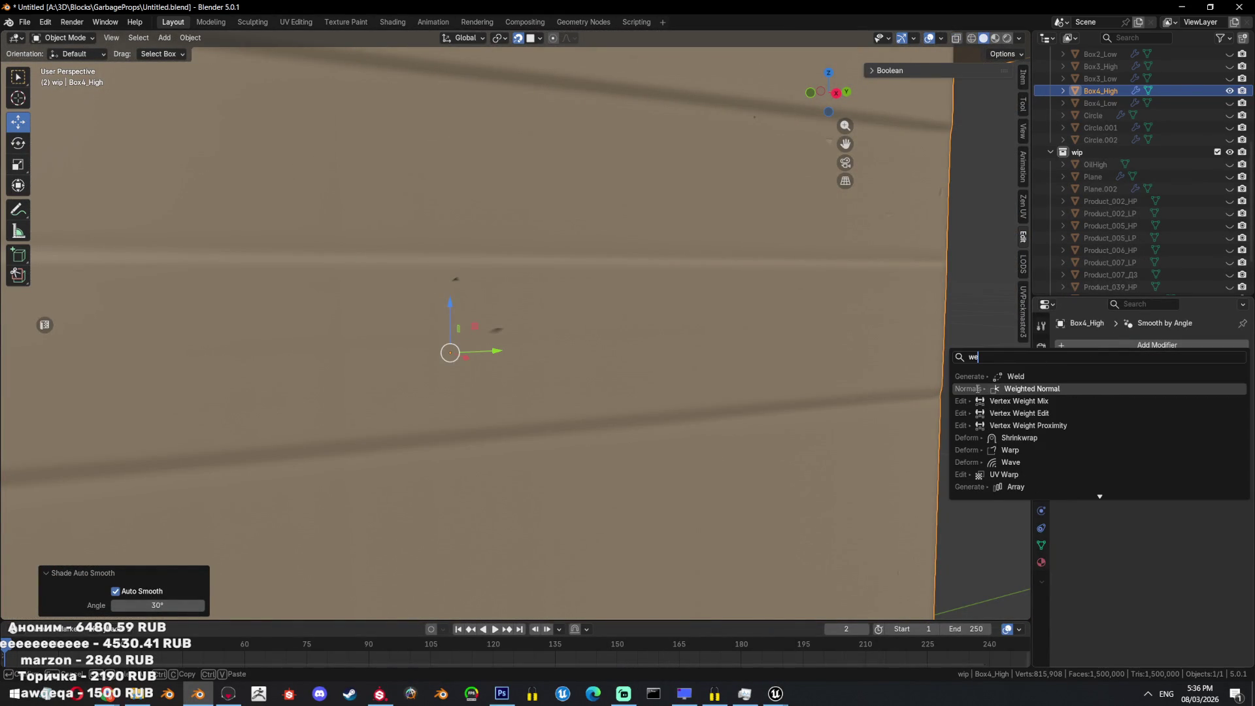
{"action": "key", "text": "Return"}
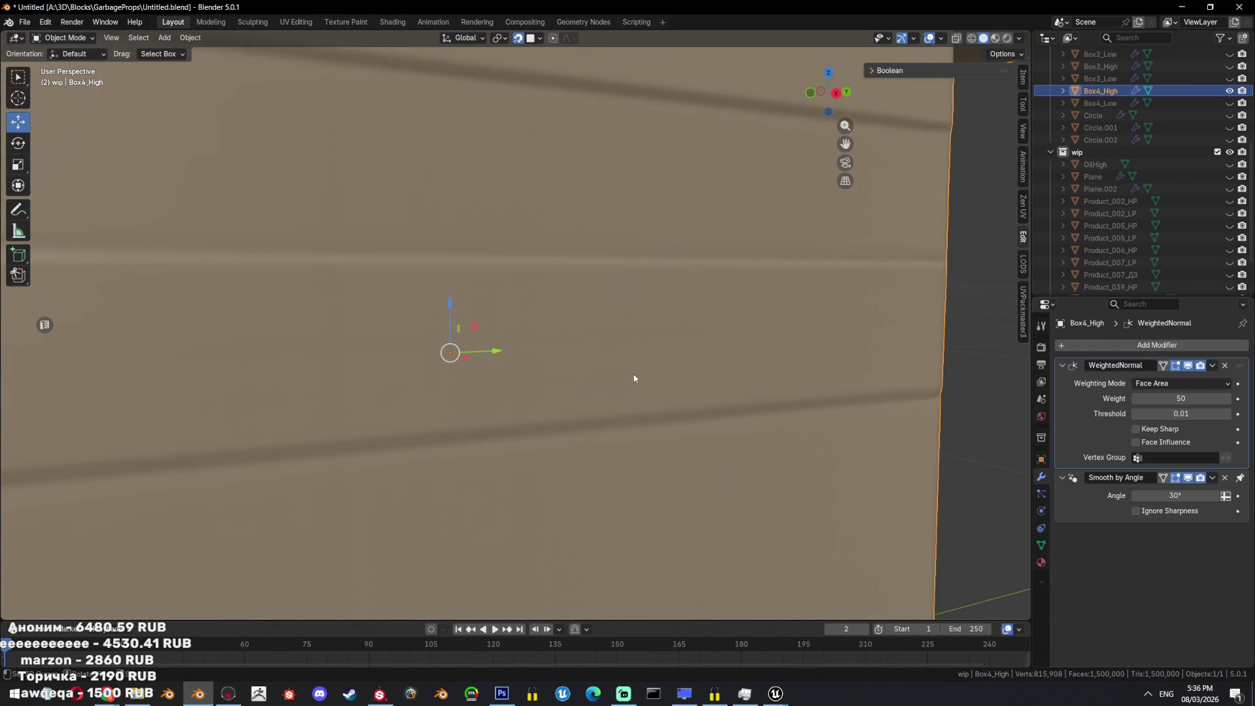
{"action": "scroll", "coordinate": [588, 372], "scroll_direction": "down", "scroll_amount": 5}
{"action": "scroll", "coordinate": [656, 392], "scroll_direction": "up", "scroll_amount": 6}
{"action": "scroll", "coordinate": [724, 427], "scroll_direction": "up", "scroll_amount": 2}
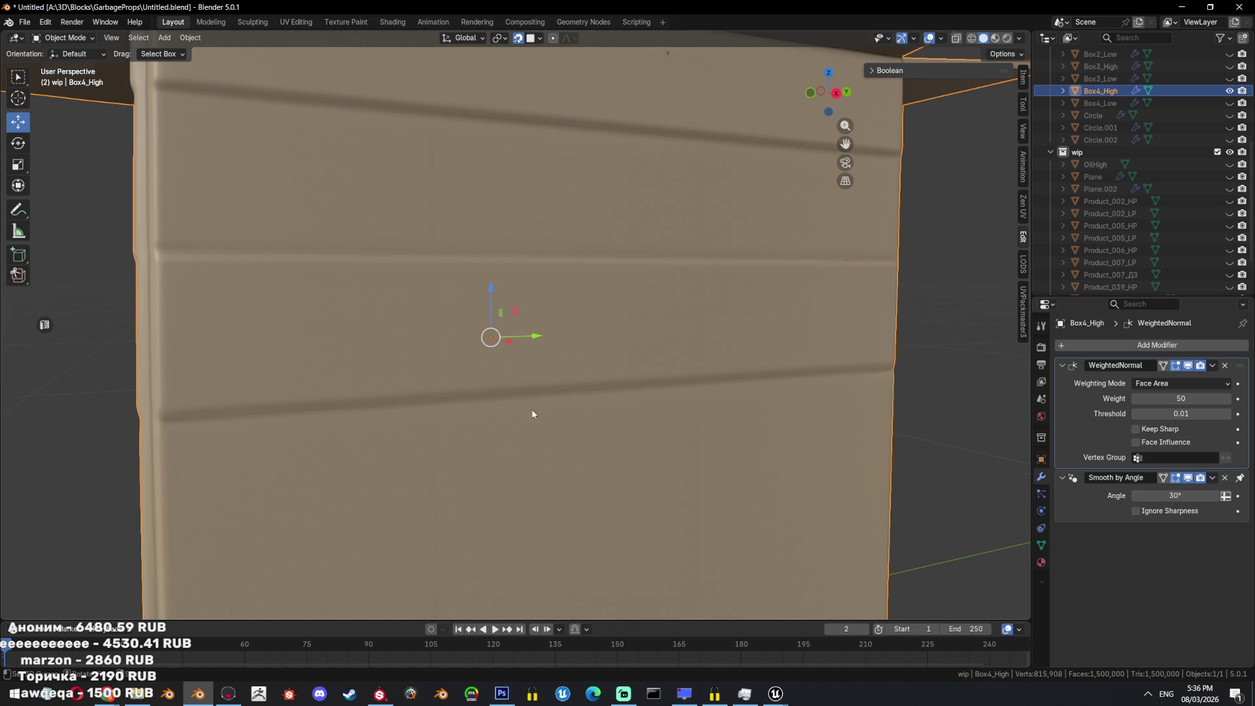
{"action": "scroll", "coordinate": [680, 457], "scroll_direction": "down", "scroll_amount": 5}
{"action": "scroll", "coordinate": [588, 432], "scroll_direction": "up", "scroll_amount": 5}
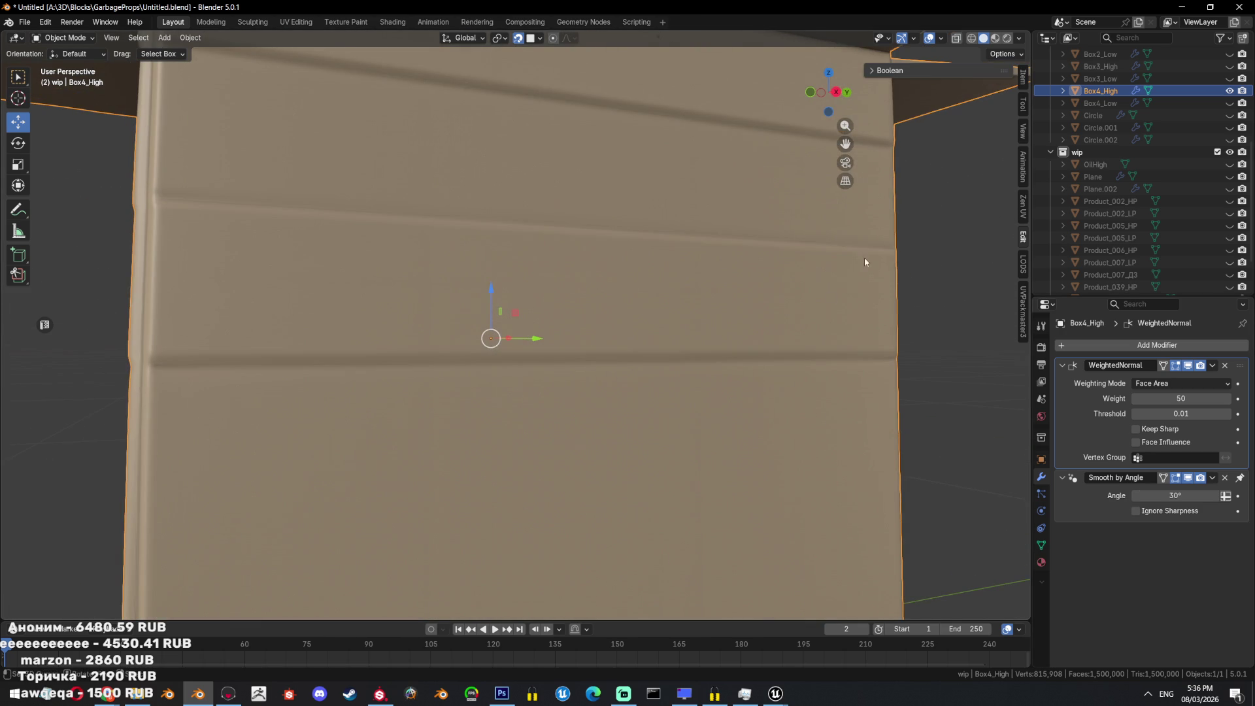
Show Box4_Low, hide Box4_High, and select Box4_Low, briefly entering and leaving edit mode.
{"action": "left_click", "coordinate": [1228, 103]}
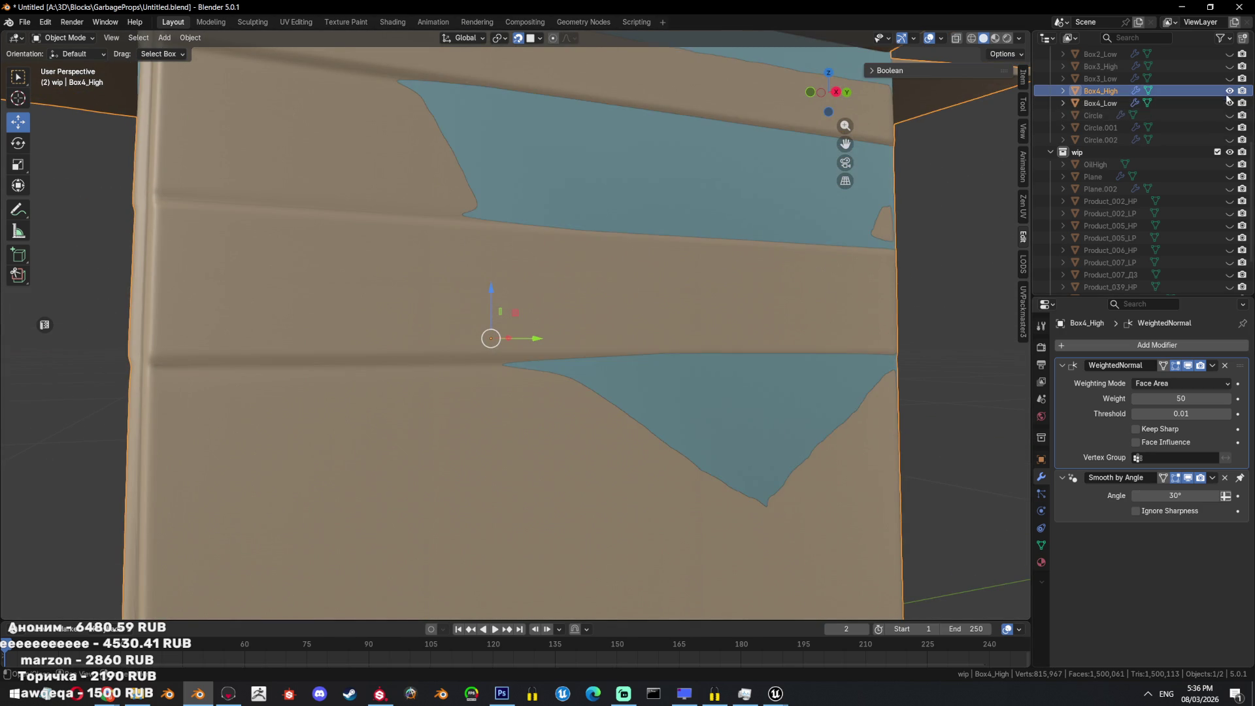
{"action": "left_click", "coordinate": [1228, 91]}
{"action": "left_click", "coordinate": [720, 264]}
{"action": "scroll", "coordinate": [712, 345], "scroll_direction": "down", "scroll_amount": 5}
{"action": "scroll", "coordinate": [727, 378], "scroll_direction": "up", "scroll_amount": 7}
{"action": "key", "text": "Tab"}
{"action": "scroll", "coordinate": [727, 378], "scroll_direction": "down", "scroll_amount": 6}
{"action": "key", "text": "Tab"}
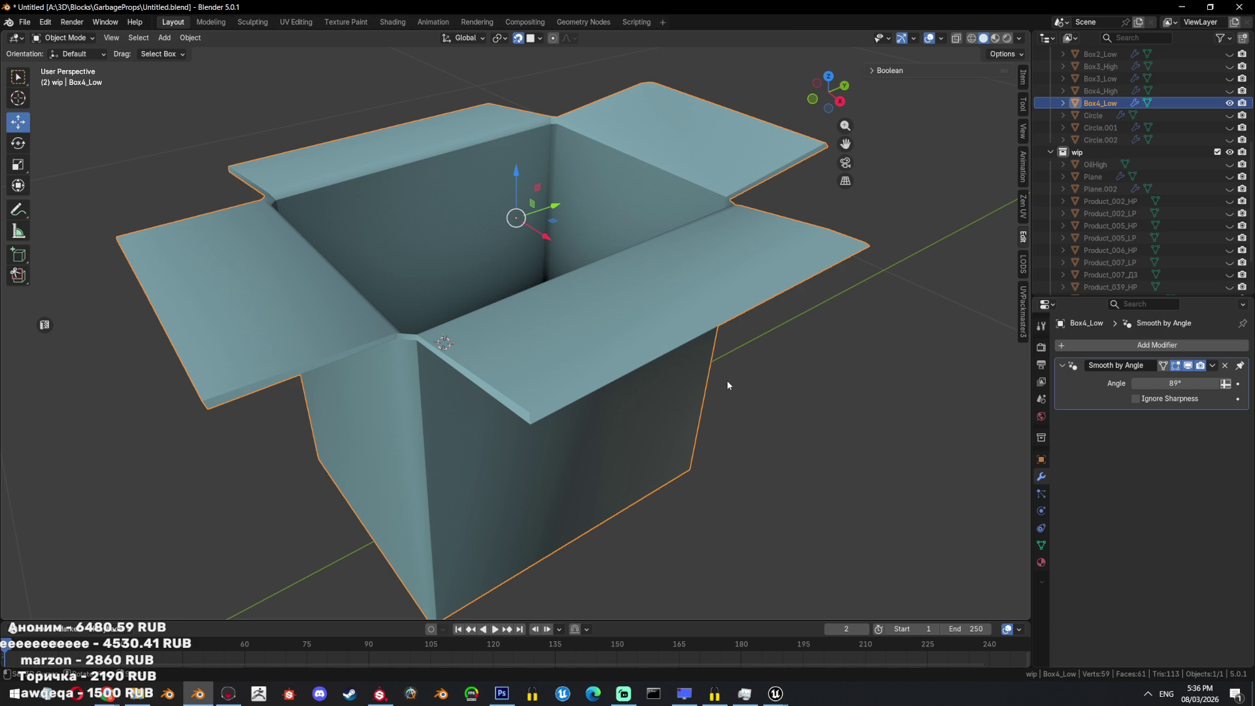
Check the viewport shading and overlay dropdowns, then switch to the VisualUV product page.
{"action": "left_click", "coordinate": [1025, 39]}
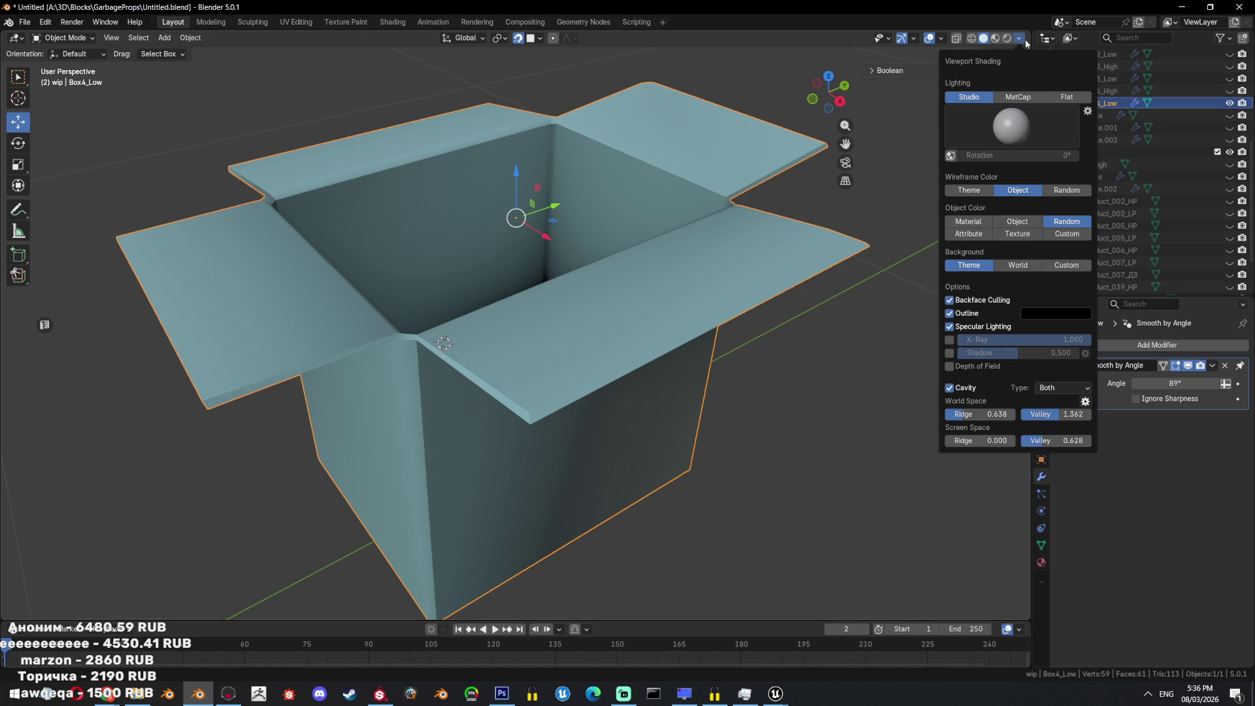
{"action": "left_click", "coordinate": [942, 40]}
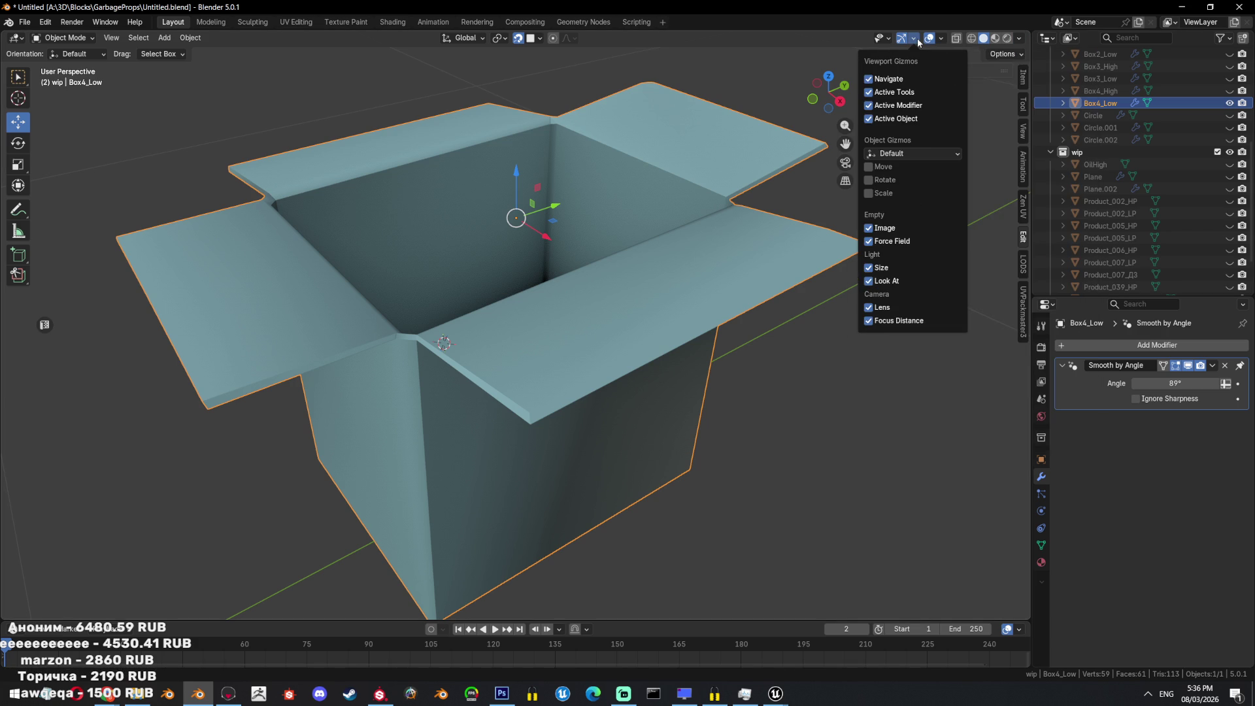
{"action": "mouse_move", "coordinate": [1009, 39]}
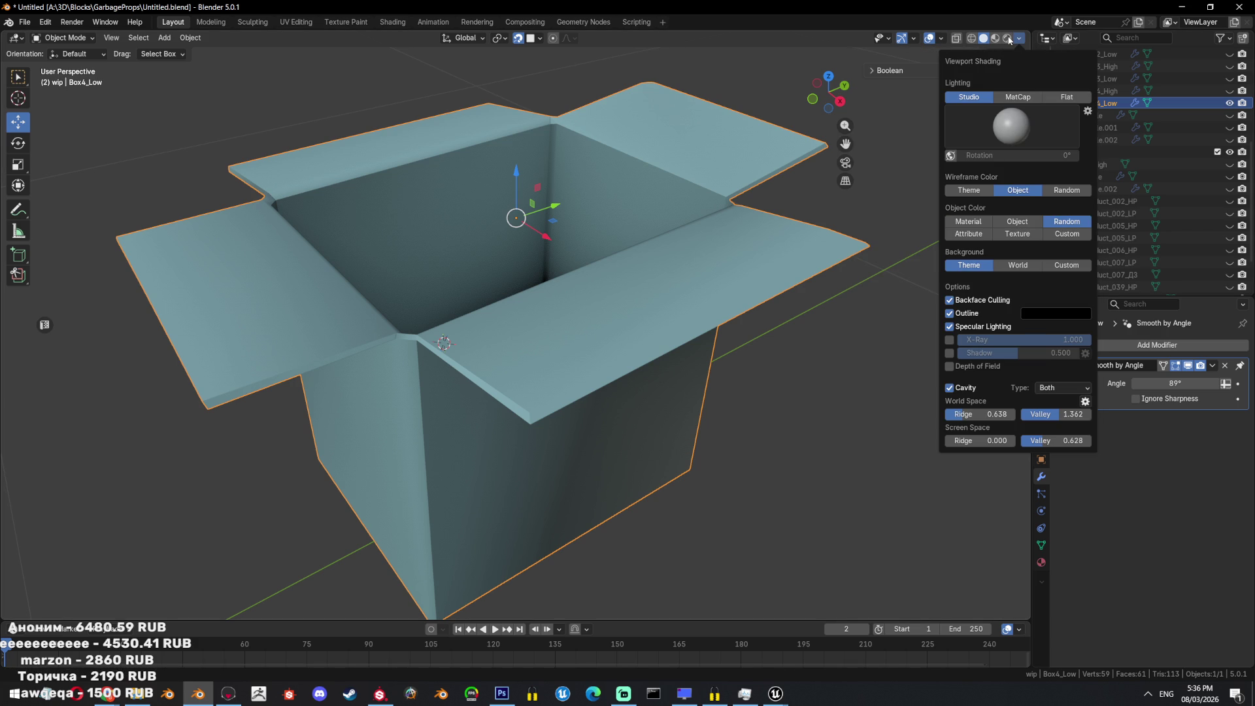
{"action": "left_click", "coordinate": [1019, 39]}
{"action": "mouse_move", "coordinate": [944, 37]}
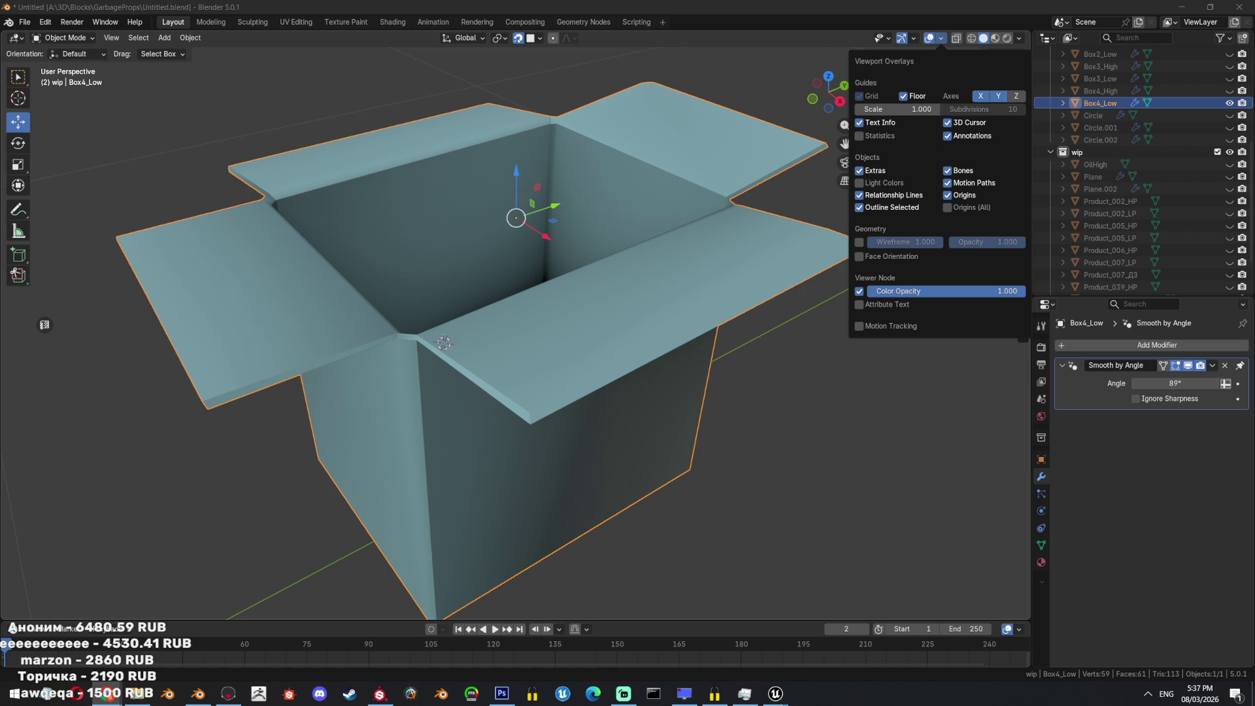
{"action": "key", "text": "alt+Tab"}
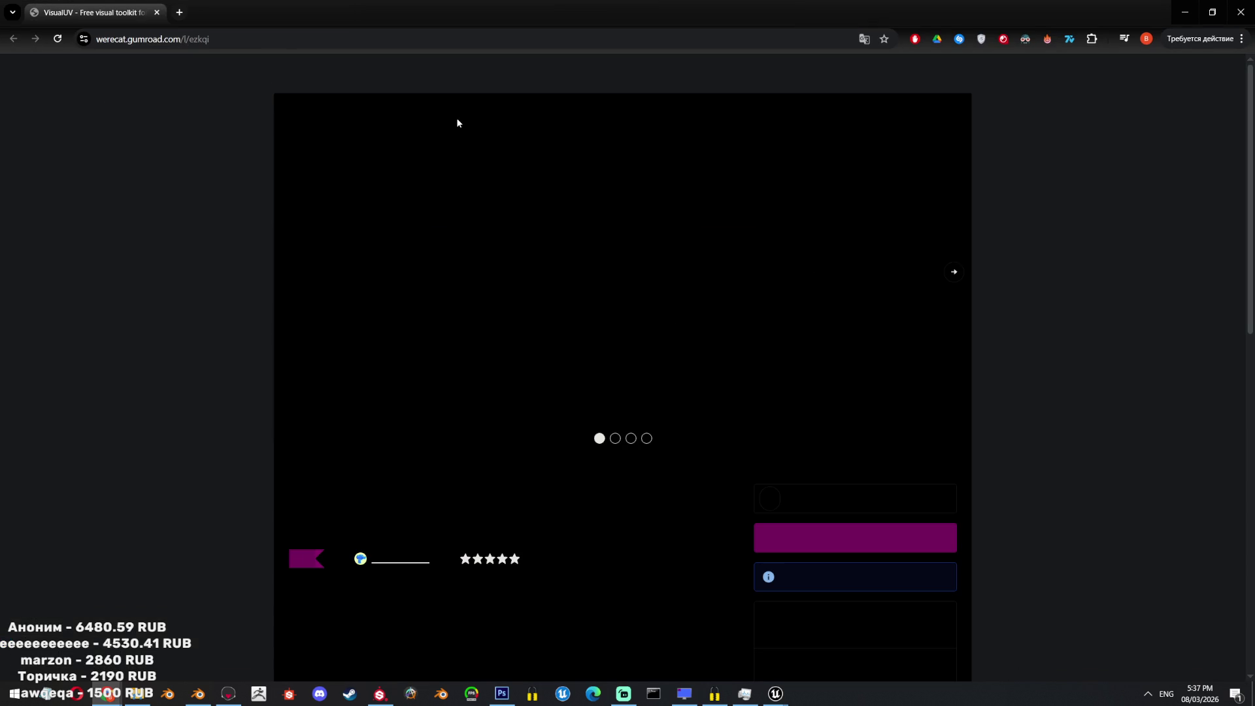
{"action": "scroll", "coordinate": [694, 281], "scroll_direction": "down", "scroll_amount": 2}
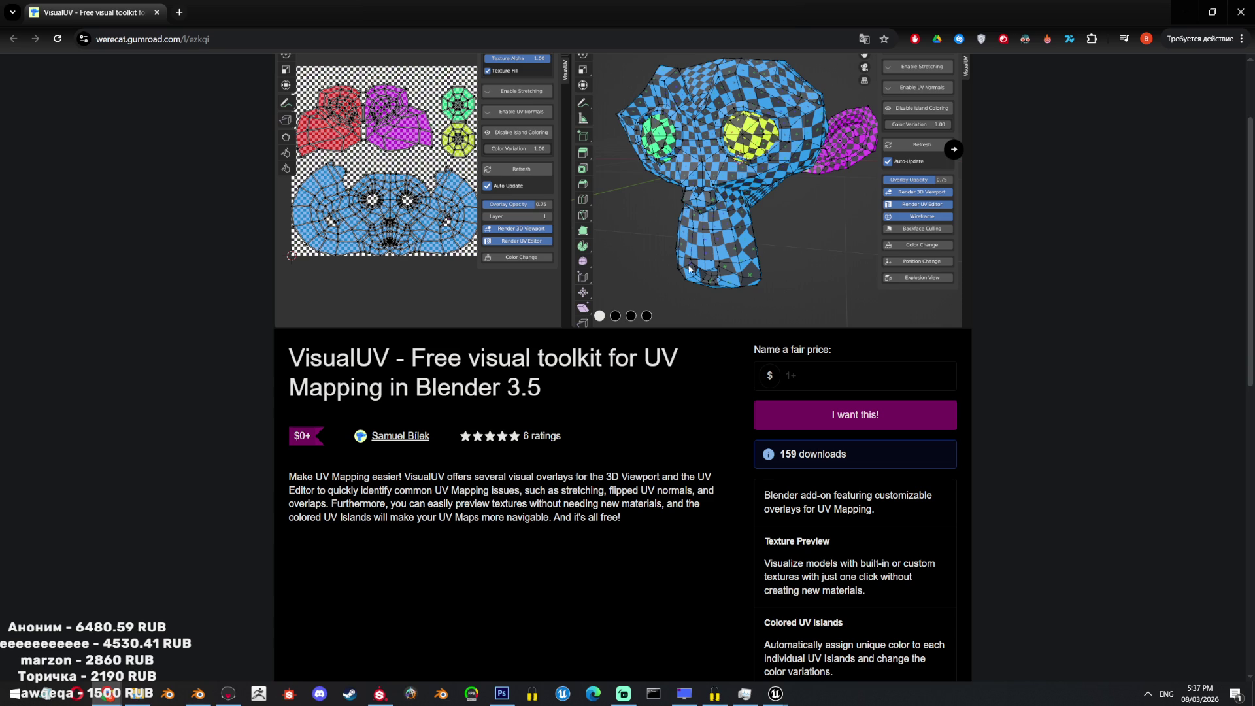
{"action": "key", "text": "alt+Tab"}
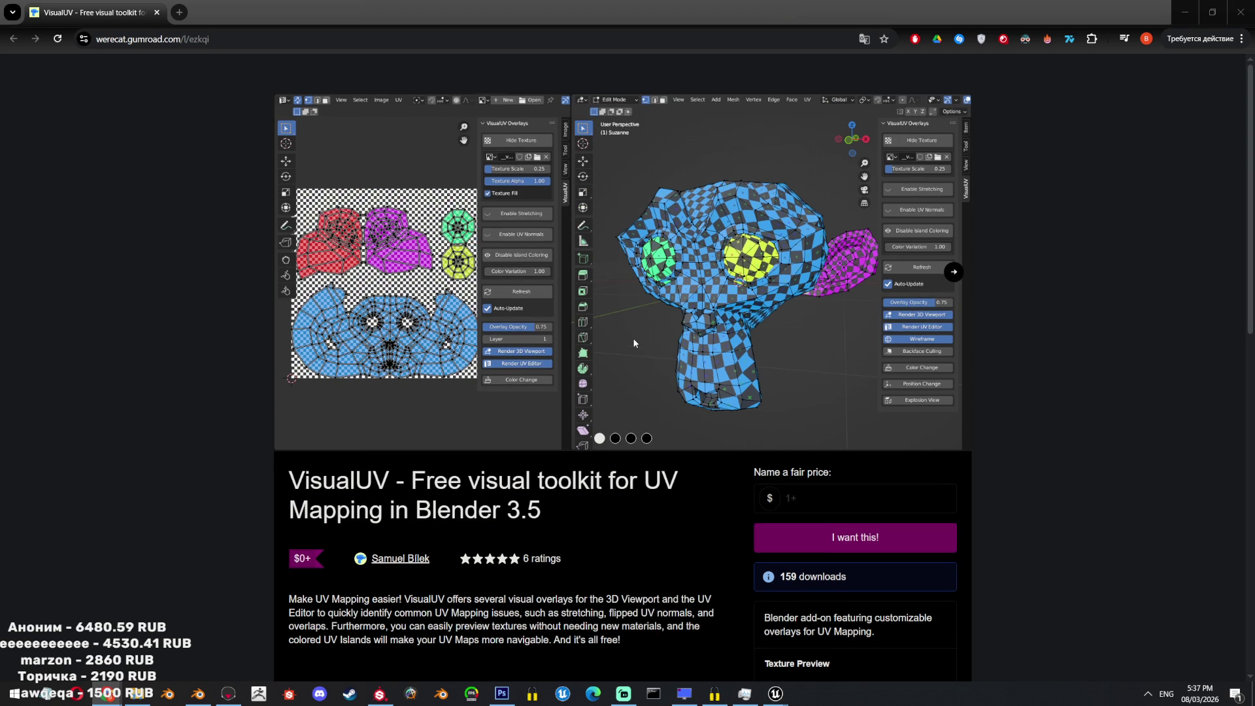
{"action": "scroll", "coordinate": [641, 335], "scroll_direction": "down", "scroll_amount": 5}
{"action": "scroll", "coordinate": [642, 334], "scroll_direction": "up", "scroll_amount": 4}
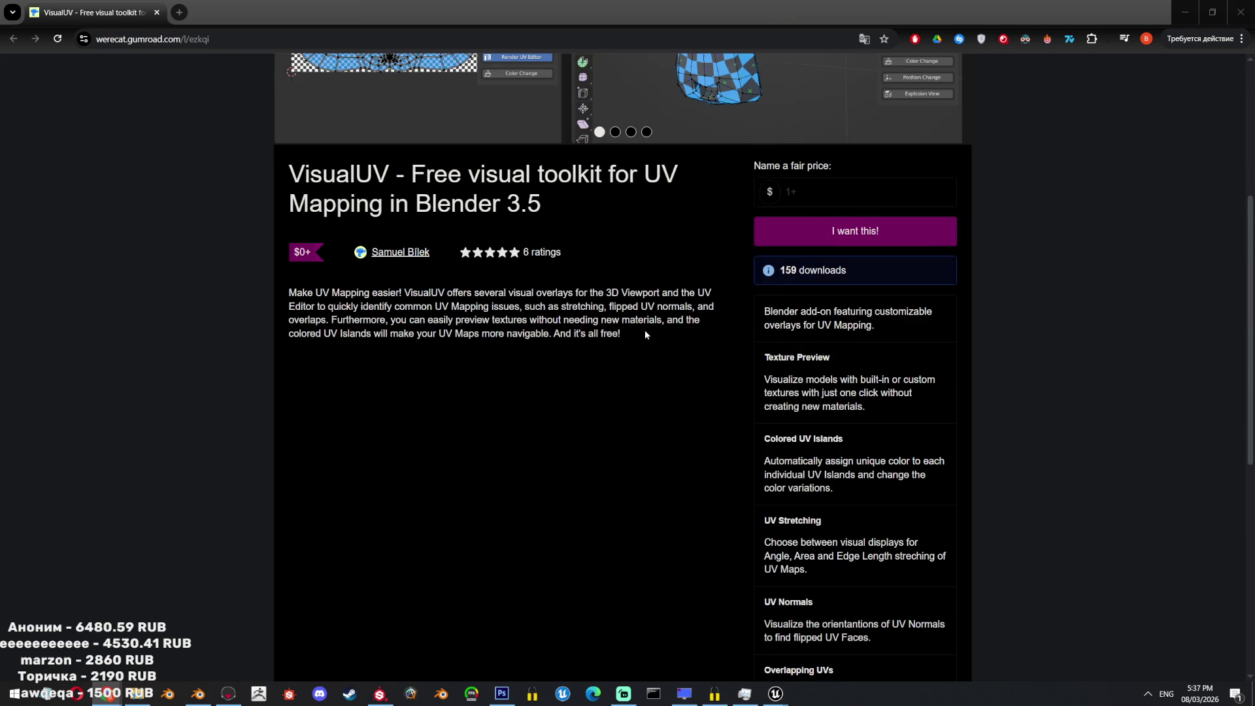
{"action": "scroll", "coordinate": [647, 331], "scroll_direction": "up", "scroll_amount": 3}
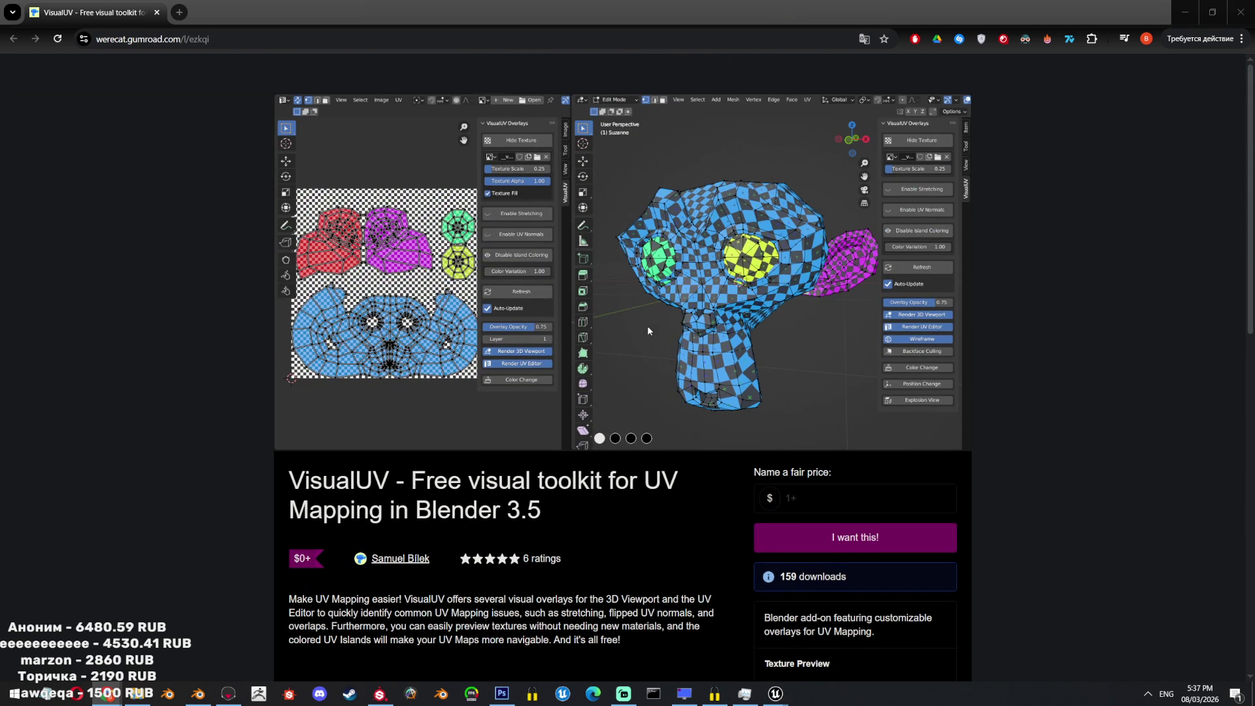
{"action": "scroll", "coordinate": [645, 324], "scroll_direction": "down", "scroll_amount": 1}
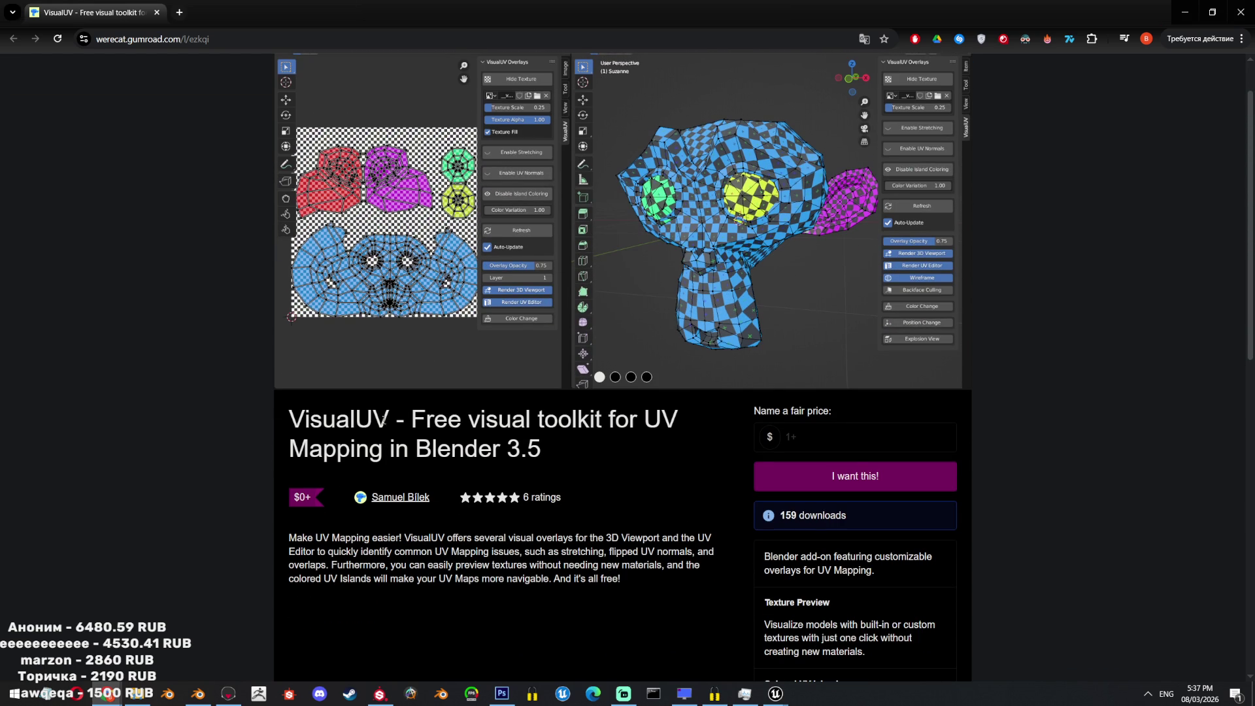
{"action": "key", "text": "alt+Tab"}
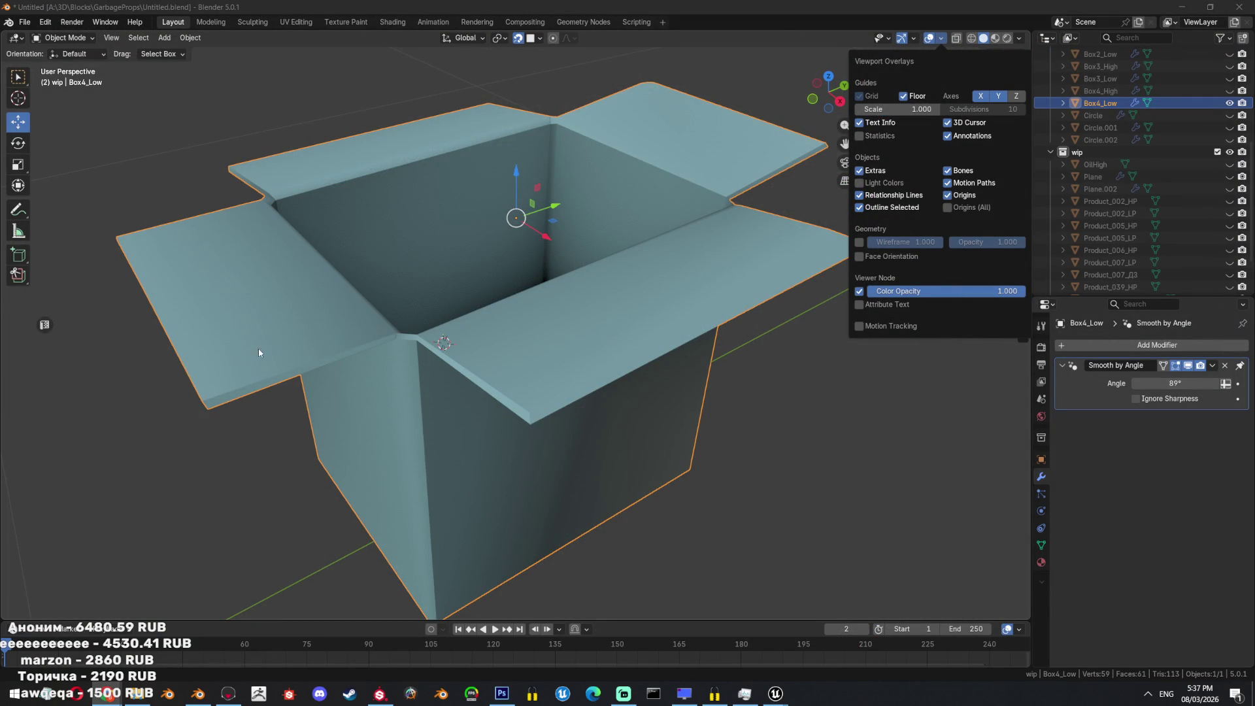
Open Preferences, go to Get Extensions, and search the catalogue for 'UV'.
{"action": "left_click", "coordinate": [45, 21]}
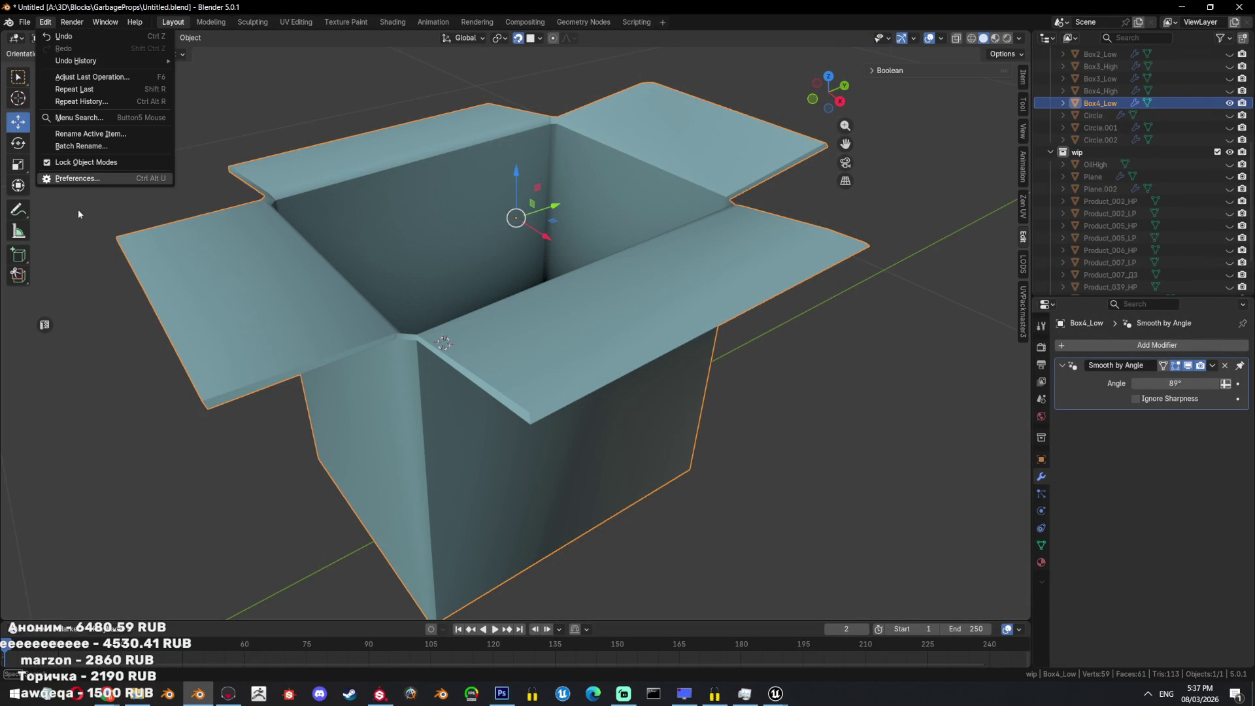
{"action": "left_click", "coordinate": [83, 178]}
{"action": "left_click_drag", "start_coordinate": [776, 216], "coordinate": [382, 204]}
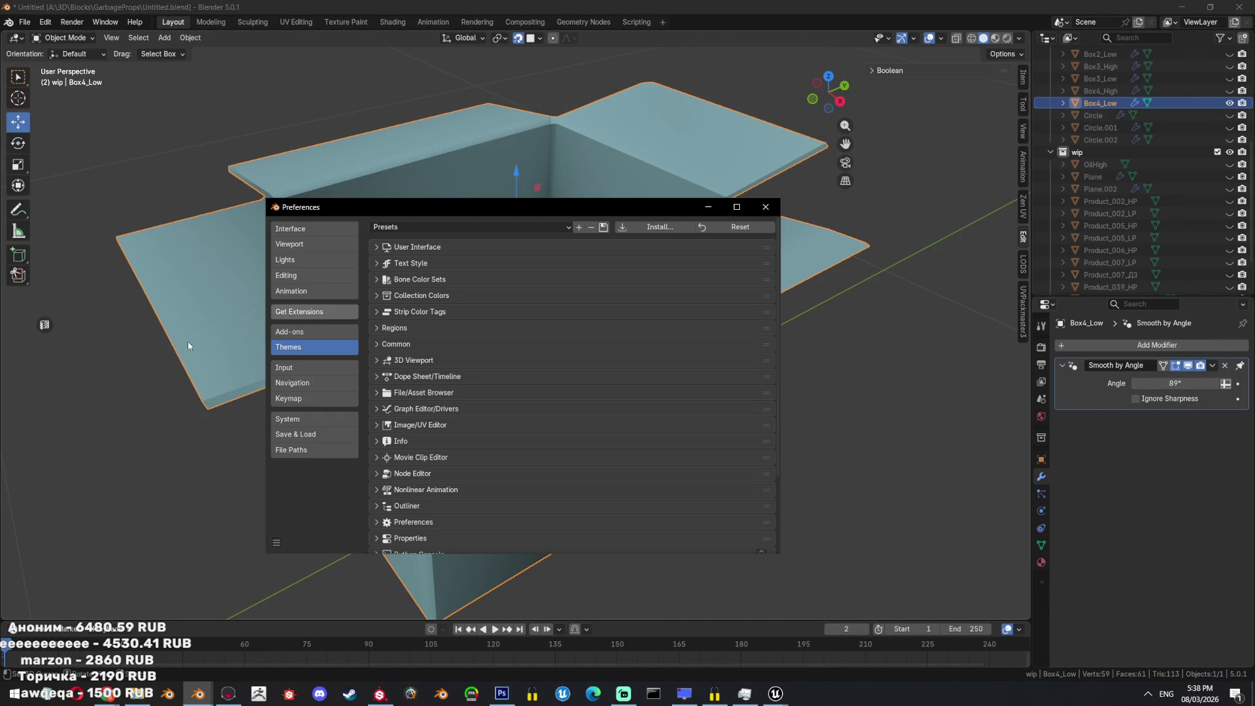
{"action": "left_click", "coordinate": [300, 311]}
{"action": "left_click", "coordinate": [472, 226]}
{"action": "type", "text": "visual u"}
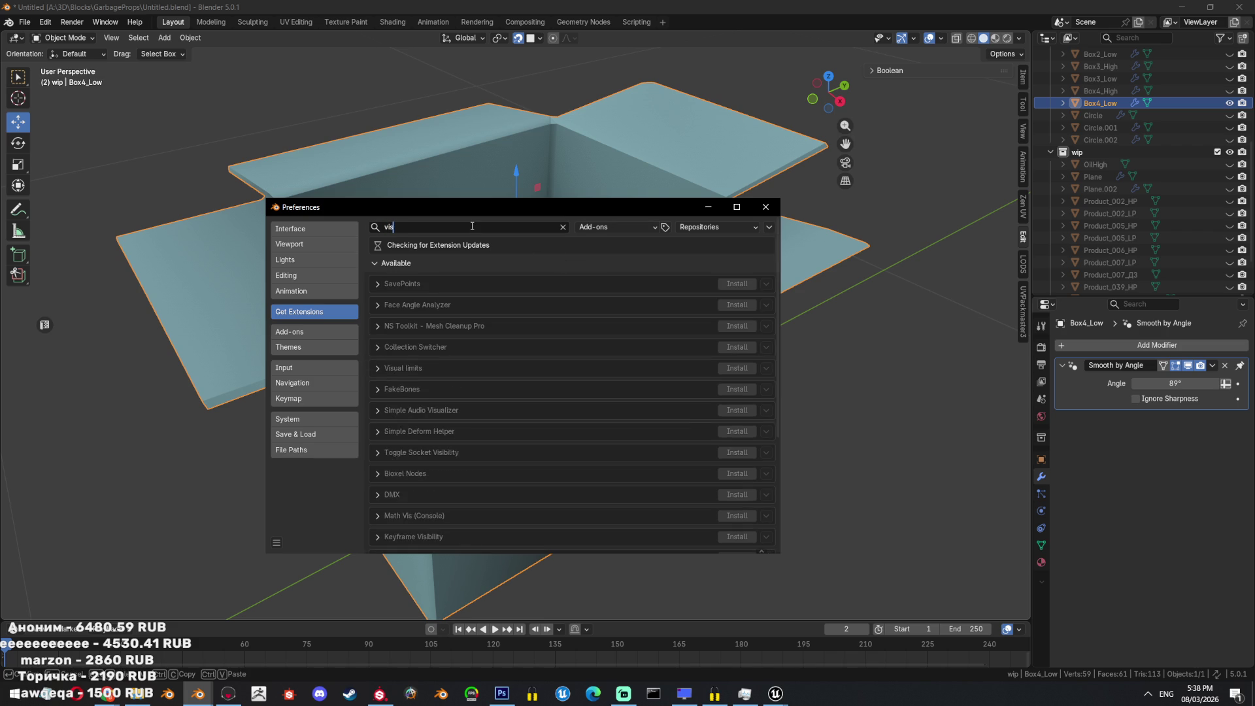
{"action": "key", "text": "BackSpace"}
{"action": "key", "text": "BackSpace"}
{"action": "key", "text": "BackSpace"}
{"action": "type", "text": "UV"}
{"action": "key", "text": "Return"}
Expand details of UV Maps+, UV_Flatten_Tool, Mio3 UV, UV Snapper and UVToolkit.
{"action": "left_click", "coordinate": [379, 343]}
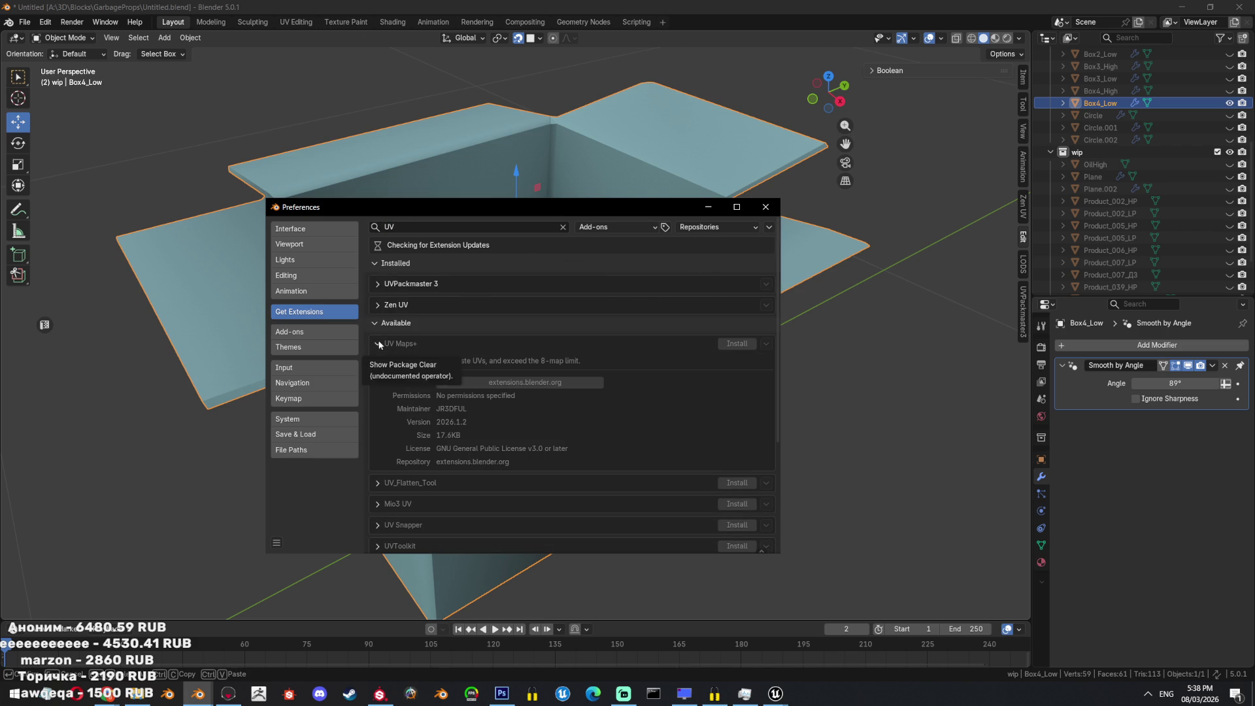
{"action": "scroll", "coordinate": [402, 458], "scroll_direction": "down", "scroll_amount": 2}
{"action": "left_click", "coordinate": [381, 435]}
{"action": "scroll", "coordinate": [382, 418], "scroll_direction": "down", "scroll_amount": 4}
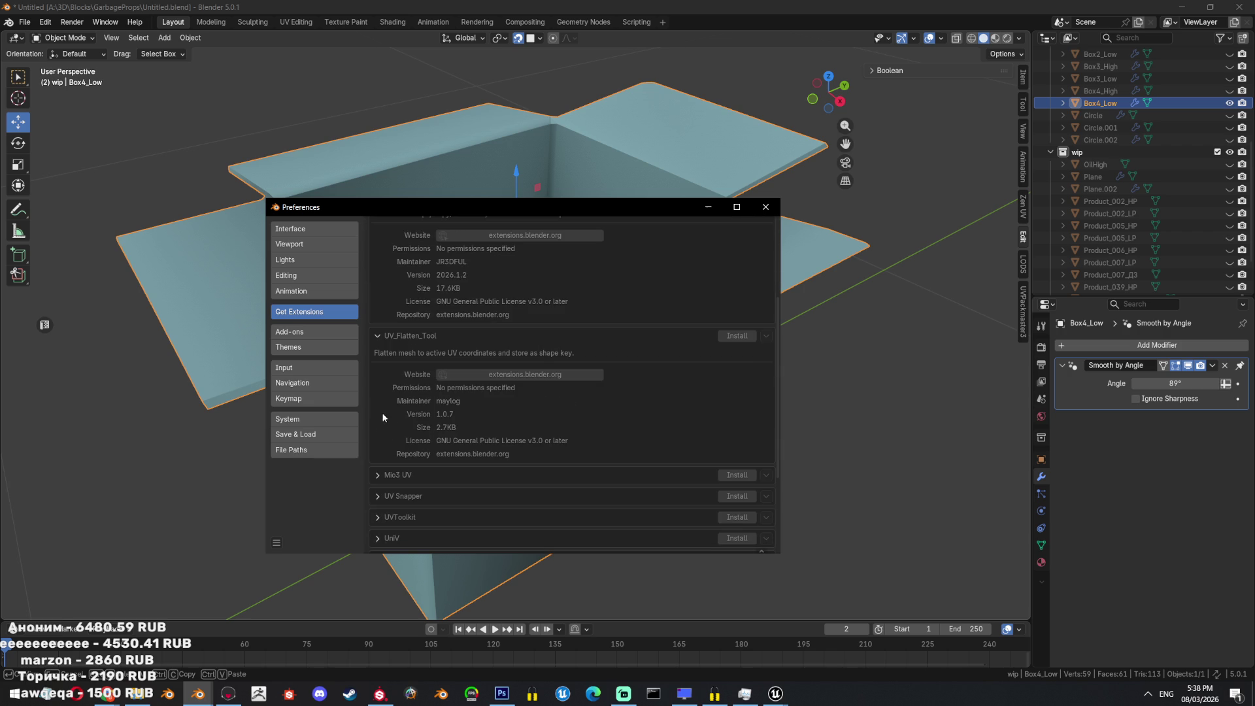
{"action": "left_click", "coordinate": [377, 475]}
{"action": "scroll", "coordinate": [376, 404], "scroll_direction": "down", "scroll_amount": 6}
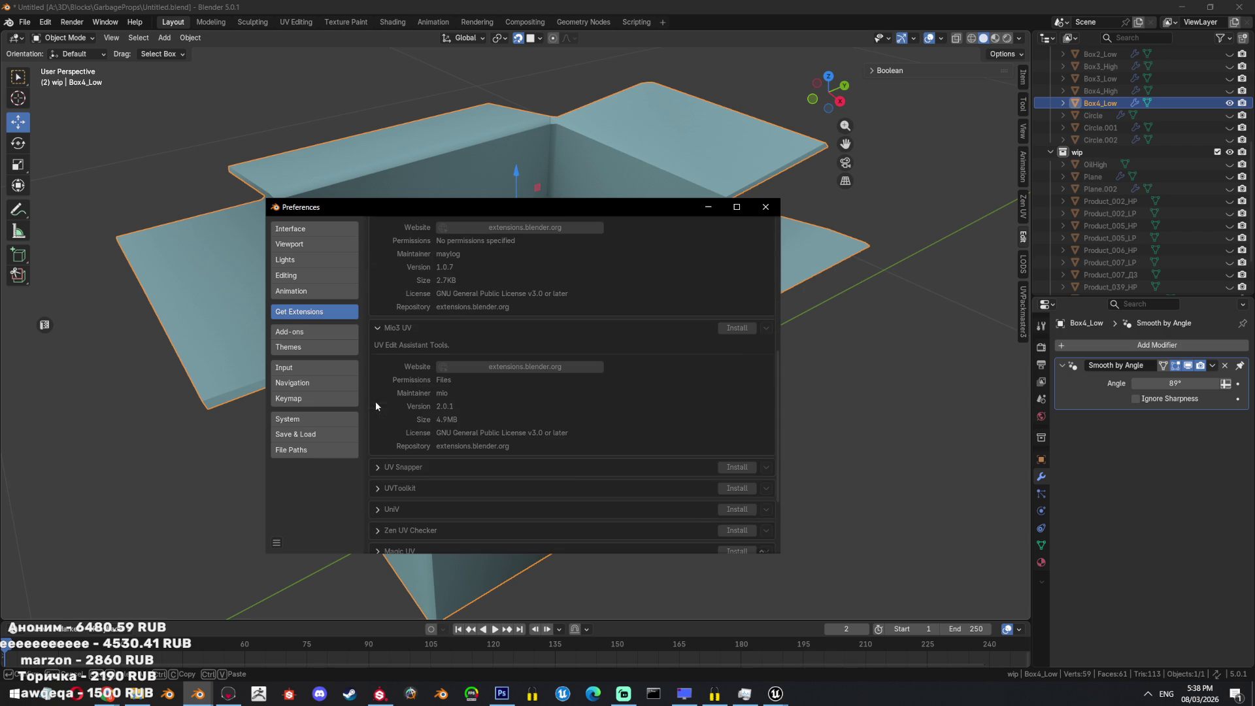
{"action": "left_click", "coordinate": [377, 470]}
{"action": "scroll", "coordinate": [442, 430], "scroll_direction": "down", "scroll_amount": 5}
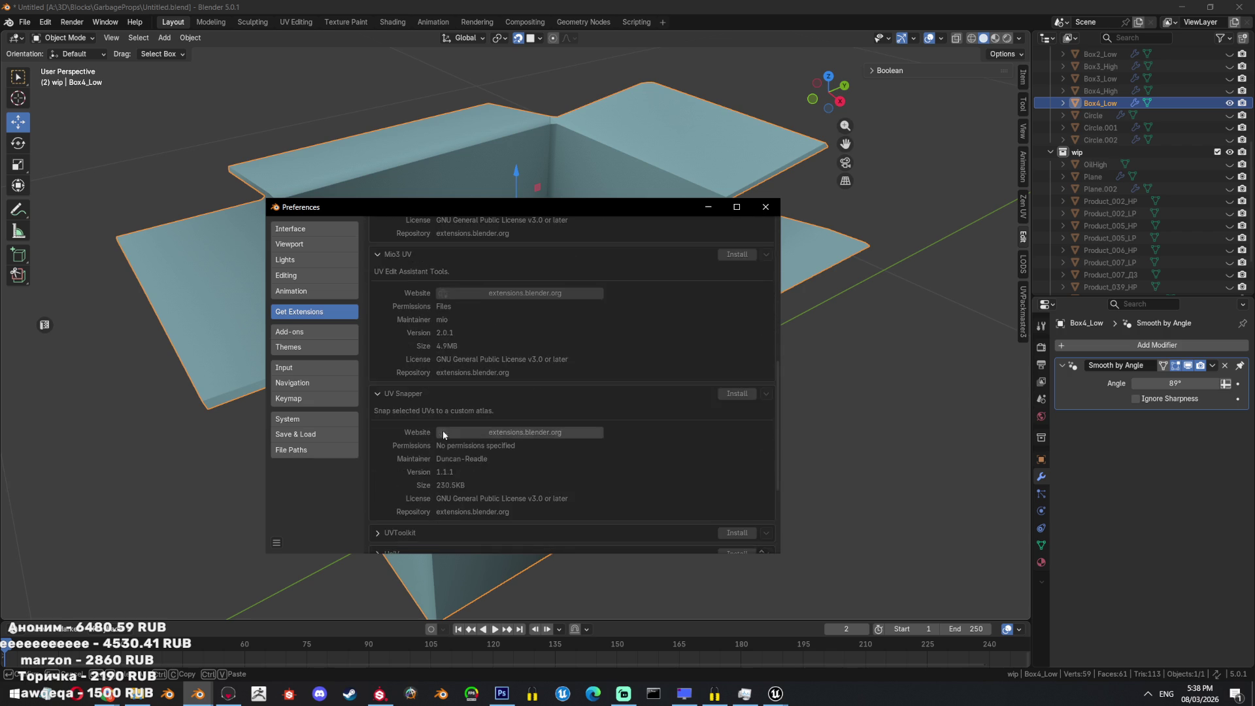
{"action": "left_click", "coordinate": [393, 460]}
{"action": "scroll", "coordinate": [418, 448], "scroll_direction": "down", "scroll_amount": 3}
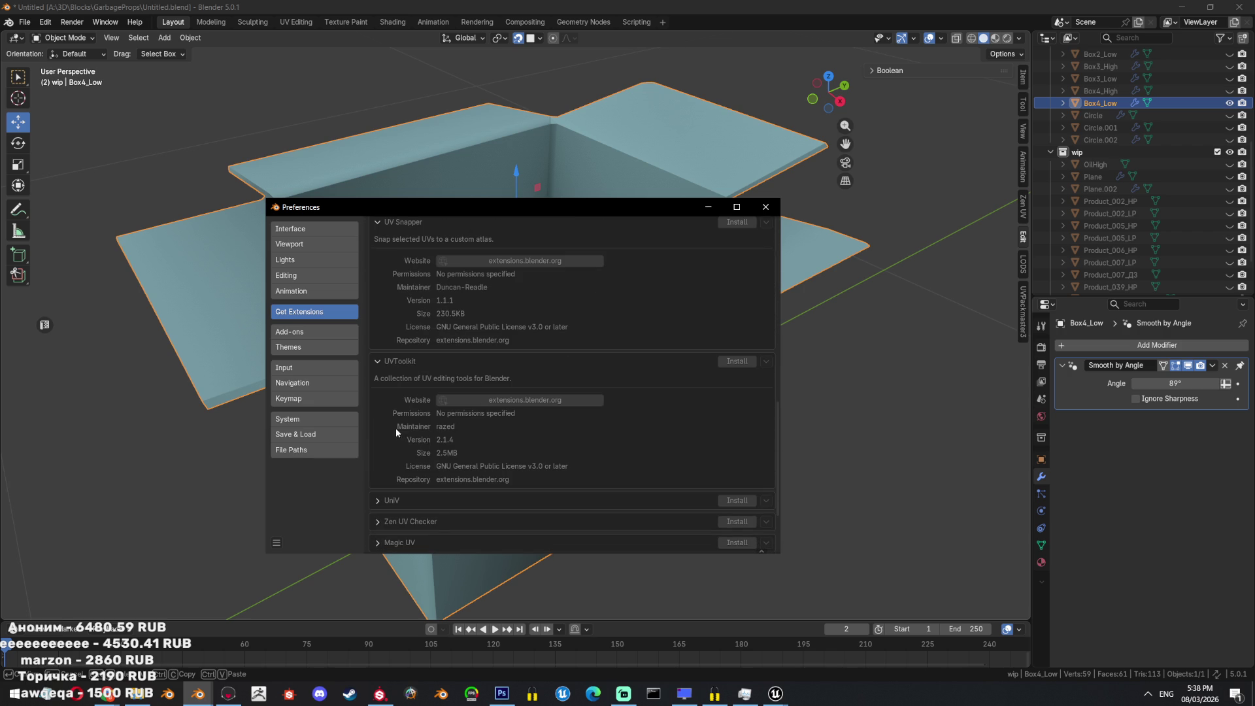
{"action": "scroll", "coordinate": [382, 415], "scroll_direction": "down", "scroll_amount": 3}
Expand details of UniV, Zen UV Checker, Magic UV and the UDIM island-selection extension.
{"action": "left_click", "coordinate": [378, 413]}
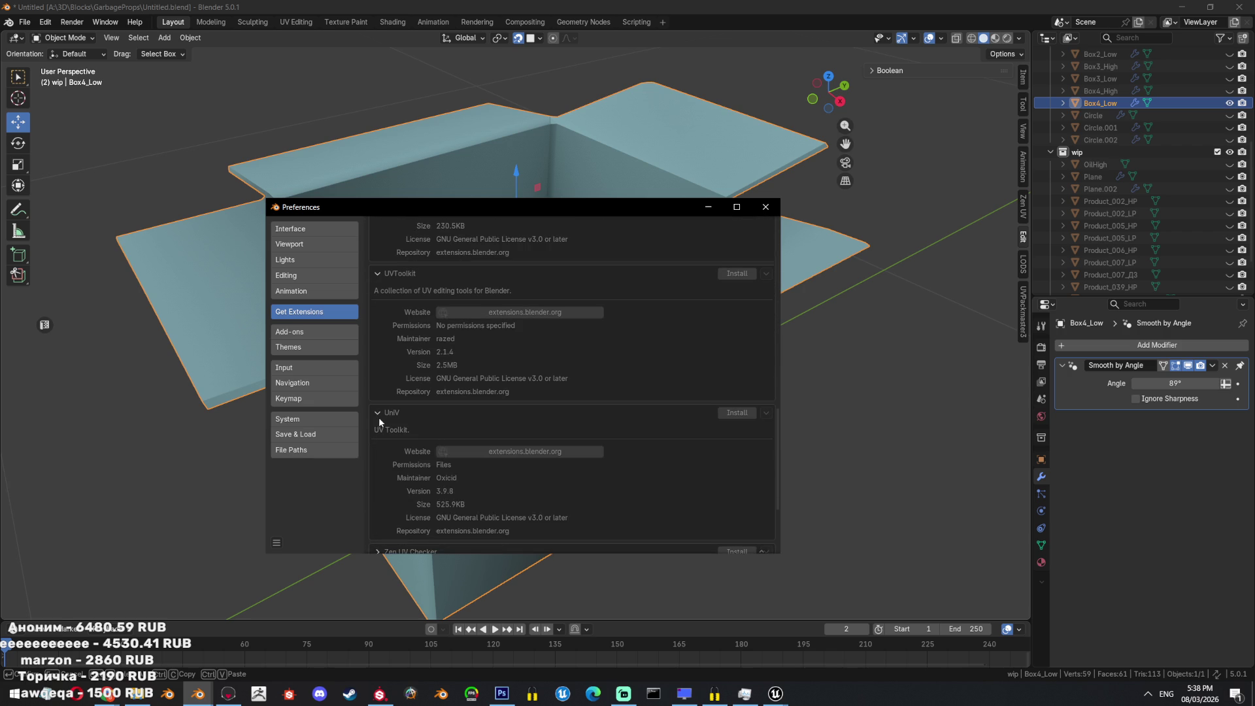
{"action": "scroll", "coordinate": [382, 418], "scroll_direction": "down", "scroll_amount": 4}
{"action": "left_click", "coordinate": [379, 434]}
{"action": "scroll", "coordinate": [397, 445], "scroll_direction": "down", "scroll_amount": 4}
{"action": "left_click", "coordinate": [391, 461]}
{"action": "scroll", "coordinate": [379, 467], "scroll_direction": "down", "scroll_amount": 4}
{"action": "left_click", "coordinate": [377, 475]}
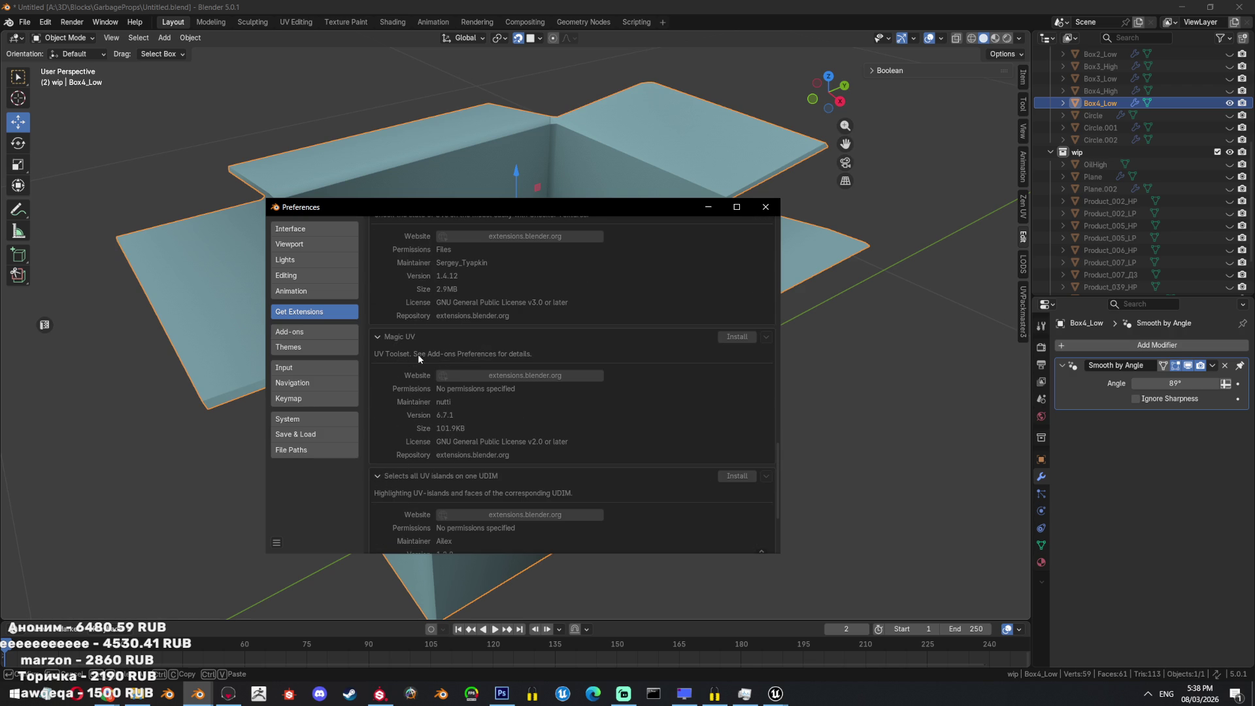
{"action": "scroll", "coordinate": [462, 363], "scroll_direction": "down", "scroll_amount": 4}
Expand FTW Flattening Toolset, rmKitUV and Grid Layout details, then close Preferences.
{"action": "left_click", "coordinate": [379, 496]}
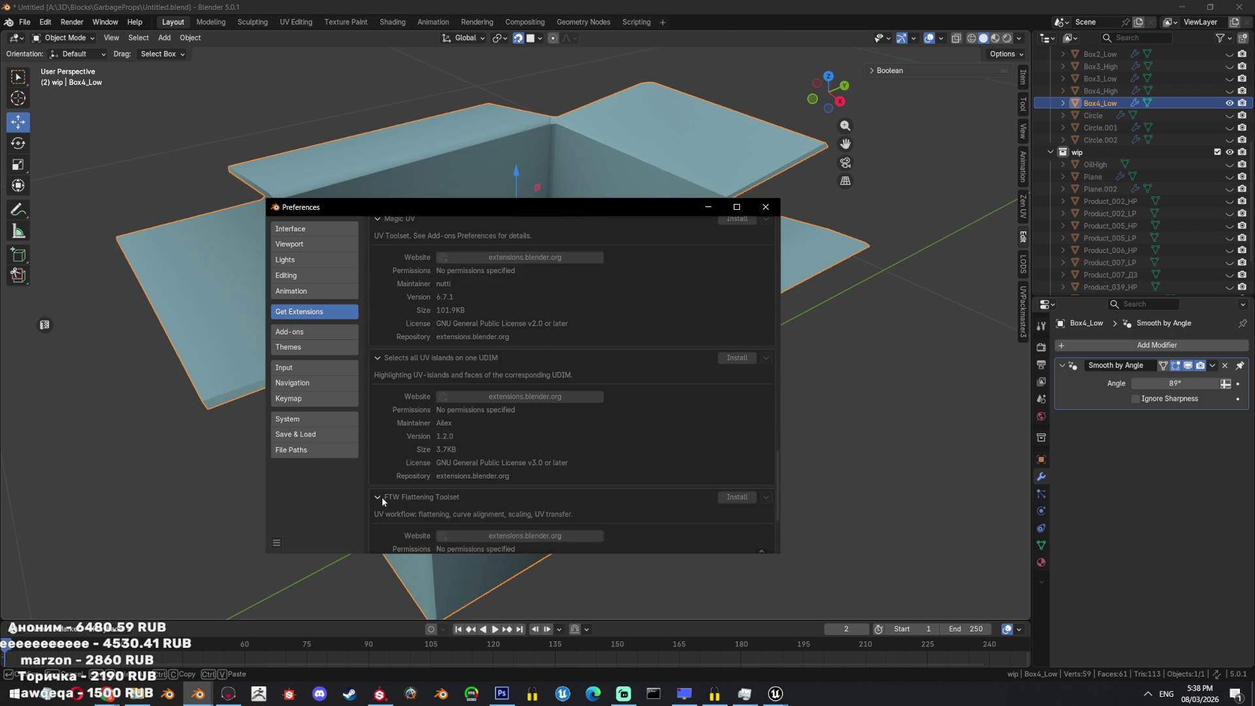
{"action": "scroll", "coordinate": [380, 517], "scroll_direction": "down", "scroll_amount": 3}
{"action": "left_click", "coordinate": [379, 537]}
{"action": "scroll", "coordinate": [380, 516], "scroll_direction": "down", "scroll_amount": 4}
{"action": "left_click", "coordinate": [379, 441]}
{"action": "scroll", "coordinate": [444, 523], "scroll_direction": "down", "scroll_amount": 1}
{"action": "left_click", "coordinate": [765, 206]}
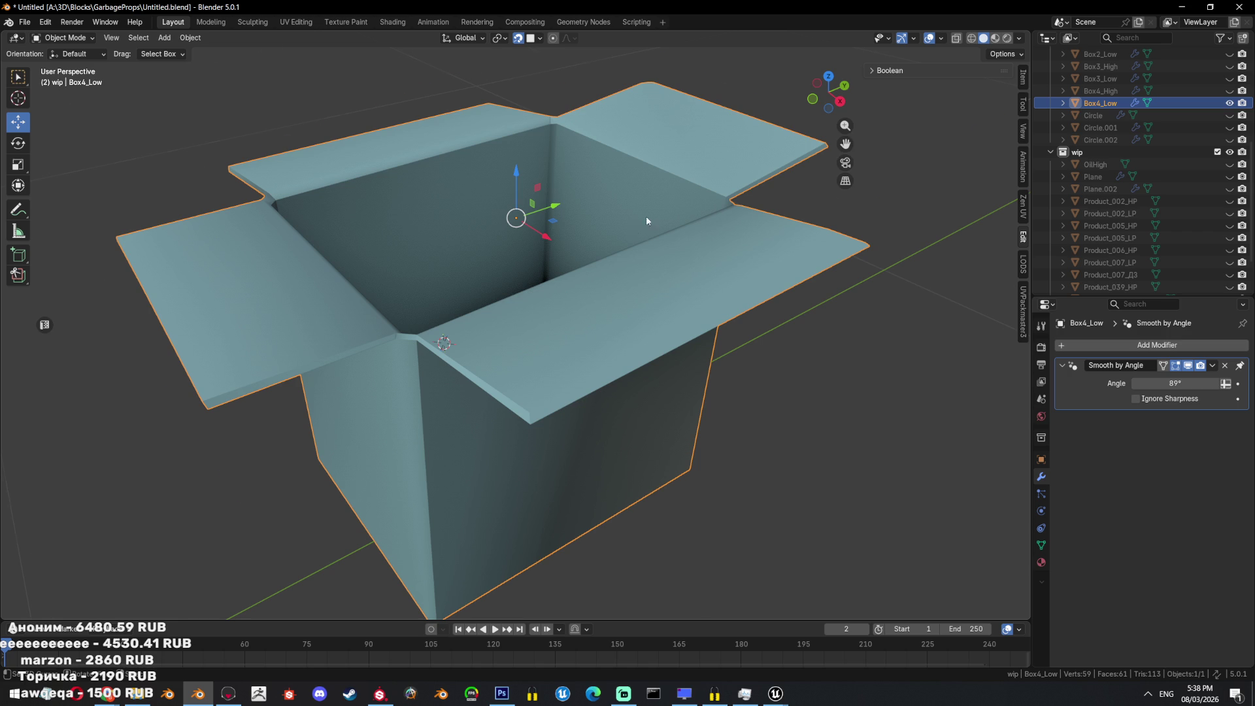
Mark three inner corner edges of Box4_Low as both UV seams and sharp edges.
{"action": "middle_click_drag", "start_coordinate": [636, 228], "coordinate": [693, 306]}
{"action": "key", "text": "Tab"}
{"action": "mouse_move", "coordinate": [496, 202]}
{"action": "middle_mouse_down"}
{"action": "mouse_move", "coordinate": [484, 263]}
{"action": "mouse_move", "coordinate": [434, 238]}
{"action": "middle_mouse_up"}
{"action": "left_click", "coordinate": [484, 263]}
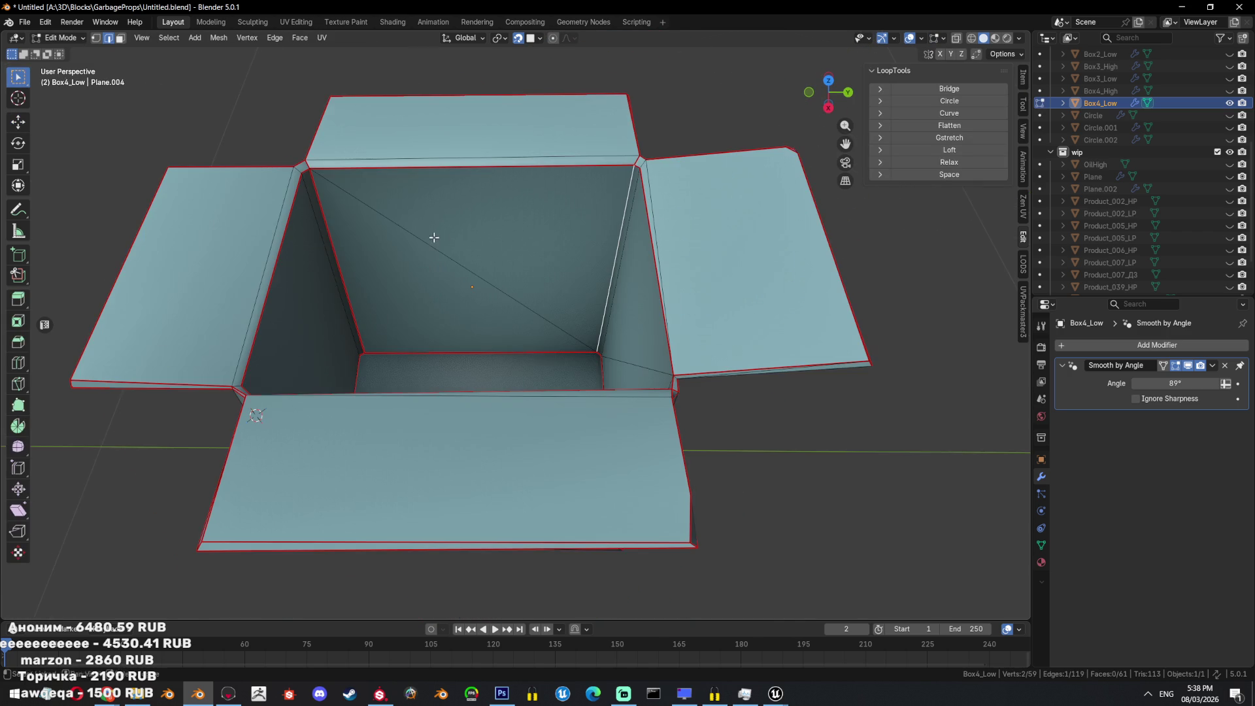
{"action": "mouse_move", "coordinate": [538, 244]}
{"action": "middle_mouse_down"}
{"action": "mouse_move", "coordinate": [627, 296]}
{"action": "mouse_move", "coordinate": [560, 353]}
{"action": "mouse_move", "coordinate": [539, 403]}
{"action": "mouse_move", "coordinate": [501, 409]}
{"action": "mouse_move", "coordinate": [619, 448]}
{"action": "mouse_move", "coordinate": [790, 464]}
{"action": "mouse_move", "coordinate": [633, 443]}
{"action": "mouse_move", "coordinate": [638, 453]}
{"action": "mouse_move", "coordinate": [765, 398]}
{"action": "middle_mouse_up"}
{"action": "left_click", "coordinate": [559, 353], "text": "shift"}
{"action": "left_click", "coordinate": [621, 448], "text": "shift"}
{"action": "key", "text": "ctrl+e"}
{"action": "left_click", "coordinate": [690, 424]}
{"action": "key", "text": "ctrl+e"}
{"action": "left_click", "coordinate": [657, 476]}
Select the whole box and unwrap it in the UV Editing workspace.
{"action": "scroll", "coordinate": [653, 457], "scroll_direction": "down", "scroll_amount": 5}
{"action": "key", "text": "a"}
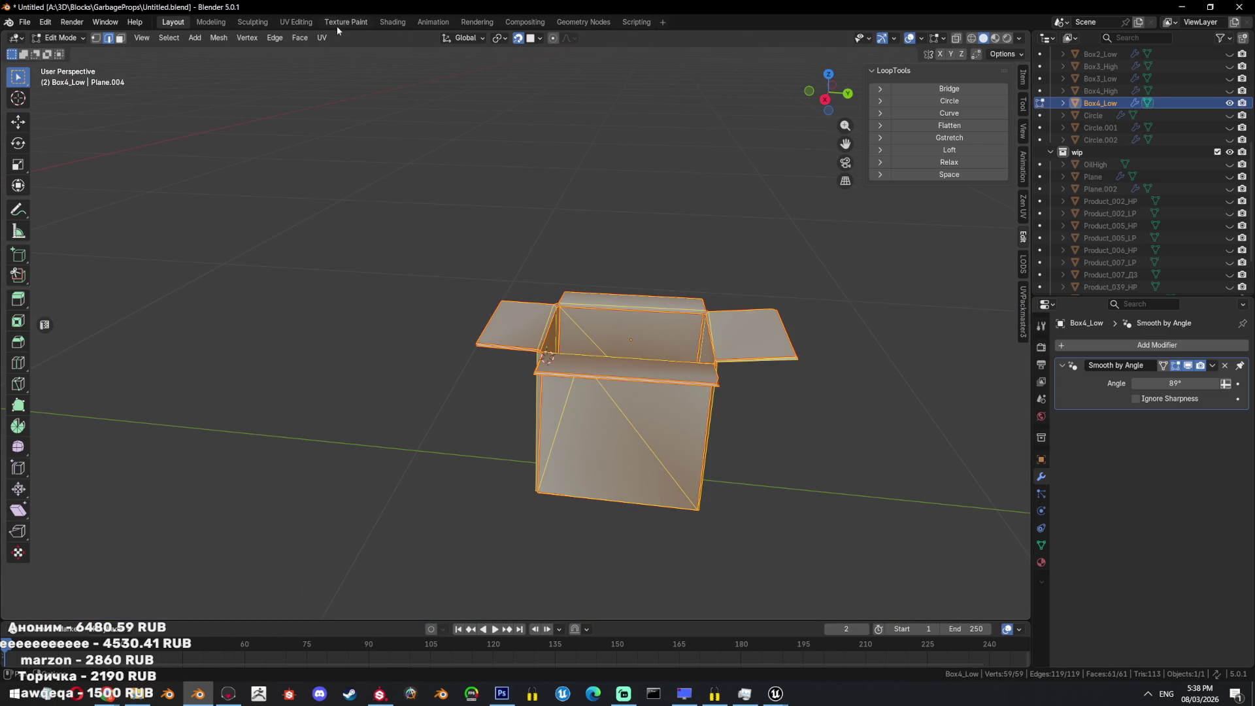
{"action": "left_click", "coordinate": [296, 21]}
{"action": "key", "text": "u"}
{"action": "left_click", "coordinate": [693, 165]}
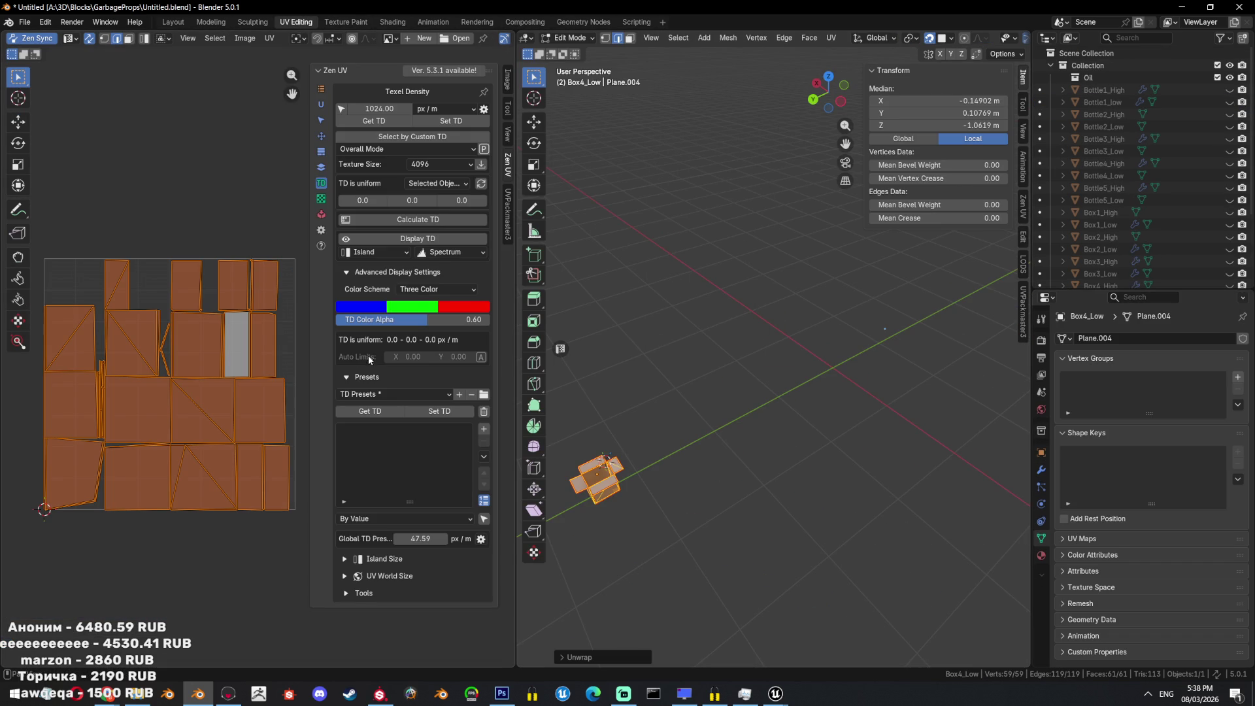
Rotate the UV islands and widen the UV editor so the islands are visible.
{"action": "mouse_move", "coordinate": [304, 353]}
{"action": "left_mouse_down"}
{"action": "mouse_move", "coordinate": [496, 368]}
{"action": "mouse_move", "coordinate": [535, 352]}
{"action": "left_mouse_up"}
{"action": "key", "text": "t"}
{"action": "key", "text": "r"}
{"action": "left_click", "coordinate": [448, 226]}
{"action": "key", "text": "t"}
{"action": "key", "text": "n"}
{"action": "middle_click_drag", "start_coordinate": [238, 238], "coordinate": [294, 220]}
{"action": "left_click_drag", "start_coordinate": [534, 349], "coordinate": [657, 353]}
{"action": "scroll", "coordinate": [339, 353], "scroll_direction": "up", "scroll_amount": 2}
{"action": "scroll", "coordinate": [339, 351], "scroll_direction": "up", "scroll_amount": 2}
{"action": "middle_click_drag", "start_coordinate": [189, 358], "coordinate": [225, 341]}
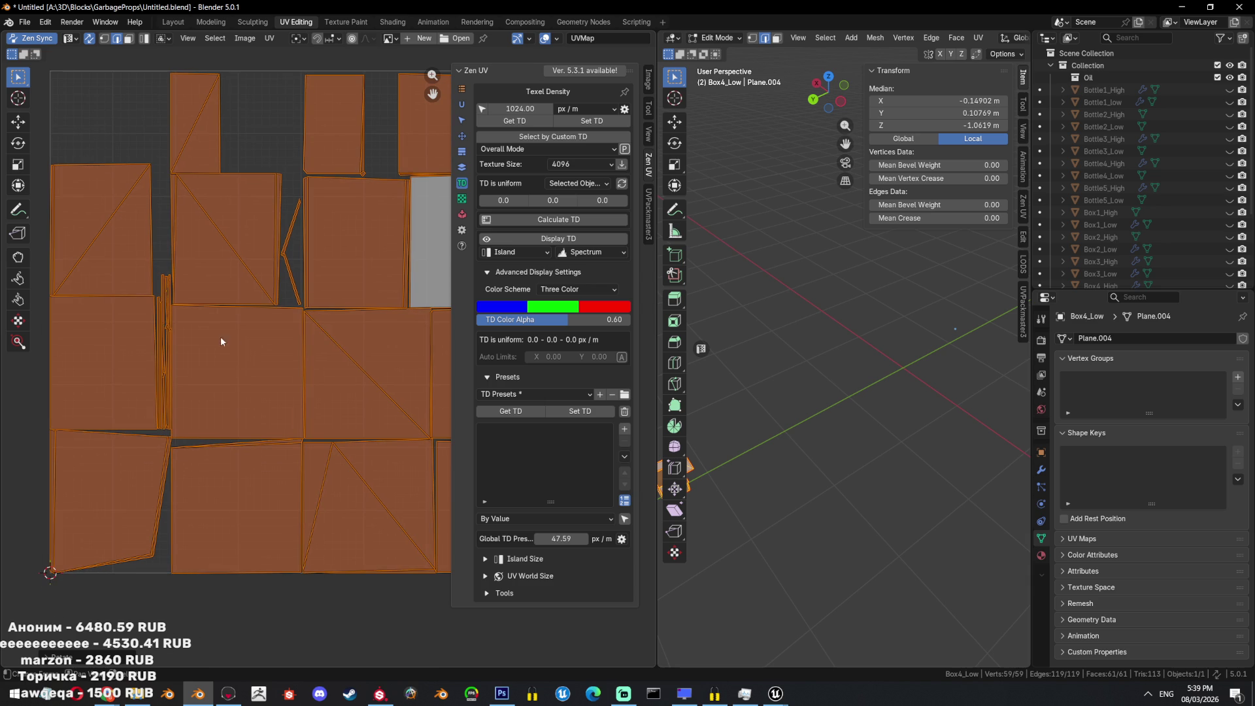
{"action": "key", "text": "KP_Decimal"}
{"action": "mouse_move", "coordinate": [826, 360]}
{"action": "middle_mouse_down", "text": "shift"}
{"action": "mouse_move", "coordinate": [841, 373]}
{"action": "mouse_move", "coordinate": [859, 341]}
{"action": "mouse_move", "coordinate": [881, 364]}
{"action": "mouse_move", "coordinate": [852, 350]}
{"action": "middle_mouse_up", "text": "shift"}
In face mode, select a wall face's seam-bounded island and triangulate it.
{"action": "key", "text": "3"}
{"action": "left_click", "coordinate": [881, 364]}
{"action": "key", "text": "ctrl+l"}
{"action": "key", "text": "ctrl+t"}
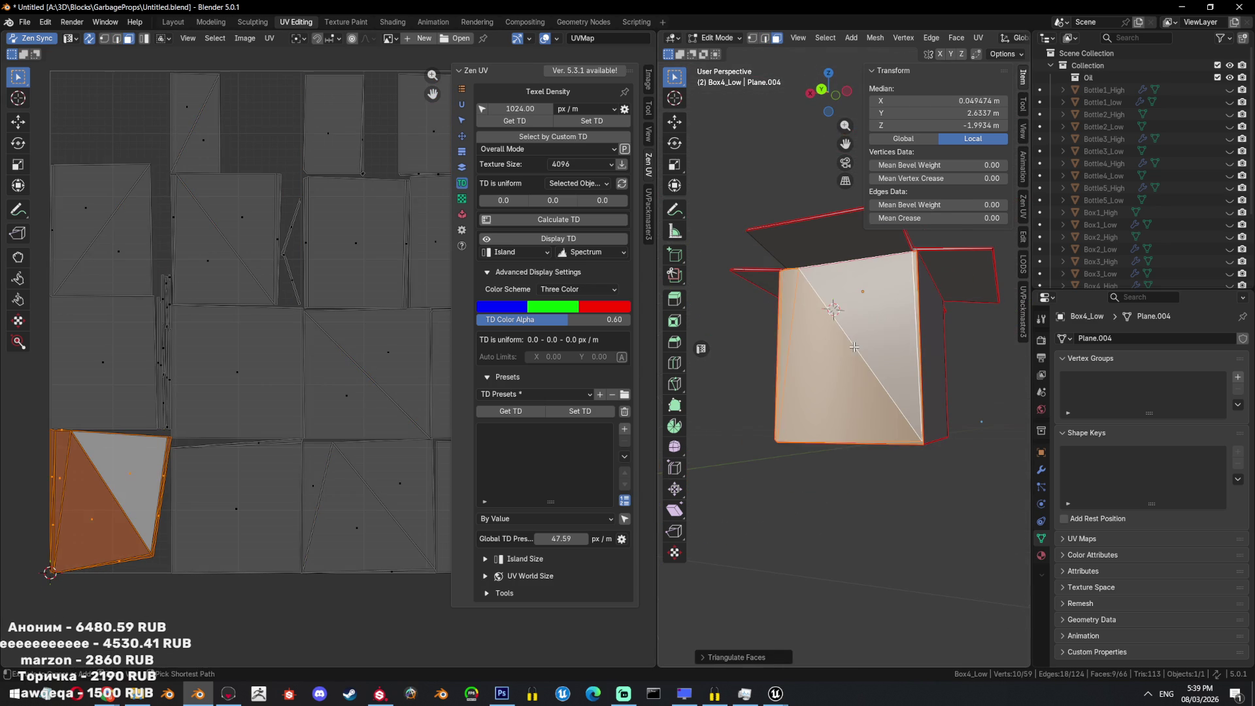
Re-unwrap the whole box with the unwrap method set to Conformal.
{"action": "key", "text": "alt+a"}
{"action": "key", "text": "a"}
{"action": "key", "text": "u"}
{"action": "left_click", "coordinate": [792, 170]}
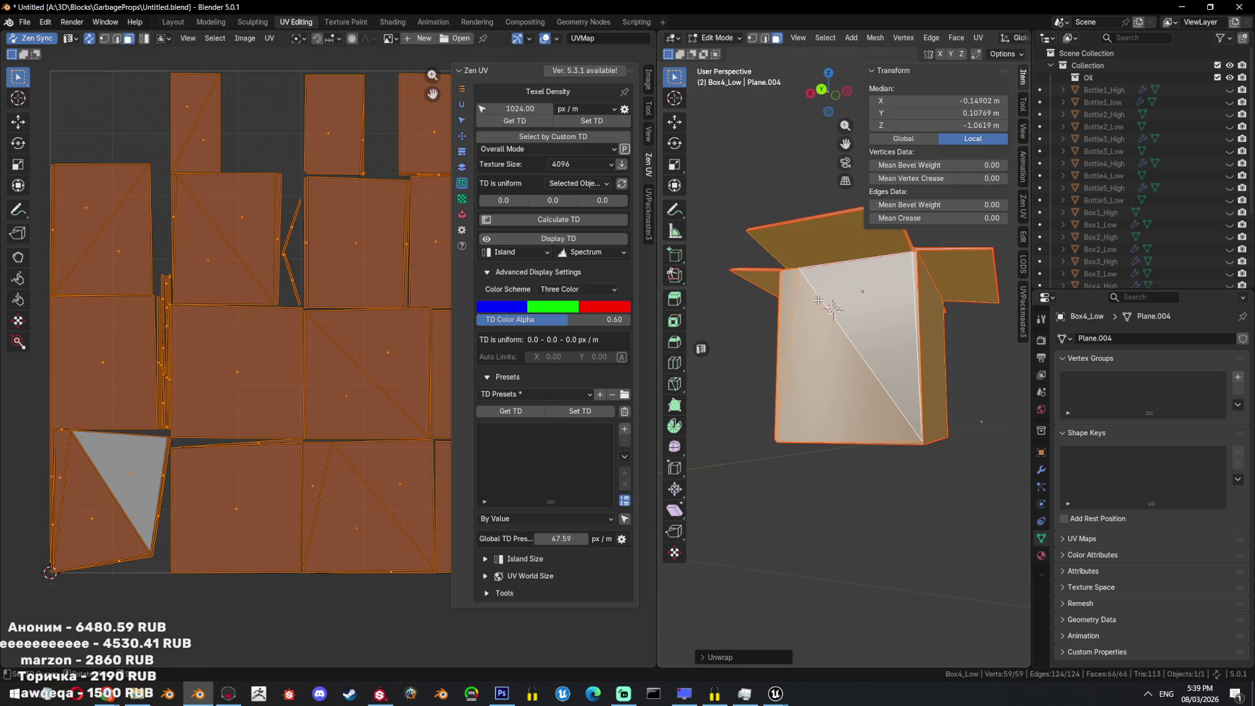
{"action": "left_click", "coordinate": [718, 657]}
{"action": "left_click", "coordinate": [804, 584]}
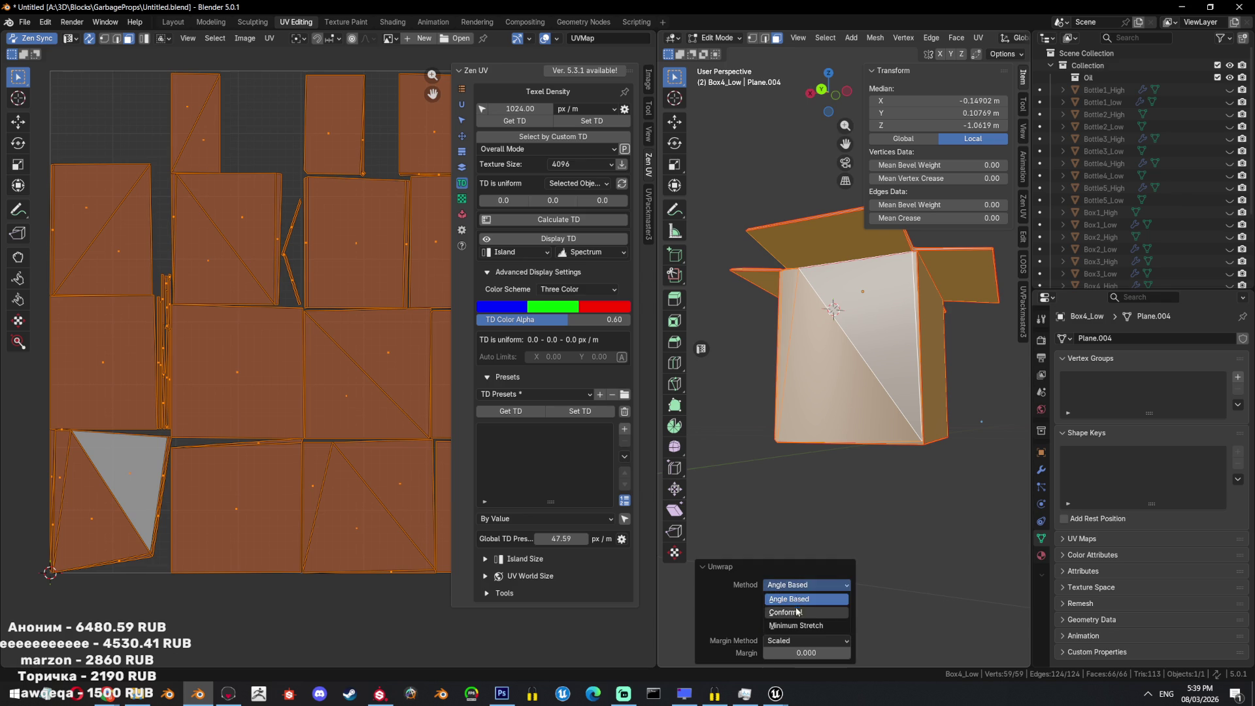
{"action": "left_click", "coordinate": [803, 613]}
{"action": "scroll", "coordinate": [366, 291], "scroll_direction": "down", "scroll_amount": 3}
Return to the Layout workspace and view the box from the side in object mode.
{"action": "mouse_move", "coordinate": [817, 339]}
{"action": "middle_mouse_down"}
{"action": "mouse_move", "coordinate": [849, 327]}
{"action": "mouse_move", "coordinate": [924, 409]}
{"action": "middle_mouse_up"}
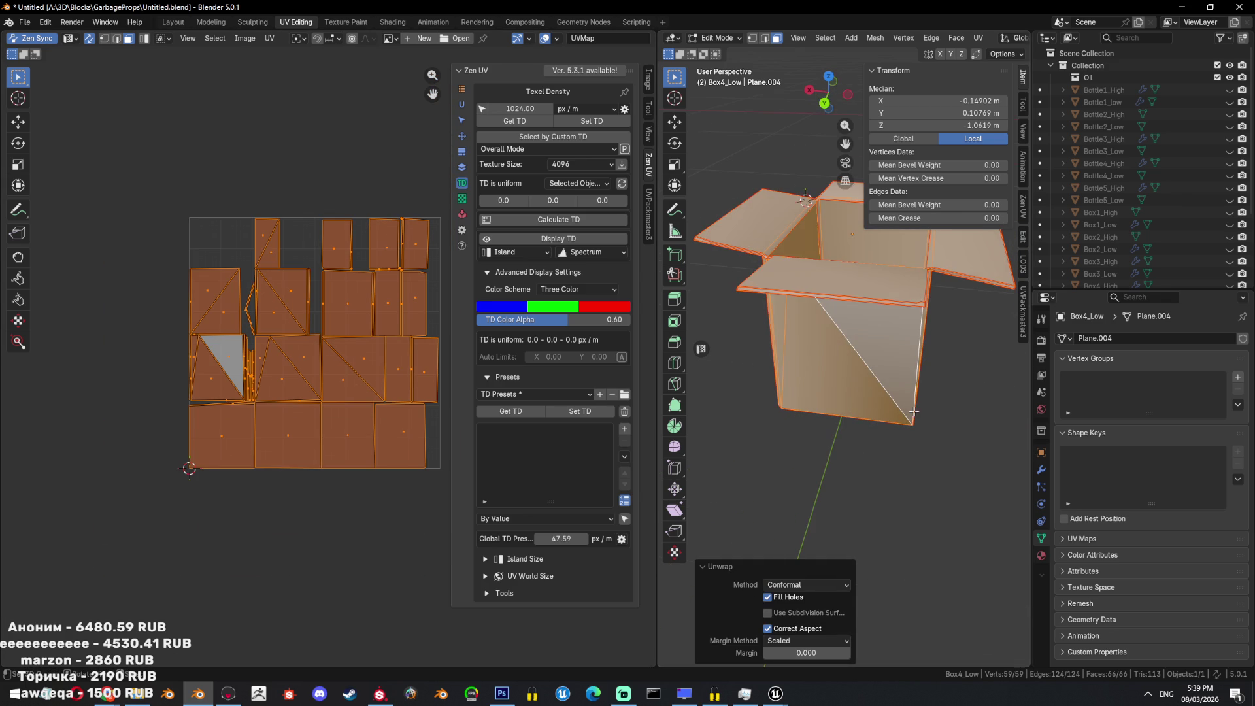
{"action": "left_click", "coordinate": [174, 21]}
{"action": "scroll", "coordinate": [735, 379], "scroll_direction": "up", "scroll_amount": 3}
{"action": "middle_click_drag", "start_coordinate": [673, 413], "coordinate": [660, 373]}
{"action": "scroll", "coordinate": [661, 372], "scroll_direction": "up", "scroll_amount": 2}
{"action": "right_click", "coordinate": [653, 337]}
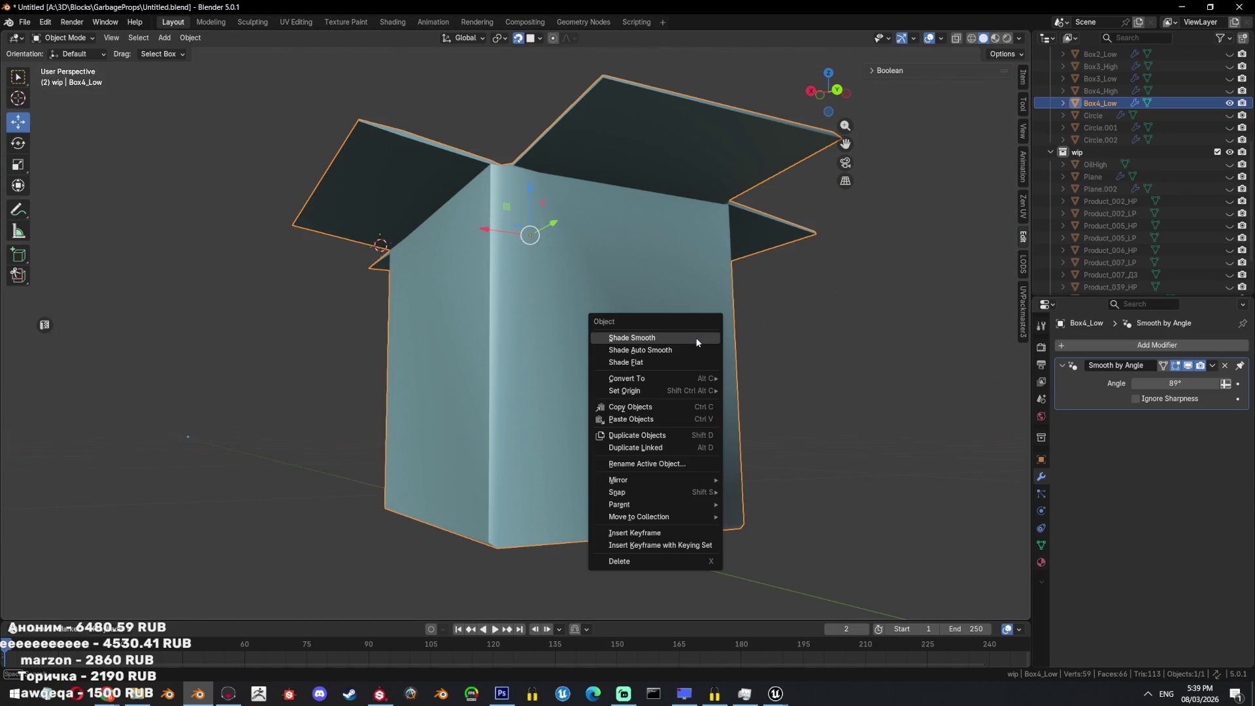
Add a Weighted Normal modifier with Keep Sharp on and Weight 100.
{"action": "left_click", "coordinate": [1127, 342]}
{"action": "type", "text": "we"}
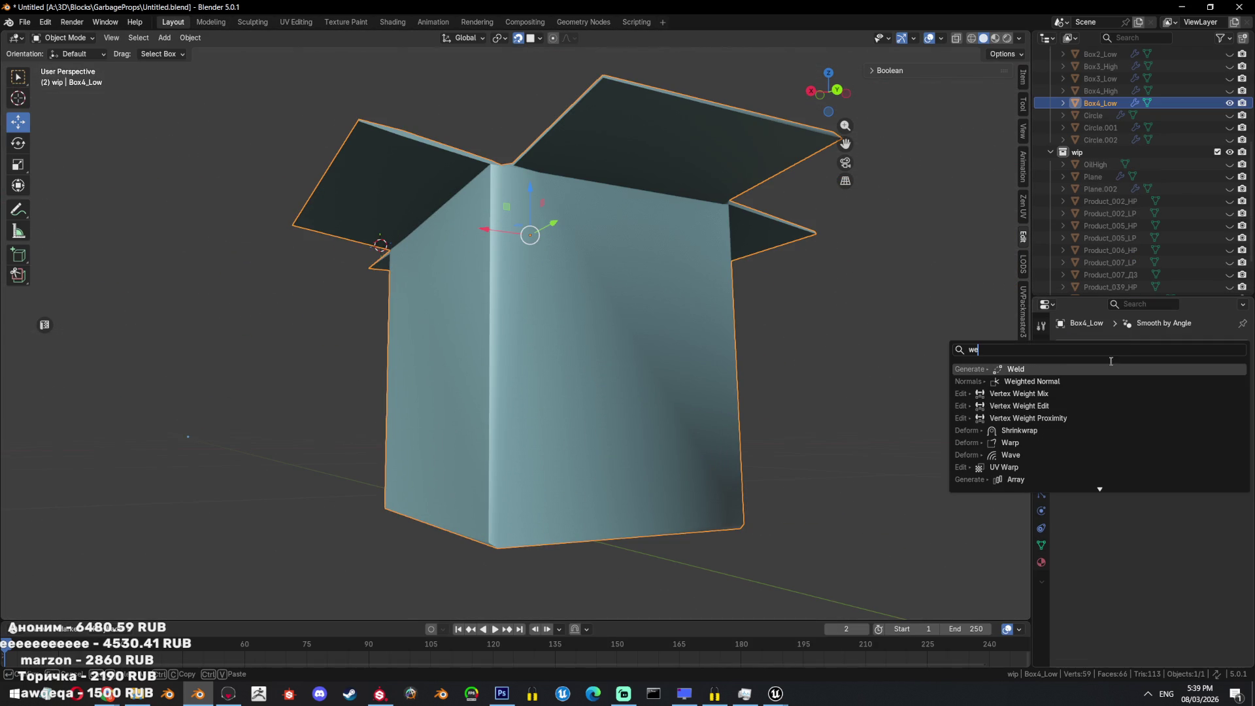
{"action": "left_click", "coordinate": [1082, 382]}
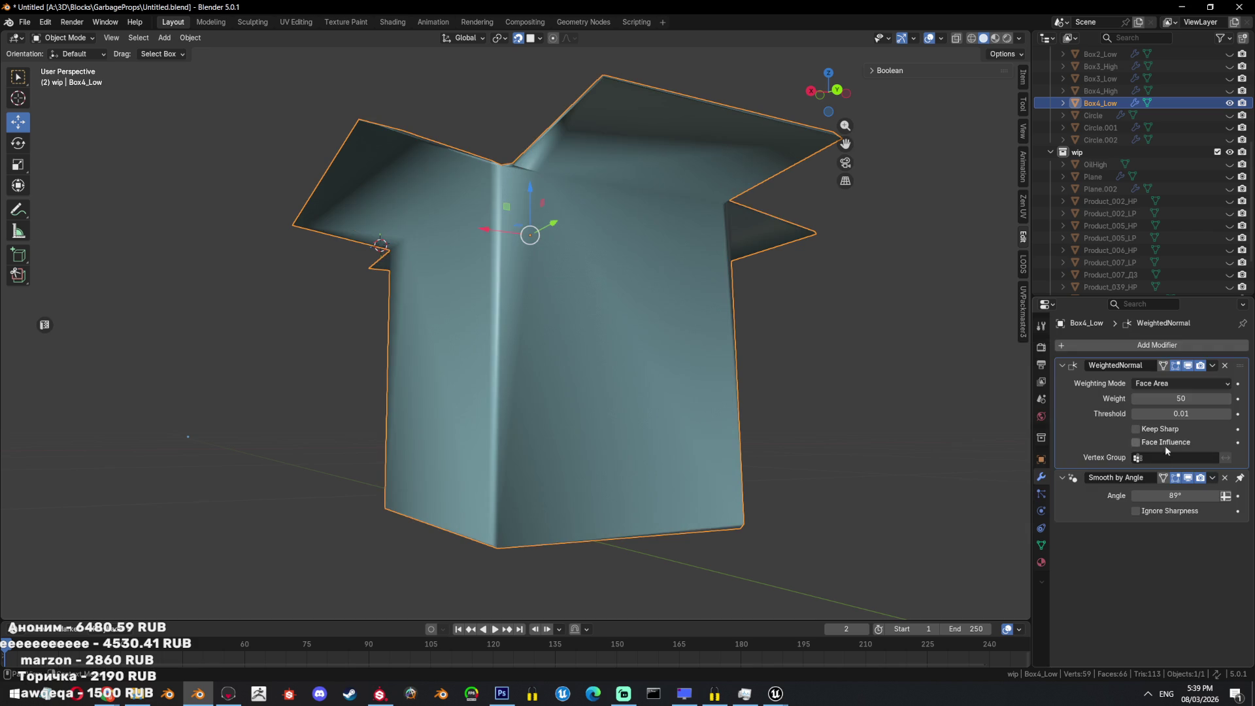
{"action": "left_click", "coordinate": [1160, 511]}
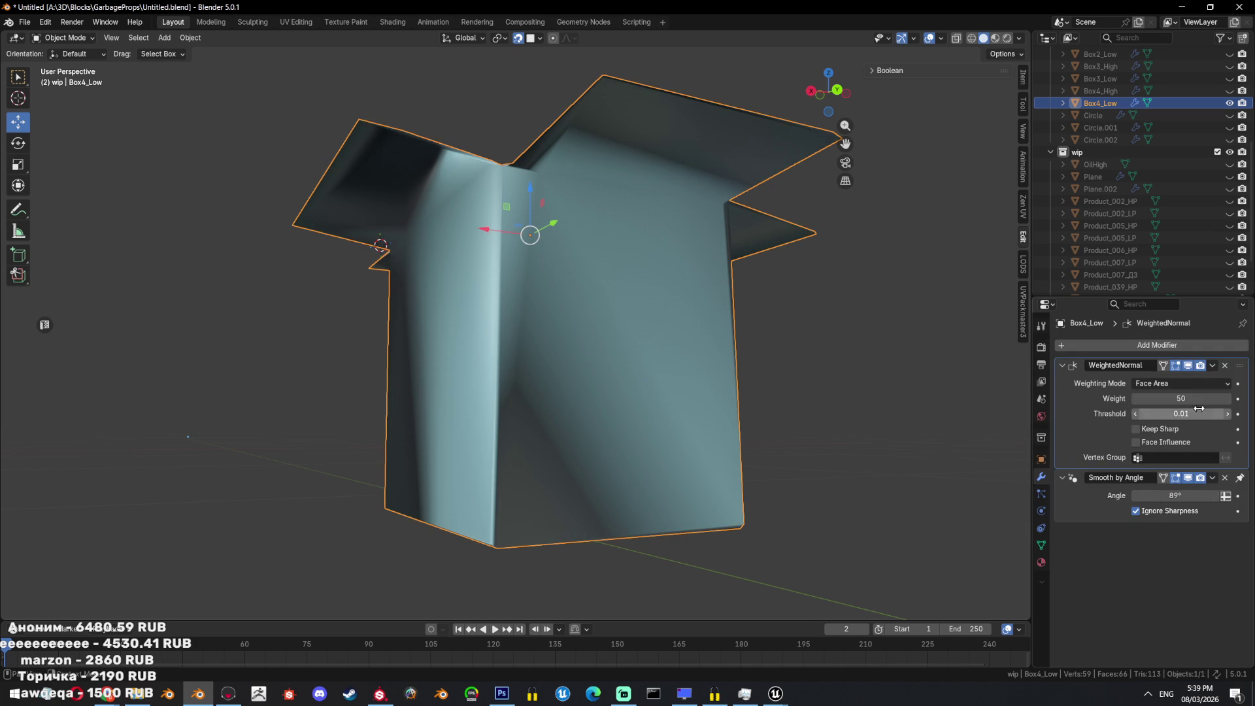
{"action": "left_click", "coordinate": [1153, 430]}
{"action": "left_click_drag", "start_coordinate": [1169, 398], "coordinate": [1190, 401]}
Delete the Smooth by Angle modifier and check the box's shading.
{"action": "left_click", "coordinate": [1225, 477]}
{"action": "mouse_move", "coordinate": [917, 352]}
{"action": "middle_mouse_down"}
{"action": "mouse_move", "coordinate": [711, 417]}
{"action": "mouse_move", "coordinate": [732, 441]}
{"action": "middle_mouse_up"}
{"action": "scroll", "coordinate": [731, 440], "scroll_direction": "up", "scroll_amount": 5}
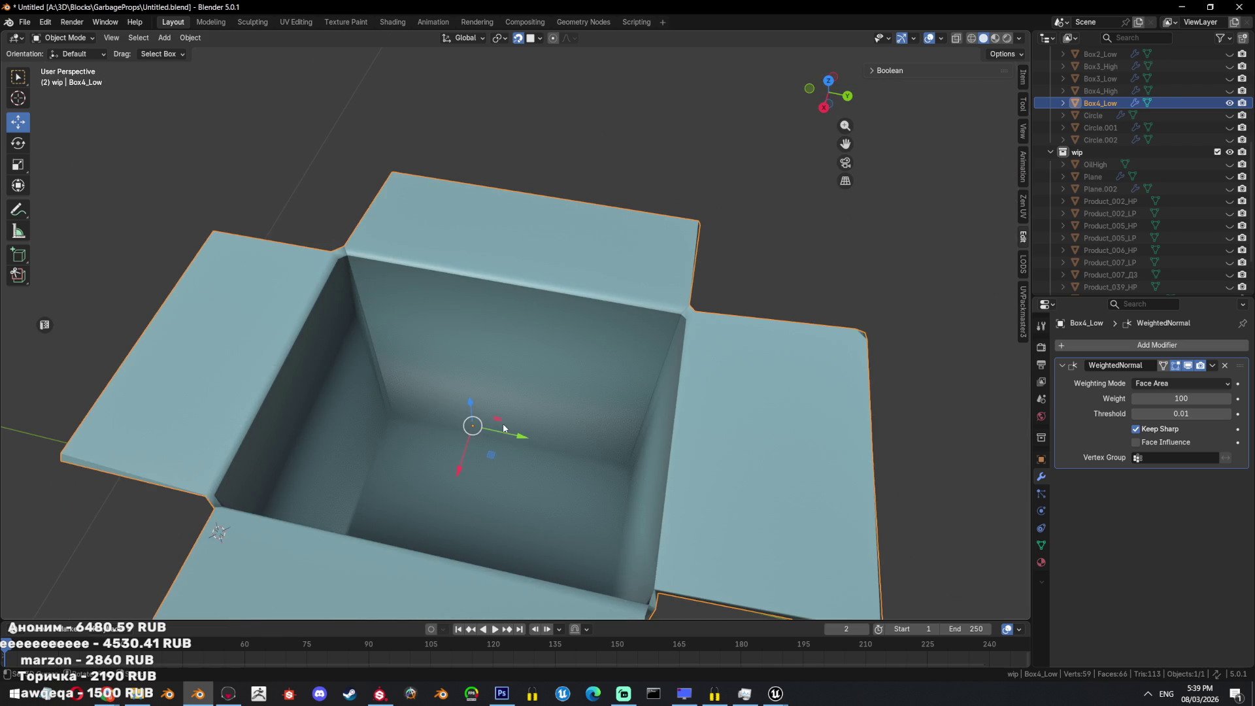
{"action": "key", "text": "ctrl+z"}
Toggle Edit Mode and undo/redo until Box4_Low is visible again in Object Mode.
{"action": "key", "text": "Tab"}
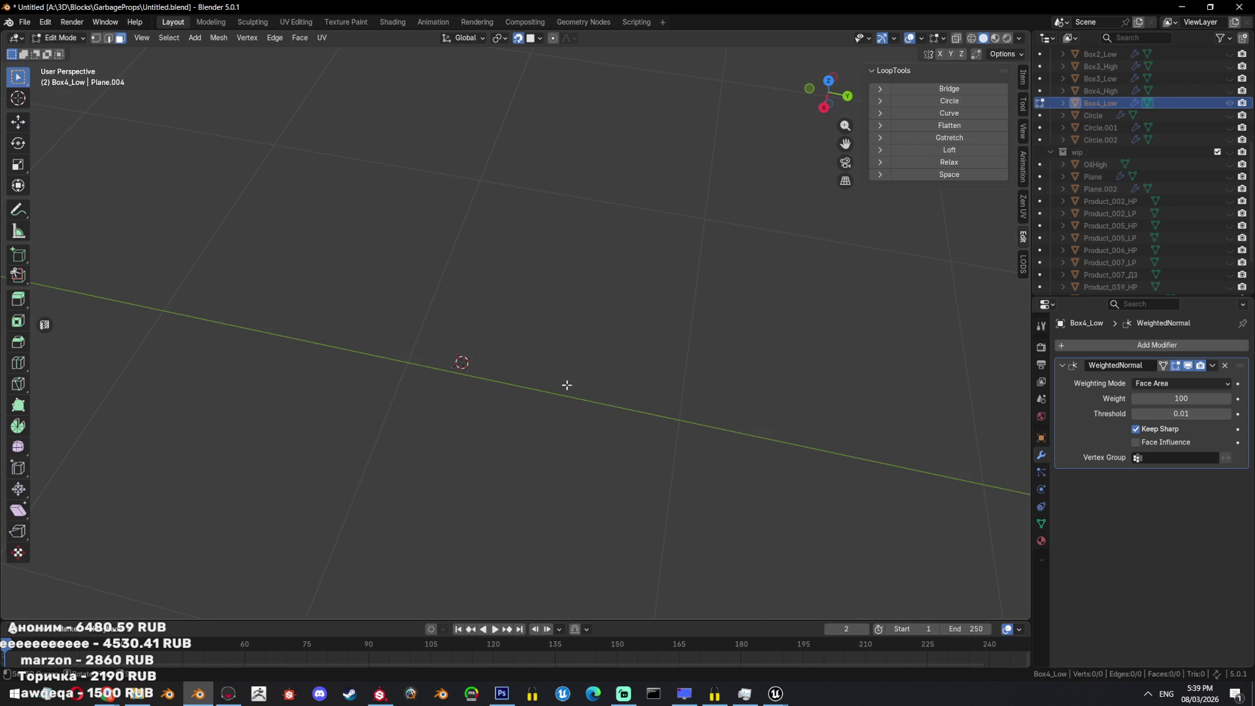
{"action": "key", "text": "Tab"}
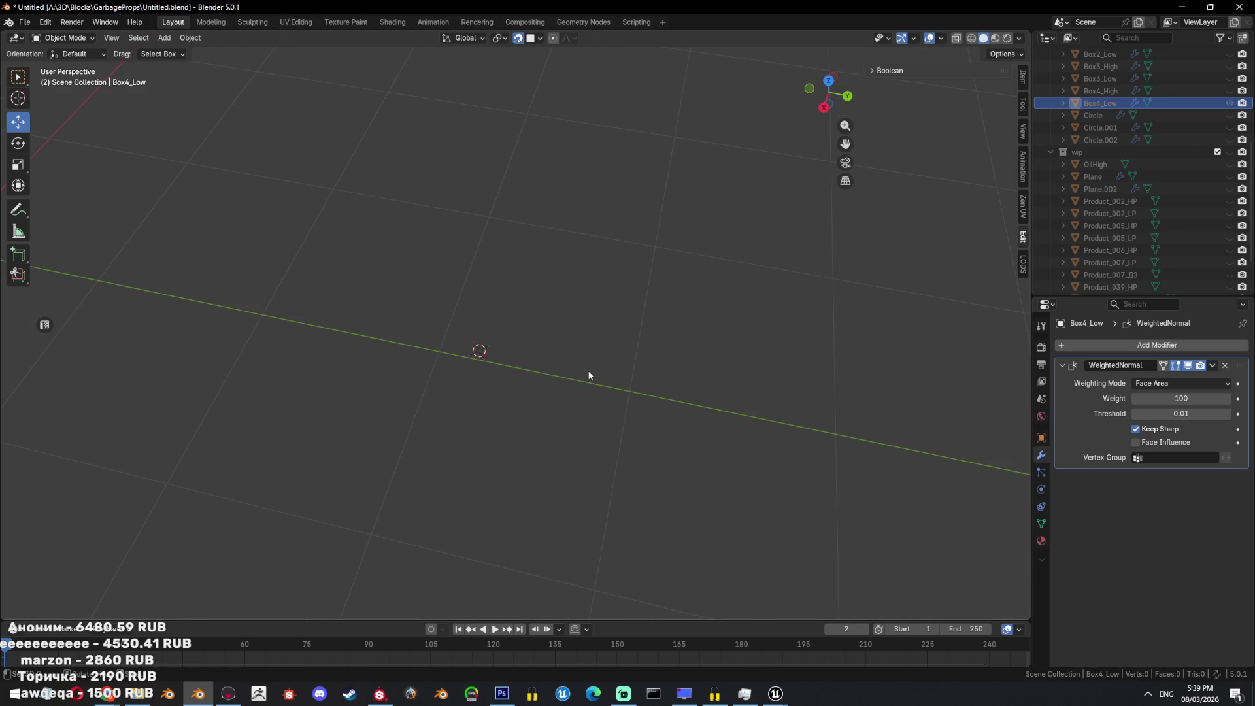
{"action": "key", "text": "ctrl+z"}
{"action": "key", "text": "ctrl+z"}
{"action": "key", "text": "ctrl+z"}
{"action": "scroll", "coordinate": [1120, 124], "scroll_direction": "up", "scroll_amount": 3}
{"action": "scroll", "coordinate": [1120, 126], "scroll_direction": "down", "scroll_amount": 3}
{"action": "key", "text": "ctrl+shift+z"}
{"action": "key", "text": "ctrl+z"}
{"action": "key", "text": "ctrl+shift+z"}
{"action": "key", "text": "ctrl+z"}
{"action": "middle_click_drag", "start_coordinate": [608, 253], "coordinate": [617, 244]}
{"action": "key", "text": "Tab"}
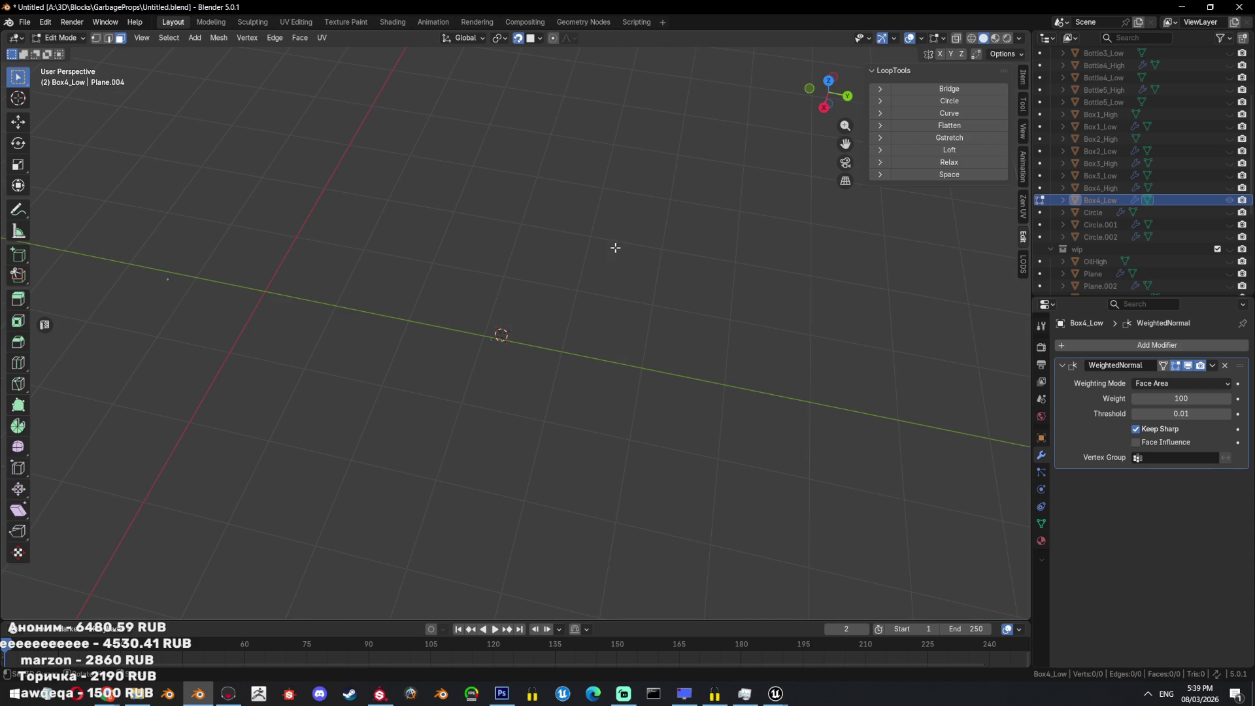
{"action": "key", "text": "Tab"}
{"action": "key", "text": "ctrl+z"}
{"action": "key", "text": "ctrl+shift+z"}
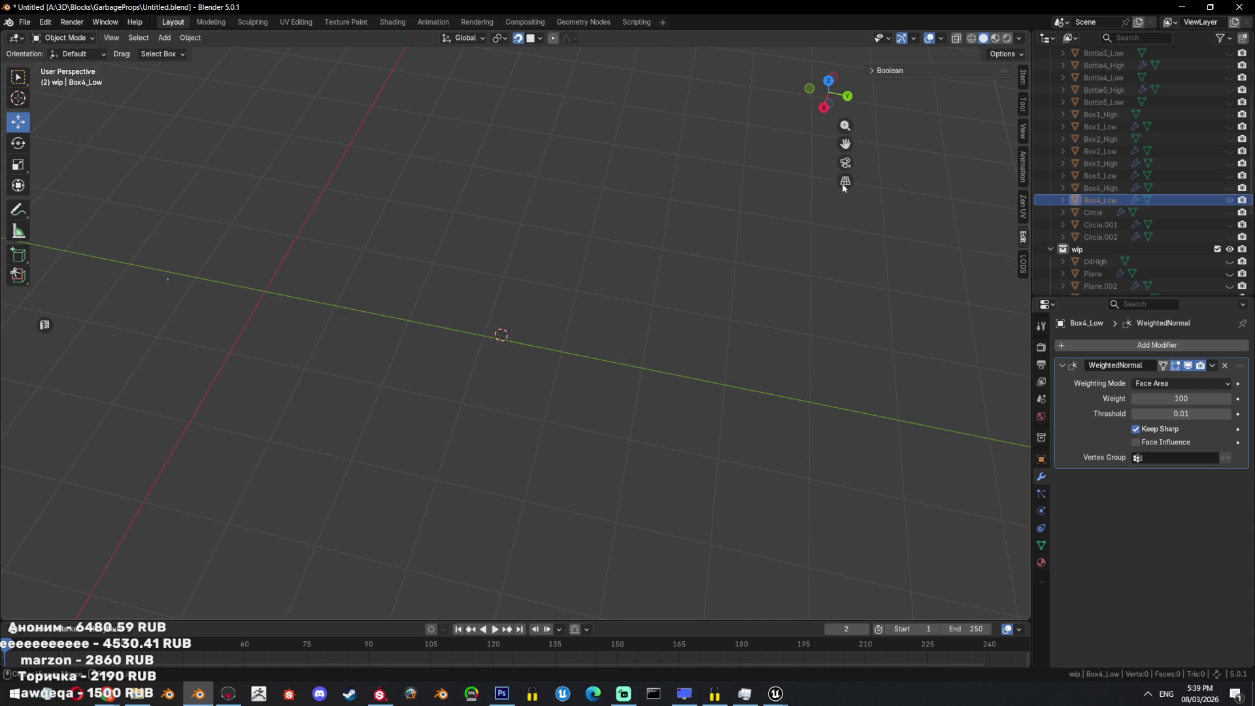
{"action": "scroll", "coordinate": [1169, 156], "scroll_direction": "up", "scroll_amount": 4}
Make the wip collection active and visible, then save the blend file.
{"action": "left_click", "coordinate": [1050, 65]}
{"action": "left_click", "coordinate": [1050, 77]}
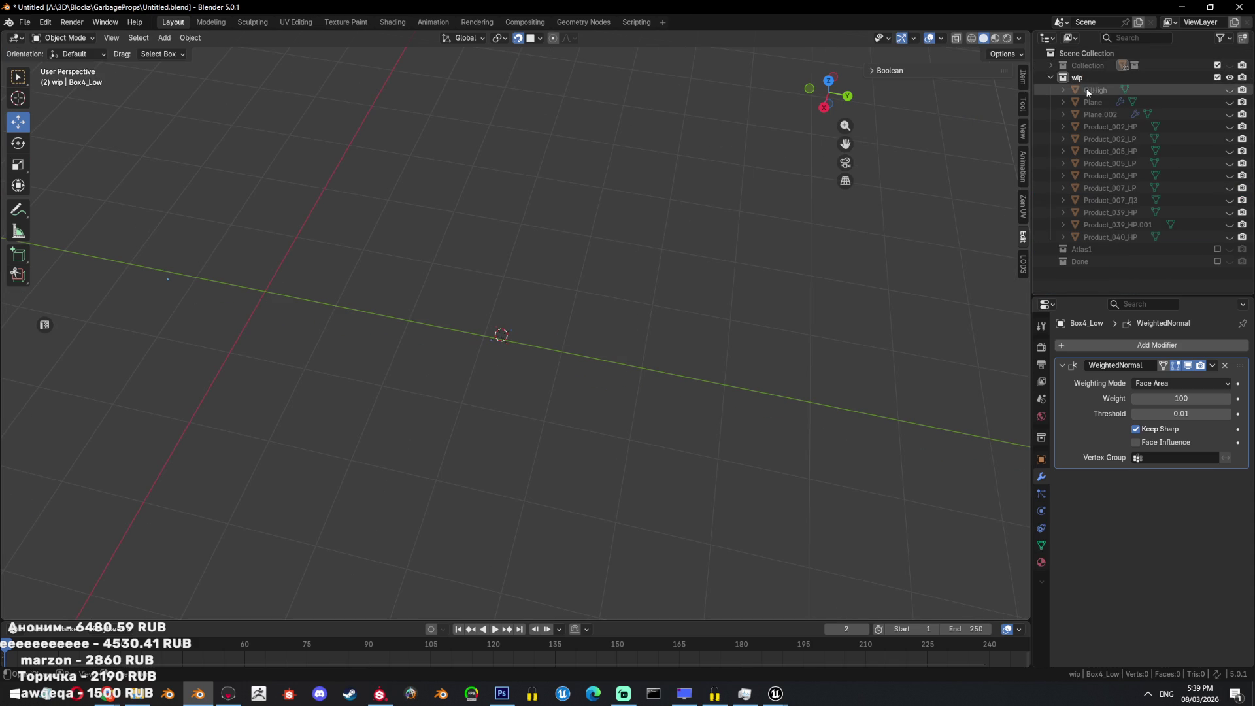
{"action": "key", "text": "ctrl+z"}
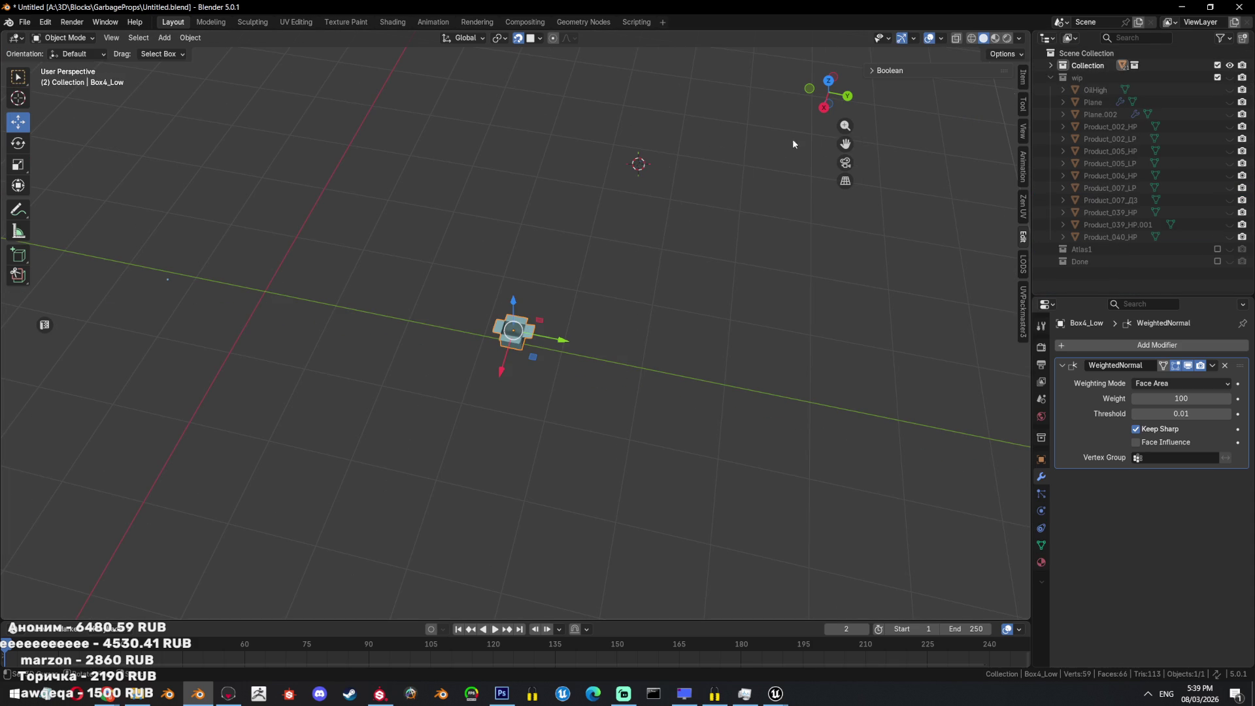
{"action": "left_click", "coordinate": [1042, 79]}
{"action": "left_click", "coordinate": [1050, 78]}
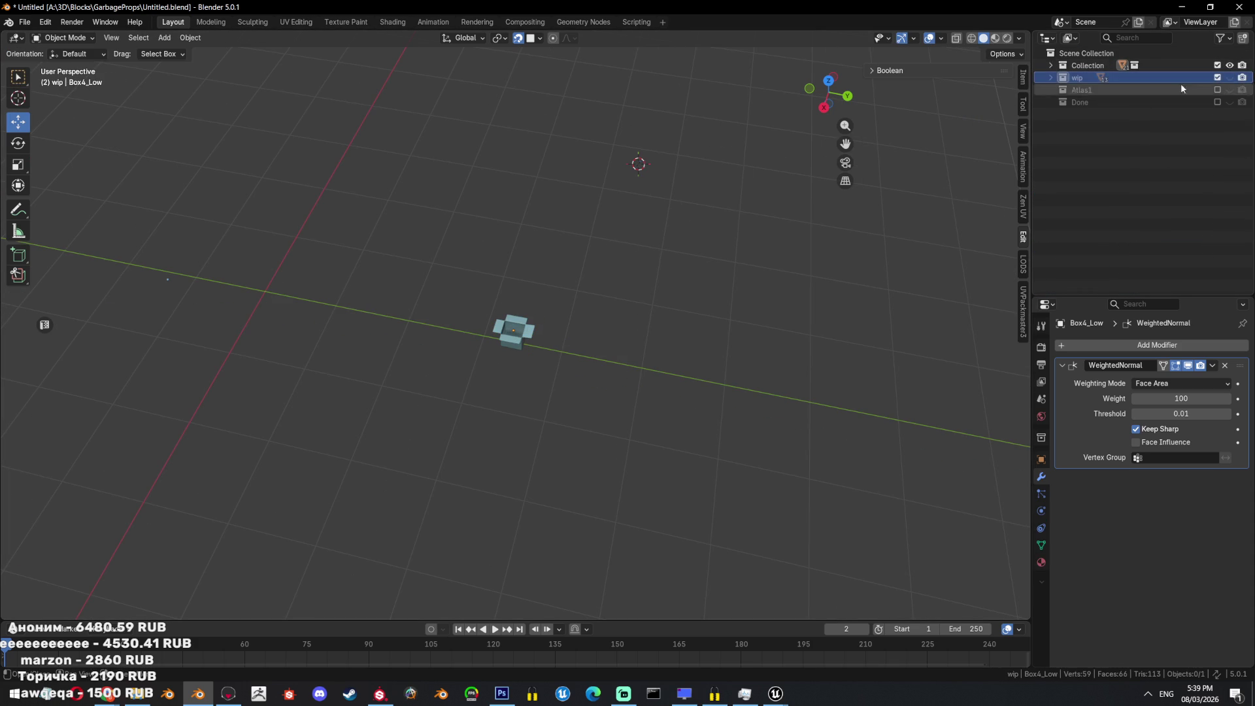
{"action": "left_click", "coordinate": [1226, 78]}
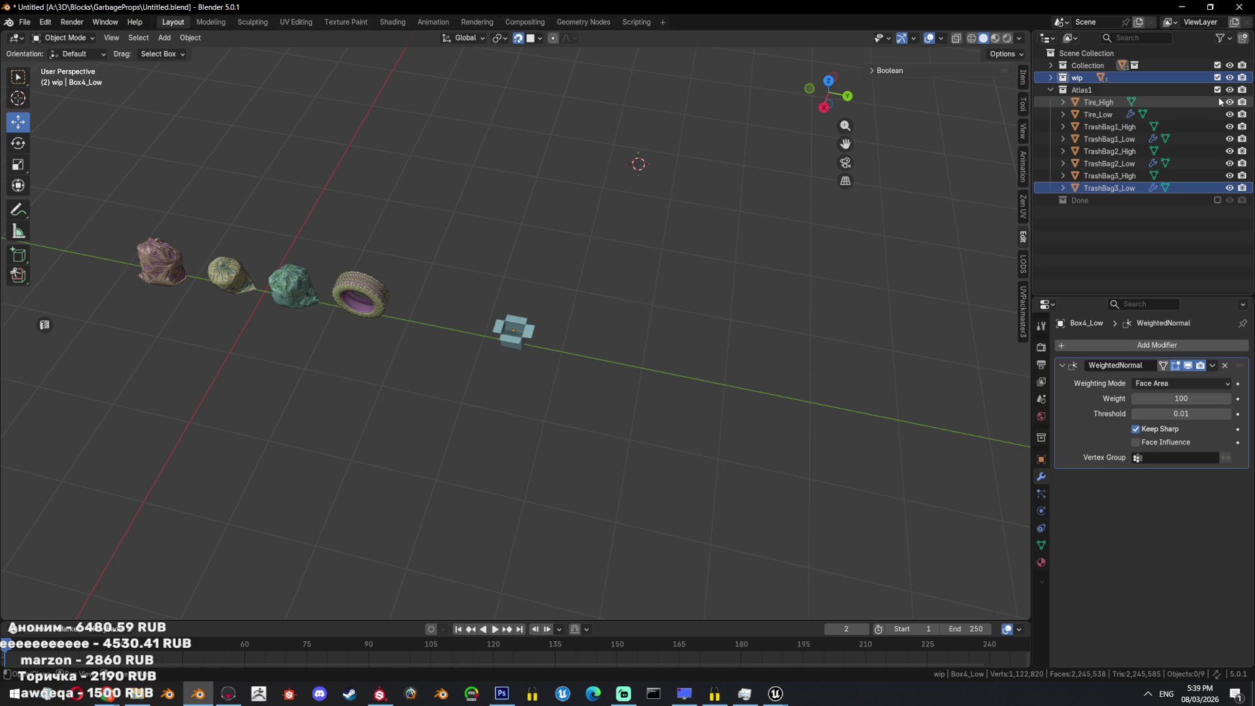
{"action": "scroll", "coordinate": [535, 322], "scroll_direction": "up", "scroll_amount": 6}
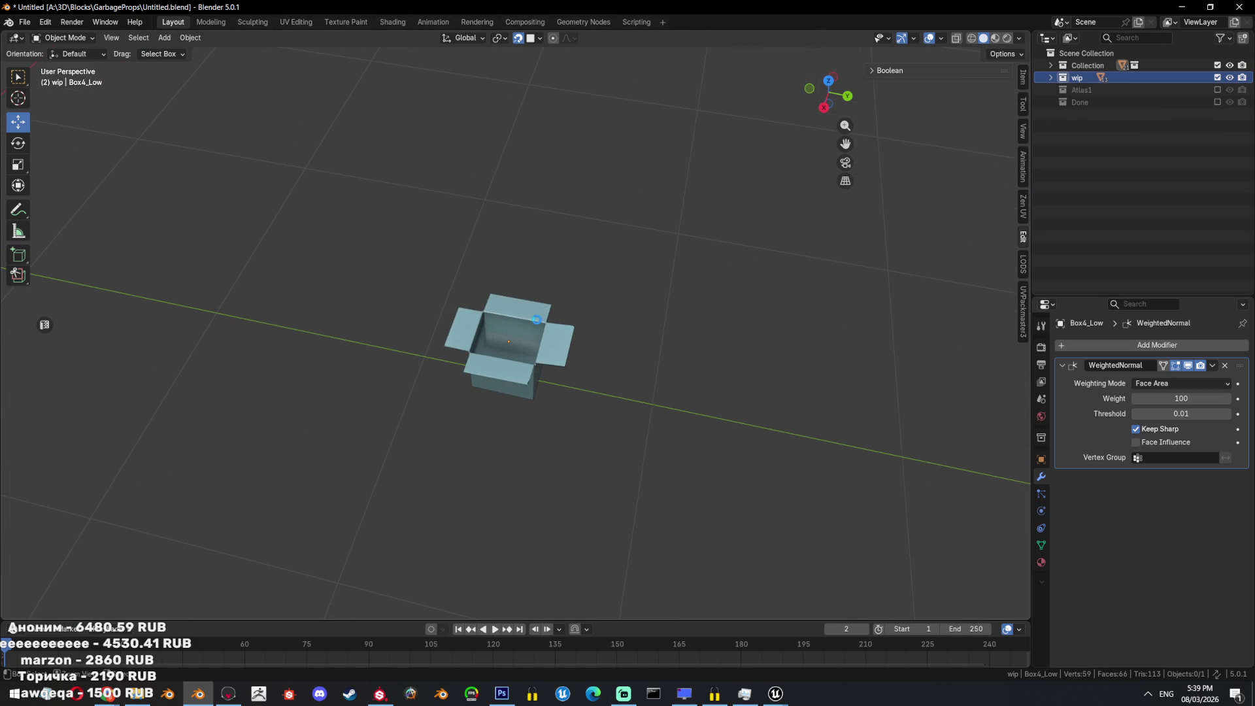
{"action": "key", "text": "ctrl+s"}
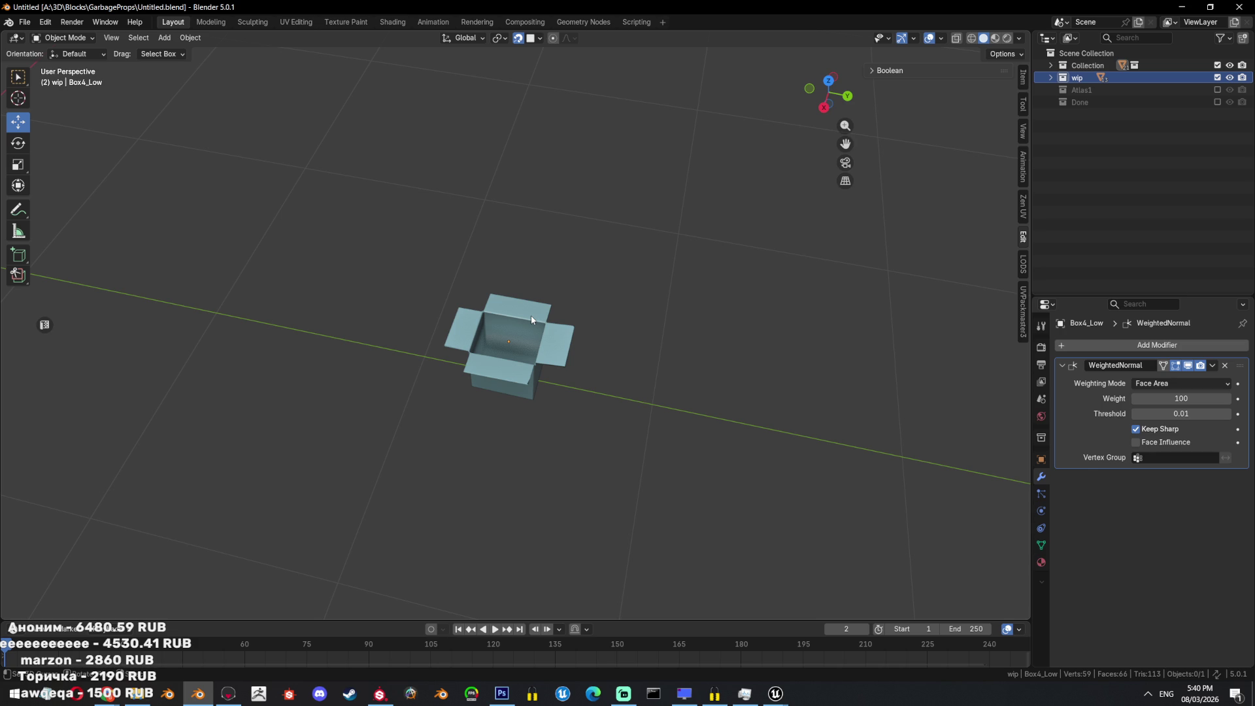
Select the box's front inner face in Edit Mode, then return to Object Mode.
{"action": "scroll", "coordinate": [566, 364], "scroll_direction": "up", "scroll_amount": 6}
{"action": "key", "text": "Tab"}
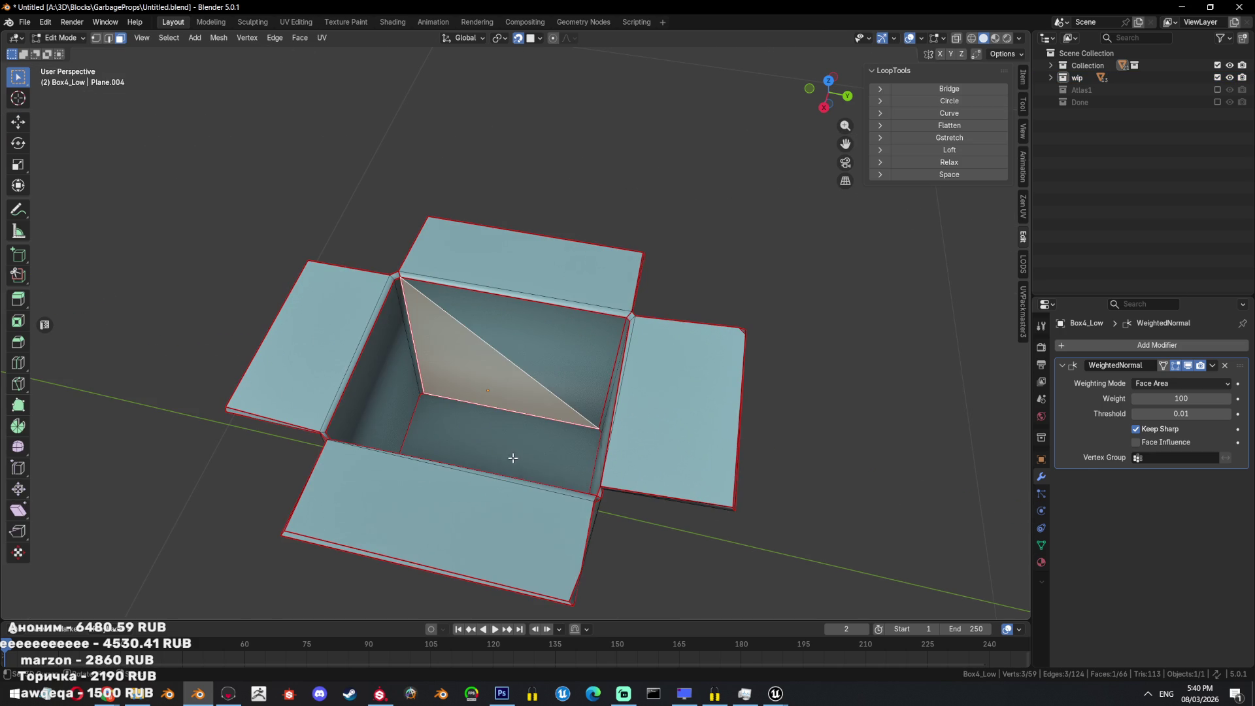
{"action": "left_click", "coordinate": [512, 456]}
{"action": "right_click", "coordinate": [663, 417]}
{"action": "left_click", "coordinate": [672, 410]}
{"action": "middle_click_drag", "start_coordinate": [671, 410], "coordinate": [853, 245]}
{"action": "key", "text": "Tab"}
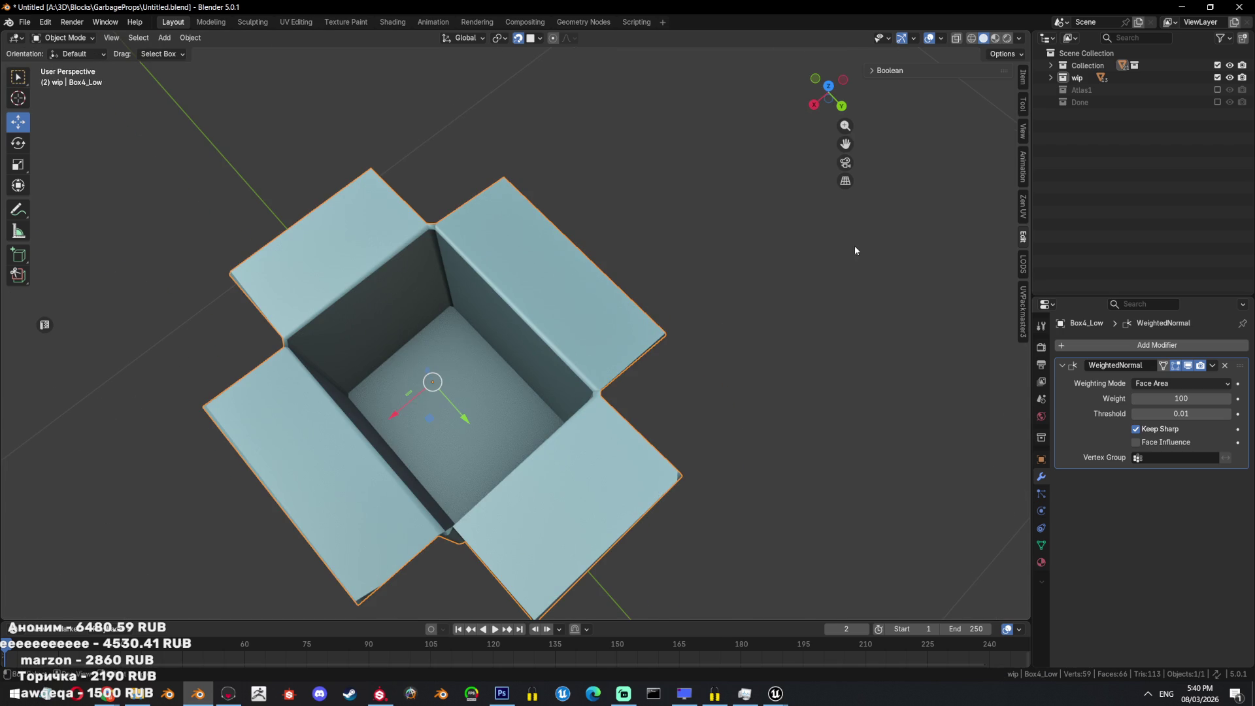
{"action": "mouse_move", "coordinate": [758, 327]}
{"action": "middle_mouse_down"}
{"action": "mouse_move", "coordinate": [704, 218]}
{"action": "mouse_move", "coordinate": [740, 288]}
{"action": "middle_mouse_up"}
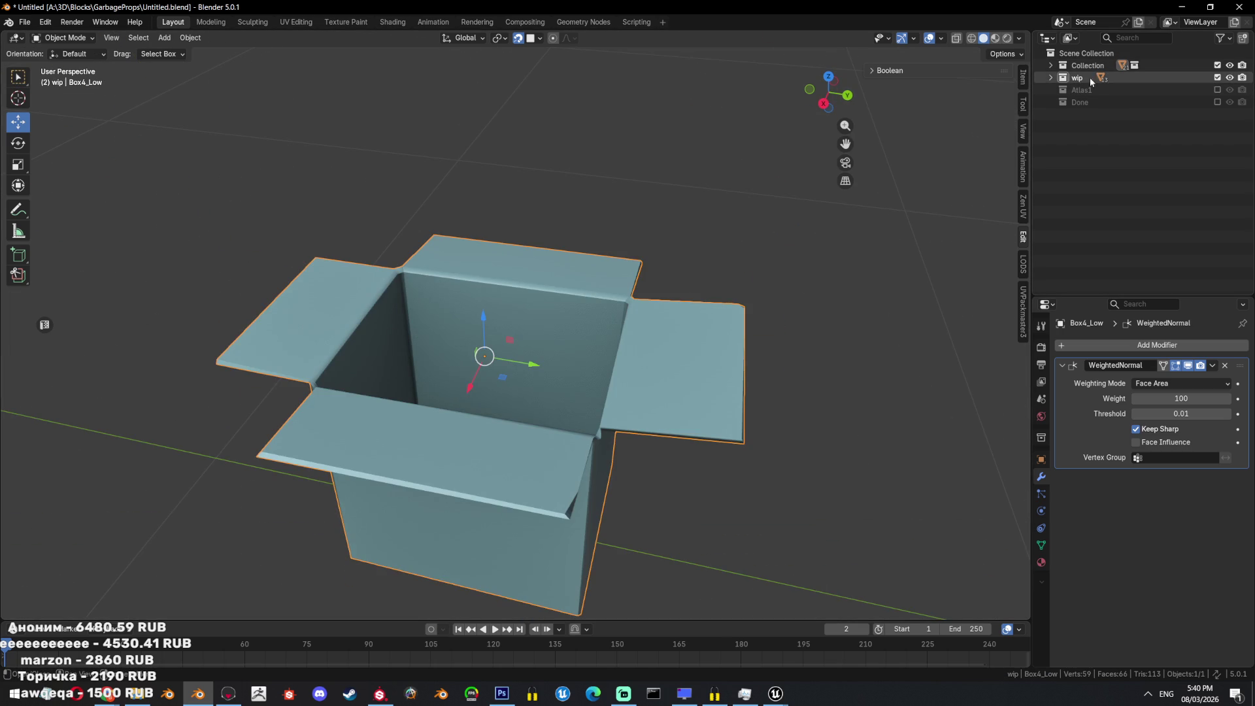
Expand the scene collection and exit Local View with numpad / to show every prop.
{"action": "left_click", "coordinate": [1050, 65]}
{"action": "scroll", "coordinate": [1111, 164], "scroll_direction": "down", "scroll_amount": 5}
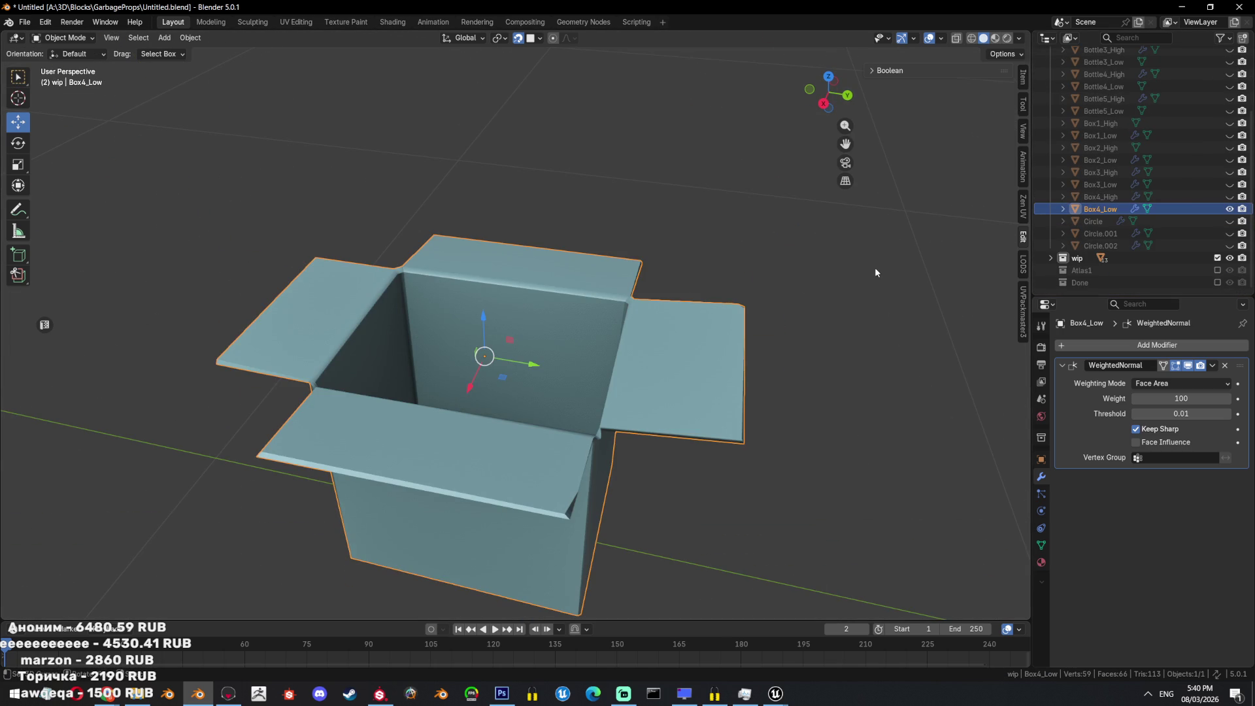
{"action": "key", "text": "KP_Divide"}
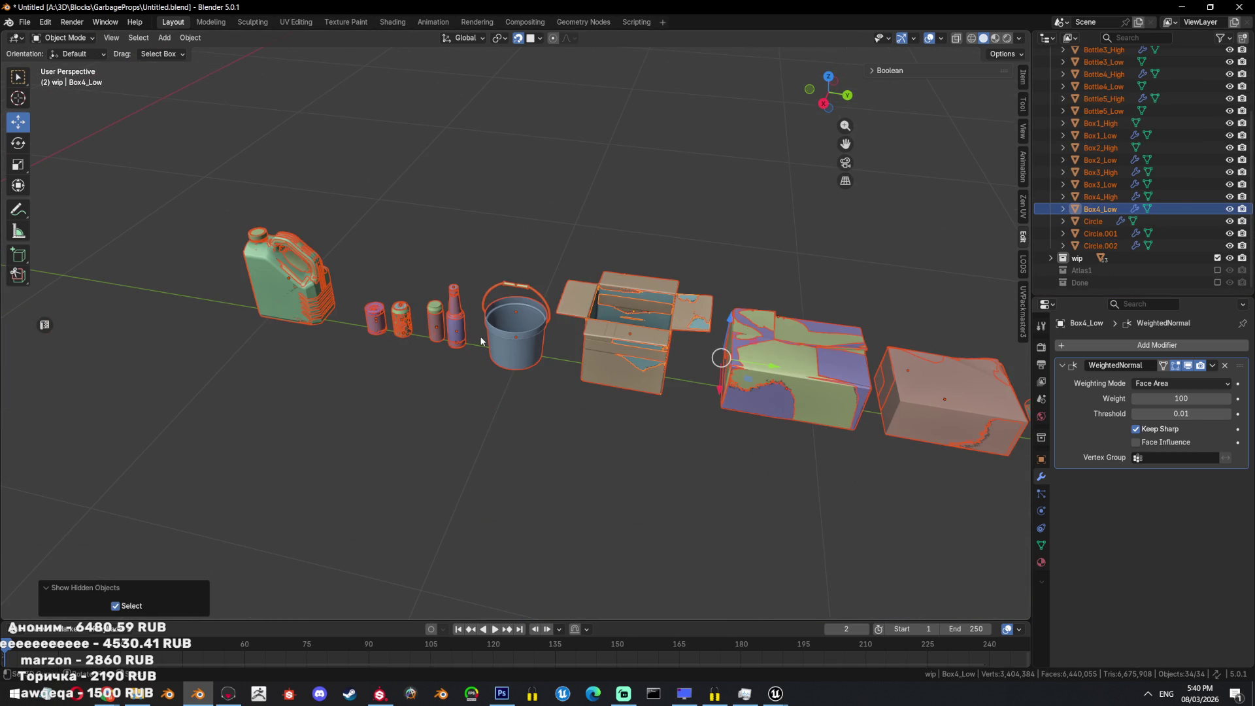
Select the bucket and rename it from Circle to Bucket_High.
{"action": "left_click", "coordinate": [500, 337]}
{"action": "key", "text": "KP_Decimal"}
{"action": "double_click", "coordinate": [1092, 221]}
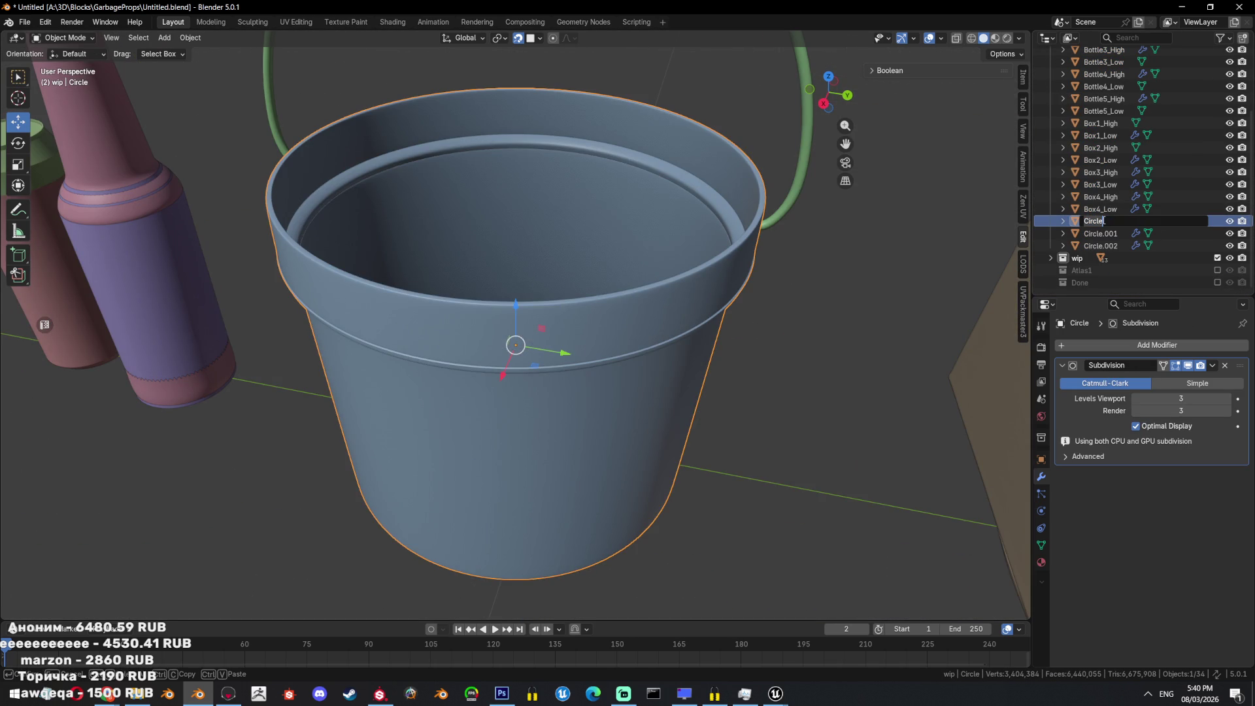
{"action": "type", "text": "Bucket_High"}
{"action": "key", "text": "Return"}
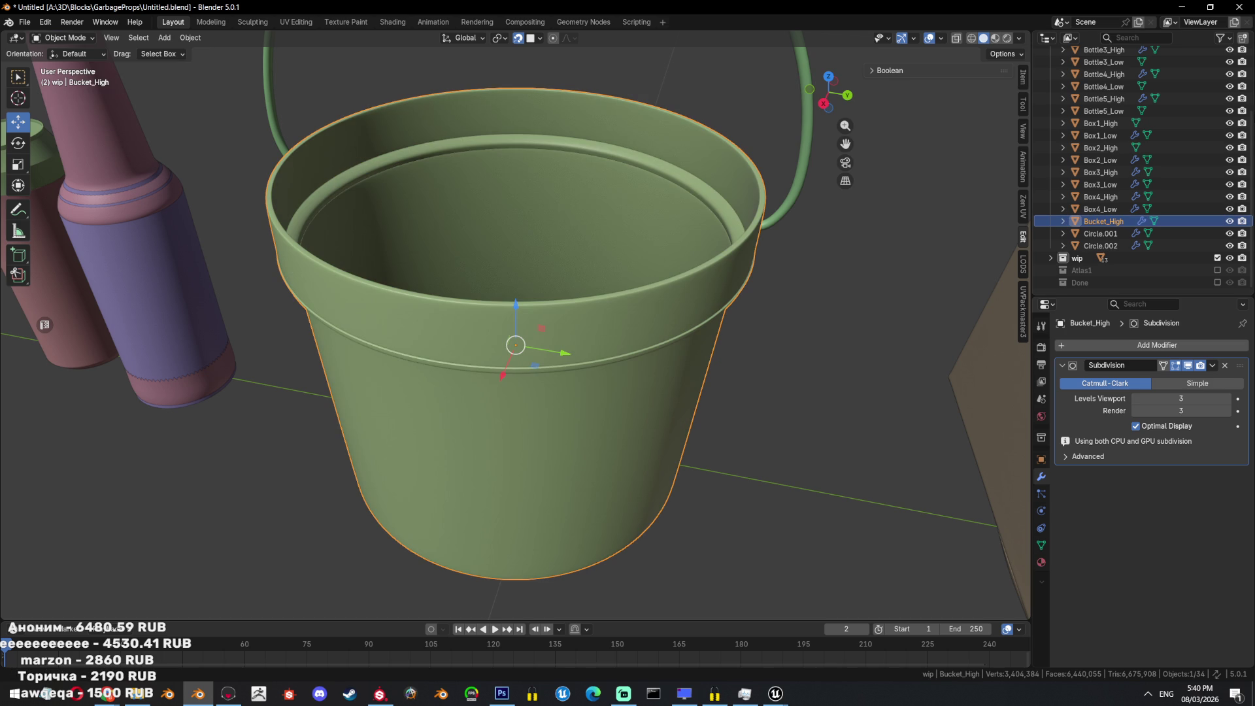
{"action": "scroll", "coordinate": [716, 313], "scroll_direction": "down", "scroll_amount": 4}
{"action": "key", "text": "ctrl+z"}
{"action": "key", "text": "ctrl+shift+z"}
Duplicate the bucket in place, discarding an earlier offset copy.
{"action": "middle_click_drag", "start_coordinate": [719, 280], "coordinate": [510, 307]}
{"action": "scroll", "coordinate": [503, 320], "scroll_direction": "down", "scroll_amount": 3}
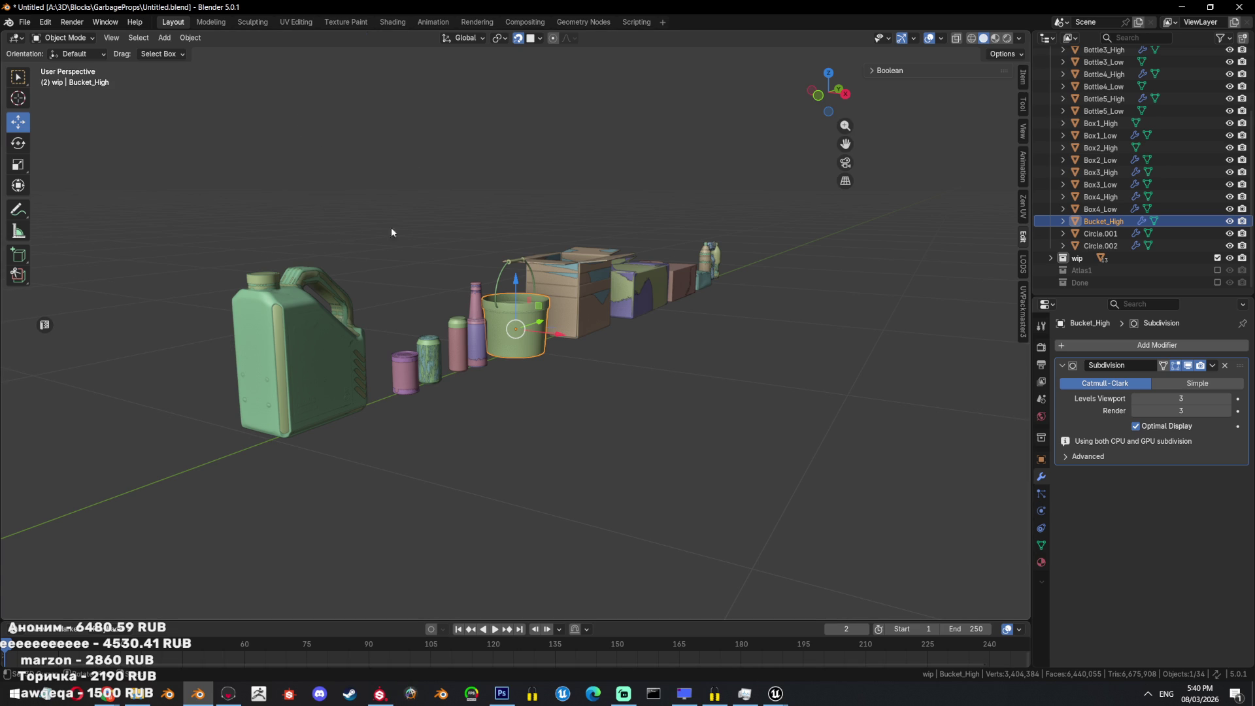
{"action": "scroll", "coordinate": [416, 267], "scroll_direction": "up", "scroll_amount": 3}
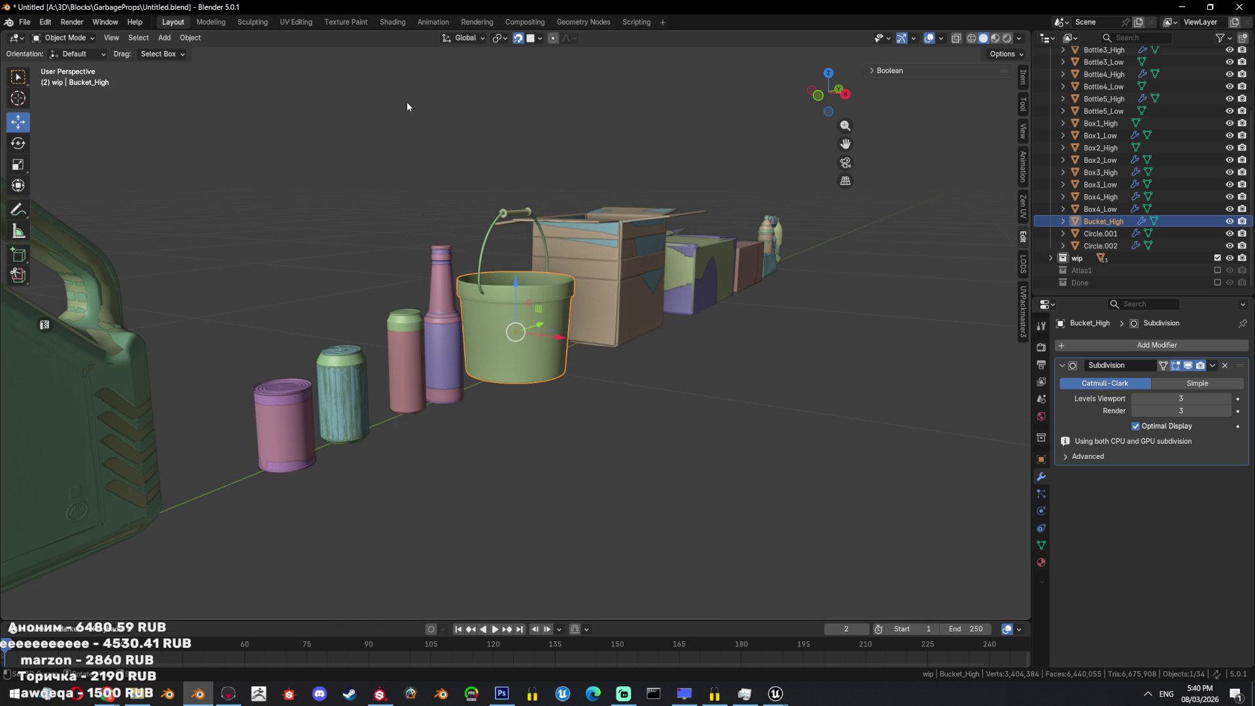
{"action": "scroll", "coordinate": [424, 216], "scroll_direction": "up", "scroll_amount": 5}
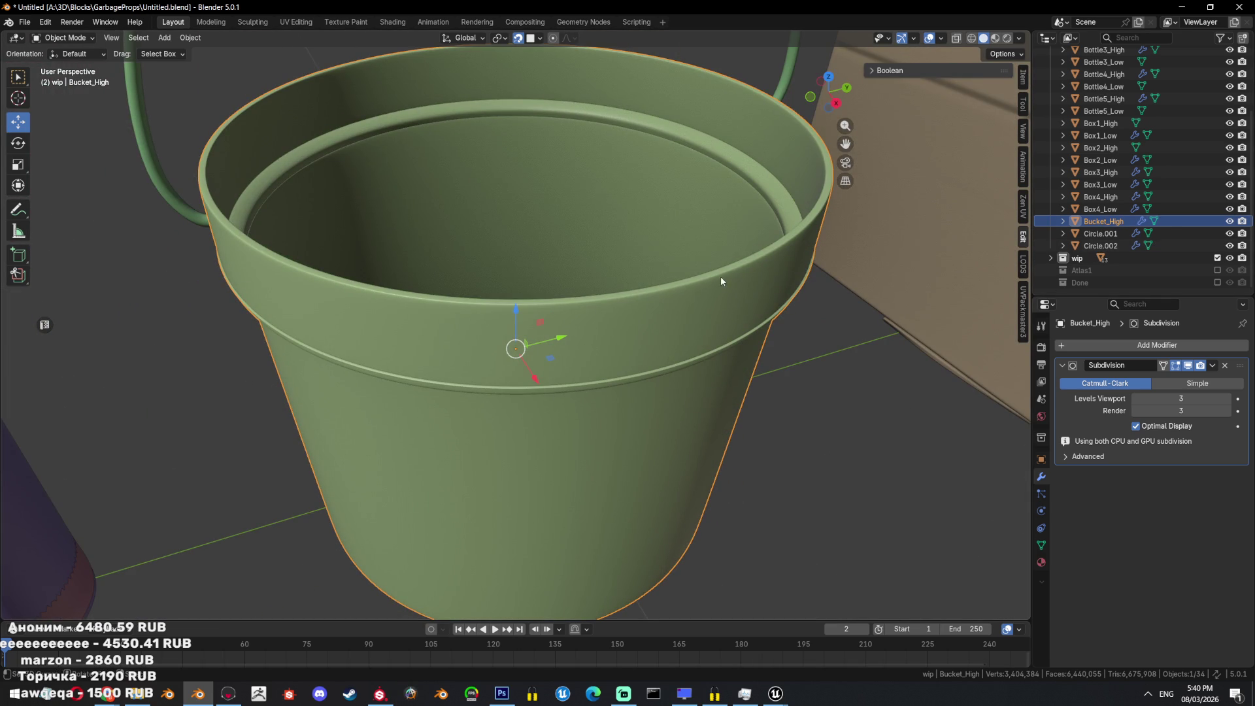
{"action": "key", "text": "shift+d"}
{"action": "left_click", "coordinate": [782, 272]}
{"action": "scroll", "coordinate": [809, 421], "scroll_direction": "down", "scroll_amount": 5}
{"action": "key", "text": "Delete"}
{"action": "left_click", "coordinate": [632, 359]}
{"action": "key", "text": "shift+d"}
{"action": "key", "text": "Escape"}
Rename the copy Bucket_Low and remove its Subdivision modifier.
{"action": "double_click", "coordinate": [1206, 221]}
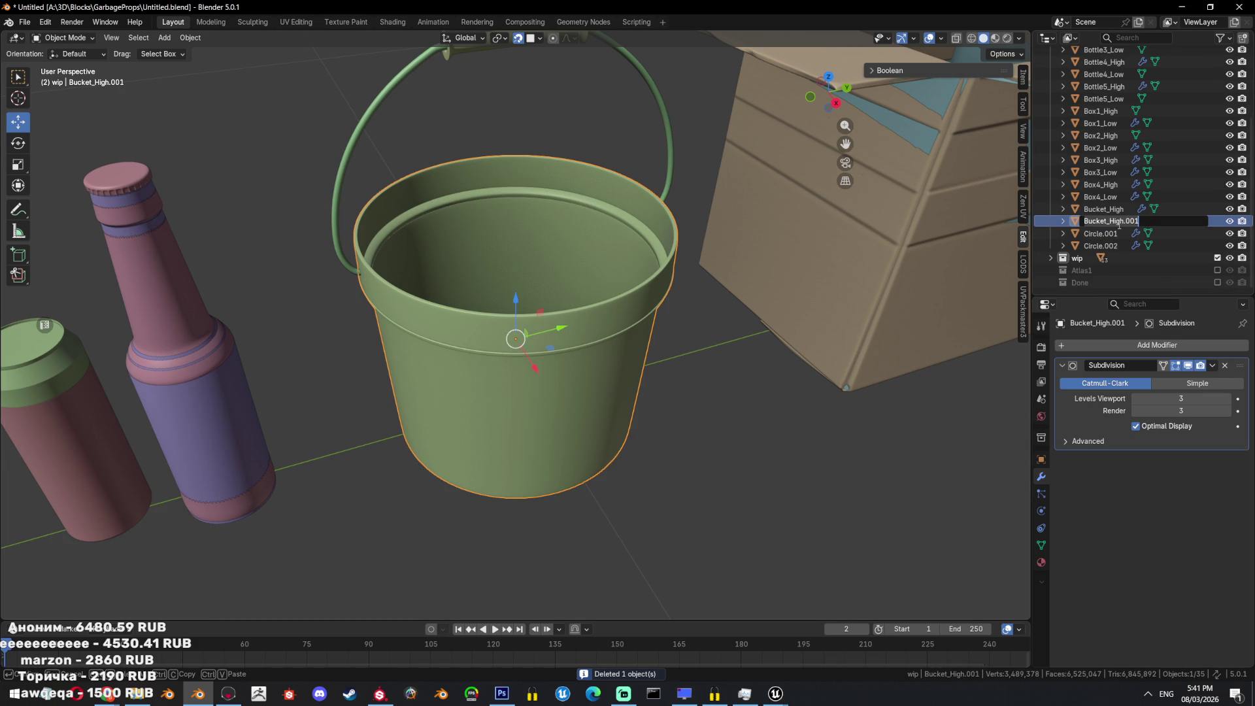
{"action": "key", "text": "BackSpace"}
{"action": "key", "text": "BackSpace"}
{"action": "key", "text": "BackSpace"}
{"action": "type", "text": "ow"}
{"action": "key", "text": "Return"}
{"action": "left_click", "coordinate": [1224, 365]}
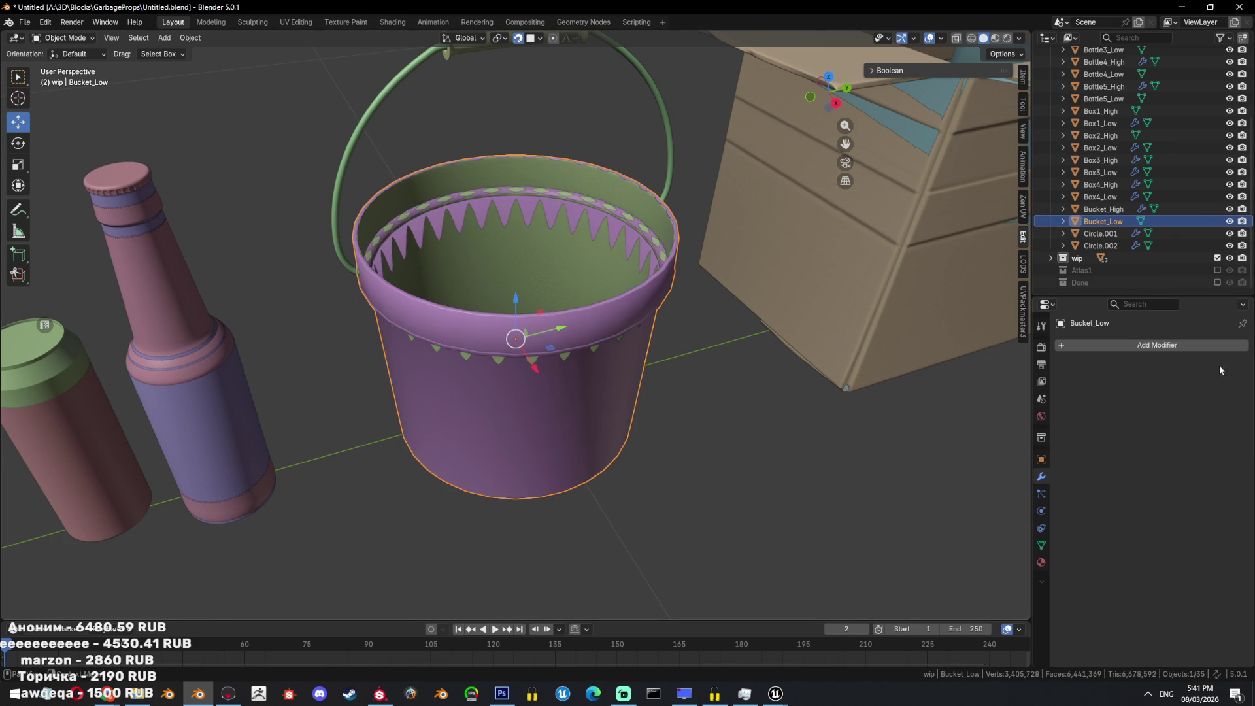
Isolate Bucket_Low and, in Edit Mode edge select, dissolve the rim edge loop.
{"action": "key", "text": "shift+h"}
{"action": "key", "text": "Tab"}
{"action": "middle_click_drag", "start_coordinate": [562, 301], "coordinate": [579, 376]}
{"action": "scroll", "coordinate": [579, 376], "scroll_direction": "up", "scroll_amount": 2}
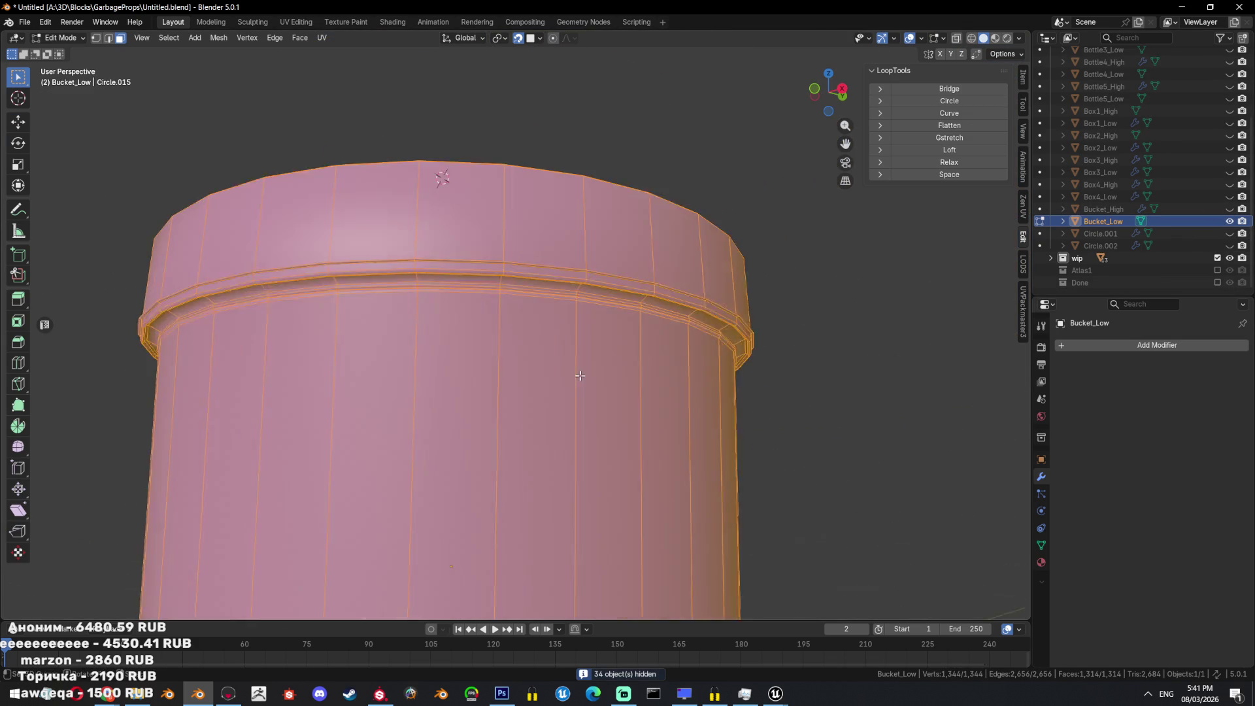
{"action": "key", "text": "2"}
{"action": "scroll", "coordinate": [671, 284], "scroll_direction": "up", "scroll_amount": 3}
{"action": "key", "text": "alt+a"}
{"action": "left_click", "coordinate": [692, 266], "text": "alt"}
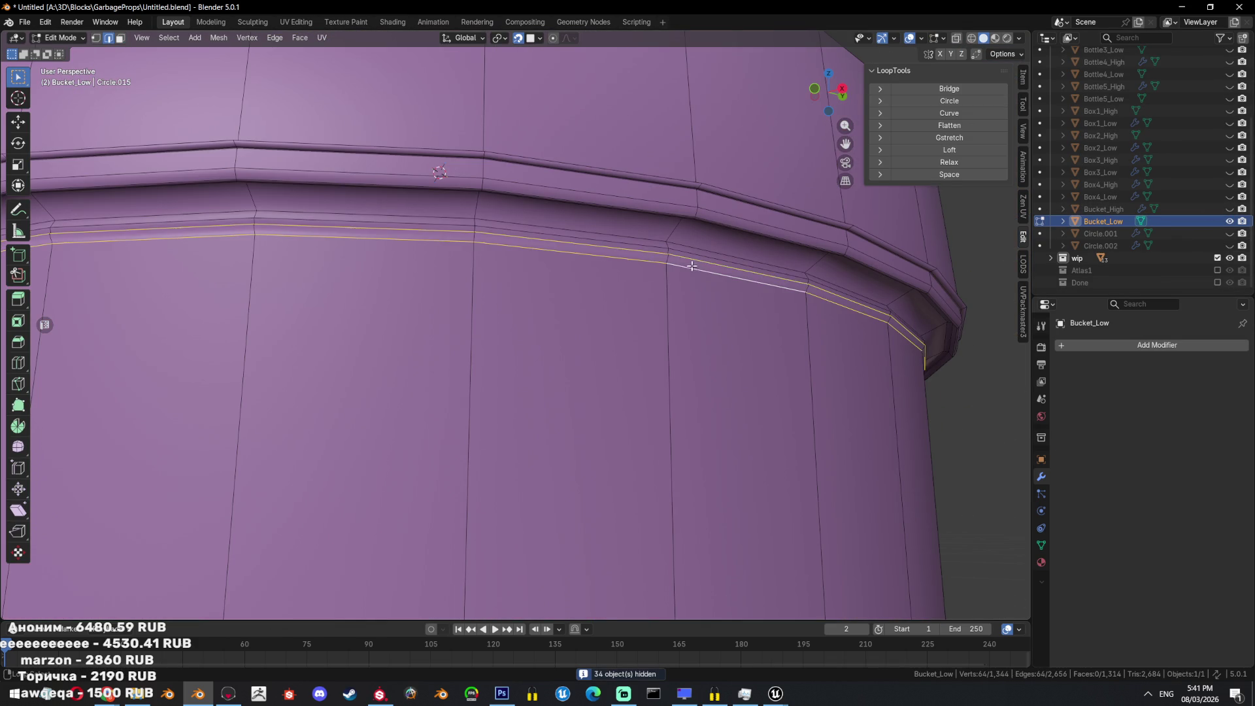
{"action": "key", "text": "x"}
{"action": "left_click", "coordinate": [653, 381]}
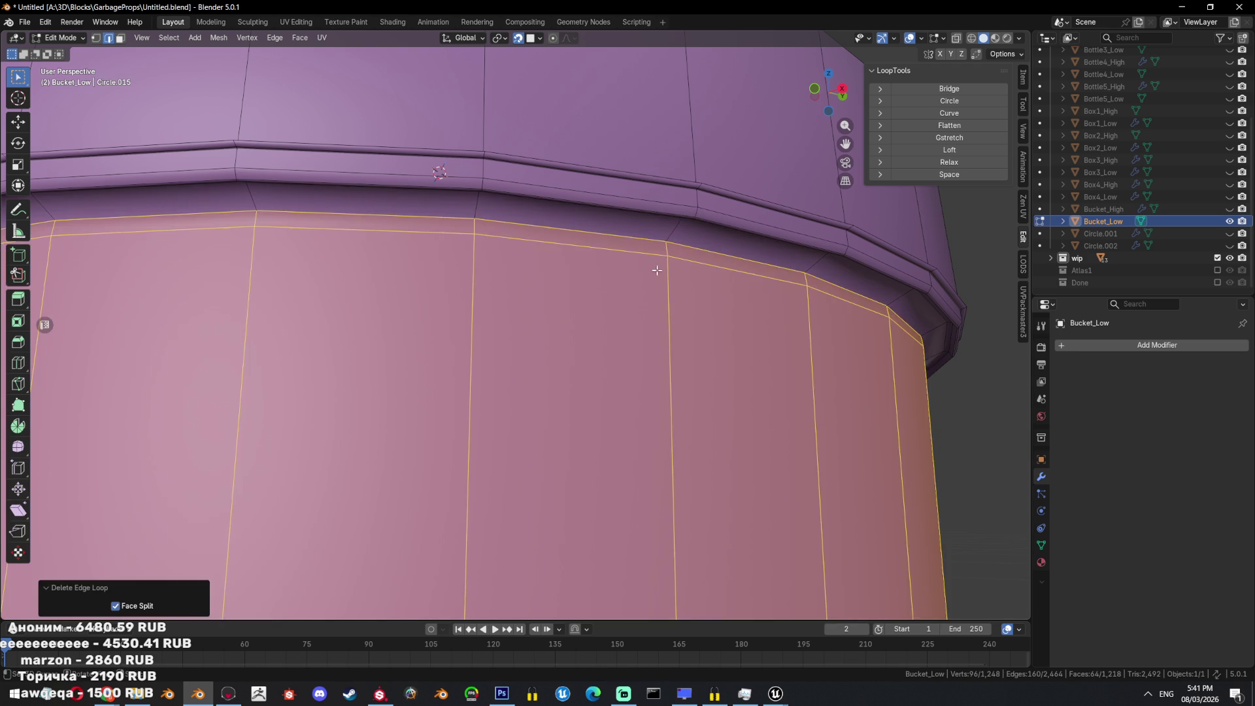
Dissolve an edge loop in the bucket bottom, with Bucket_High shown for comparison.
{"action": "middle_click_drag", "start_coordinate": [658, 260], "coordinate": [654, 286]}
{"action": "left_click", "coordinate": [706, 304], "text": "alt"}
{"action": "left_click", "coordinate": [708, 308], "text": "alt+shift"}
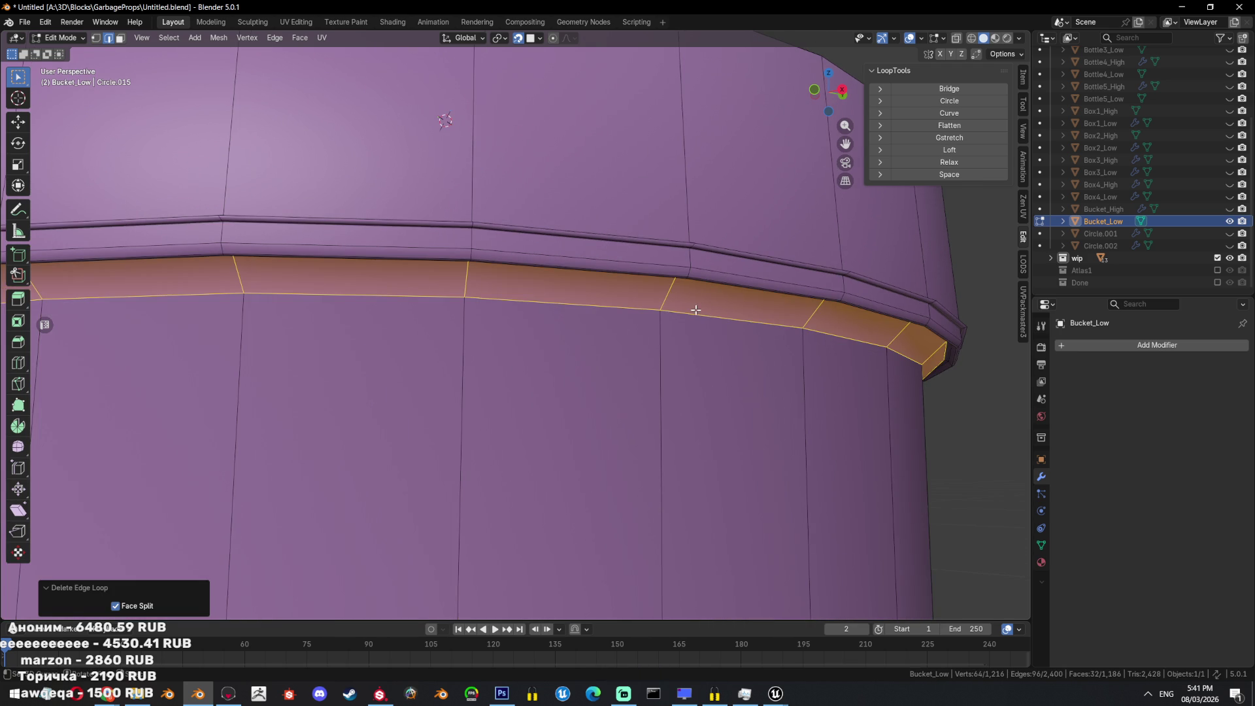
{"action": "scroll", "coordinate": [695, 309], "scroll_direction": "down", "scroll_amount": 5}
{"action": "mouse_move", "coordinate": [686, 320]}
{"action": "middle_mouse_down"}
{"action": "mouse_move", "coordinate": [490, 500]}
{"action": "mouse_move", "coordinate": [568, 498]}
{"action": "middle_mouse_up"}
{"action": "left_click", "coordinate": [568, 498]}
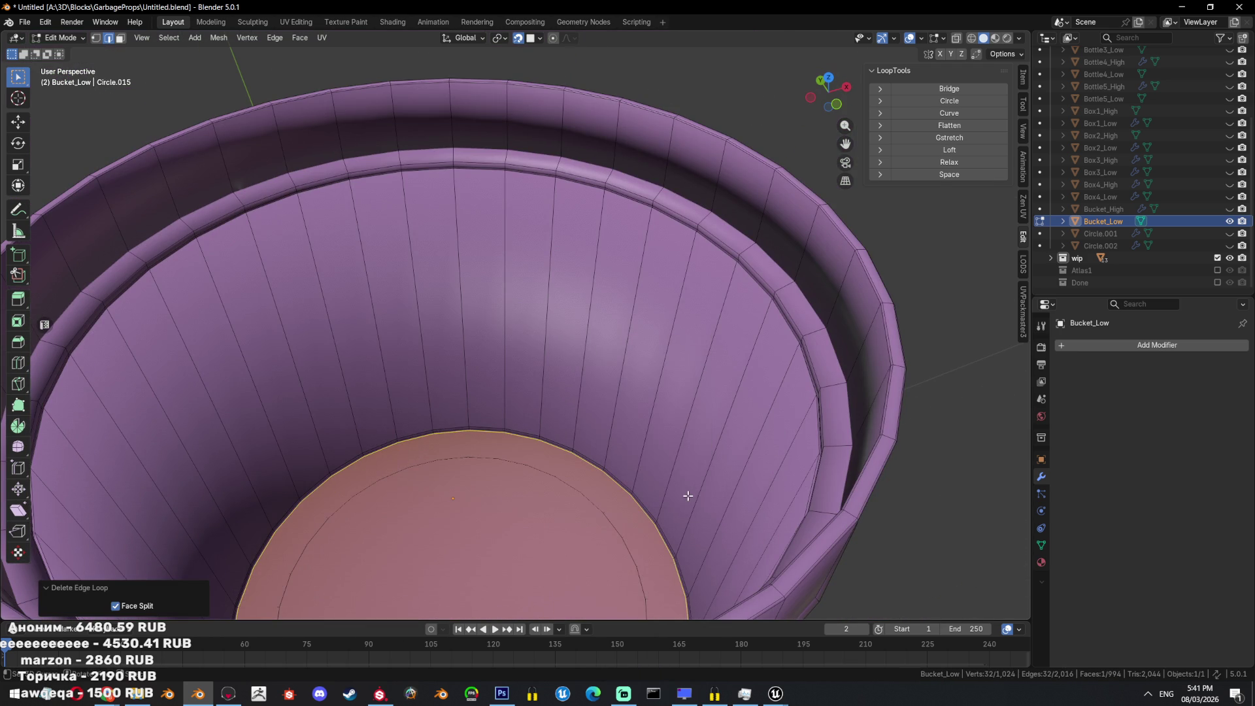
{"action": "left_click", "coordinate": [1228, 209]}
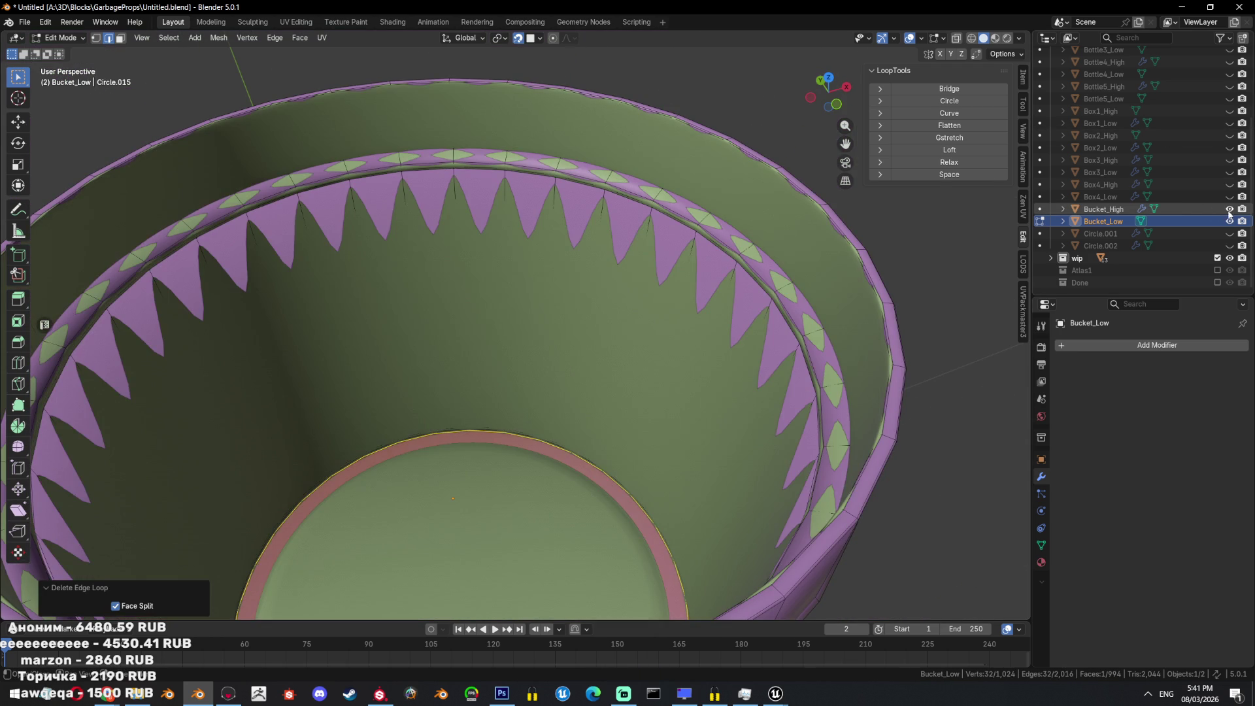
{"action": "middle_click_drag", "start_coordinate": [586, 390], "coordinate": [622, 378]}
{"action": "key", "text": "x"}
{"action": "left_click", "coordinate": [685, 384]}
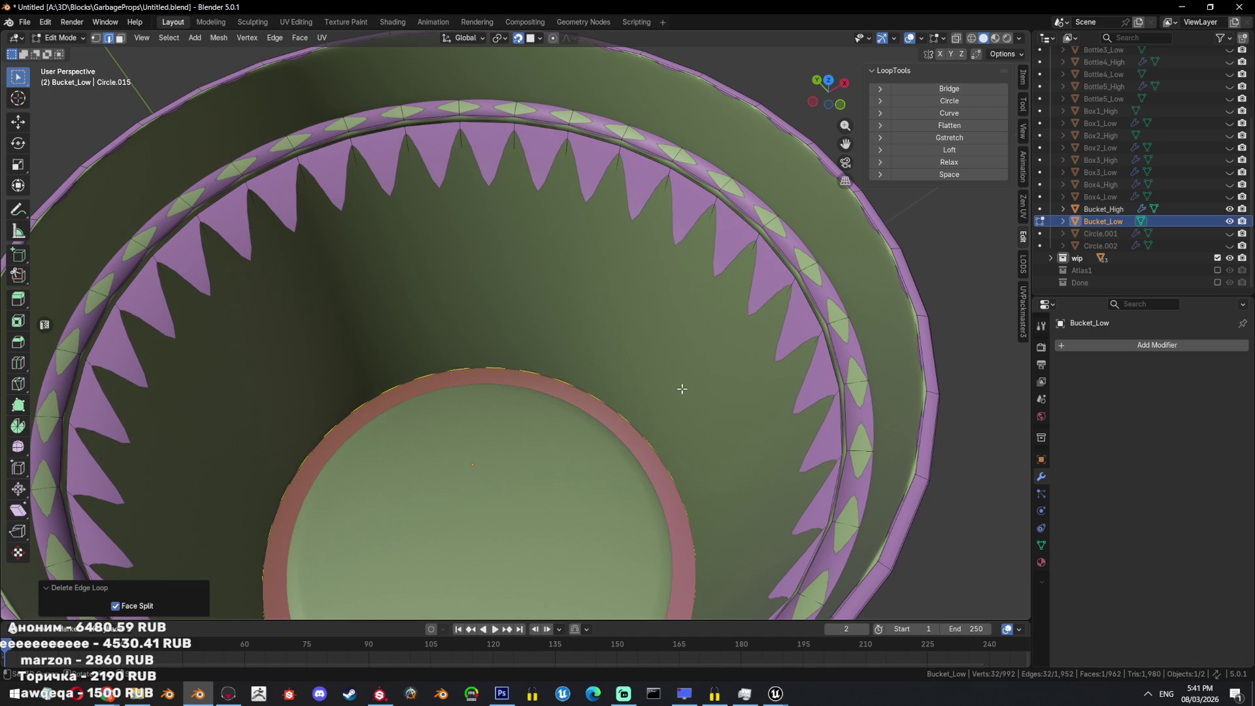
Nudge the bottom geometry slightly along Z.
{"action": "scroll", "coordinate": [675, 388], "scroll_direction": "down", "scroll_amount": 5}
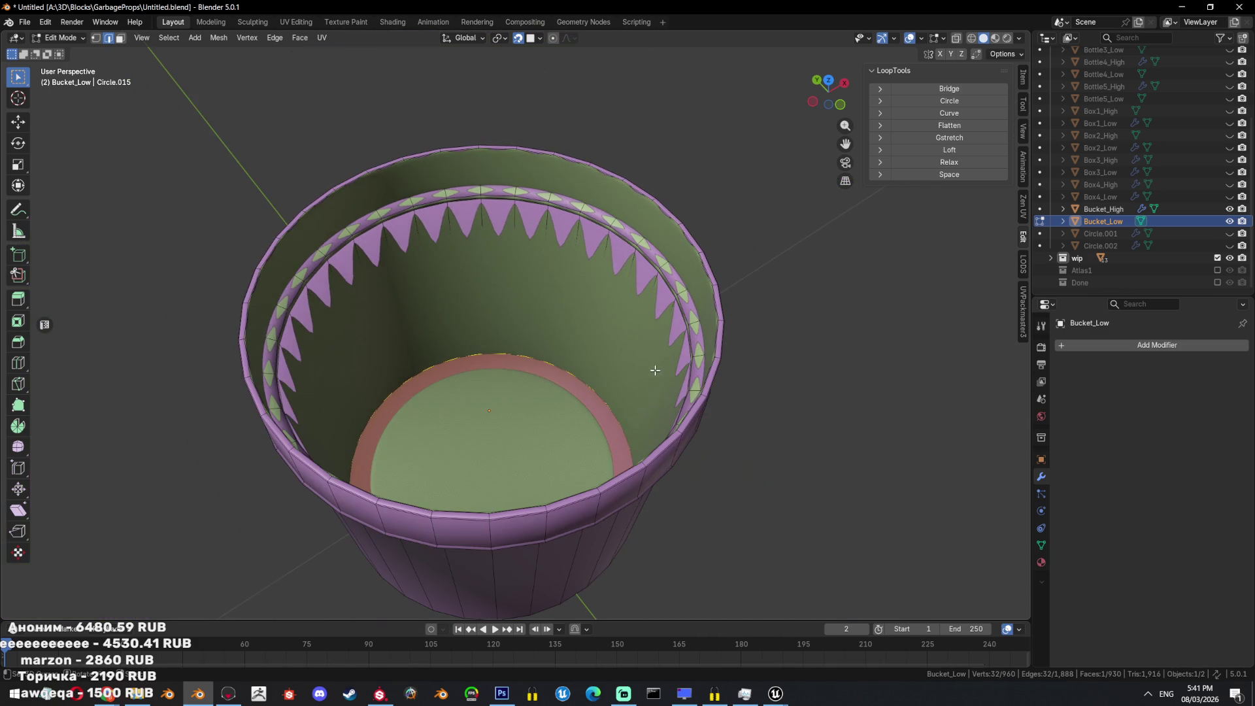
{"action": "scroll", "coordinate": [586, 366], "scroll_direction": "up", "scroll_amount": 4}
{"action": "key", "text": "g"}
{"action": "key", "text": "z"}
{"action": "left_click", "coordinate": [632, 352]}
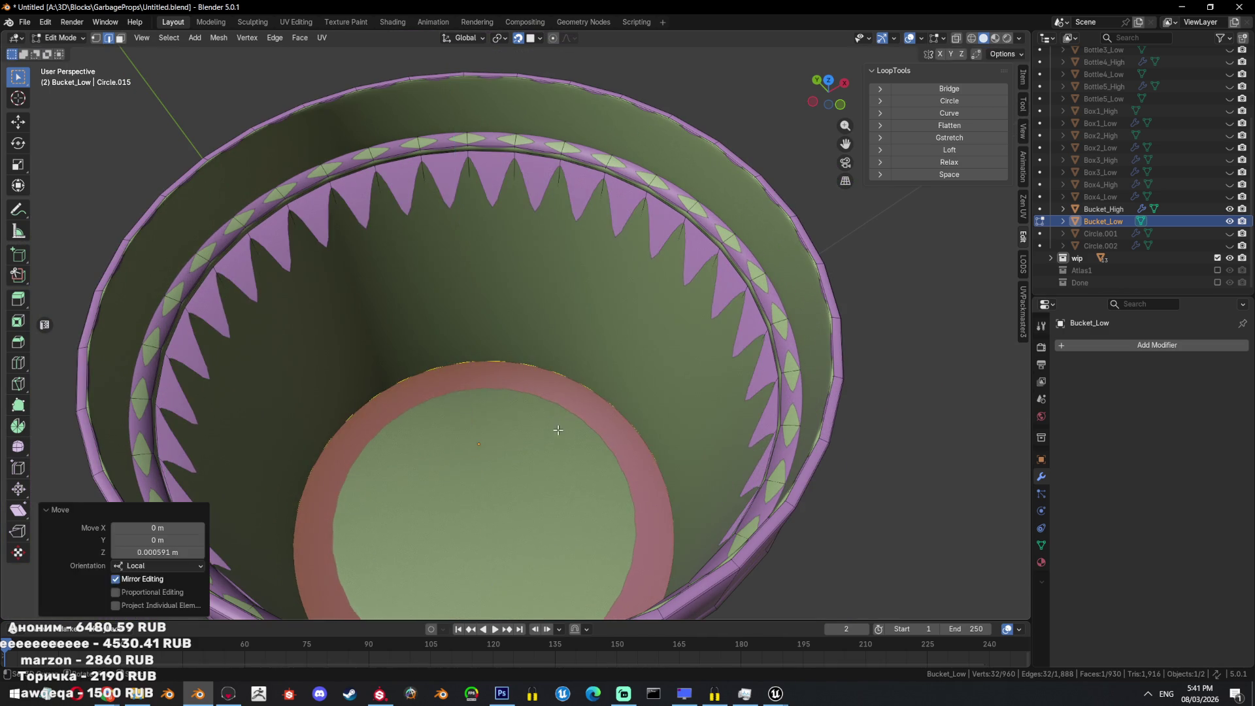
{"action": "scroll", "coordinate": [633, 352], "scroll_direction": "down", "scroll_amount": 4}
Back in Object Mode, hide Bucket_High and apply 30° Shade Auto Smooth to Bucket_Low.
{"action": "key", "text": "Tab"}
{"action": "key", "text": "shift+h"}
{"action": "right_click", "coordinate": [686, 328]}
{"action": "left_click", "coordinate": [687, 340]}
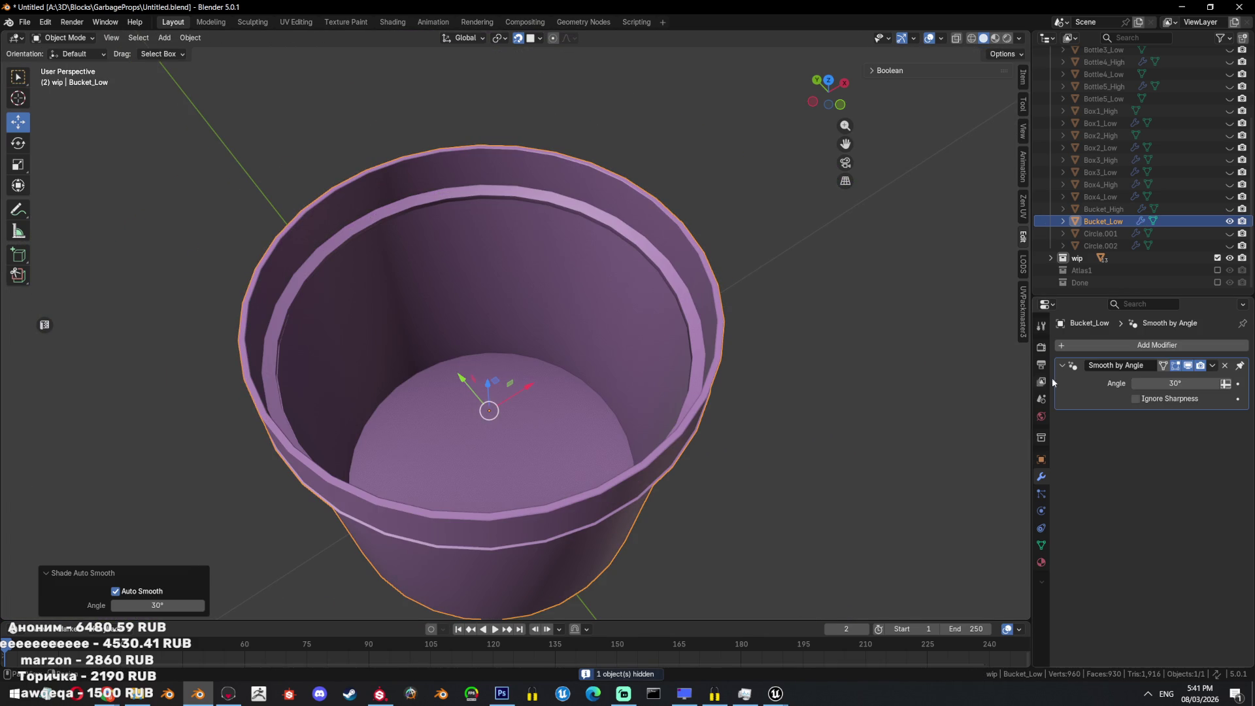
Show Bucket_High again and select a horizontal edge loop below Bucket_Low's rim in Edit Mode.
{"action": "left_click", "coordinate": [1227, 208]}
{"action": "mouse_move", "coordinate": [588, 366]}
{"action": "middle_mouse_down"}
{"action": "mouse_move", "coordinate": [519, 386]}
{"action": "mouse_move", "coordinate": [550, 385]}
{"action": "middle_mouse_up"}
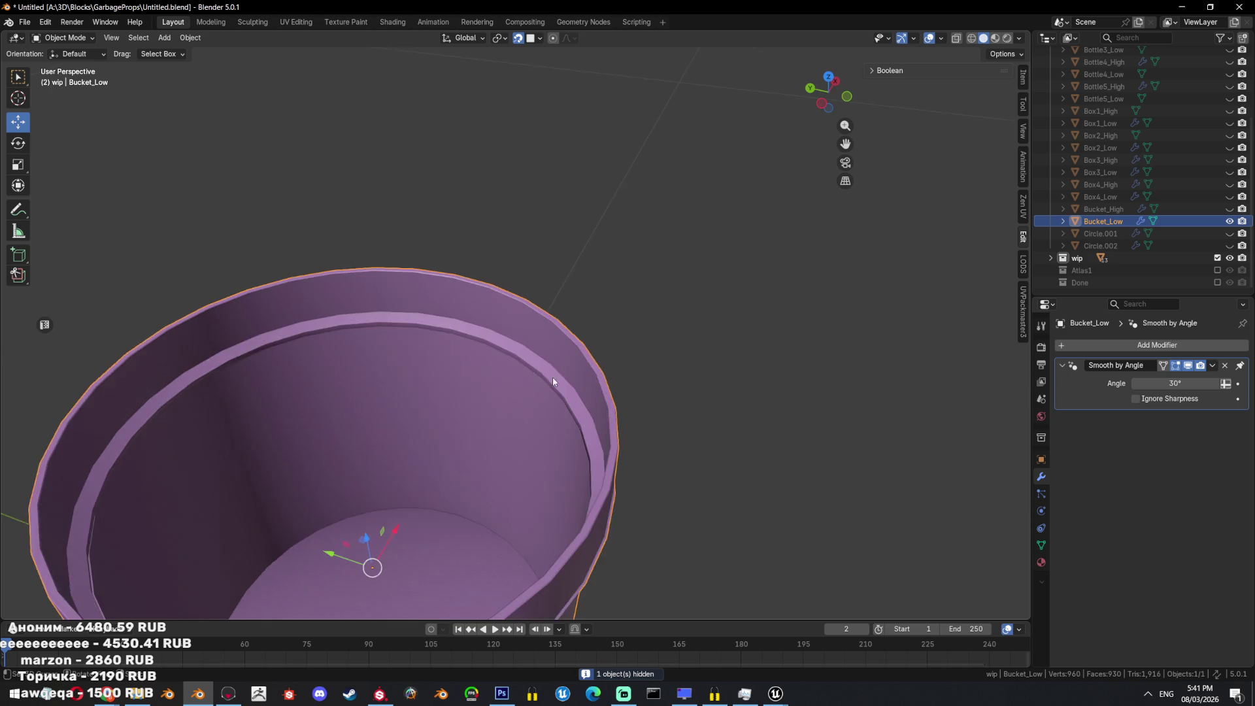
{"action": "scroll", "coordinate": [609, 373], "scroll_direction": "up", "scroll_amount": 8}
{"action": "key", "text": "Tab"}
{"action": "mouse_move", "coordinate": [582, 399]}
{"action": "middle_mouse_down"}
{"action": "mouse_move", "coordinate": [653, 364]}
{"action": "mouse_move", "coordinate": [625, 383]}
{"action": "middle_mouse_up"}
{"action": "left_click", "coordinate": [616, 336], "text": "alt"}
Dissolve three horizontal wall edge loops below the rim.
{"action": "key", "text": "x"}
{"action": "left_click", "coordinate": [625, 382]}
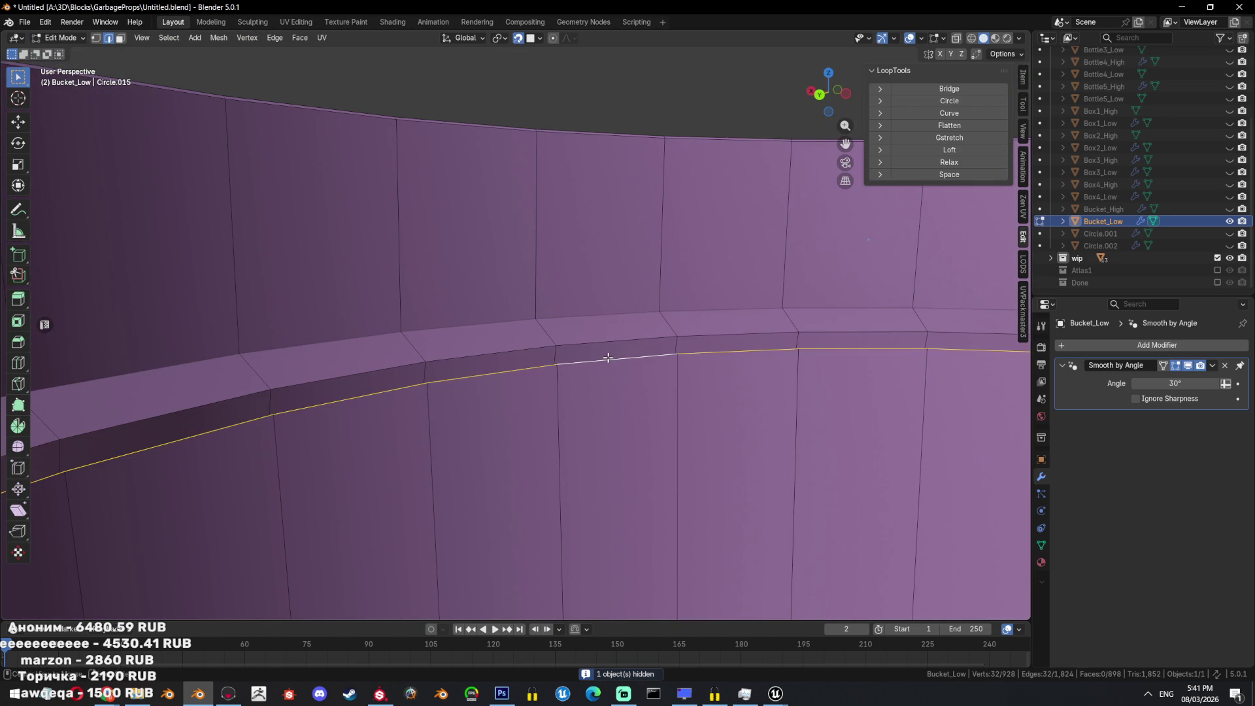
{"action": "key", "text": "x"}
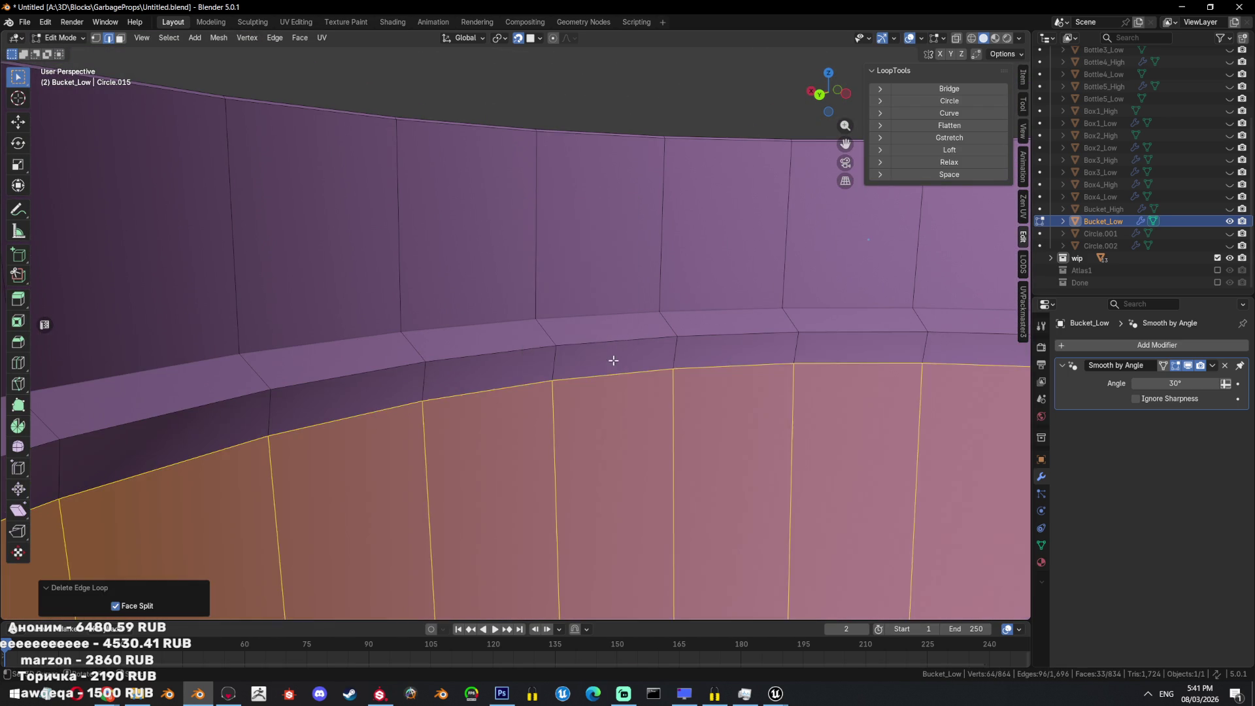
{"action": "scroll", "coordinate": [611, 358], "scroll_direction": "down", "scroll_amount": 1}
{"action": "key", "text": "x"}
{"action": "left_click", "coordinate": [549, 360]}
{"action": "left_click", "coordinate": [650, 361], "text": "alt"}
{"action": "key", "text": "x"}
{"action": "left_click", "coordinate": [650, 364]}
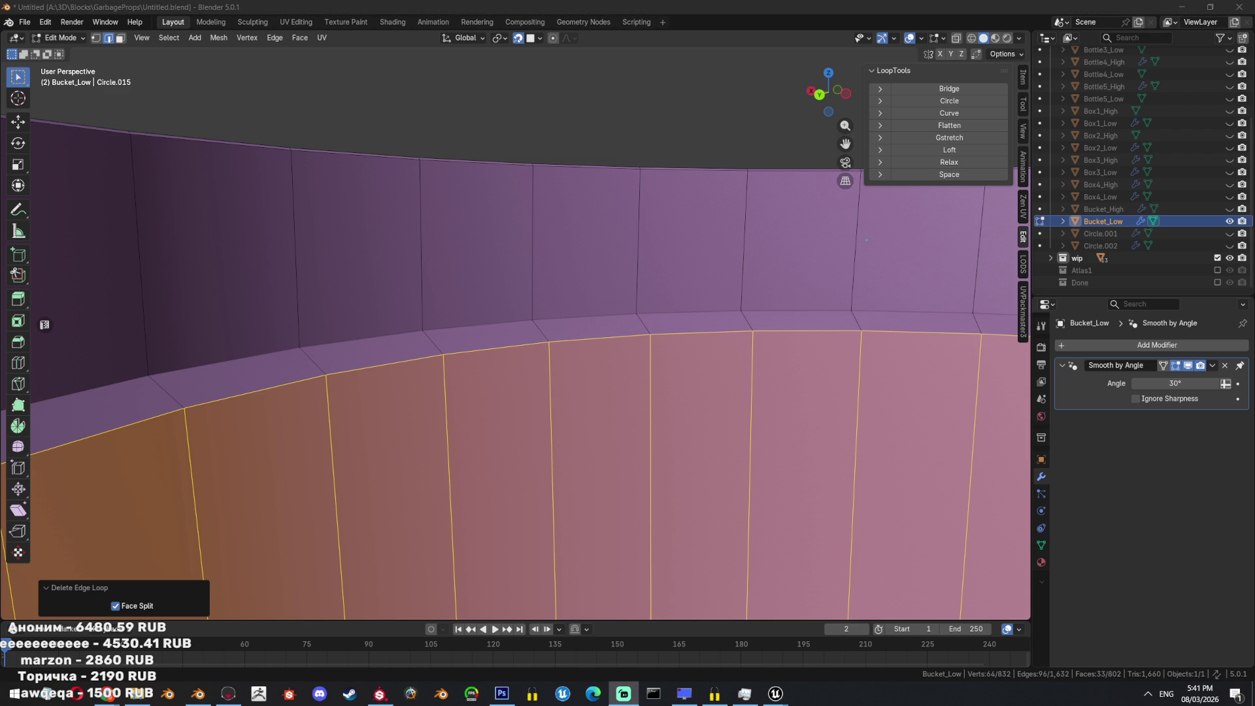
Dissolve the outer rim edge loop, undoing an accidental edge path selection.
{"action": "mouse_move", "coordinate": [619, 370]}
{"action": "middle_mouse_down"}
{"action": "mouse_move", "coordinate": [639, 364]}
{"action": "mouse_move", "coordinate": [540, 410]}
{"action": "mouse_move", "coordinate": [608, 340]}
{"action": "middle_mouse_up"}
{"action": "left_click", "coordinate": [608, 338]}
{"action": "left_click", "coordinate": [601, 327], "text": "alt"}
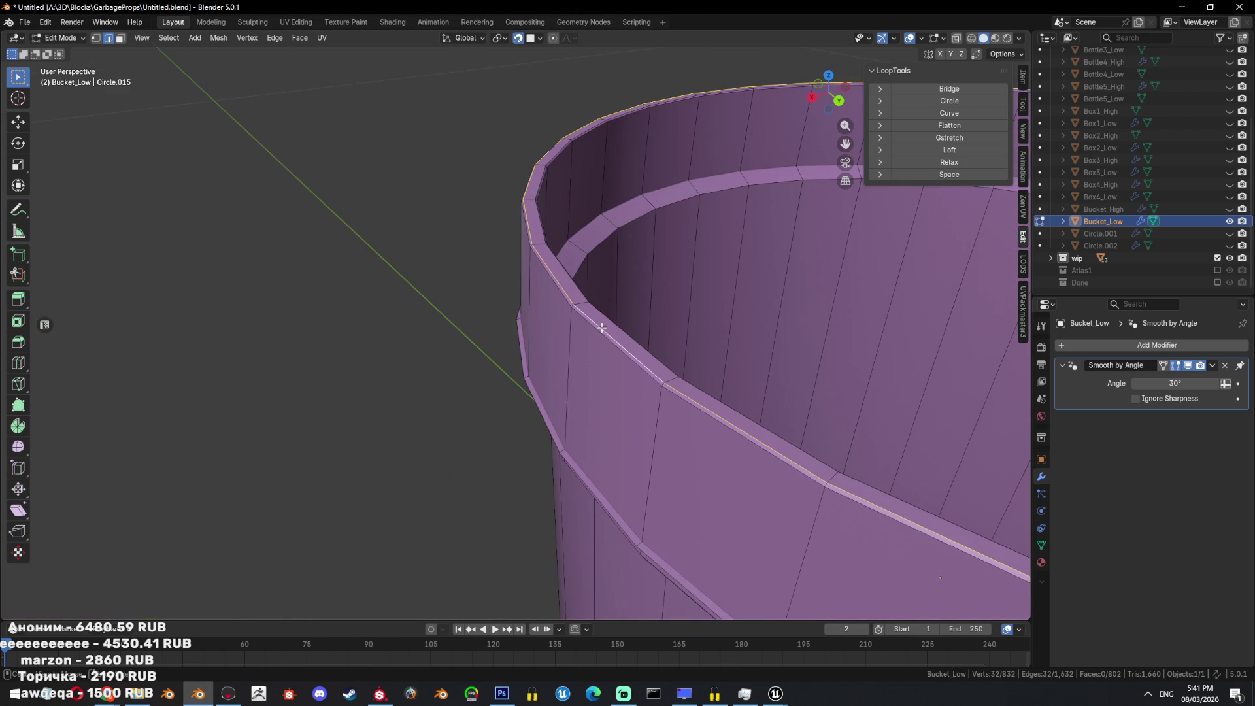
{"action": "key", "text": "x"}
{"action": "left_click", "coordinate": [604, 329]}
{"action": "left_click", "coordinate": [604, 329], "text": "alt"}
{"action": "mouse_move", "coordinate": [604, 329]}
{"action": "middle_mouse_down"}
{"action": "mouse_move", "coordinate": [541, 328]}
{"action": "mouse_move", "coordinate": [572, 327]}
{"action": "middle_mouse_up"}
{"action": "left_click", "coordinate": [536, 328], "text": "ctrl"}
{"action": "key", "text": "ctrl+z"}
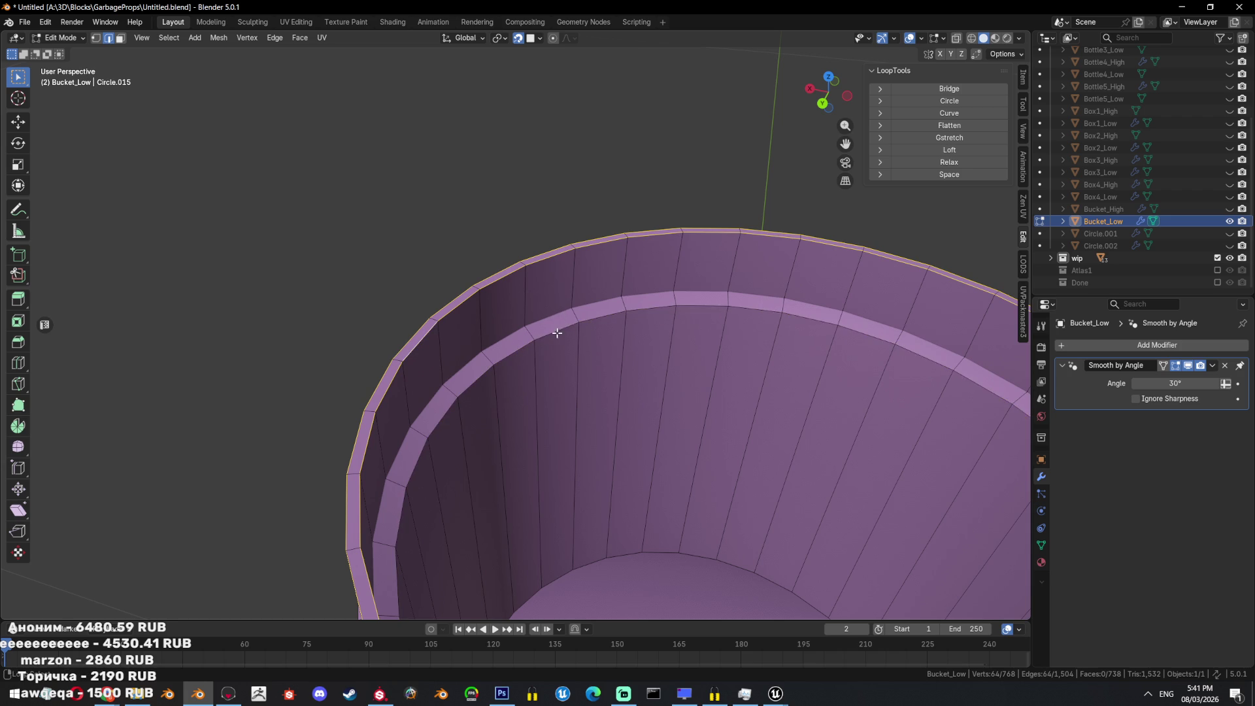
Toggle X-ray to inspect the rim loops, adding a second inner loop to the selection.
{"action": "key", "text": "alt+z"}
{"action": "left_click", "coordinate": [547, 309], "text": "alt+shift"}
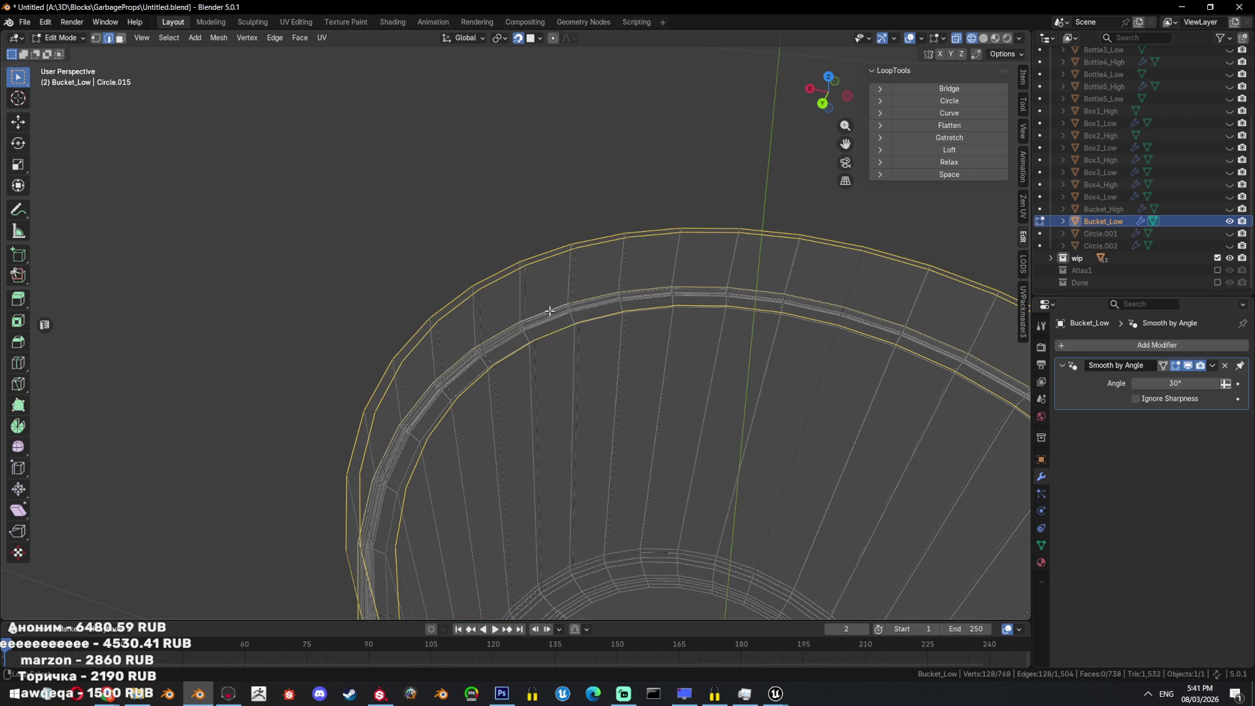
{"action": "key", "text": "alt+z"}
{"action": "scroll", "coordinate": [591, 411], "scroll_direction": "up", "scroll_amount": 5}
{"action": "key", "text": "alt+z"}
{"action": "middle_click_drag", "start_coordinate": [597, 327], "coordinate": [608, 350]}
{"action": "key", "text": "alt+z"}
{"action": "scroll", "coordinate": [648, 315], "scroll_direction": "up", "scroll_amount": 3}
{"action": "mouse_move", "coordinate": [649, 314]}
{"action": "middle_mouse_down"}
{"action": "mouse_move", "coordinate": [591, 351]}
{"action": "mouse_move", "coordinate": [591, 368]}
{"action": "mouse_move", "coordinate": [434, 378]}
{"action": "middle_mouse_up"}
Nudge another rim edge loop slightly, then select an edge loop from below.
{"action": "left_click", "coordinate": [610, 394], "text": "alt"}
{"action": "key", "text": "g"}
{"action": "left_click", "coordinate": [613, 395]}
{"action": "scroll", "coordinate": [613, 395], "scroll_direction": "down", "scroll_amount": 5}
{"action": "mouse_move", "coordinate": [613, 396]}
{"action": "middle_mouse_down"}
{"action": "mouse_move", "coordinate": [630, 435]}
{"action": "mouse_move", "coordinate": [532, 482]}
{"action": "mouse_move", "coordinate": [682, 395]}
{"action": "mouse_move", "coordinate": [689, 346]}
{"action": "mouse_move", "coordinate": [702, 346]}
{"action": "mouse_move", "coordinate": [684, 425]}
{"action": "middle_mouse_up"}
{"action": "left_click", "coordinate": [670, 420], "text": "alt"}
Delete everything except the 32-vertex base ring, undoing a mistaken collapse first.
{"action": "key", "text": "m"}
{"action": "key", "text": "c"}
{"action": "key", "text": "ctrl+i"}
{"action": "key", "text": "Delete"}
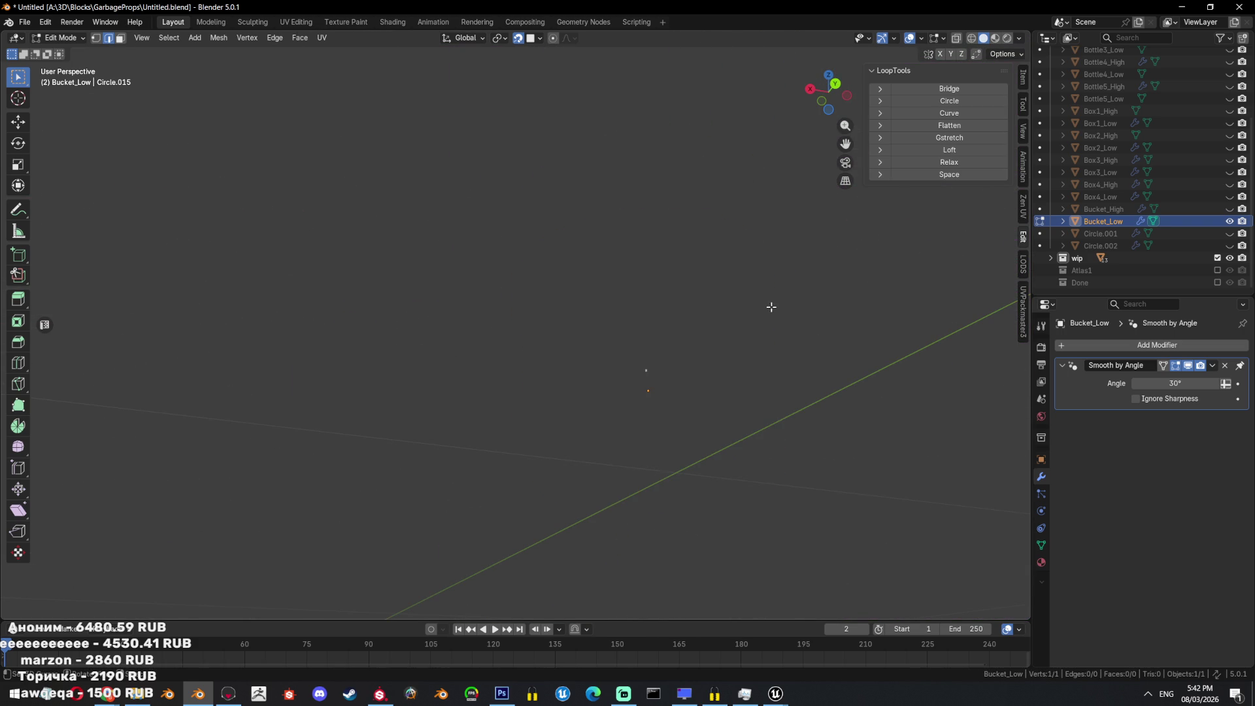
{"action": "key", "text": "ctrl+z"}
{"action": "key", "text": "x"}
{"action": "left_click", "coordinate": [727, 182]}
{"action": "key", "text": "a"}
Fill the base ring with a face and extrude it up to just below the rim.
{"action": "left_click", "coordinate": [1229, 209]}
{"action": "middle_click_drag", "start_coordinate": [669, 425], "coordinate": [590, 411]}
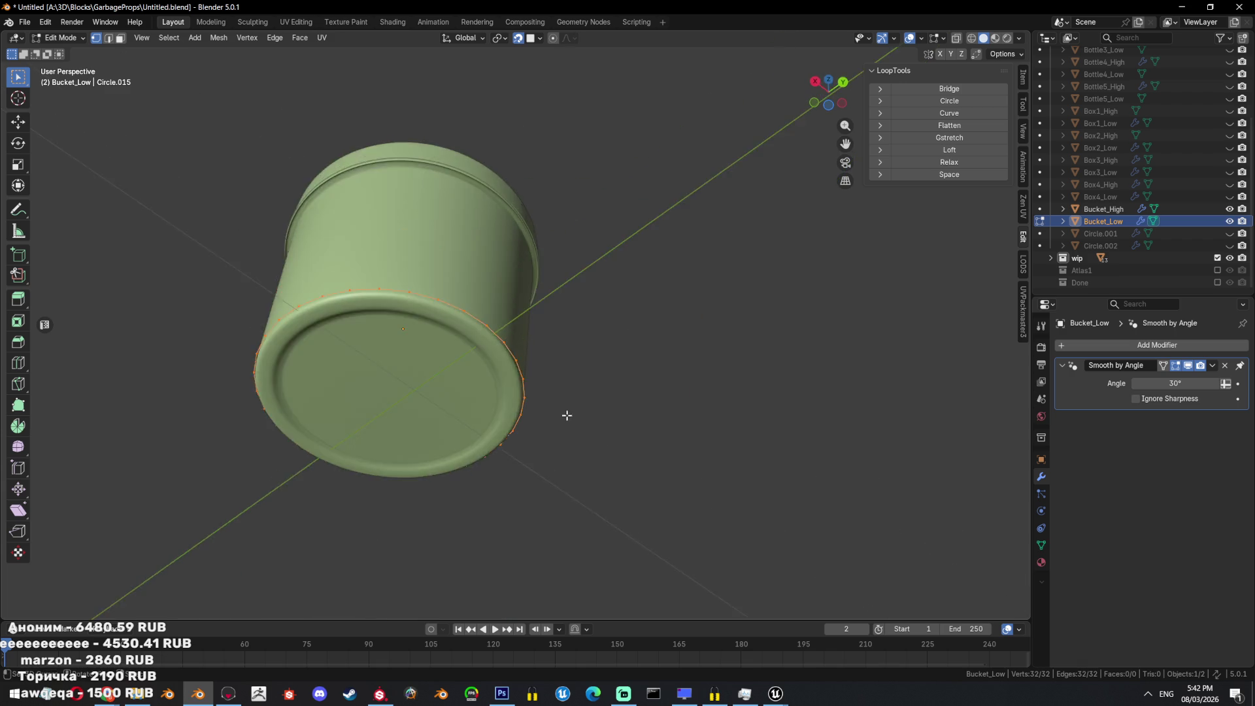
{"action": "scroll", "coordinate": [590, 411], "scroll_direction": "up", "scroll_amount": 3}
{"action": "key", "text": "f"}
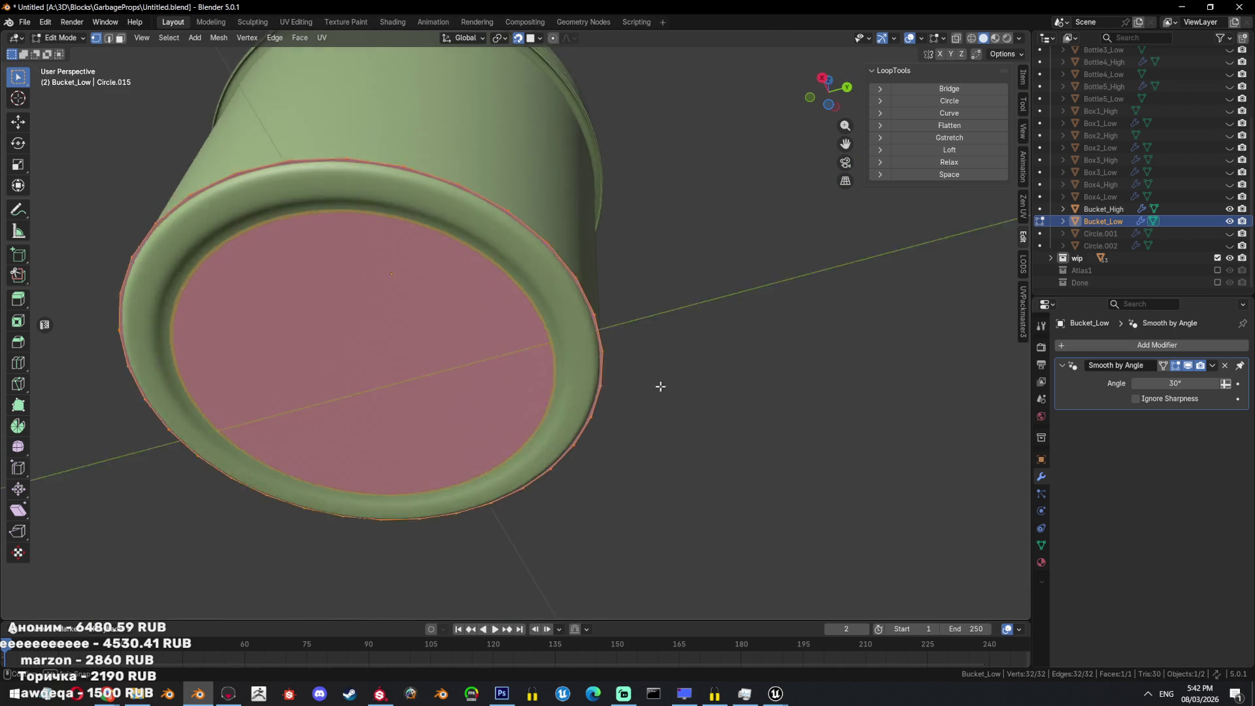
{"action": "key", "text": "KP_3"}
{"action": "key", "text": "e"}
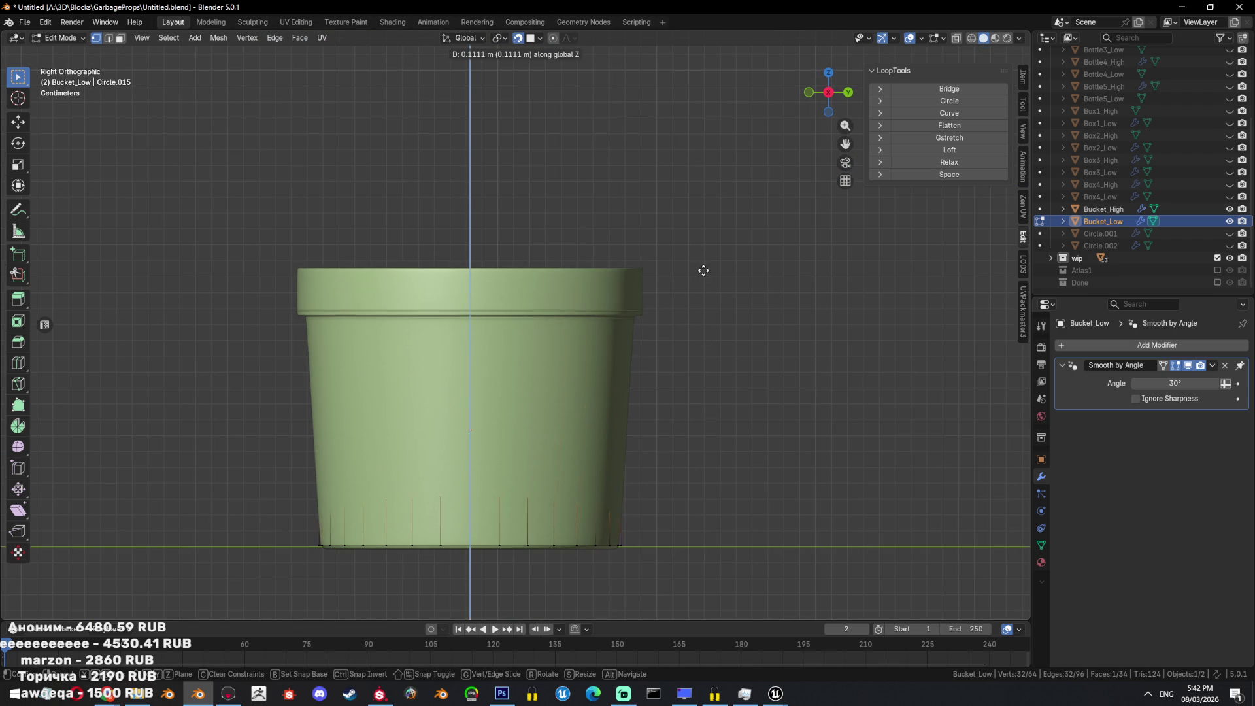
{"action": "left_click", "coordinate": [702, 246]}
Widen the top ring and recalculate the mesh normals outward.
{"action": "key", "text": "s"}
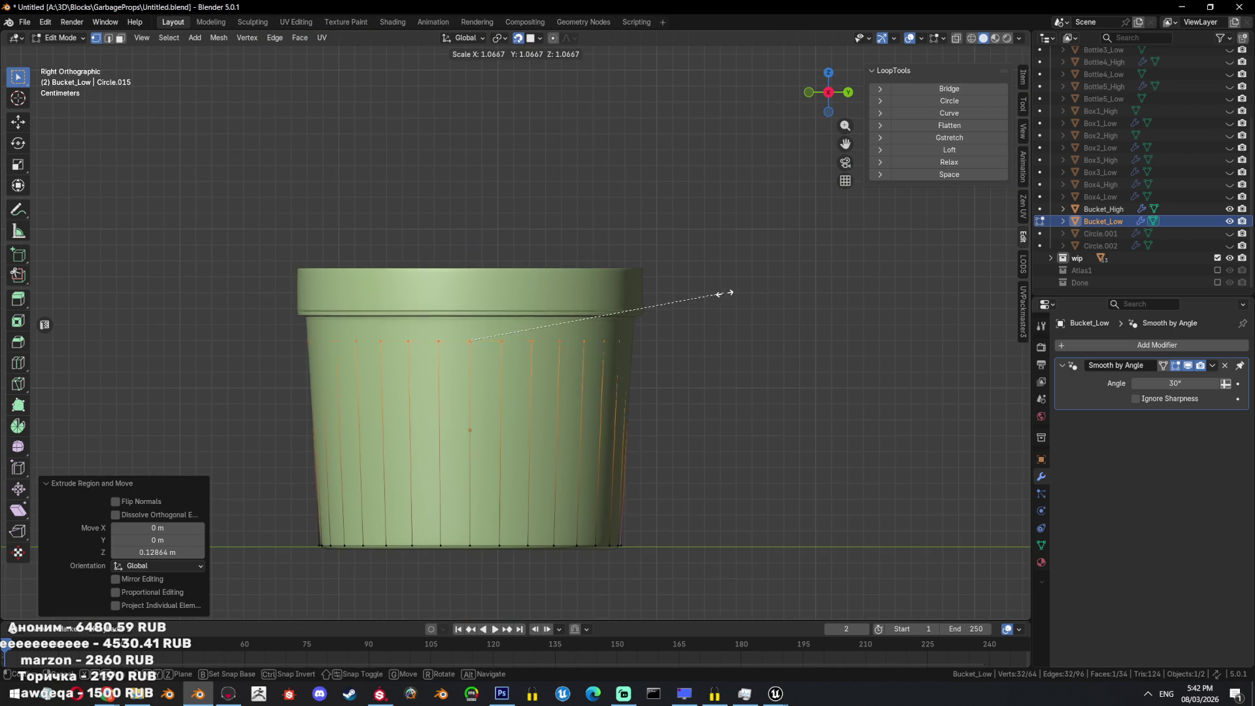
{"action": "left_click", "coordinate": [732, 288]}
{"action": "key", "text": "a"}
{"action": "key", "text": "shift+n"}
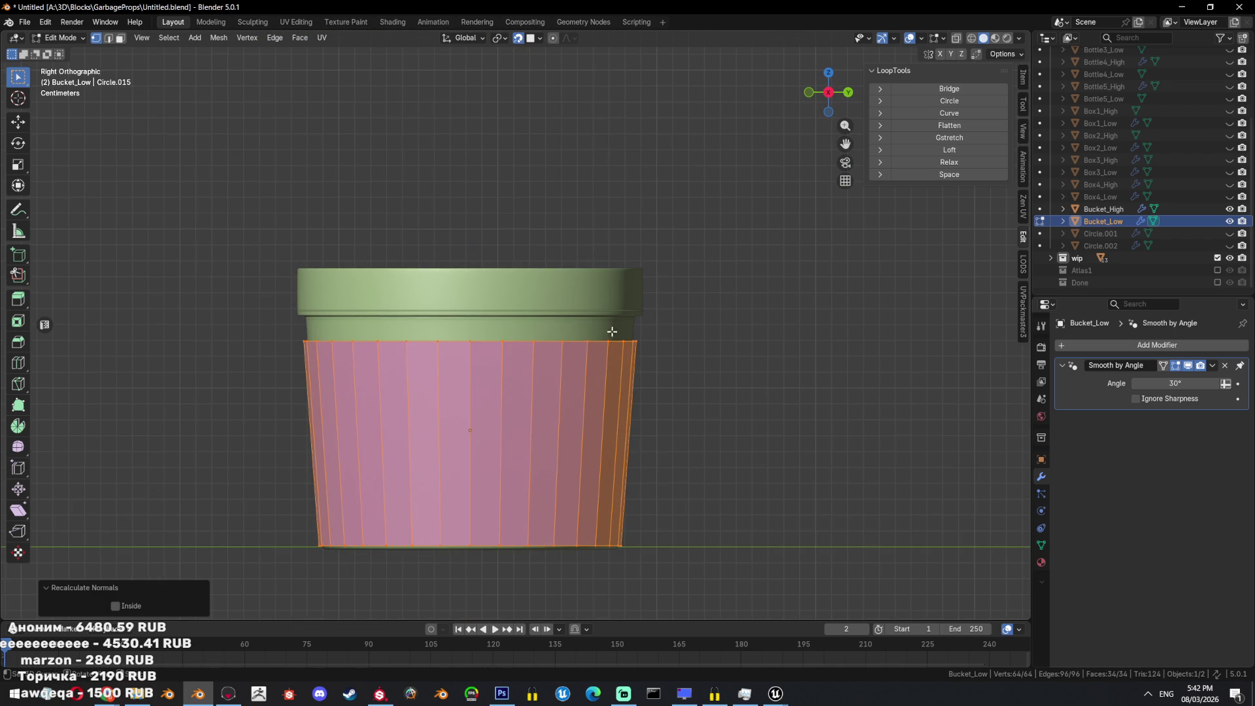
{"action": "middle_click_drag", "start_coordinate": [708, 371], "coordinate": [710, 368]}
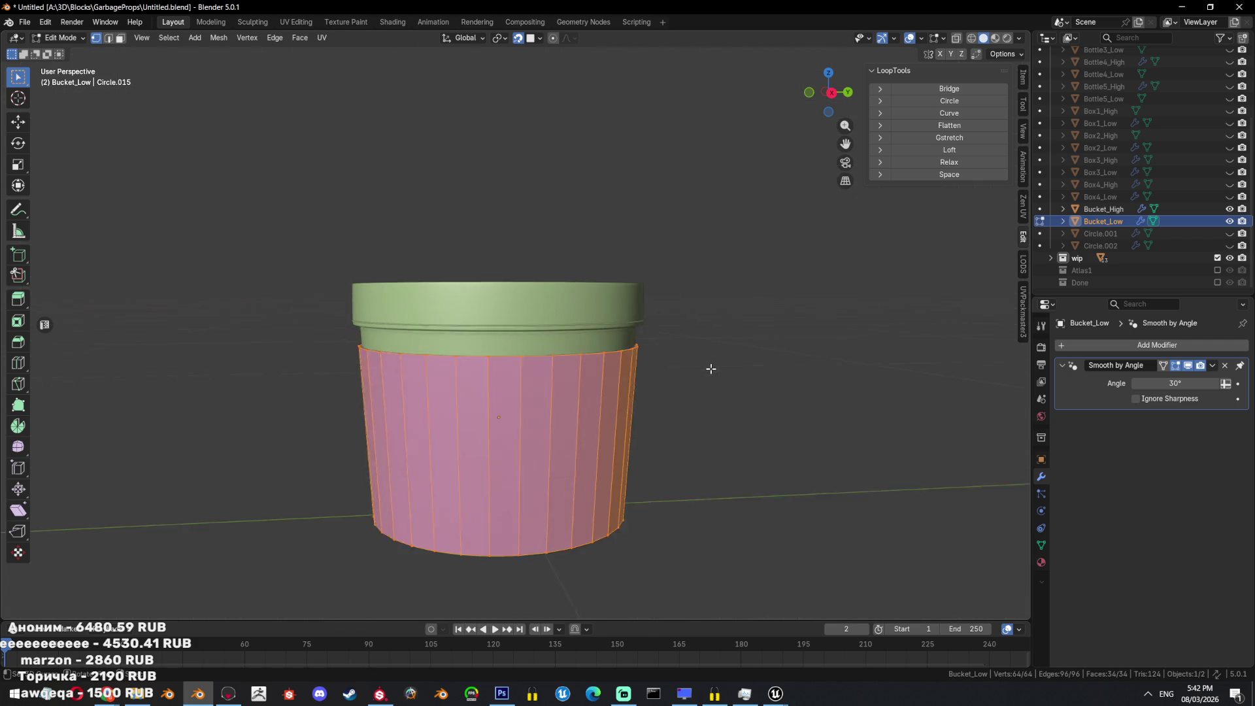
{"action": "scroll", "coordinate": [696, 366], "scroll_direction": "up", "scroll_amount": 3}
Check the bucket in Object Mode, then return to Edit Mode in side view.
{"action": "key", "text": "Tab"}
{"action": "right_click", "coordinate": [690, 367]}
{"action": "left_click", "coordinate": [693, 378]}
{"action": "key", "text": "KP_3"}
{"action": "key", "text": "Tab"}
{"action": "scroll", "coordinate": [685, 368], "scroll_direction": "up", "scroll_amount": 3}
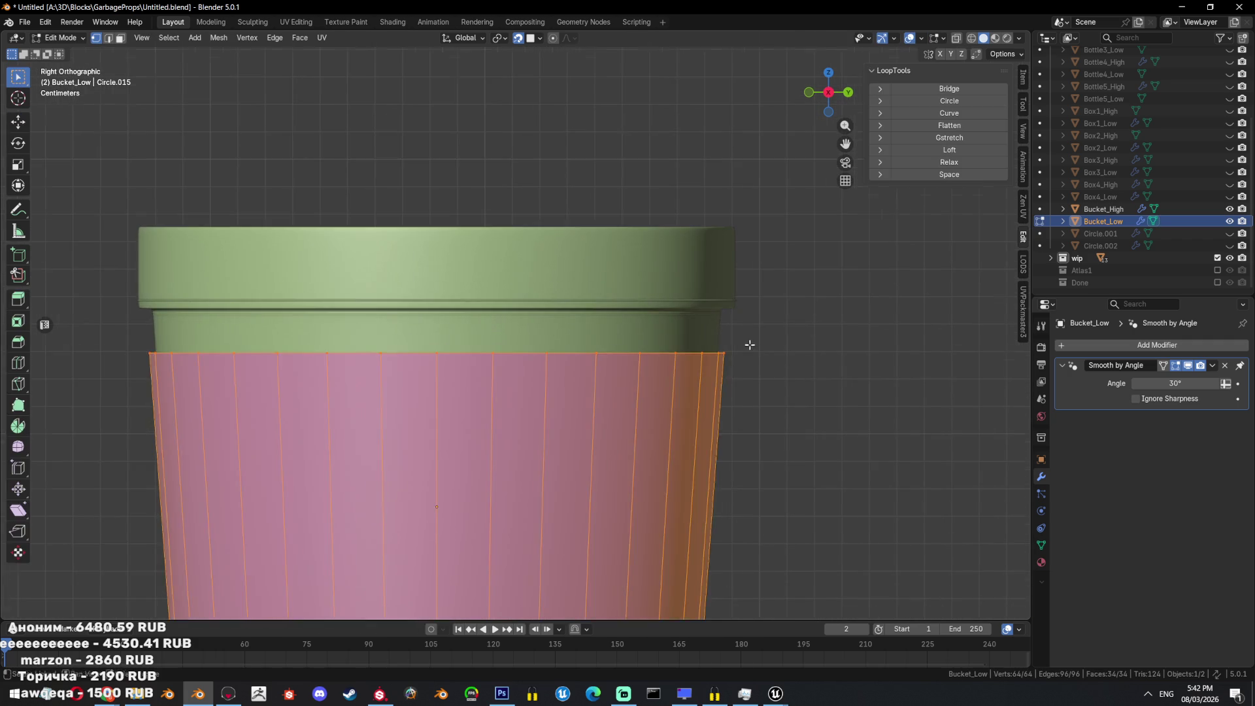
{"action": "scroll", "coordinate": [749, 344], "scroll_direction": "up", "scroll_amount": 2}
Select the bottom ring in edge mode and scale it by 0.98.
{"action": "key", "text": "2"}
{"action": "left_click", "coordinate": [593, 359], "text": "alt"}
{"action": "type", "text": "s"}
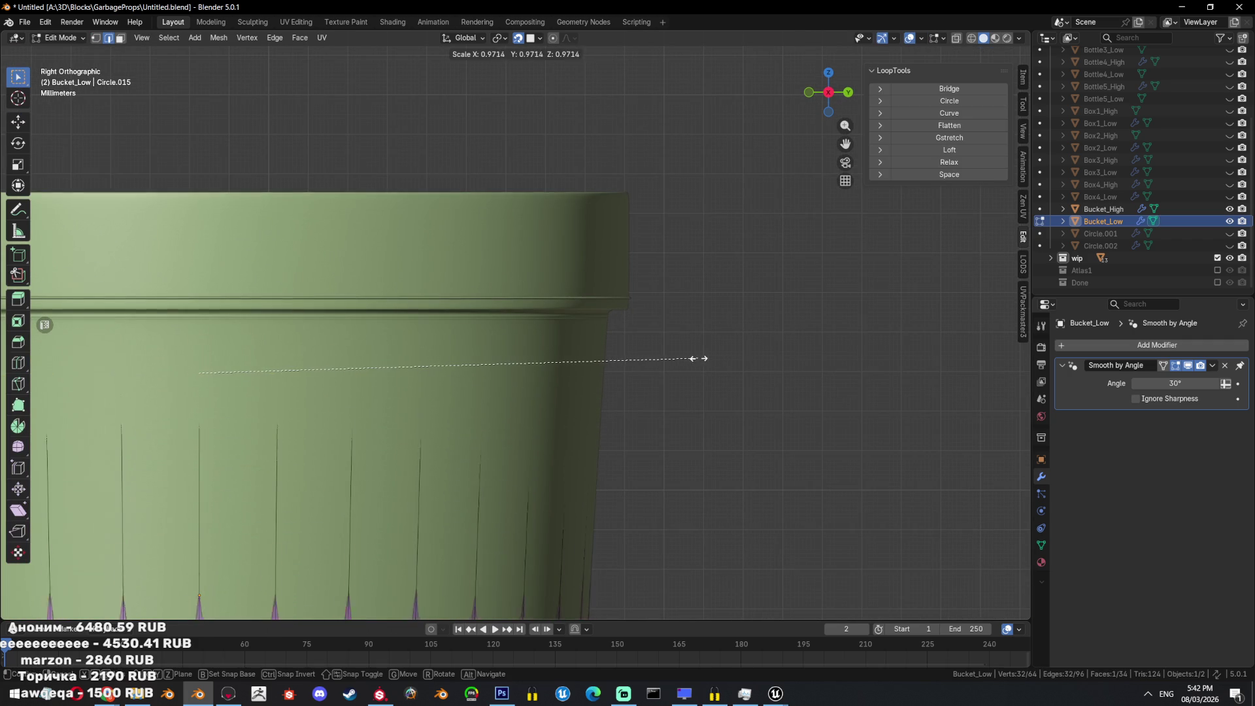
{"action": "type", "text": ".98"}
{"action": "key", "text": "Return"}
{"action": "scroll", "coordinate": [653, 392], "scroll_direction": "down", "scroll_amount": 2}
{"action": "key", "text": "g"}
{"action": "key", "text": "z"}
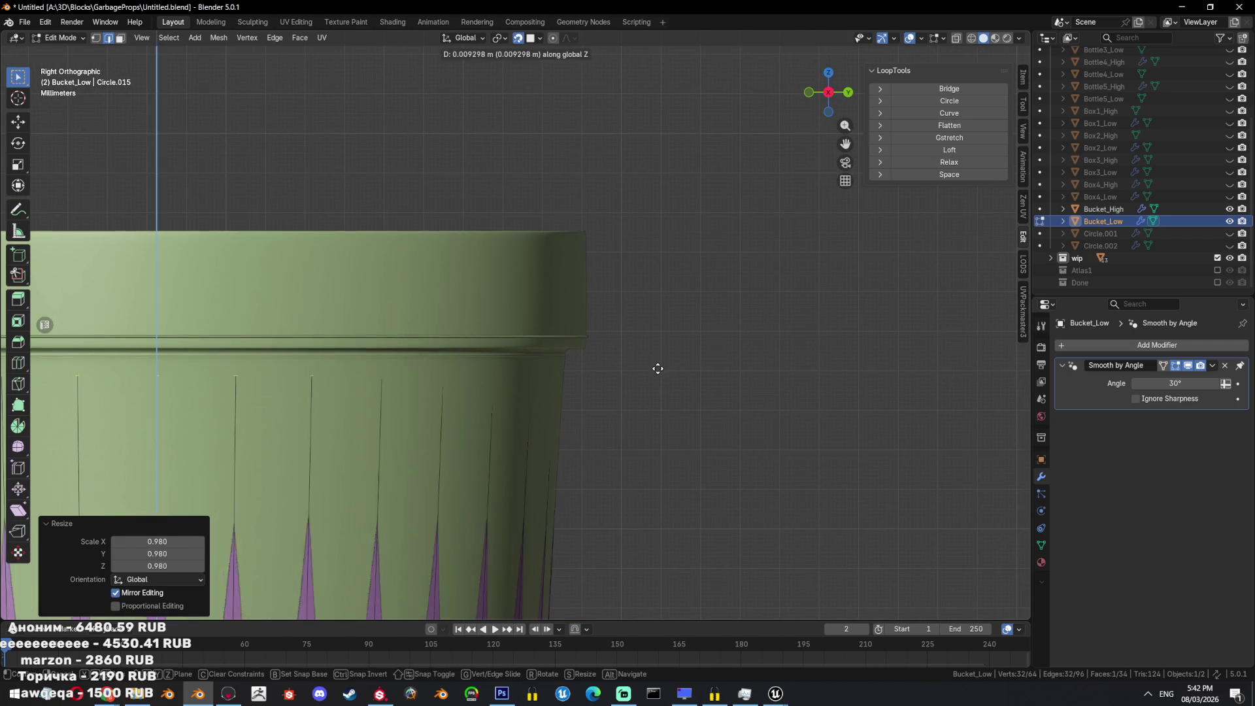
{"action": "key", "text": "Escape"}
Fine-tune the bottom ring scale by 1.007, 1.002 and 0.993.
{"action": "type", "text": "s1.007"}
{"action": "key", "text": "Return"}
{"action": "key", "text": "g"}
{"action": "key", "text": "Escape"}
{"action": "type", "text": "s1.002"}
{"action": "key", "text": "Return"}
{"action": "scroll", "coordinate": [597, 372], "scroll_direction": "down", "scroll_amount": 2}
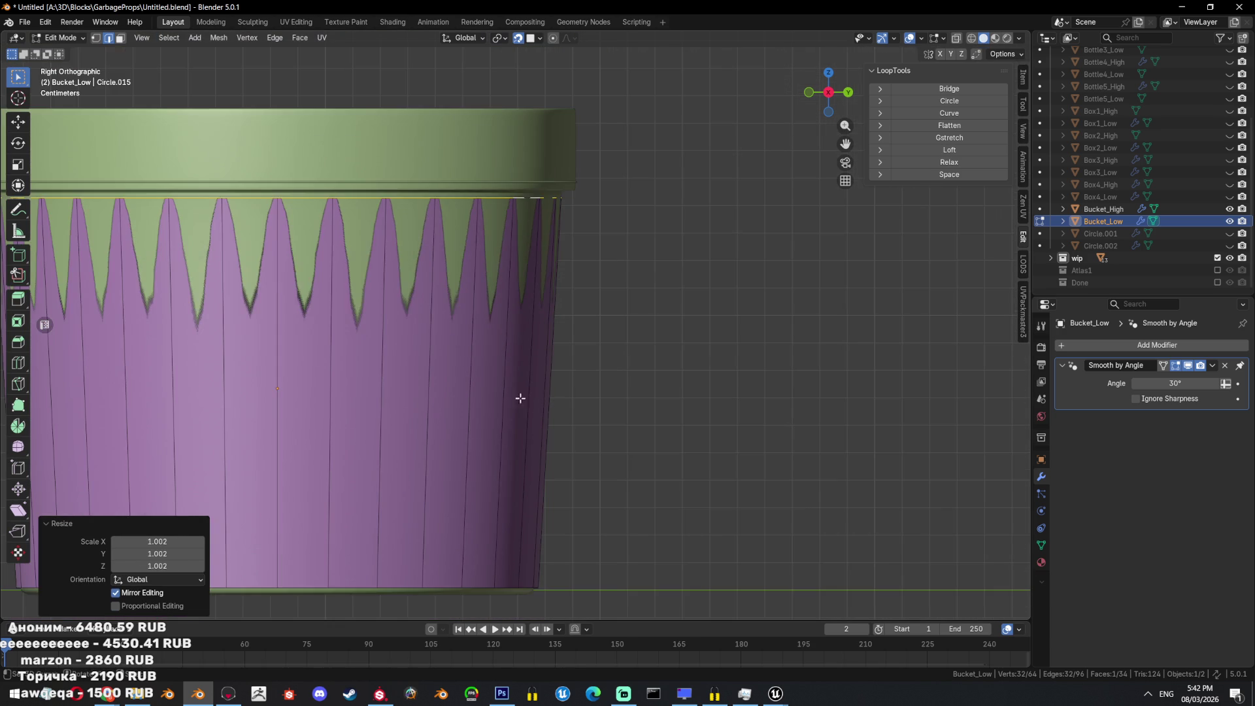
{"action": "type", "text": "s.993"}
{"action": "key", "text": "Return"}
Move the bottom ring along Z so it sits at Bucket_High's base.
{"action": "middle_click_drag", "start_coordinate": [647, 497], "coordinate": [600, 434]}
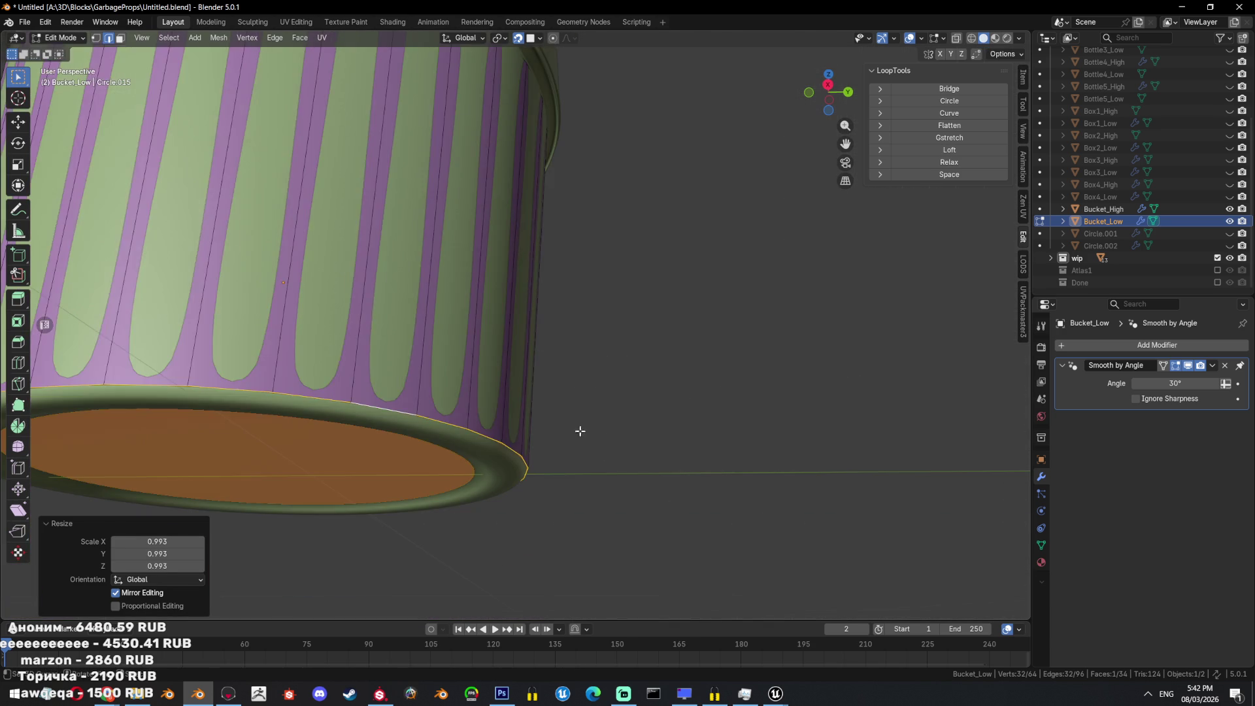
{"action": "key", "text": "g"}
{"action": "key", "text": "z"}
{"action": "left_click", "coordinate": [482, 453]}
{"action": "key", "text": "g"}
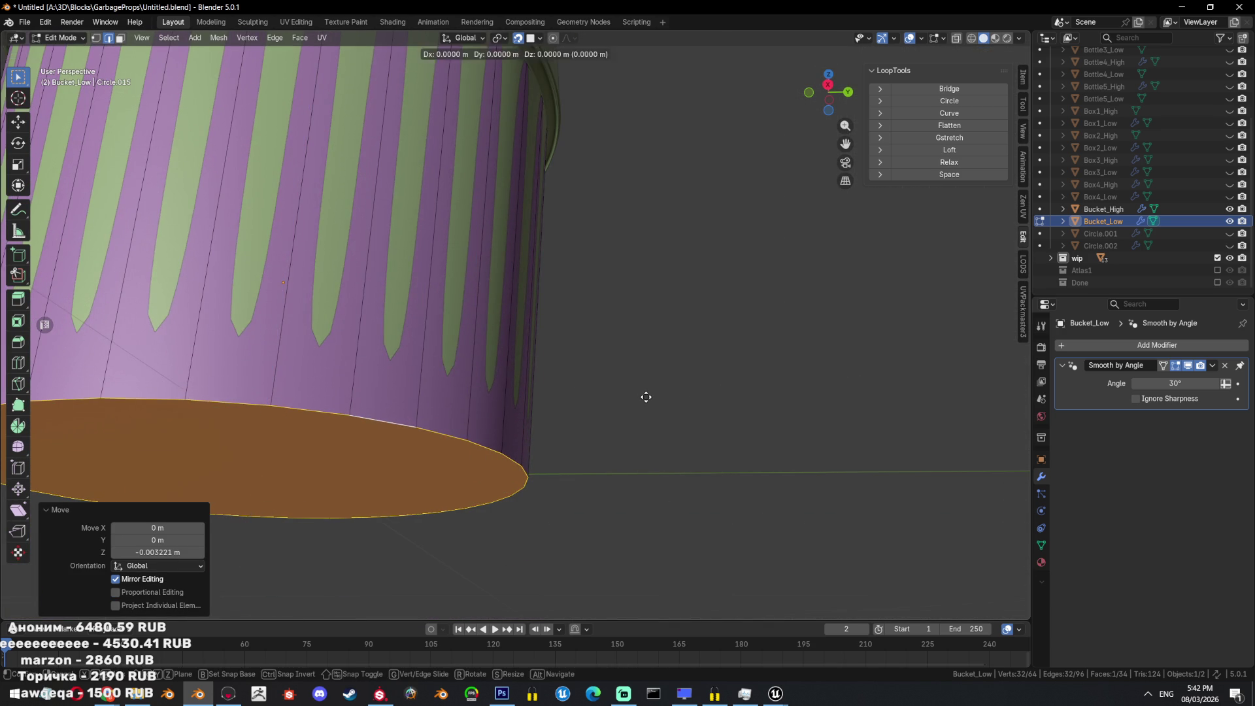
{"action": "left_click", "coordinate": [647, 392]}
{"action": "scroll", "coordinate": [646, 386], "scroll_direction": "down", "scroll_amount": 3}
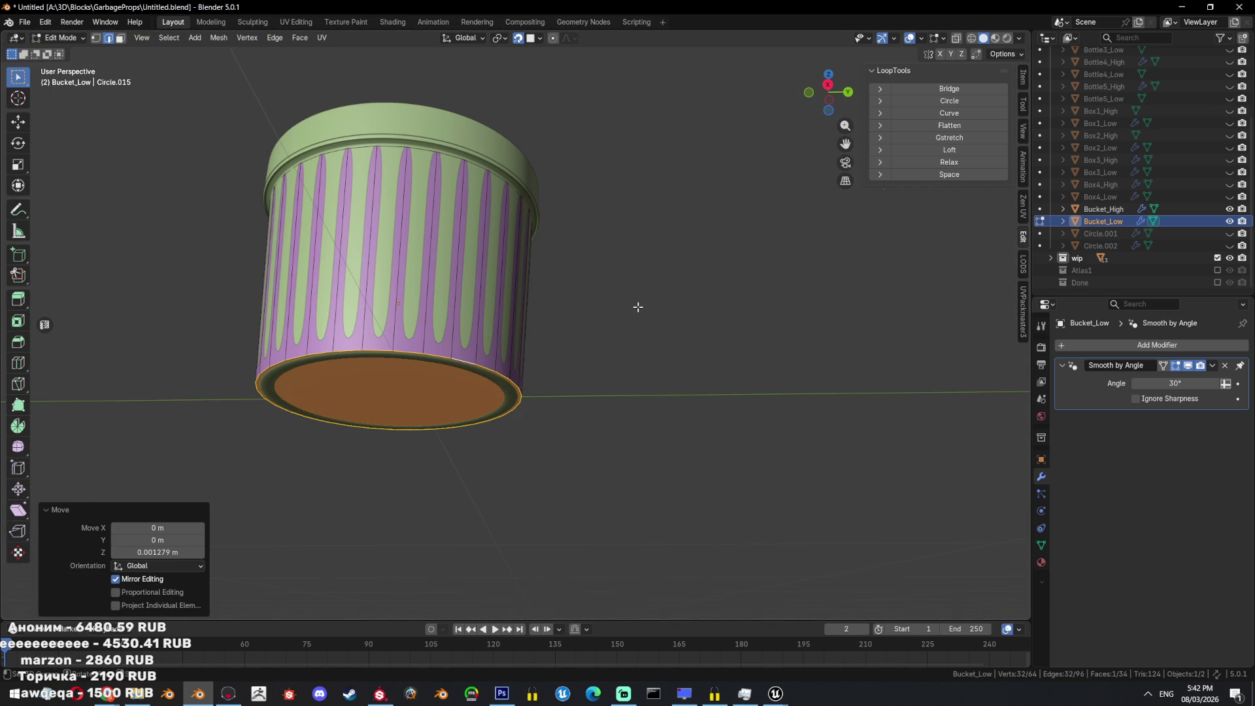
Select the wall's top ring using see-through shading.
{"action": "key", "text": "shift+z"}
{"action": "left_click", "coordinate": [491, 145], "text": "alt"}
{"action": "key", "text": "shift+z"}
{"action": "middle_click_drag", "start_coordinate": [617, 197], "coordinate": [617, 315], "text": "shift"}
In side view, nudge the bucket's top ring slightly upward.
{"action": "key", "text": "KP_3"}
{"action": "scroll", "coordinate": [605, 351], "scroll_direction": "up", "scroll_amount": 6}
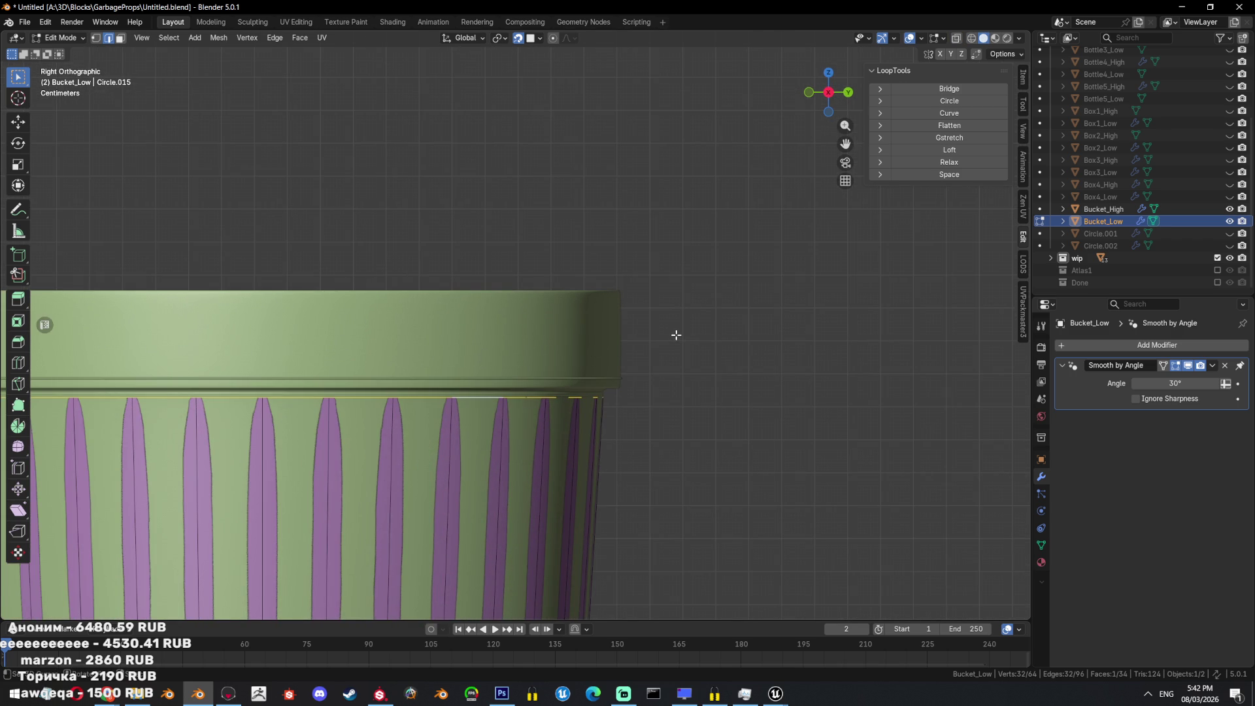
{"action": "key", "text": "e"}
{"action": "right_click", "coordinate": [675, 332]}
{"action": "key", "text": "s"}
{"action": "right_click", "coordinate": [687, 327]}
{"action": "key", "text": "g"}
{"action": "key", "text": "z"}
{"action": "left_click", "coordinate": [694, 328]}
Extrude the top ring straight up to form the rim wall.
{"action": "key", "text": "g"}
{"action": "right_click", "coordinate": [701, 255]}
{"action": "key", "text": "e"}
{"action": "key", "text": "z"}
{"action": "left_click", "coordinate": [693, 228]}
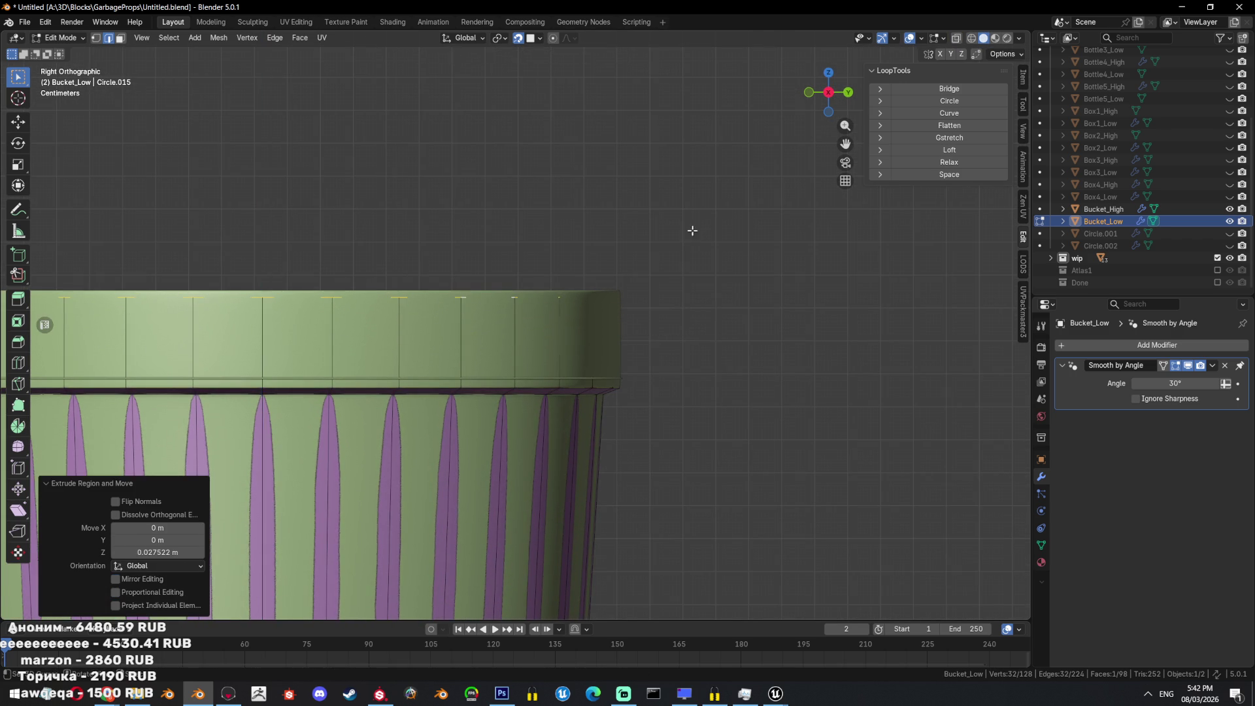
In perspective view, delete the top cap face so the bucket is open.
{"action": "key", "text": "KP_5"}
{"action": "mouse_move", "coordinate": [685, 307]}
{"action": "middle_mouse_down"}
{"action": "mouse_move", "coordinate": [749, 379]}
{"action": "mouse_move", "coordinate": [733, 329]}
{"action": "middle_mouse_up"}
{"action": "key", "text": "x"}
{"action": "left_click", "coordinate": [735, 331]}
Select the whole mesh and resize it slightly.
{"action": "key", "text": "shift+z"}
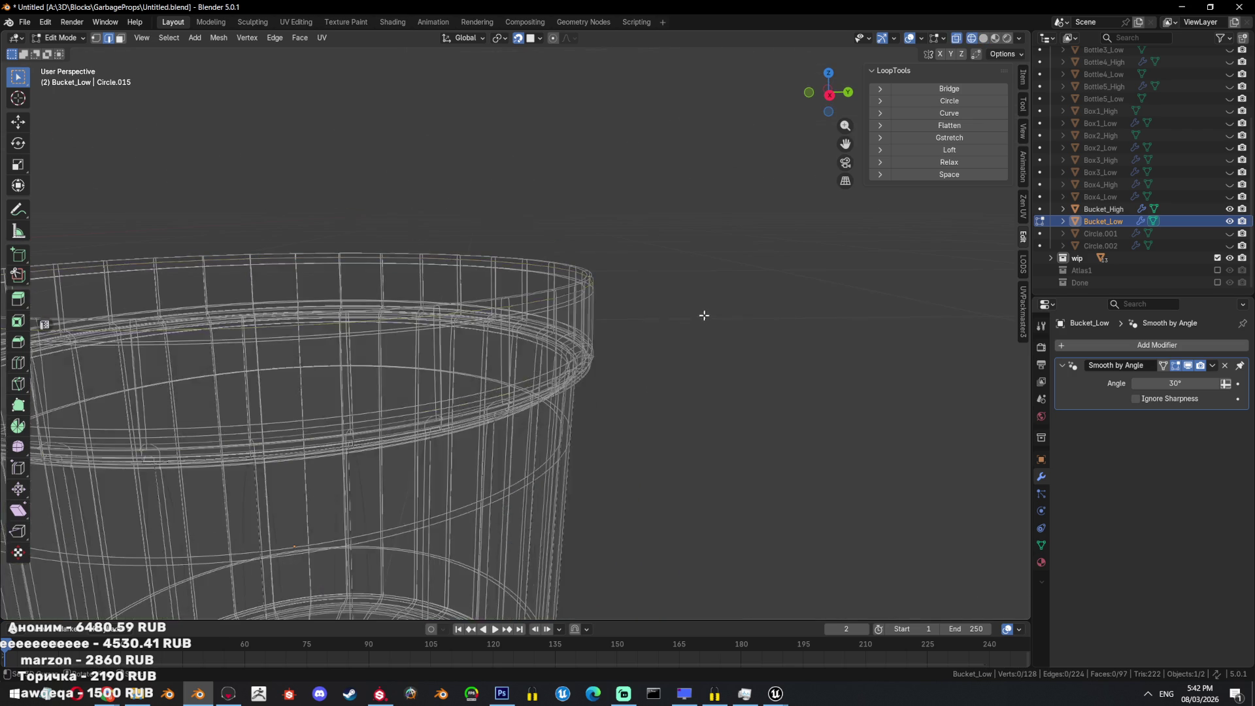
{"action": "key", "text": "a"}
{"action": "key", "text": "shift+z"}
{"action": "scroll", "coordinate": [749, 311], "scroll_direction": "up", "scroll_amount": 3}
{"action": "key", "text": "s"}
{"action": "left_click", "coordinate": [748, 377]}
Select the rim edge loop in see-through view and widen it slightly.
{"action": "key", "text": "shift+z"}
{"action": "left_click", "coordinate": [604, 369], "text": "alt"}
{"action": "key", "text": "shift+z"}
{"action": "key", "text": "s"}
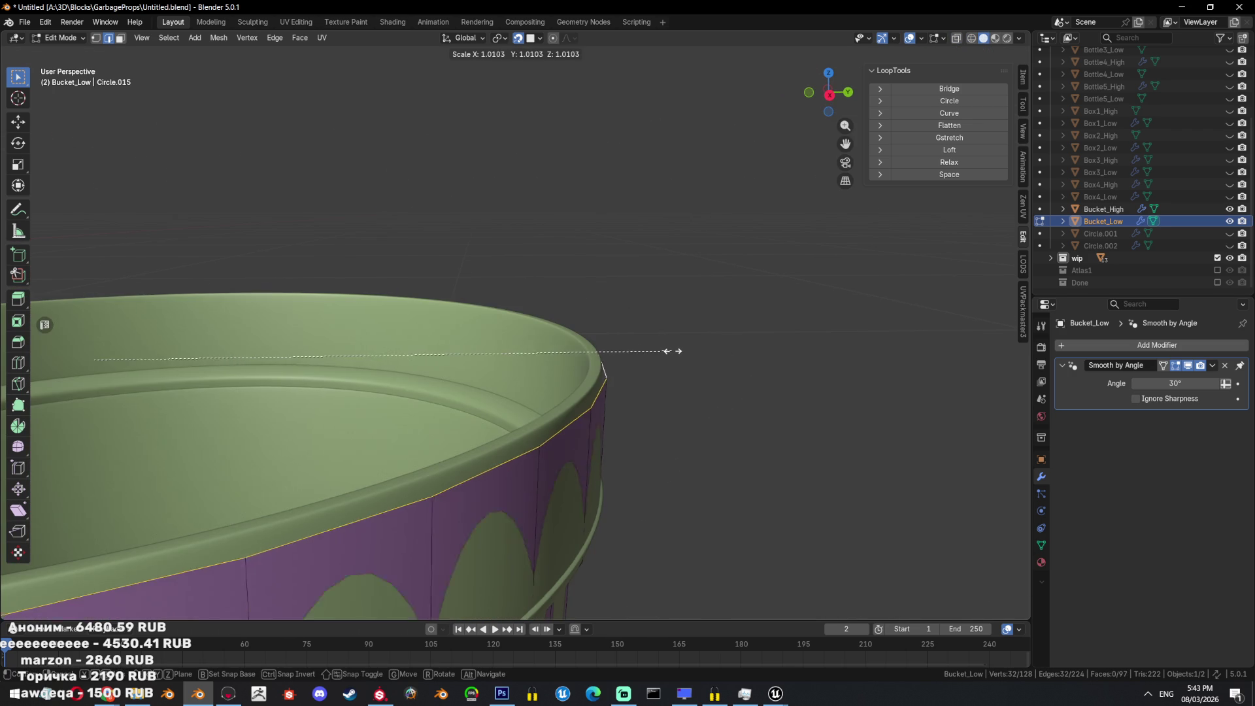
{"action": "left_click", "coordinate": [669, 347]}
Try moving, extruding and scaling the rim loop, cancelling each transform.
{"action": "key", "text": "g"}
{"action": "key", "text": "z"}
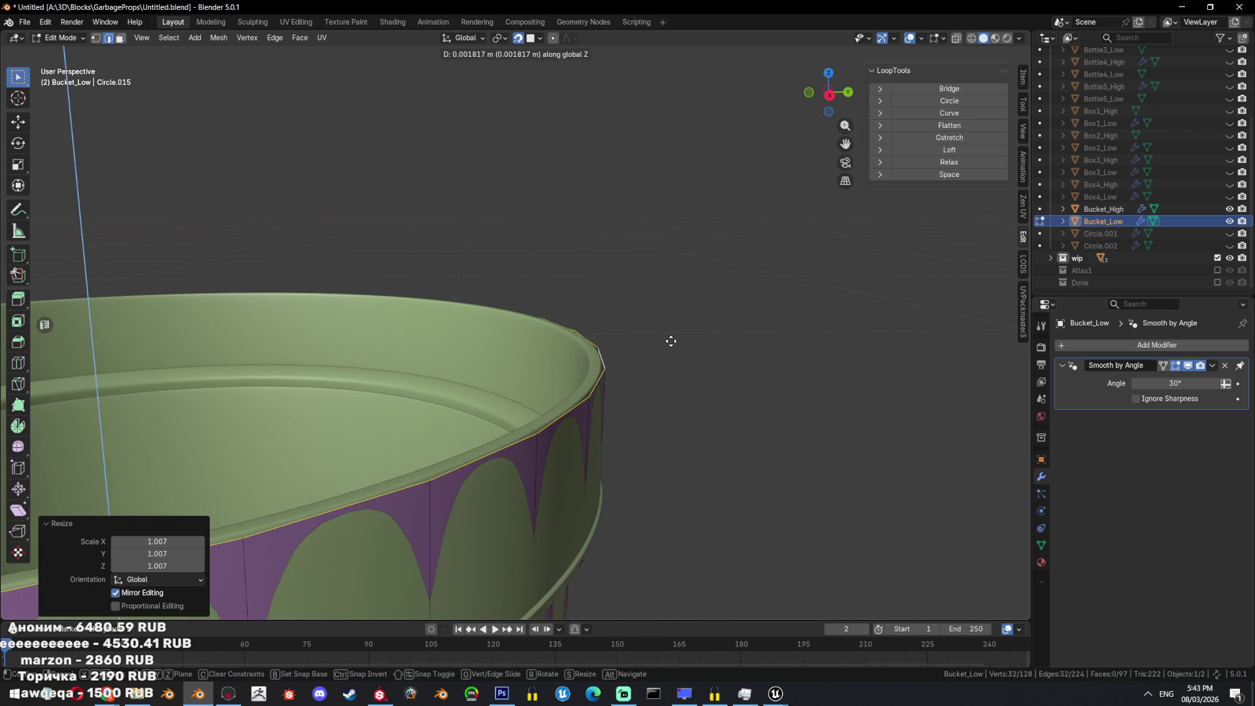
{"action": "key", "text": "Escape"}
{"action": "key", "text": "e"}
{"action": "key", "text": "Escape"}
{"action": "key", "text": "s"}
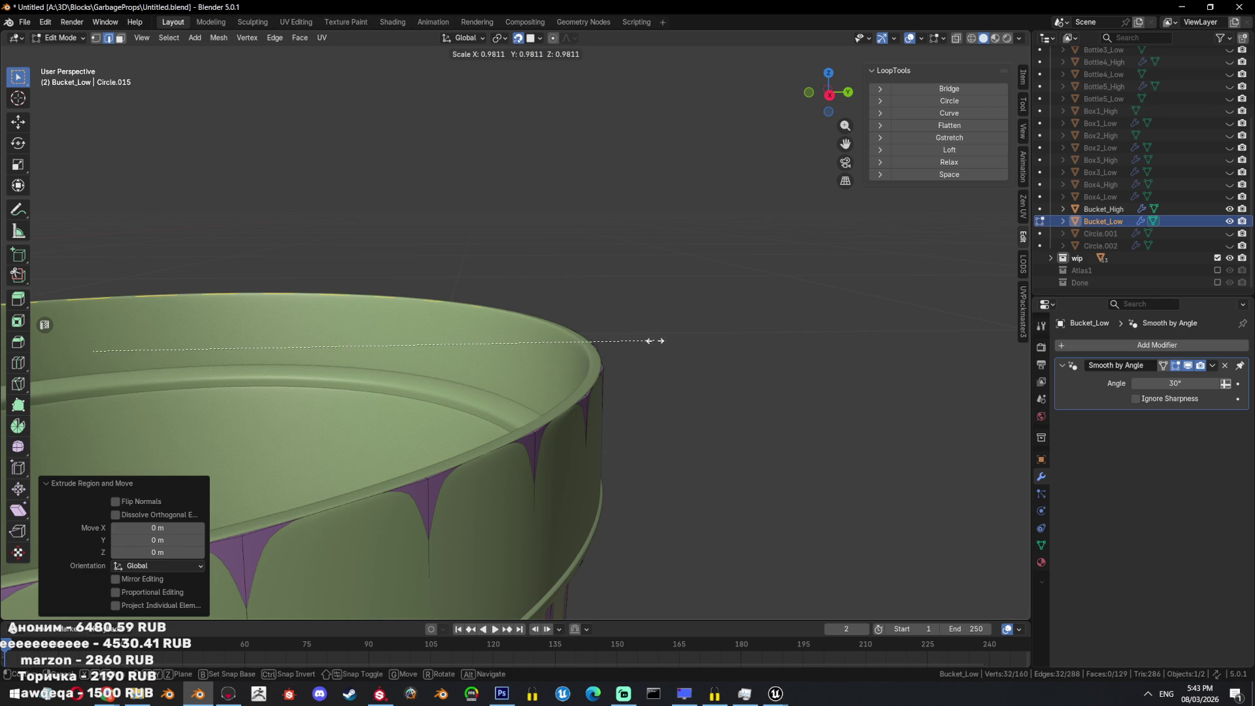
{"action": "key", "text": "Escape"}
{"action": "key", "text": "g"}
Make a tiny vertical adjustment to the rim loop and view it from above.
{"action": "key", "text": "g"}
{"action": "key", "text": "Escape"}
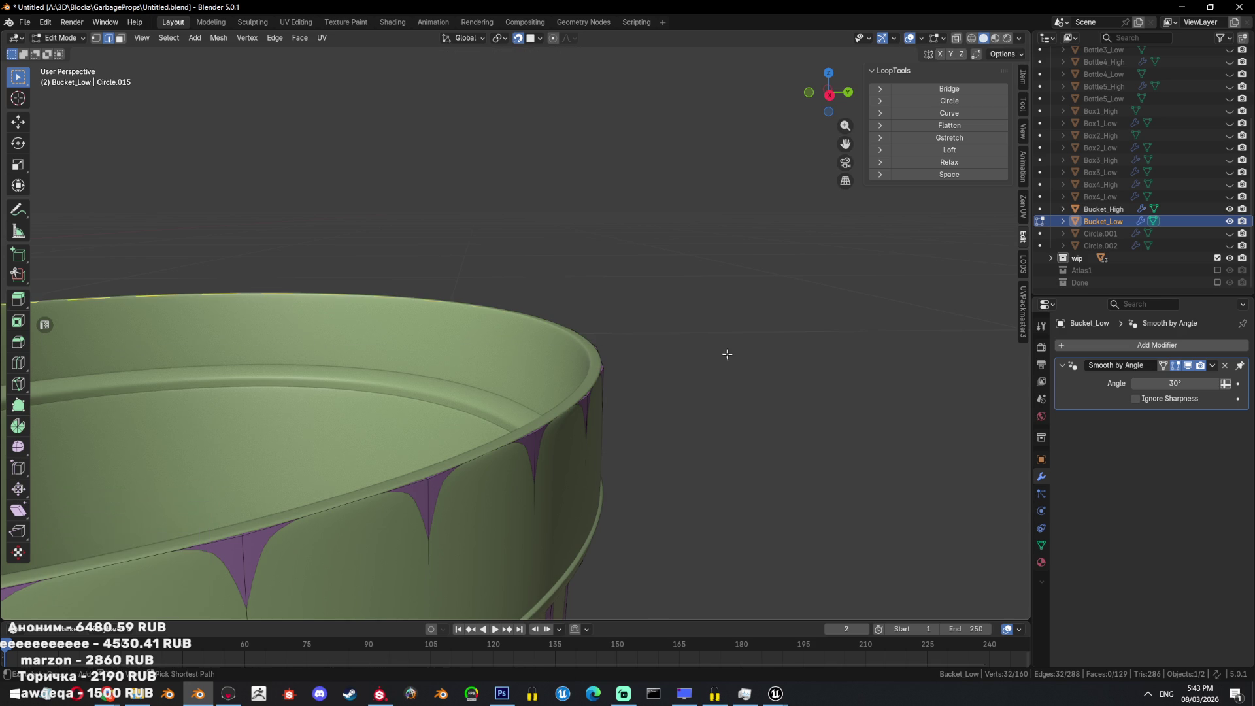
{"action": "key", "text": "g"}
{"action": "key", "text": "z"}
{"action": "left_click", "coordinate": [753, 359]}
{"action": "middle_click_drag", "start_coordinate": [753, 359], "coordinate": [783, 380]}
Extrude the rim loop inward at 0.973 scale, then adjust the lip to 1.011.
{"action": "key", "text": "e"}
{"action": "key", "text": "Escape"}
{"action": "key", "text": "s"}
{"action": "left_click", "coordinate": [759, 444]}
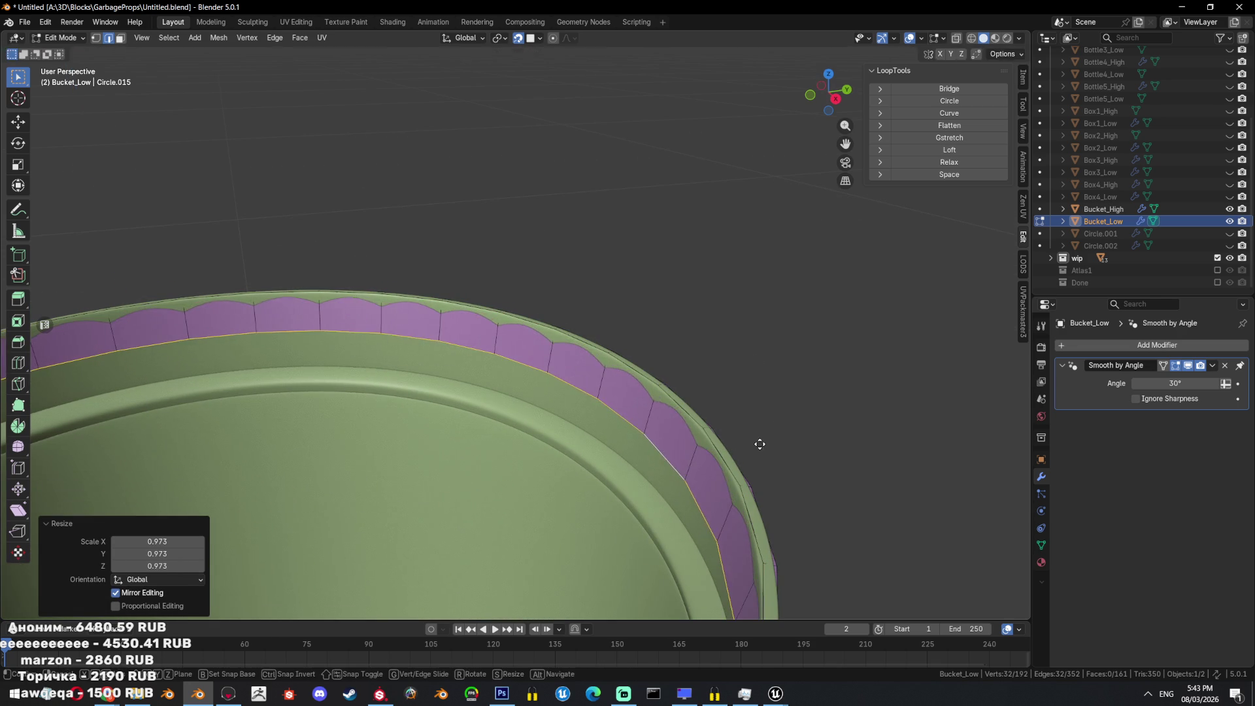
{"action": "key", "text": "s"}
{"action": "key", "text": "Escape"}
{"action": "key", "text": "s"}
{"action": "left_click", "coordinate": [755, 492]}
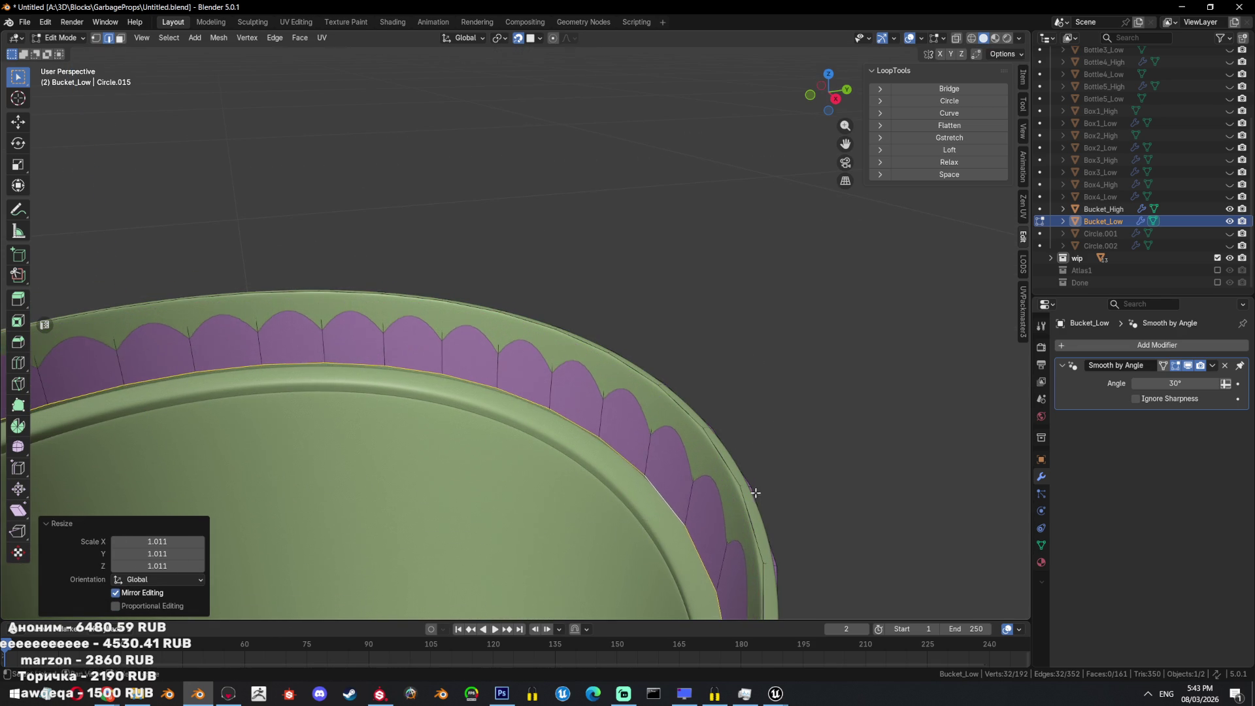
Try another rim extrusion shrunk to 0.932, then undo it.
{"action": "middle_click_drag", "start_coordinate": [754, 492], "coordinate": [706, 331]}
{"action": "key", "text": "e"}
{"action": "key", "text": "Escape"}
{"action": "key", "text": "s"}
{"action": "left_click", "coordinate": [689, 361]}
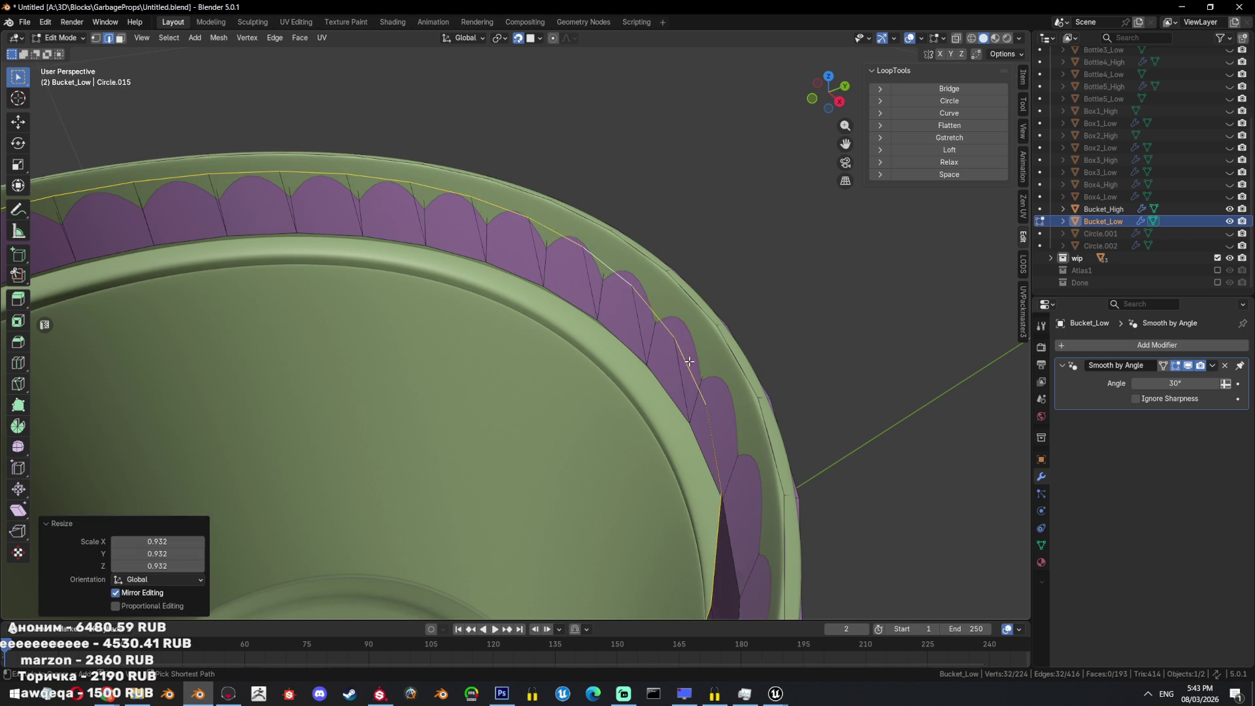
{"action": "key", "text": "ctrl+z"}
{"action": "key", "text": "s"}
{"action": "key", "text": "Escape"}
{"action": "key", "text": "ctrl+z"}
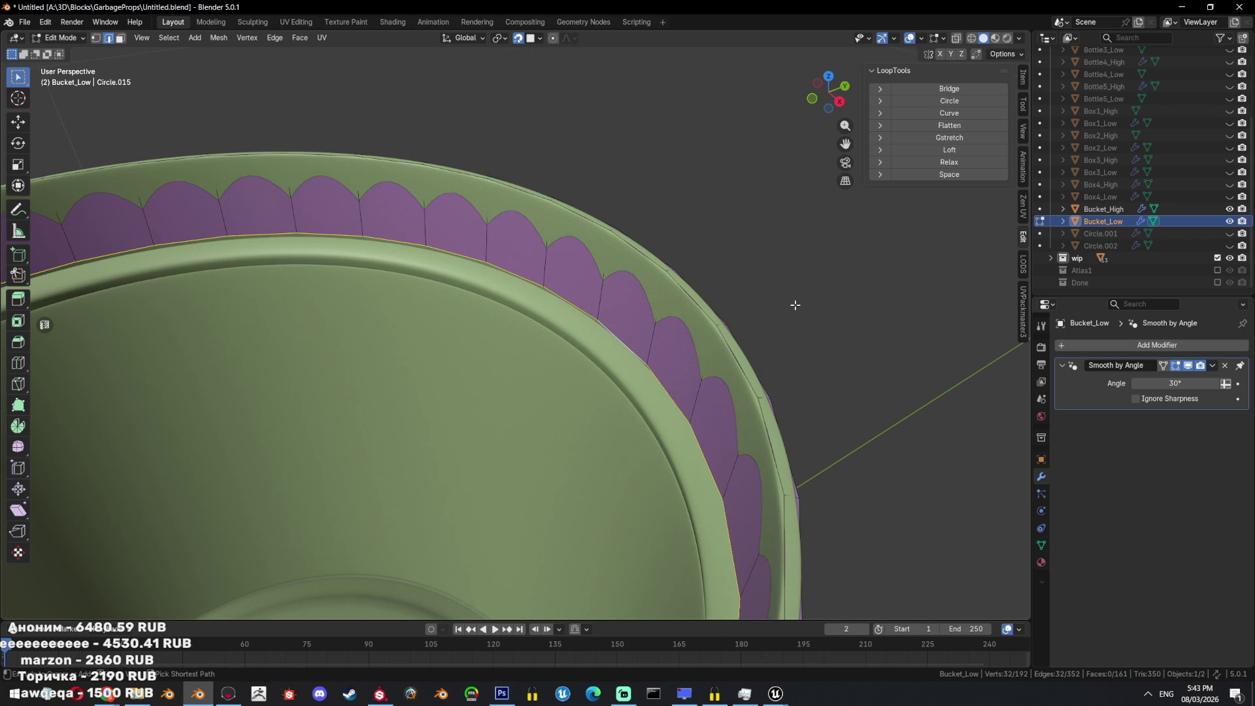
Extrude a new inner rim loop, lower it slightly and scale it to 1.028.
{"action": "key", "text": "e"}
{"action": "key", "text": "Escape"}
{"action": "key", "text": "s"}
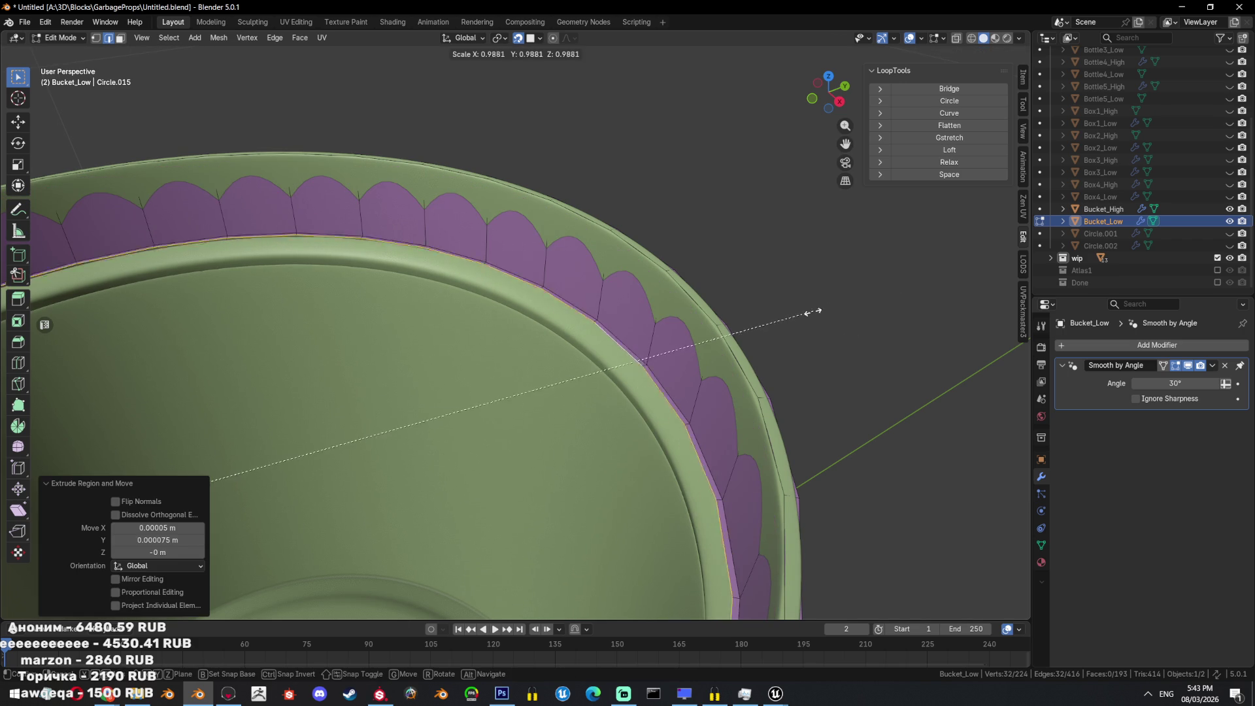
{"action": "left_click", "coordinate": [817, 336]}
{"action": "key", "text": "g"}
{"action": "key", "text": "z"}
{"action": "left_click", "coordinate": [849, 337]}
{"action": "key", "text": "s"}
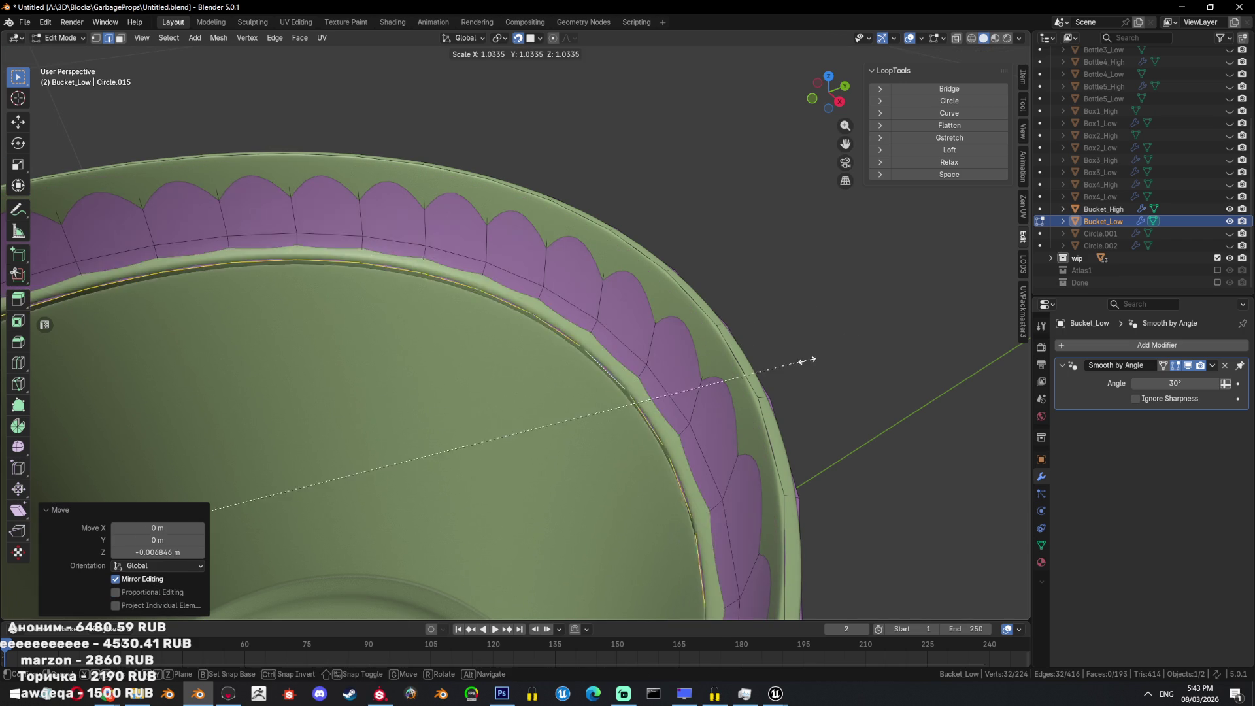
{"action": "left_click", "coordinate": [808, 359]}
Looking down into the bucket, move the inner loop down to set the inner wall depth.
{"action": "middle_click_drag", "start_coordinate": [808, 359], "coordinate": [837, 333]}
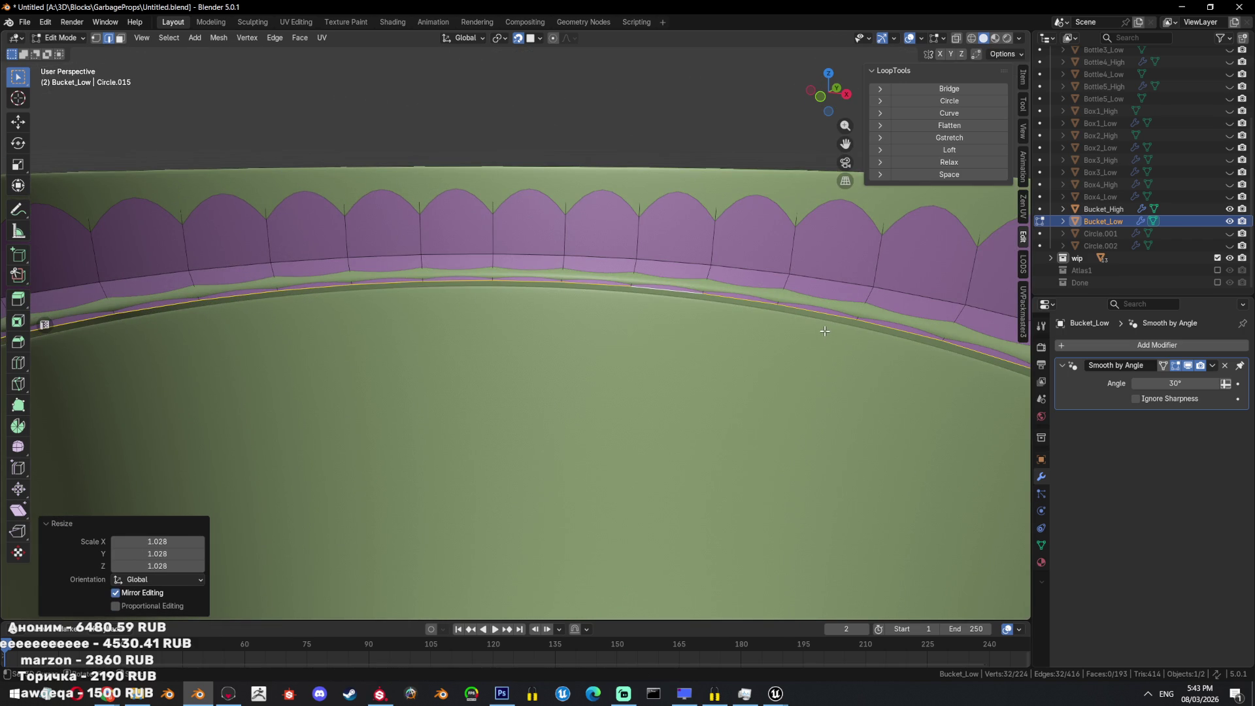
{"action": "scroll", "coordinate": [819, 328], "scroll_direction": "down", "scroll_amount": 8}
{"action": "middle_click_drag", "start_coordinate": [786, 359], "coordinate": [785, 375]}
{"action": "scroll", "coordinate": [758, 343], "scroll_direction": "up", "scroll_amount": 5}
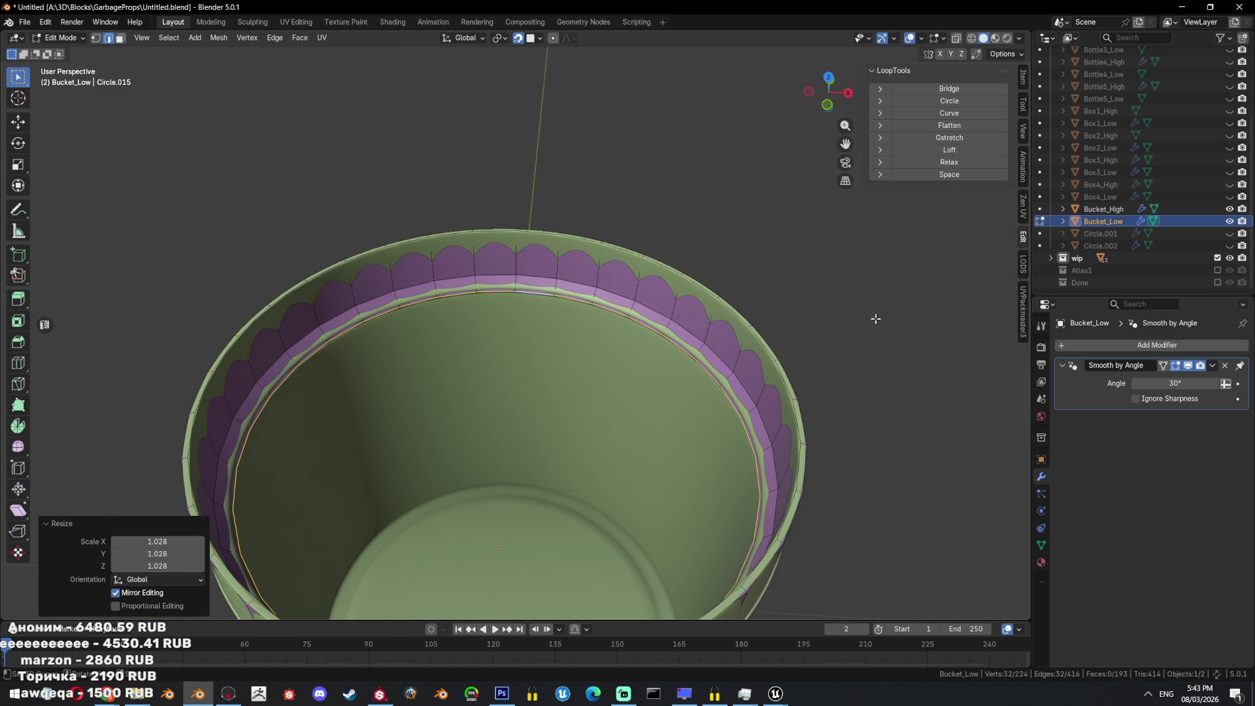
{"action": "key", "text": "g"}
{"action": "key", "text": "z"}
{"action": "left_click", "coordinate": [782, 473]}
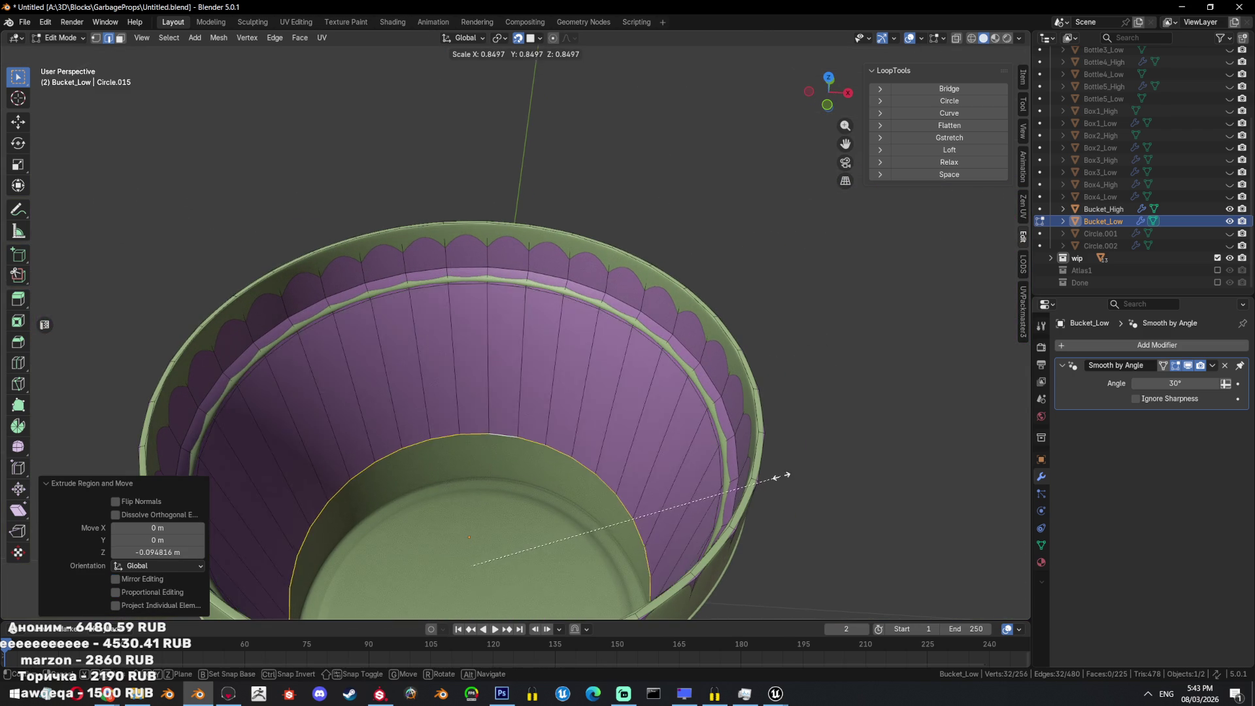
Shrink the inner bottom loop to 0.938, then rescale it to 1.010.
{"action": "key", "text": "s"}
{"action": "left_click", "coordinate": [813, 468]}
{"action": "scroll", "coordinate": [812, 468], "scroll_direction": "down", "scroll_amount": 3}
{"action": "middle_click_drag", "start_coordinate": [815, 312], "coordinate": [835, 336]}
{"action": "key", "text": "s"}
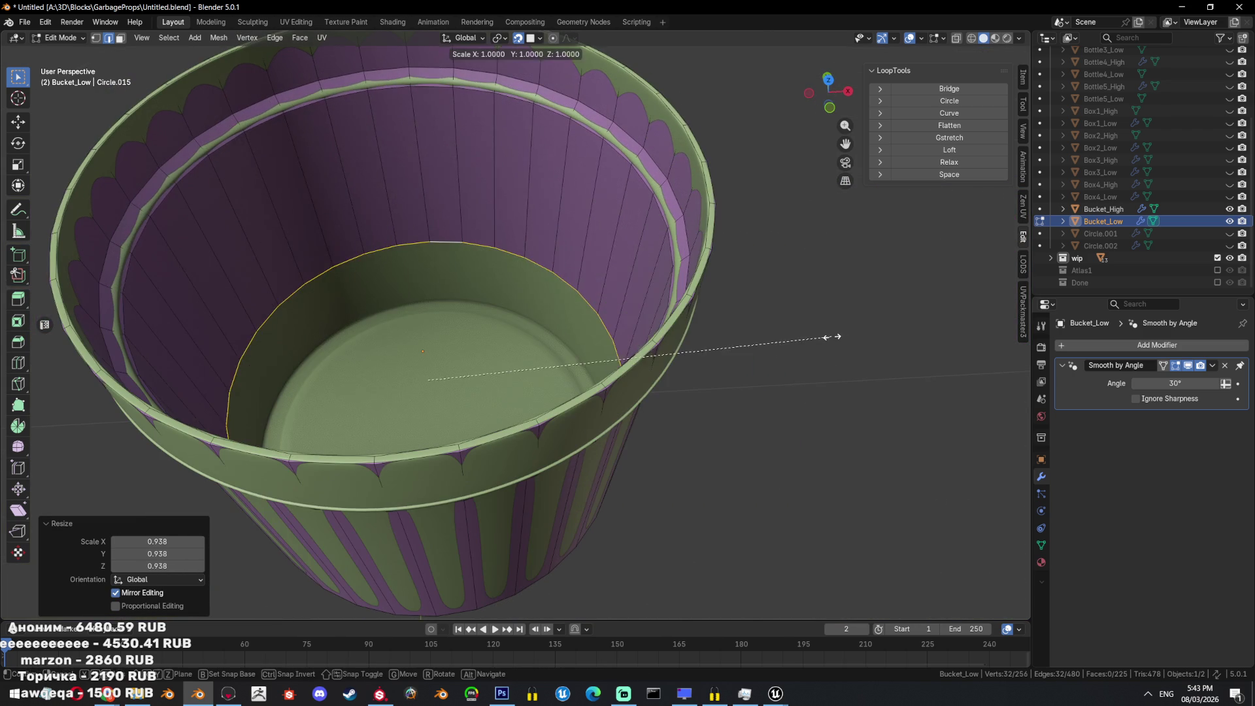
{"action": "left_click", "coordinate": [836, 336]}
{"action": "key", "text": "s"}
{"action": "left_click", "coordinate": [461, 286]}
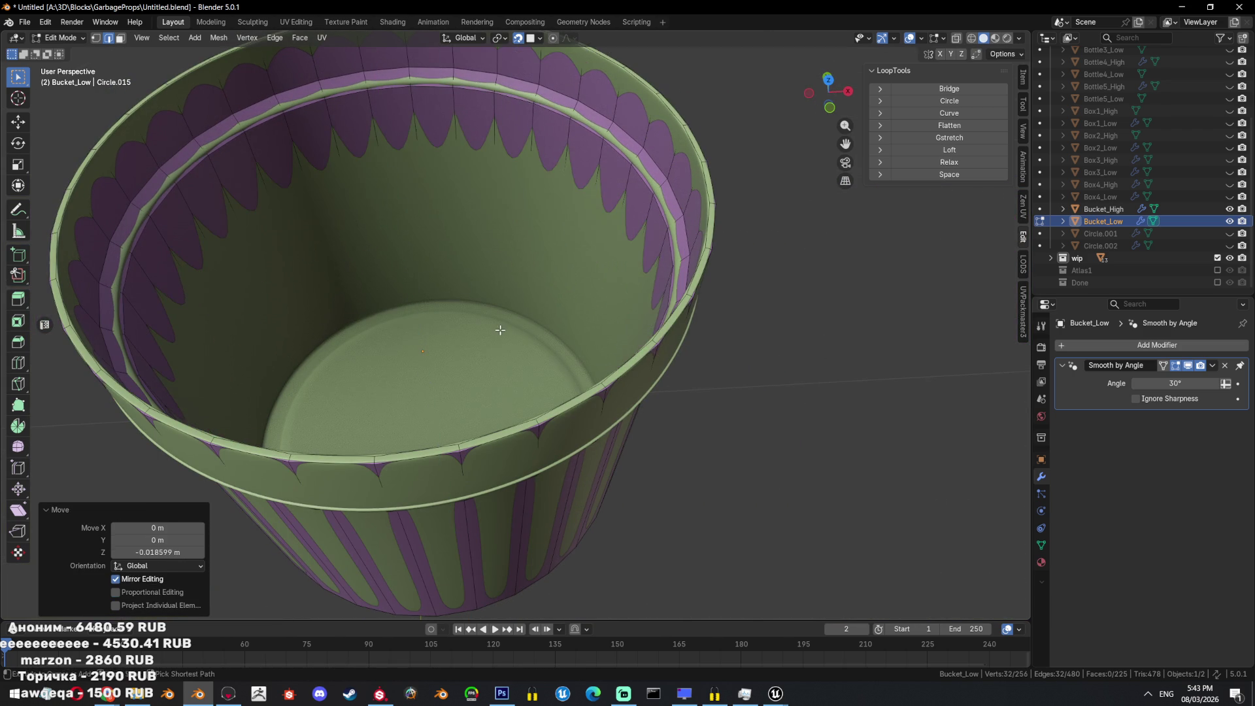
Lower the inner loop further down to the inner floor level.
{"action": "key", "text": "g"}
{"action": "key", "text": "z"}
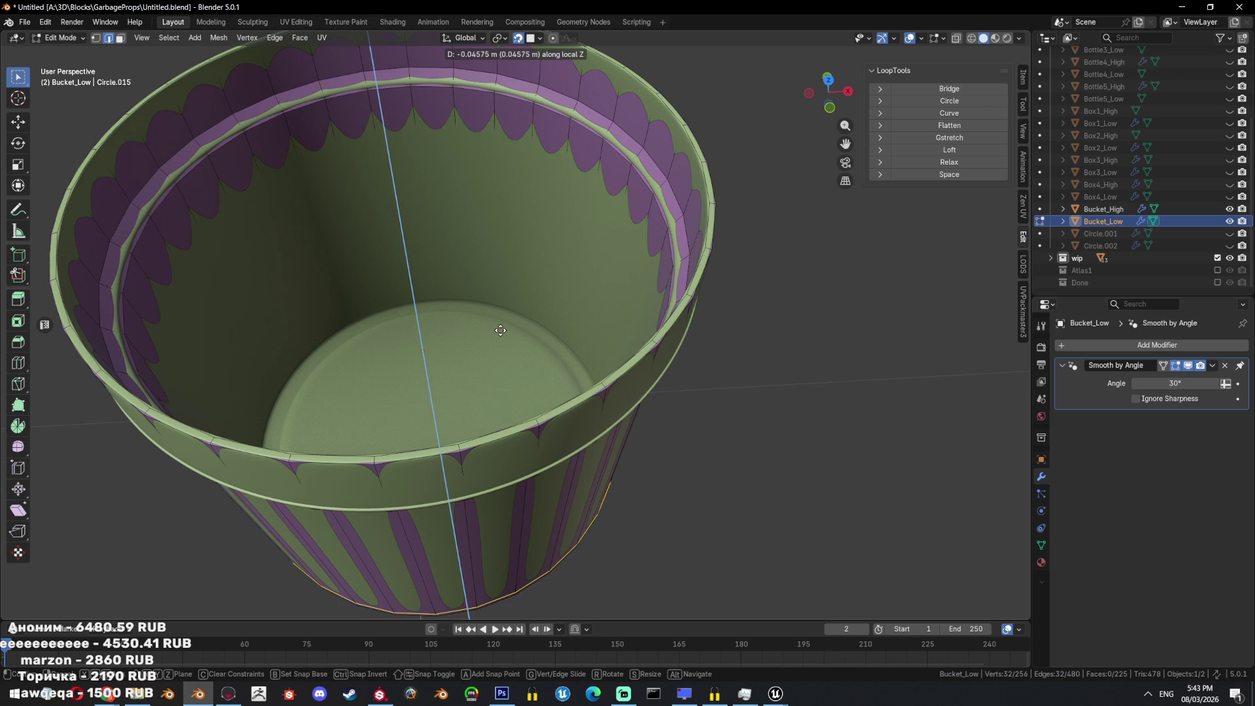
{"action": "left_click", "coordinate": [500, 330]}
{"action": "key", "text": "s"}
{"action": "right_click", "coordinate": [758, 334]}
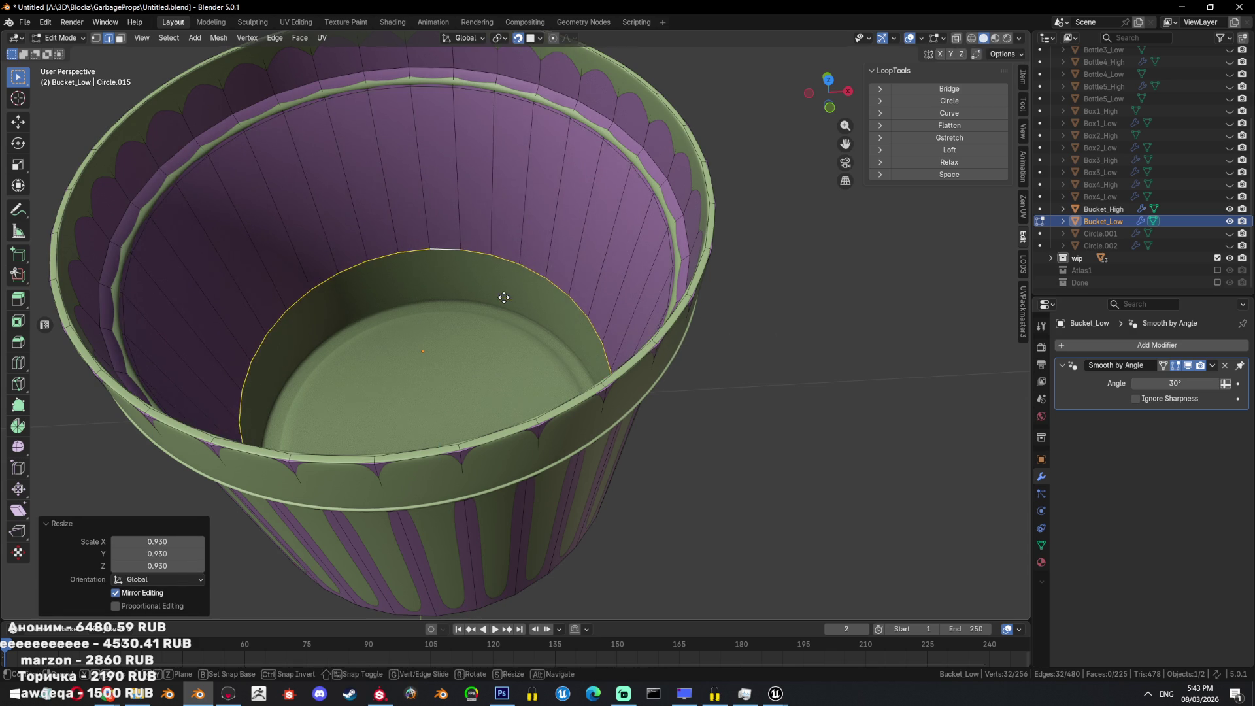
{"action": "key", "text": "g"}
{"action": "key", "text": "z"}
{"action": "left_click", "coordinate": [504, 301]}
Fill the inner bottom loop with a face to close the inner floor.
{"action": "mouse_move", "coordinate": [503, 301]}
{"action": "middle_mouse_down"}
{"action": "mouse_move", "coordinate": [627, 367]}
{"action": "mouse_move", "coordinate": [830, 340]}
{"action": "middle_mouse_up"}
{"action": "key", "text": "f"}
{"action": "scroll", "coordinate": [830, 341], "scroll_direction": "down", "scroll_amount": 5}
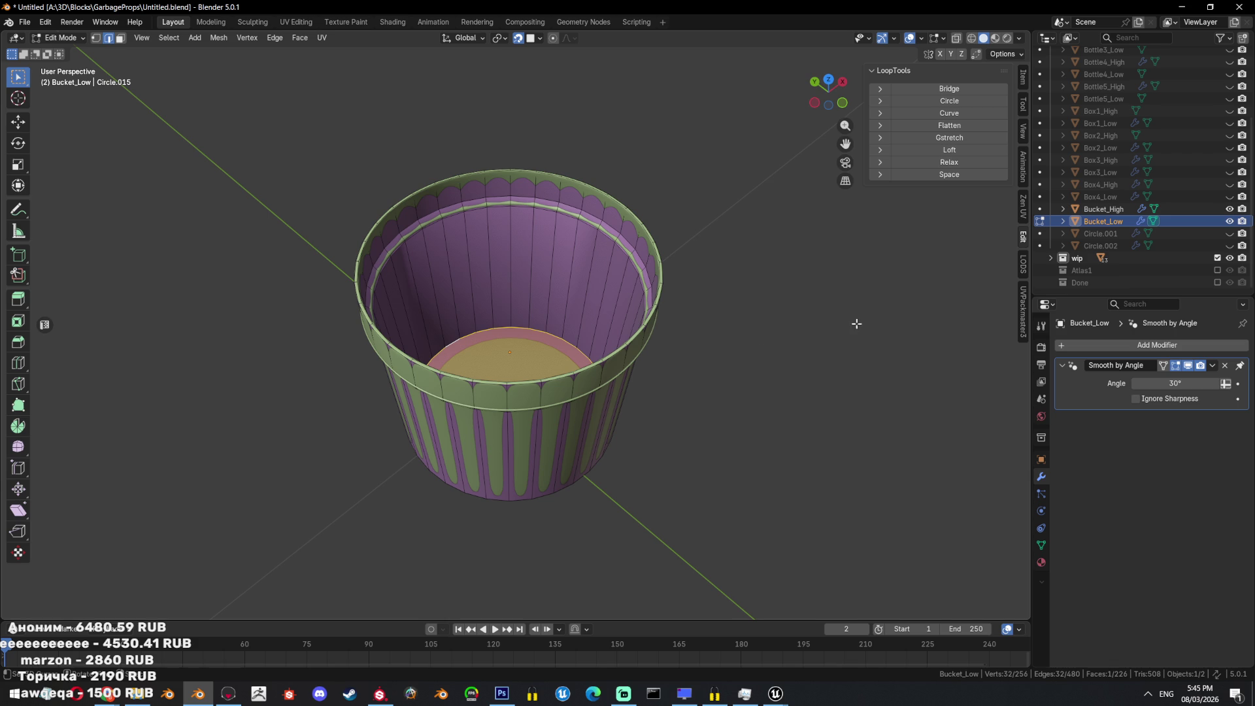
Hide the high-poly bucket and go back to editing the low-poly bucket mesh.
{"action": "scroll", "coordinate": [645, 336], "scroll_direction": "up", "scroll_amount": 3}
{"action": "mouse_move", "coordinate": [644, 336]}
{"action": "middle_mouse_down"}
{"action": "mouse_move", "coordinate": [652, 294]}
{"action": "mouse_move", "coordinate": [773, 242]}
{"action": "mouse_move", "coordinate": [738, 320]}
{"action": "middle_mouse_up"}
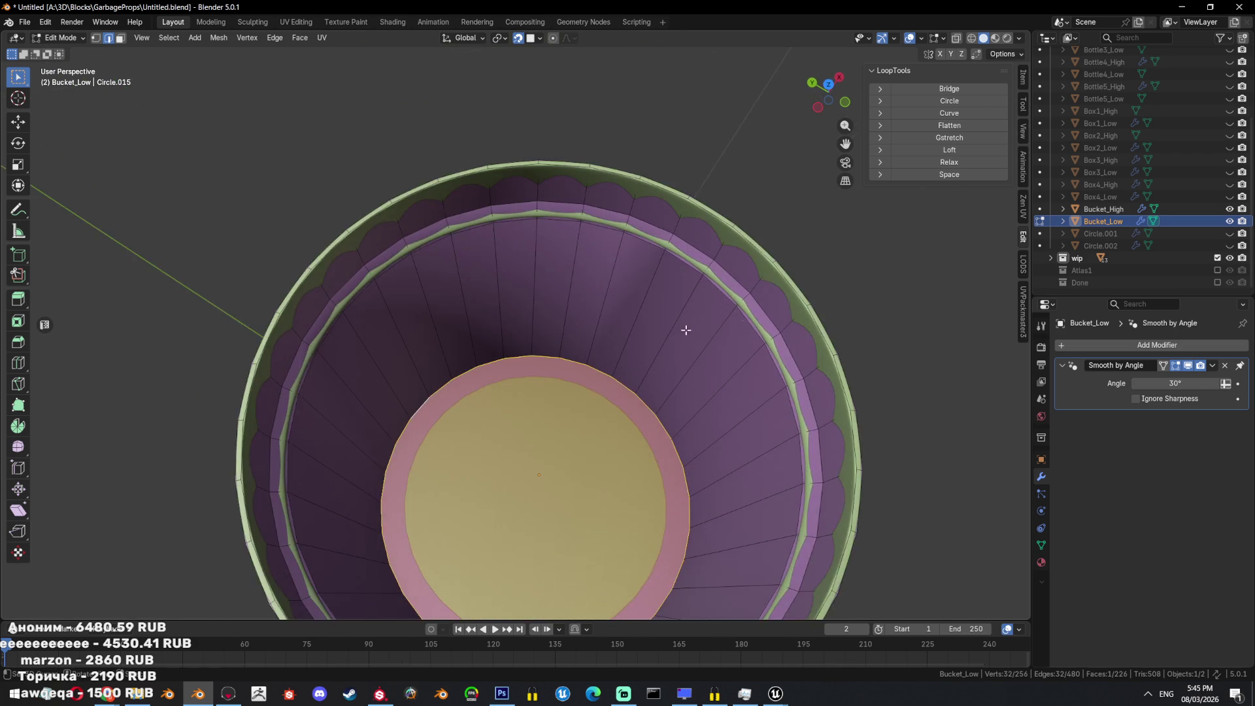
{"action": "scroll", "coordinate": [637, 384], "scroll_direction": "down", "scroll_amount": 4}
{"action": "middle_click_drag", "start_coordinate": [637, 385], "coordinate": [654, 268]}
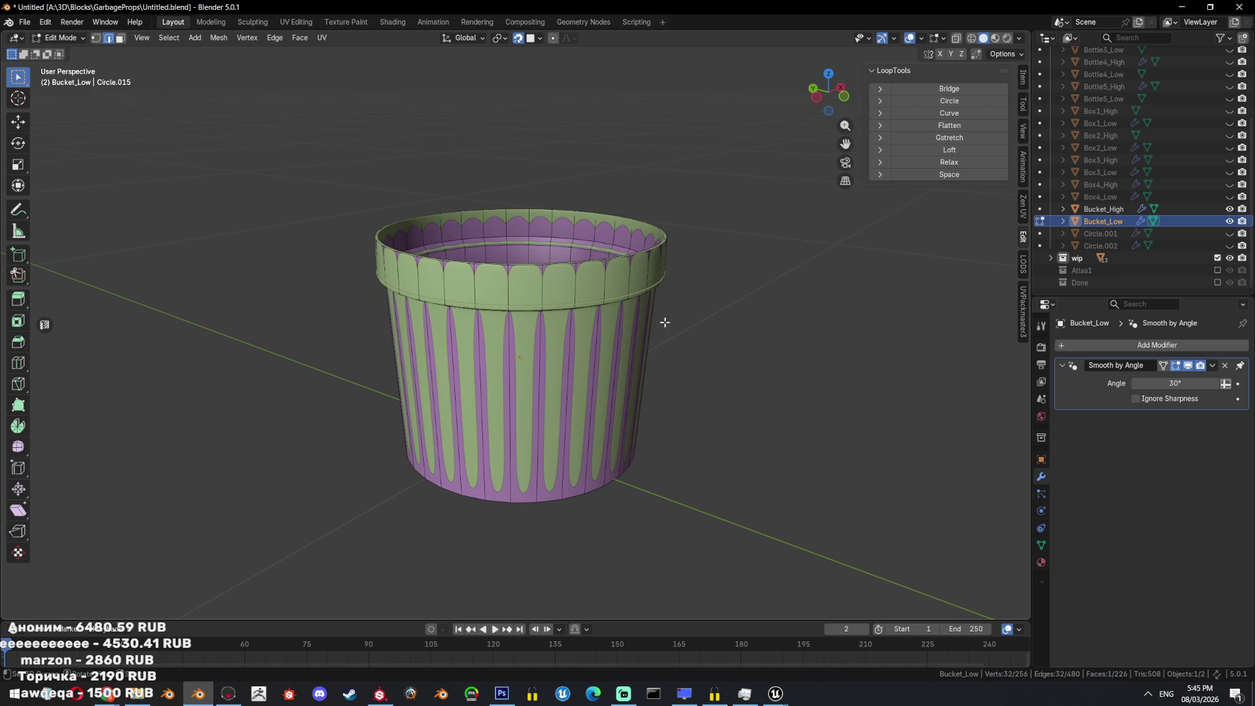
{"action": "key", "text": "Tab"}
{"action": "scroll", "coordinate": [661, 279], "scroll_direction": "down", "scroll_amount": 4}
{"action": "key", "text": "shift+h"}
{"action": "middle_click_drag", "start_coordinate": [653, 272], "coordinate": [664, 355]}
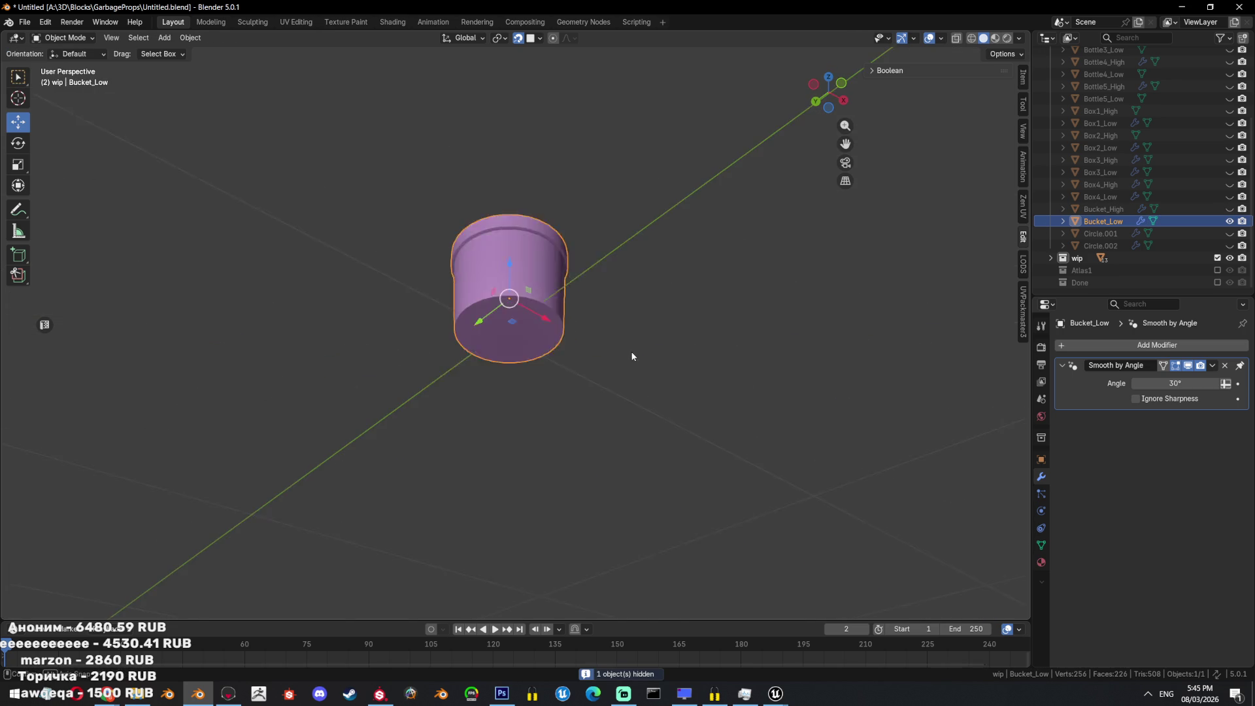
{"action": "scroll", "coordinate": [601, 328], "scroll_direction": "up", "scroll_amount": 6}
{"action": "key", "text": "Tab"}
{"action": "key", "text": "Tab"}
{"action": "scroll", "coordinate": [634, 300], "scroll_direction": "down", "scroll_amount": 5}
{"action": "key", "text": "Tab"}
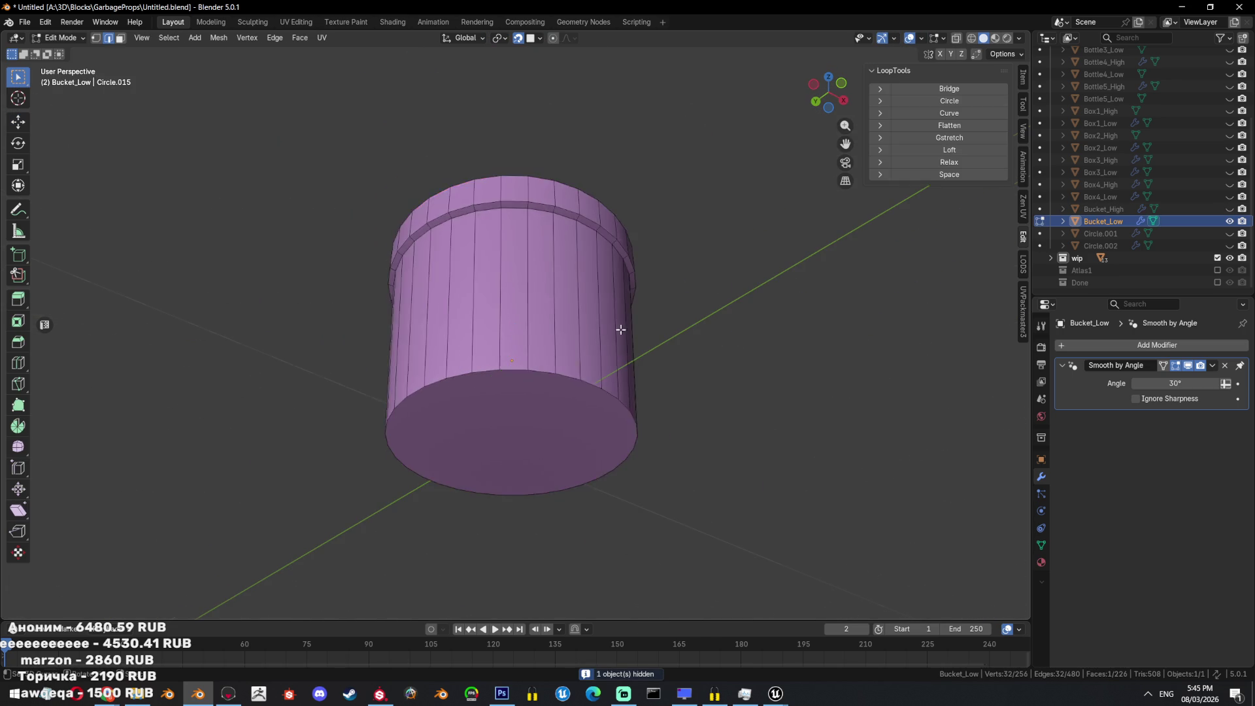
Select the bucket's rim, inner rim and bottom edge loops.
{"action": "middle_click_drag", "start_coordinate": [621, 327], "coordinate": [597, 420]}
{"action": "mouse_move", "coordinate": [614, 349]}
{"action": "middle_mouse_down"}
{"action": "mouse_move", "coordinate": [655, 355]}
{"action": "mouse_move", "coordinate": [622, 350]}
{"action": "middle_mouse_up"}
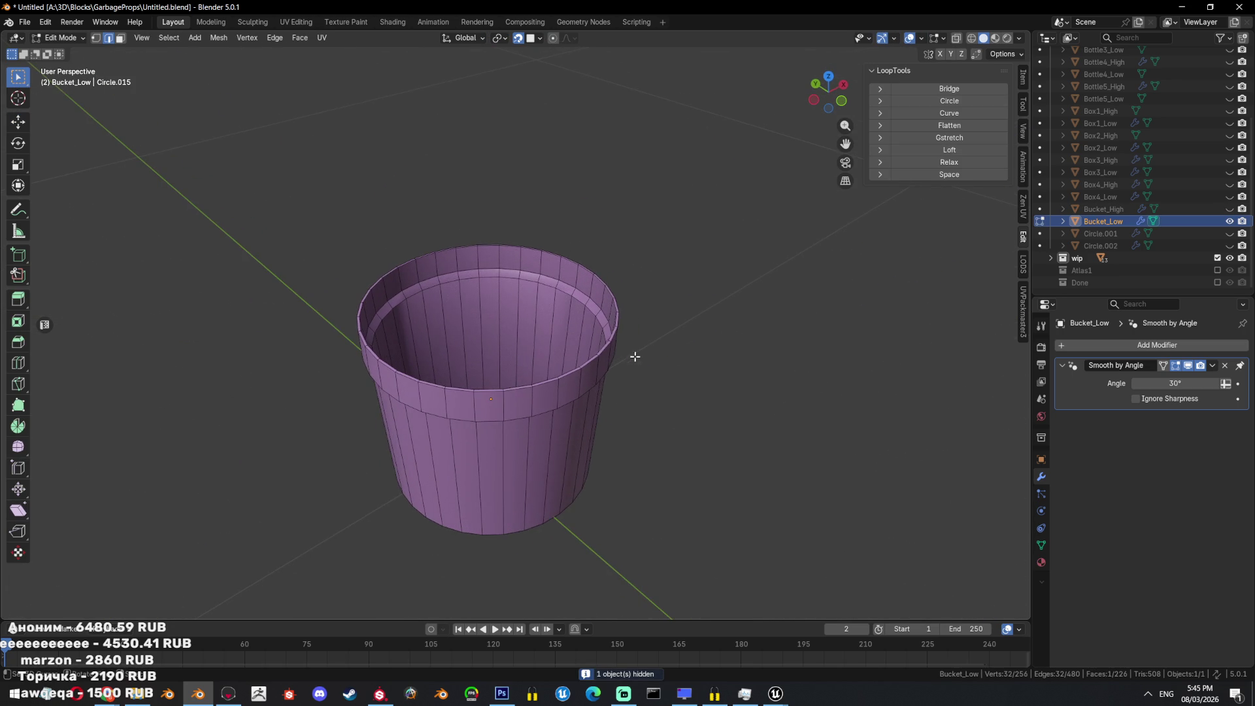
{"action": "key", "text": "KP_1"}
{"action": "scroll", "coordinate": [560, 323], "scroll_direction": "up", "scroll_amount": 2}
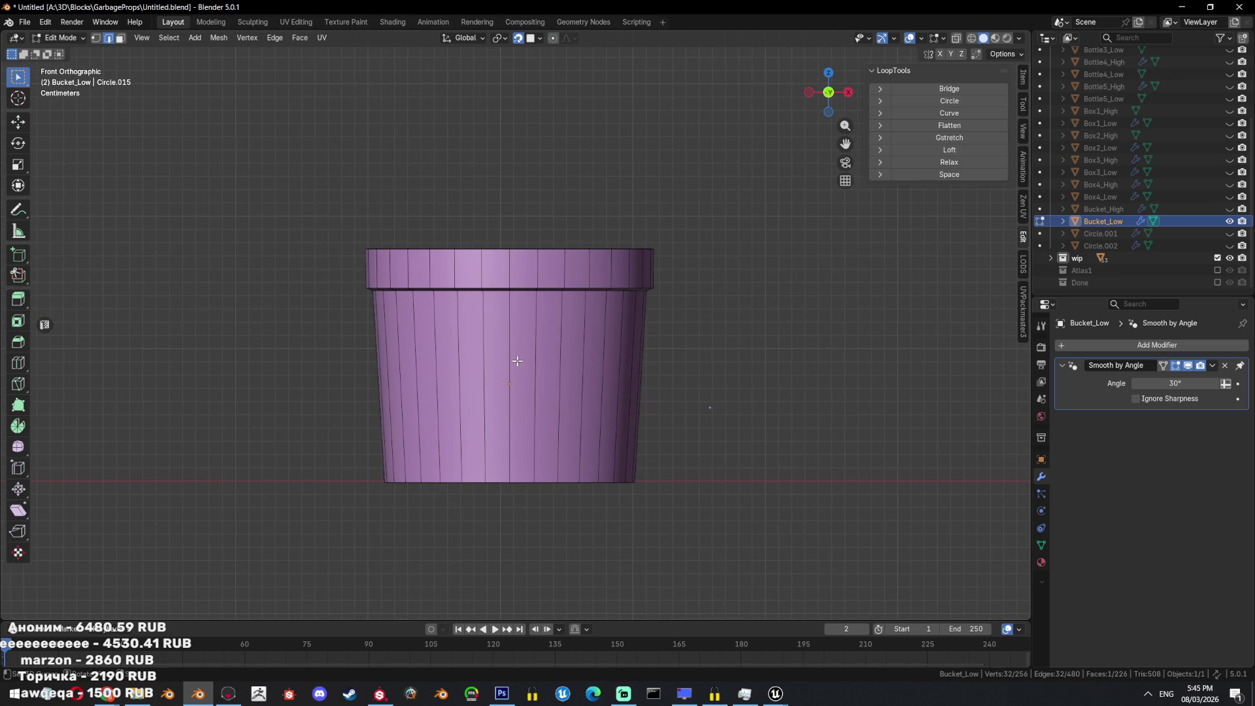
{"action": "left_click", "coordinate": [497, 281], "text": "alt"}
{"action": "left_click", "coordinate": [504, 252], "text": "alt+shift"}
{"action": "middle_click_drag", "start_coordinate": [504, 252], "coordinate": [725, 336]}
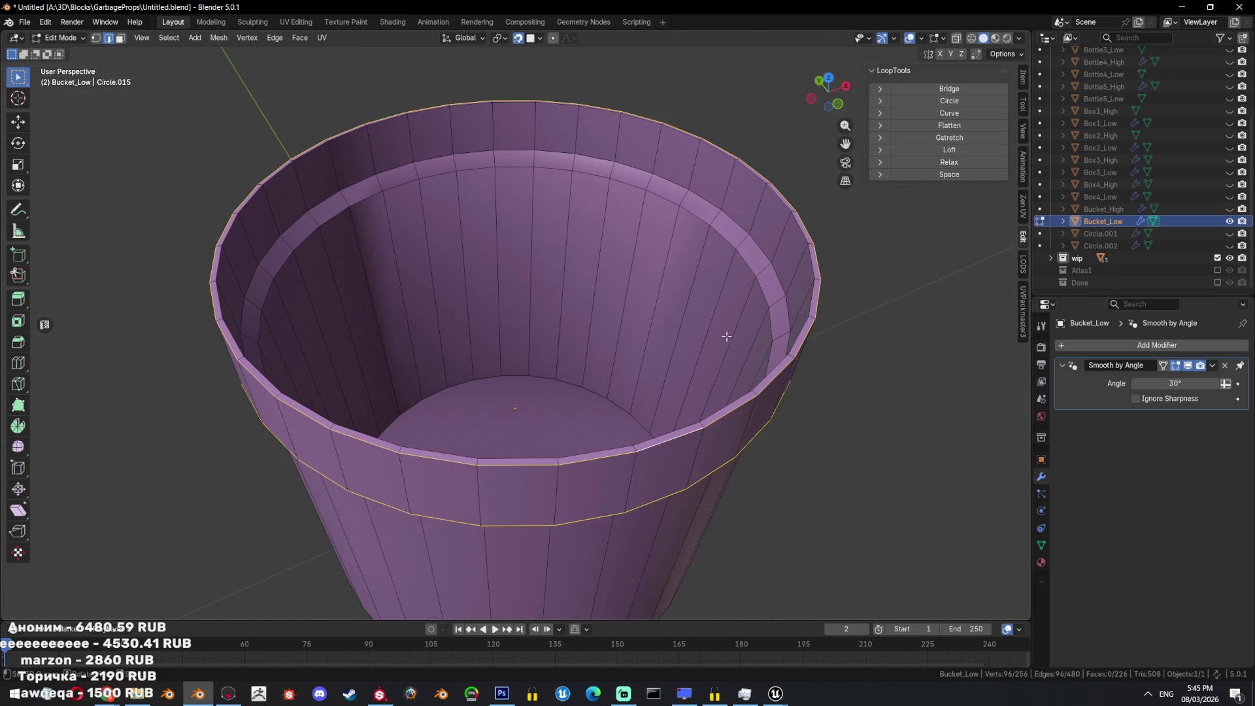
{"action": "left_click", "coordinate": [804, 272], "text": "alt+shift"}
{"action": "left_click", "coordinate": [762, 294], "text": "alt+shift"}
{"action": "left_click", "coordinate": [611, 425], "text": "alt+shift"}
{"action": "mouse_move", "coordinate": [610, 425]}
{"action": "middle_mouse_down"}
{"action": "mouse_move", "coordinate": [574, 351]}
{"action": "mouse_move", "coordinate": [602, 280]}
{"action": "middle_mouse_up"}
{"action": "left_click", "coordinate": [596, 390], "text": "alt+shift"}
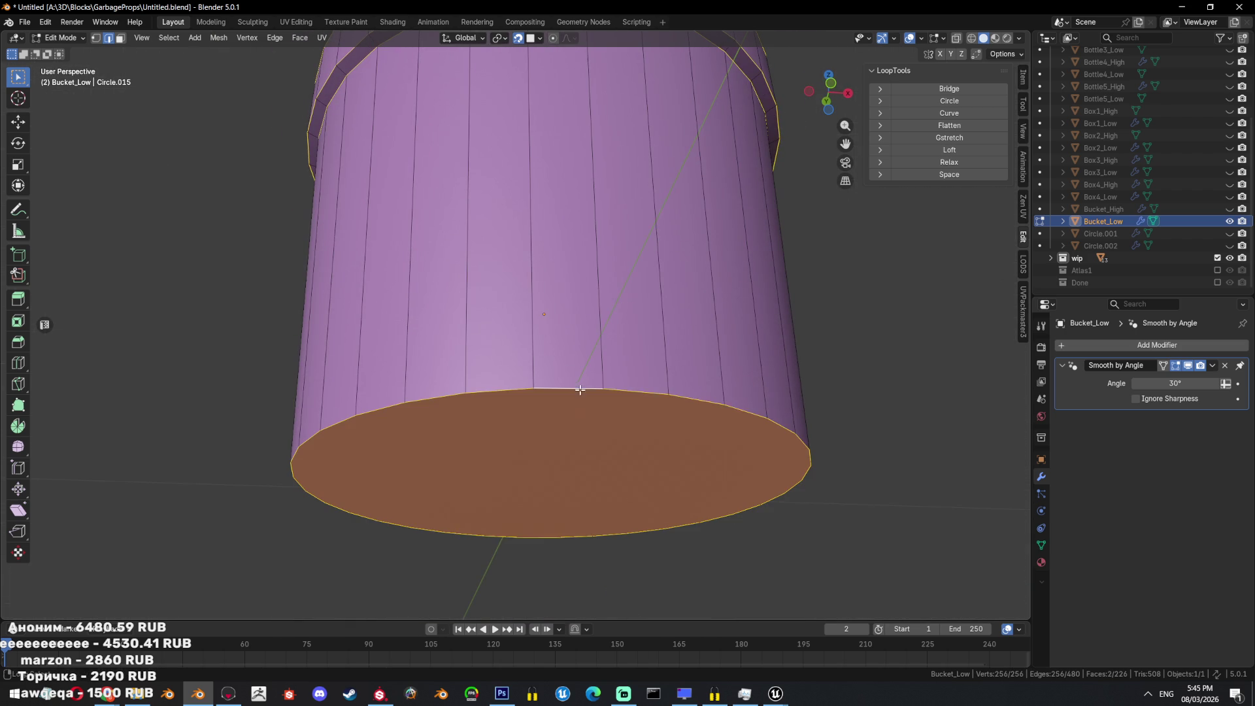
Mark the selected loops as sharp edges and as UV seams.
{"action": "key", "text": "ctrl+e"}
{"action": "left_click", "coordinate": [712, 393]}
{"action": "key", "text": "ctrl+e"}
{"action": "left_click", "coordinate": [673, 334]}
Mark one vertical wall edge loop as a seam, then select only the bottom loop.
{"action": "key", "text": "KP_1"}
{"action": "left_click", "coordinate": [543, 274], "text": "alt"}
{"action": "key", "text": "ctrl+e"}
{"action": "left_click", "coordinate": [734, 300]}
{"action": "mouse_move", "coordinate": [689, 303]}
{"action": "middle_mouse_down"}
{"action": "mouse_move", "coordinate": [748, 412]}
{"action": "mouse_move", "coordinate": [614, 395]}
{"action": "mouse_move", "coordinate": [668, 377]}
{"action": "mouse_move", "coordinate": [666, 342]}
{"action": "mouse_move", "coordinate": [660, 398]}
{"action": "mouse_move", "coordinate": [605, 355]}
{"action": "mouse_move", "coordinate": [381, 356]}
{"action": "mouse_move", "coordinate": [497, 357]}
{"action": "mouse_move", "coordinate": [540, 386]}
{"action": "mouse_move", "coordinate": [557, 235]}
{"action": "middle_mouse_up"}
{"action": "key", "text": "alt+a"}
{"action": "left_click", "coordinate": [523, 514], "text": "alt"}
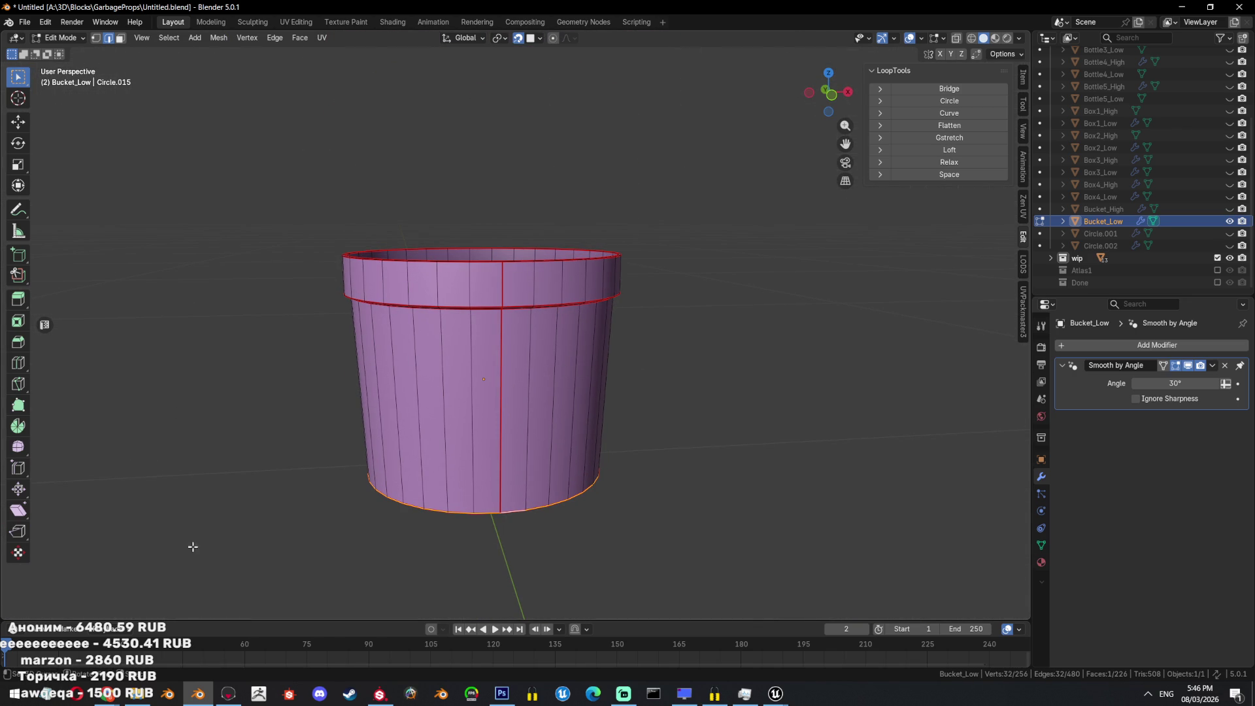
Expand the selection to edge loops and rings, then subdivide them with 2 cuts.
{"action": "left_click", "coordinate": [177, 38]}
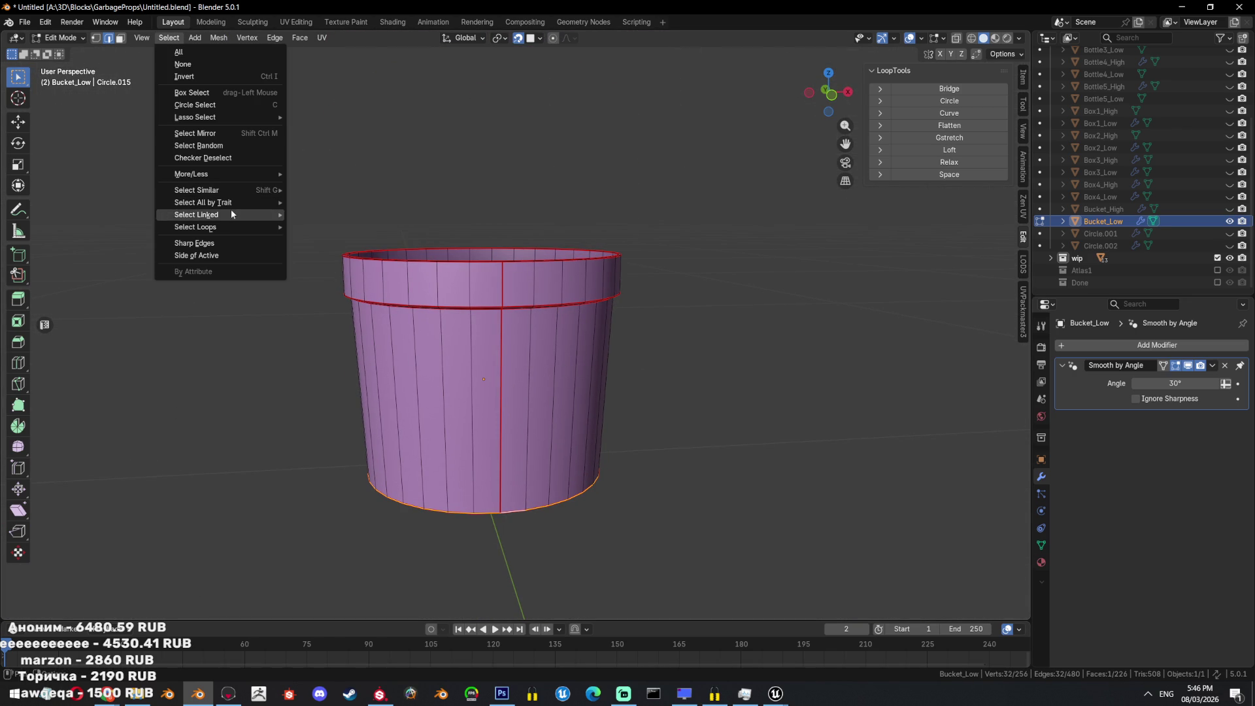
{"action": "mouse_move", "coordinate": [234, 225]}
{"action": "left_click", "coordinate": [314, 226]}
{"action": "left_click", "coordinate": [115, 606]}
{"action": "scroll", "coordinate": [803, 235], "scroll_direction": "up", "scroll_amount": 1}
{"action": "key", "text": "ctrl+e"}
{"action": "left_click", "coordinate": [766, 98]}
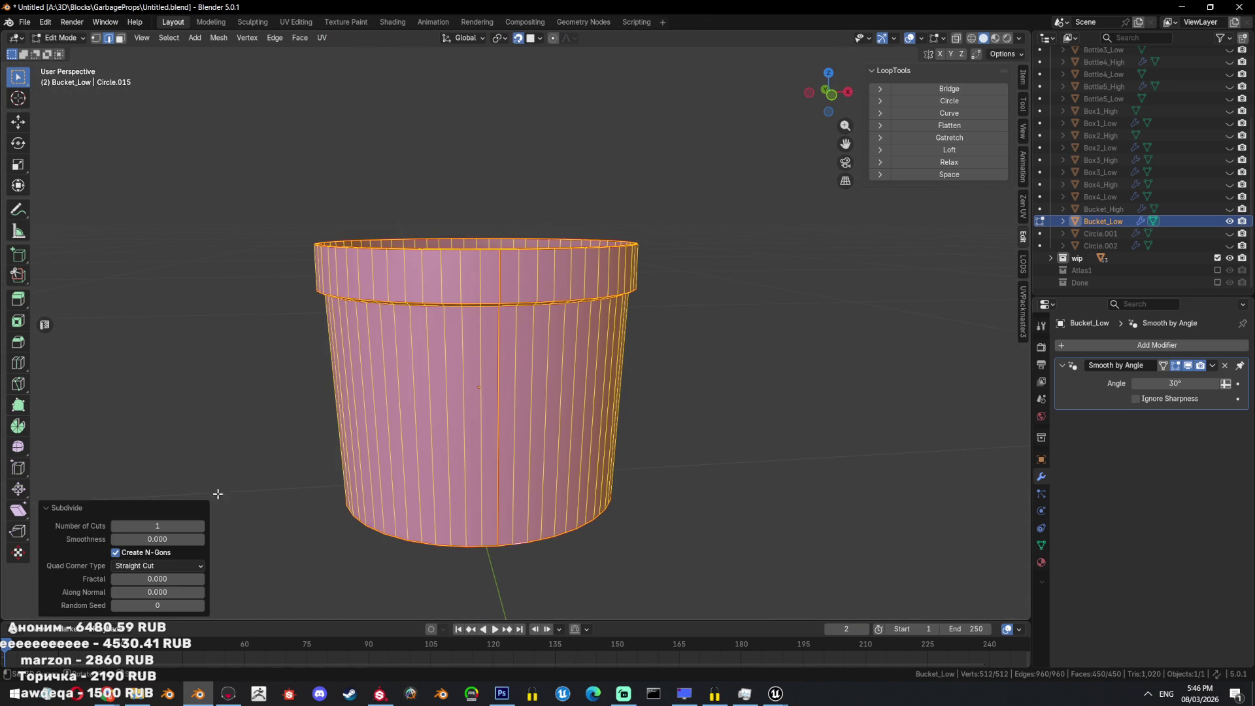
{"action": "left_click", "coordinate": [200, 526]}
Add the LODS tab's Edge loop deselect command to Quick Favorites.
{"action": "middle_click_drag", "start_coordinate": [227, 492], "coordinate": [611, 299]}
{"action": "scroll", "coordinate": [584, 431], "scroll_direction": "up", "scroll_amount": 3}
{"action": "left_click", "coordinate": [551, 431]}
{"action": "key", "text": "q"}
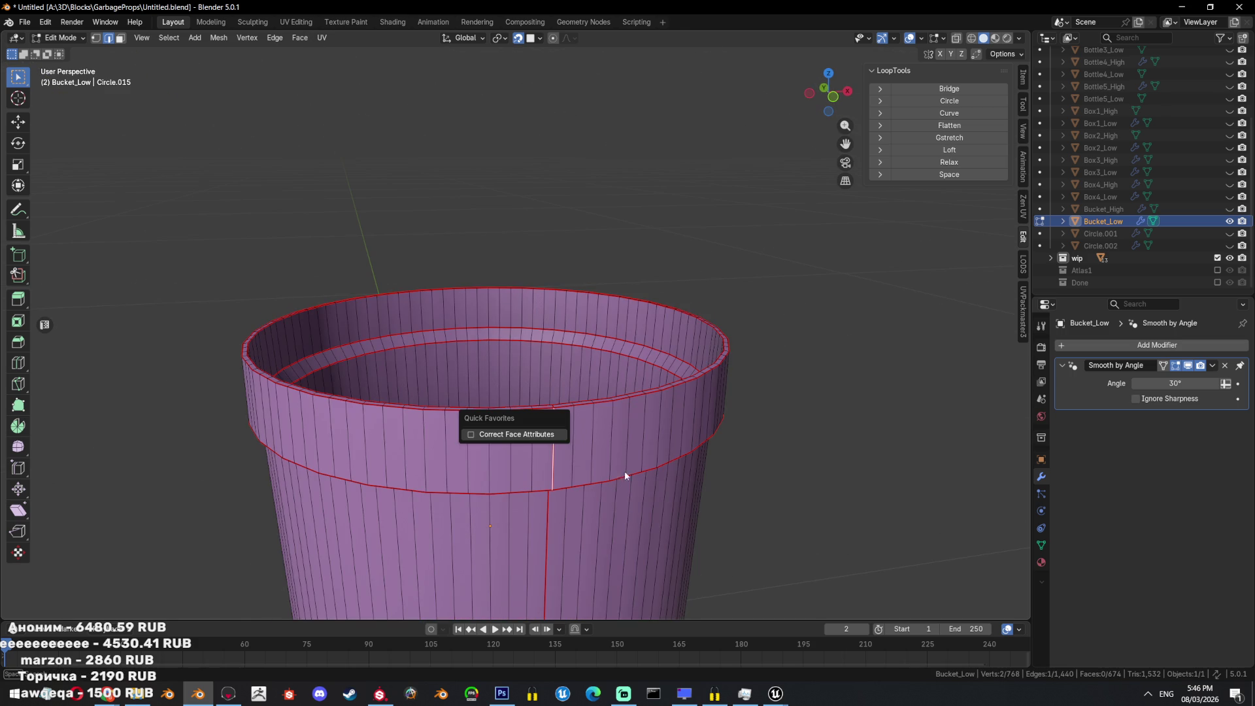
{"action": "middle_click_drag", "start_coordinate": [627, 458], "coordinate": [660, 418]}
{"action": "left_click", "coordinate": [1022, 264]}
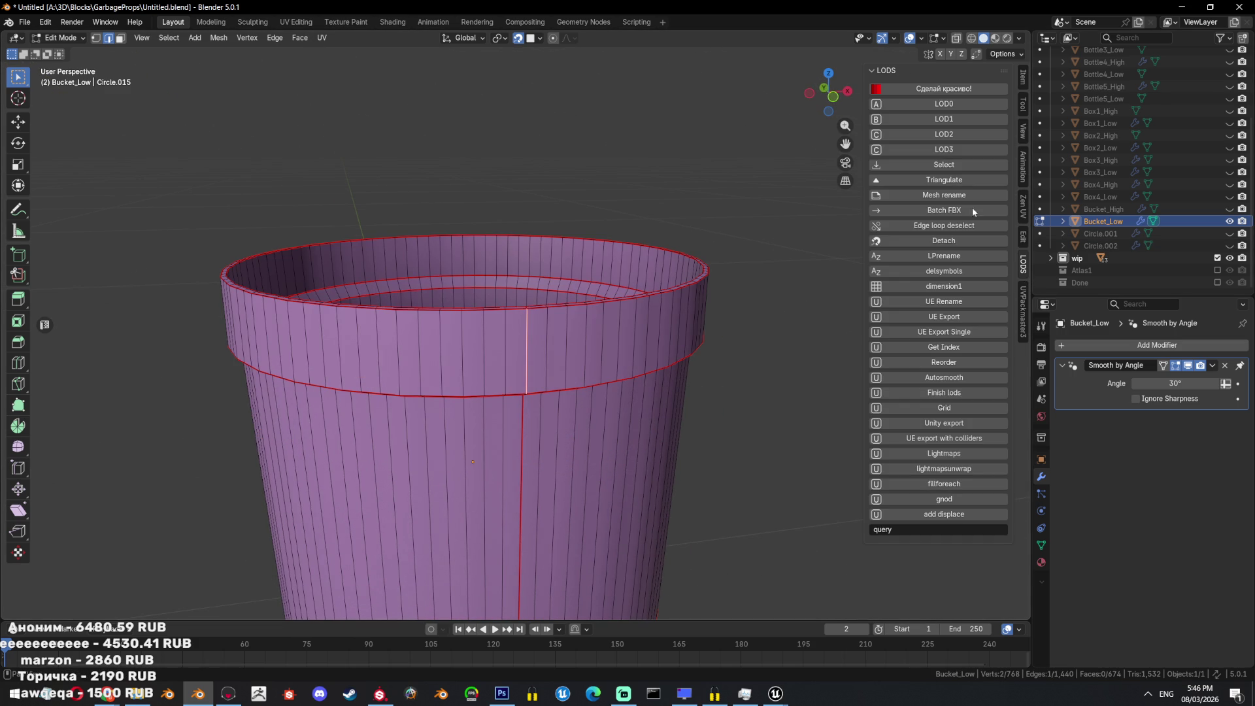
{"action": "right_click", "coordinate": [935, 228]}
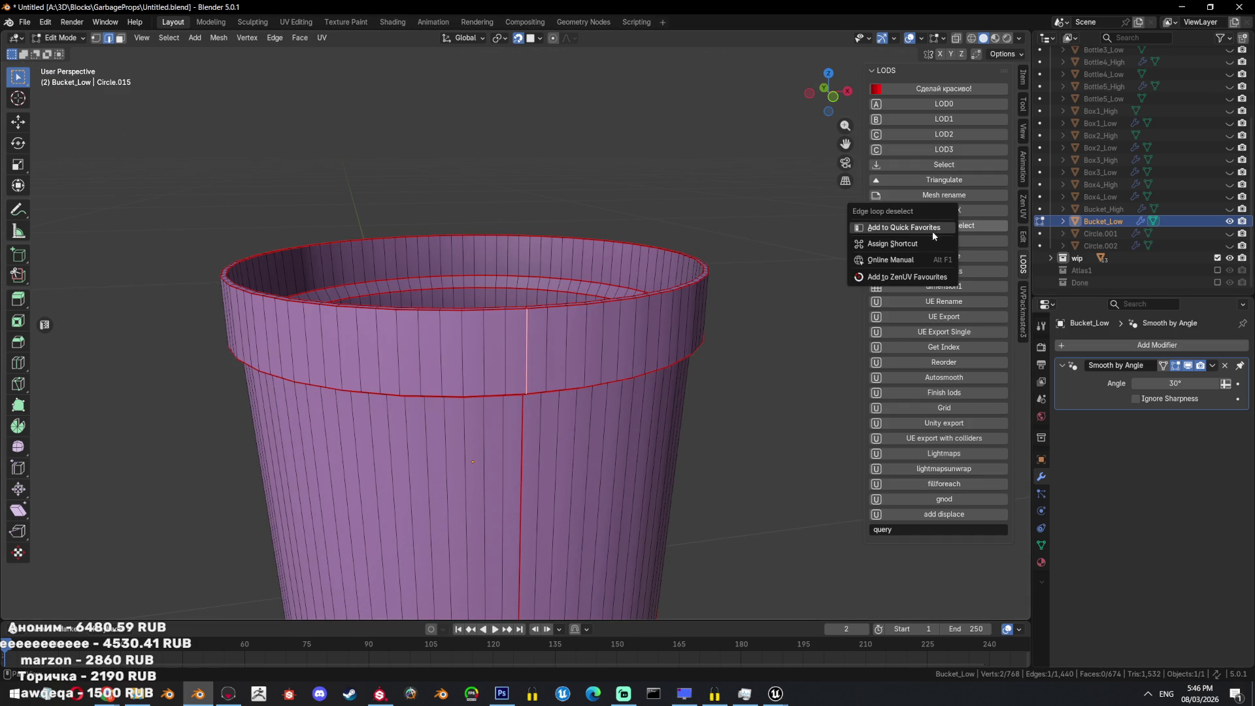
{"action": "left_click", "coordinate": [925, 227]}
Run Edge loop deselect from Quick Favorites on the whole mesh, then undo it.
{"action": "key", "text": "q"}
{"action": "key", "text": "Escape"}
{"action": "key", "text": "a"}
{"action": "key", "text": "q"}
{"action": "key", "text": "e"}
{"action": "scroll", "coordinate": [589, 353], "scroll_direction": "down", "scroll_amount": 3}
{"action": "mouse_move", "coordinate": [588, 353]}
{"action": "middle_mouse_down"}
{"action": "mouse_move", "coordinate": [609, 373]}
{"action": "mouse_move", "coordinate": [680, 367]}
{"action": "middle_mouse_up"}
{"action": "key", "text": "ctrl+z"}
{"action": "scroll", "coordinate": [680, 367], "scroll_direction": "up", "scroll_amount": 3}
Select a rim edge loop and extend it to full edge loops with Ring enabled.
{"action": "left_click", "coordinate": [568, 318], "text": "alt"}
{"action": "left_click", "coordinate": [169, 37]}
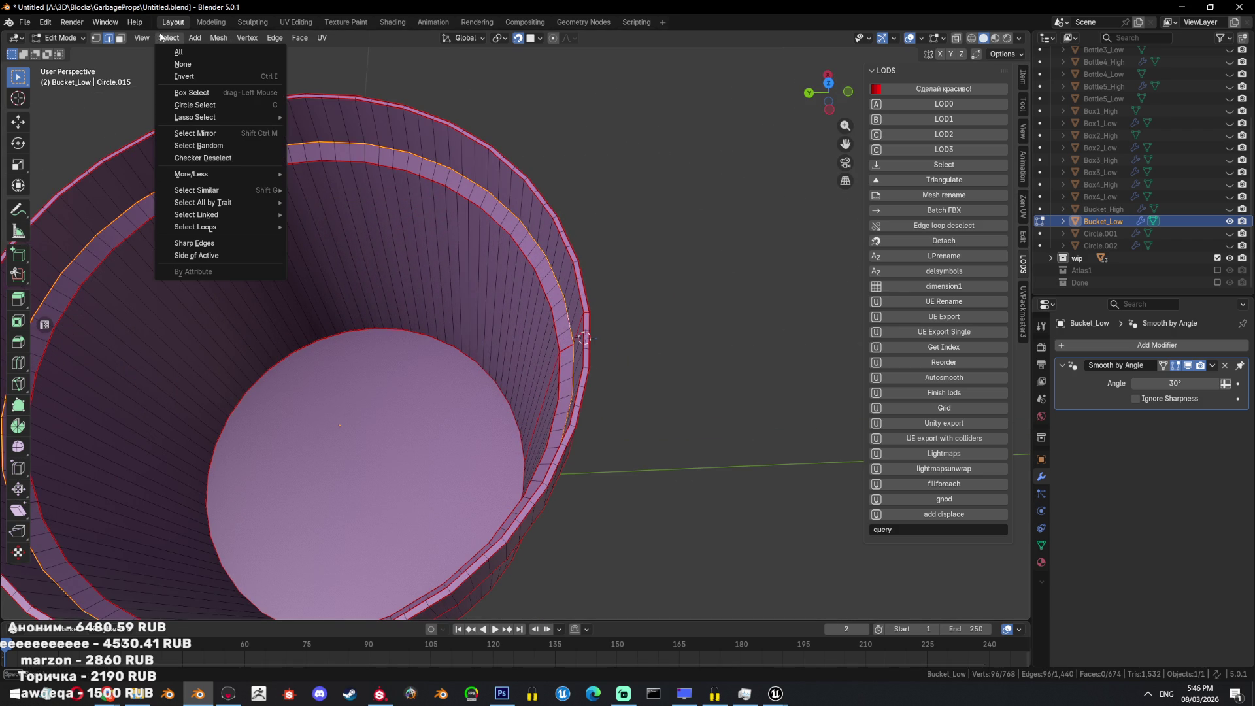
{"action": "mouse_move", "coordinate": [235, 214]}
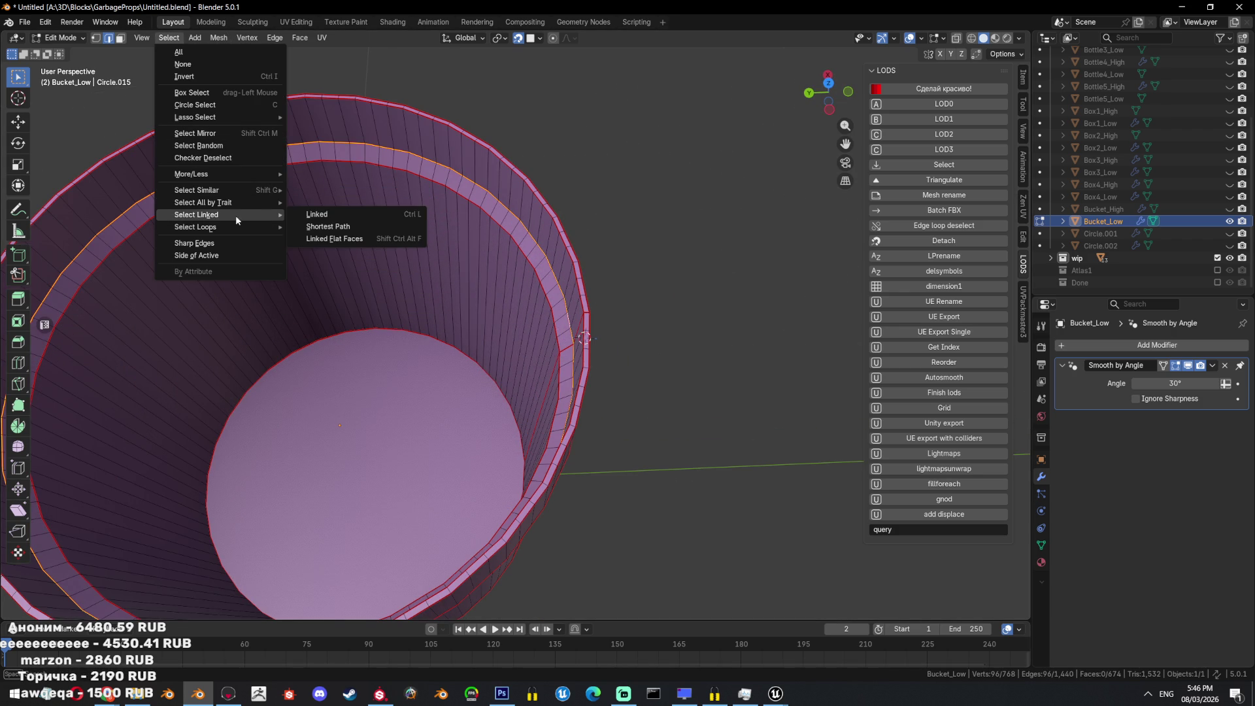
{"action": "left_click", "coordinate": [314, 227]}
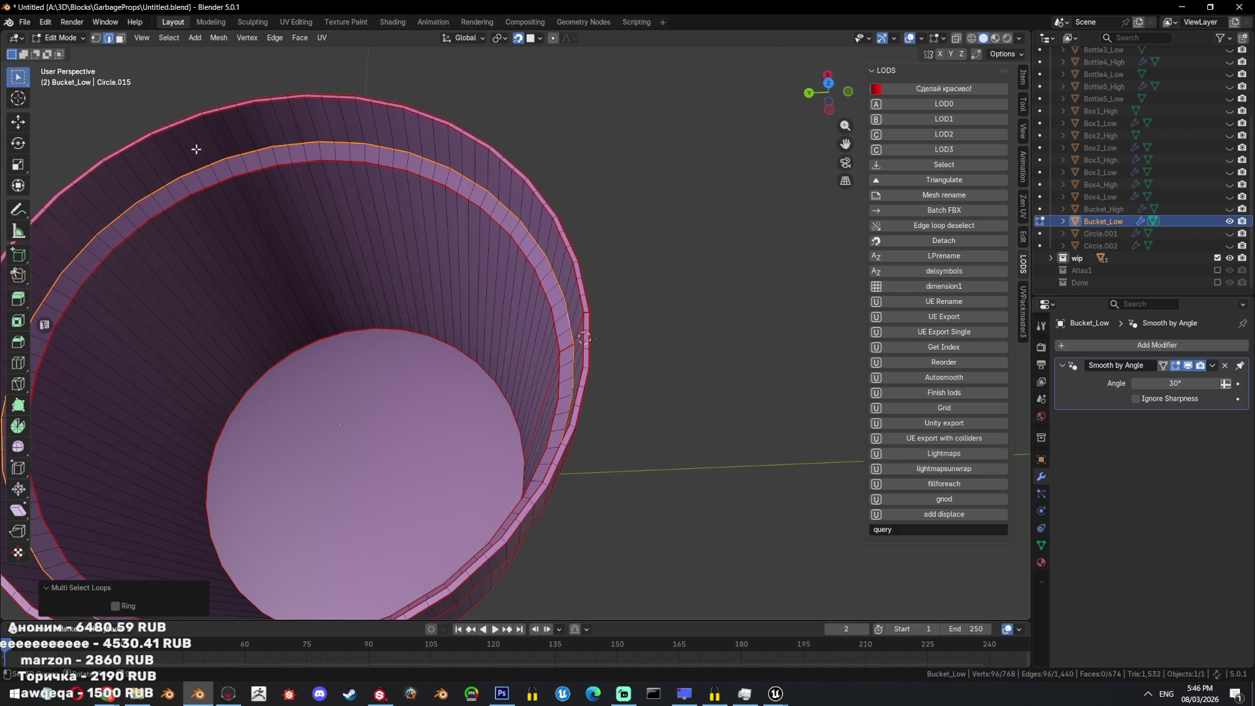
{"action": "key", "text": "ctrl+z"}
{"action": "key", "text": "ctrl+z"}
{"action": "left_click", "coordinate": [194, 38]}
{"action": "mouse_move", "coordinate": [232, 215]}
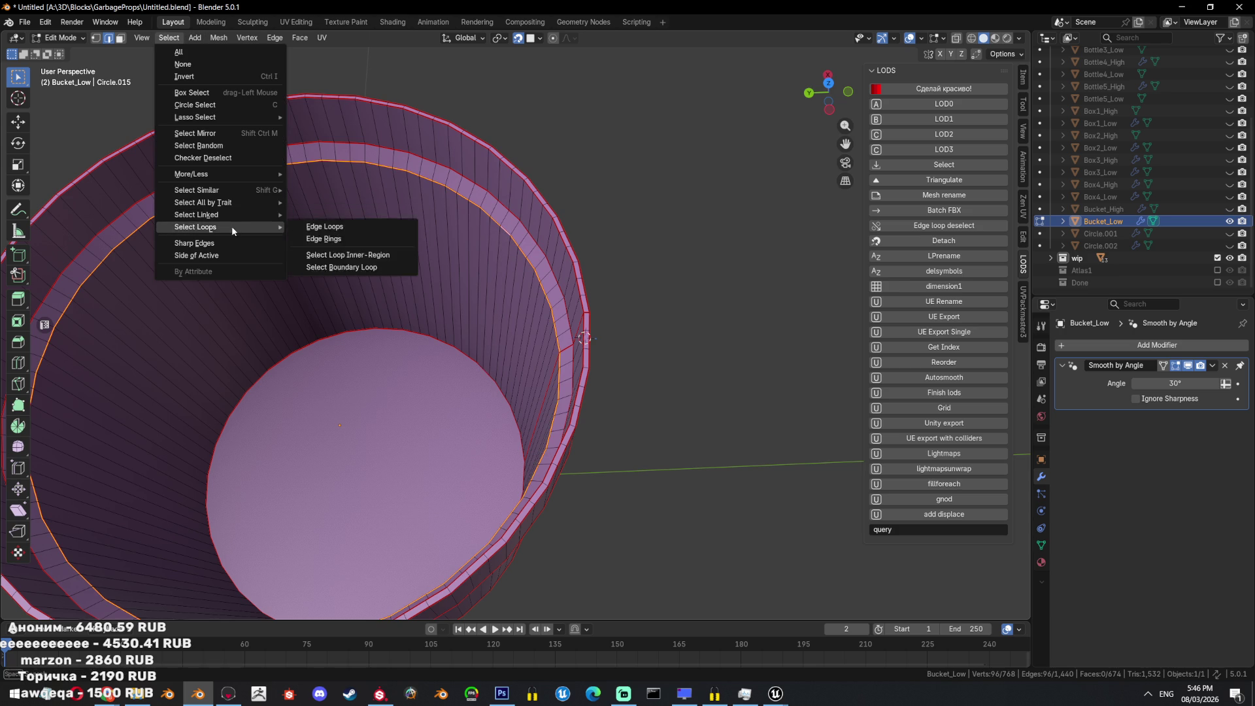
{"action": "key", "text": "Escape"}
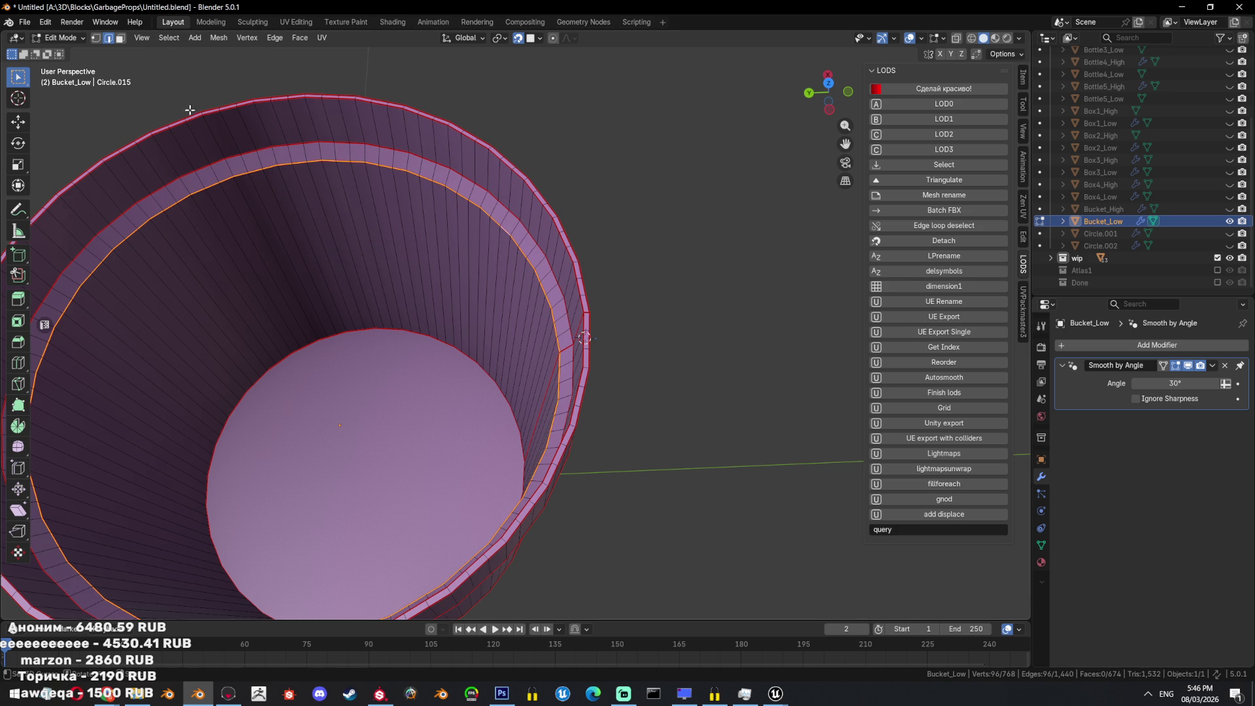
{"action": "left_click", "coordinate": [171, 38]}
{"action": "mouse_move", "coordinate": [252, 225]}
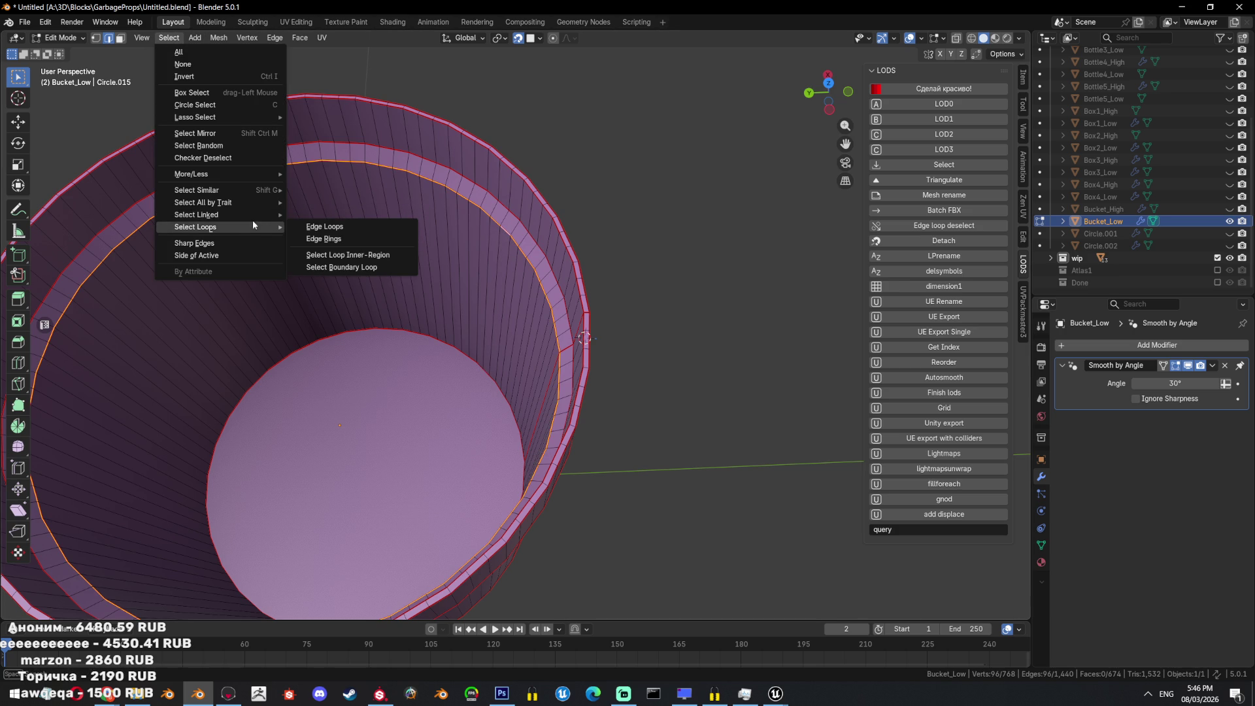
{"action": "left_click", "coordinate": [313, 227]}
{"action": "left_click", "coordinate": [124, 606]}
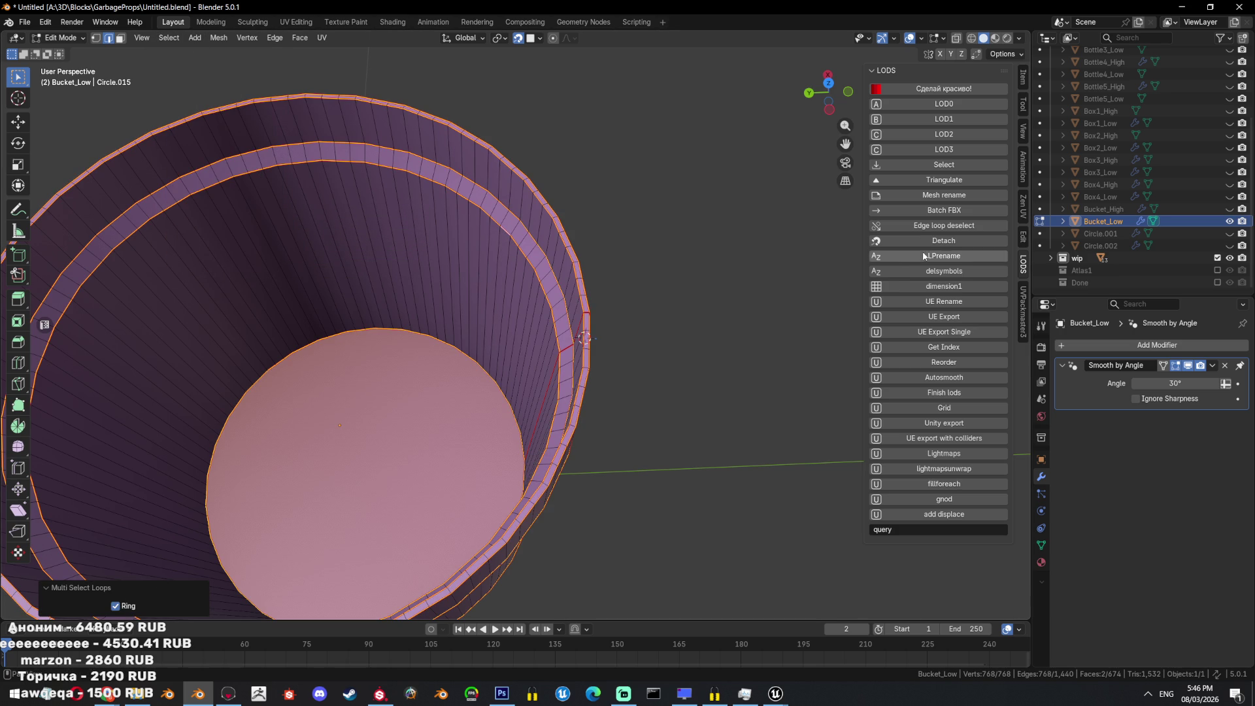
Relax the selected rings evenly with LoopTools in the Edit sidebar.
{"action": "left_click", "coordinate": [1022, 236]}
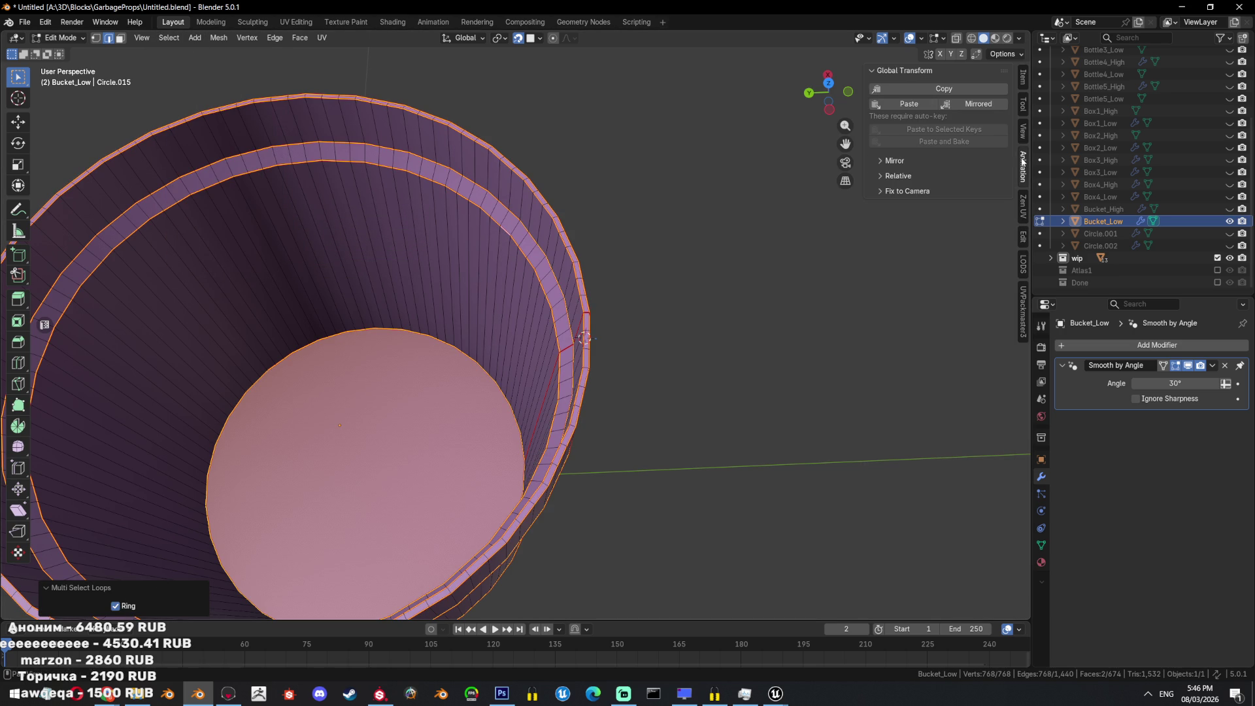
{"action": "left_click", "coordinate": [1021, 104]}
{"action": "left_click", "coordinate": [1023, 205]}
{"action": "left_click", "coordinate": [1022, 236]}
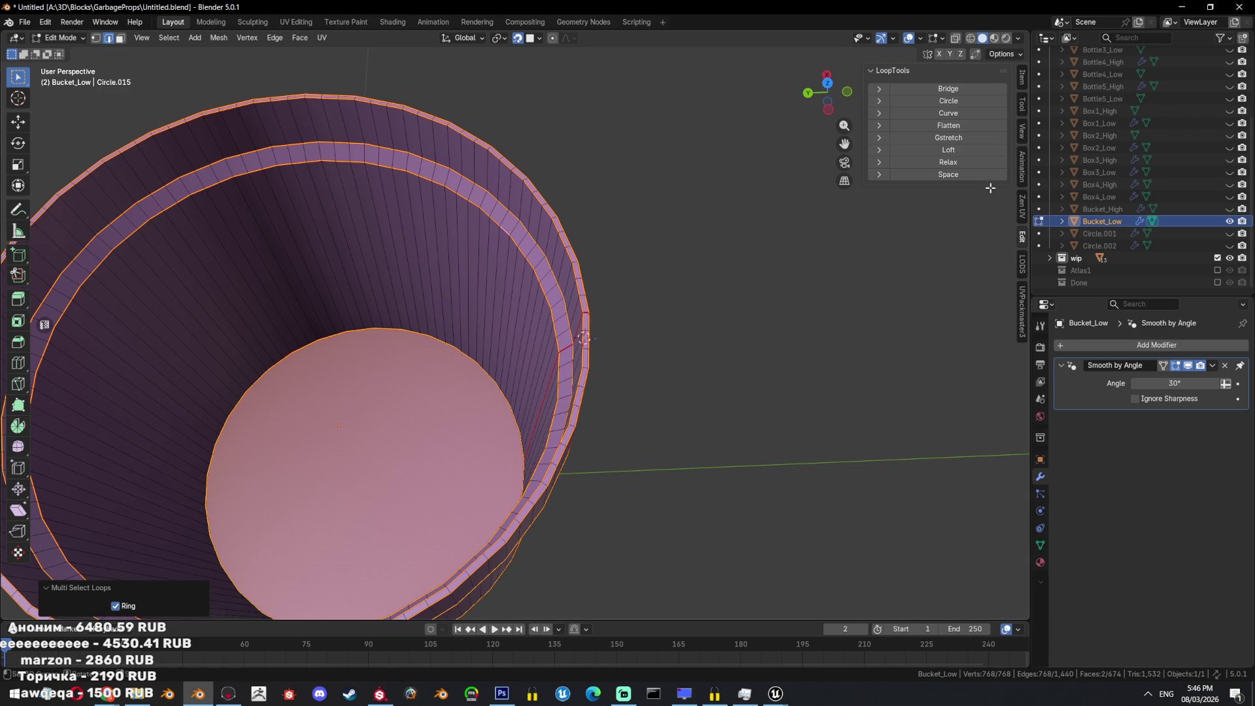
{"action": "left_click", "coordinate": [958, 164]}
{"action": "scroll", "coordinate": [699, 266], "scroll_direction": "down", "scroll_amount": 5}
{"action": "middle_click_drag", "start_coordinate": [699, 267], "coordinate": [555, 170]}
Save the file and rename the bucket pair to Bucket1_Low and Bucket1_High.
{"action": "key", "text": "KP_1"}
{"action": "key", "text": "Tab"}
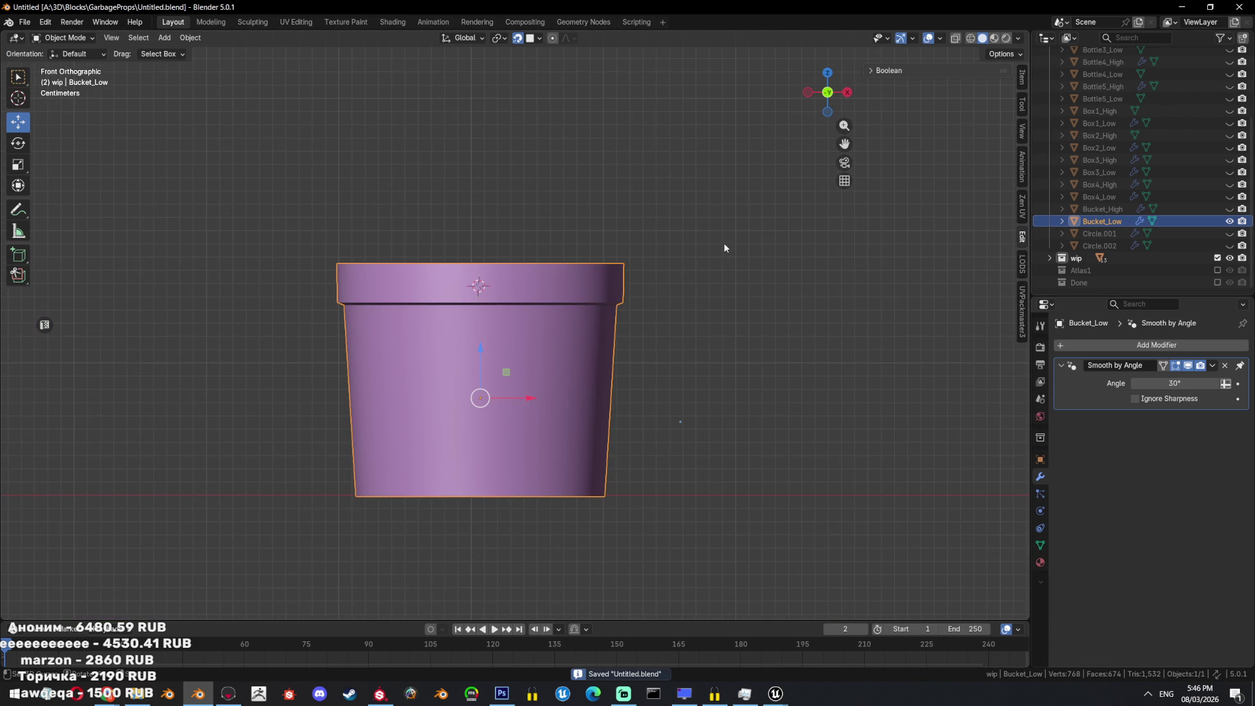
{"action": "double_click", "coordinate": [1109, 222]}
{"action": "left_click", "coordinate": [1104, 220]}
{"action": "type", "text": "1"}
{"action": "key", "text": "Return"}
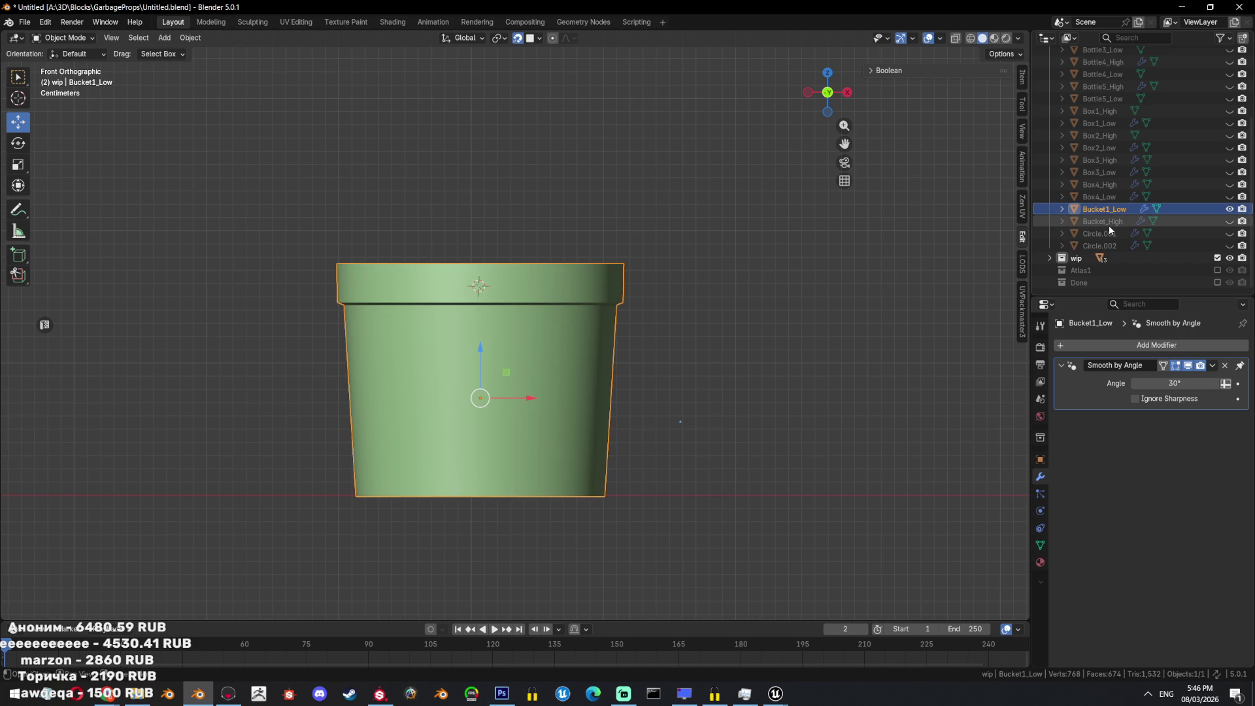
{"action": "double_click", "coordinate": [1104, 222]}
{"action": "left_click", "coordinate": [1105, 221]}
{"action": "type", "text": "1"}
{"action": "key", "text": "Return"}
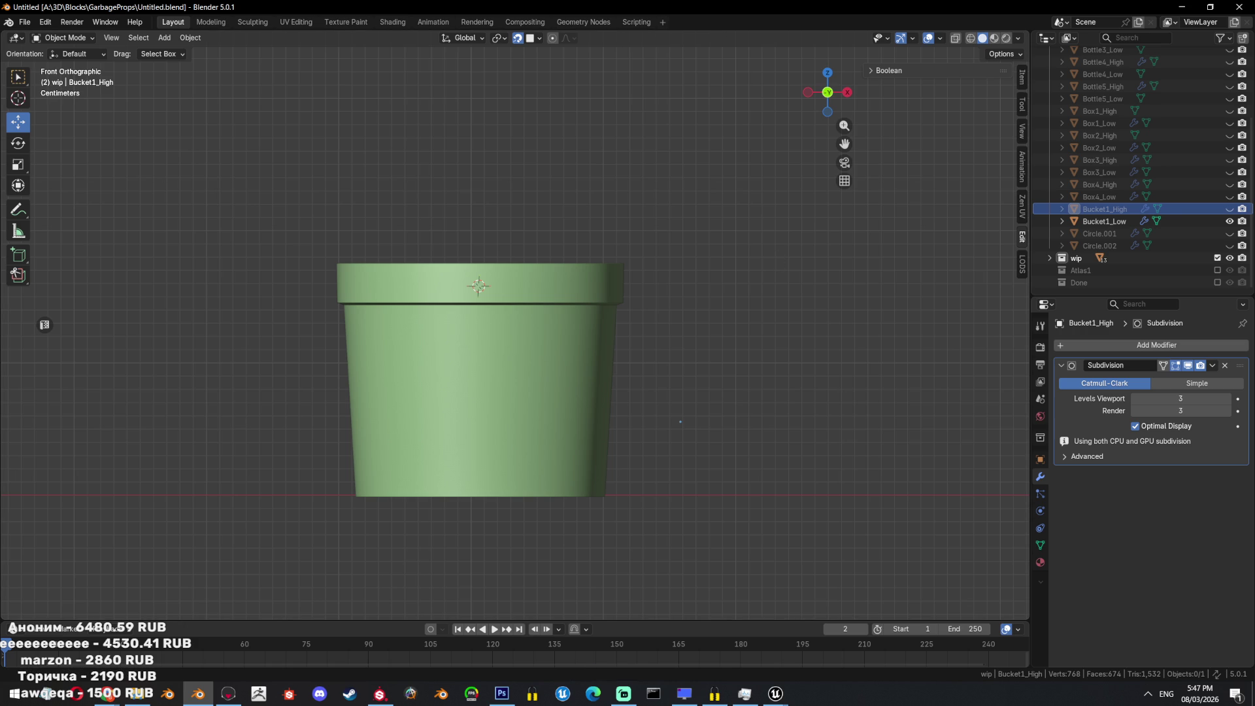
Reveal all hidden props and select the bucket handle Circle.002.
{"action": "mouse_move", "coordinate": [894, 252]}
{"action": "middle_mouse_down"}
{"action": "mouse_move", "coordinate": [577, 260]}
{"action": "mouse_move", "coordinate": [594, 251]}
{"action": "mouse_move", "coordinate": [624, 292]}
{"action": "mouse_move", "coordinate": [687, 260]}
{"action": "middle_mouse_up"}
{"action": "key", "text": "alt+h"}
{"action": "left_click", "coordinate": [537, 281]}
Discard a stray handle copy and rename the handle Circle.002 to Bucket2_High.
{"action": "scroll", "coordinate": [687, 260], "scroll_direction": "up", "scroll_amount": 2}
{"action": "scroll", "coordinate": [688, 264], "scroll_direction": "up", "scroll_amount": 4}
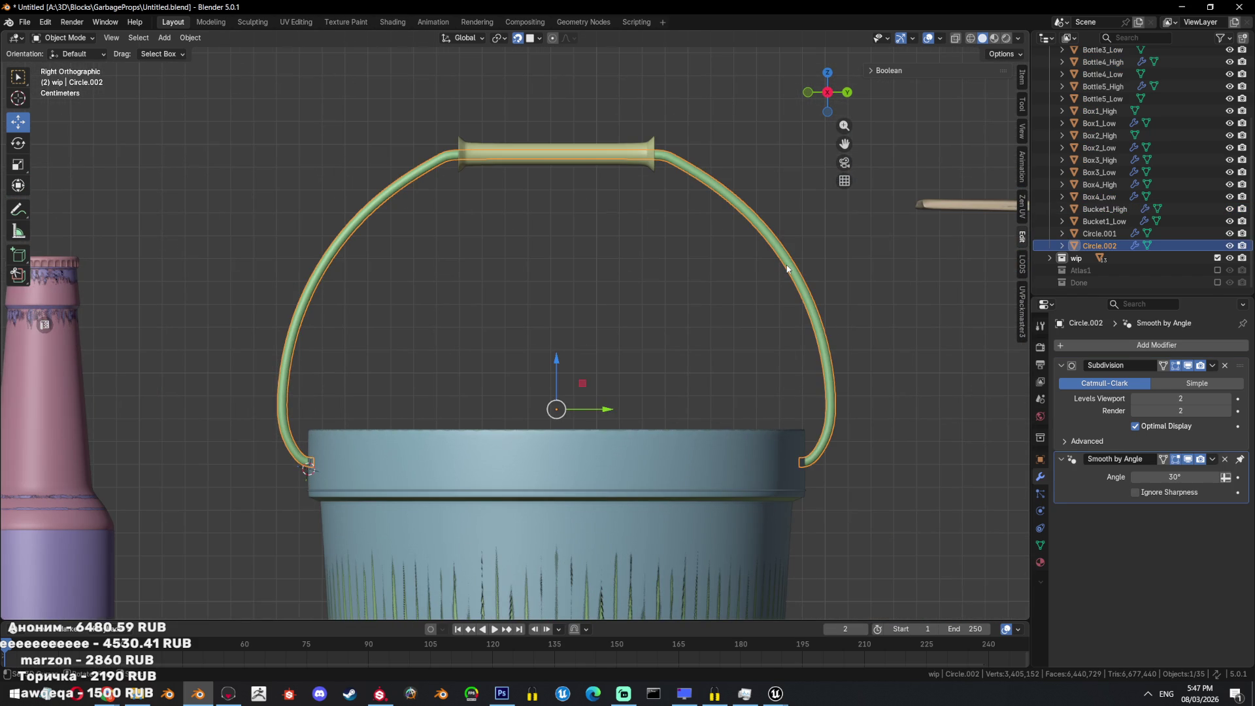
{"action": "key", "text": "shift+d"}
{"action": "key", "text": "Escape"}
{"action": "key", "text": "Delete"}
{"action": "left_click", "coordinate": [788, 256]}
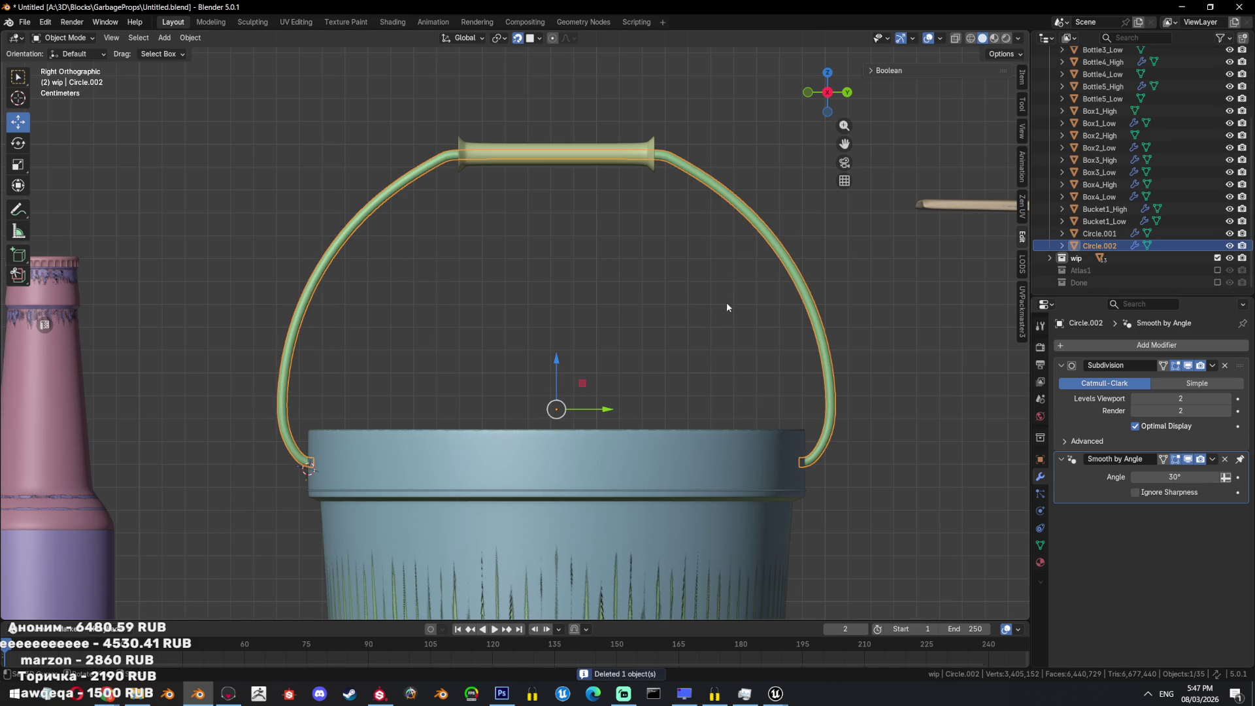
{"action": "key", "text": "alt+c"}
{"action": "double_click", "coordinate": [1100, 245]}
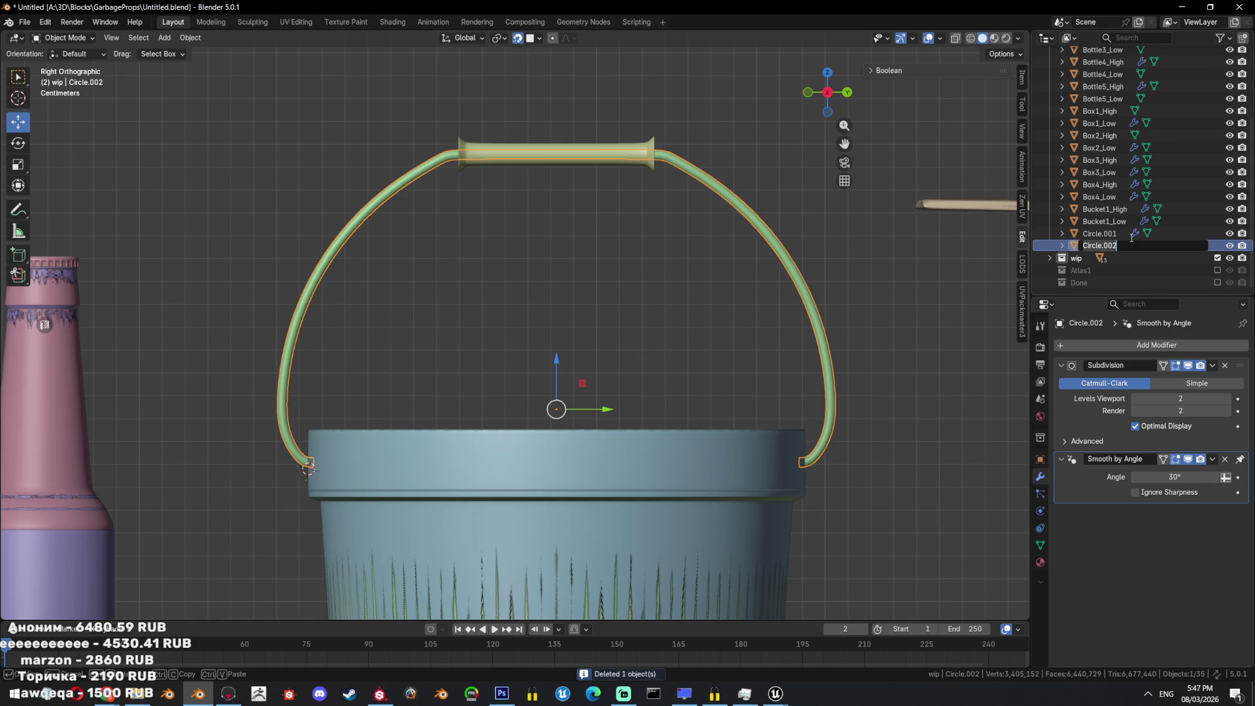
{"action": "type", "text": "Buckey"}
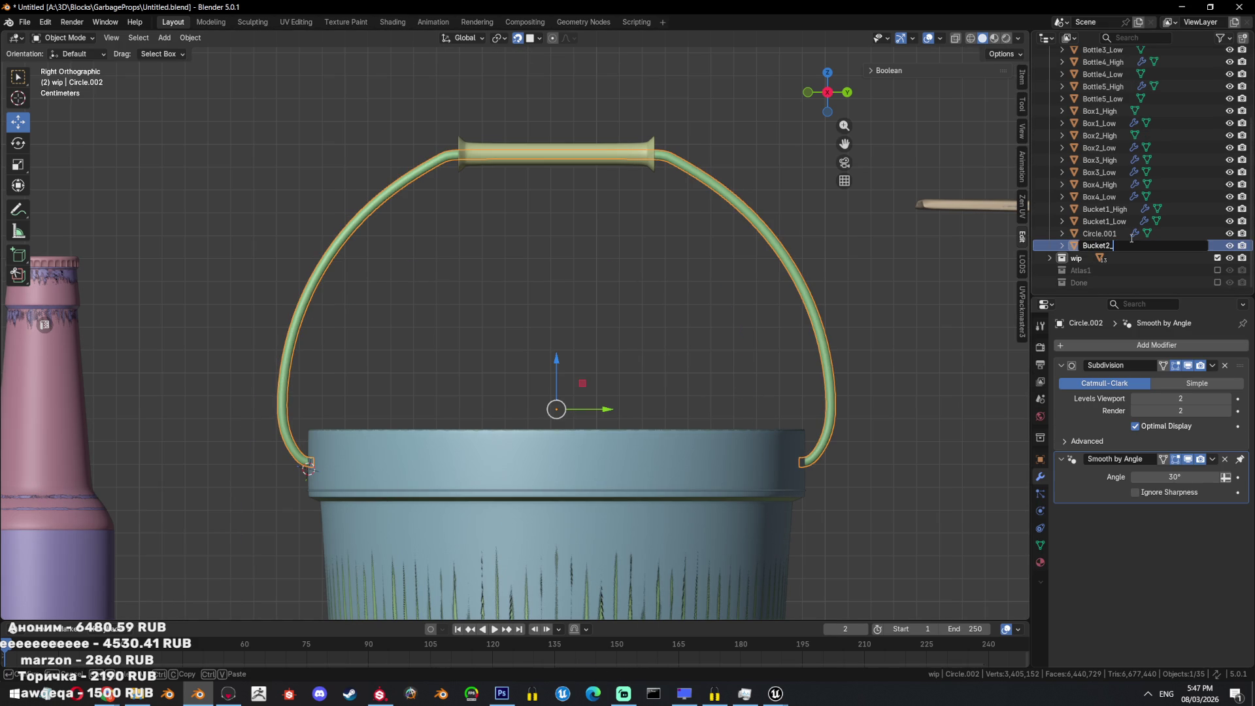
{"action": "type", "text": "igh"}
{"action": "key", "text": "Return"}
Duplicate the handle in place as Bucket2_Low and hide every other object.
{"action": "key", "text": "shift+d"}
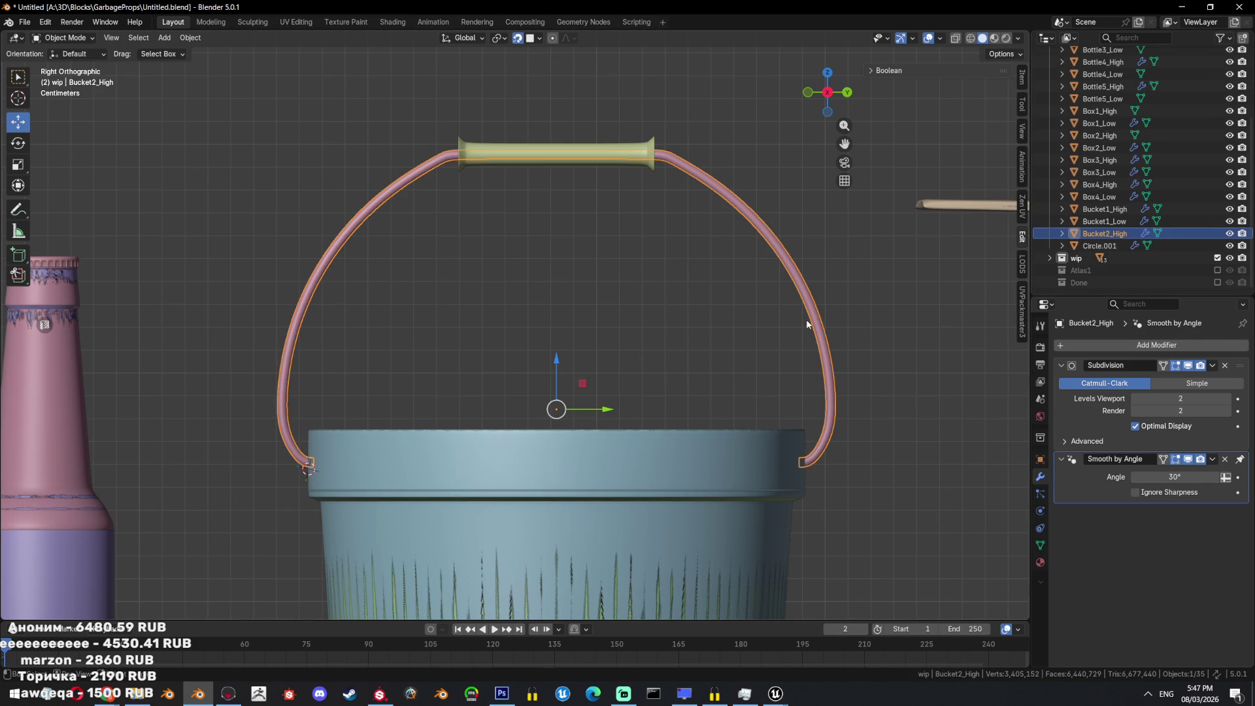
{"action": "right_click", "coordinate": [806, 319]}
{"action": "double_click", "coordinate": [1169, 233]}
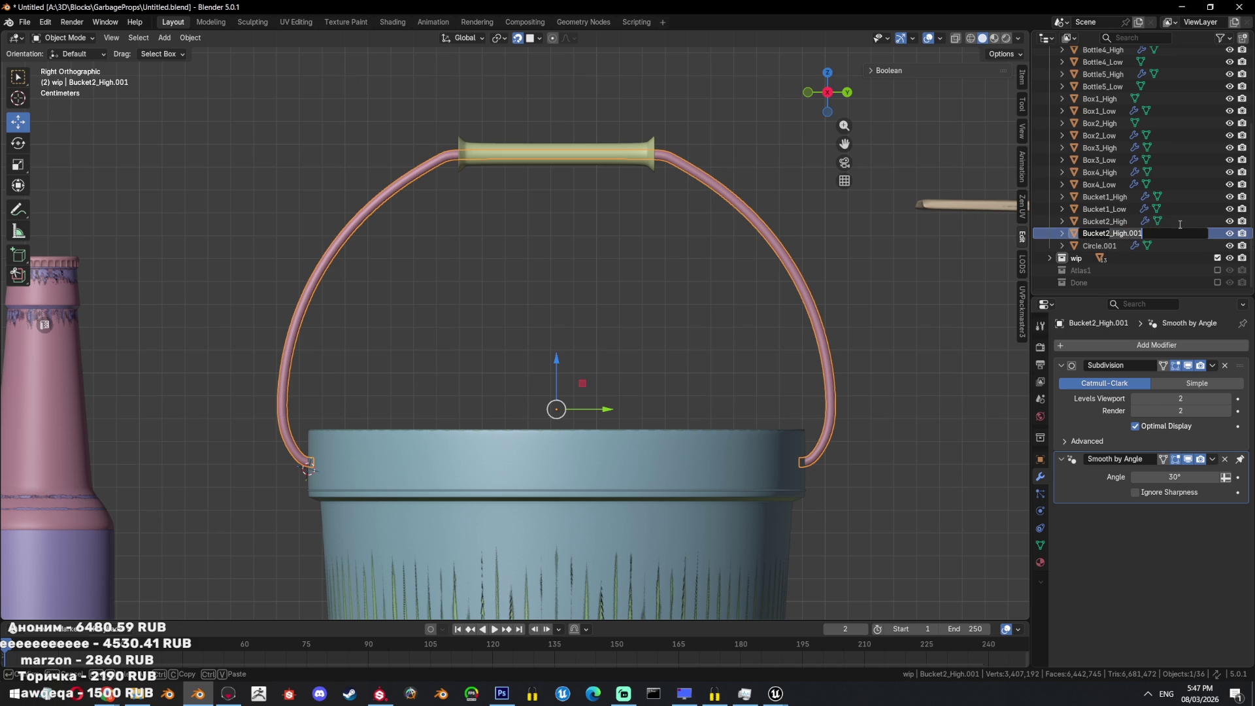
{"action": "key", "text": "BackSpace"}
{"action": "key", "text": "BackSpace"}
{"action": "key", "text": "BackSpace"}
{"action": "type", "text": "w"}
{"action": "key", "text": "Return"}
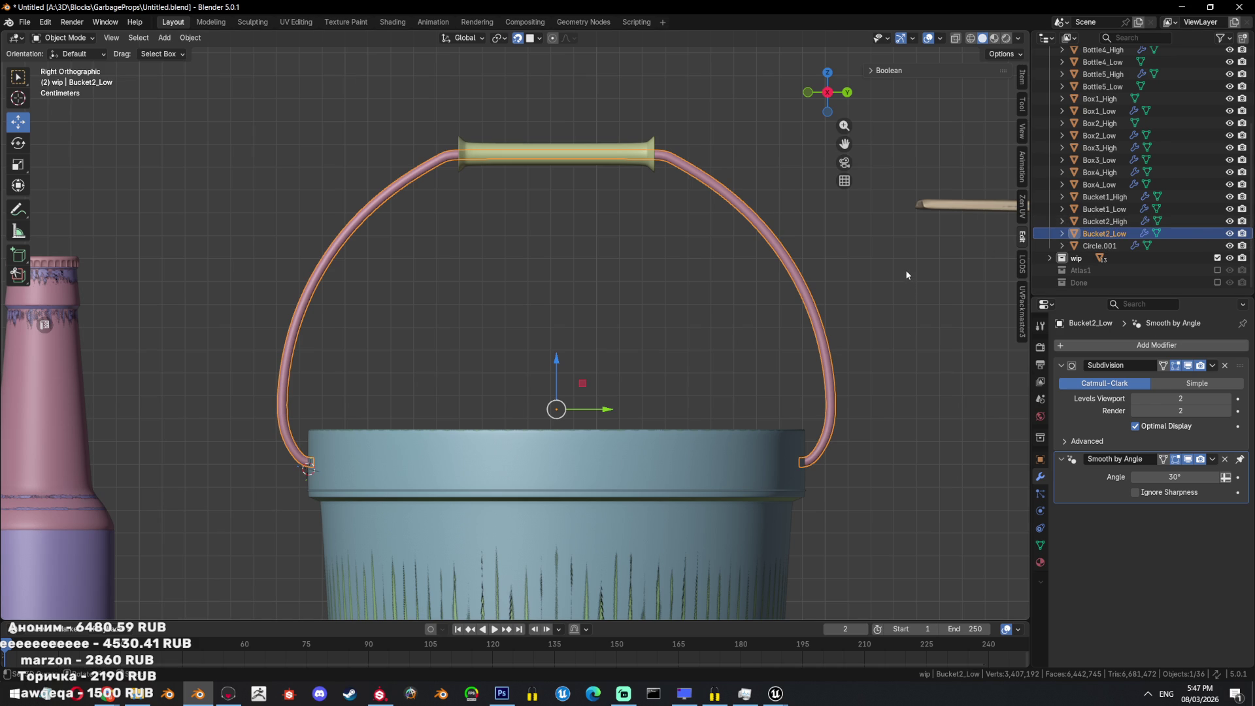
{"action": "key", "text": "shift+h"}
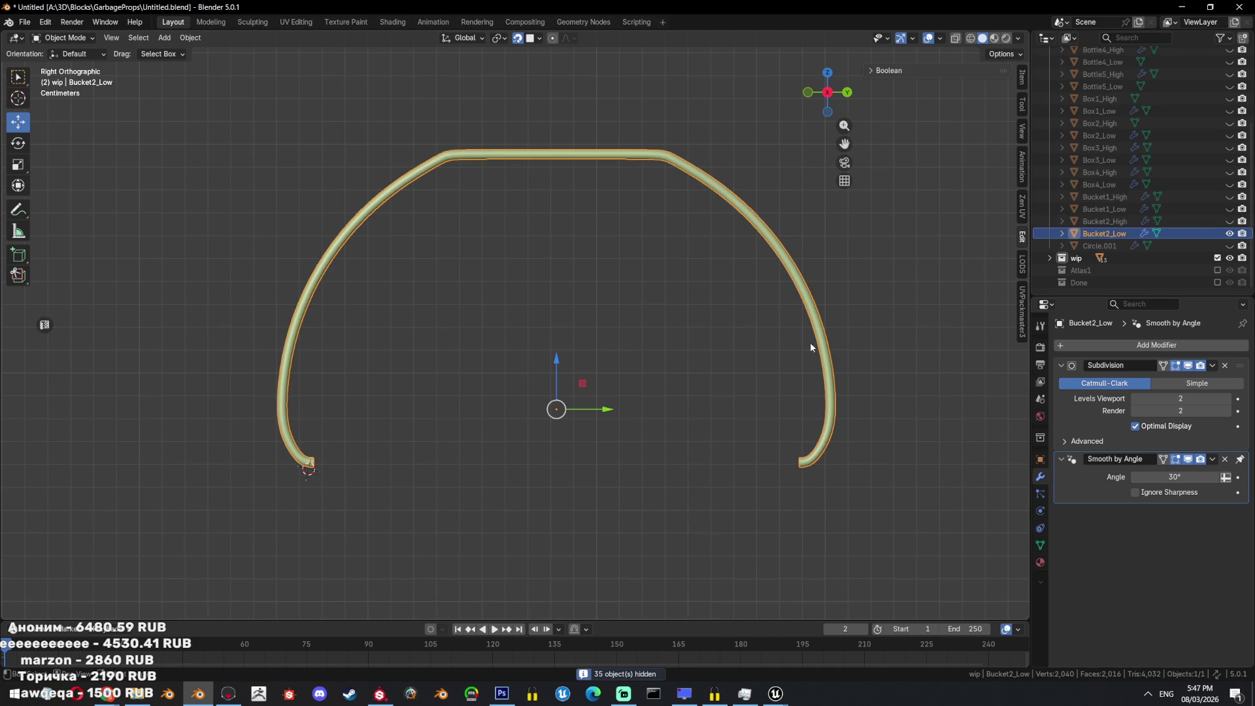
Save the file, set the Subdivision modifier's viewport and render levels to 1, and apply it.
{"action": "key", "text": "ctrl+s"}
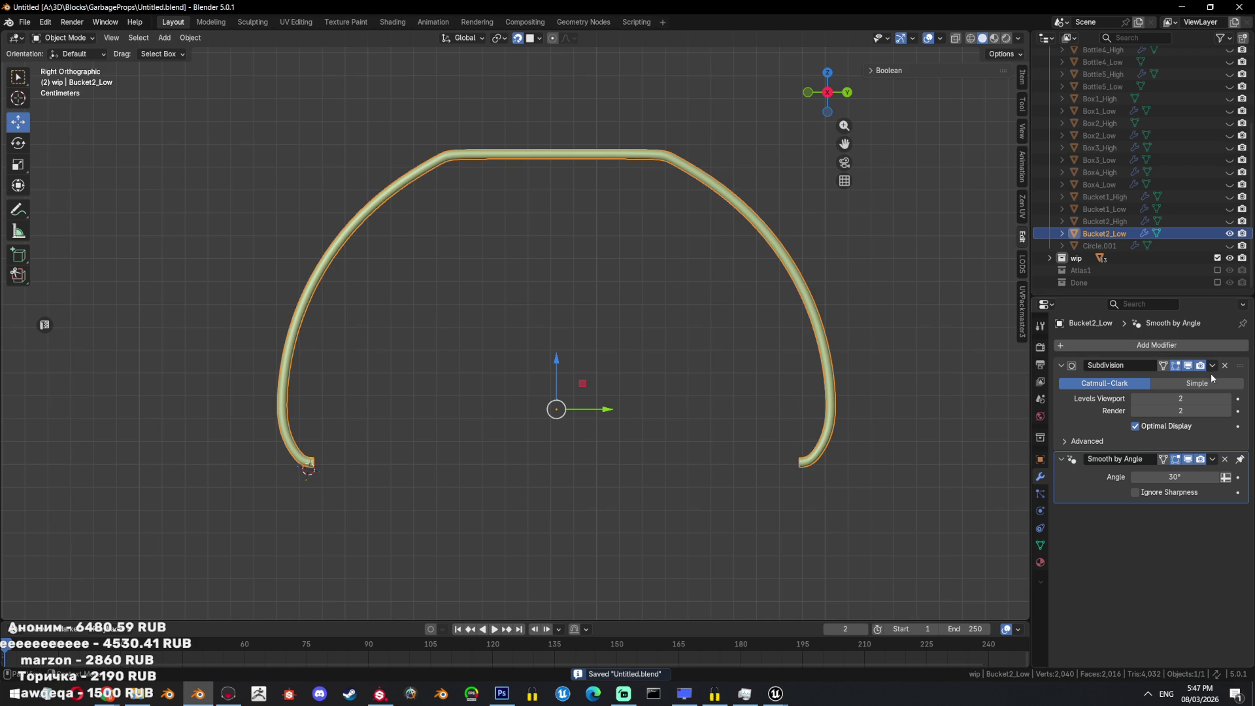
{"action": "left_click", "coordinate": [1214, 366]}
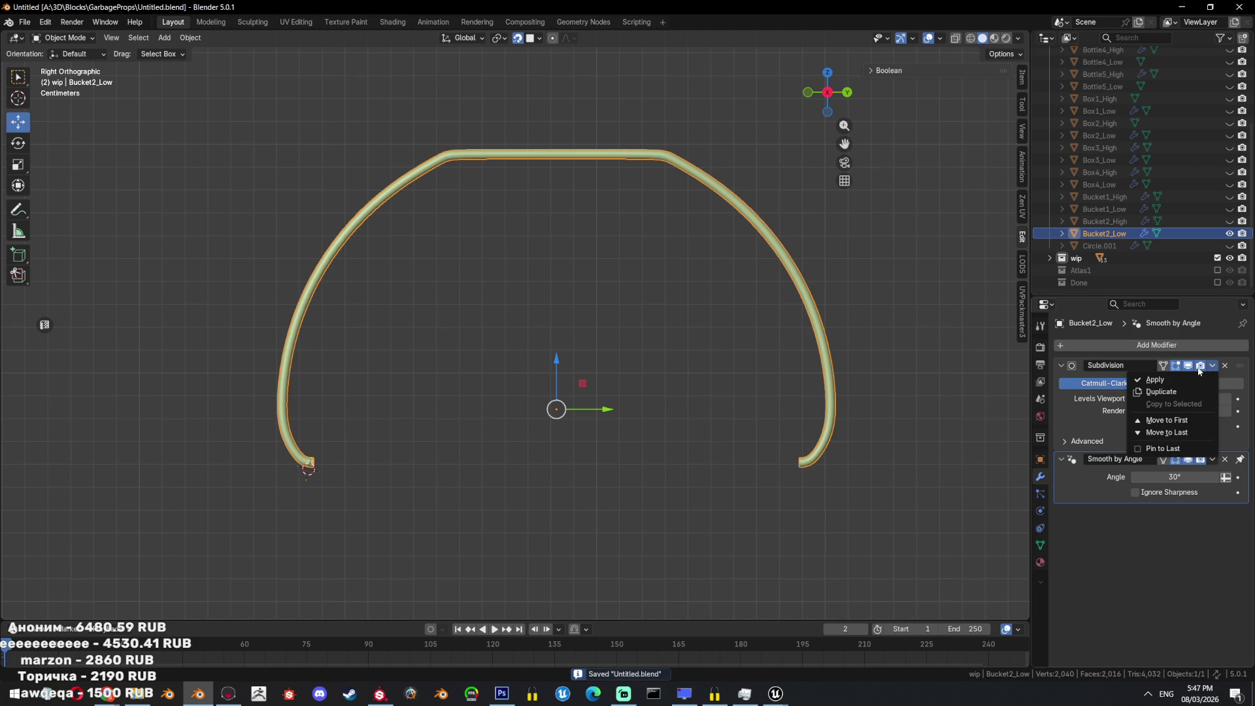
{"action": "scroll", "coordinate": [739, 339], "scroll_direction": "up", "scroll_amount": 3}
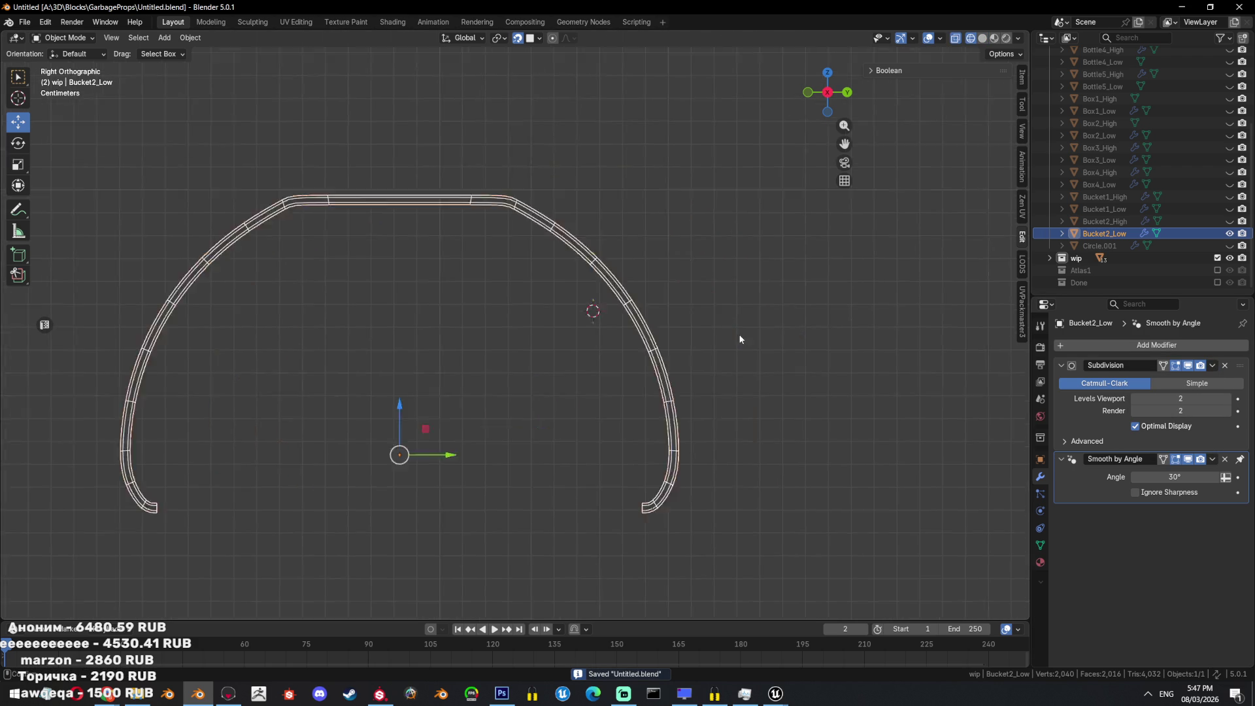
{"action": "left_click", "coordinate": [1134, 399]}
{"action": "left_click", "coordinate": [1135, 426]}
{"action": "left_click", "coordinate": [1135, 410]}
{"action": "left_click", "coordinate": [1212, 366]}
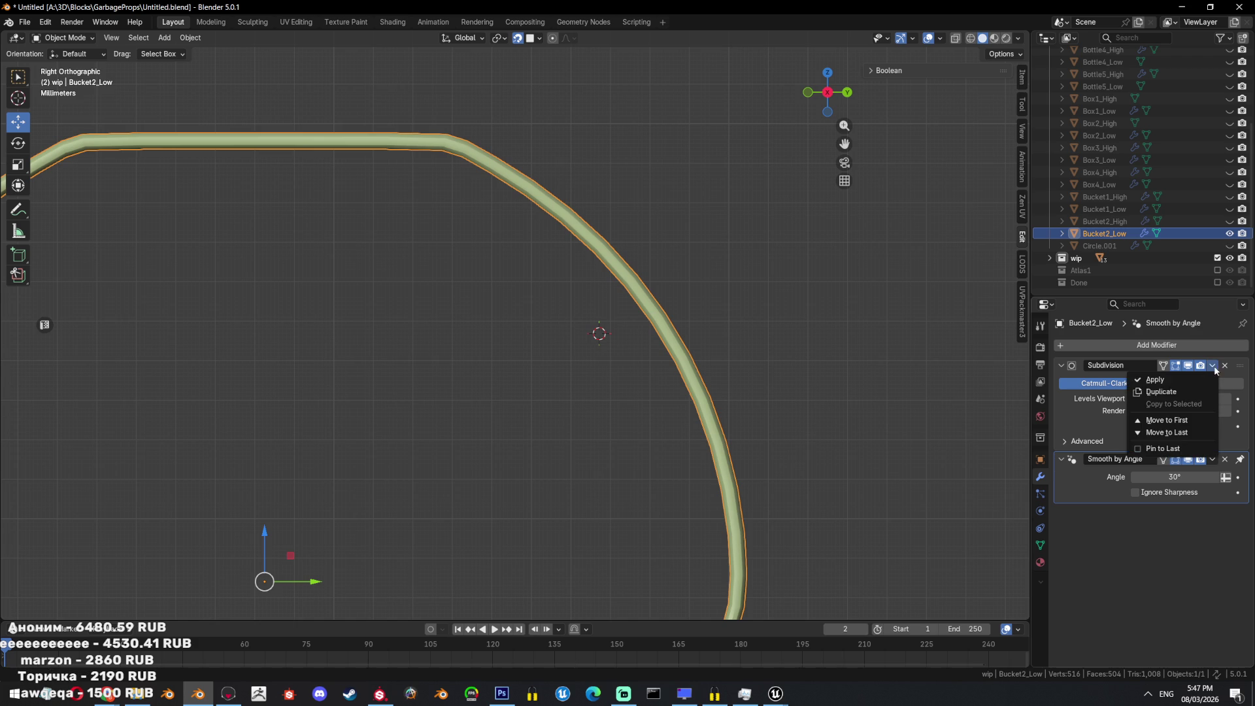
{"action": "left_click", "coordinate": [1178, 379]}
Shade Bucket2_Low smooth while keeping sharp edges.
{"action": "mouse_move", "coordinate": [654, 313]}
{"action": "middle_mouse_down"}
{"action": "mouse_move", "coordinate": [622, 289]}
{"action": "mouse_move", "coordinate": [670, 343]}
{"action": "middle_mouse_up"}
{"action": "key", "text": "Tab"}
{"action": "scroll", "coordinate": [513, 281], "scroll_direction": "up", "scroll_amount": 5}
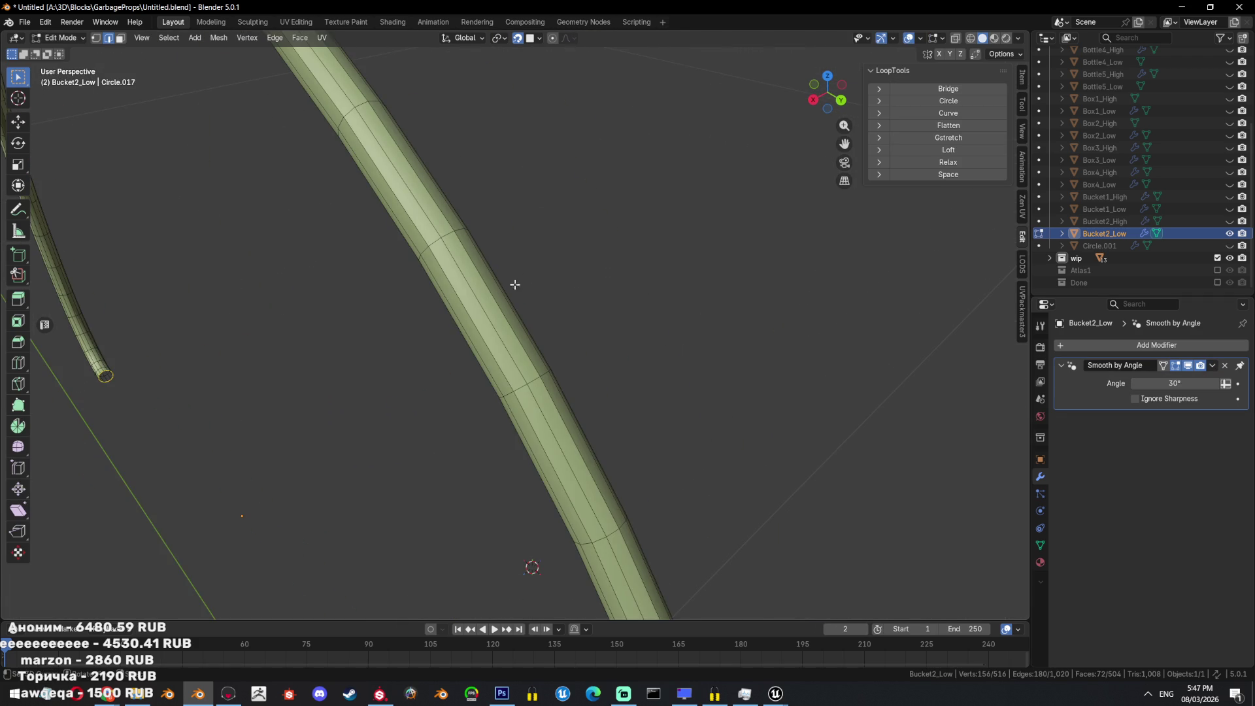
{"action": "mouse_move", "coordinate": [513, 280]}
{"action": "middle_mouse_down"}
{"action": "mouse_move", "coordinate": [497, 301]}
{"action": "mouse_move", "coordinate": [695, 204]}
{"action": "middle_mouse_up"}
{"action": "left_click", "coordinate": [442, 327]}
{"action": "key", "text": "q"}
{"action": "left_click", "coordinate": [499, 301]}
{"action": "key", "text": "Tab"}
{"action": "right_click", "coordinate": [695, 199]}
{"action": "left_click", "coordinate": [695, 191]}
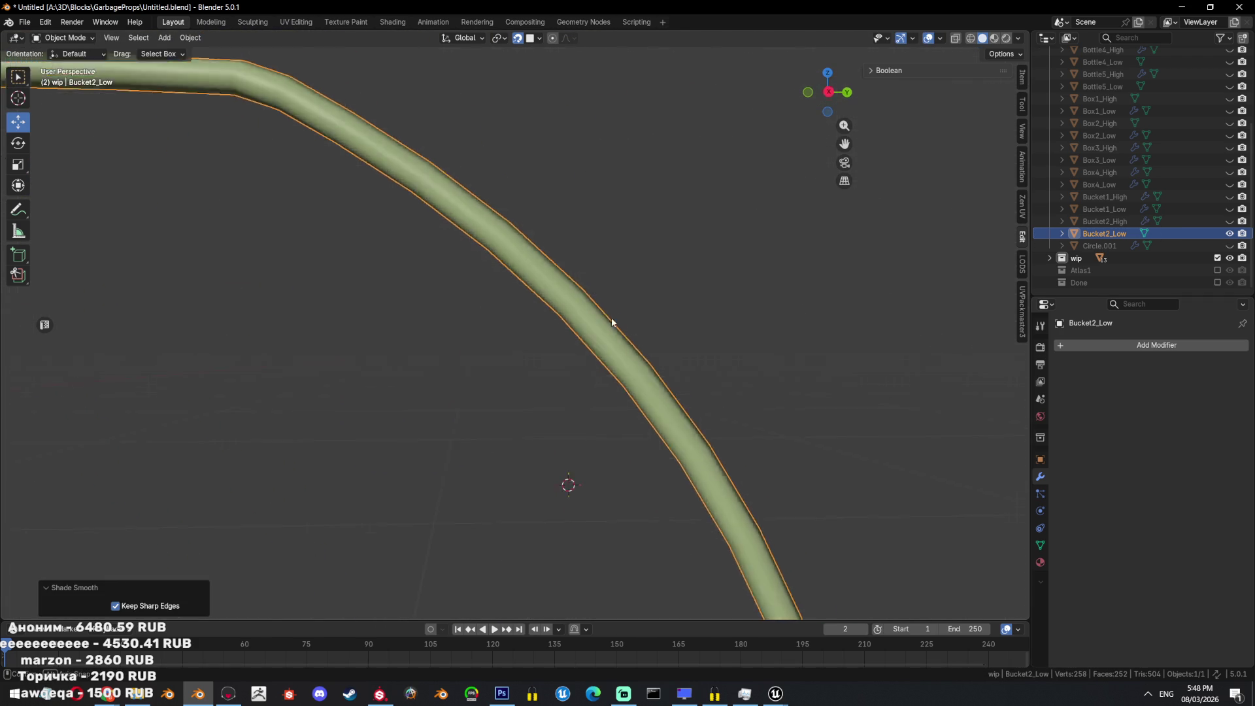
{"action": "scroll", "coordinate": [611, 322], "scroll_direction": "down", "scroll_amount": 3}
Dissolve the middle and other extra edge loops along the handle.
{"action": "key", "text": "Tab"}
{"action": "middle_click_drag", "start_coordinate": [611, 351], "coordinate": [730, 209]}
{"action": "key", "text": "KP_3"}
{"action": "left_click", "coordinate": [528, 208]}
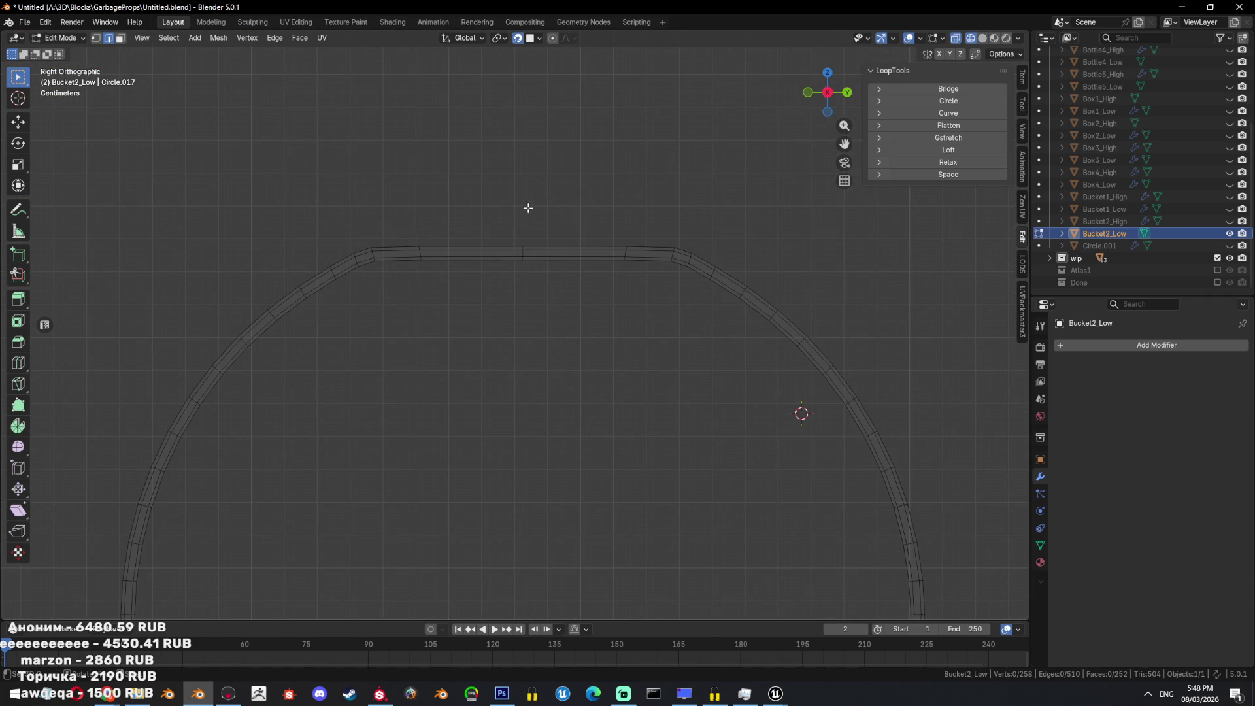
{"action": "key", "text": "q"}
{"action": "left_click", "coordinate": [601, 448]}
{"action": "left_click", "coordinate": [631, 225], "text": "alt"}
{"action": "left_click_drag", "start_coordinate": [450, 202], "coordinate": [406, 266], "text": "shift"}
{"action": "mouse_move", "coordinate": [591, 336]}
{"action": "middle_mouse_down"}
{"action": "mouse_move", "coordinate": [671, 392]}
{"action": "mouse_move", "coordinate": [613, 363]}
{"action": "mouse_move", "coordinate": [770, 373]}
{"action": "mouse_move", "coordinate": [675, 425]}
{"action": "middle_mouse_up"}
{"action": "key", "text": "ctrl+x"}
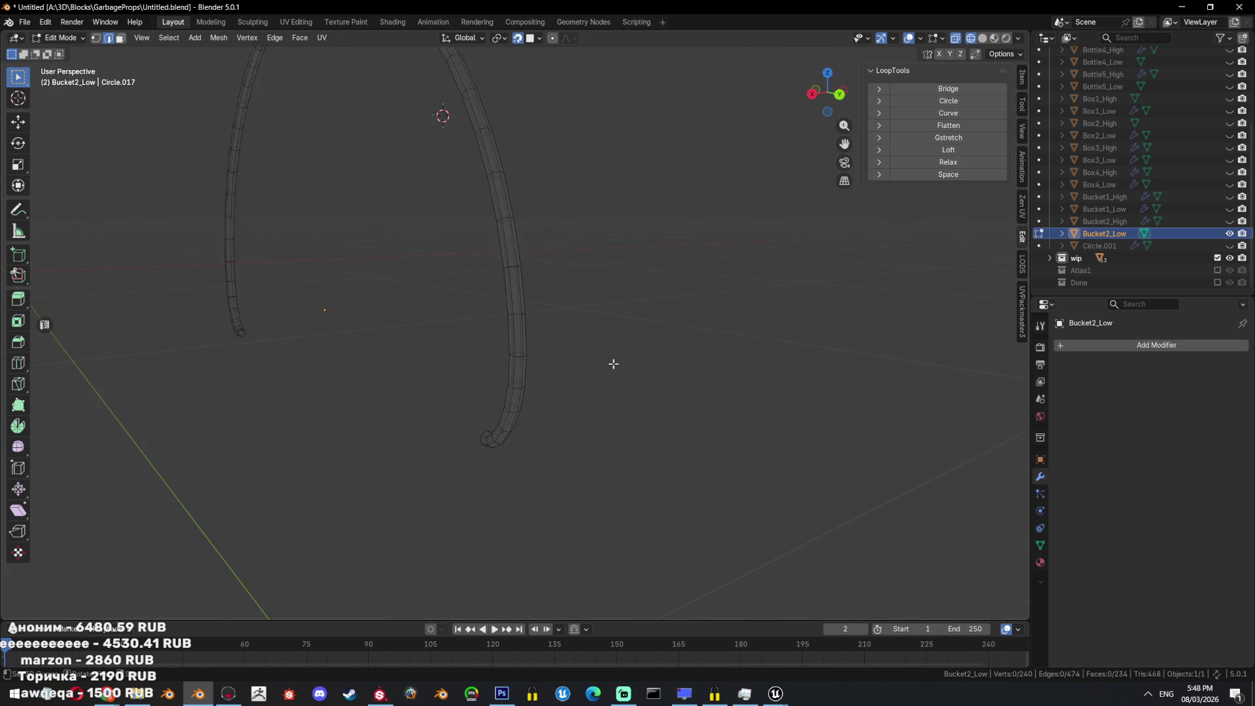
Mark a lengthwise edge loop as a UV seam and unwrap the handle.
{"action": "left_click", "coordinate": [675, 425], "text": "alt"}
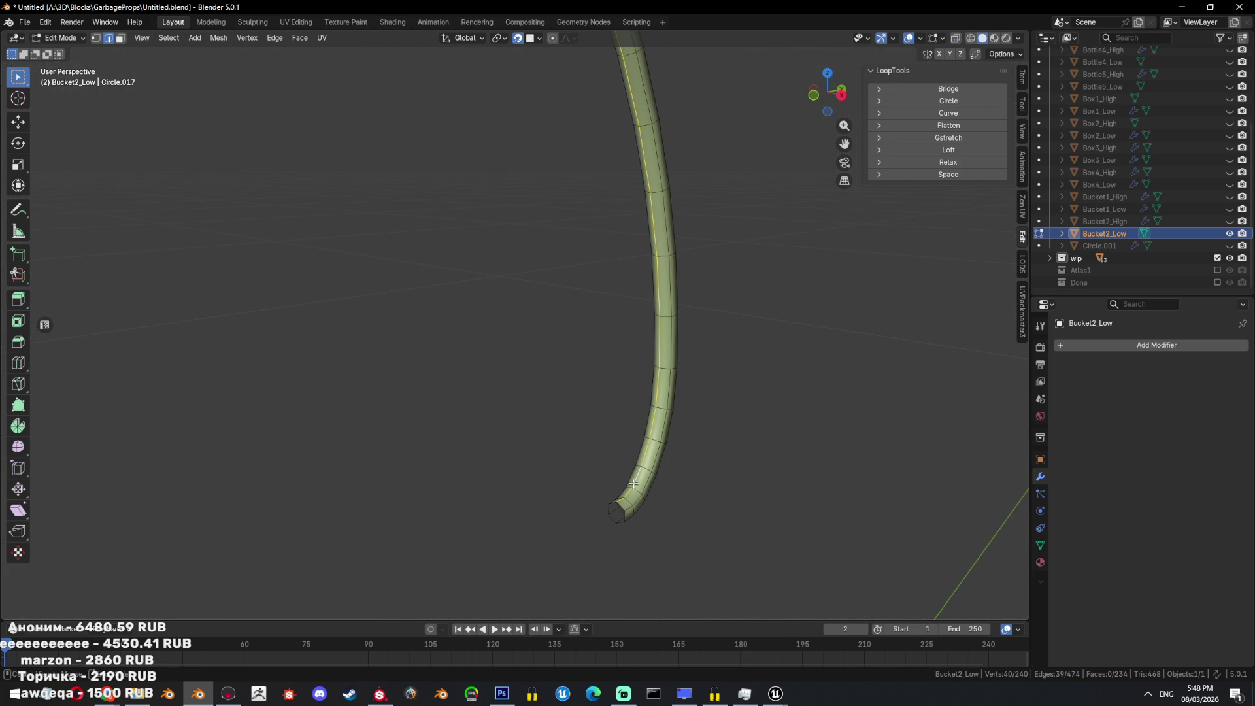
{"action": "key", "text": "ctrl+e"}
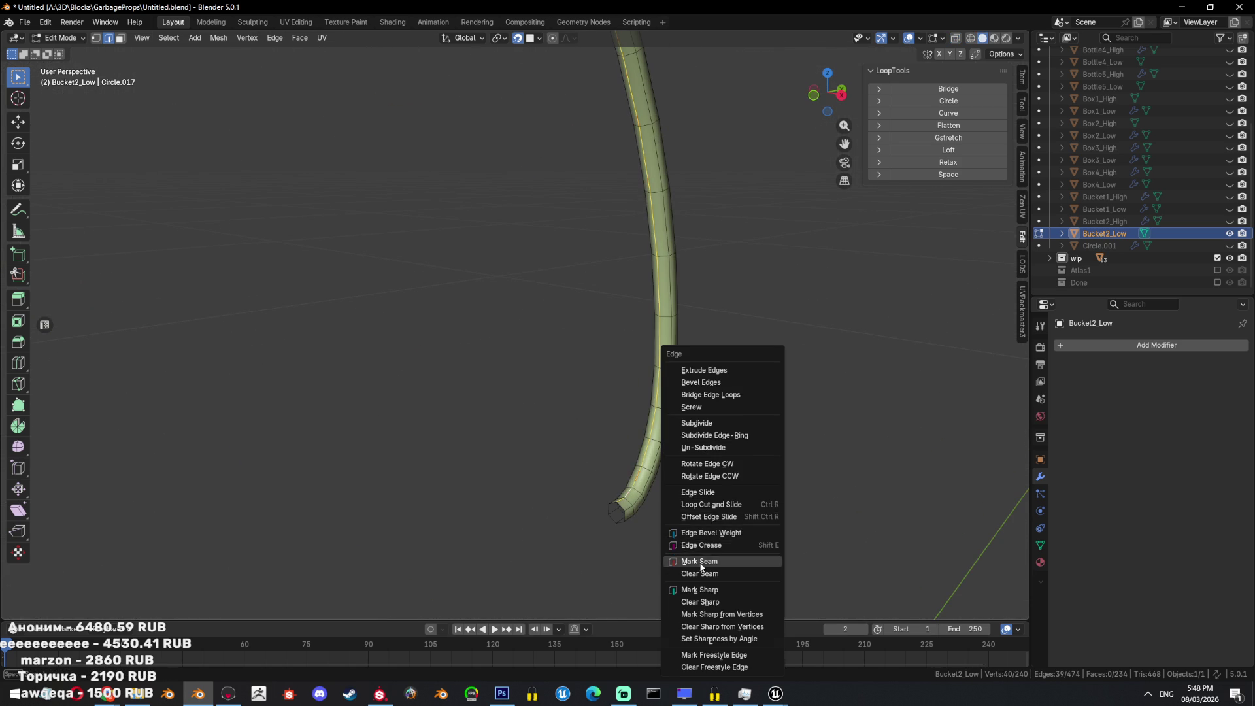
{"action": "left_click", "coordinate": [700, 568]}
{"action": "key", "text": "u"}
{"action": "left_click", "coordinate": [771, 223]}
{"action": "mouse_move", "coordinate": [770, 224]}
{"action": "middle_mouse_down"}
{"action": "mouse_move", "coordinate": [647, 345]}
{"action": "mouse_move", "coordinate": [683, 309]}
{"action": "middle_mouse_up"}
{"action": "key", "text": "Tab"}
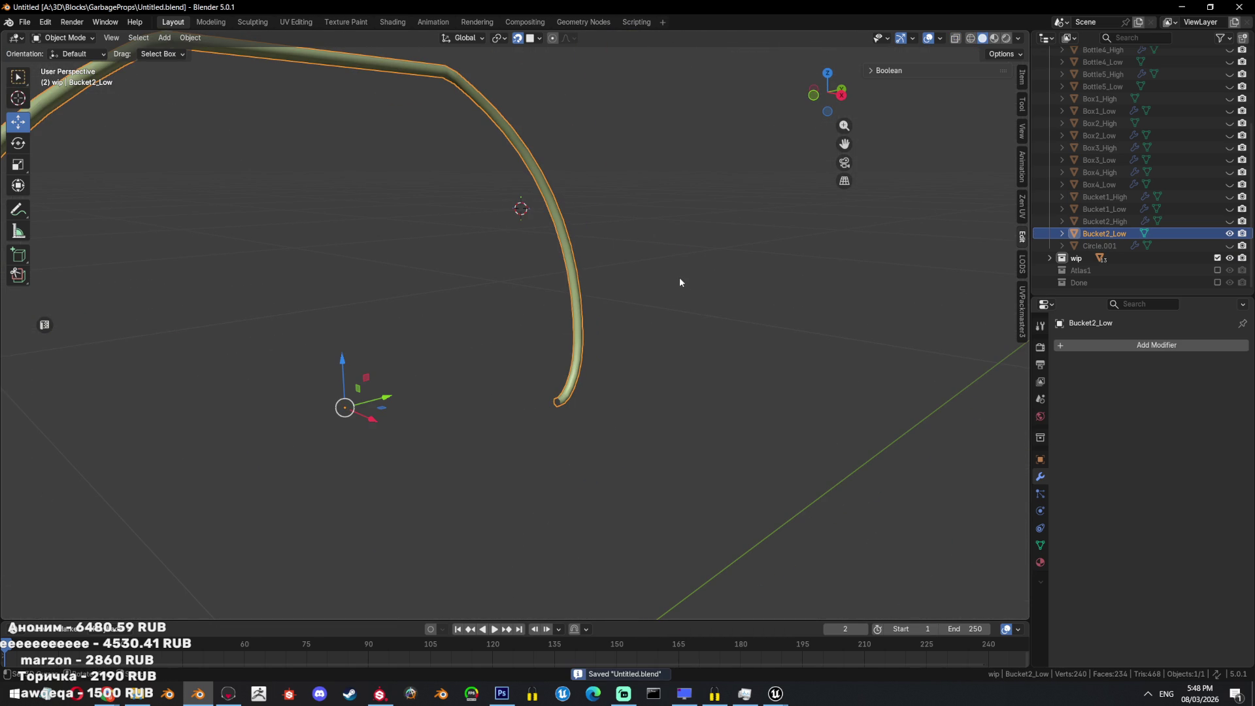
Unhide all objects and rename the grip Circle.001 to Bucket3_High.
{"action": "key", "text": "alt+h"}
{"action": "scroll", "coordinate": [677, 272], "scroll_direction": "down", "scroll_amount": 6}
{"action": "left_click", "coordinate": [509, 279]}
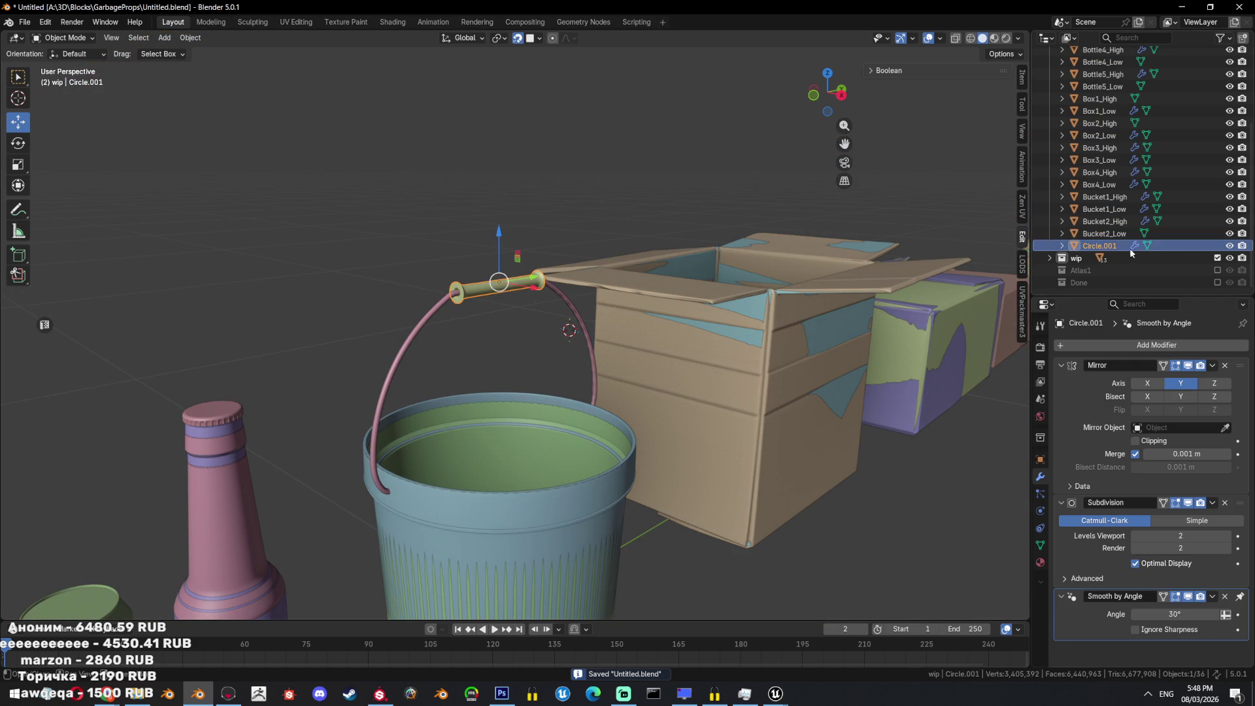
{"action": "double_click", "coordinate": [1099, 245]}
{"action": "type", "text": "Bucket3"}
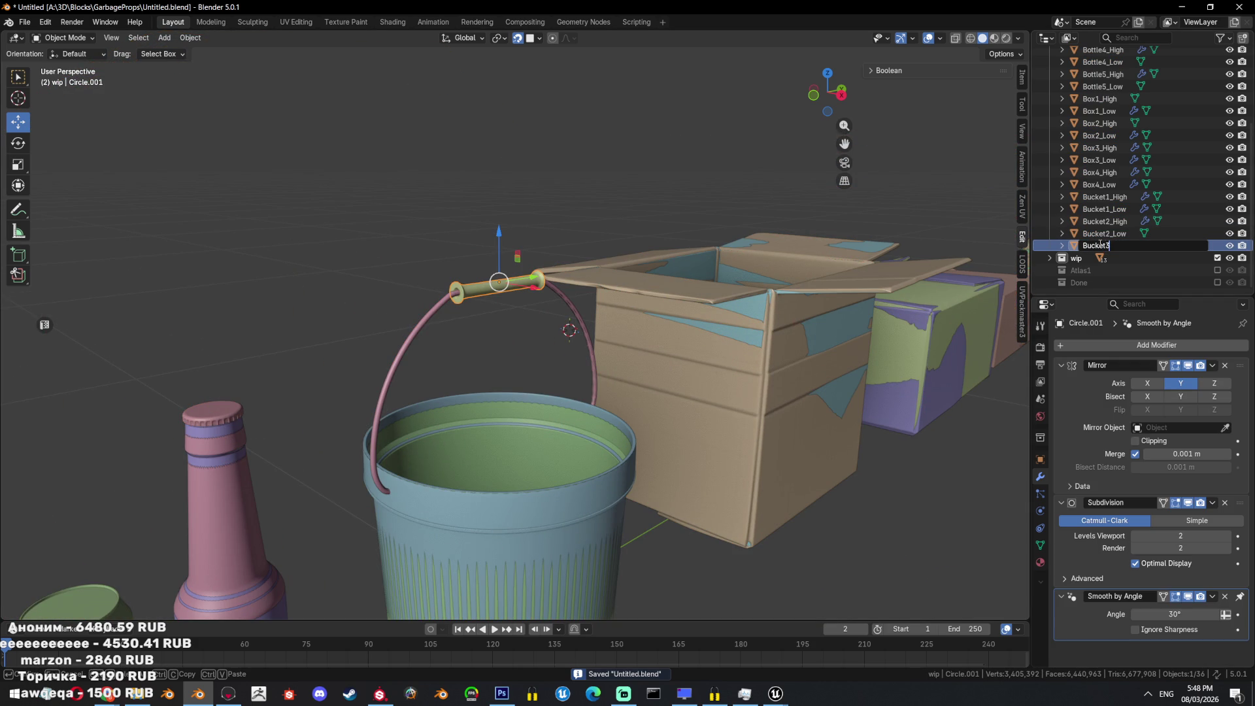
{"action": "type", "text": "_Hig"}
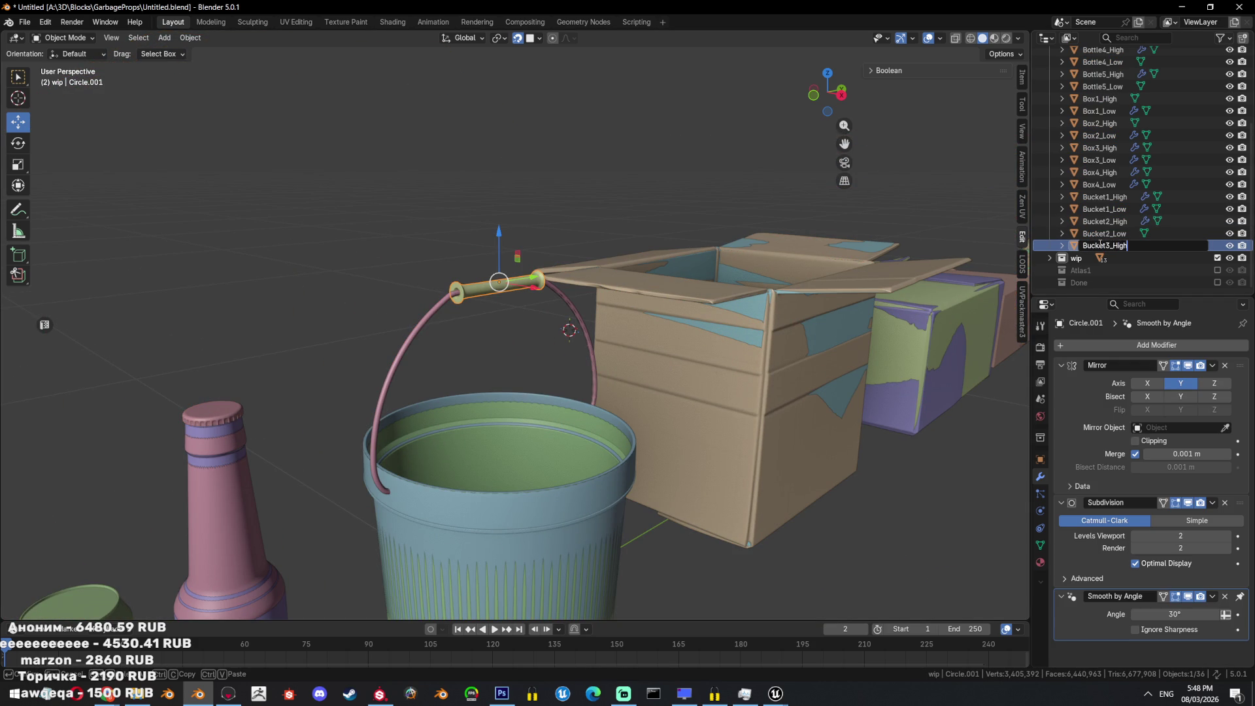
{"action": "type", "text": "h"}
{"action": "key", "text": "Return"}
Duplicate the grip in place as Bucket3_Low, then isolate and frame it.
{"action": "key", "text": "shift+d"}
{"action": "right_click", "coordinate": [684, 236]}
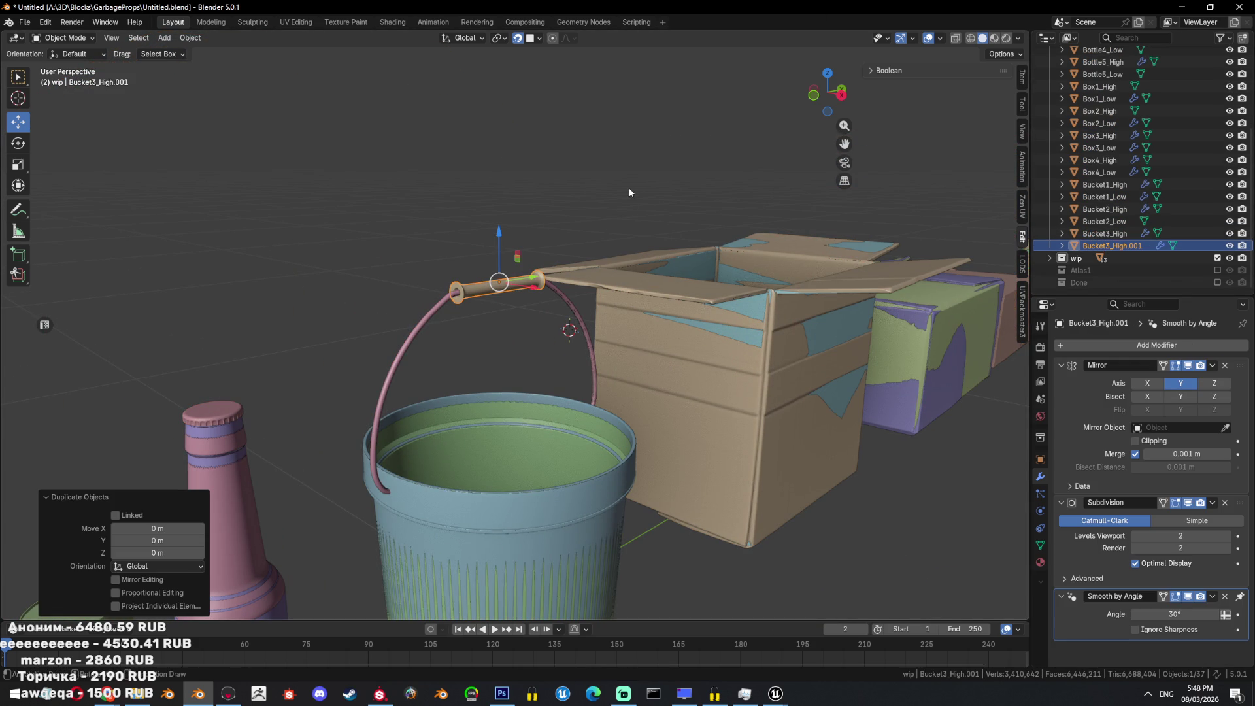
{"action": "double_click", "coordinate": [1111, 245]}
{"action": "key", "text": "shift+End"}
{"action": "type", "text": "Low"}
{"action": "key", "text": "Return"}
{"action": "key", "text": "shift+h"}
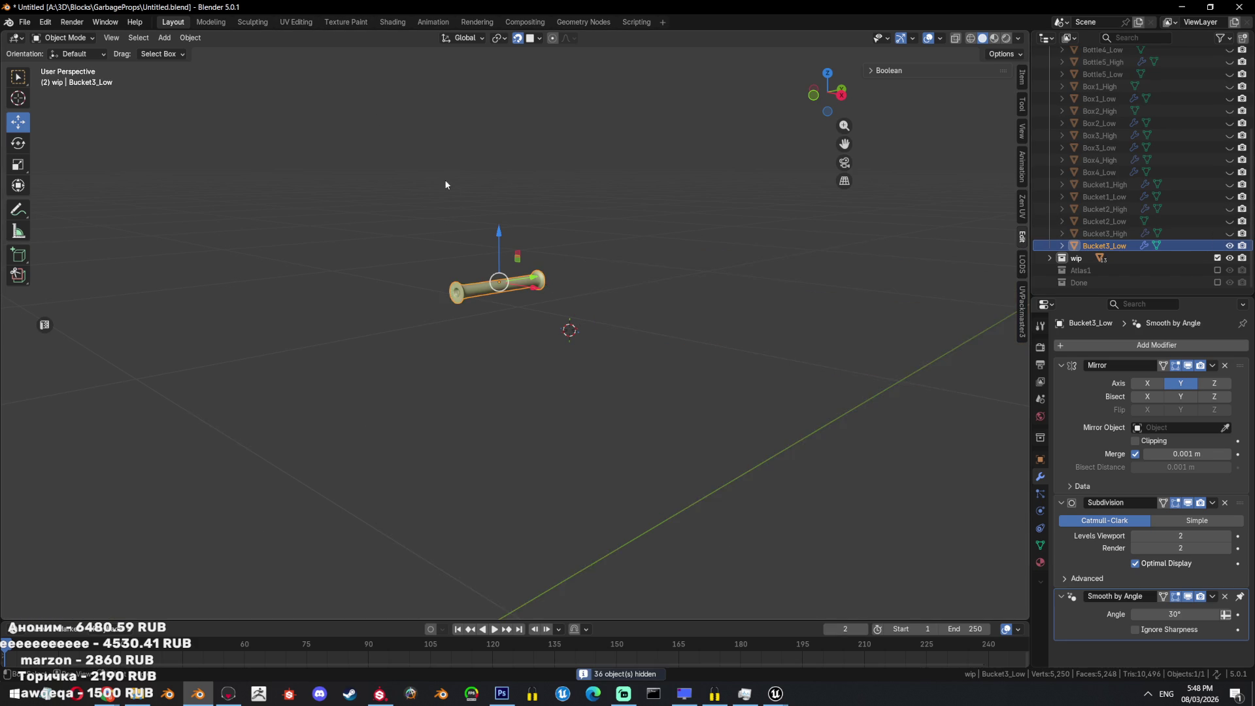
{"action": "key", "text": "KP_Decimal"}
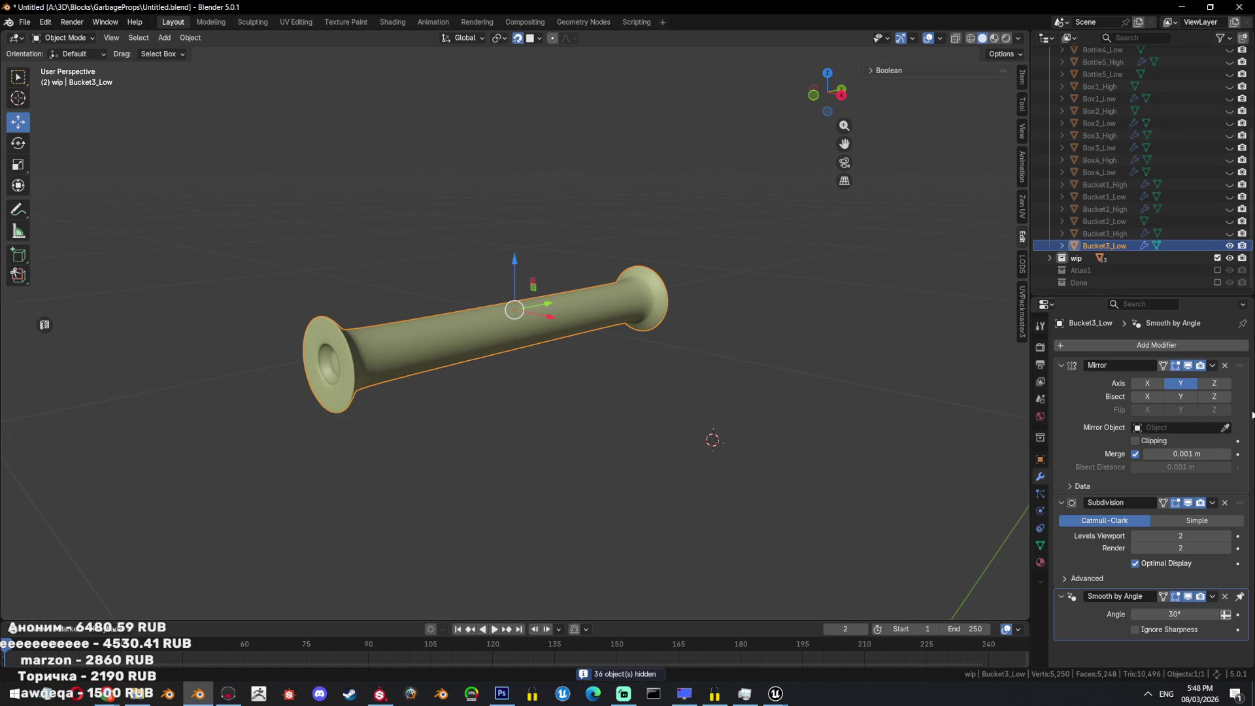
{"action": "left_click", "coordinate": [1213, 365]}
Remove the Subdivision and Smooth by Angle modifiers and delete the cap's inner loops for a flat cap.
{"action": "left_click", "coordinate": [1224, 502]}
{"action": "left_click", "coordinate": [1224, 502]}
{"action": "mouse_move", "coordinate": [562, 411]}
{"action": "middle_mouse_down"}
{"action": "mouse_move", "coordinate": [531, 354]}
{"action": "mouse_move", "coordinate": [576, 363]}
{"action": "middle_mouse_up"}
{"action": "key", "text": "Tab"}
{"action": "left_click", "coordinate": [576, 364], "text": "alt"}
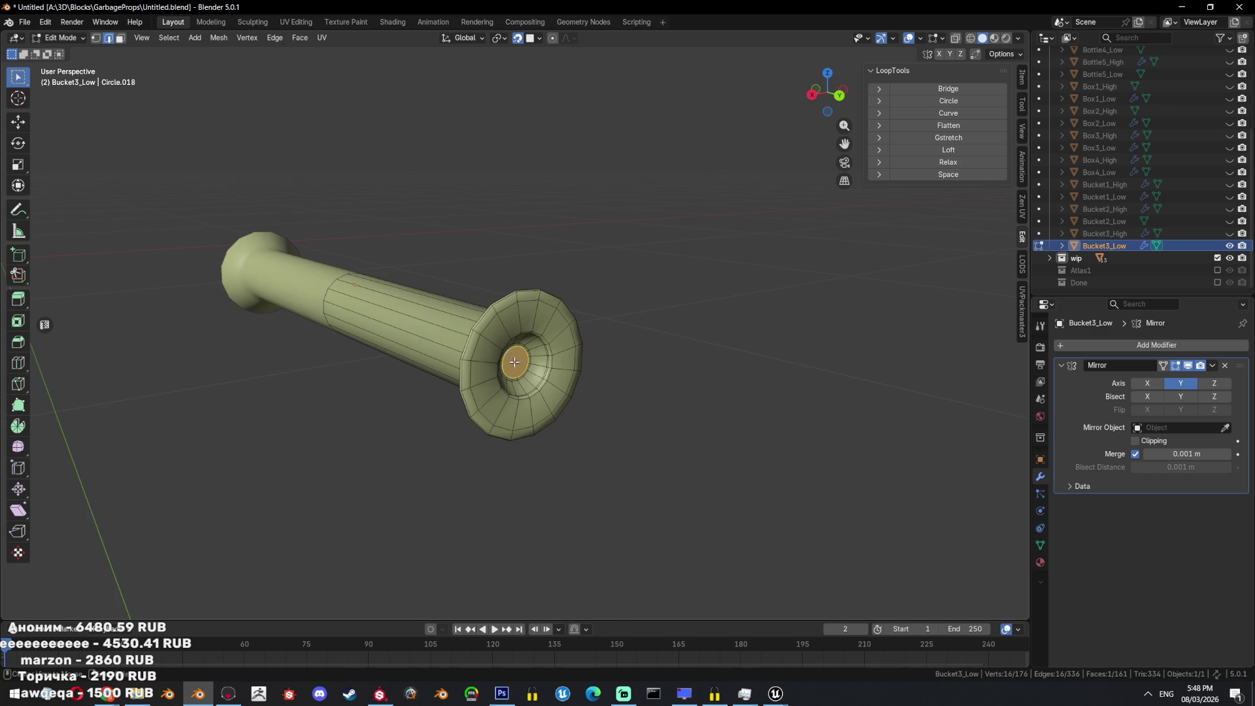
{"action": "key", "text": "x"}
{"action": "left_click", "coordinate": [711, 378]}
Slide the end edge loop along the flare and delete the flare's extra loop.
{"action": "key", "text": "KP_3"}
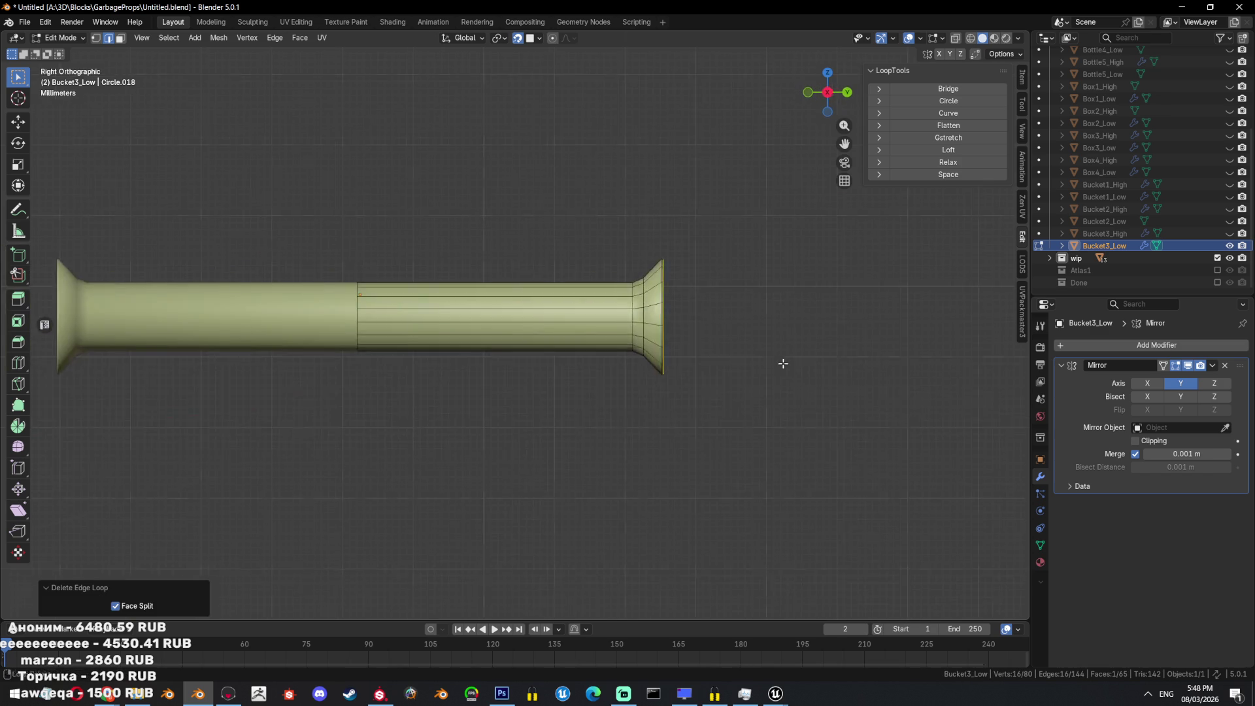
{"action": "scroll", "coordinate": [764, 369], "scroll_direction": "up", "scroll_amount": 5}
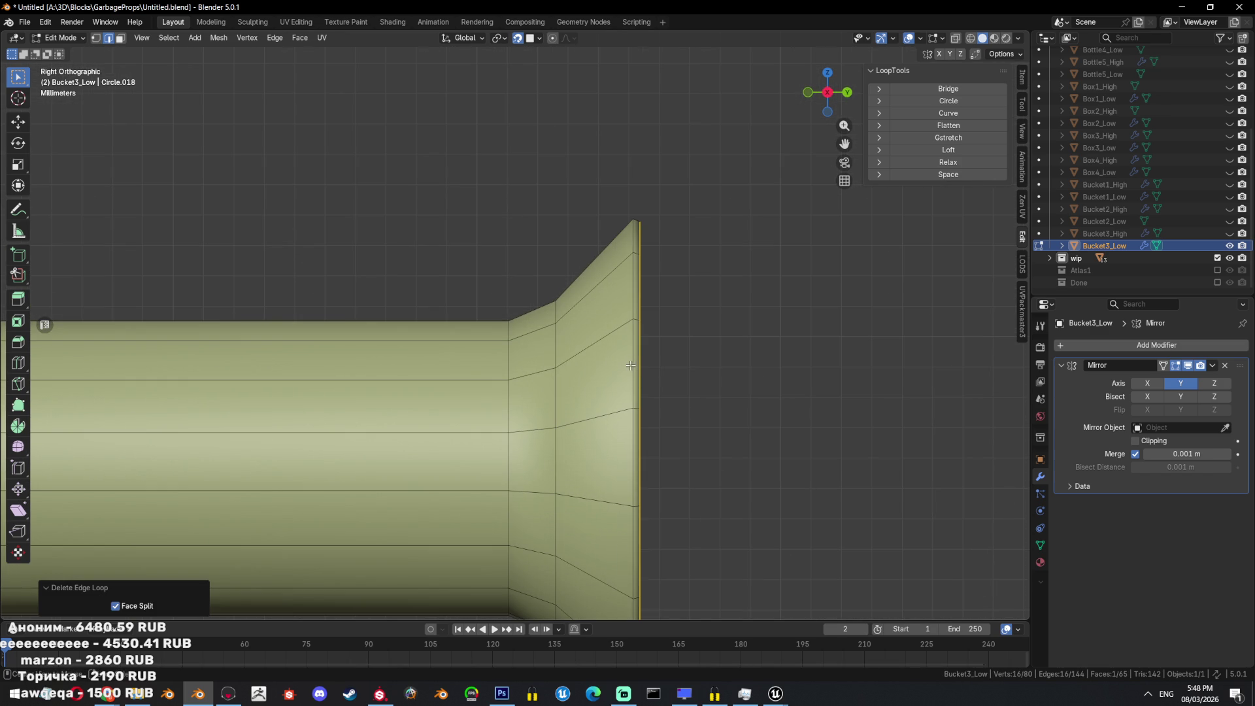
{"action": "key", "text": "g"}
{"action": "key", "text": "g"}
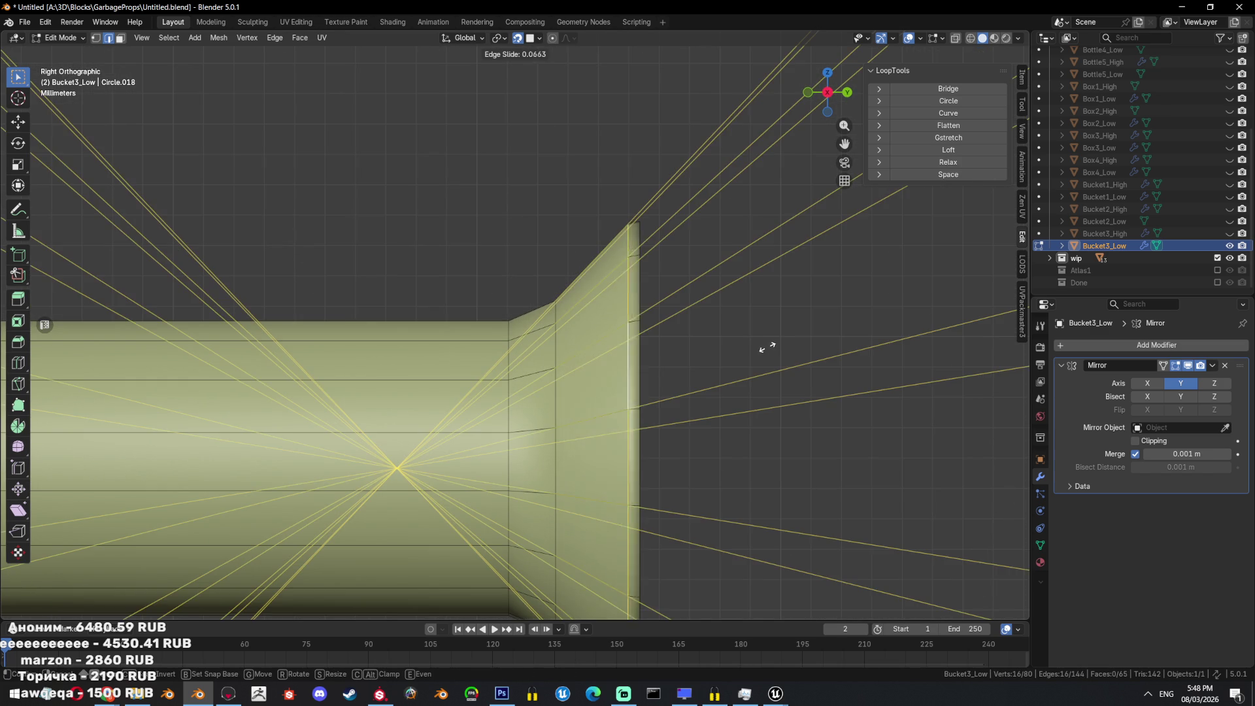
{"action": "left_click", "coordinate": [762, 347]}
{"action": "mouse_move", "coordinate": [762, 348]}
{"action": "middle_mouse_down"}
{"action": "mouse_move", "coordinate": [700, 361]}
{"action": "mouse_move", "coordinate": [409, 331]}
{"action": "mouse_move", "coordinate": [782, 406]}
{"action": "middle_mouse_up"}
{"action": "key", "text": "x"}
{"action": "left_click", "coordinate": [782, 405]}
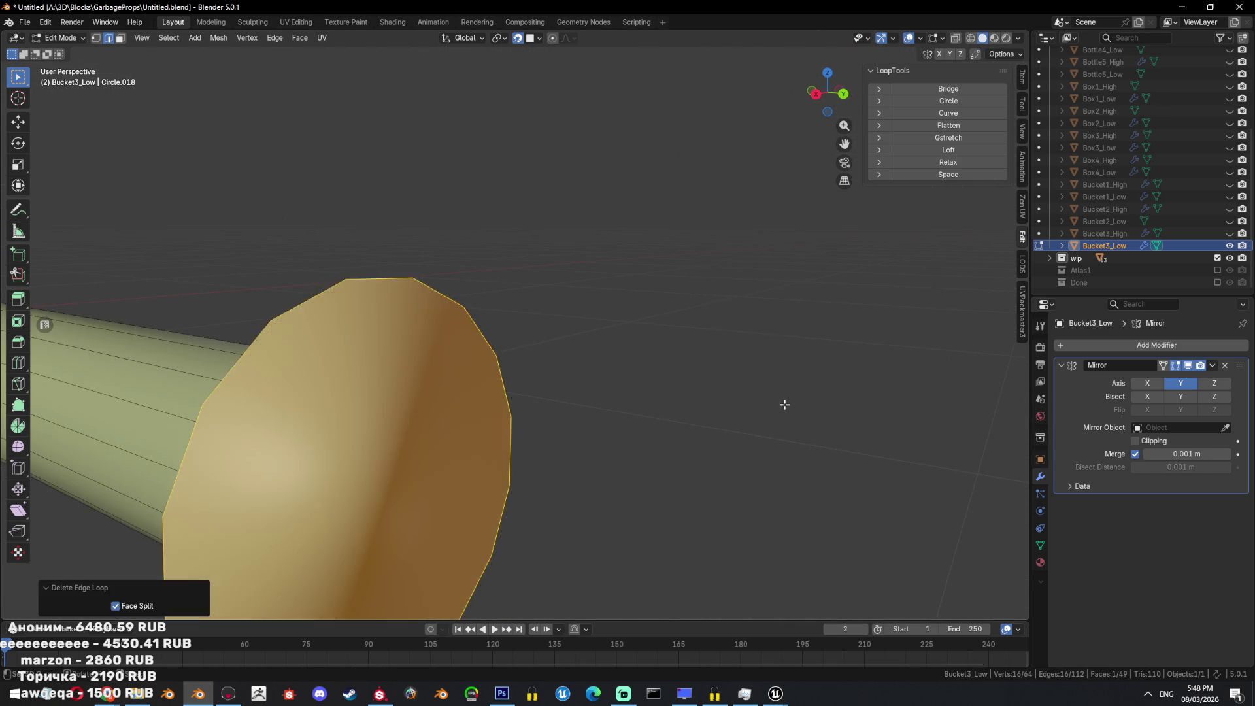
{"action": "key", "text": "KP_3"}
{"action": "mouse_move", "coordinate": [561, 369]}
{"action": "middle_mouse_down"}
{"action": "mouse_move", "coordinate": [666, 370]}
{"action": "mouse_move", "coordinate": [607, 399]}
{"action": "mouse_move", "coordinate": [571, 392]}
{"action": "middle_mouse_up"}
Slide the flare's inner ring along the tube and dissolve it.
{"action": "left_click", "coordinate": [595, 386], "text": "alt"}
{"action": "key", "text": "KP_3"}
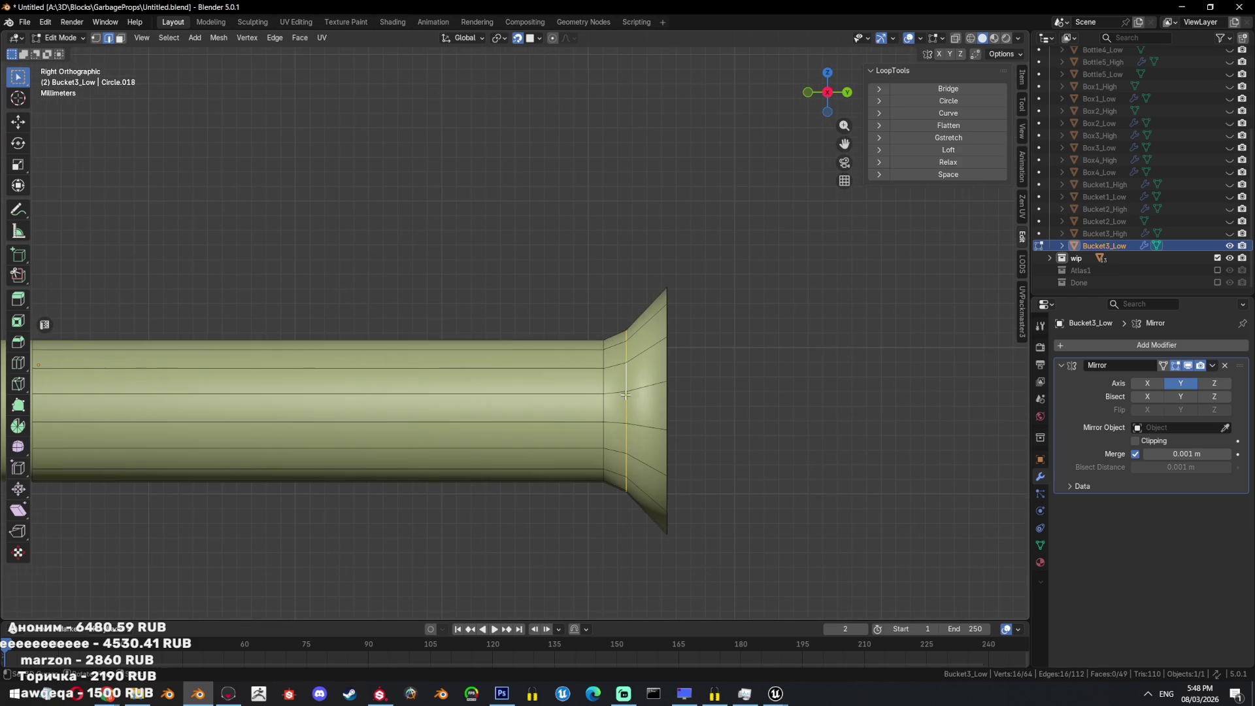
{"action": "key", "text": "g"}
{"action": "key", "text": "g"}
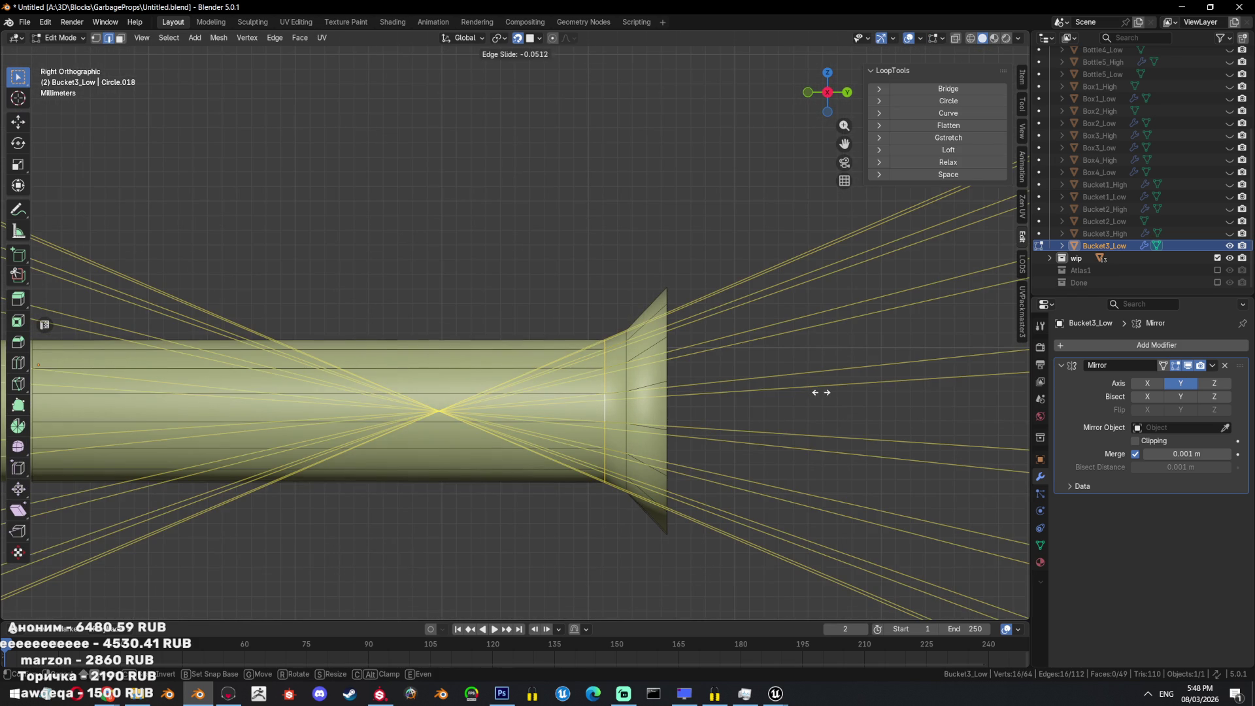
{"action": "left_click", "coordinate": [880, 391]}
{"action": "key", "text": "g"}
{"action": "key", "text": "g"}
{"action": "left_click", "coordinate": [844, 372]}
Undo the dissolve and mark the loop at the flare's rim as sharp.
{"action": "key", "text": "ctrl+z"}
{"action": "key", "text": "x"}
{"action": "left_click", "coordinate": [629, 384]}
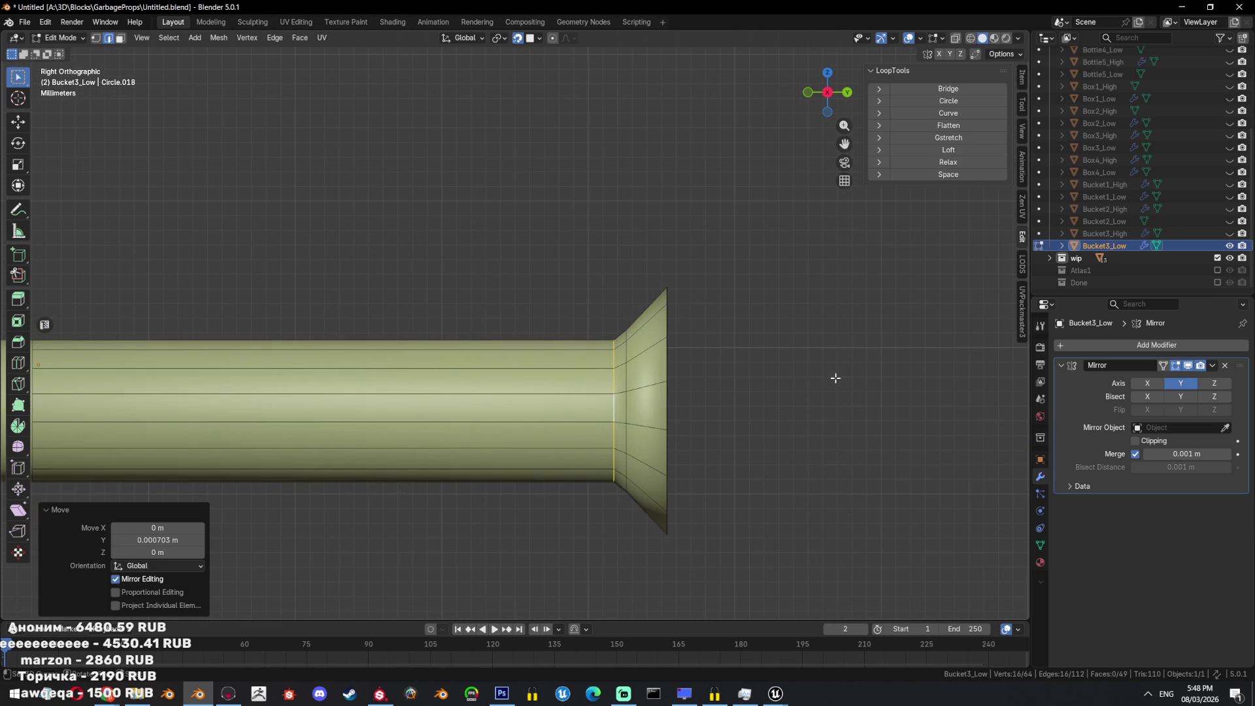
{"action": "left_click", "coordinate": [617, 385], "text": "alt"}
{"action": "scroll", "coordinate": [748, 389], "scroll_direction": "down", "scroll_amount": 4}
{"action": "key", "text": "ctrl+e"}
{"action": "left_click", "coordinate": [680, 423]}
Scale the cap face and mark its edges as sharp.
{"action": "middle_click_drag", "start_coordinate": [706, 412], "coordinate": [782, 395]}
{"action": "key", "text": "s"}
{"action": "left_click", "coordinate": [523, 355]}
{"action": "key", "text": "ctrl+e"}
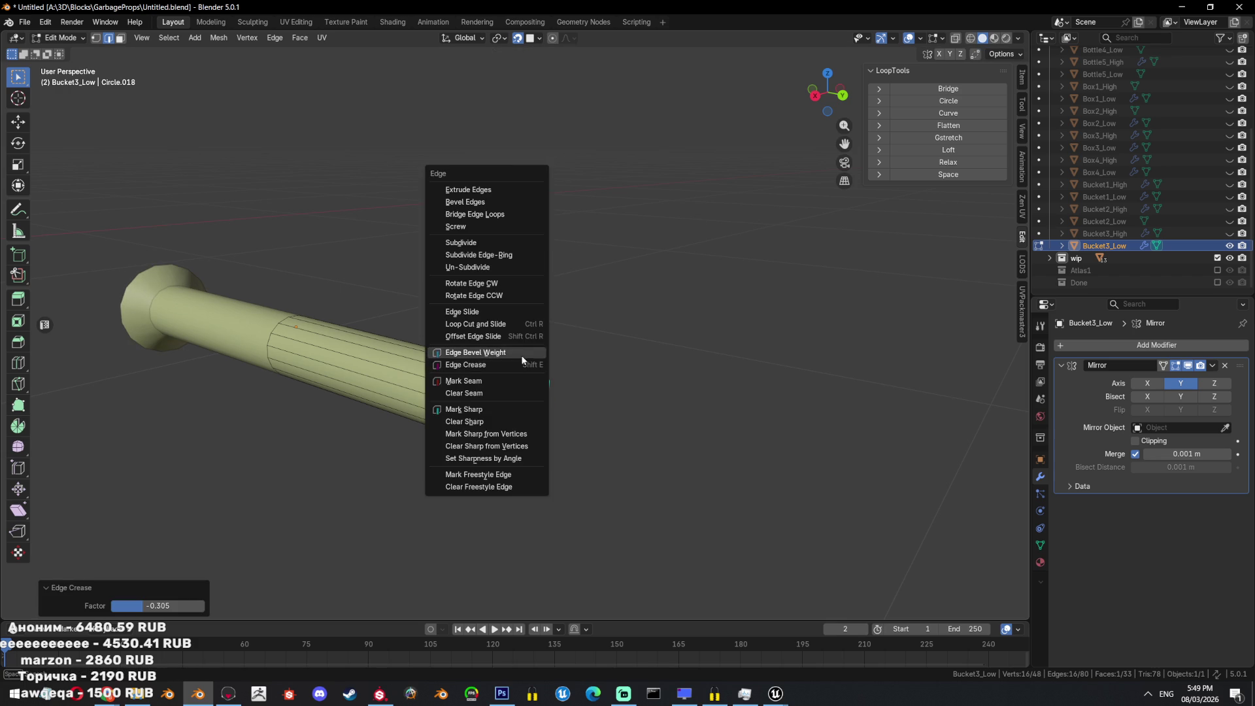
{"action": "left_click", "coordinate": [458, 353]}
{"action": "key", "text": "Tab"}
Apply the Mirror modifier so the grip becomes one real mesh.
{"action": "middle_click_drag", "start_coordinate": [761, 389], "coordinate": [680, 386]}
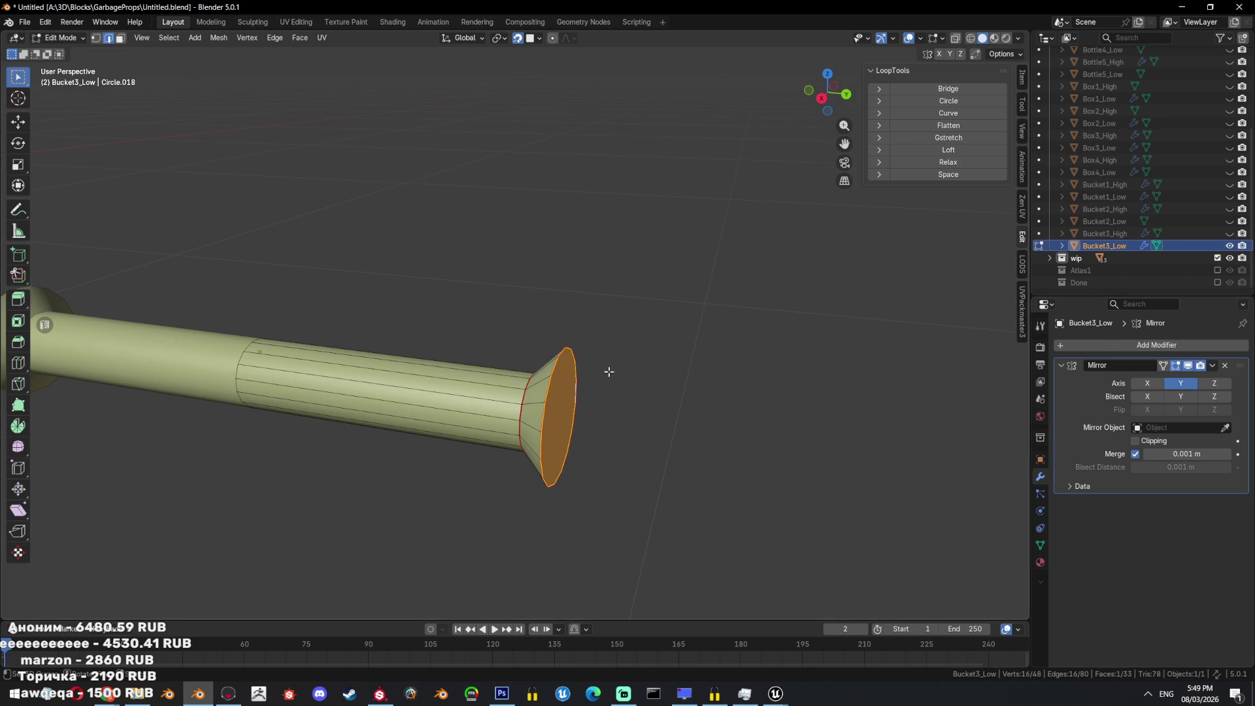
{"action": "left_click", "coordinate": [1212, 365]}
{"action": "left_click", "coordinate": [1163, 377]}
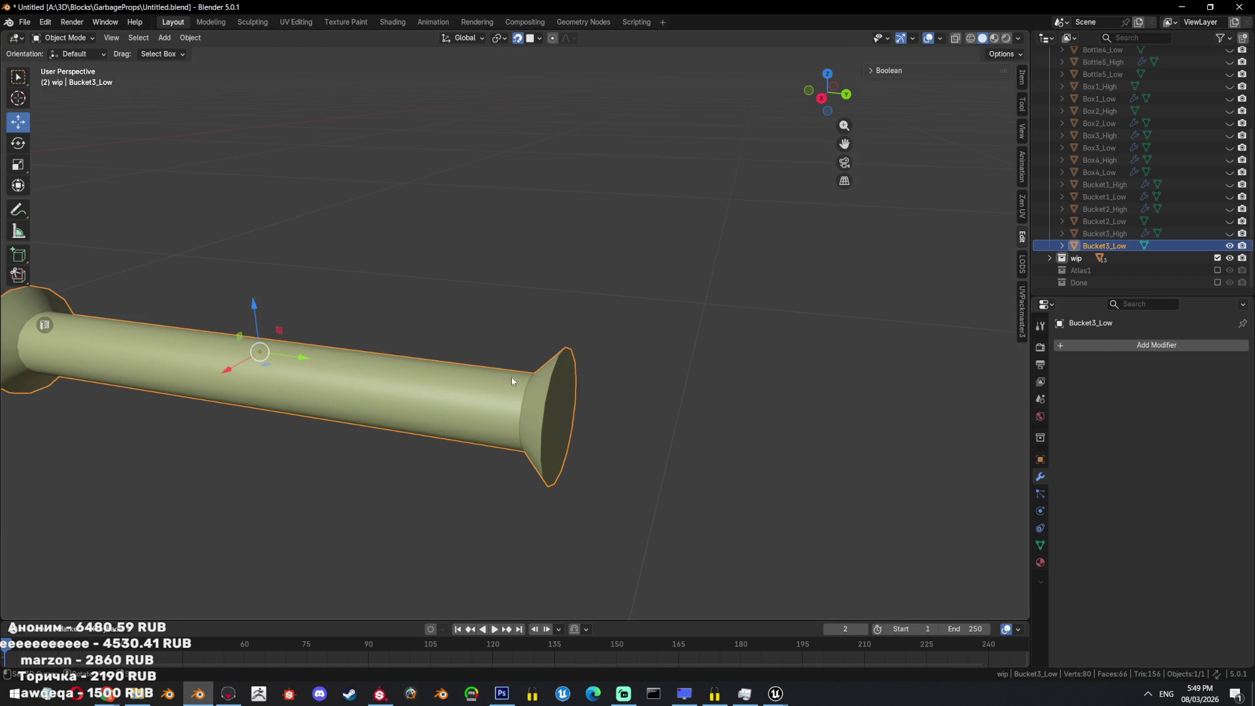
{"action": "key", "text": "Tab"}
{"action": "left_click", "coordinate": [242, 386], "text": "alt"}
Mark the selected lengthwise edge loop of Bucket3_Low as a UV seam.
{"action": "key", "text": "ctrl+z"}
{"action": "key", "text": "ctrl+e"}
{"action": "key", "text": "Escape"}
{"action": "key", "text": "ctrl+e"}
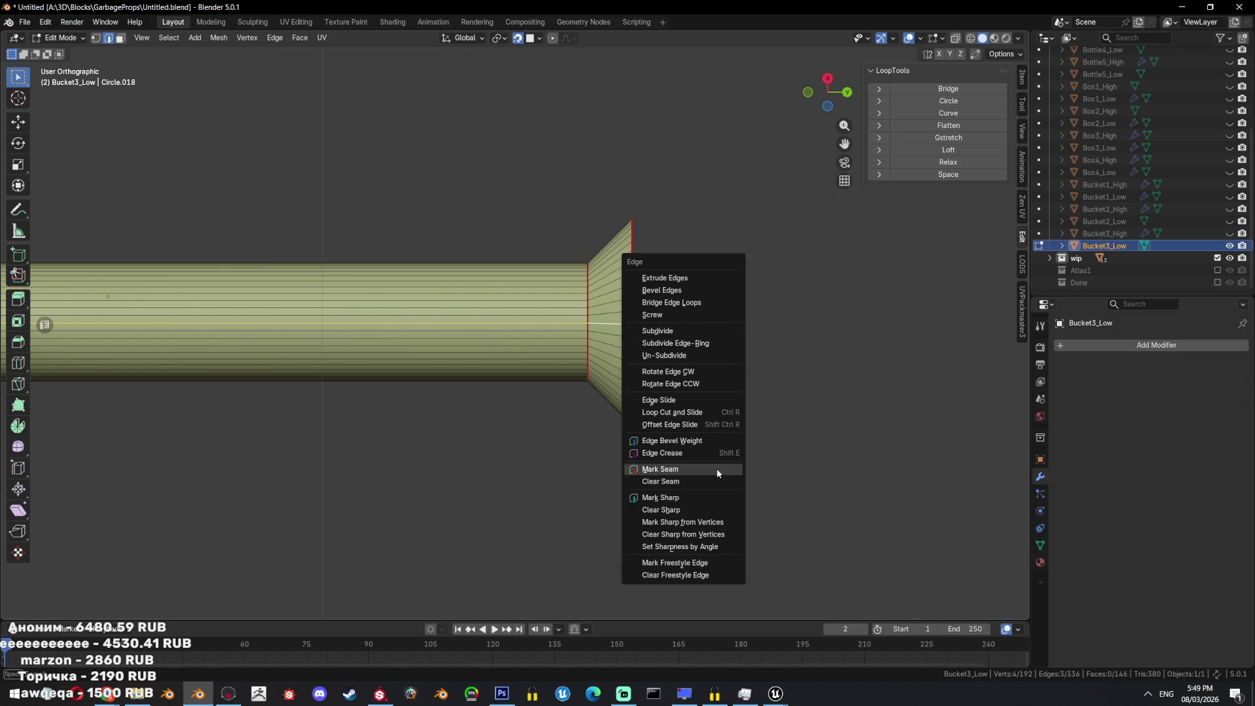
{"action": "left_click", "coordinate": [719, 472]}
Select the whole handle and unwrap it in the UV Editing workspace.
{"action": "middle_click_drag", "start_coordinate": [700, 364], "coordinate": [668, 407]}
{"action": "key", "text": "a"}
{"action": "left_click", "coordinate": [296, 22]}
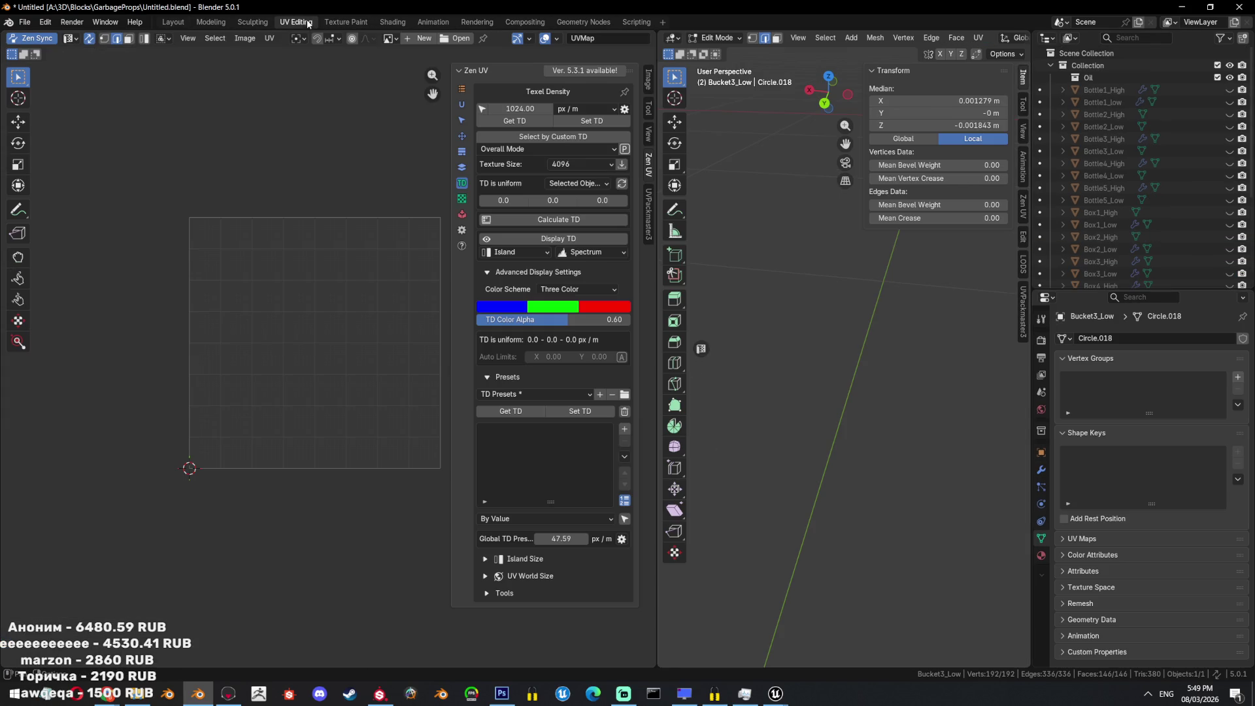
{"action": "key", "text": "u"}
{"action": "left_click", "coordinate": [747, 245]}
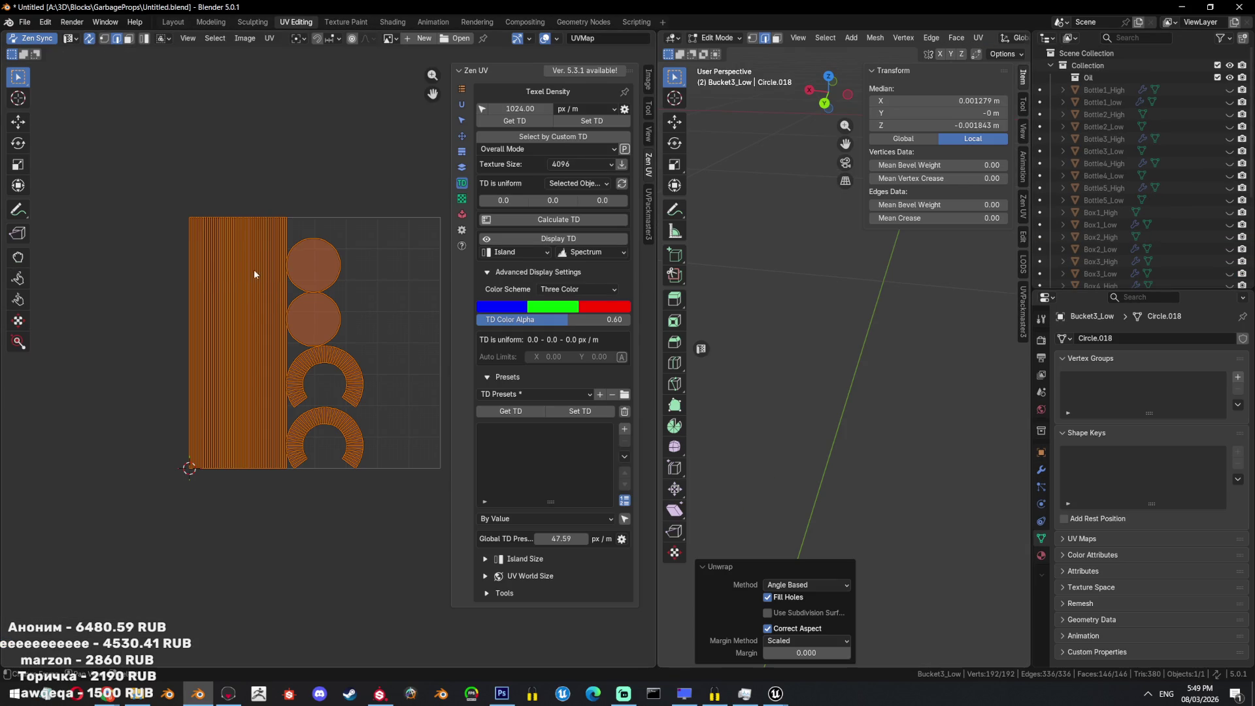
Adjust the seams on a shortest-path run of edges across the flared end.
{"action": "key", "text": "q"}
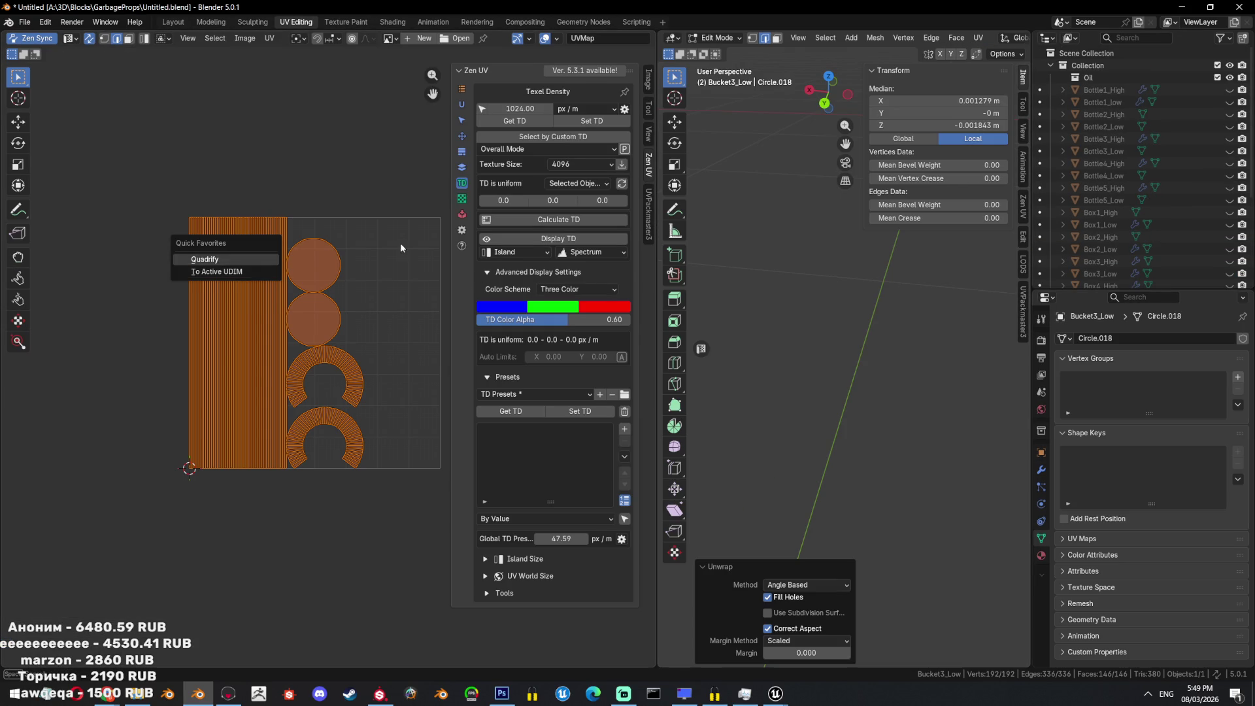
{"action": "key", "text": "KP_Decimal"}
{"action": "key", "text": "KP_3"}
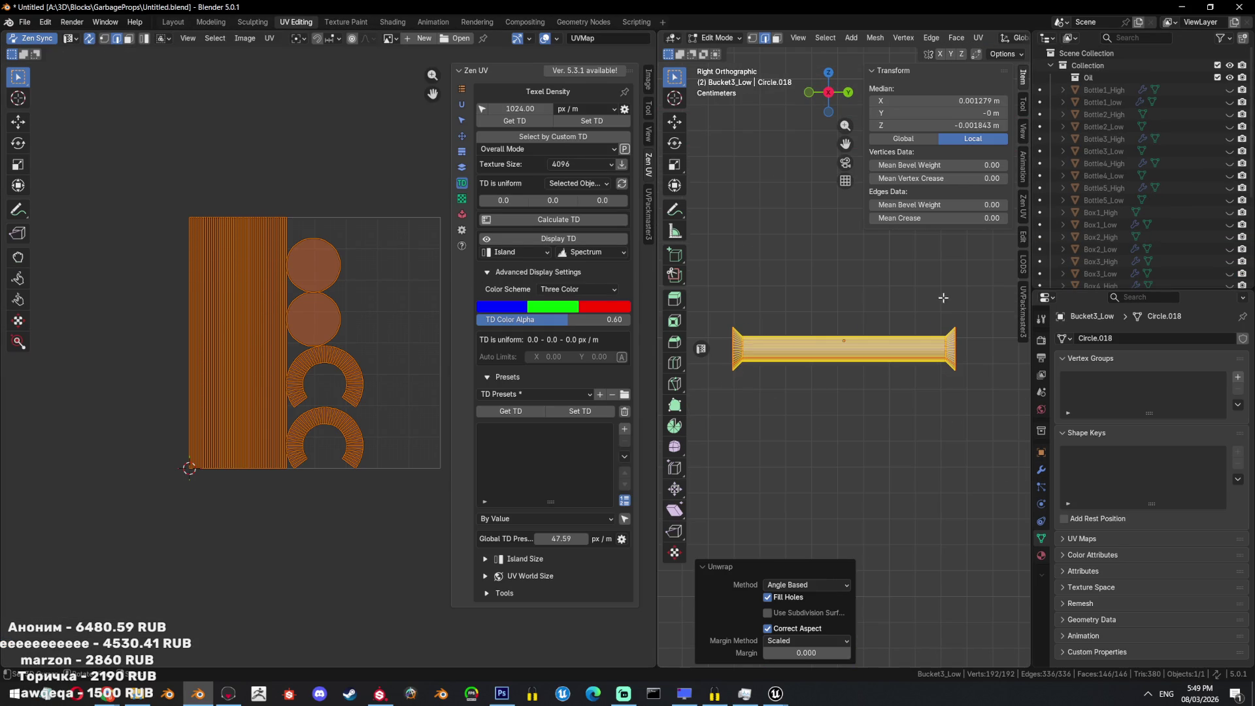
{"action": "key", "text": "n"}
{"action": "scroll", "coordinate": [915, 303], "scroll_direction": "up", "scroll_amount": 2}
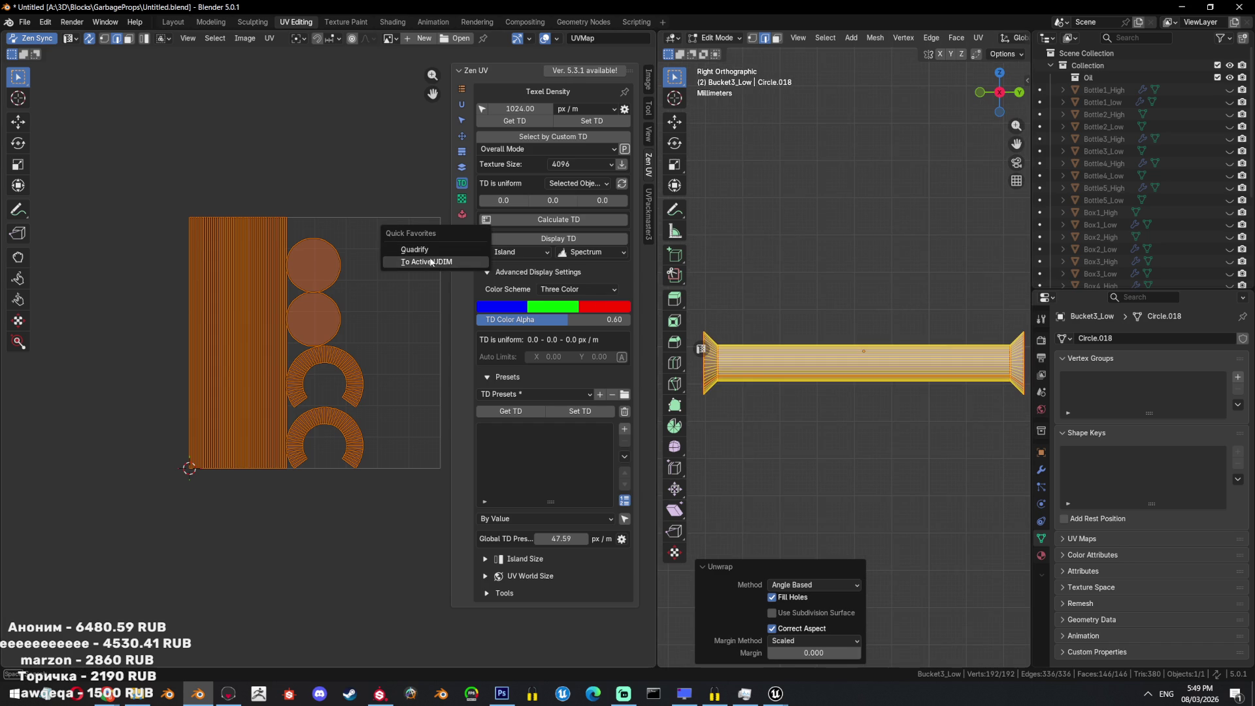
{"action": "scroll", "coordinate": [761, 334], "scroll_direction": "up", "scroll_amount": 1, "text": "ctrl"}
{"action": "mouse_move", "coordinate": [761, 335]}
{"action": "middle_mouse_down"}
{"action": "mouse_move", "coordinate": [780, 416]}
{"action": "mouse_move", "coordinate": [851, 395]}
{"action": "mouse_move", "coordinate": [778, 395]}
{"action": "mouse_move", "coordinate": [820, 386]}
{"action": "mouse_move", "coordinate": [801, 405]}
{"action": "middle_mouse_up"}
{"action": "left_click", "coordinate": [780, 416]}
{"action": "scroll", "coordinate": [801, 405], "scroll_direction": "up", "scroll_amount": 1}
{"action": "left_click", "coordinate": [882, 398], "text": "ctrl"}
{"action": "right_click", "coordinate": [962, 413]}
{"action": "left_click", "coordinate": [947, 431]}
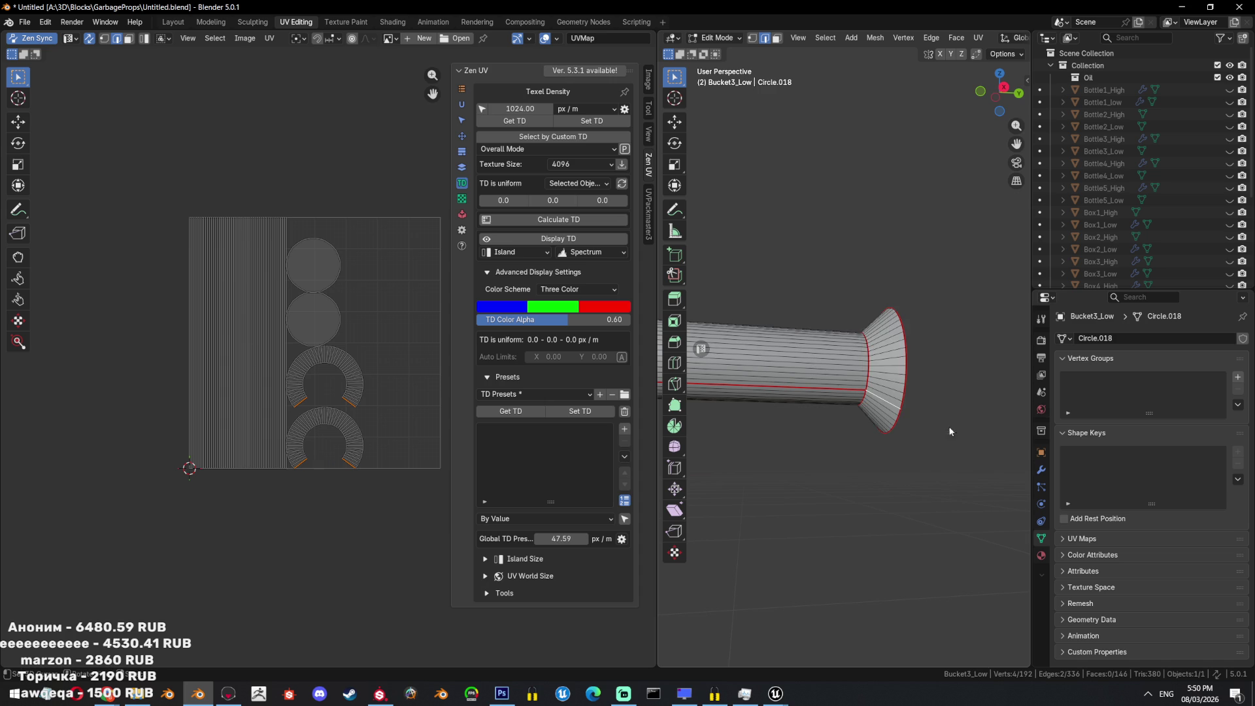
Re-unwrap the whole handle with the updated seams and return to the Layout workspace.
{"action": "key", "text": "a"}
{"action": "key", "text": "u"}
{"action": "left_click", "coordinate": [875, 205]}
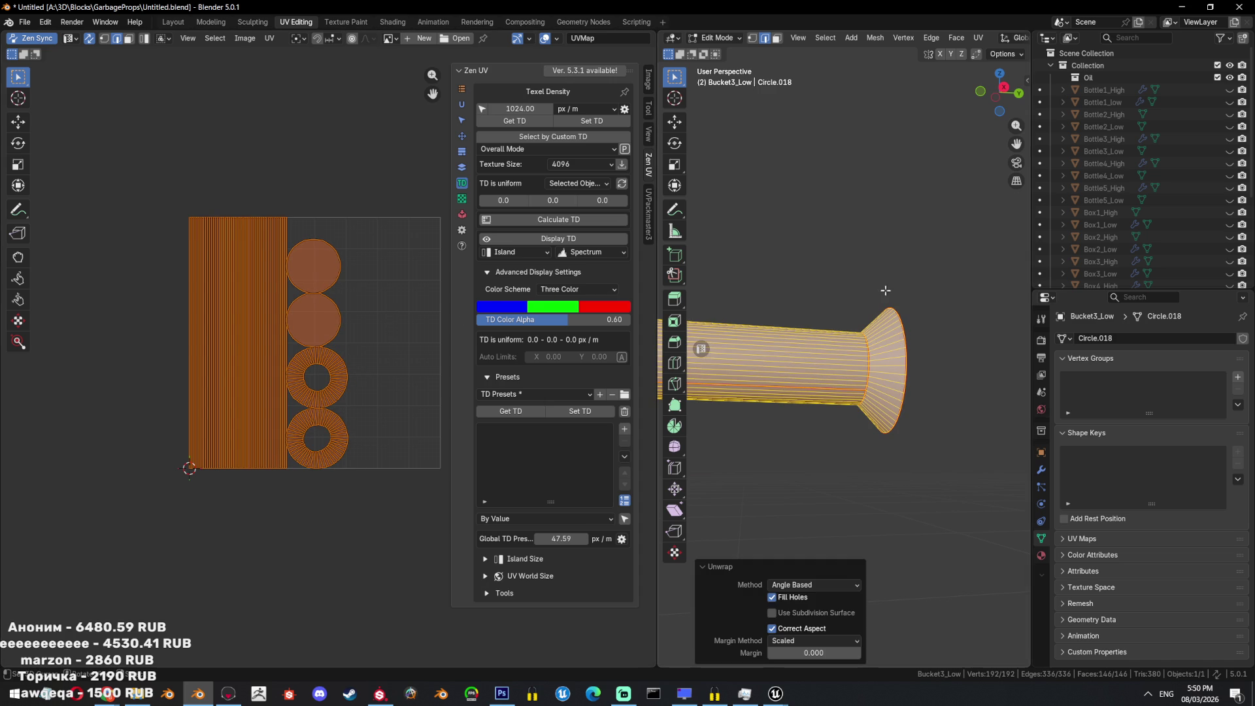
{"action": "left_click", "coordinate": [184, 24]}
{"action": "middle_click_drag", "start_coordinate": [724, 330], "coordinate": [601, 330]}
Show all props, rename the beer bottle Product_039_HP to BeerBottl1_High, and save.
{"action": "key", "text": "KP_Divide"}
{"action": "middle_click_drag", "start_coordinate": [519, 391], "coordinate": [516, 404]}
{"action": "left_click", "coordinate": [516, 405]}
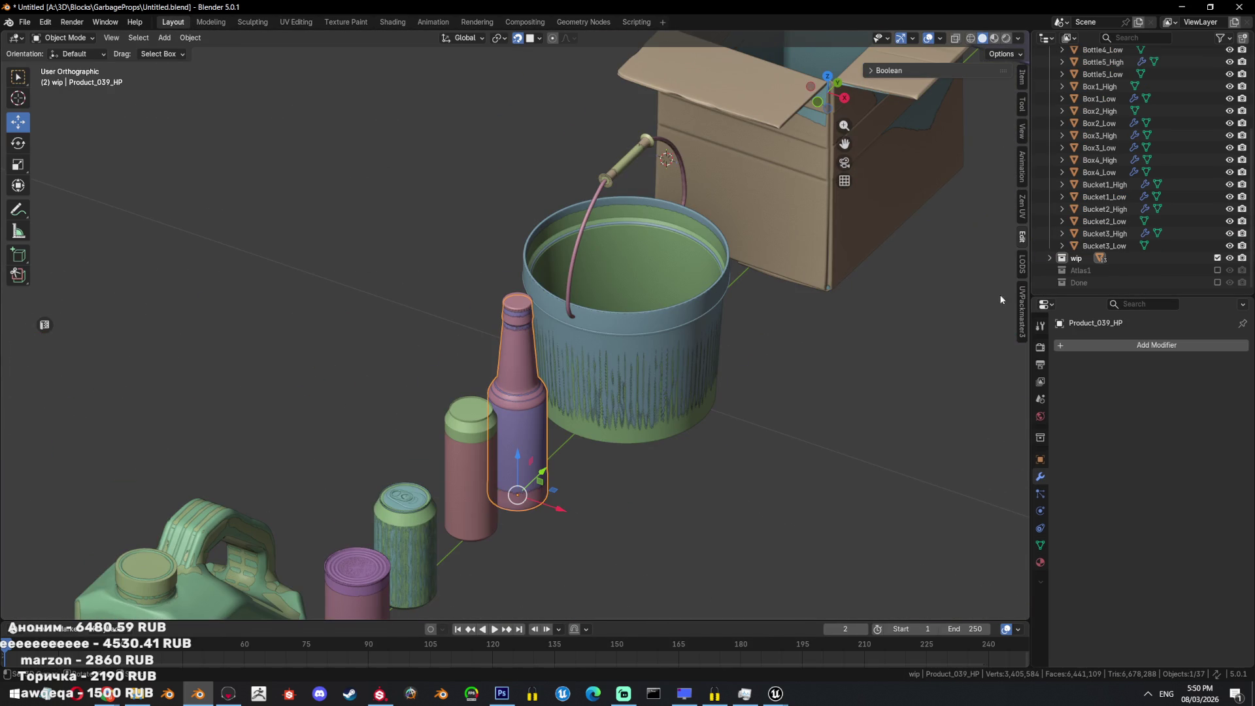
{"action": "left_click", "coordinate": [1050, 259]}
{"action": "scroll", "coordinate": [1052, 261], "scroll_direction": "down", "scroll_amount": 5}
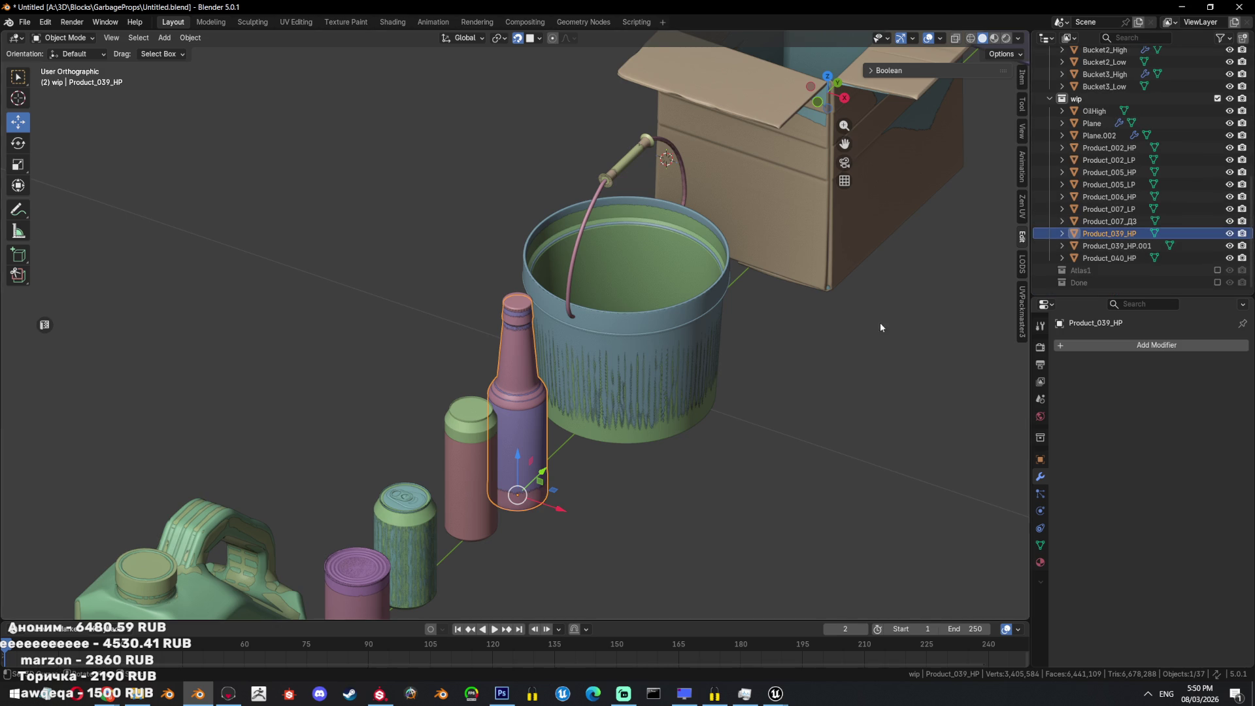
{"action": "key", "text": "ctrl+KP_3"}
{"action": "scroll", "coordinate": [856, 283], "scroll_direction": "up", "scroll_amount": 3}
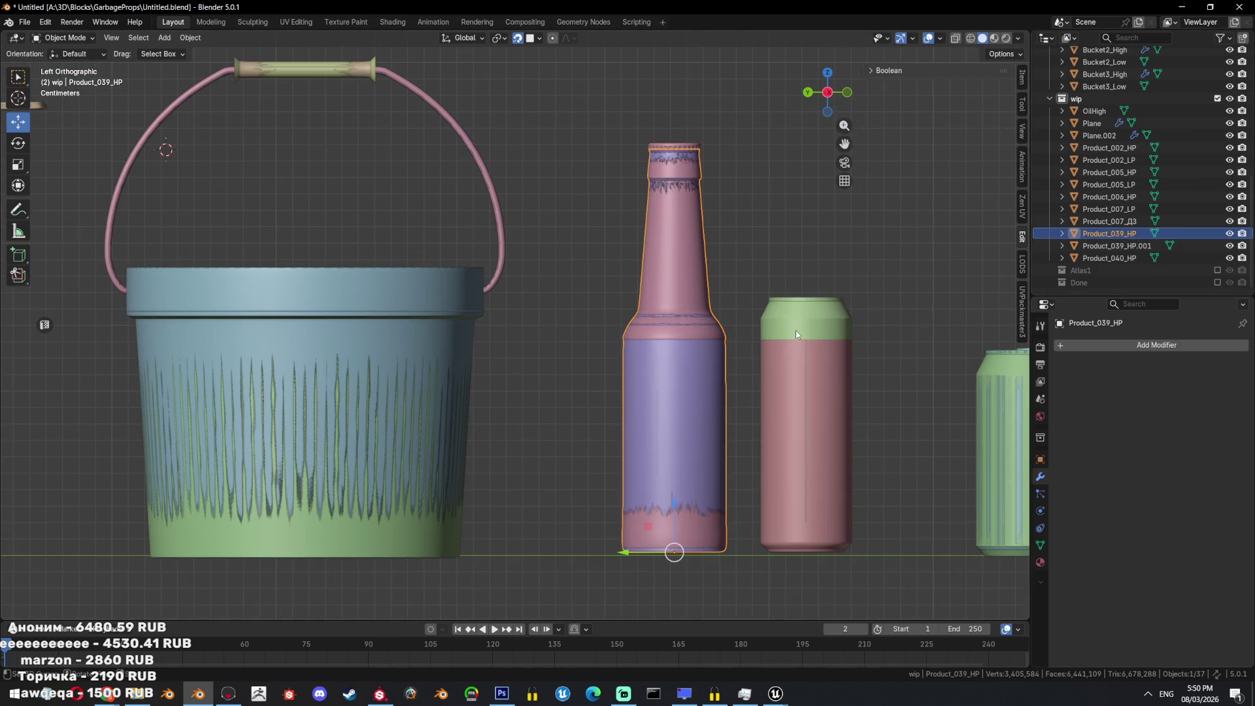
{"action": "double_click", "coordinate": [1104, 233]}
{"action": "type", "text": "NB"}
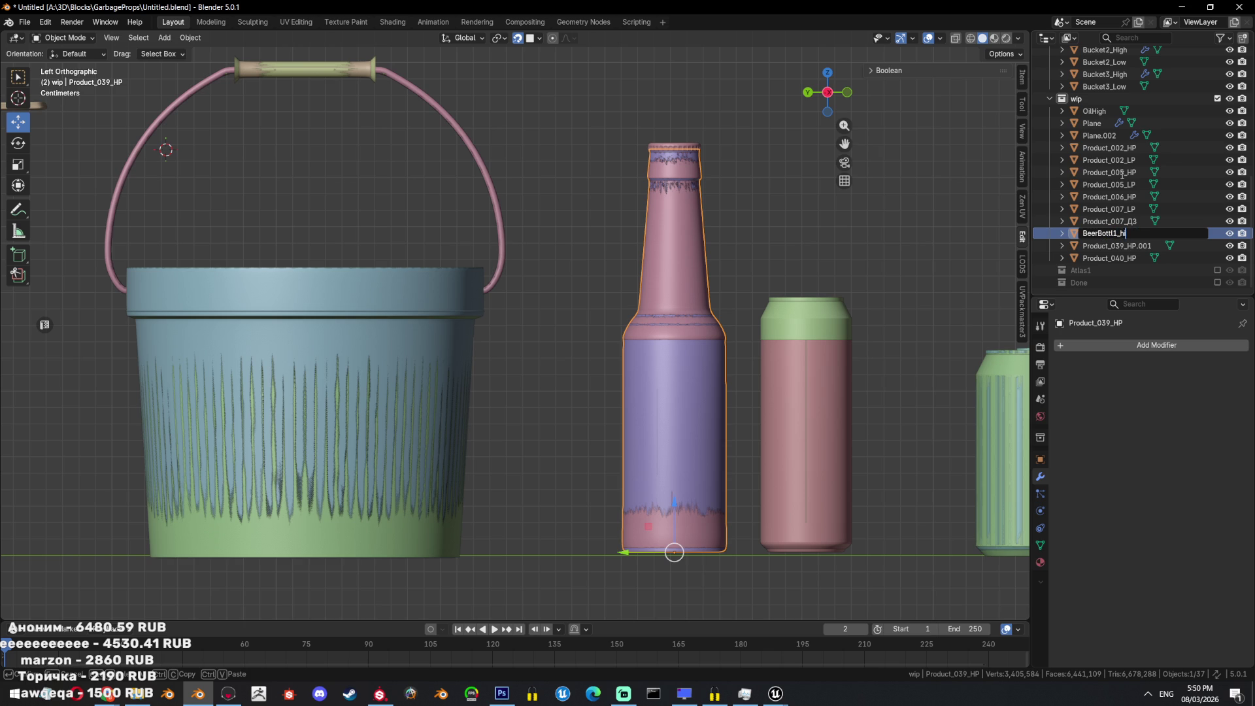
{"action": "key", "text": "Return"}
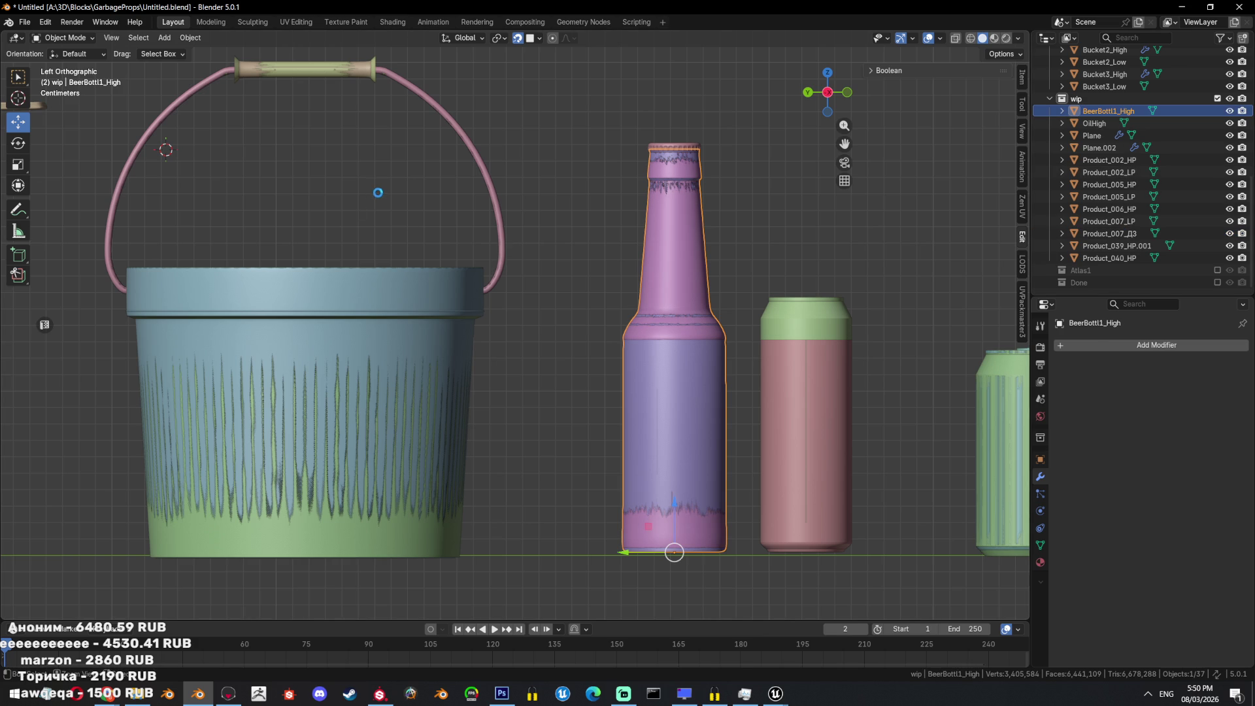
{"action": "key", "text": "ctrl+s"}
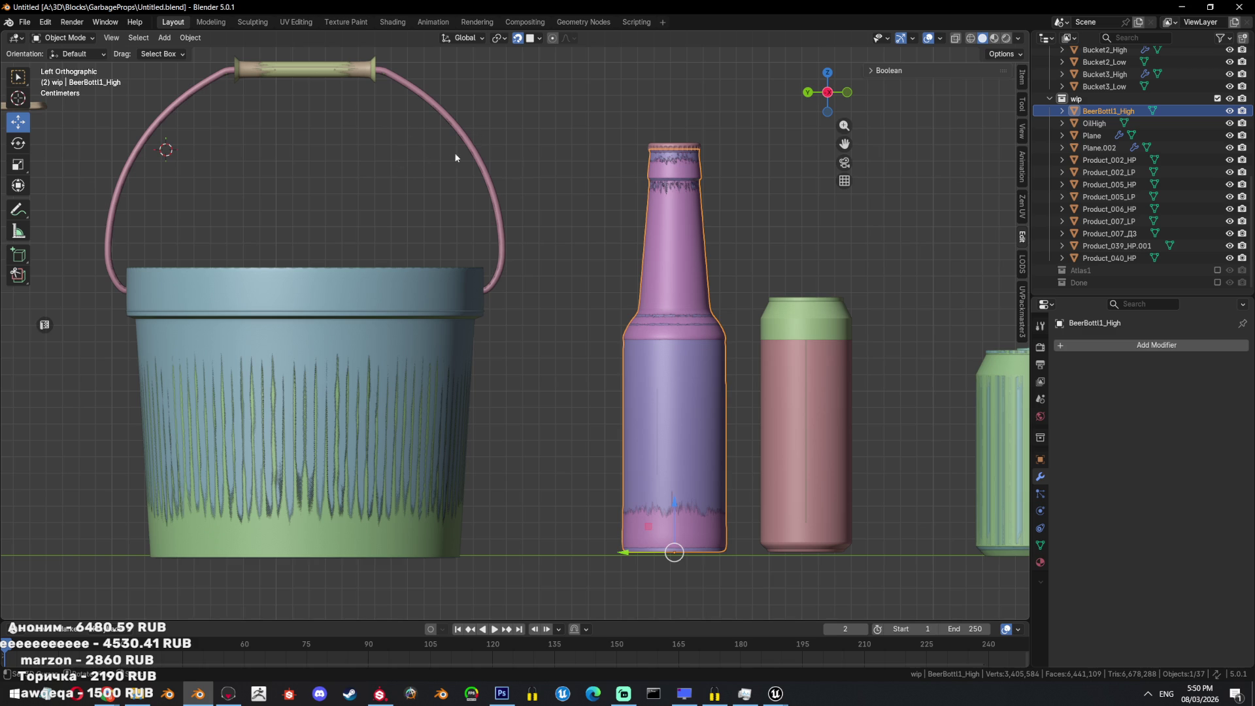
Try moving a bottle copy, undo it, and hide BeerBottl1_High.
{"action": "scroll", "coordinate": [606, 287], "scroll_direction": "up", "scroll_amount": 2}
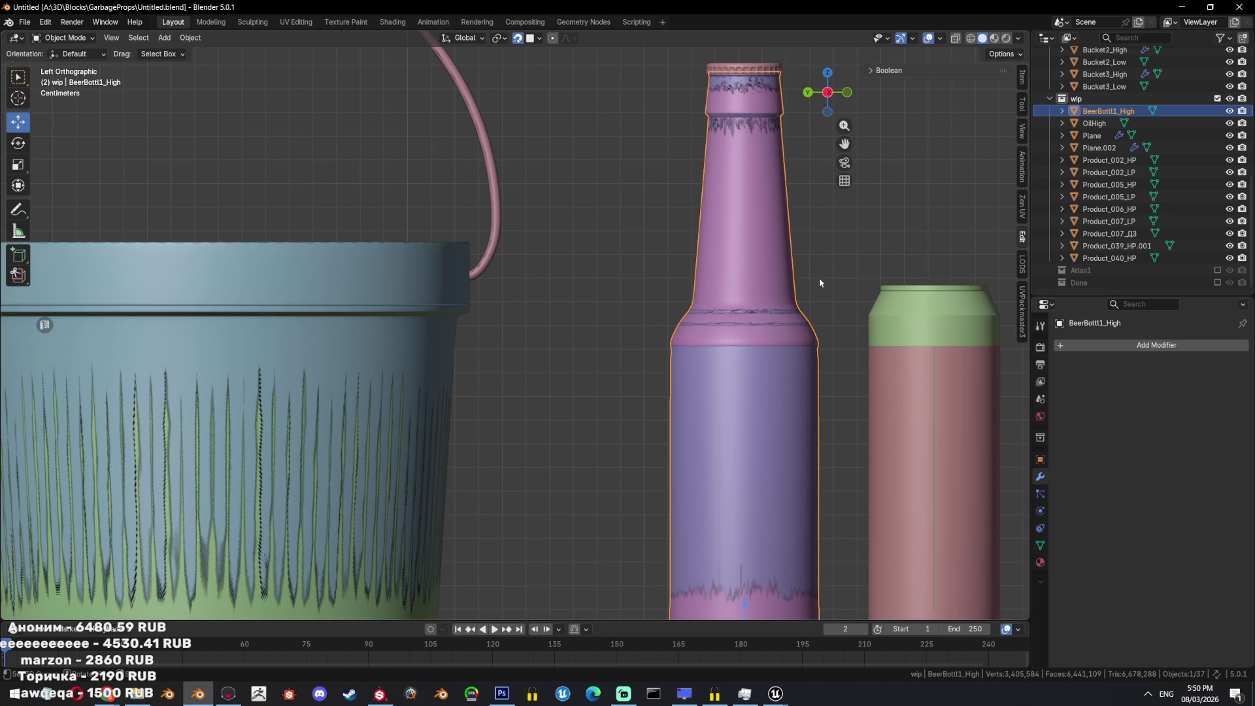
{"action": "scroll", "coordinate": [824, 278], "scroll_direction": "down", "scroll_amount": 2}
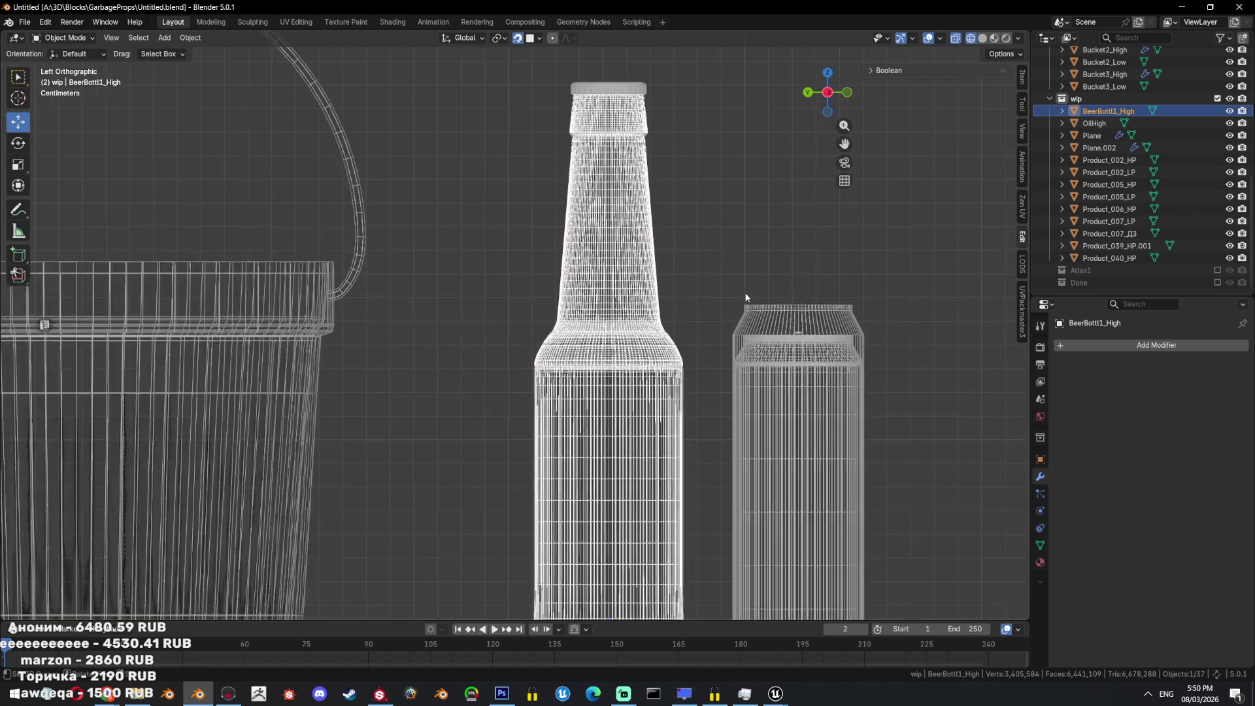
{"action": "key", "text": "g"}
{"action": "left_click", "coordinate": [774, 227]}
{"action": "key", "text": "shift+z"}
{"action": "scroll", "coordinate": [740, 284], "scroll_direction": "up", "scroll_amount": 3}
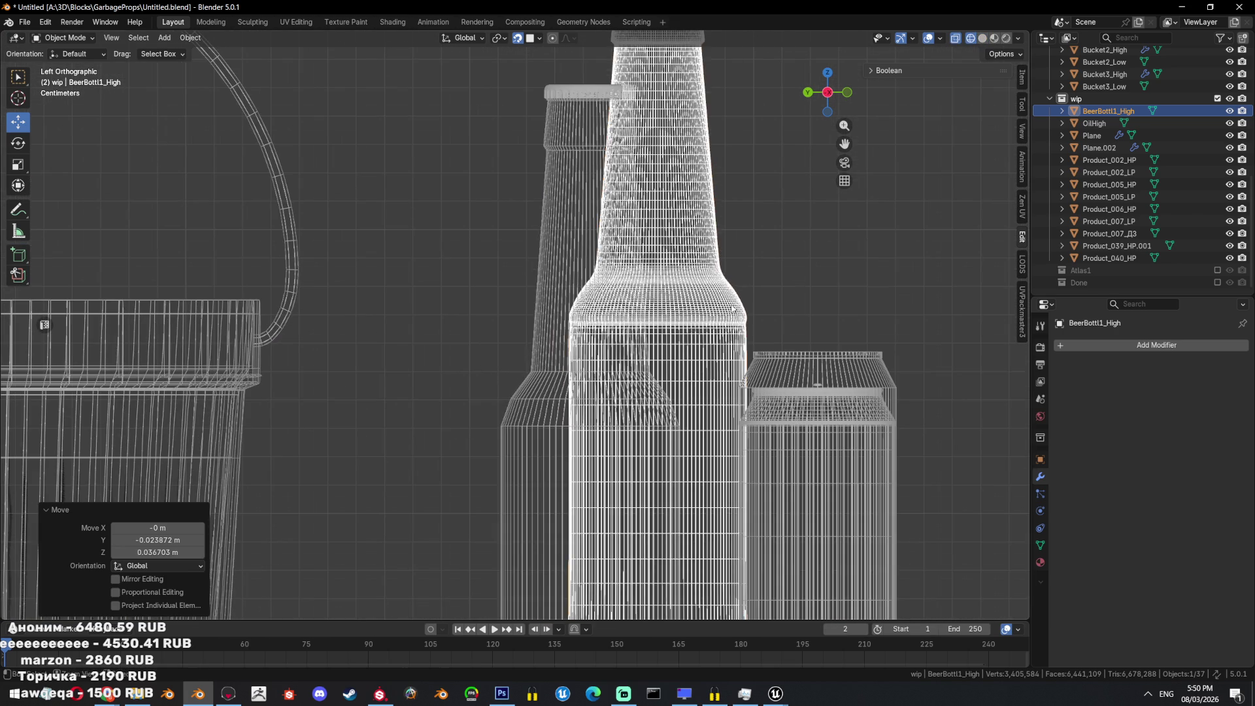
{"action": "key", "text": "ctrl+z"}
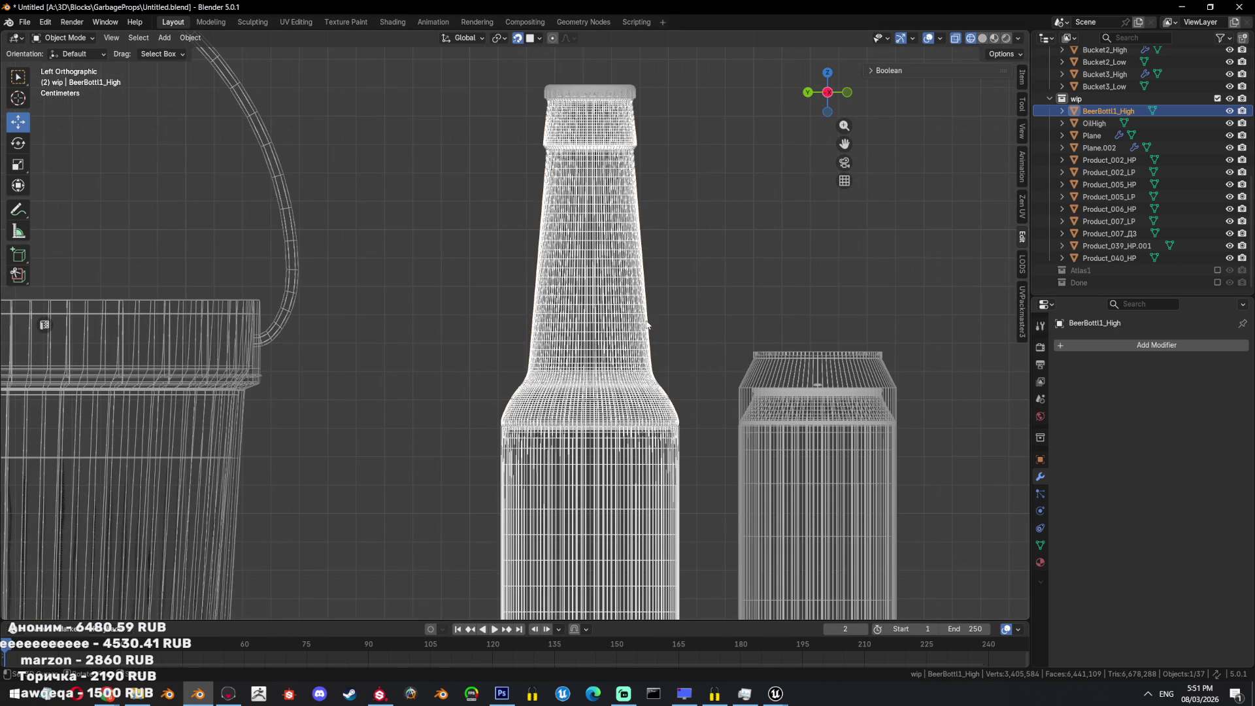
{"action": "scroll", "coordinate": [633, 324], "scroll_direction": "down", "scroll_amount": 3}
{"action": "key", "text": "shift+z"}
{"action": "key", "text": "h"}
Rename the bottle copy Product_039_HP.001 to BeerBottl1_Low and hide it.
{"action": "left_click", "coordinate": [1117, 246]}
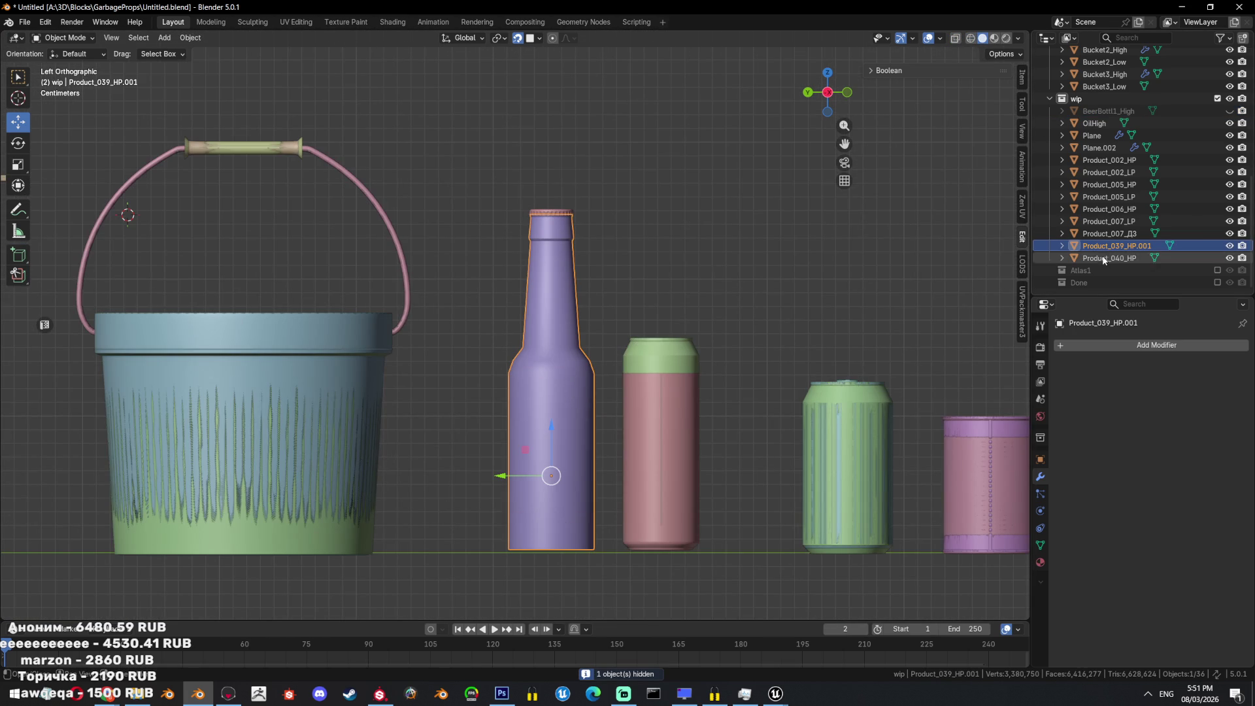
{"action": "double_click", "coordinate": [1107, 247]}
{"action": "type", "text": "BeerBottl1_High"}
{"action": "key", "text": "BackSpace"}
{"action": "key", "text": "BackSpace"}
{"action": "key", "text": "BackSpace"}
{"action": "key", "text": "Return"}
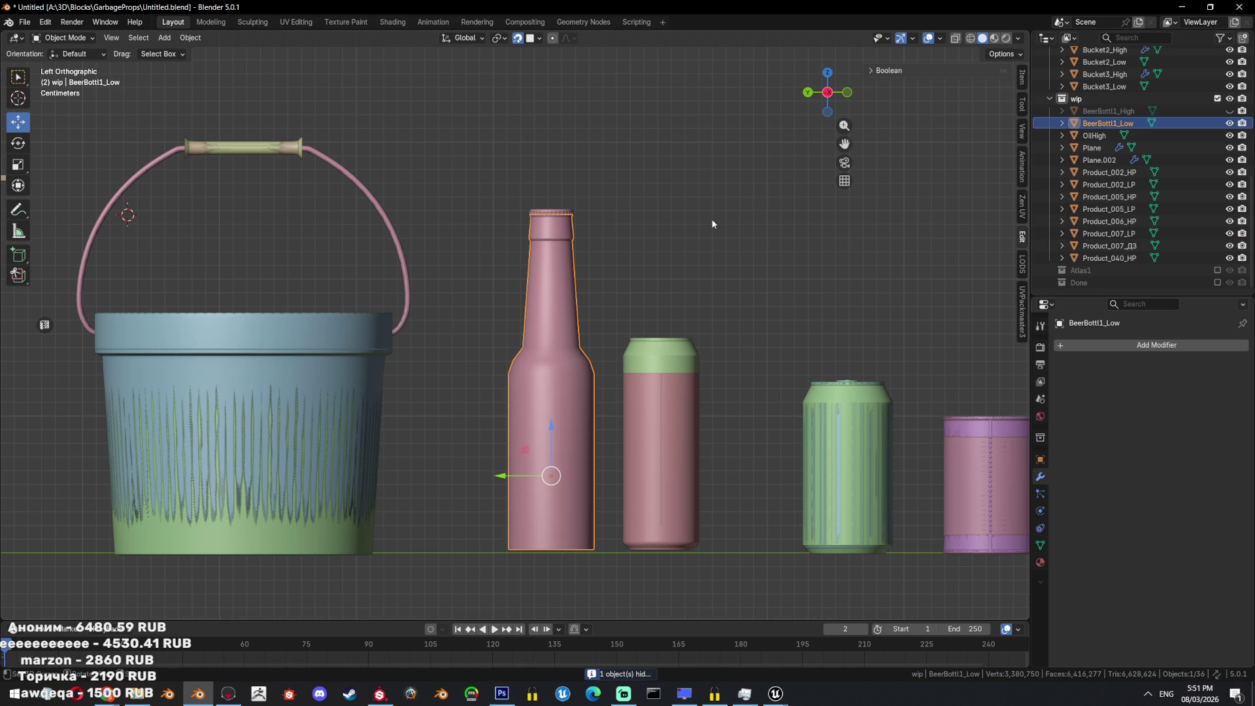
{"action": "key", "text": "h"}
Rename the bottle cap Product_040_HP to BeerBottl2_High.
{"action": "left_click", "coordinate": [547, 213]}
{"action": "key", "text": "KP_Decimal"}
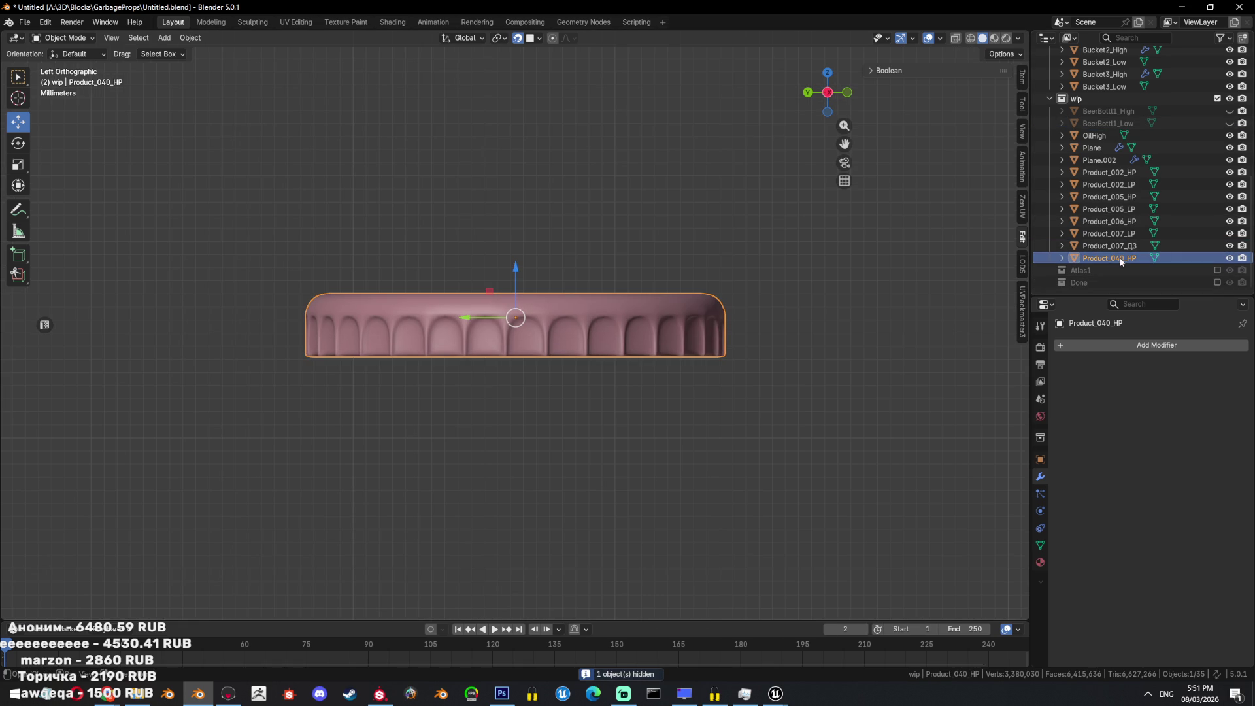
{"action": "double_click", "coordinate": [1109, 258]}
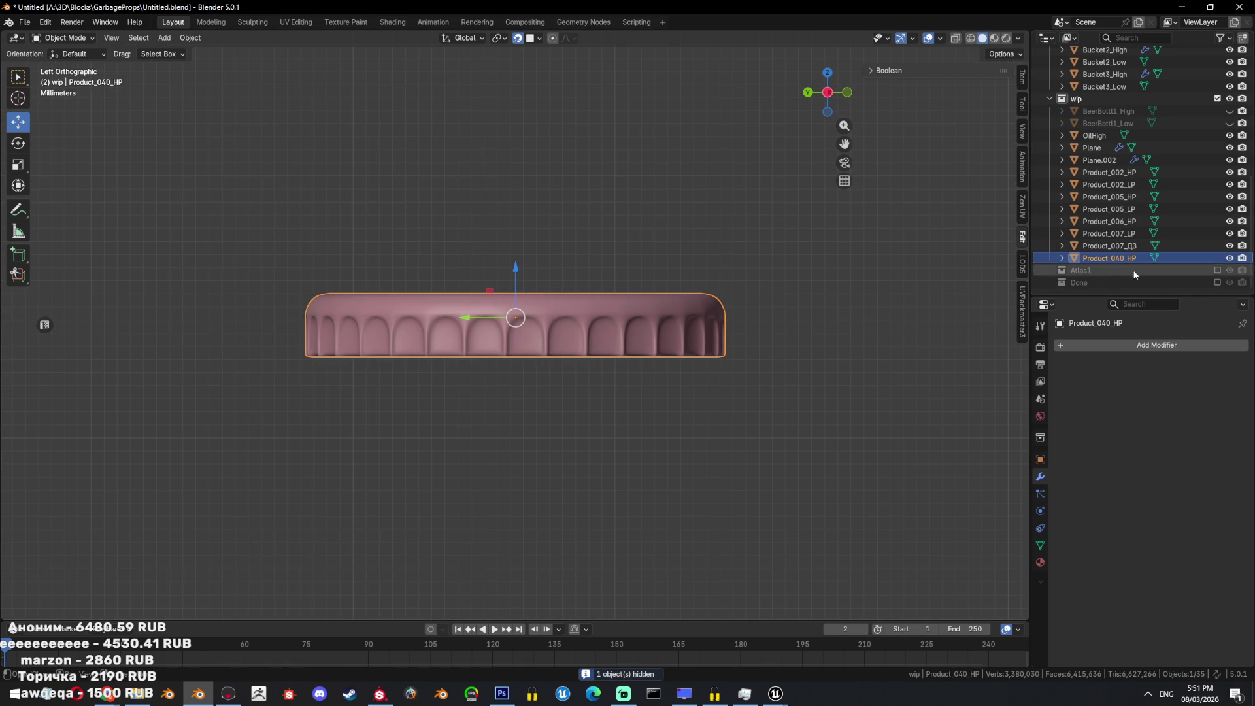
{"action": "type", "text": "BeerBottl1_High"}
{"action": "key", "text": "BackSpace"}
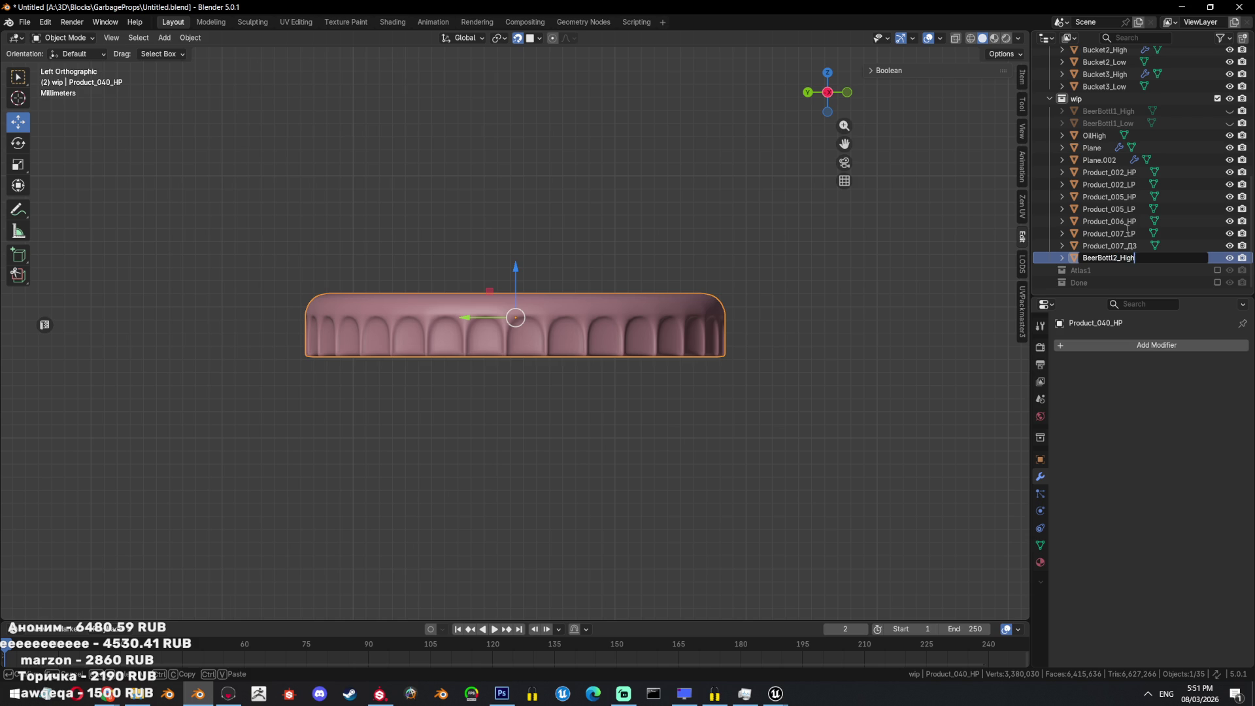
{"action": "key", "text": "Return"}
Reveal the hidden bottles and inspect the BeerBottl2_High cap in wireframe and perspective.
{"action": "key", "text": "alt+h"}
{"action": "key", "text": "shift+z"}
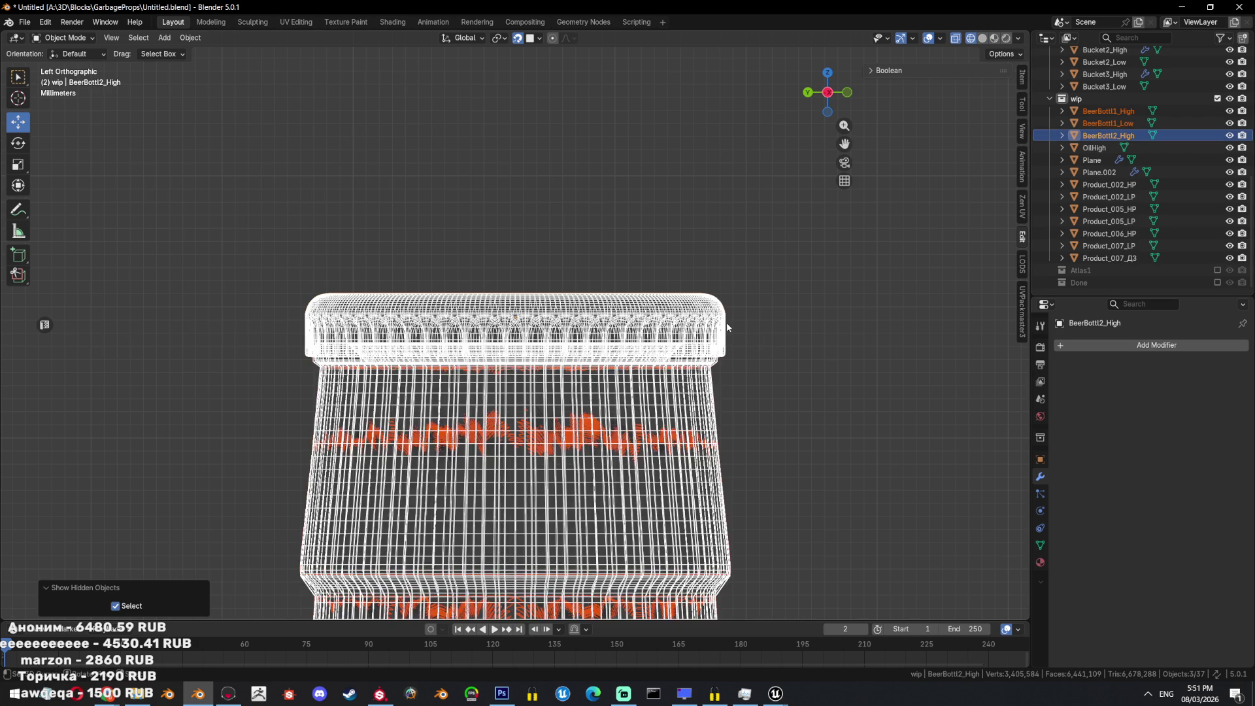
{"action": "left_click", "coordinate": [727, 323]}
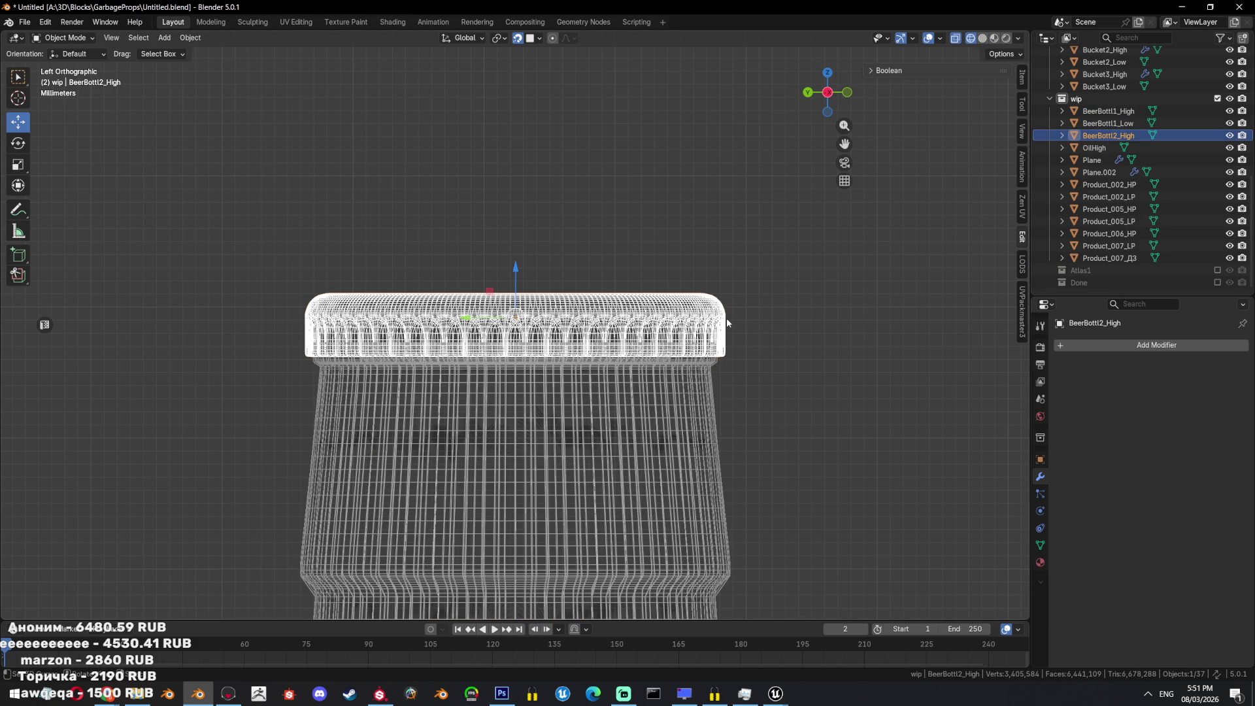
{"action": "key", "text": "shift+z"}
{"action": "key", "text": "h"}
{"action": "middle_click_drag", "start_coordinate": [708, 308], "coordinate": [677, 348]}
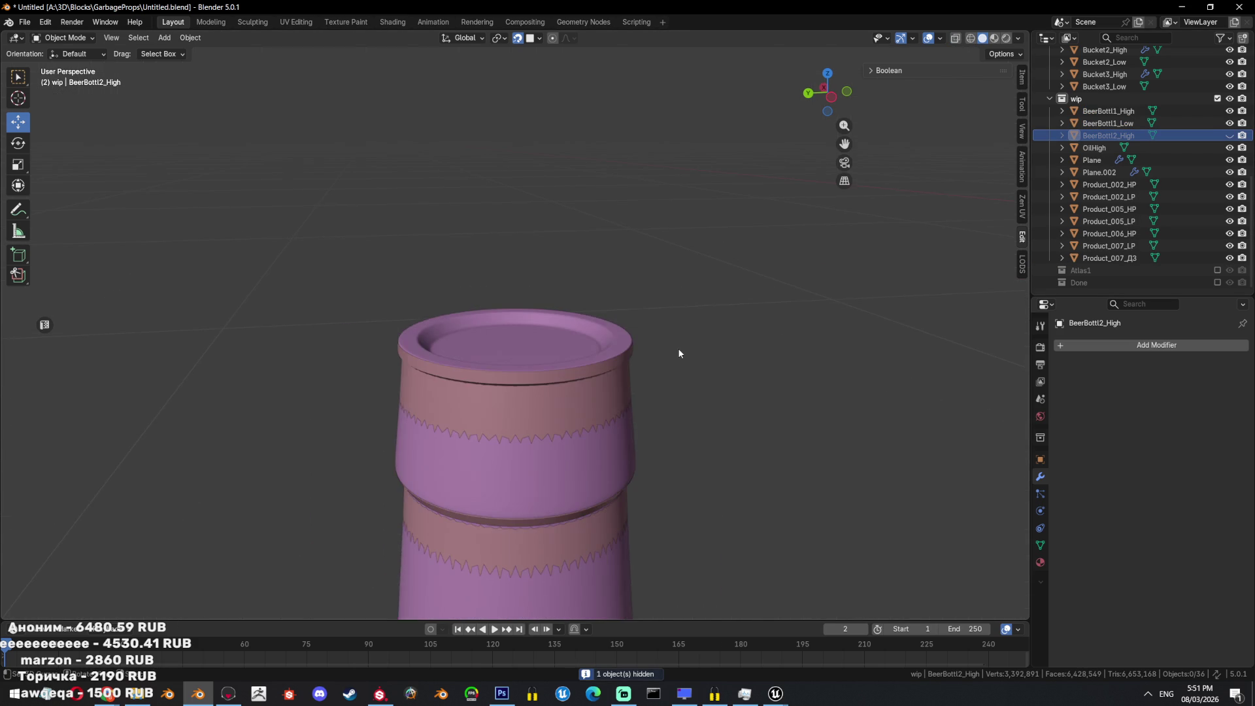
{"action": "key", "text": "alt+h"}
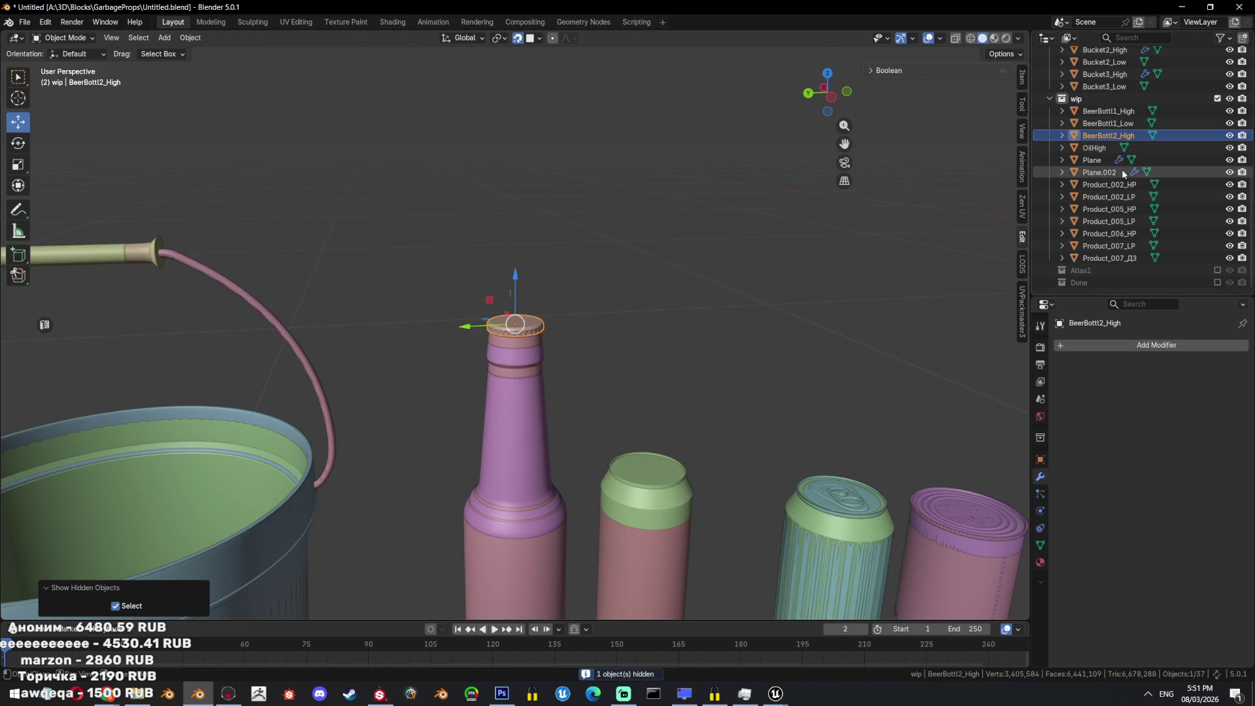
Frame the OilHigh jerry can and pan to show the whole row of props.
{"action": "left_click", "coordinate": [1094, 148]}
{"action": "key", "text": "KP_Decimal"}
{"action": "scroll", "coordinate": [455, 351], "scroll_direction": "down", "scroll_amount": 5}
{"action": "middle_click_drag", "start_coordinate": [455, 350], "coordinate": [611, 344], "text": "shift"}
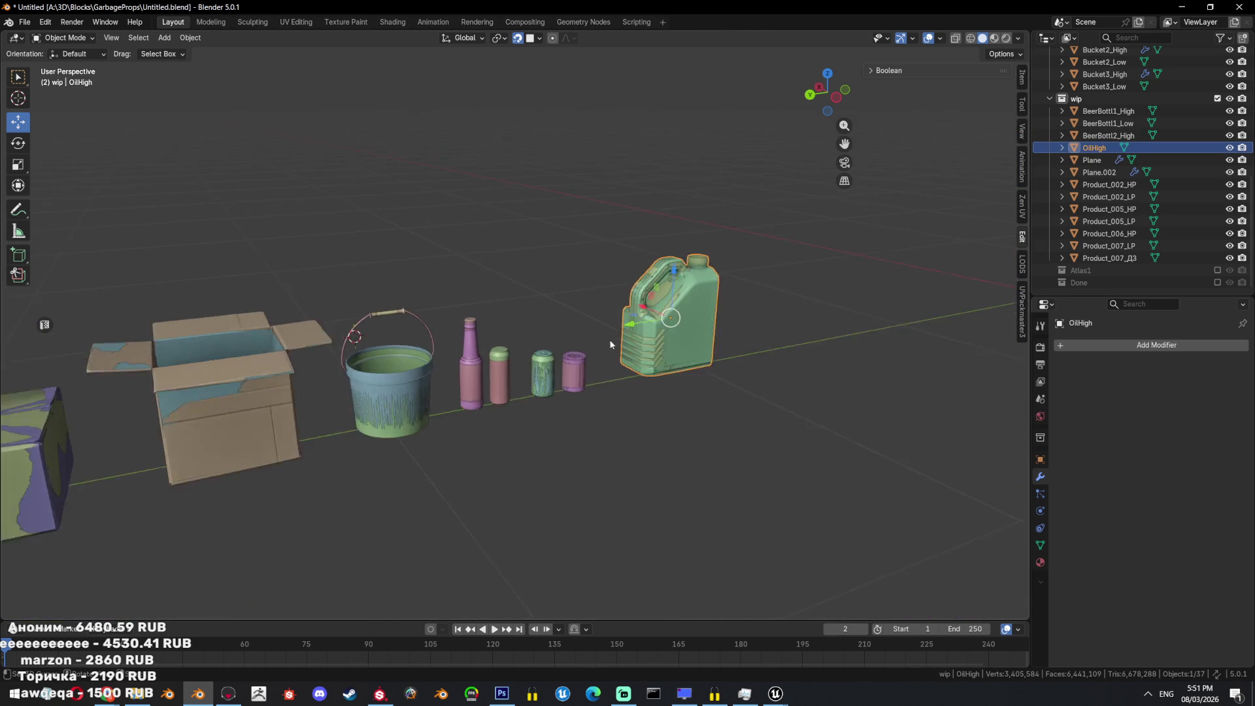
{"action": "scroll", "coordinate": [611, 344], "scroll_direction": "up", "scroll_amount": 2}
Delete the BeerBottl2_High cap and zoom out over the props.
{"action": "left_click", "coordinate": [434, 385]}
{"action": "key", "text": "KP_Decimal"}
{"action": "scroll", "coordinate": [558, 339], "scroll_direction": "up", "scroll_amount": 3}
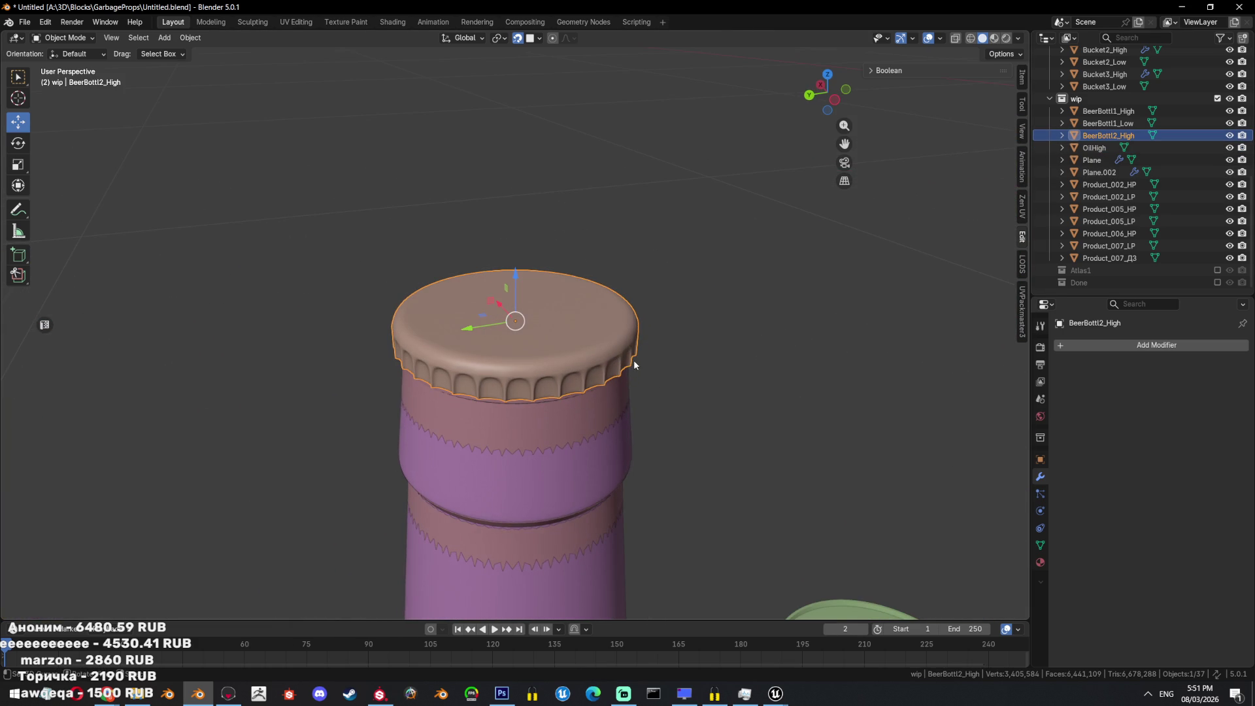
{"action": "key", "text": "x"}
{"action": "left_click", "coordinate": [633, 359]}
{"action": "scroll", "coordinate": [643, 349], "scroll_direction": "down", "scroll_amount": 4}
{"action": "mouse_move", "coordinate": [643, 349]}
{"action": "middle_mouse_down"}
{"action": "mouse_move", "coordinate": [609, 417]}
{"action": "mouse_move", "coordinate": [585, 360]}
{"action": "middle_mouse_up"}
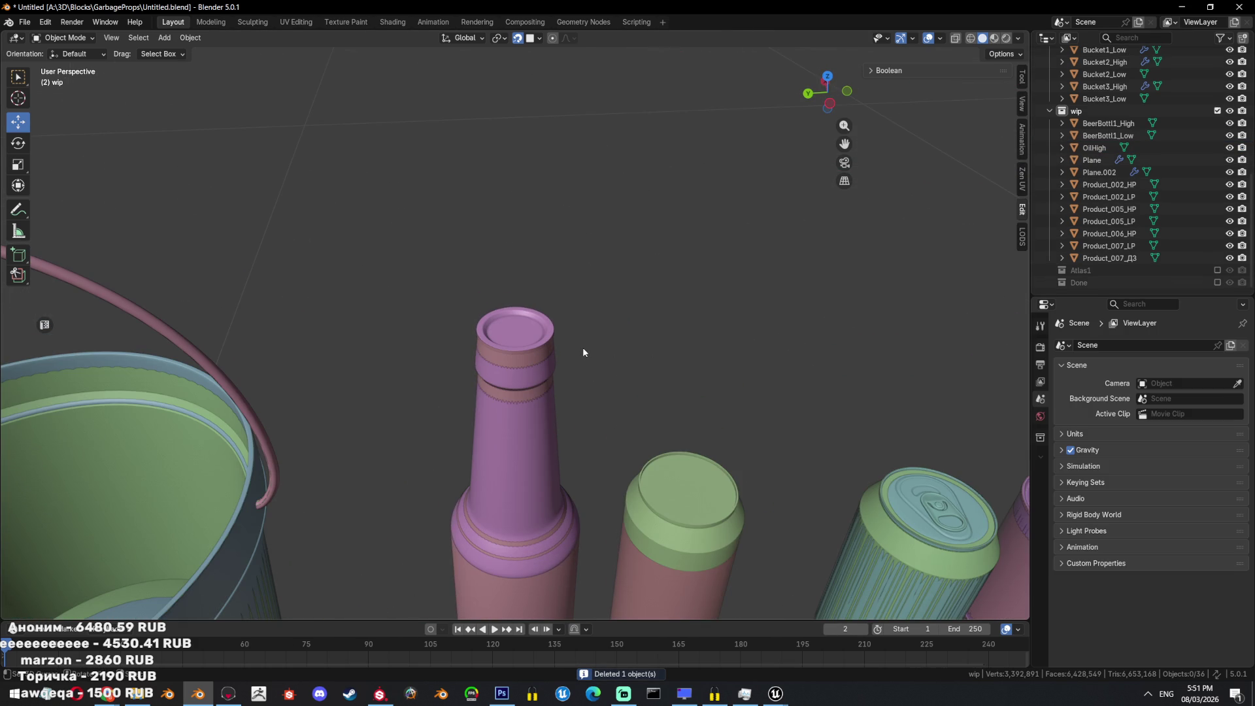
{"action": "scroll", "coordinate": [584, 352], "scroll_direction": "down", "scroll_amount": 5}
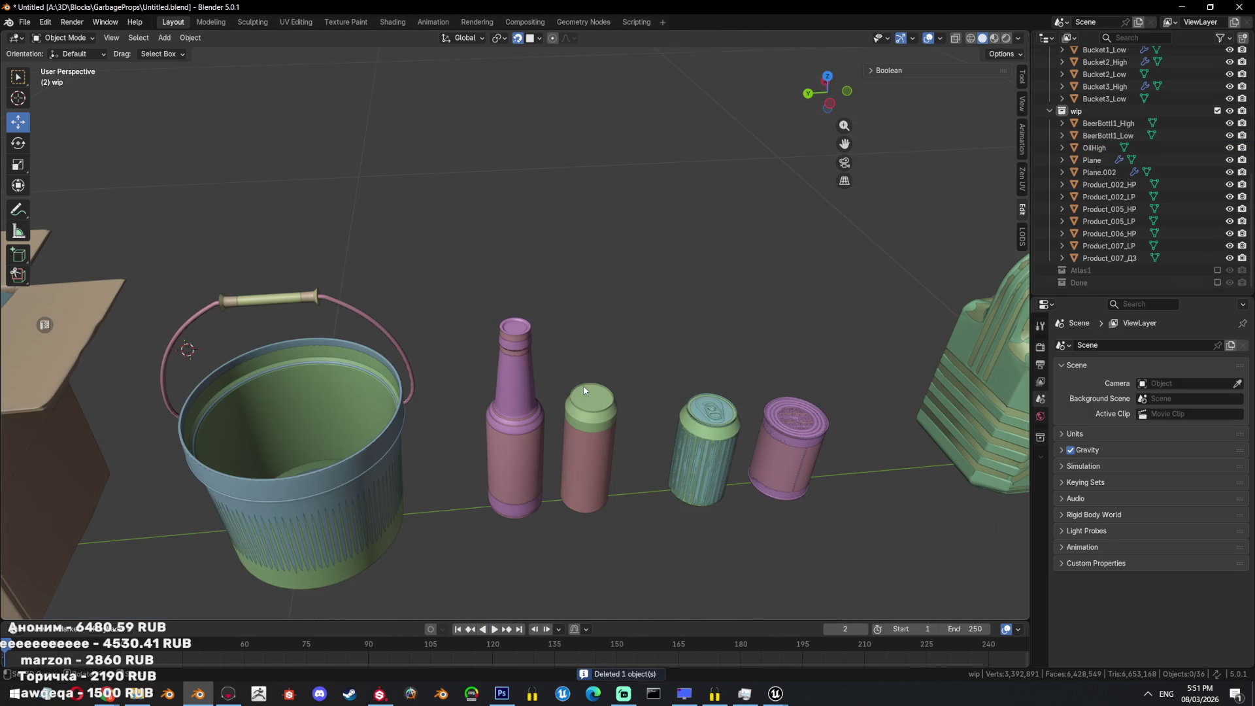
Compare the overlapping cans Product_007_Д3 and Product_007_LP in side-on wireframe views.
{"action": "left_click", "coordinate": [601, 426]}
{"action": "key", "text": "KP_Decimal"}
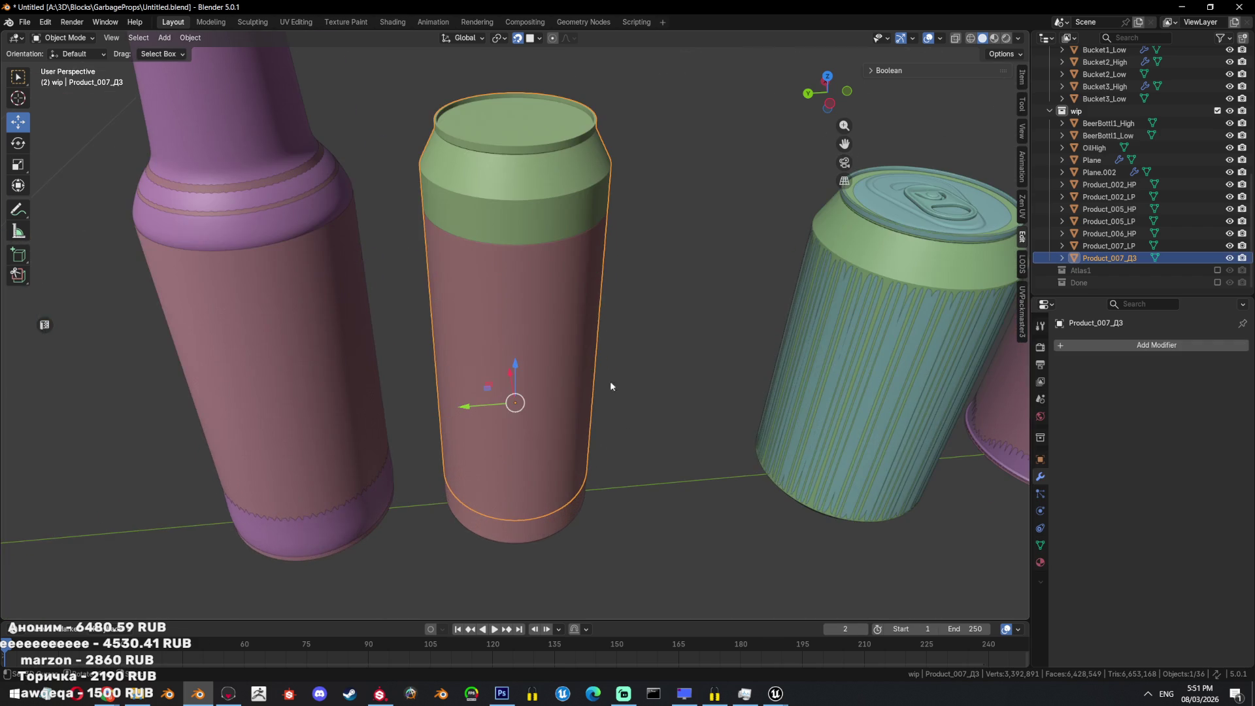
{"action": "key", "text": "ctrl+KP_3"}
{"action": "key", "text": "shift+z"}
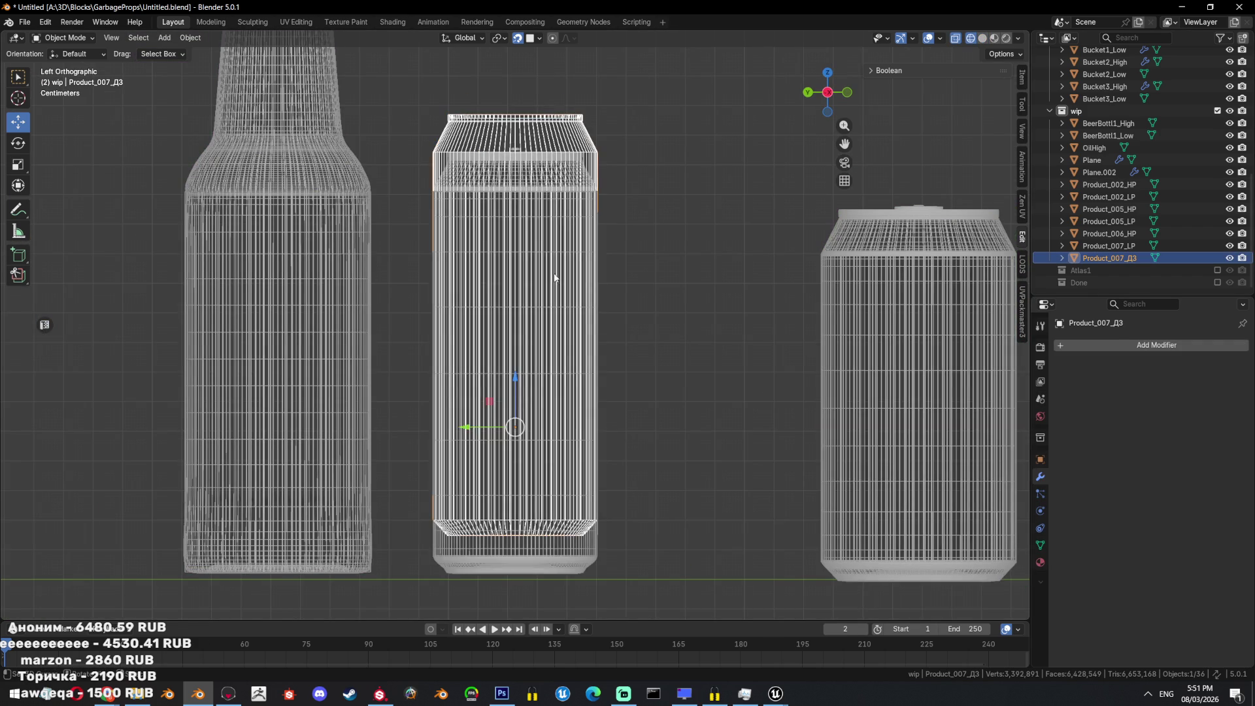
{"action": "left_click", "coordinate": [566, 200]}
{"action": "key", "text": "h"}
{"action": "key", "text": "shift+z"}
{"action": "mouse_move", "coordinate": [694, 256]}
{"action": "middle_mouse_down"}
{"action": "mouse_move", "coordinate": [715, 299]}
{"action": "mouse_move", "coordinate": [661, 295]}
{"action": "middle_mouse_up"}
{"action": "key", "text": "ctrl+KP_3"}
{"action": "key", "text": "shift+z"}
{"action": "key", "text": "shift+z"}
{"action": "mouse_move", "coordinate": [662, 426]}
{"action": "middle_mouse_down"}
{"action": "mouse_move", "coordinate": [507, 575]}
{"action": "mouse_move", "coordinate": [544, 545]}
{"action": "middle_mouse_up"}
Lower Product_007_Д3 about 12 mm on Z to align it with the other can.
{"action": "key", "text": "g"}
{"action": "key", "text": "z"}
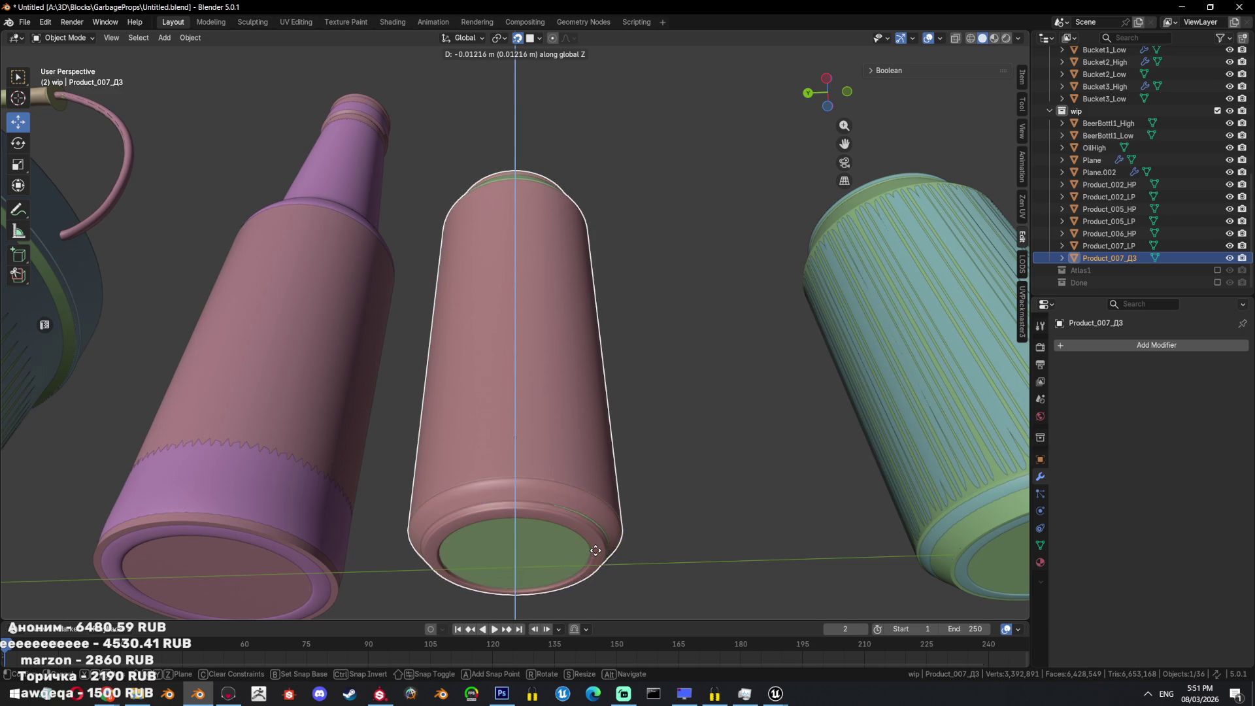
{"action": "left_click", "coordinate": [595, 550]}
{"action": "key", "text": "ctrl+KP_3"}
{"action": "key", "text": "shift+z"}
{"action": "scroll", "coordinate": [709, 361], "scroll_direction": "up", "scroll_amount": 10}
{"action": "key", "text": "g"}
{"action": "key", "text": "z"}
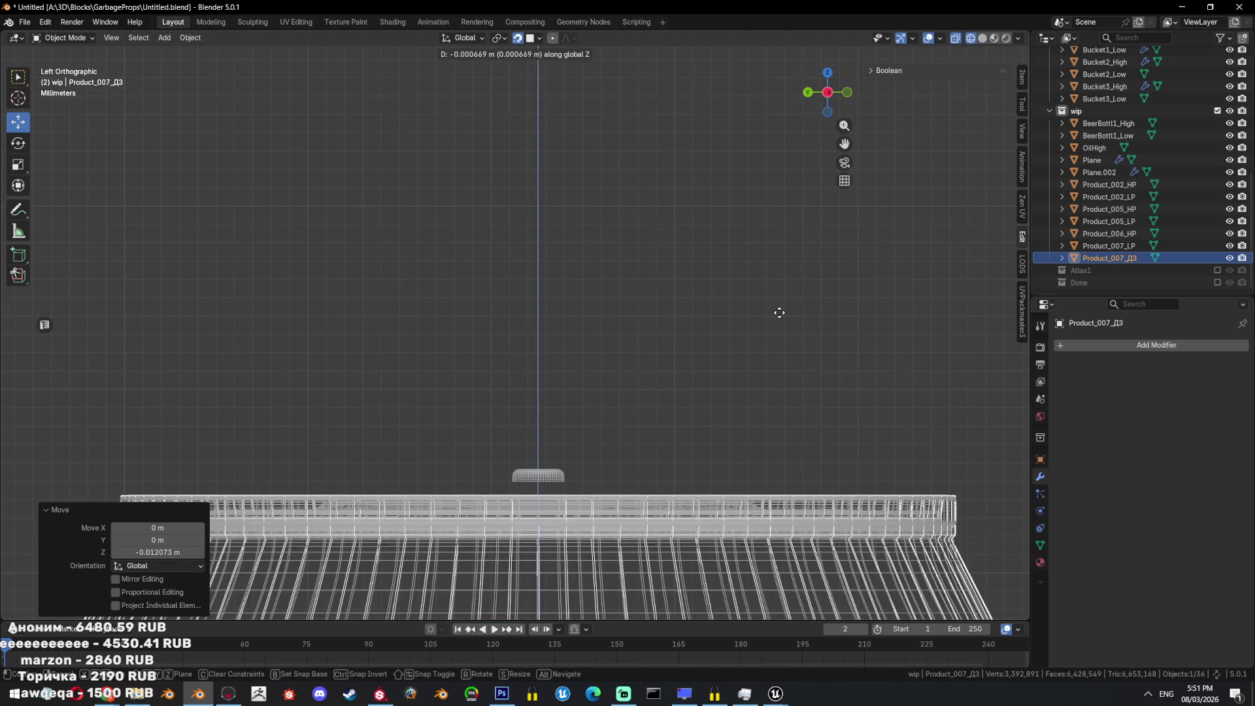
{"action": "key", "text": "Escape"}
{"action": "key", "text": "shift+z"}
{"action": "middle_click_drag", "start_coordinate": [770, 375], "coordinate": [523, 390]}
Move the pull-tab geometry of Product_007_LP in Edit Mode.
{"action": "left_click", "coordinate": [530, 390]}
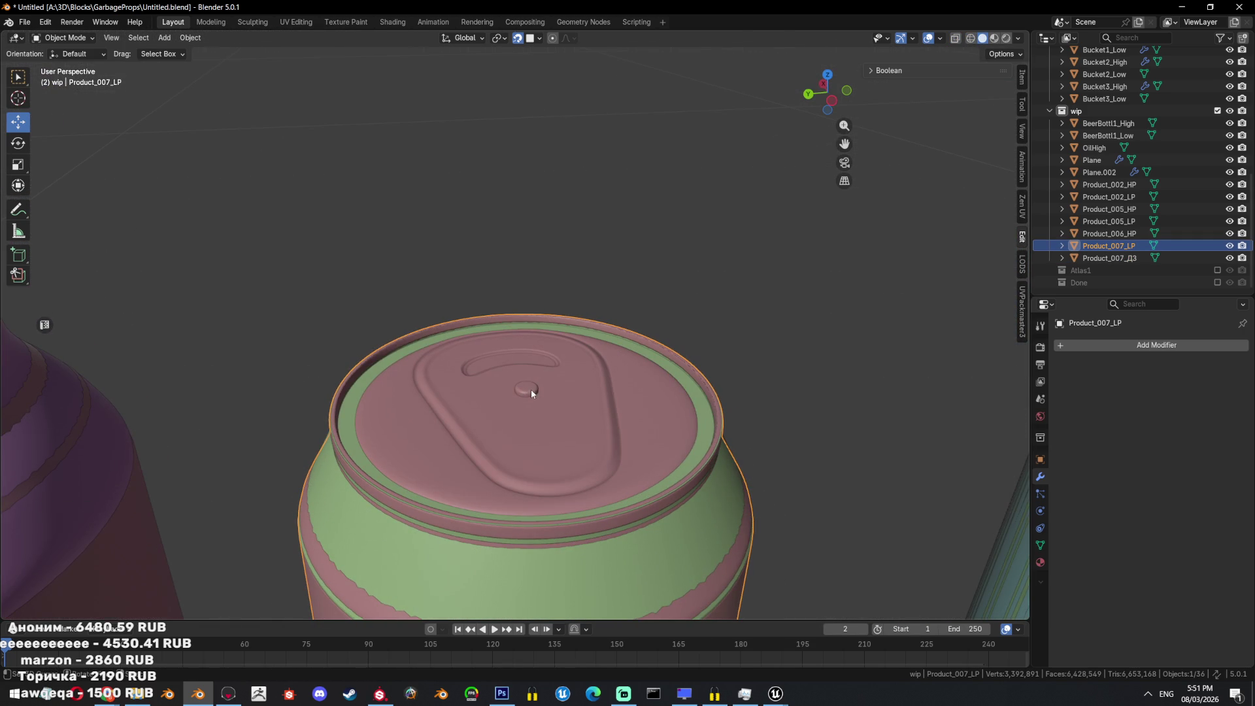
{"action": "key", "text": "Tab"}
{"action": "key", "text": "l"}
{"action": "scroll", "coordinate": [555, 392], "scroll_direction": "up", "scroll_amount": 2}
{"action": "key", "text": "g"}
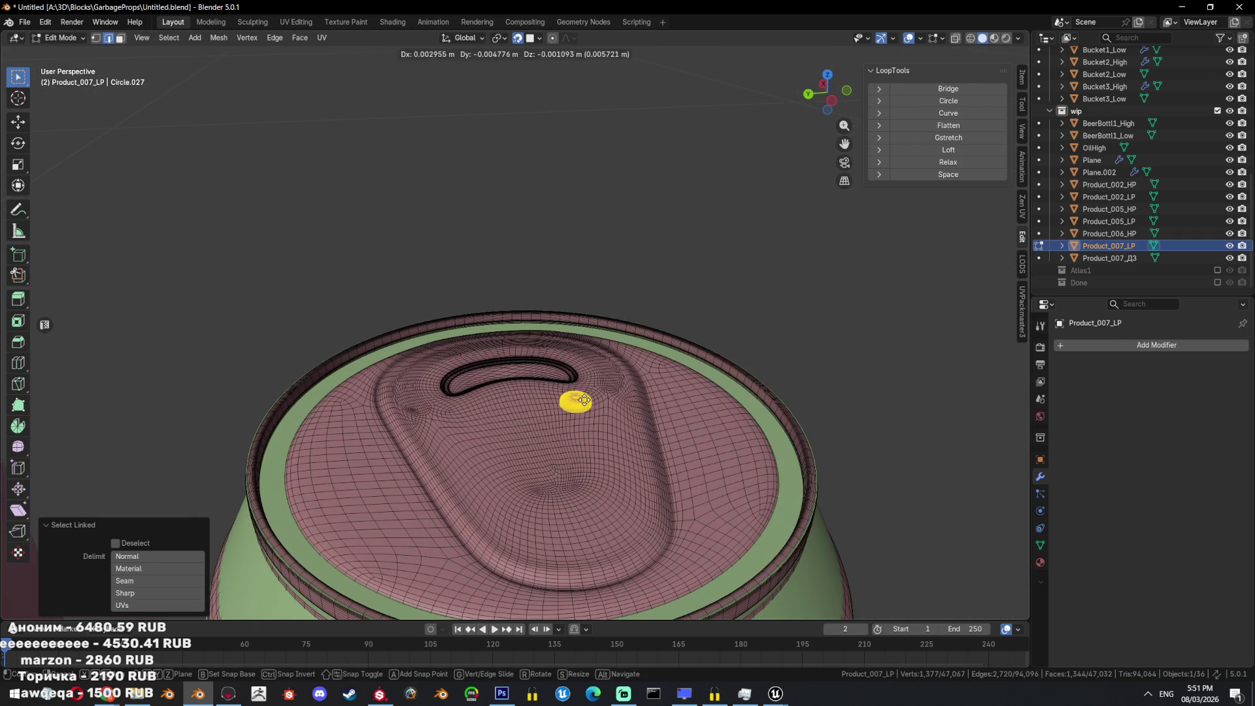
{"action": "left_click", "coordinate": [569, 424]}
{"action": "middle_click_drag", "start_coordinate": [569, 425], "coordinate": [680, 400]}
{"action": "key", "text": "Tab"}
{"action": "scroll", "coordinate": [699, 401], "scroll_direction": "down", "scroll_amount": 4}
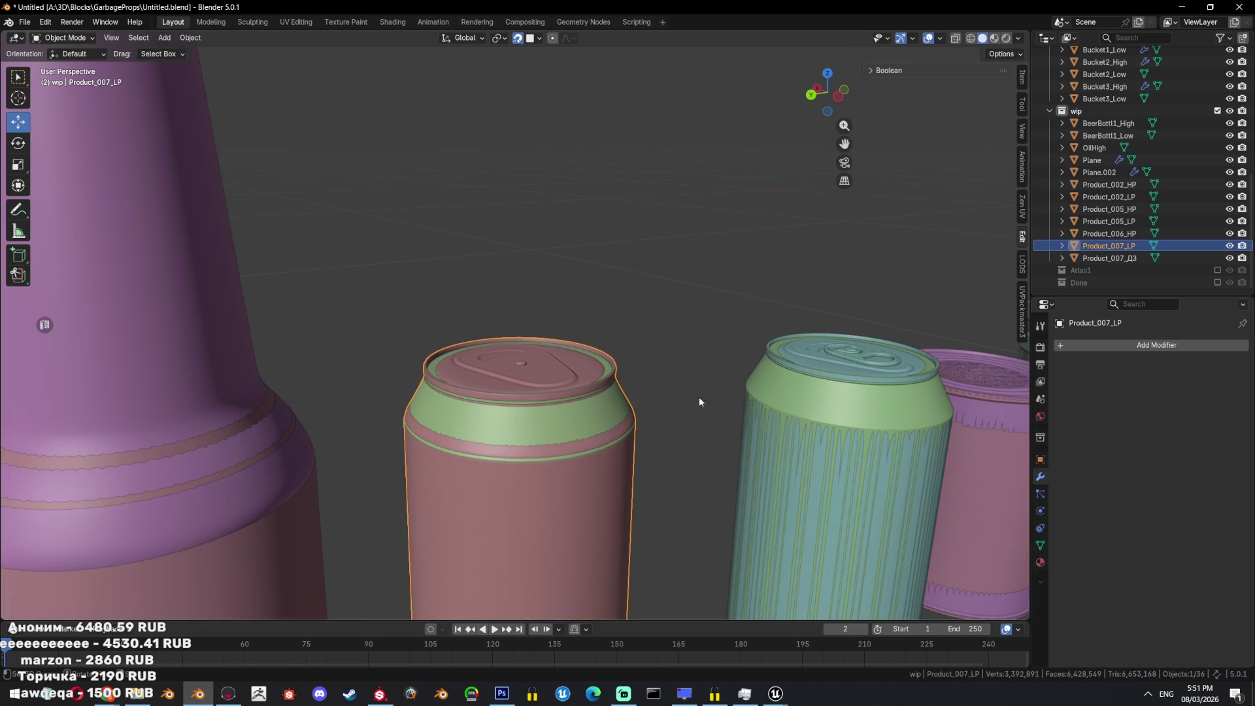
Rename Product_007_LP to EnergyDrink1_High and Product_007_Д3 to EnergyDrink1_Low.
{"action": "double_click", "coordinate": [1113, 246]}
{"action": "type", "text": "EnergyDrink1"}
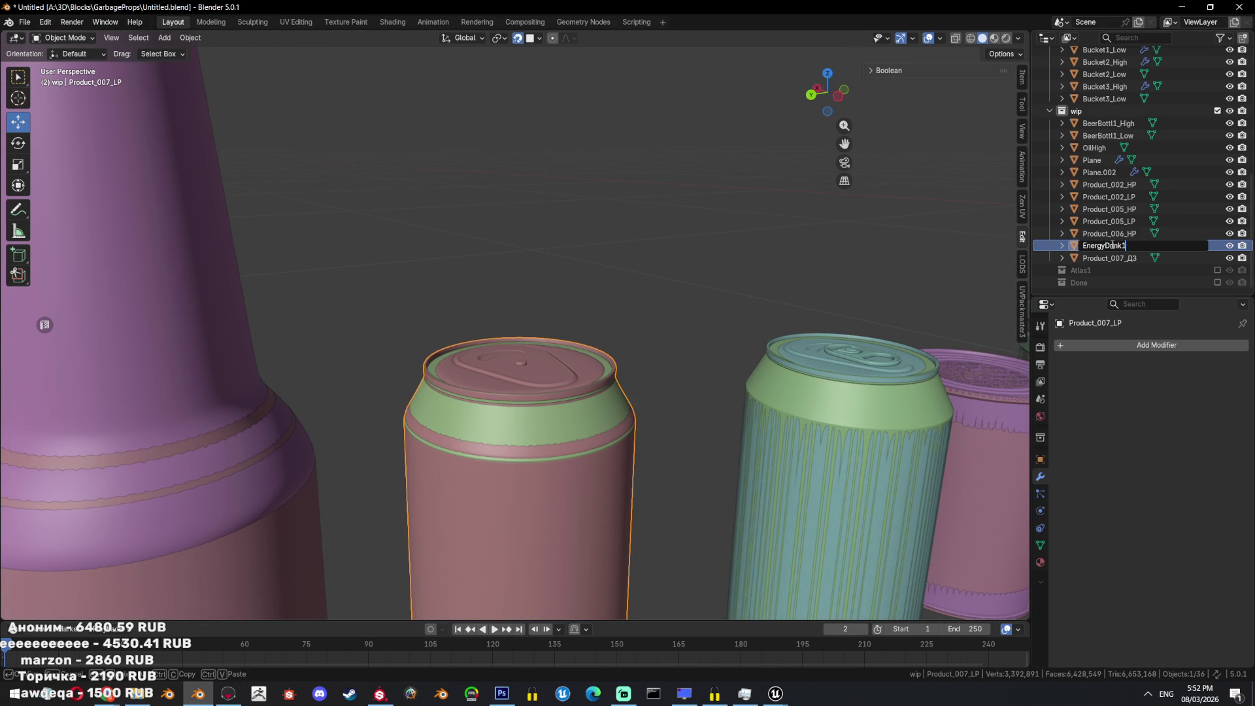
{"action": "key", "text": "Return"}
{"action": "key", "text": "shift+z"}
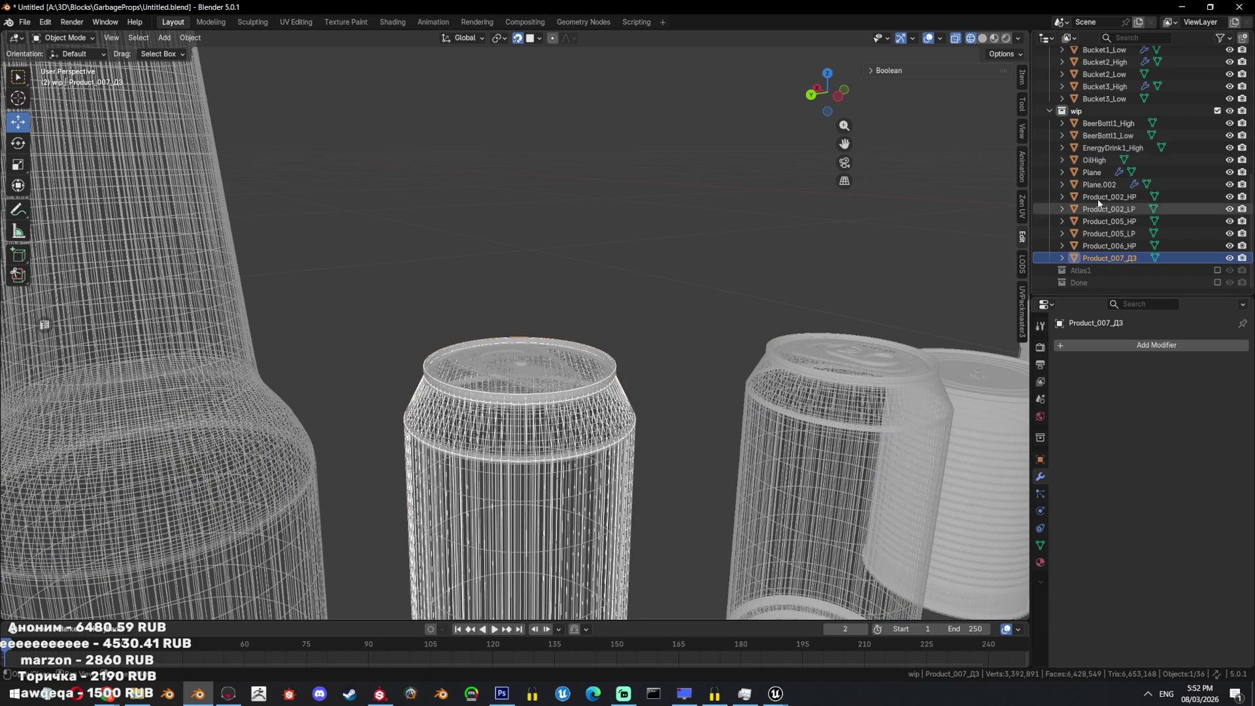
{"action": "left_click", "coordinate": [1111, 247]}
{"action": "double_click", "coordinate": [1116, 258]}
{"action": "type", "text": "EnergyDrink1_High"}
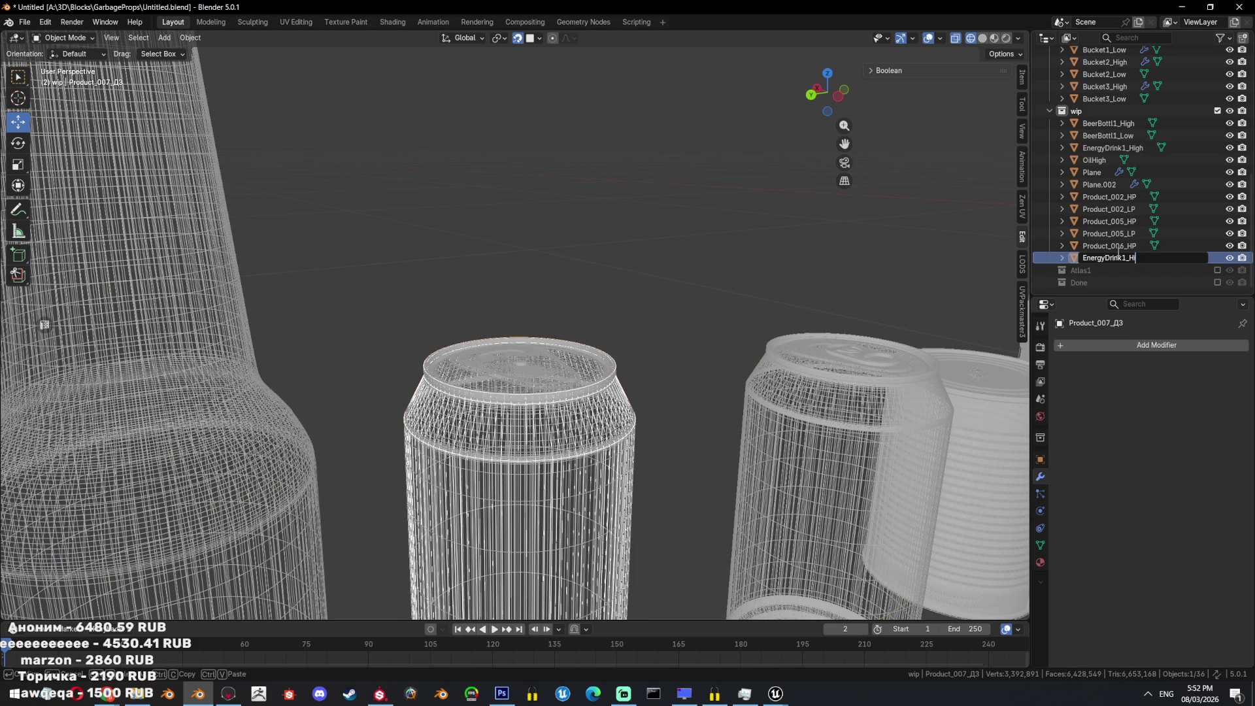
{"action": "type", "text": "ow"}
{"action": "key", "text": "Return"}
Frame the can Product_005_LP and view it side-on in wireframe.
{"action": "scroll", "coordinate": [746, 337], "scroll_direction": "down", "scroll_amount": 3}
{"action": "key", "text": "shift+z"}
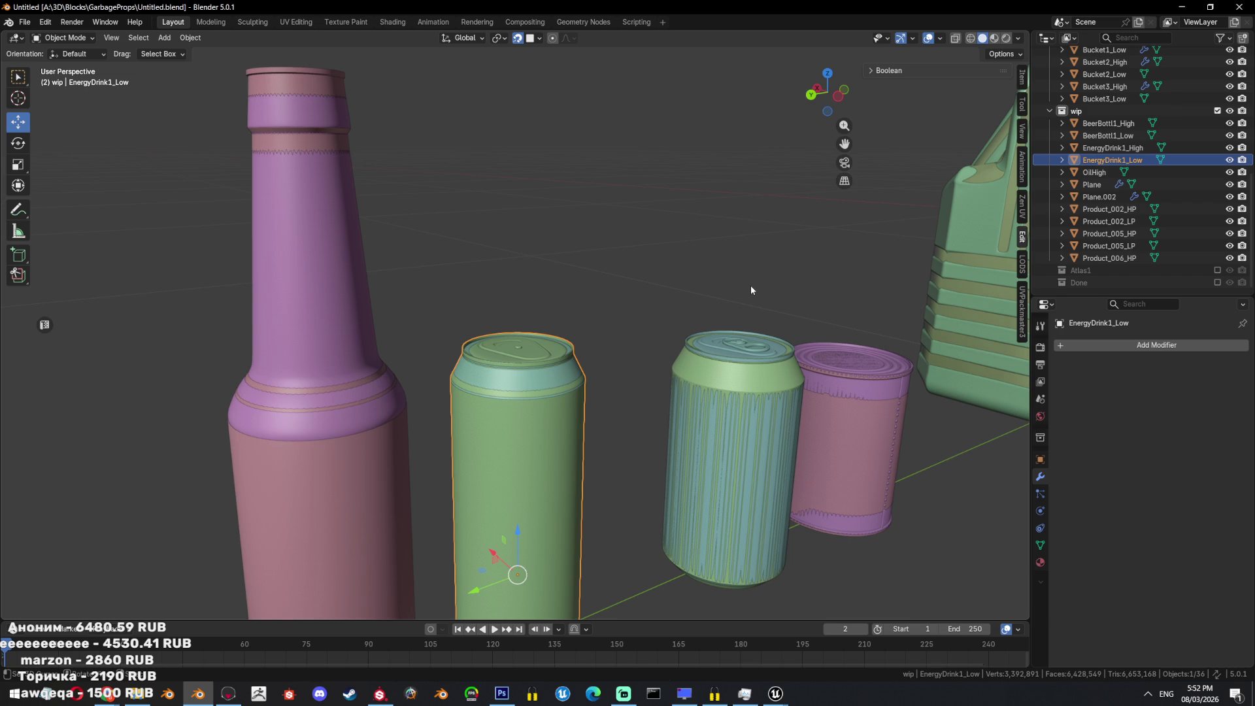
{"action": "key", "text": "shift+z"}
{"action": "middle_click_drag", "start_coordinate": [619, 516], "coordinate": [776, 406]}
{"action": "left_click", "coordinate": [776, 406]}
{"action": "key", "text": "KP_Decimal"}
{"action": "key", "text": "shift+z"}
{"action": "mouse_move", "coordinate": [674, 456]}
{"action": "middle_mouse_down"}
{"action": "mouse_move", "coordinate": [628, 472]}
{"action": "mouse_move", "coordinate": [618, 405]}
{"action": "middle_mouse_up"}
{"action": "key", "text": "shift+z"}
{"action": "key", "text": "ctrl+KP_3"}
Try moving Product_005_LP, then undo the move.
{"action": "scroll", "coordinate": [650, 481], "scroll_direction": "up", "scroll_amount": 3}
{"action": "key", "text": "shift+z"}
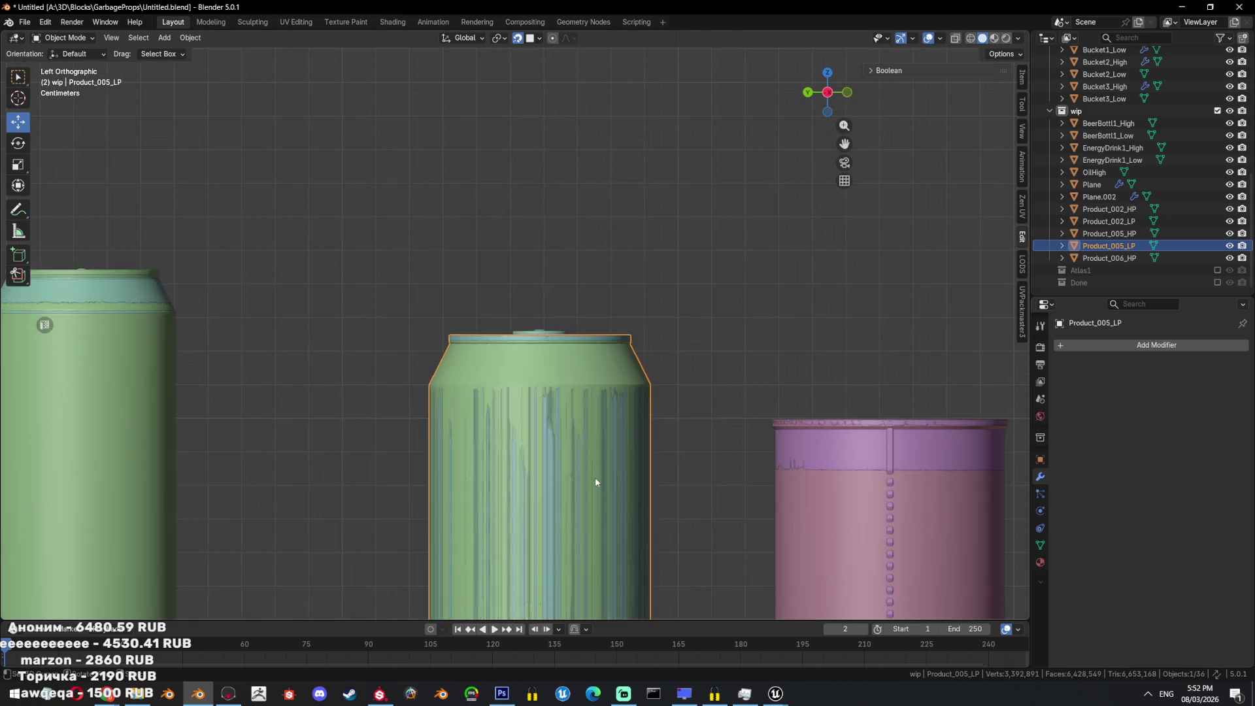
{"action": "key", "text": "g"}
{"action": "left_click", "coordinate": [739, 408]}
{"action": "key", "text": "ctrl+z"}
{"action": "mouse_move", "coordinate": [860, 248]}
{"action": "middle_mouse_down"}
{"action": "mouse_move", "coordinate": [602, 376]}
{"action": "mouse_move", "coordinate": [402, 371]}
{"action": "mouse_move", "coordinate": [359, 307]}
{"action": "middle_mouse_up"}
Inspect the cans in wireframe and frame the pull tab Product_006_HP.
{"action": "left_click", "coordinate": [602, 376]}
{"action": "key", "text": "shift+z"}
{"action": "key", "text": "shift+z"}
{"action": "left_click", "coordinate": [359, 307]}
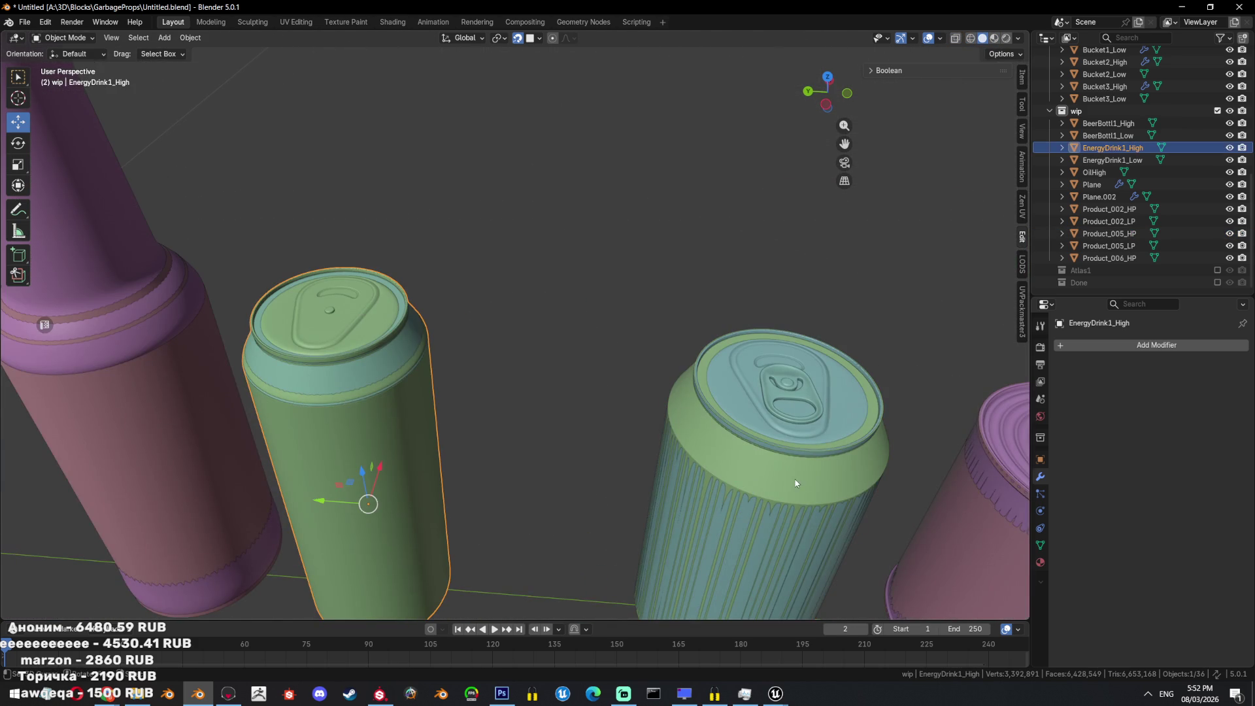
{"action": "key", "text": "g"}
{"action": "key", "text": "Escape"}
{"action": "left_click", "coordinate": [796, 393]}
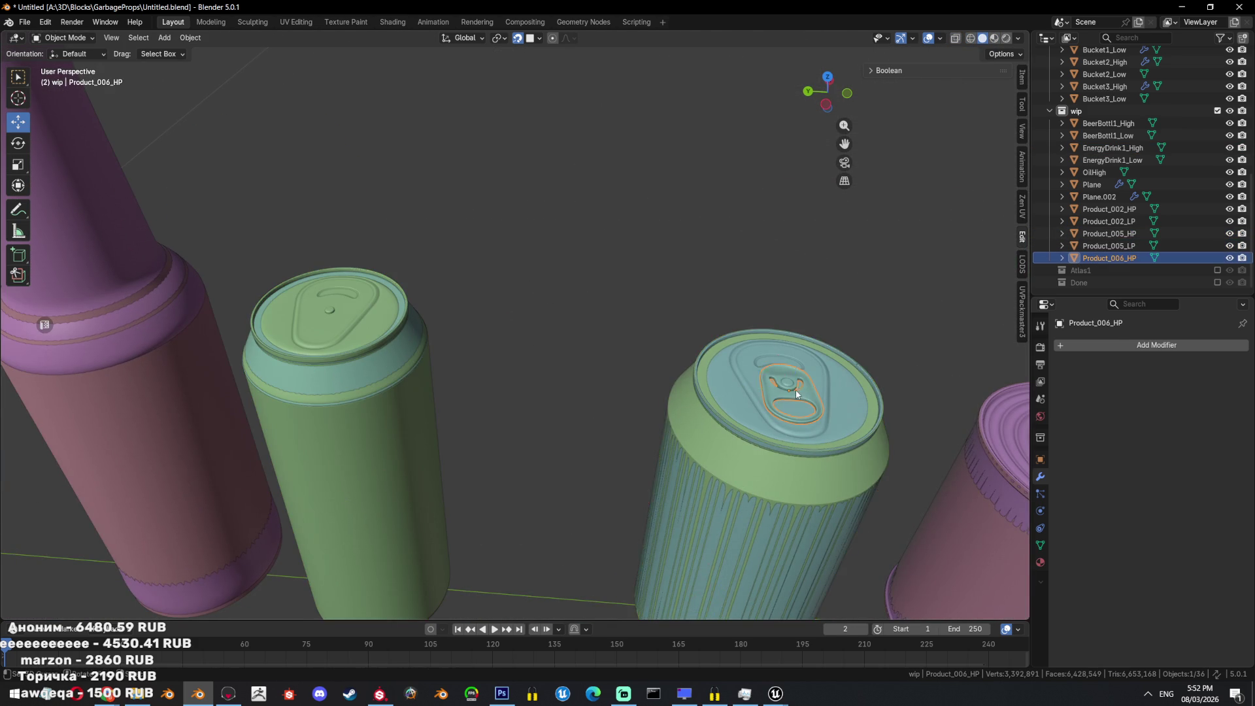
{"action": "key", "text": "KP_Decimal"}
{"action": "key", "text": "shift+ctrl+alt+c"}
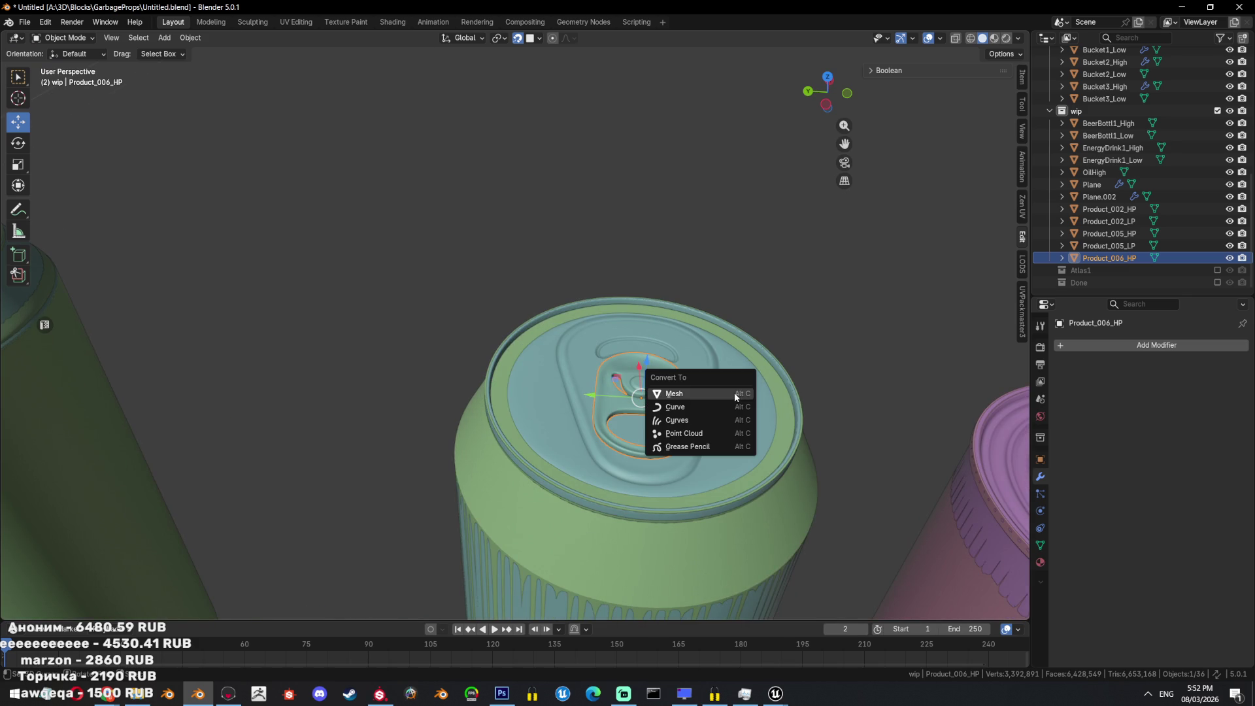
{"action": "key", "text": "Escape"}
Hide Product_005_LP and convert the pull tab Product_006_HP to a mesh.
{"action": "left_click", "coordinate": [748, 396]}
{"action": "key", "text": "shift+z"}
{"action": "key", "text": "shift+z"}
{"action": "key", "text": "shift+z"}
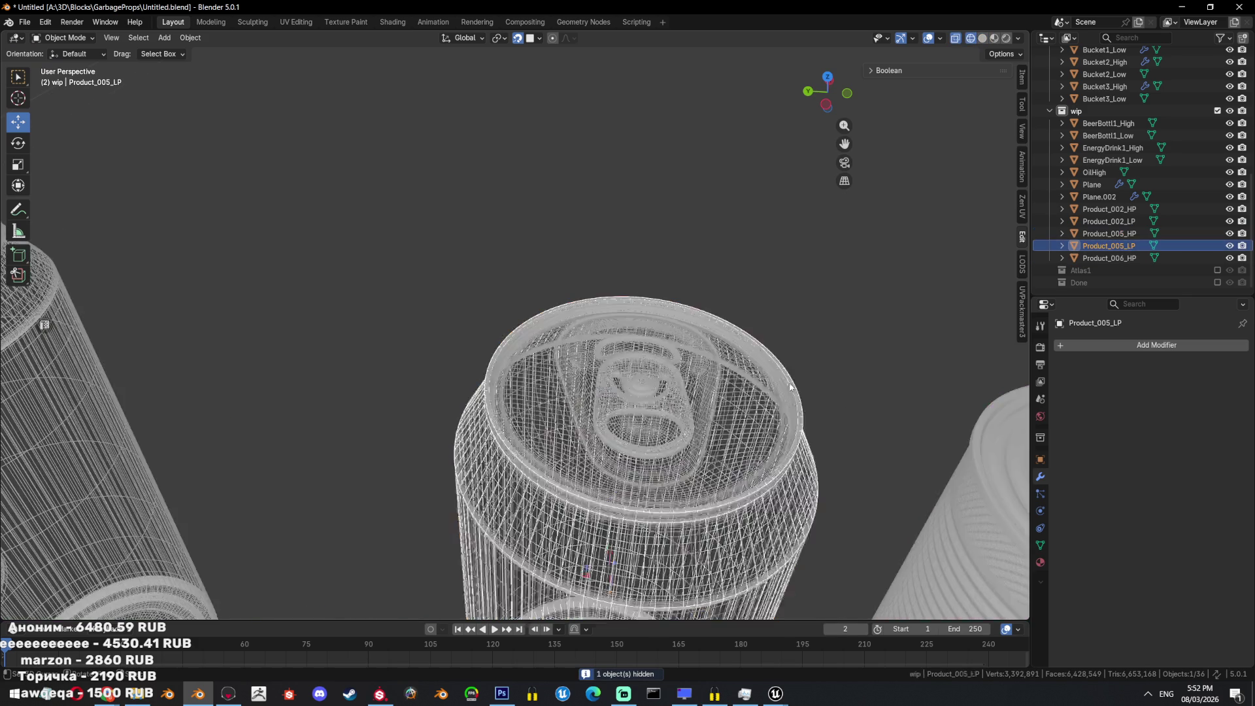
{"action": "key", "text": "shift+z"}
{"action": "key", "text": "alt+h"}
{"action": "key", "text": "c"}
{"action": "key", "text": "Escape"}
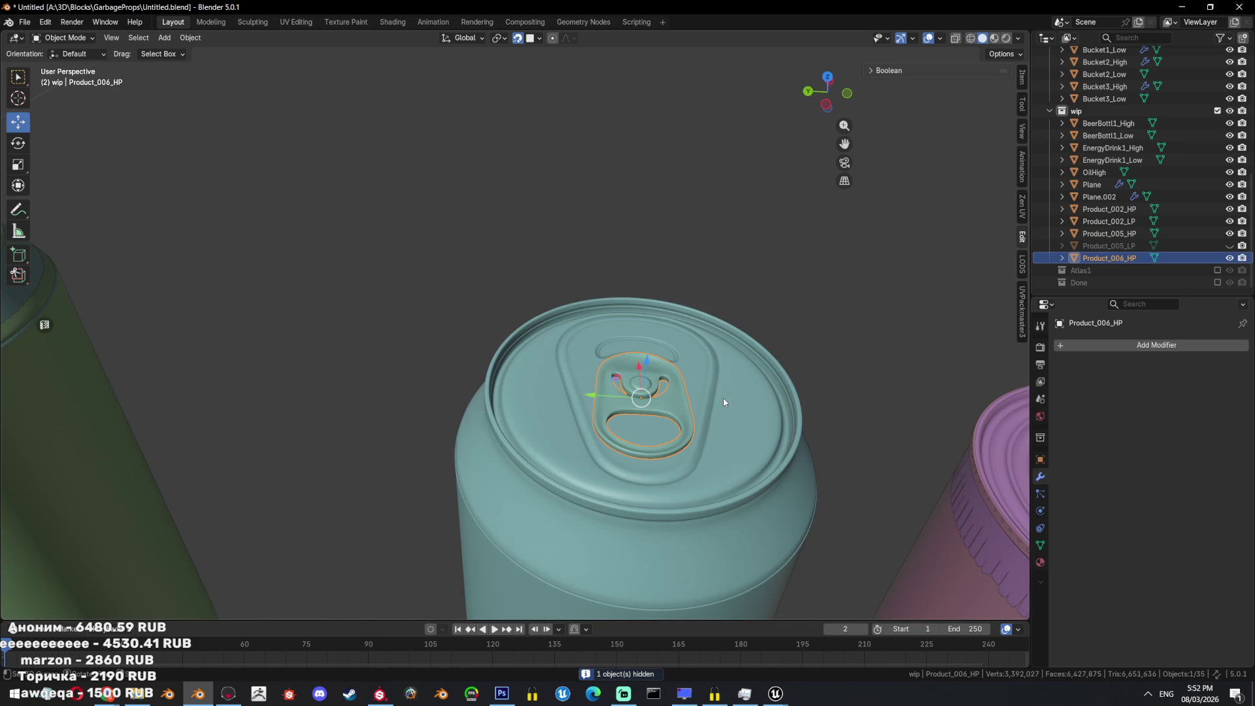
{"action": "key", "text": "alt+c"}
{"action": "left_click", "coordinate": [707, 398]}
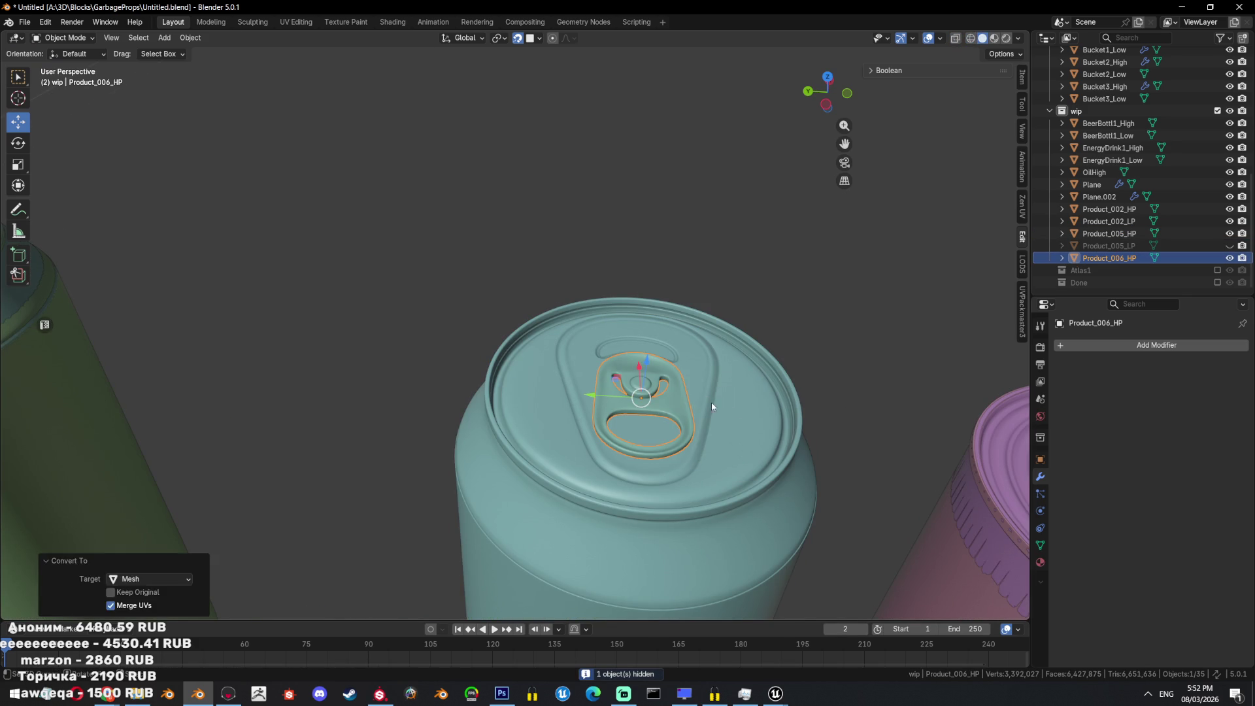
Join the pull tab into the blue can Product_005_HP with Ctrl+J and check the merged geometry.
{"action": "left_click", "coordinate": [711, 401], "text": "shift"}
{"action": "key", "text": "alt+c"}
{"action": "left_click", "coordinate": [722, 414]}
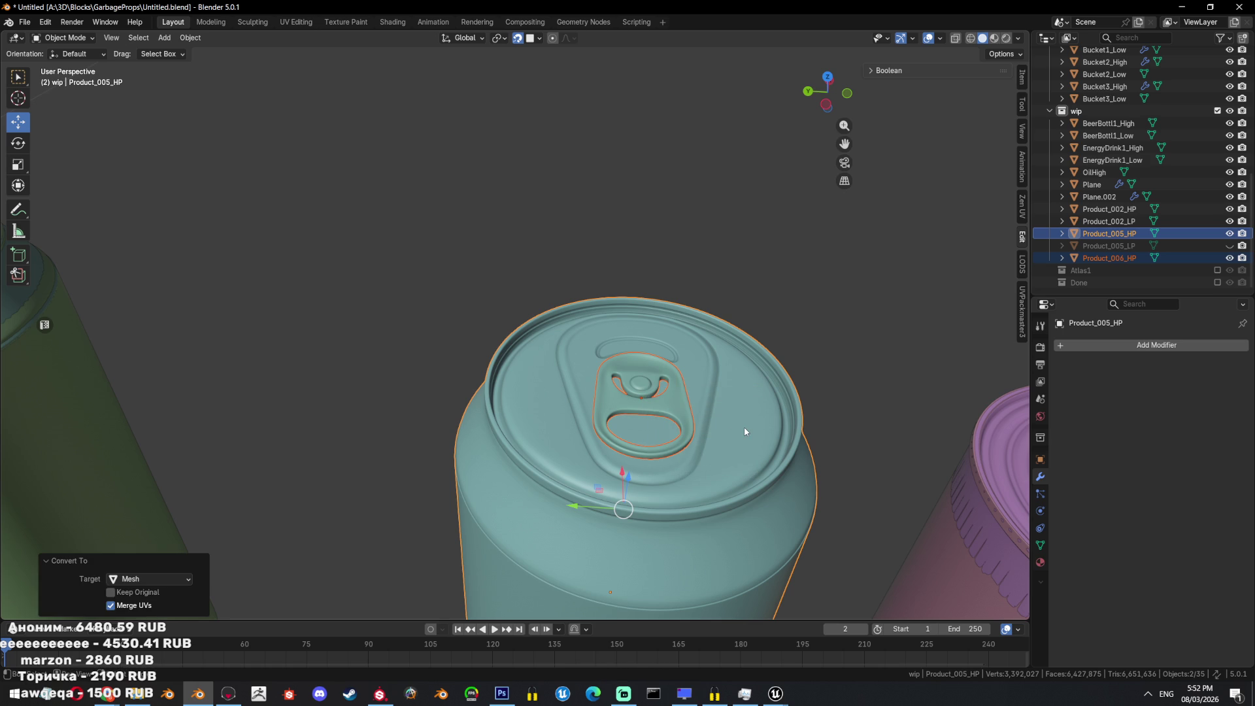
{"action": "key", "text": "ctrl+j"}
{"action": "key", "text": "ctrl+KP_3"}
{"action": "key", "text": "Tab"}
{"action": "key", "text": "Tab"}
{"action": "key", "text": "Tab"}
{"action": "middle_click_drag", "start_coordinate": [622, 382], "coordinate": [660, 434]}
{"action": "key", "text": "Tab"}
{"action": "scroll", "coordinate": [660, 433], "scroll_direction": "down", "scroll_amount": 4}
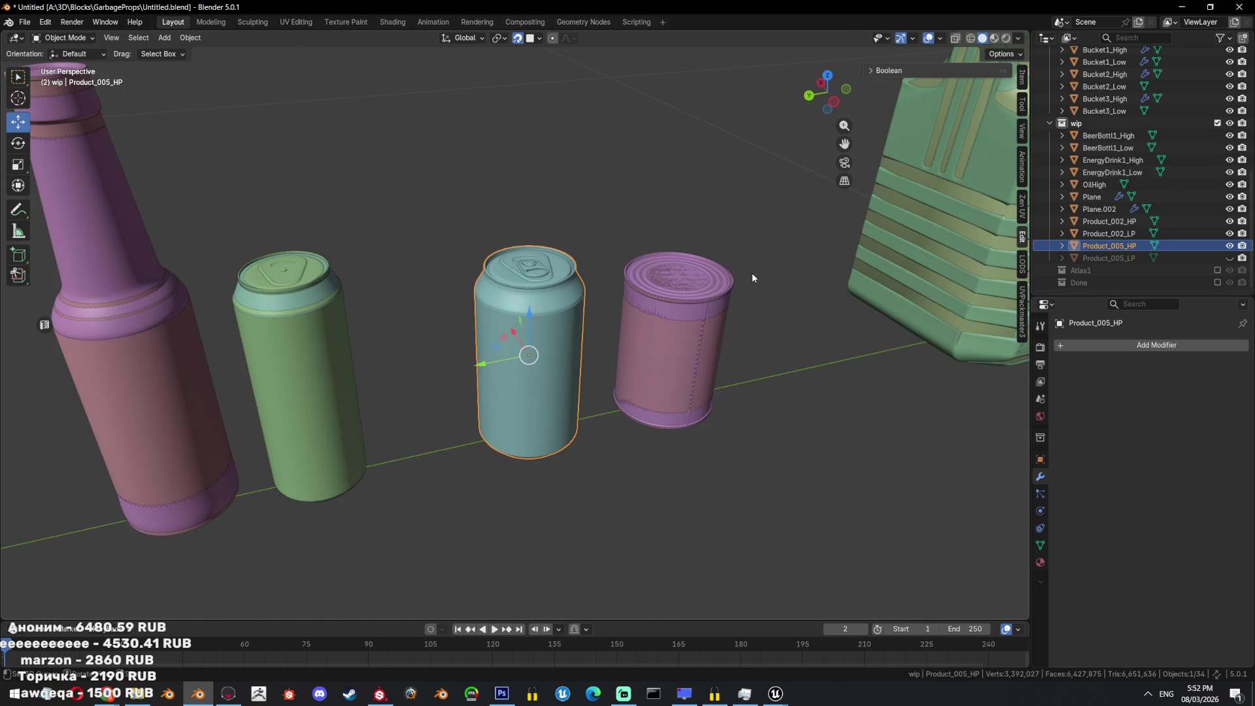
Rename Product_005_HP to Soda1_High and unhide the low-poly can.
{"action": "double_click", "coordinate": [1104, 245]}
{"action": "key", "text": "BackSpace"}
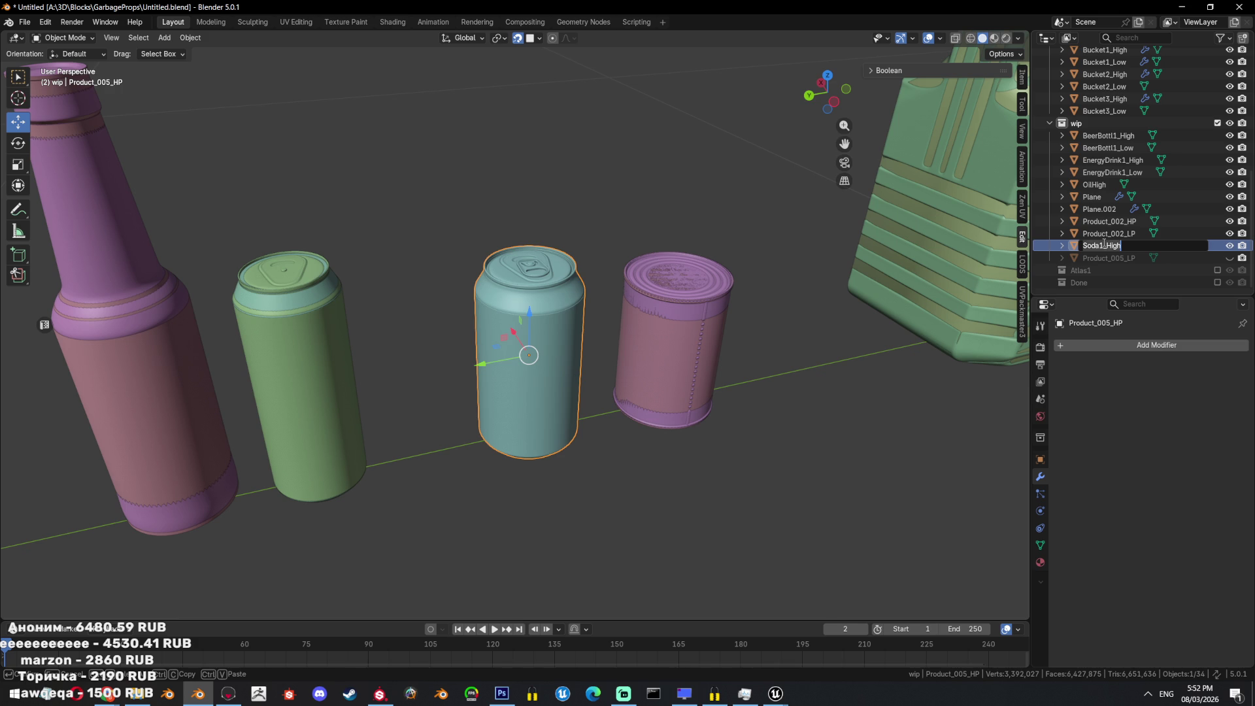
{"action": "key", "text": "Return"}
{"action": "key", "text": "shift+z"}
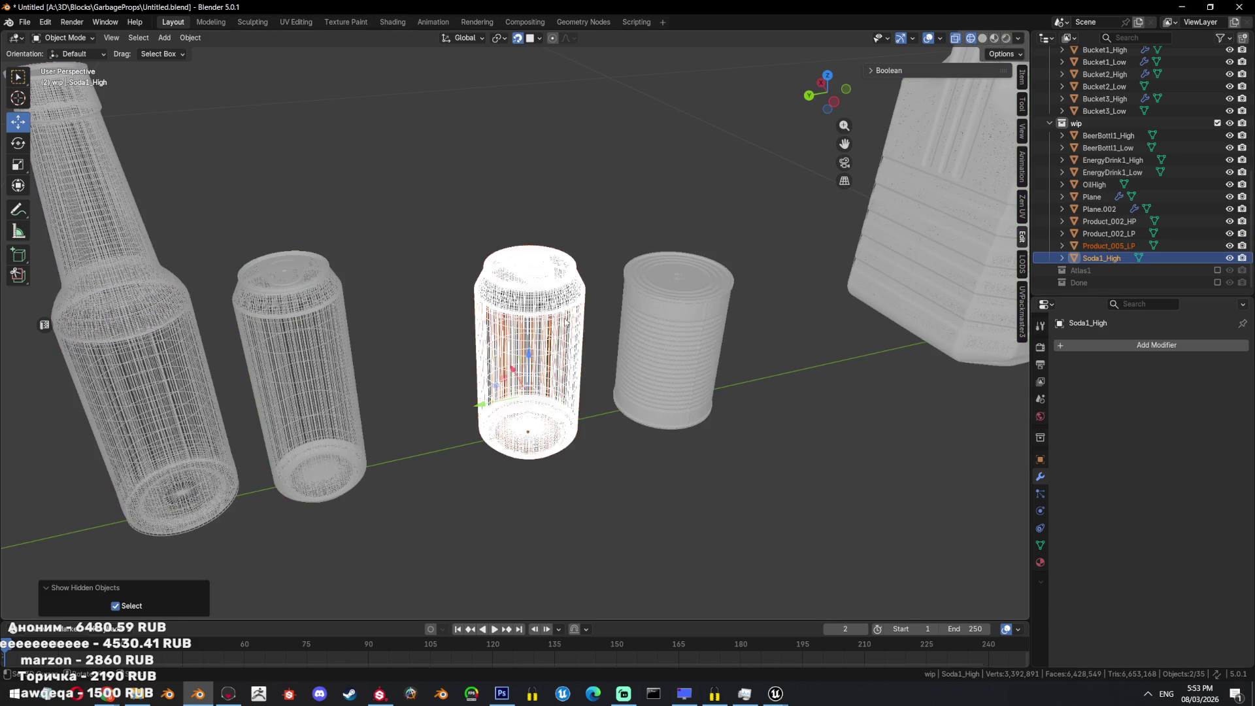
{"action": "left_click", "coordinate": [1229, 245]}
Rename Product_005_LP to Soda1_Low and save the blend file.
{"action": "left_click", "coordinate": [1077, 250]}
{"action": "double_click", "coordinate": [1093, 250]}
{"action": "type", "text": "Soda1_High"}
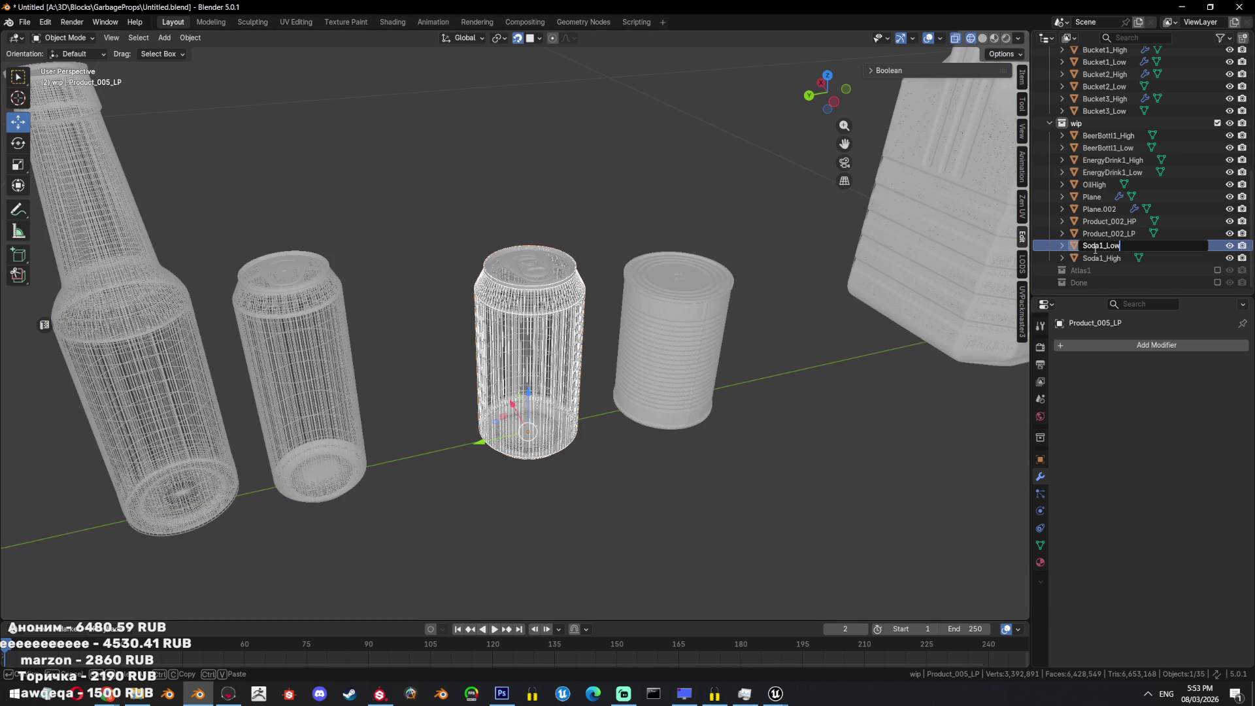
{"action": "type", "text": "w"}
{"action": "key", "text": "Return"}
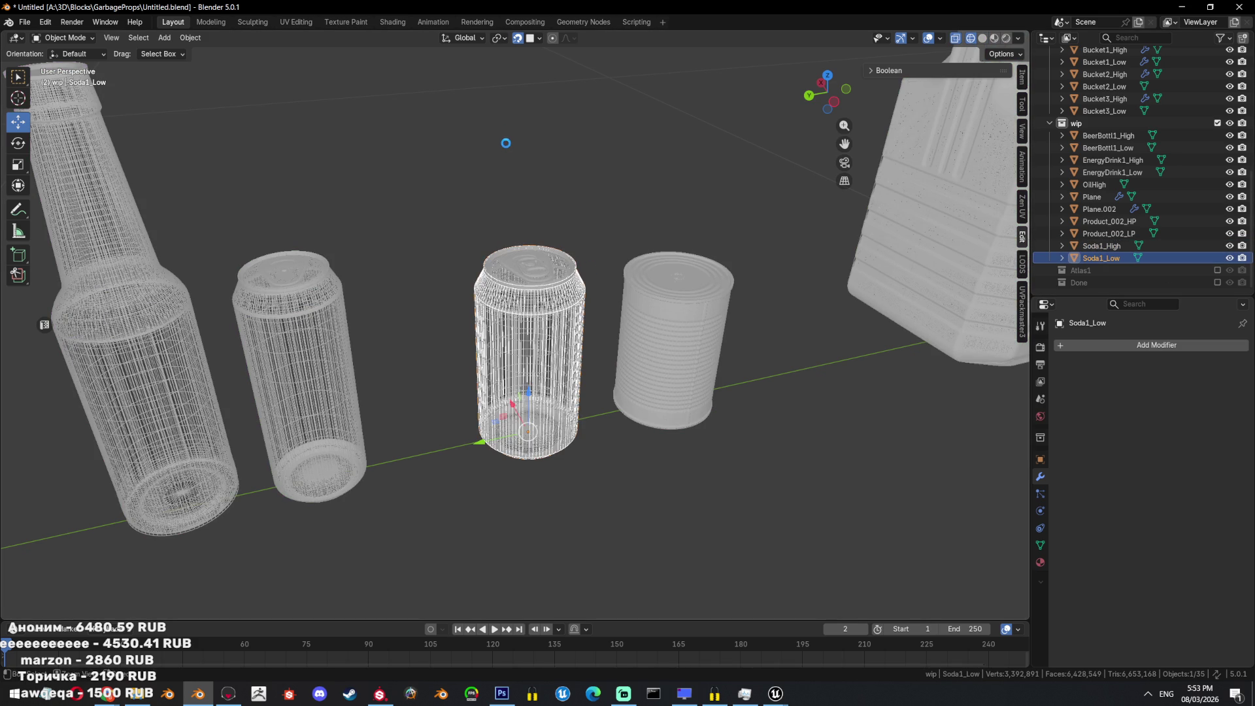
{"action": "key", "text": "ctrl+s"}
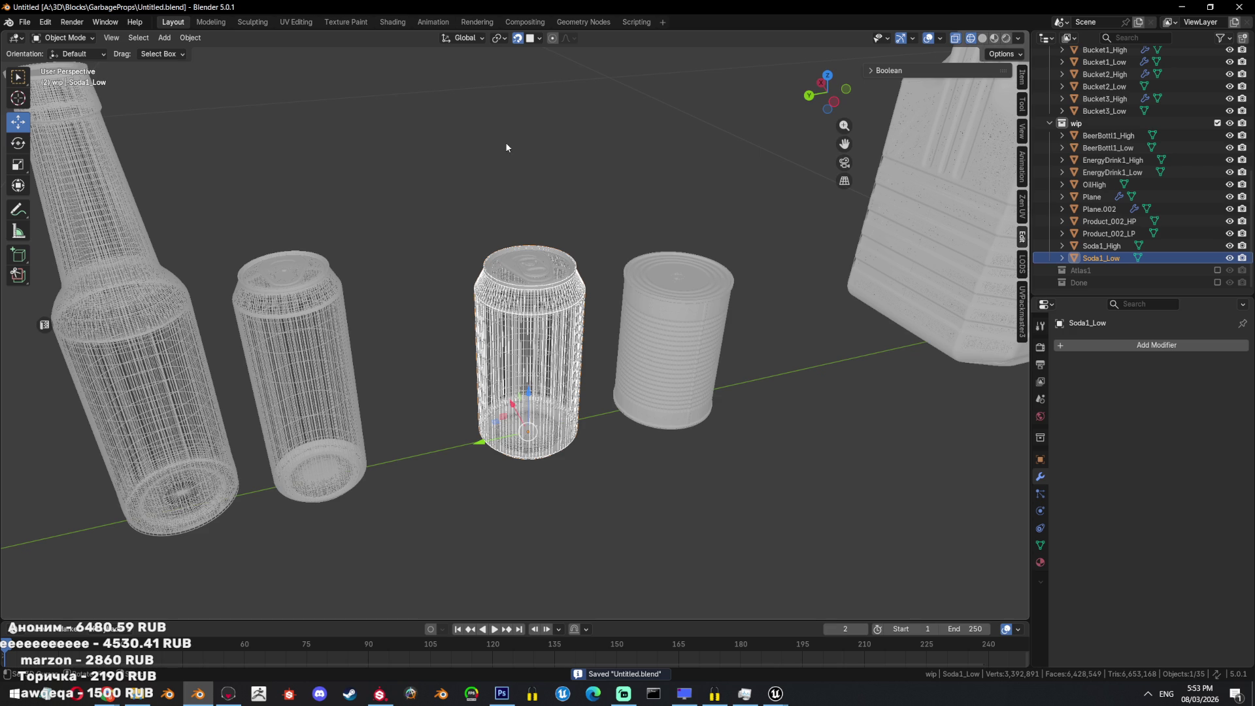
{"action": "key", "text": "shift+z"}
{"action": "middle_click_drag", "start_coordinate": [733, 309], "coordinate": [569, 339], "text": "shift"}
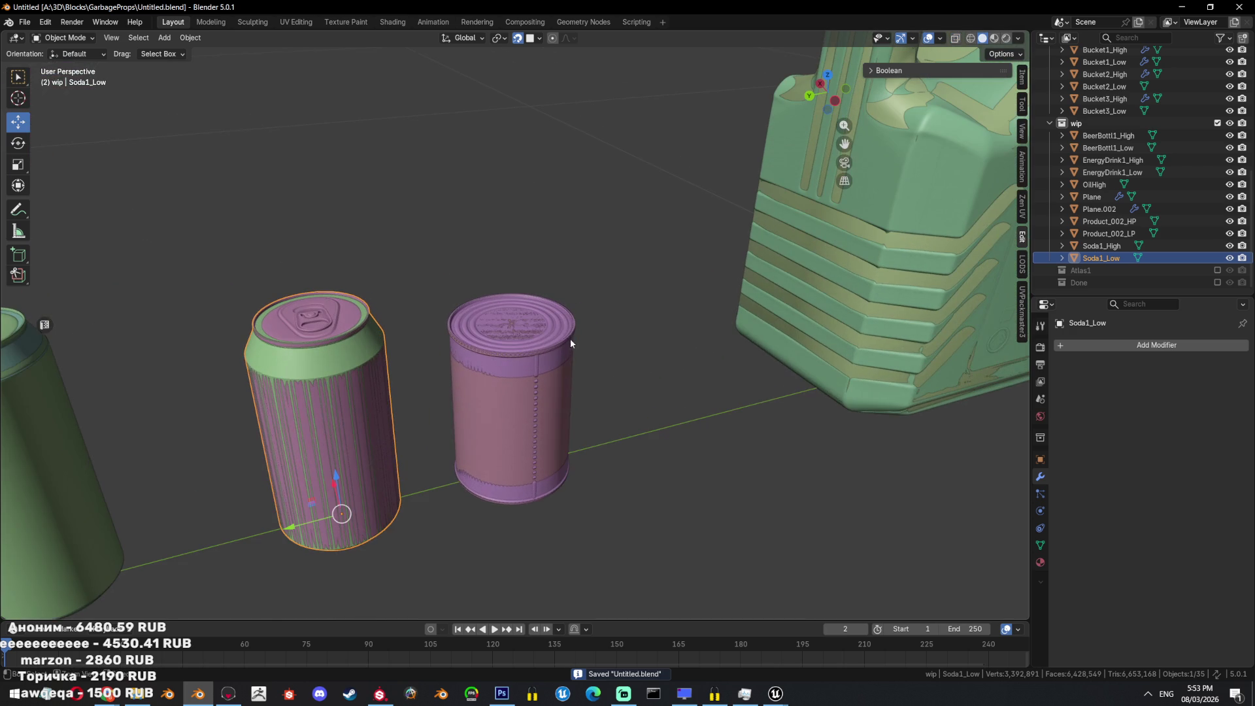
Select the tin can's Product_002_HP and inspect it in wireframe, undoing a trial move.
{"action": "left_click", "coordinate": [570, 337]}
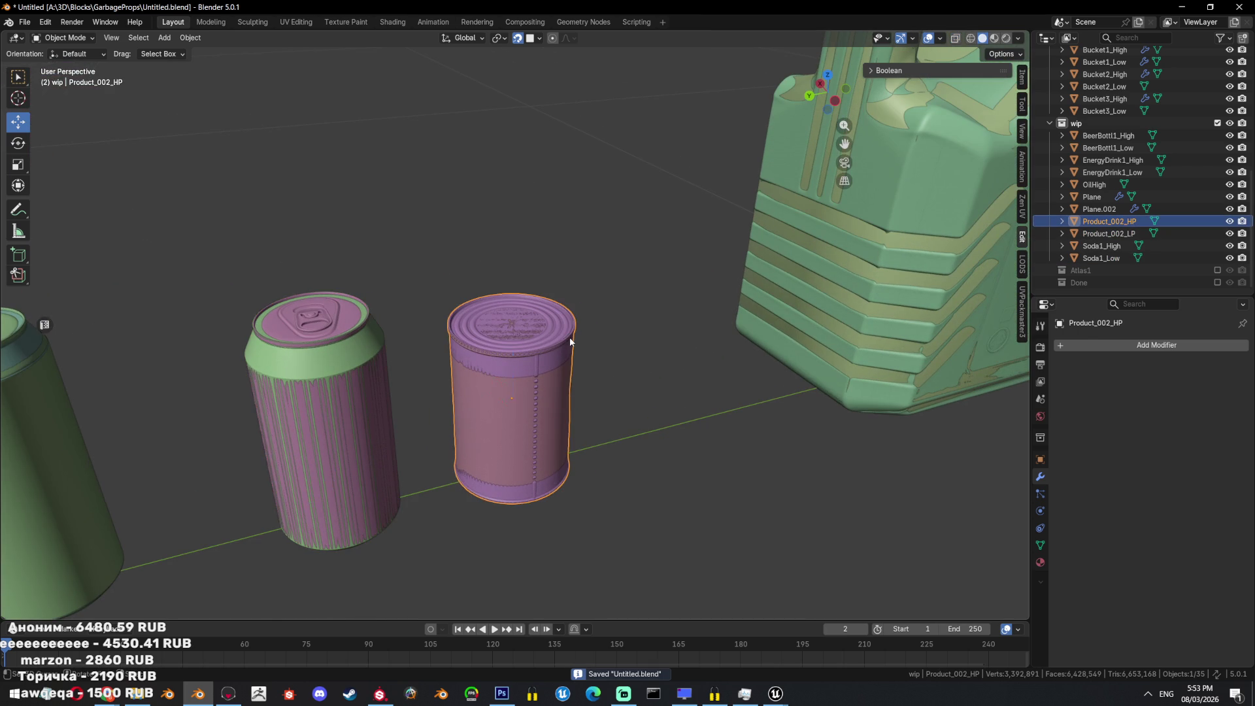
{"action": "left_click", "coordinate": [570, 336]}
{"action": "scroll", "coordinate": [572, 336], "scroll_direction": "up", "scroll_amount": 3}
{"action": "key", "text": "shift+z"}
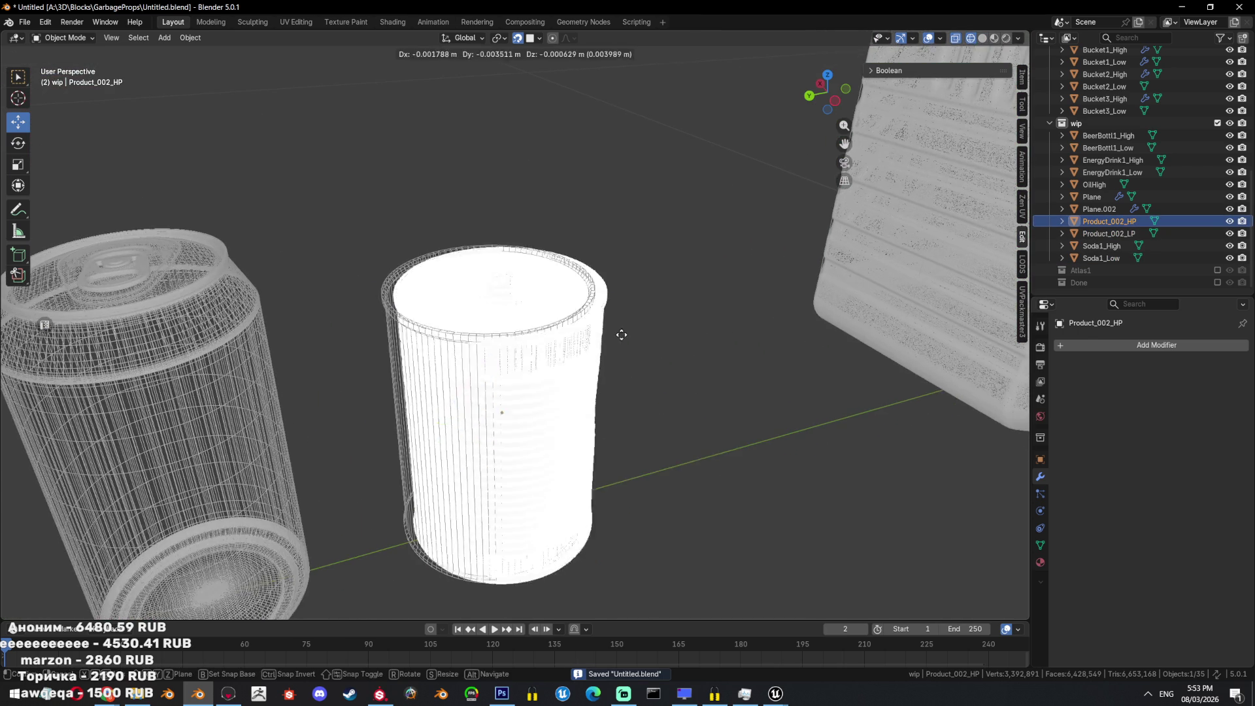
{"action": "key", "text": "shift+z"}
{"action": "key", "text": "g"}
{"action": "left_click", "coordinate": [767, 316]}
{"action": "key", "text": "ctrl+z"}
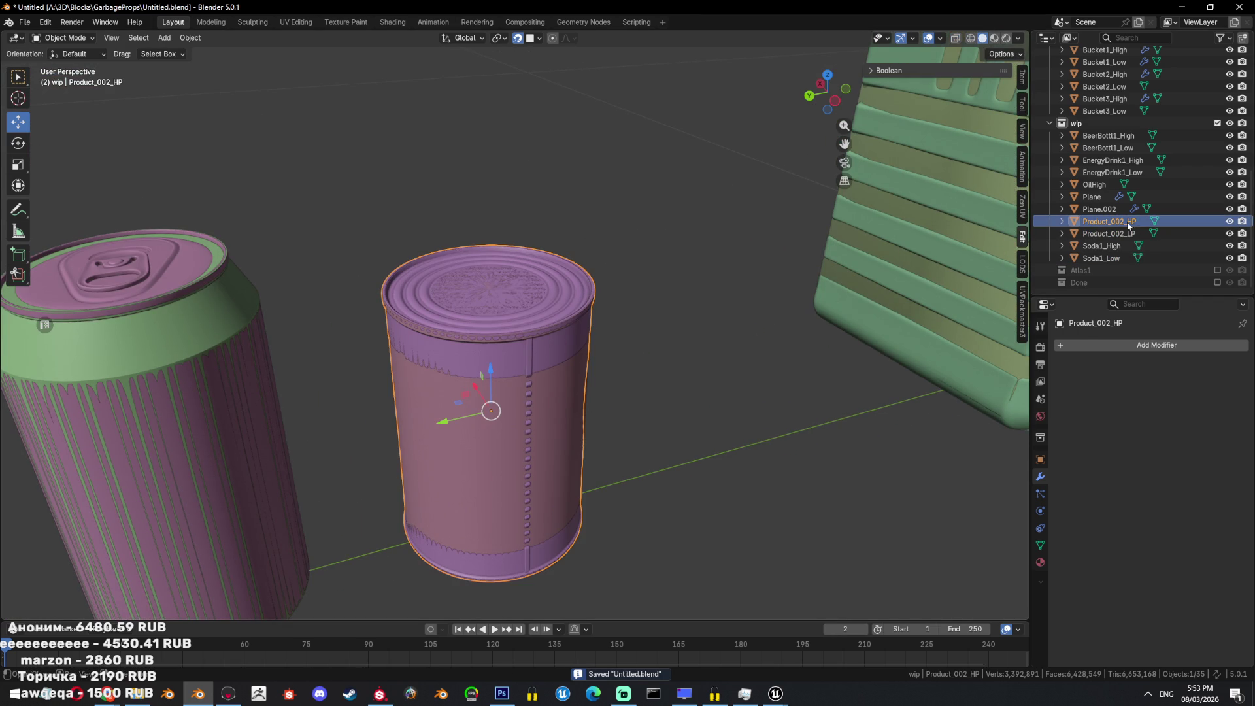
Rename Product_002_HP to Can1_High and Product_002_LP to Can1_Low in the Outliner.
{"action": "double_click", "coordinate": [1120, 222]}
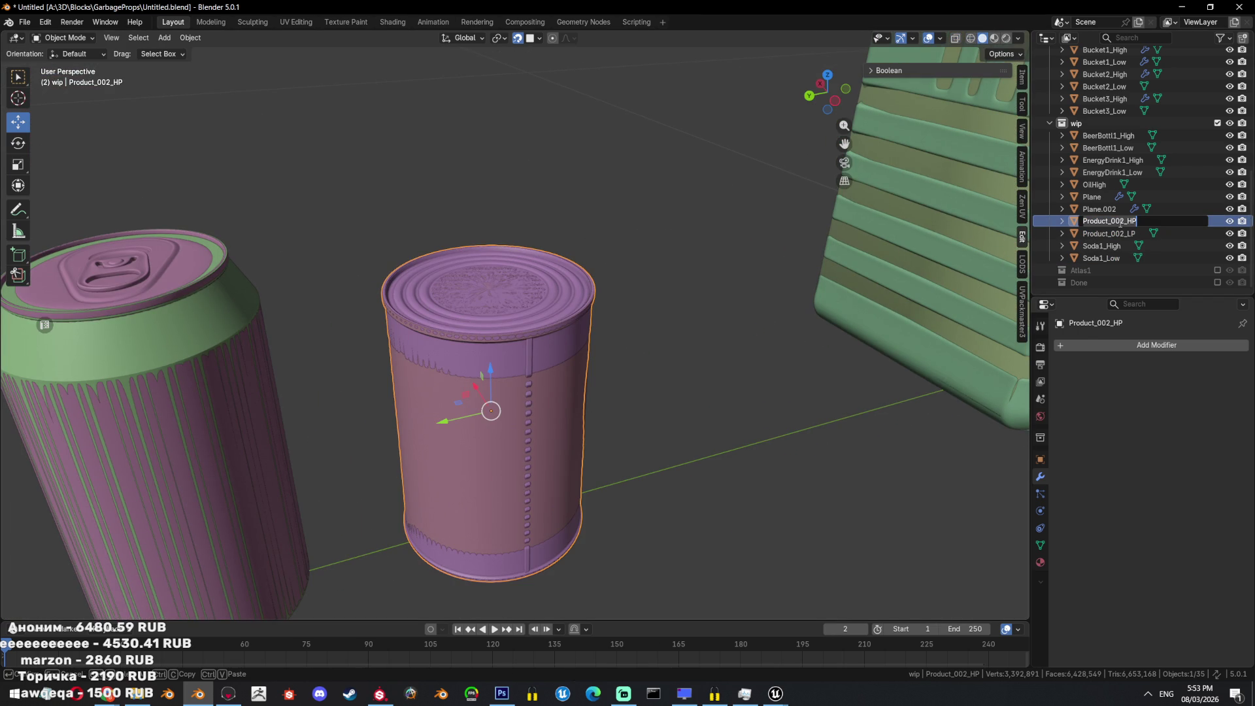
{"action": "type", "text": "Can1_H"}
{"action": "type", "text": "igh"}
{"action": "key", "text": "Return"}
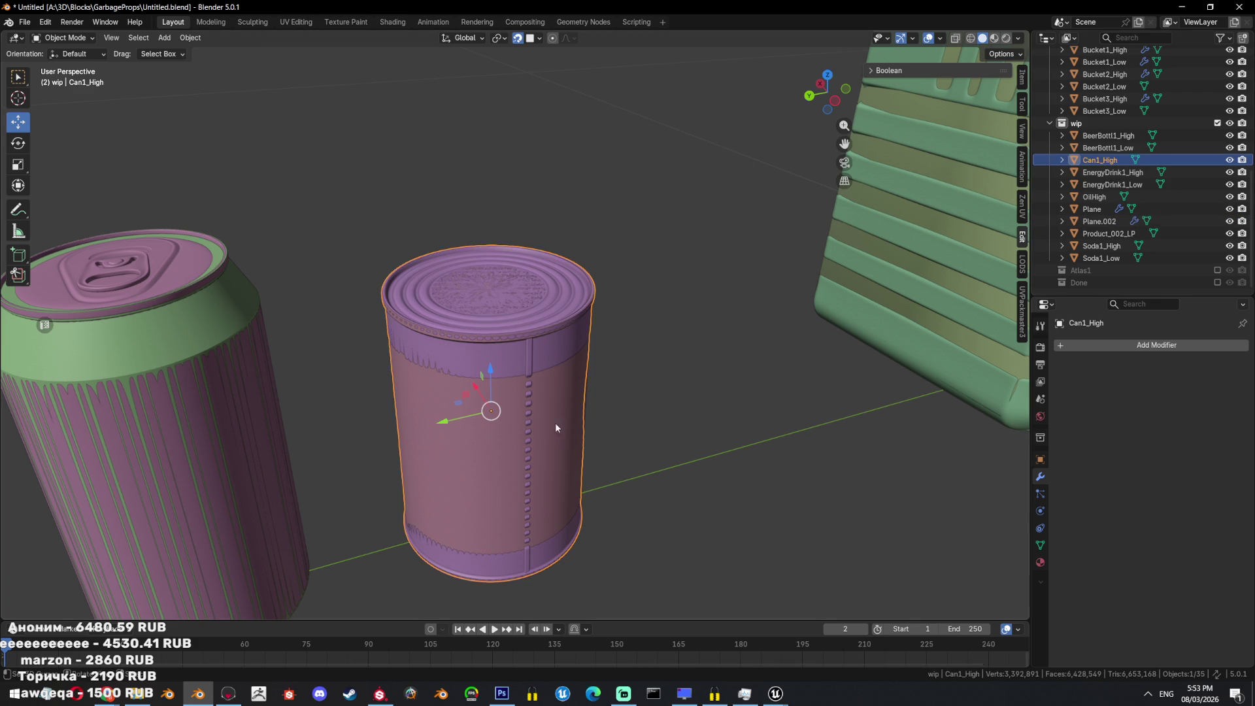
{"action": "key", "text": "shift+z"}
{"action": "left_click", "coordinate": [469, 335]}
{"action": "key", "text": "shift+z"}
{"action": "double_click", "coordinate": [1115, 232]}
{"action": "type", "text": "Can1_Hig"}
{"action": "type", "text": "Low"}
{"action": "key", "text": "Return"}
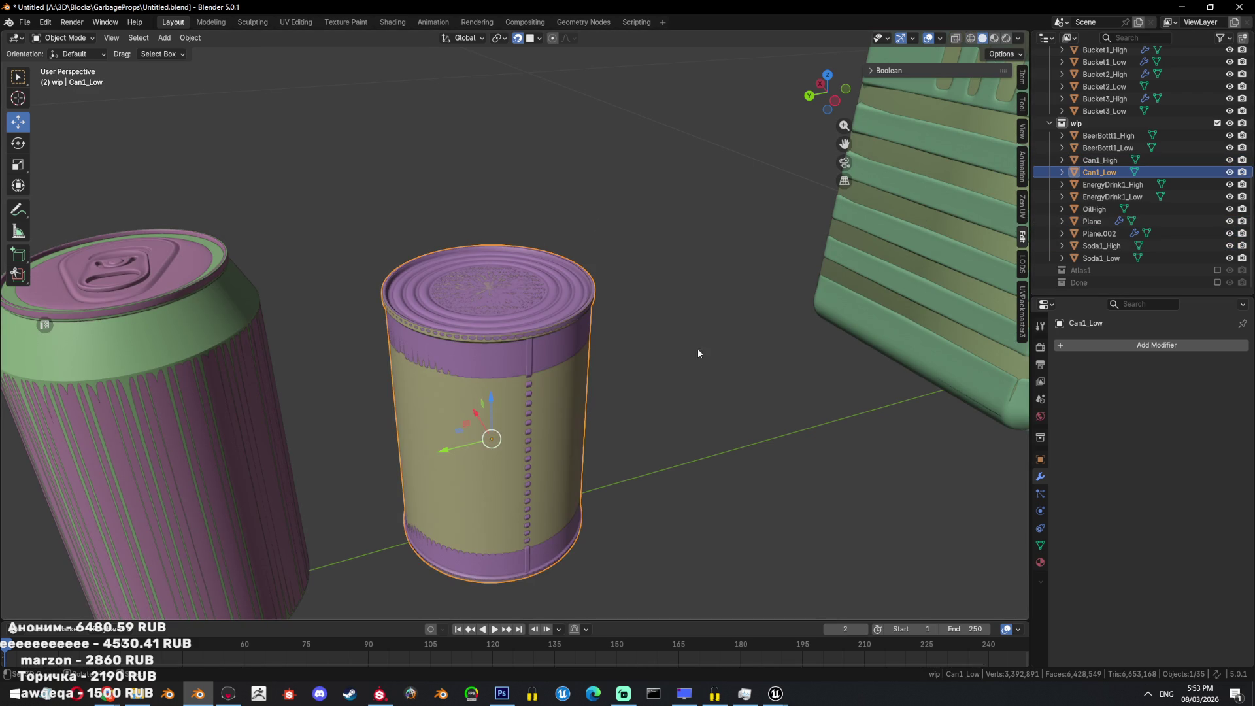
Begin renaming the OilHigh jerrycan object to Oil_High.
{"action": "scroll", "coordinate": [650, 357], "scroll_direction": "down", "scroll_amount": 2}
{"action": "scroll", "coordinate": [661, 272], "scroll_direction": "down", "scroll_amount": 4}
{"action": "scroll", "coordinate": [754, 318], "scroll_direction": "up", "scroll_amount": 1}
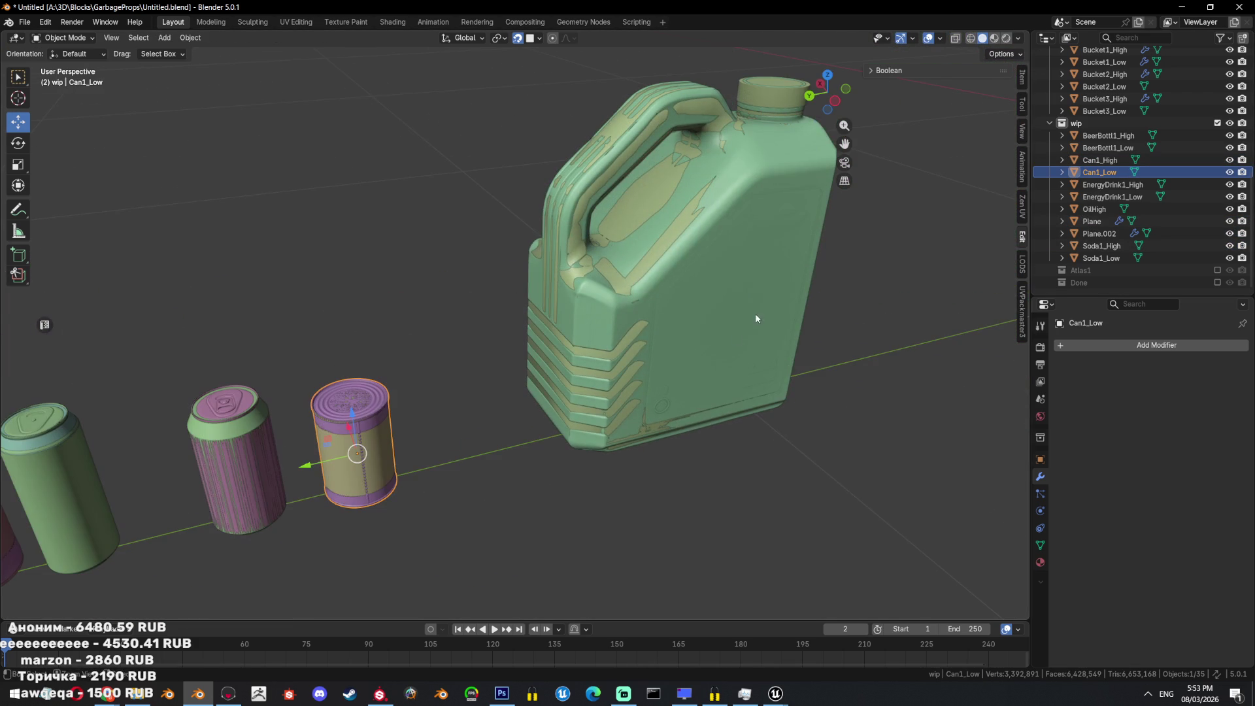
{"action": "double_click", "coordinate": [1095, 208]}
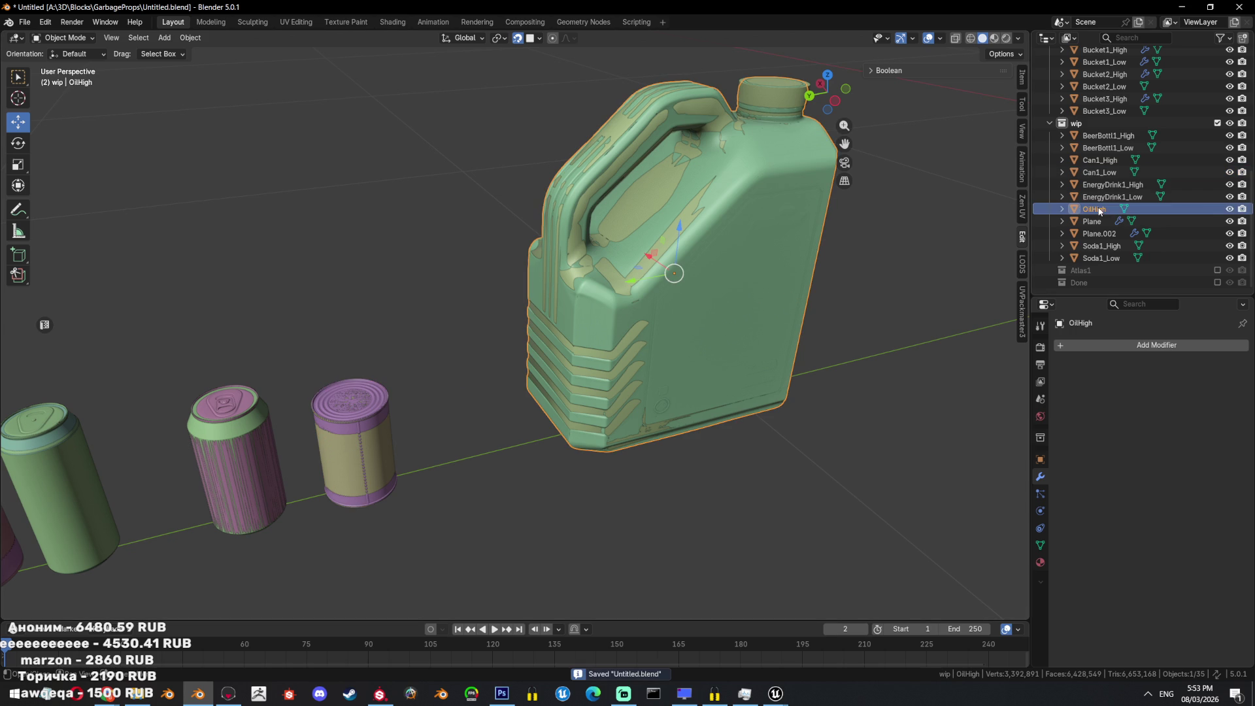
{"action": "type", "text": "Oil"}
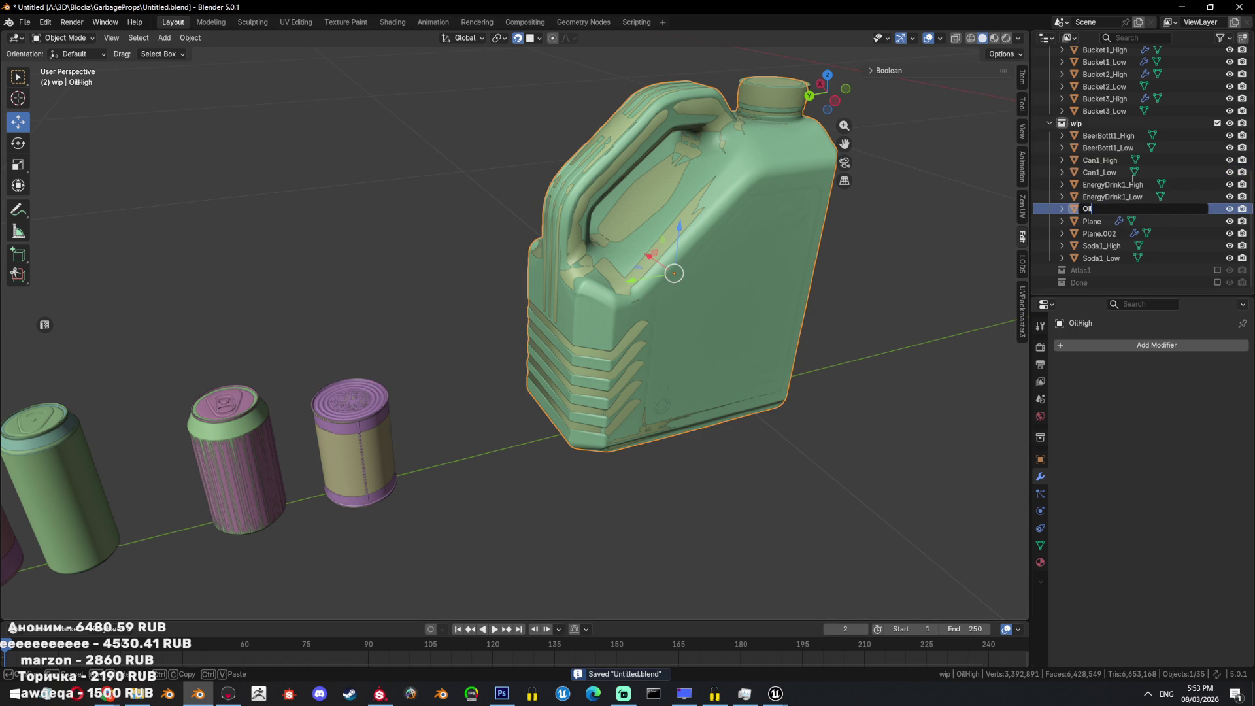
{"action": "type", "text": "_High"}
Confirm the jerrycan's name as Oil_High and save the blend file.
{"action": "key", "text": "Return"}
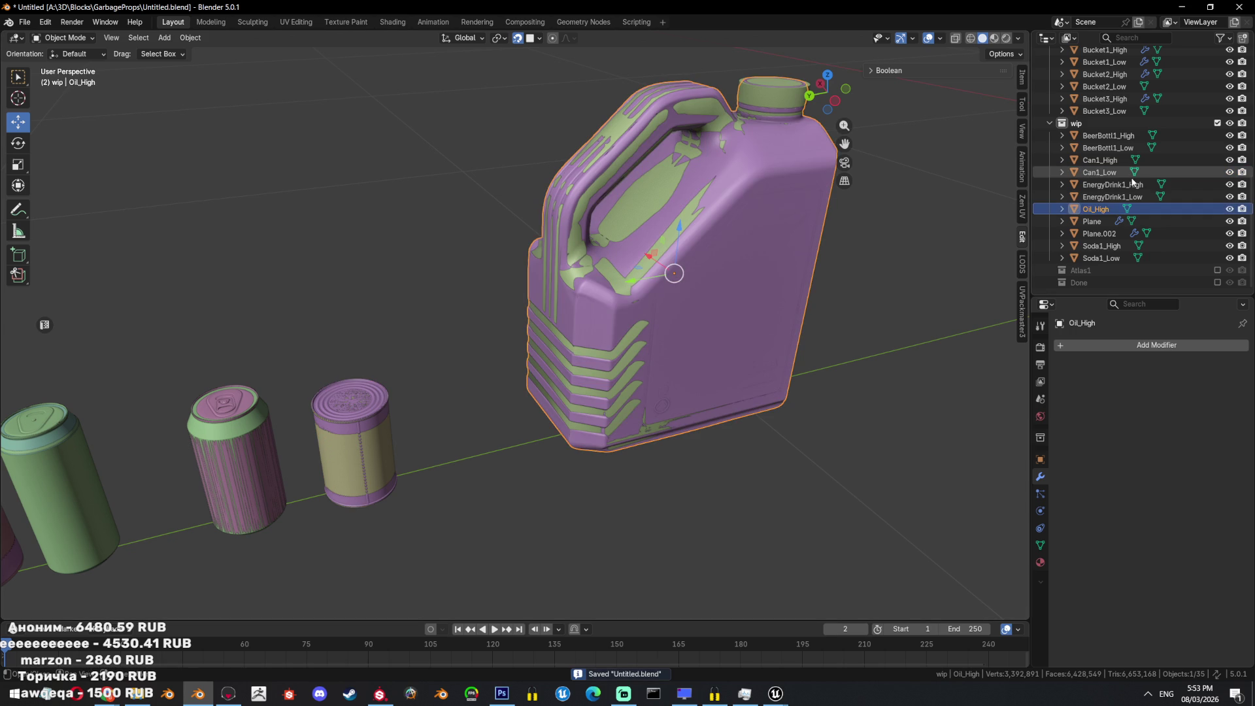
{"action": "middle_click_drag", "start_coordinate": [883, 226], "coordinate": [716, 347]}
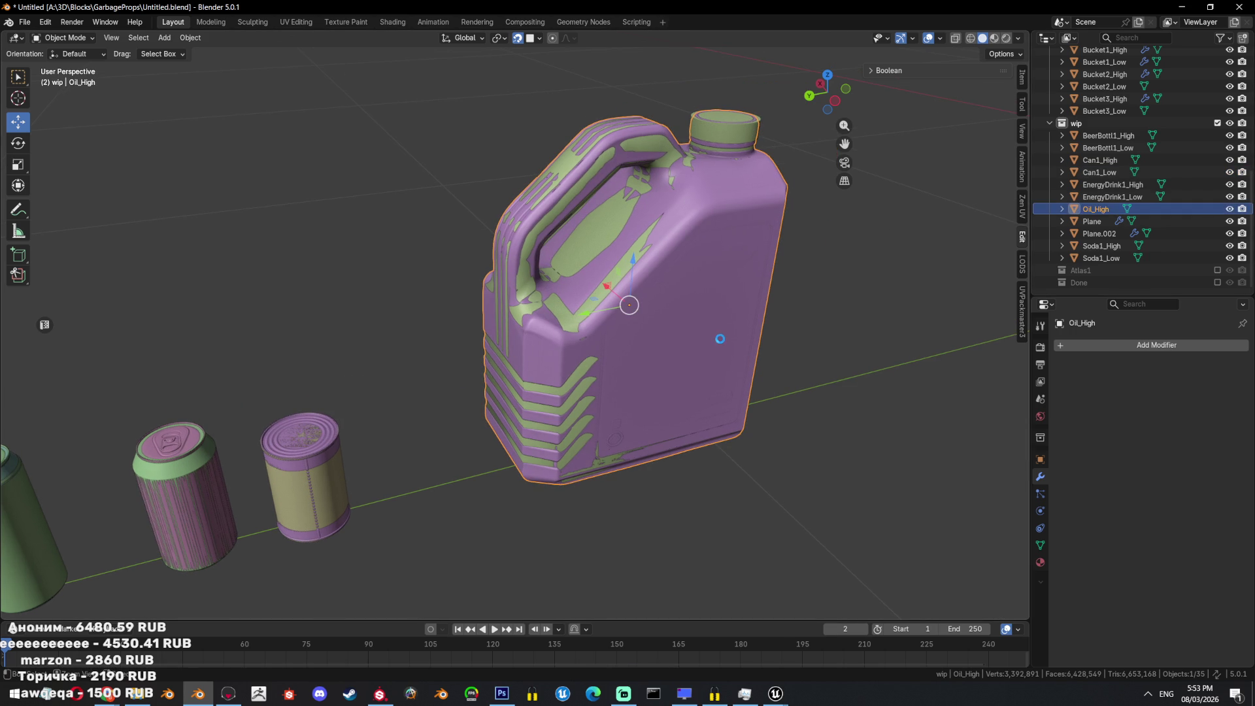
{"action": "key", "text": "ctrl+s"}
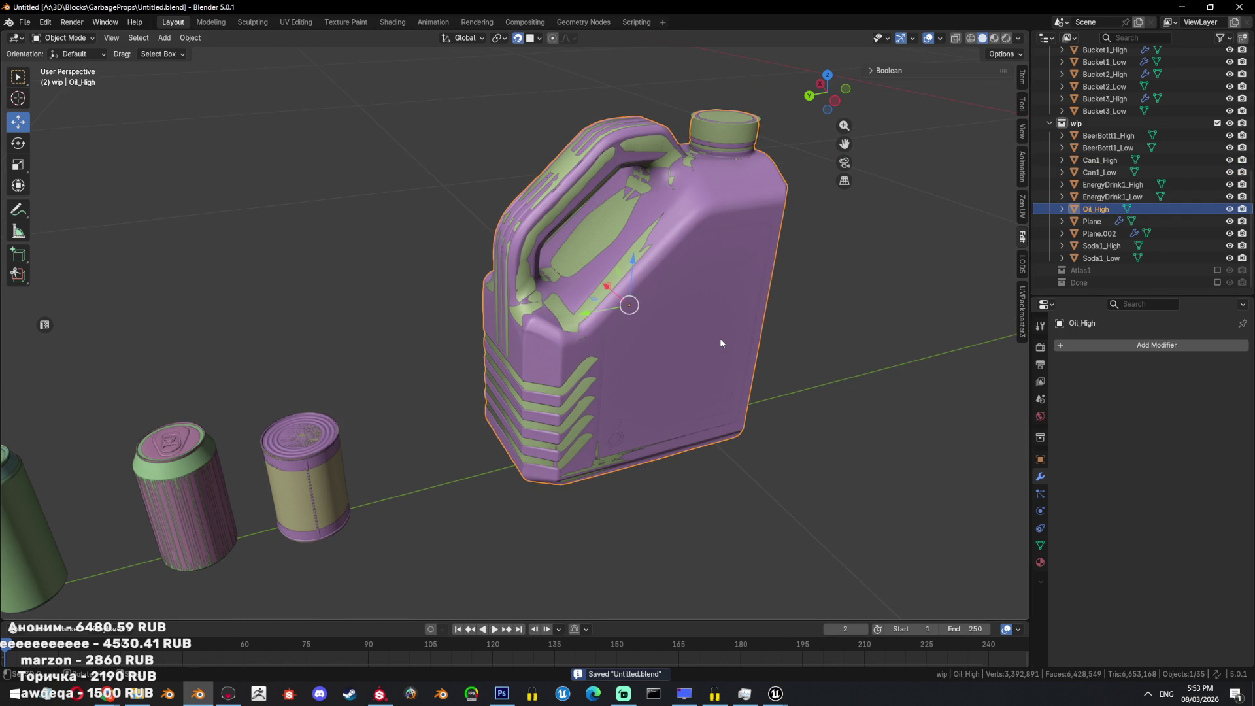
Duplicate Oil_High in place and rename the copy Oil_Low.
{"action": "mouse_move", "coordinate": [720, 343]}
{"action": "middle_mouse_down"}
{"action": "mouse_move", "coordinate": [680, 346]}
{"action": "mouse_move", "coordinate": [773, 370]}
{"action": "mouse_move", "coordinate": [496, 340]}
{"action": "mouse_move", "coordinate": [591, 350]}
{"action": "mouse_move", "coordinate": [682, 284]}
{"action": "middle_mouse_up"}
{"action": "scroll", "coordinate": [604, 347], "scroll_direction": "down", "scroll_amount": 3}
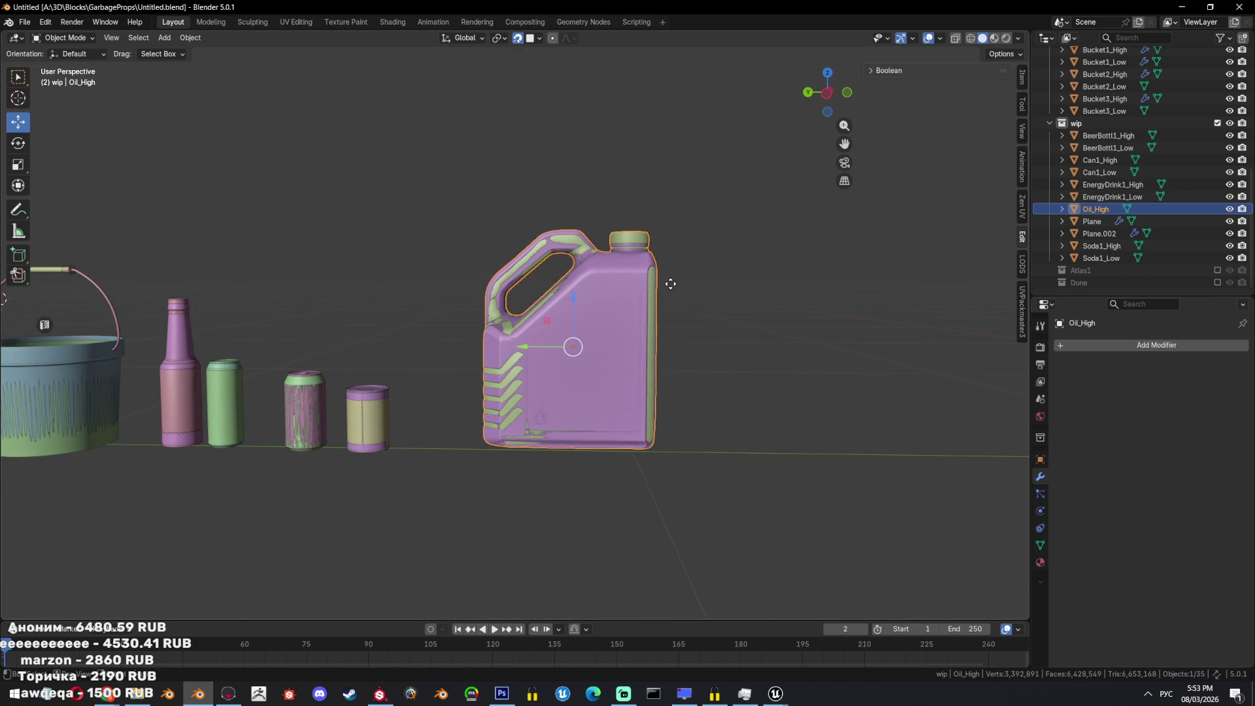
{"action": "key", "text": "shift+d"}
{"action": "key", "text": "Escape"}
{"action": "double_click", "coordinate": [1104, 216]}
{"action": "key", "text": "BackSpace"}
{"action": "key", "text": "BackSpace"}
{"action": "key", "text": "BackSpace"}
{"action": "type", "text": "Д"}
{"action": "type", "text": "ow"}
{"action": "key", "text": "Return"}
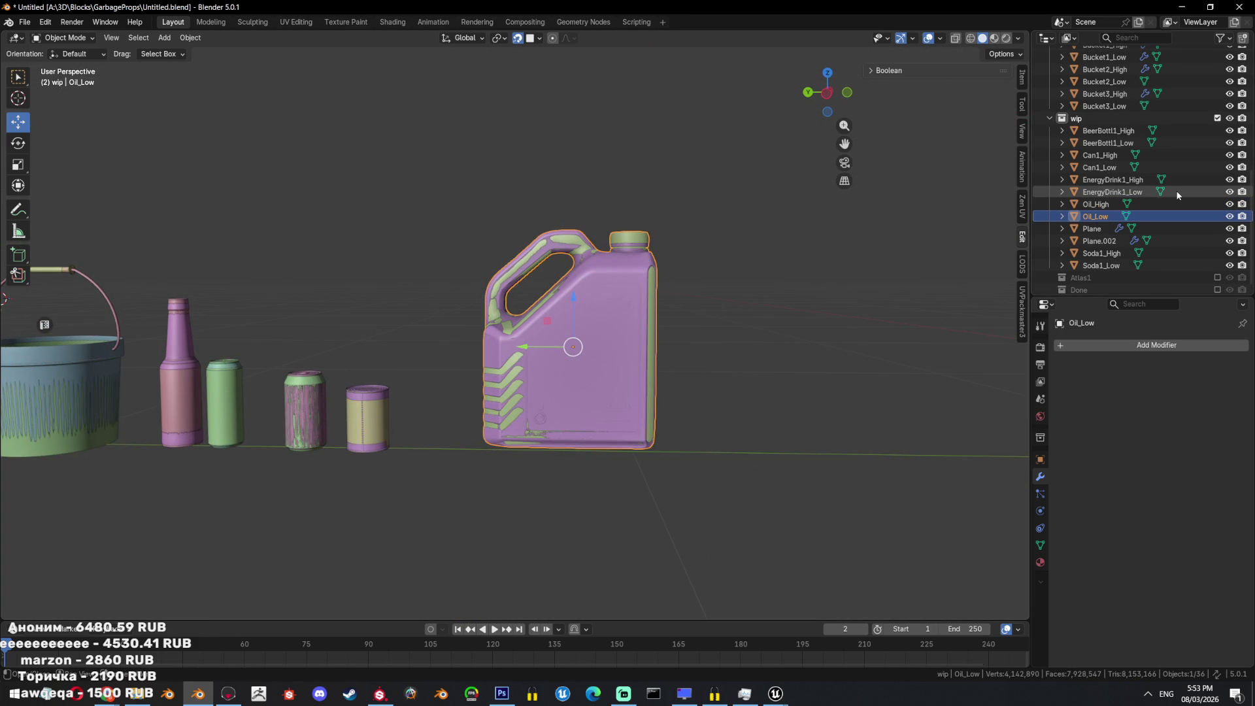
Isolate the jerrycan, save, then delete the redundant duplicated copy.
{"action": "key", "text": "shift+h"}
{"action": "middle_click_drag", "start_coordinate": [679, 330], "coordinate": [730, 365]}
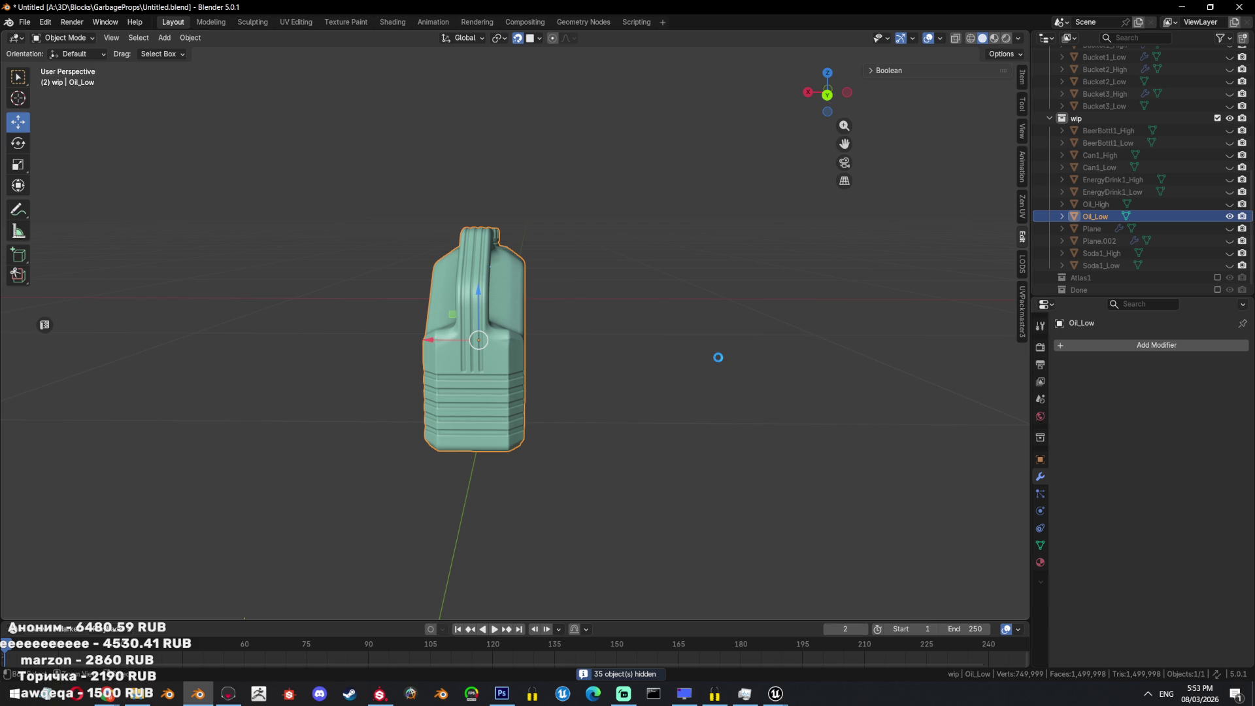
{"action": "key", "text": "ctrl+s"}
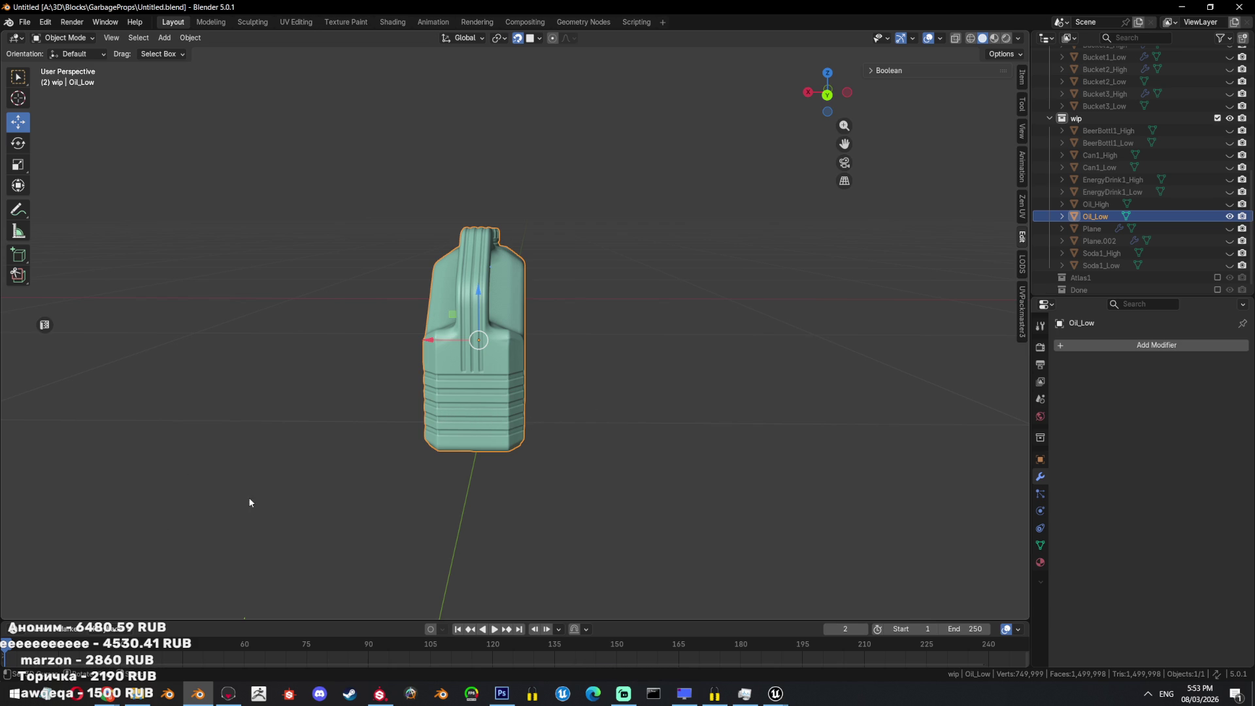
{"action": "mouse_move", "coordinate": [242, 444]}
{"action": "middle_mouse_down"}
{"action": "mouse_move", "coordinate": [544, 415]}
{"action": "mouse_move", "coordinate": [499, 442]}
{"action": "mouse_move", "coordinate": [632, 408]}
{"action": "mouse_move", "coordinate": [755, 285]}
{"action": "middle_mouse_up"}
{"action": "key", "text": "x"}
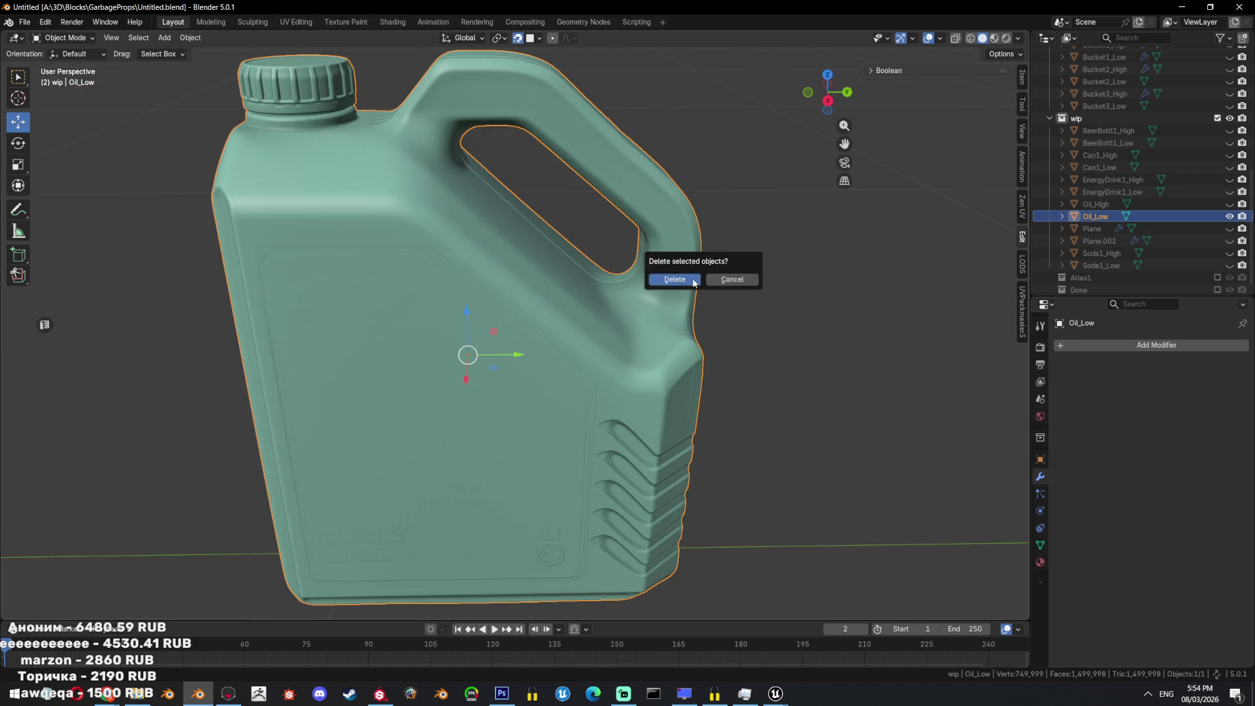
{"action": "left_click", "coordinate": [685, 276]}
Unhide everything, rename the low-poly Plane object to Oil_Low, and isolate the jerrycan.
{"action": "key", "text": "alt+h"}
{"action": "left_click", "coordinate": [671, 282]}
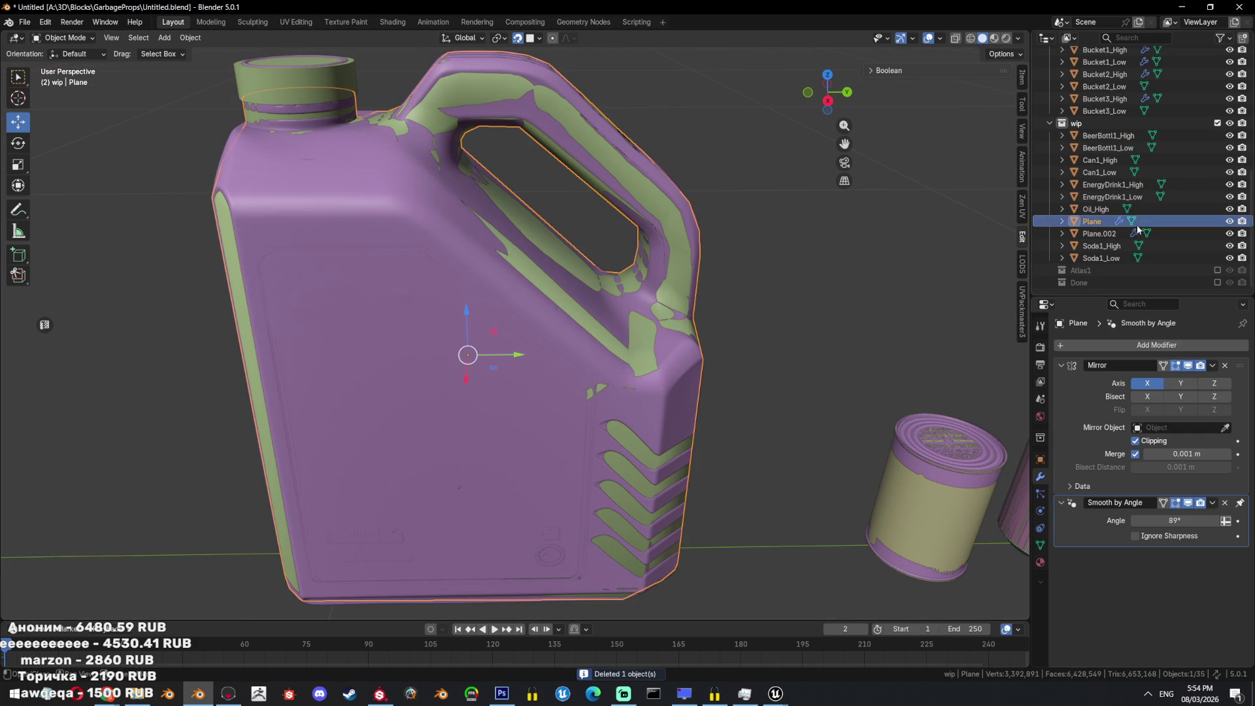
{"action": "left_click", "coordinate": [1095, 209]}
{"action": "double_click", "coordinate": [1091, 221]}
{"action": "type", "text": "Oil_High"}
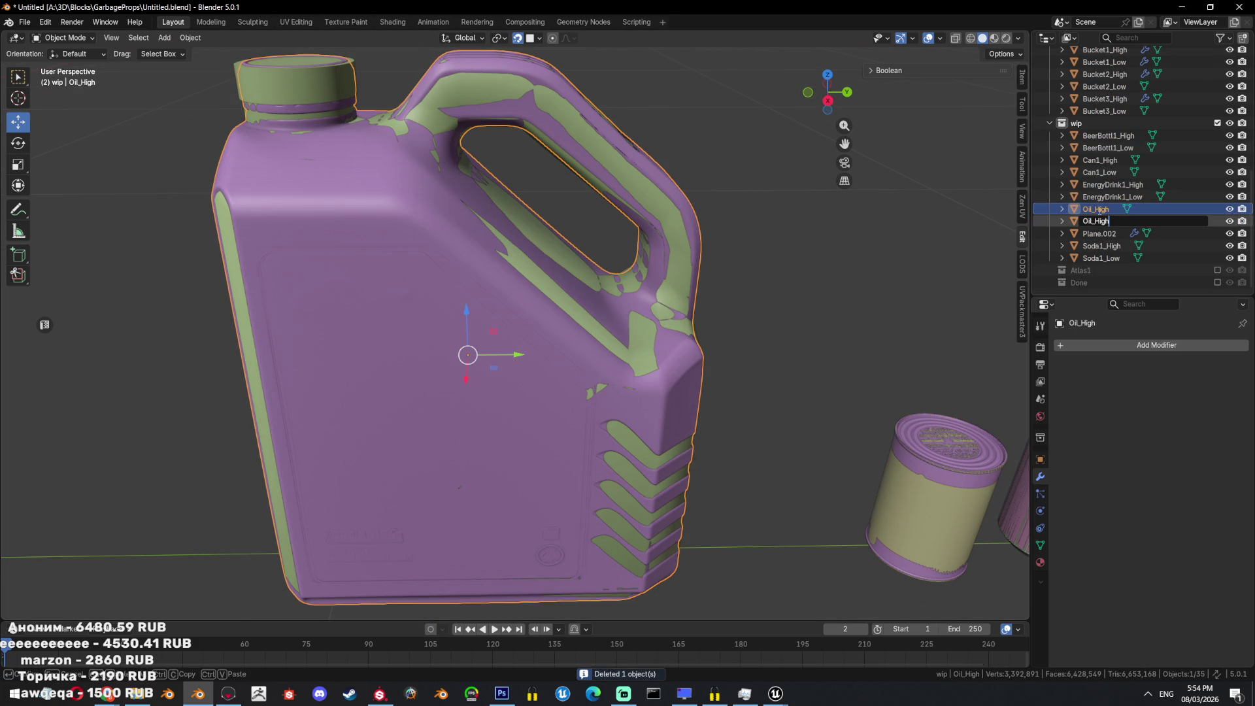
{"action": "key", "text": "BackSpace"}
{"action": "type", "text": "Low"}
{"action": "key", "text": "Return"}
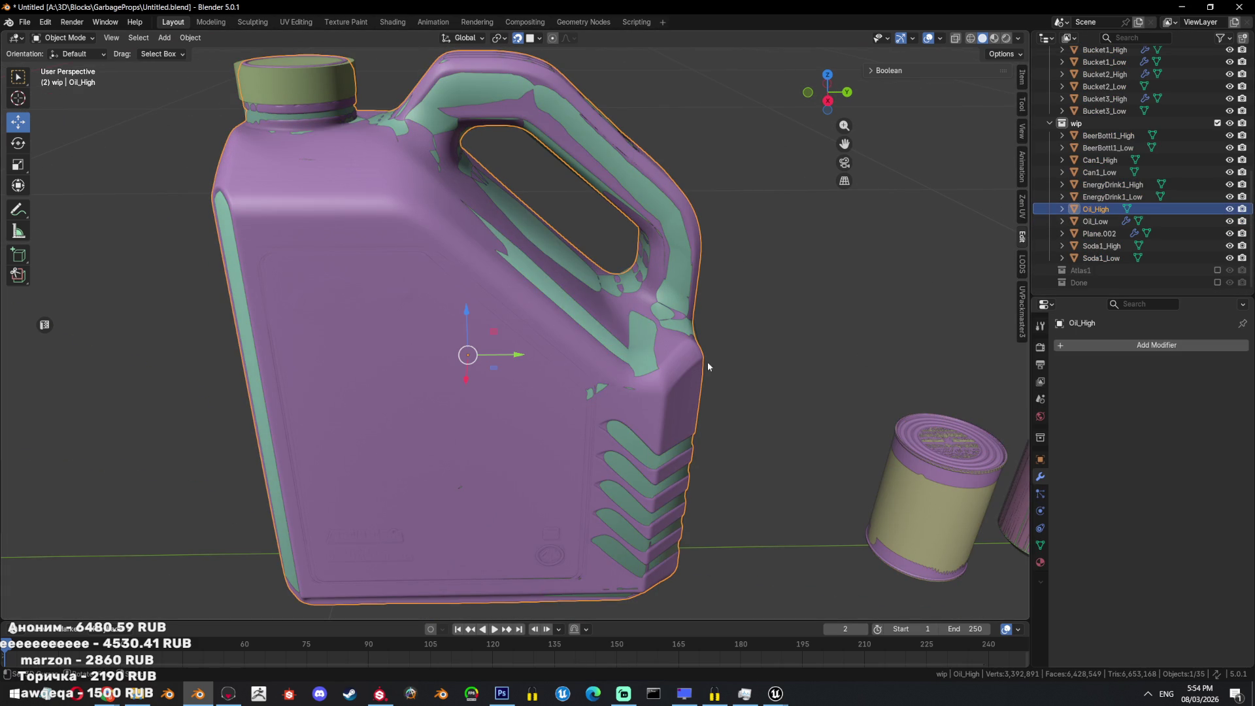
{"action": "key", "text": "shift+h"}
{"action": "mouse_move", "coordinate": [644, 238]}
{"action": "middle_mouse_down"}
{"action": "mouse_move", "coordinate": [541, 266]}
{"action": "mouse_move", "coordinate": [548, 215]}
{"action": "middle_mouse_up"}
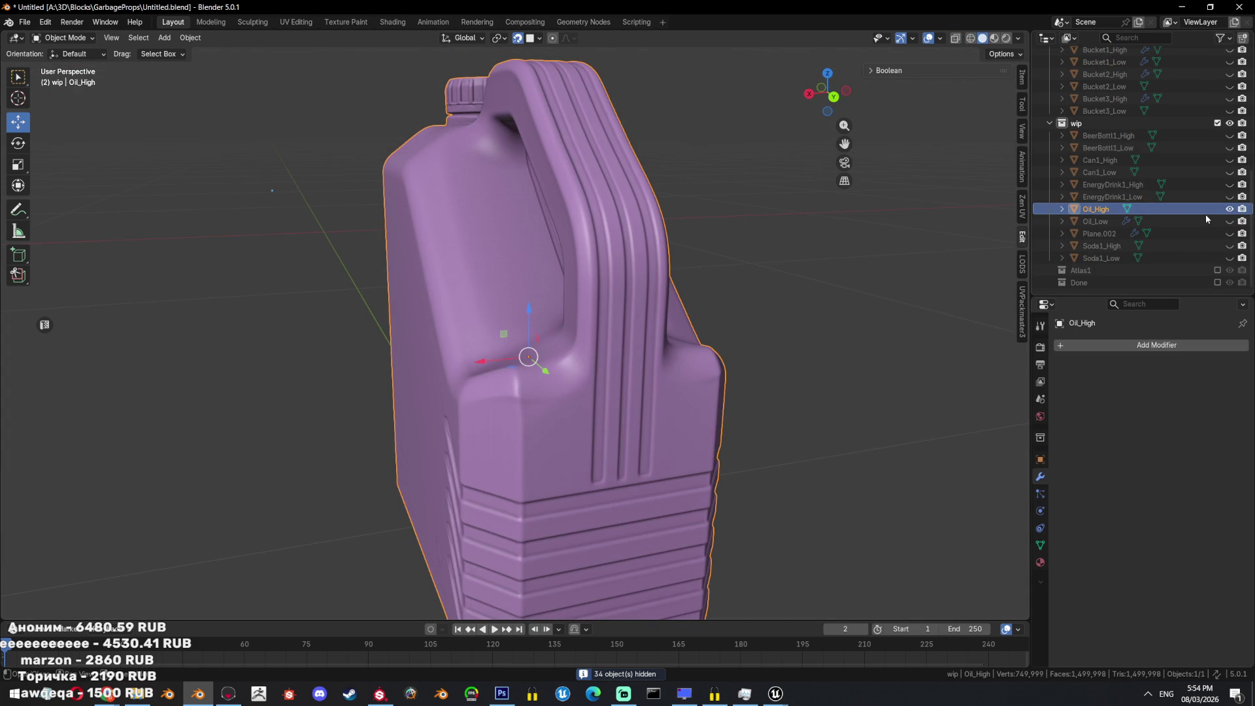
Hide Oil_High, select Oil_Low and apply its Mirror modifier.
{"action": "left_click", "coordinate": [1229, 221]}
{"action": "left_click", "coordinate": [1229, 208]}
{"action": "left_click", "coordinate": [1111, 221]}
{"action": "key", "text": "Tab"}
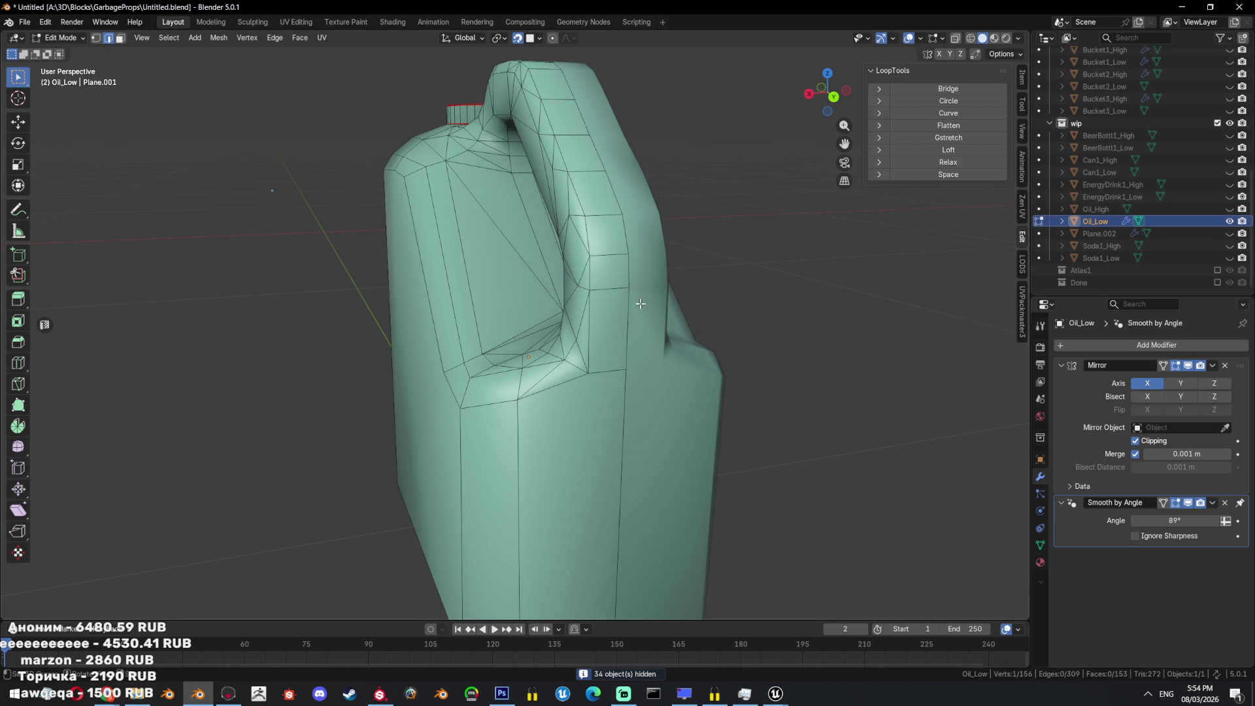
{"action": "key", "text": "Tab"}
{"action": "key", "text": "ctrl+a"}
{"action": "key", "text": "Tab"}
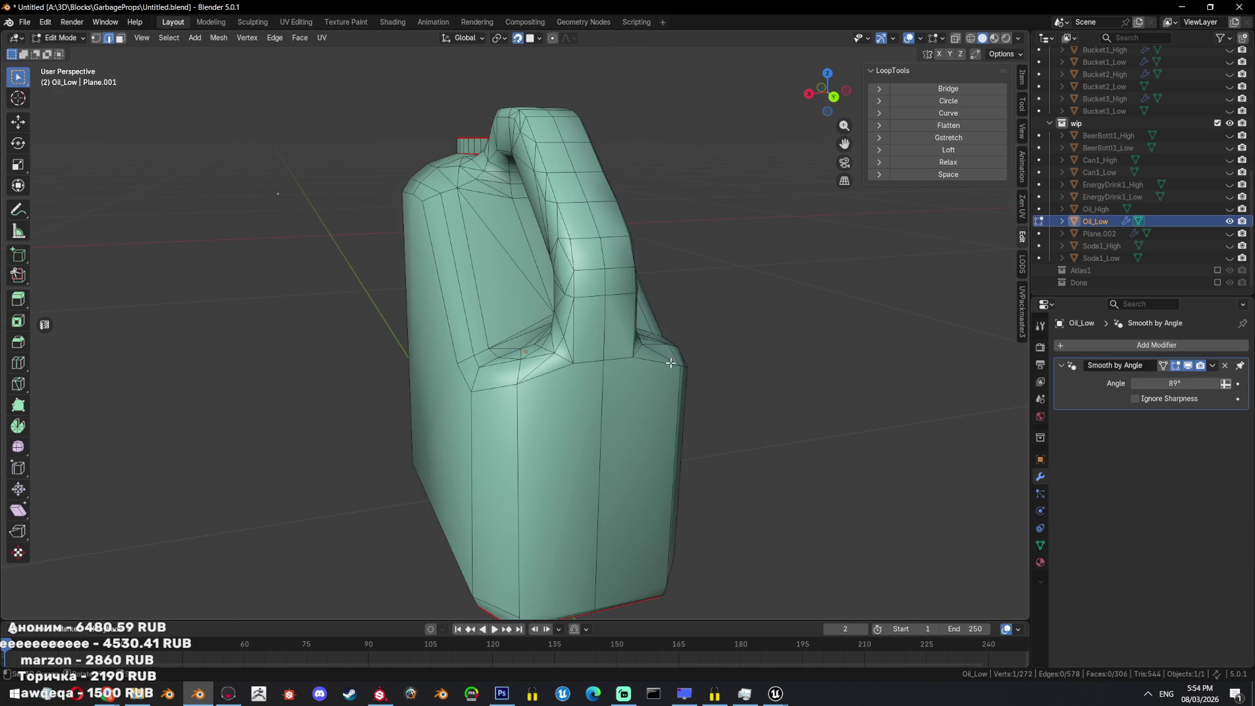
Delete the extra edge loop from the jerrycan mesh and clear the selection.
{"action": "mouse_move", "coordinate": [639, 406]}
{"action": "middle_mouse_down"}
{"action": "mouse_move", "coordinate": [673, 345]}
{"action": "mouse_move", "coordinate": [707, 367]}
{"action": "middle_mouse_up"}
{"action": "key", "text": "x"}
{"action": "left_click", "coordinate": [707, 367]}
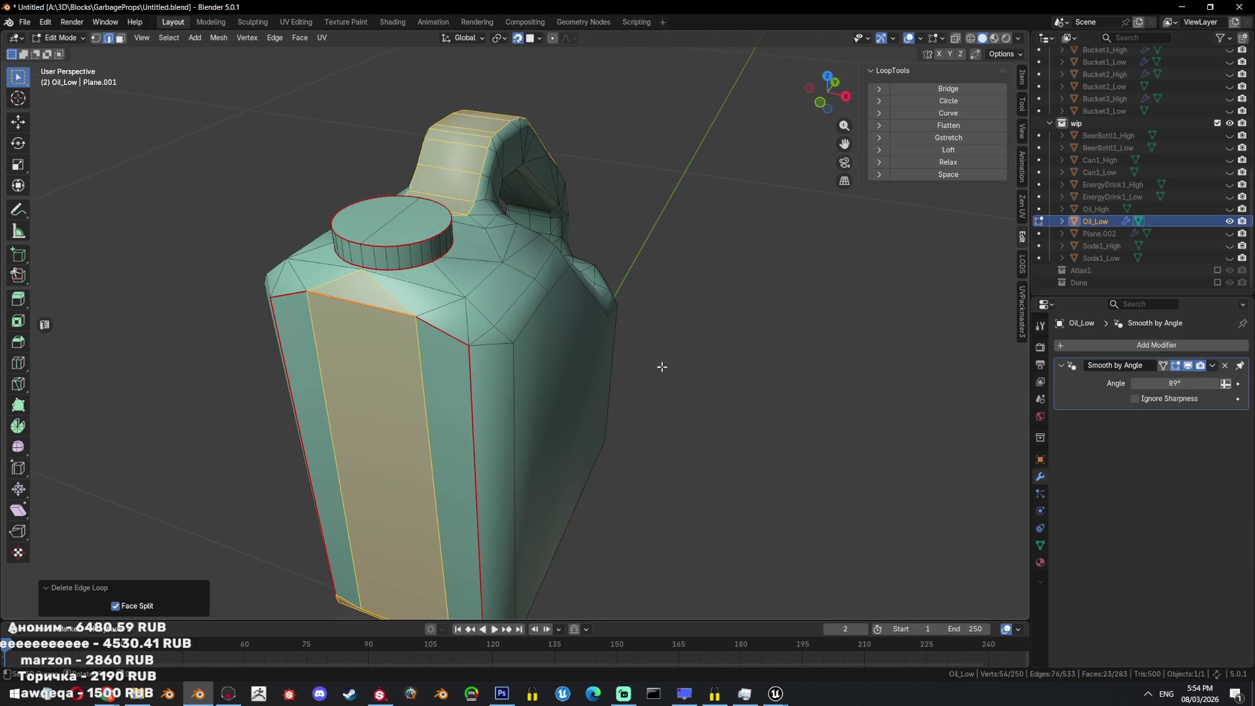
{"action": "key", "text": "alt+a"}
Select edge paths along the jug's side and up both sides of the handle.
{"action": "mouse_move", "coordinate": [623, 350]}
{"action": "middle_mouse_down"}
{"action": "mouse_move", "coordinate": [494, 355]}
{"action": "mouse_move", "coordinate": [495, 377]}
{"action": "mouse_move", "coordinate": [516, 300]}
{"action": "mouse_move", "coordinate": [505, 337]}
{"action": "mouse_move", "coordinate": [639, 382]}
{"action": "mouse_move", "coordinate": [579, 385]}
{"action": "mouse_move", "coordinate": [521, 439]}
{"action": "mouse_move", "coordinate": [544, 434]}
{"action": "middle_mouse_up"}
{"action": "left_click", "coordinate": [540, 499], "text": "ctrl"}
{"action": "mouse_move", "coordinate": [540, 499]}
{"action": "middle_mouse_down"}
{"action": "mouse_move", "coordinate": [566, 320]}
{"action": "mouse_move", "coordinate": [497, 125]}
{"action": "mouse_move", "coordinate": [441, 196]}
{"action": "middle_mouse_up"}
{"action": "left_click", "coordinate": [566, 320], "text": "ctrl"}
{"action": "left_click", "coordinate": [492, 115], "text": "ctrl"}
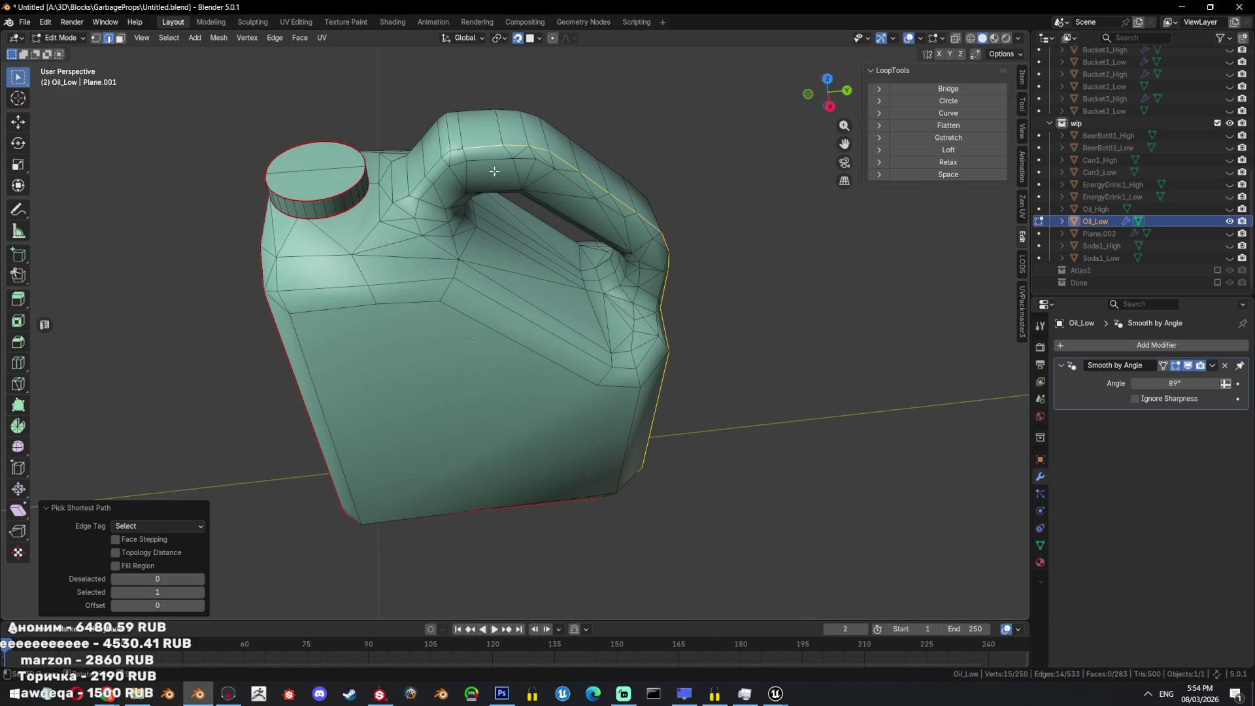
{"action": "scroll", "coordinate": [398, 226], "scroll_direction": "up", "scroll_amount": 3}
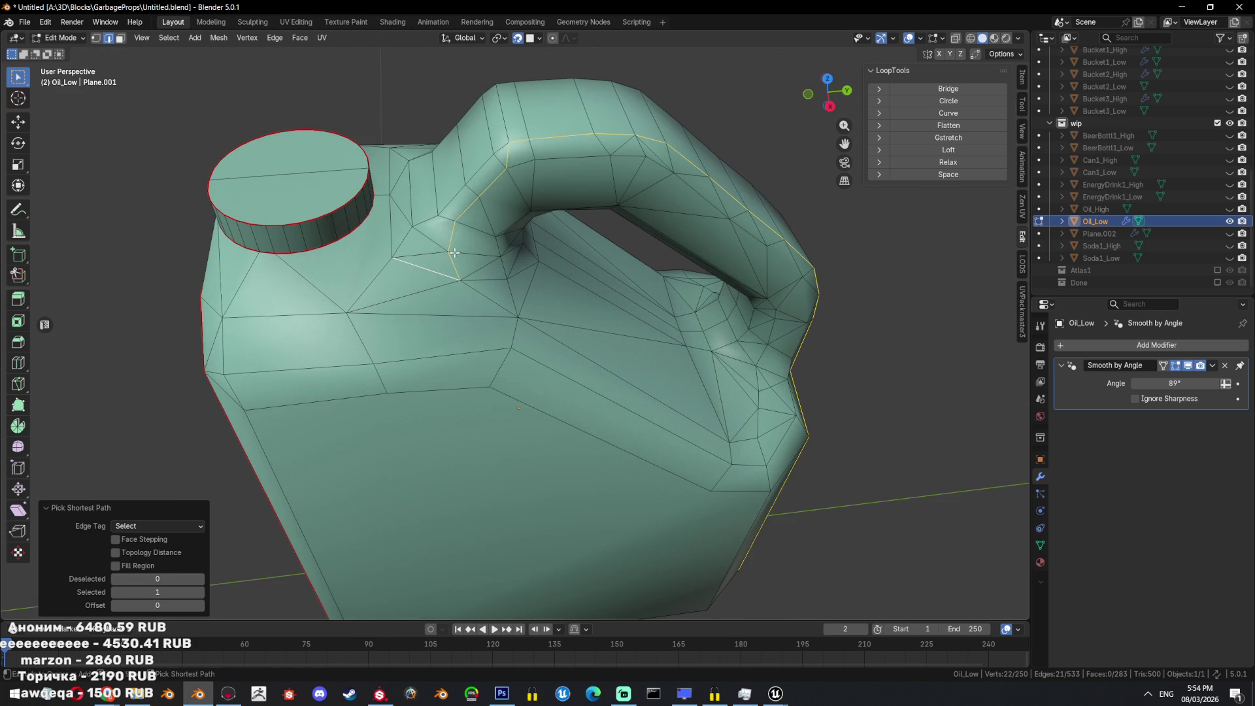
{"action": "left_click", "coordinate": [431, 270], "text": "ctrl"}
{"action": "mouse_move", "coordinate": [539, 285]}
{"action": "middle_mouse_down"}
{"action": "mouse_move", "coordinate": [468, 228]}
{"action": "mouse_move", "coordinate": [510, 209]}
{"action": "mouse_move", "coordinate": [601, 204]}
{"action": "middle_mouse_up"}
{"action": "left_click", "coordinate": [470, 224], "text": "ctrl"}
{"action": "left_click", "coordinate": [605, 204], "text": "ctrl"}
{"action": "left_click", "coordinate": [591, 186], "text": "ctrl"}
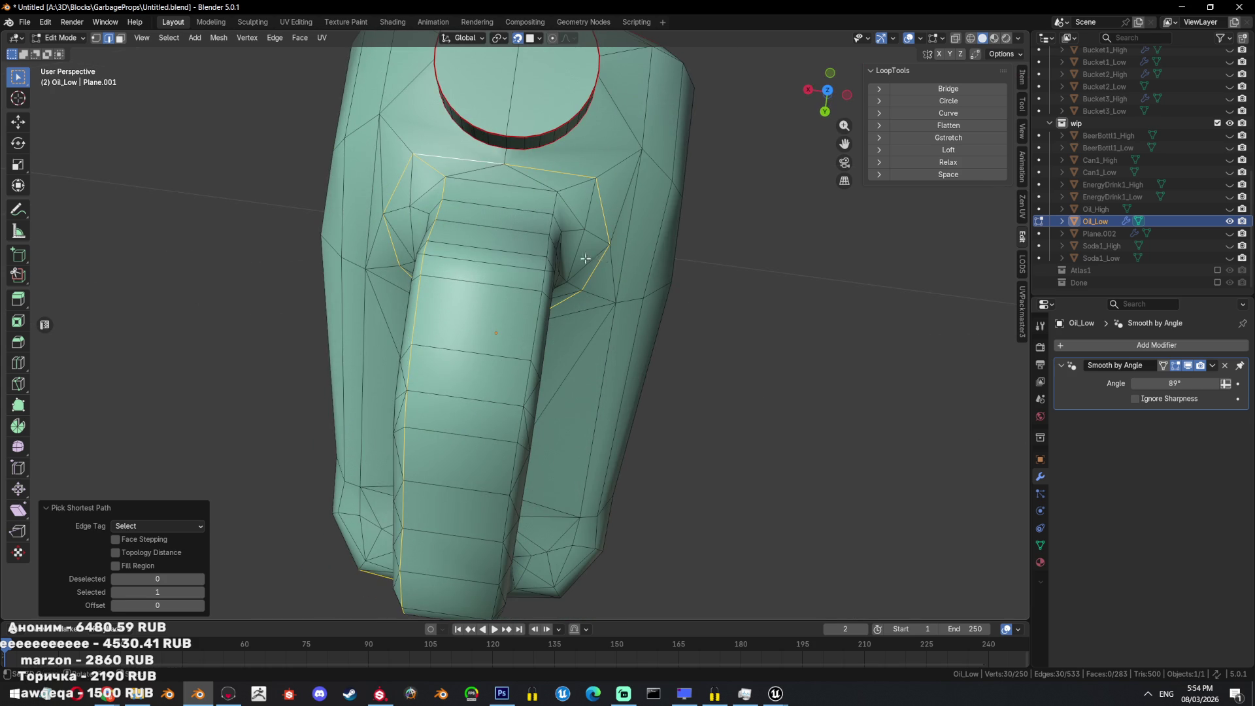
Extend the selection around the handle top and right vertical edges, correcting one path.
{"action": "middle_click_drag", "start_coordinate": [602, 260], "coordinate": [582, 176]}
{"action": "left_click", "coordinate": [586, 157], "text": "ctrl"}
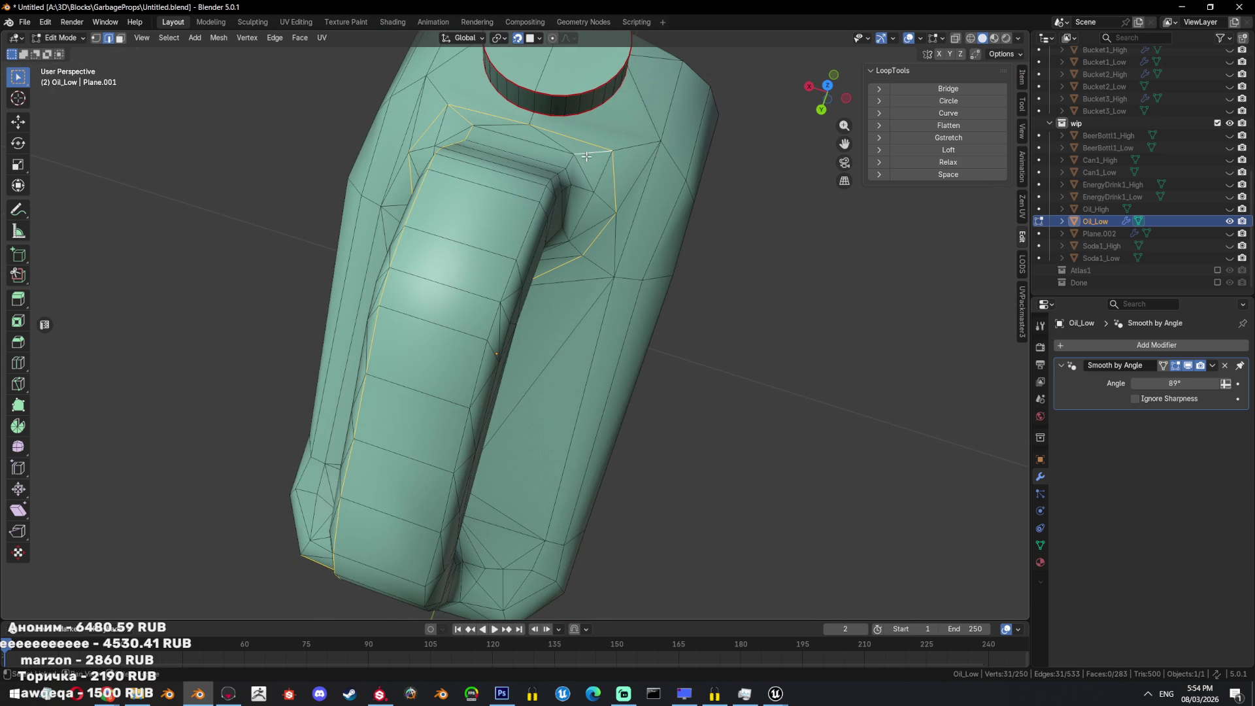
{"action": "left_click", "coordinate": [491, 335], "text": "ctrl"}
{"action": "middle_click_drag", "start_coordinate": [491, 336], "coordinate": [495, 305]}
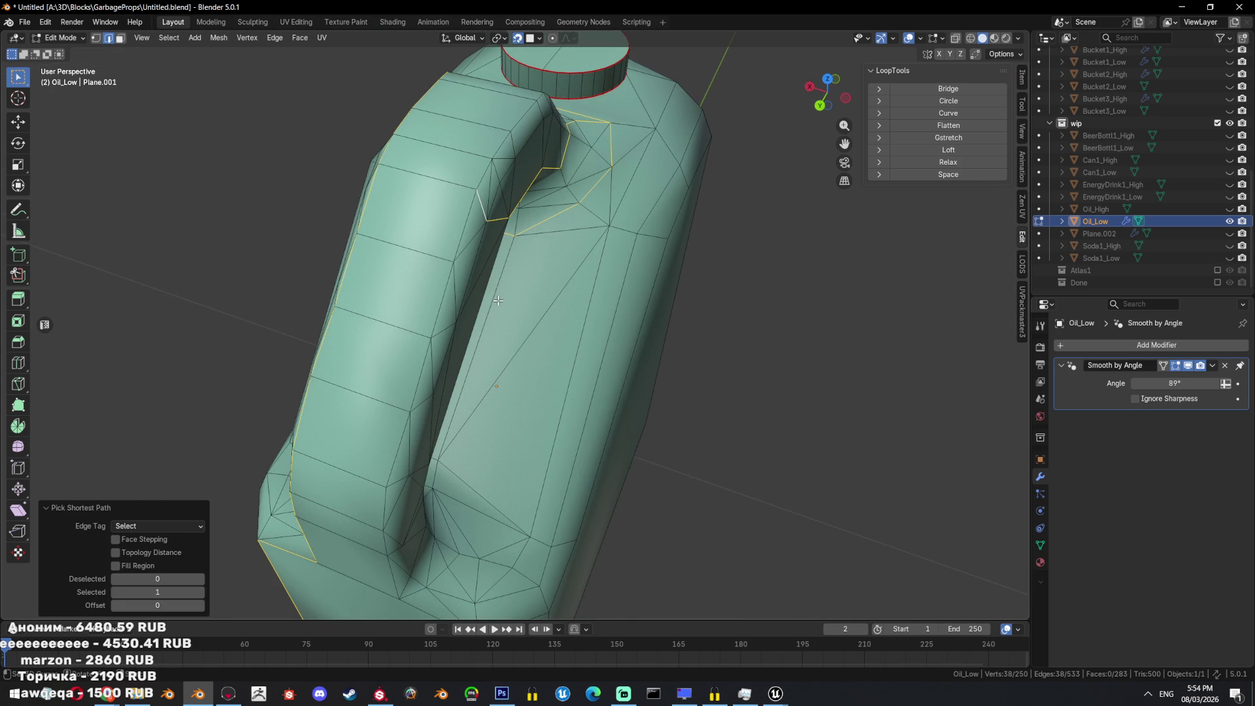
{"action": "mouse_move", "coordinate": [497, 301]}
{"action": "middle_mouse_down"}
{"action": "mouse_move", "coordinate": [503, 249]}
{"action": "mouse_move", "coordinate": [540, 273]}
{"action": "mouse_move", "coordinate": [609, 256]}
{"action": "middle_mouse_up"}
{"action": "key", "text": "ctrl+z"}
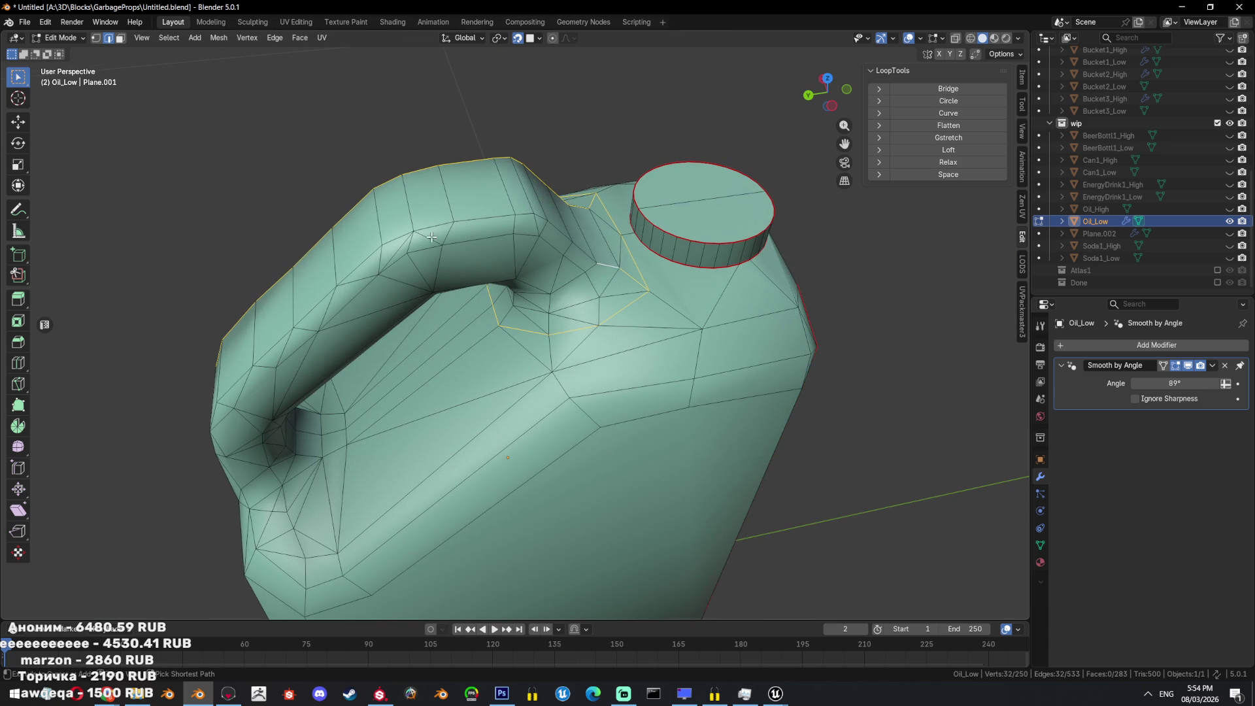
{"action": "left_click", "coordinate": [594, 252], "text": "ctrl"}
{"action": "mouse_move", "coordinate": [595, 252]}
{"action": "middle_mouse_down"}
{"action": "mouse_move", "coordinate": [501, 453]}
{"action": "mouse_move", "coordinate": [540, 458]}
{"action": "mouse_move", "coordinate": [539, 319]}
{"action": "middle_mouse_up"}
{"action": "left_click", "coordinate": [505, 484], "text": "ctrl"}
{"action": "left_click", "coordinate": [541, 460], "text": "ctrl"}
{"action": "middle_click_drag", "start_coordinate": [540, 460], "coordinate": [566, 413]}
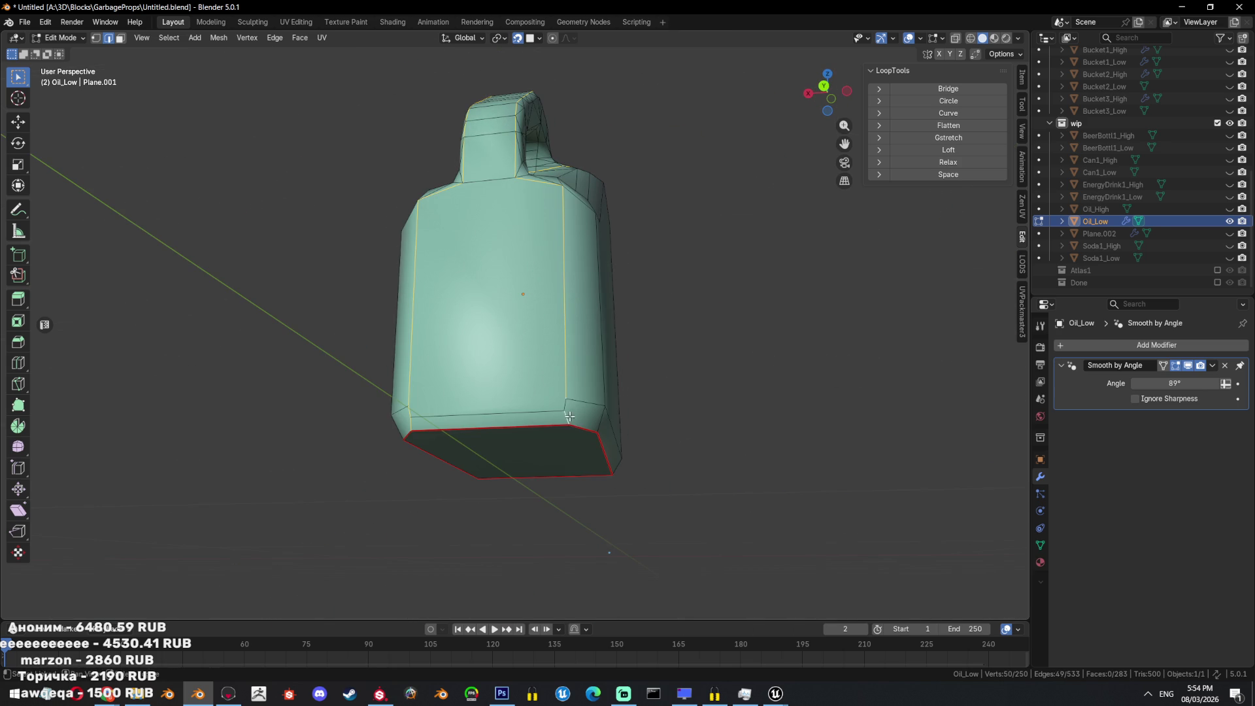
{"action": "key", "text": "ctrl+e"}
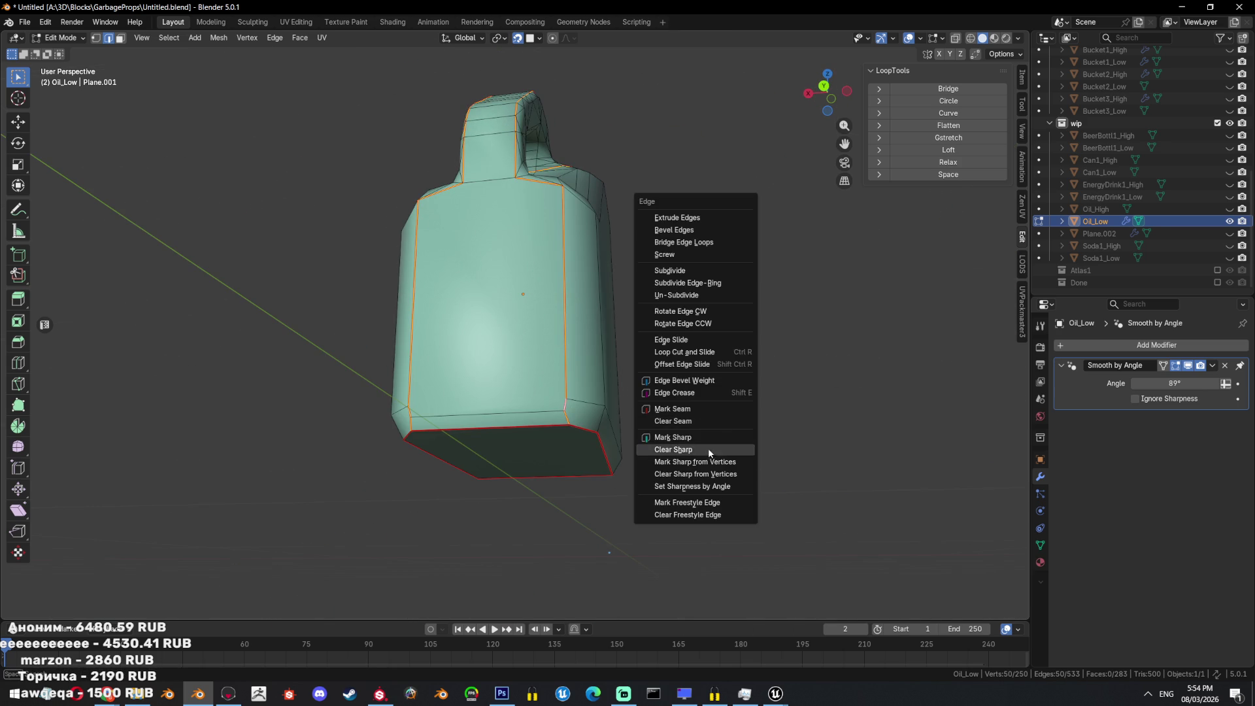
Mark the selected handle and corner edges as sharp.
{"action": "left_click", "coordinate": [708, 448]}
{"action": "key", "text": "Tab"}
{"action": "mouse_move", "coordinate": [701, 421]}
{"action": "middle_mouse_down"}
{"action": "mouse_move", "coordinate": [625, 435]}
{"action": "mouse_move", "coordinate": [623, 392]}
{"action": "mouse_move", "coordinate": [666, 448]}
{"action": "mouse_move", "coordinate": [616, 373]}
{"action": "mouse_move", "coordinate": [568, 392]}
{"action": "middle_mouse_up"}
{"action": "key", "text": "Tab"}
{"action": "scroll", "coordinate": [626, 435], "scroll_direction": "up", "scroll_amount": 5}
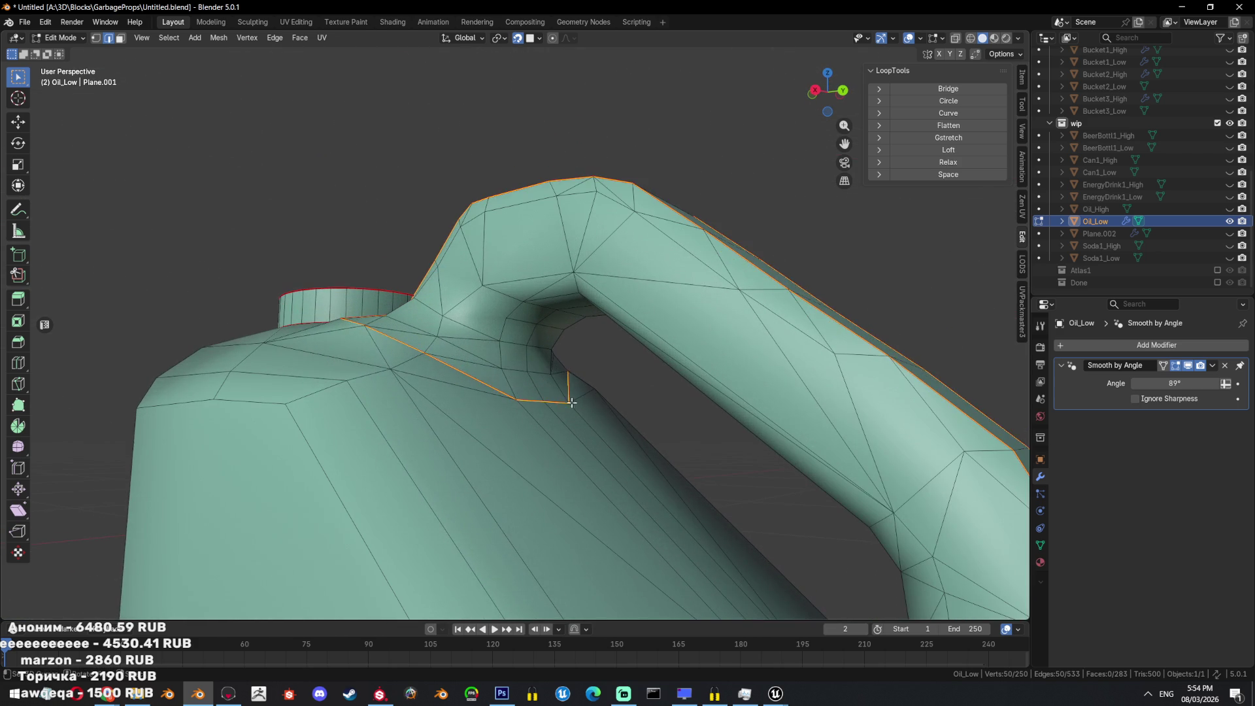
Select a shortest edge path looping around the handle opening.
{"action": "left_click", "coordinate": [518, 386]}
{"action": "middle_click_drag", "start_coordinate": [543, 309], "coordinate": [653, 322]}
{"action": "left_click", "coordinate": [733, 355], "text": "ctrl"}
{"action": "mouse_move", "coordinate": [734, 355]}
{"action": "middle_mouse_down"}
{"action": "mouse_move", "coordinate": [599, 341]}
{"action": "mouse_move", "coordinate": [660, 418]}
{"action": "mouse_move", "coordinate": [588, 405]}
{"action": "mouse_move", "coordinate": [557, 333]}
{"action": "mouse_move", "coordinate": [562, 435]}
{"action": "middle_mouse_up"}
{"action": "left_click", "coordinate": [698, 461], "text": "ctrl"}
{"action": "left_click", "coordinate": [609, 432], "text": "ctrl"}
{"action": "left_click", "coordinate": [560, 341], "text": "ctrl"}
{"action": "mouse_move", "coordinate": [560, 341]}
{"action": "middle_mouse_down"}
{"action": "mouse_move", "coordinate": [548, 301]}
{"action": "mouse_move", "coordinate": [645, 276]}
{"action": "middle_mouse_up"}
{"action": "middle_click_drag", "start_coordinate": [635, 324], "coordinate": [605, 314]}
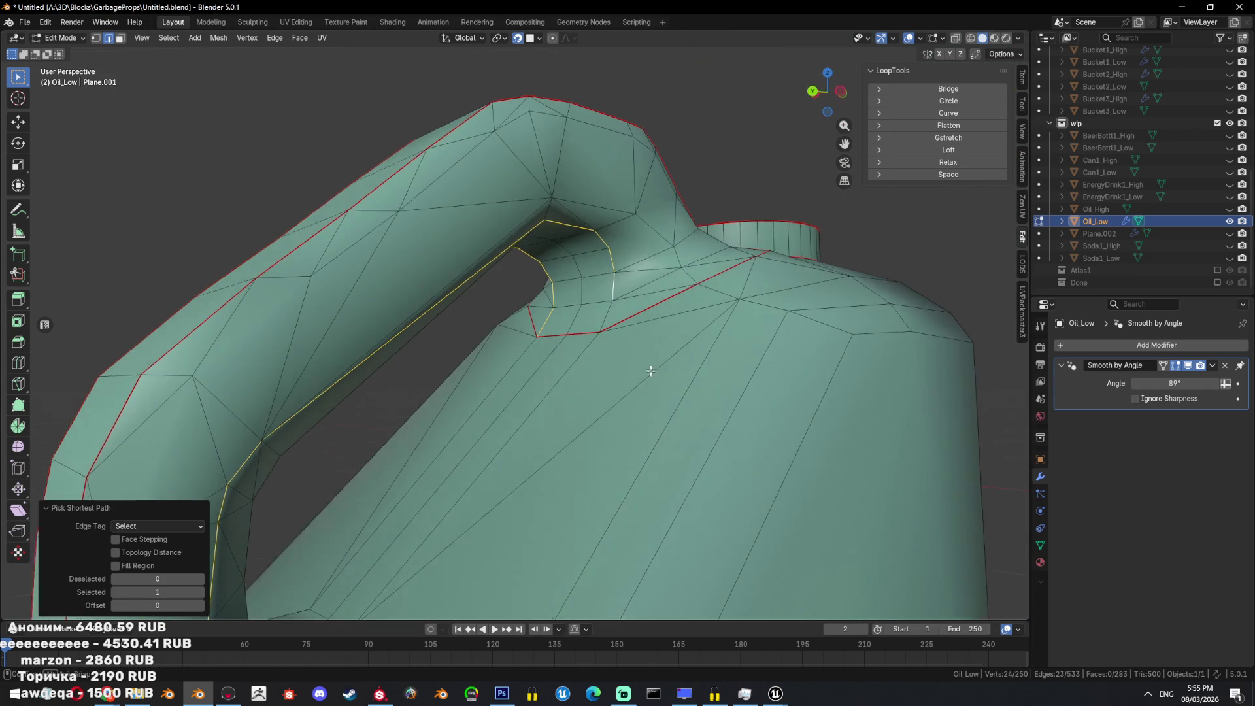
{"action": "left_click", "coordinate": [606, 314], "text": "ctrl"}
Mark the handle-opening loop as sharp and clear its seam.
{"action": "key", "text": "ctrl+e"}
{"action": "left_click", "coordinate": [786, 324]}
{"action": "key", "text": "ctrl+e"}
{"action": "left_click", "coordinate": [786, 309]}
Remove another edge loop on the handle and clear the selection.
{"action": "left_click", "coordinate": [576, 308], "text": "alt"}
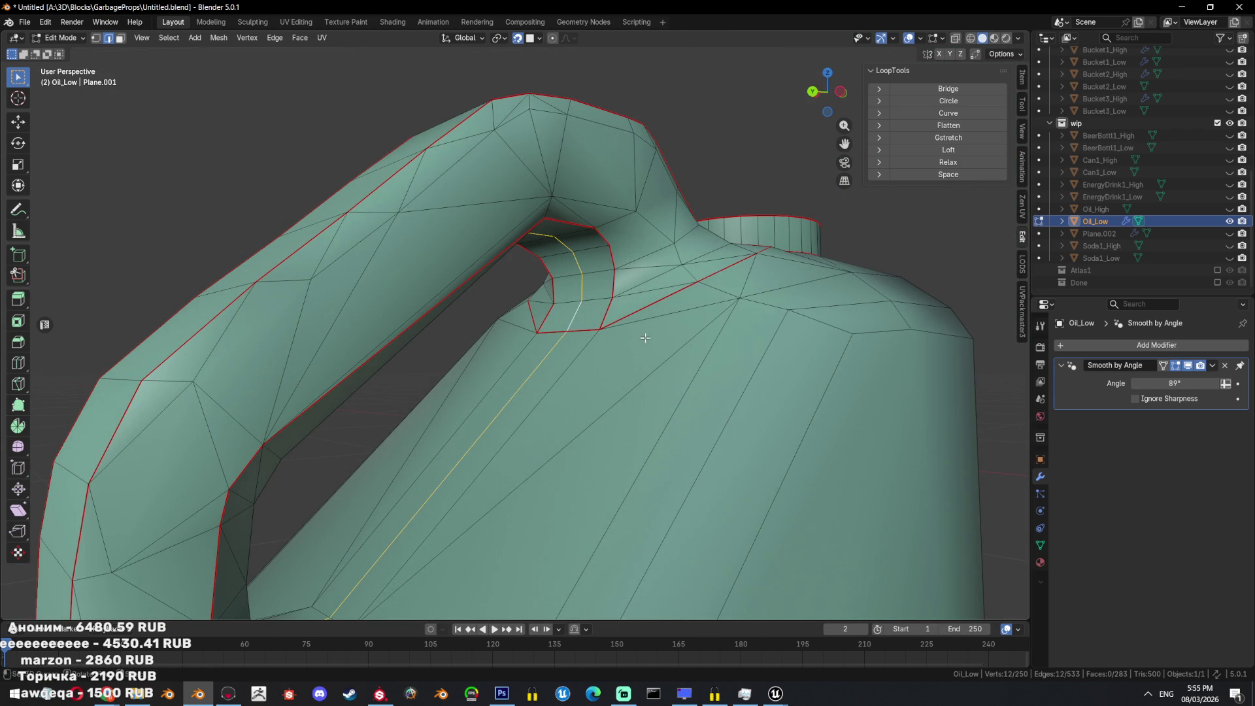
{"action": "key", "text": "x"}
{"action": "left_click", "coordinate": [653, 347]}
{"action": "mouse_move", "coordinate": [653, 346]}
{"action": "middle_mouse_down"}
{"action": "mouse_move", "coordinate": [737, 419]}
{"action": "mouse_move", "coordinate": [566, 364]}
{"action": "mouse_move", "coordinate": [577, 394]}
{"action": "mouse_move", "coordinate": [527, 335]}
{"action": "middle_mouse_up"}
{"action": "left_click", "coordinate": [737, 419]}
{"action": "scroll", "coordinate": [576, 393], "scroll_direction": "down", "scroll_amount": 4}
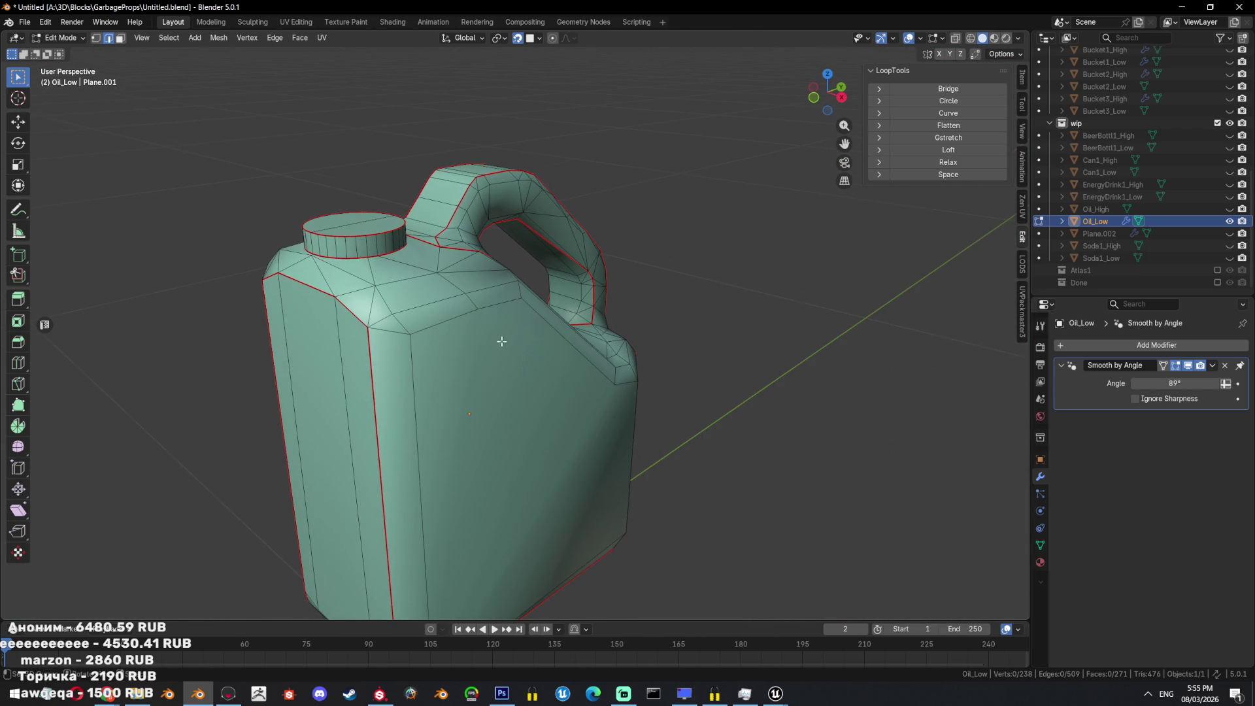
{"action": "mouse_move", "coordinate": [414, 308]}
{"action": "middle_mouse_down"}
{"action": "mouse_move", "coordinate": [497, 327]}
{"action": "mouse_move", "coordinate": [324, 291]}
{"action": "middle_mouse_up"}
Select an edge path along the handle rim and mark it as a UV seam.
{"action": "left_click", "coordinate": [604, 441]}
{"action": "left_click", "coordinate": [438, 305], "text": "ctrl"}
{"action": "left_click", "coordinate": [385, 287], "text": "ctrl"}
{"action": "right_click", "coordinate": [857, 430]}
{"action": "left_click", "coordinate": [857, 429]}
{"action": "mouse_move", "coordinate": [751, 431]}
{"action": "middle_mouse_down"}
{"action": "mouse_move", "coordinate": [556, 454]}
{"action": "mouse_move", "coordinate": [719, 288]}
{"action": "middle_mouse_up"}
{"action": "left_click", "coordinate": [606, 423], "text": "ctrl"}
{"action": "right_click", "coordinate": [729, 276]}
{"action": "left_click", "coordinate": [729, 275]}
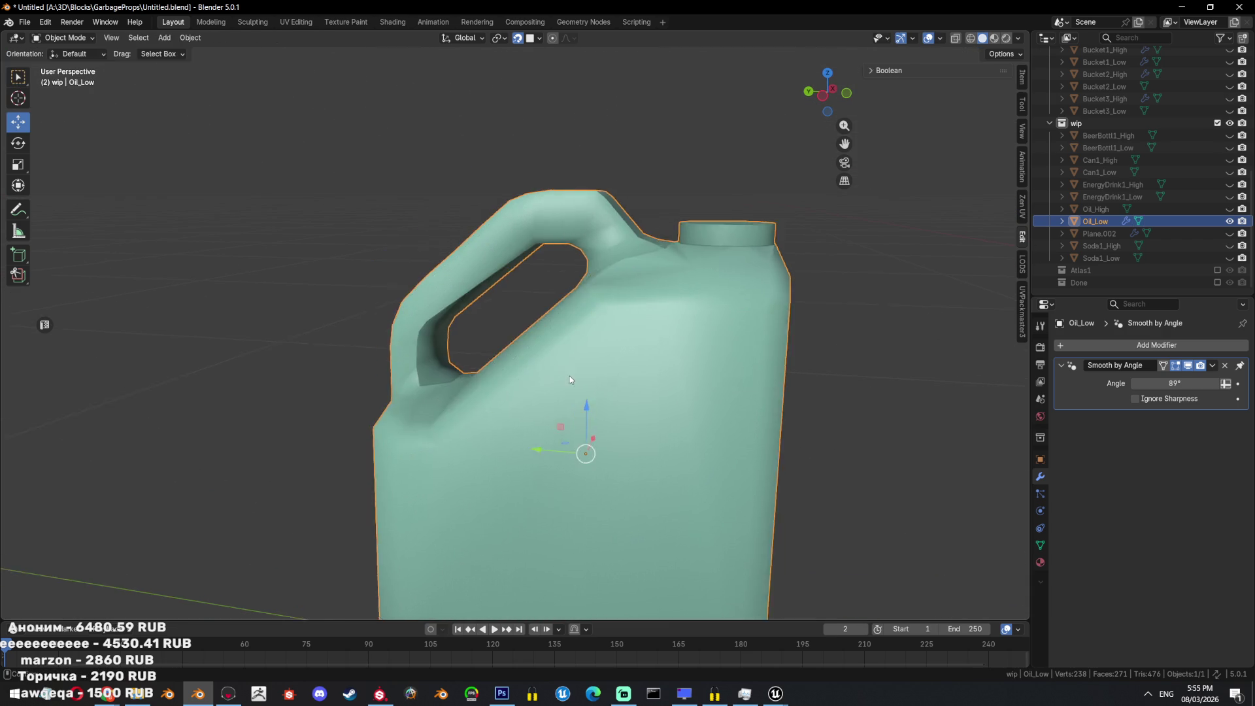
Mark a single handle edge as sharp and return to Object Mode.
{"action": "scroll", "coordinate": [518, 478], "scroll_direction": "up", "scroll_amount": 5}
{"action": "left_click", "coordinate": [506, 534]}
{"action": "right_click", "coordinate": [723, 549]}
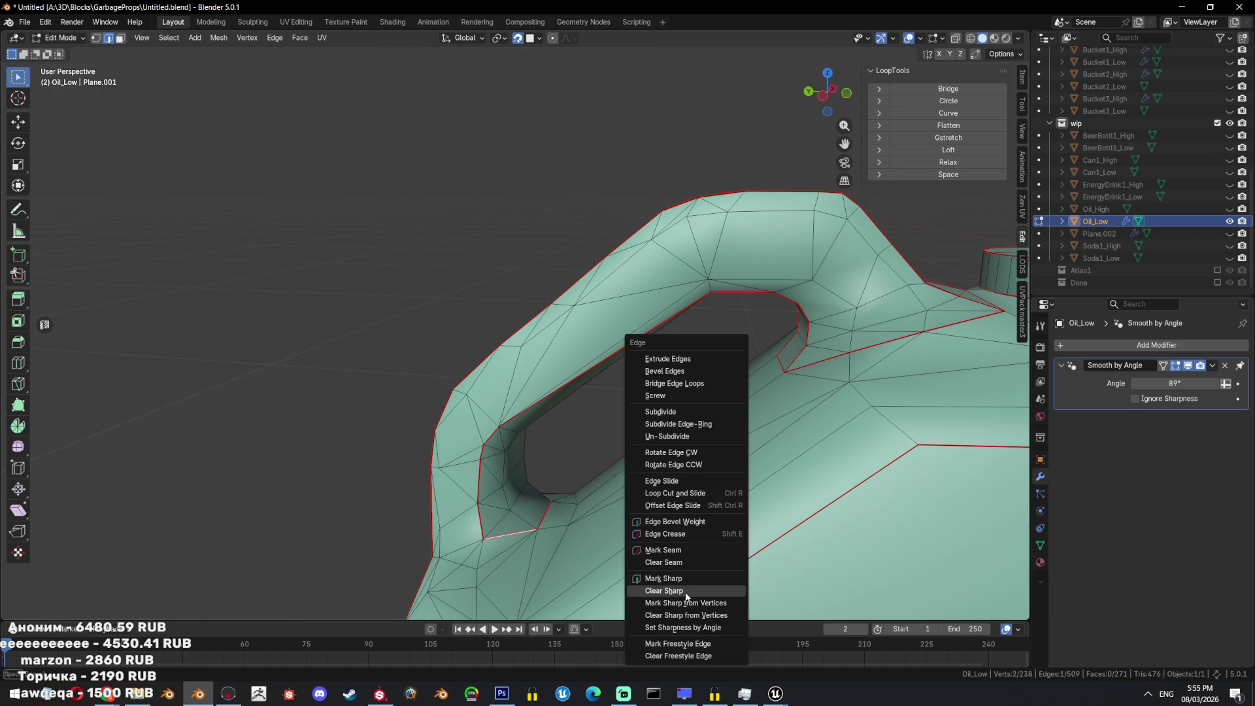
{"action": "left_click", "coordinate": [726, 577]}
{"action": "right_click", "coordinate": [750, 470]}
{"action": "left_click", "coordinate": [750, 469]}
{"action": "scroll", "coordinate": [750, 469], "scroll_direction": "down", "scroll_amount": 5}
{"action": "key", "text": "Tab"}
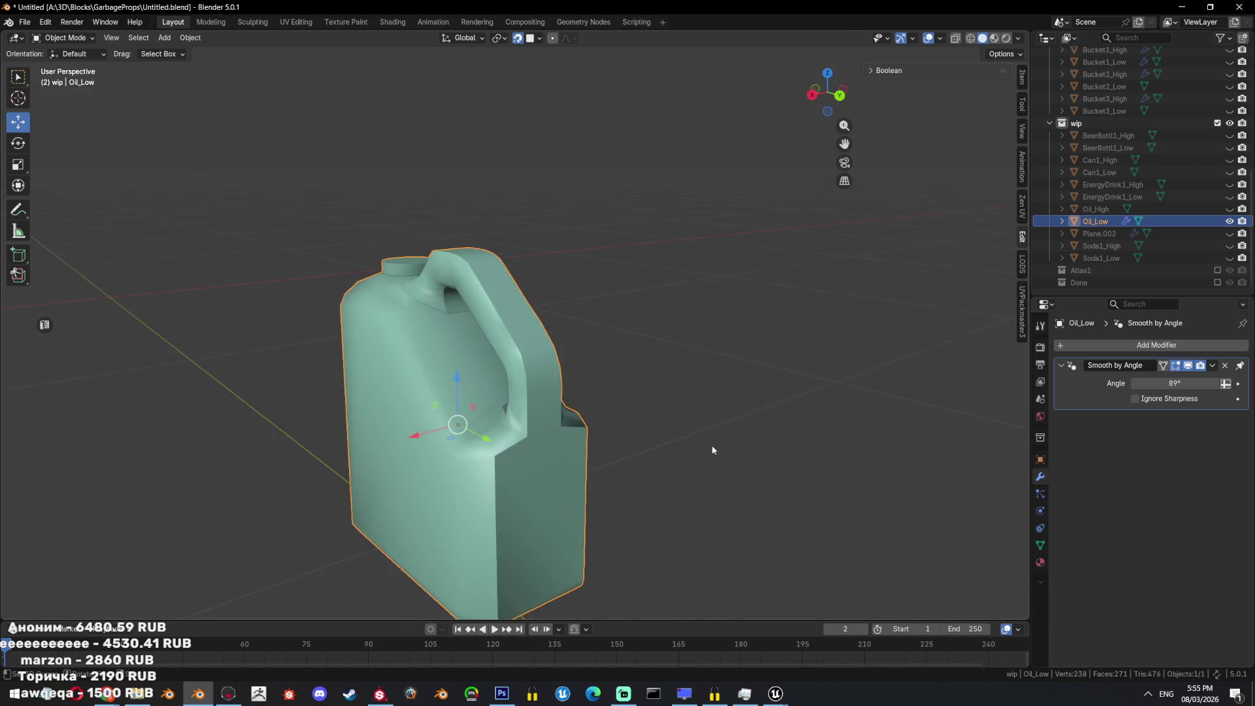
{"action": "scroll", "coordinate": [711, 444], "scroll_direction": "down", "scroll_amount": 4}
{"action": "scroll", "coordinate": [672, 484], "scroll_direction": "up", "scroll_amount": 4}
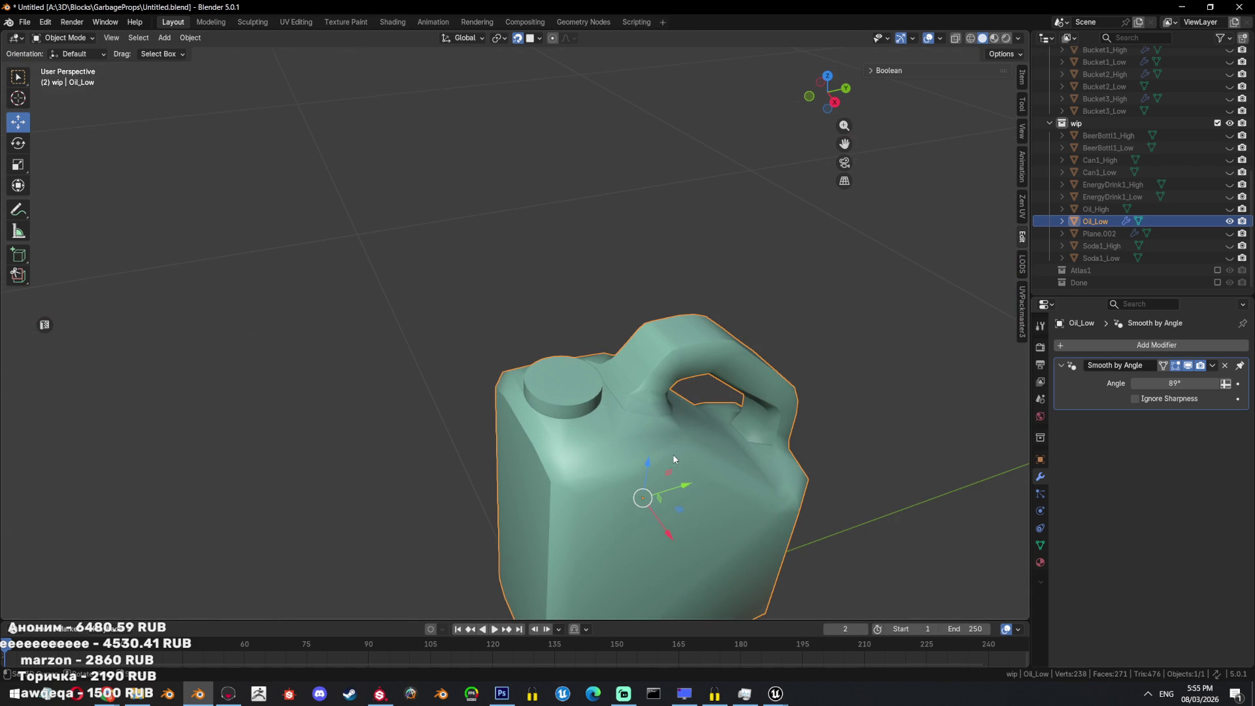
Unhide all props and frame the Plane.002 cap in a side wireframe view.
{"action": "key", "text": "alt+h"}
{"action": "left_click", "coordinate": [667, 453]}
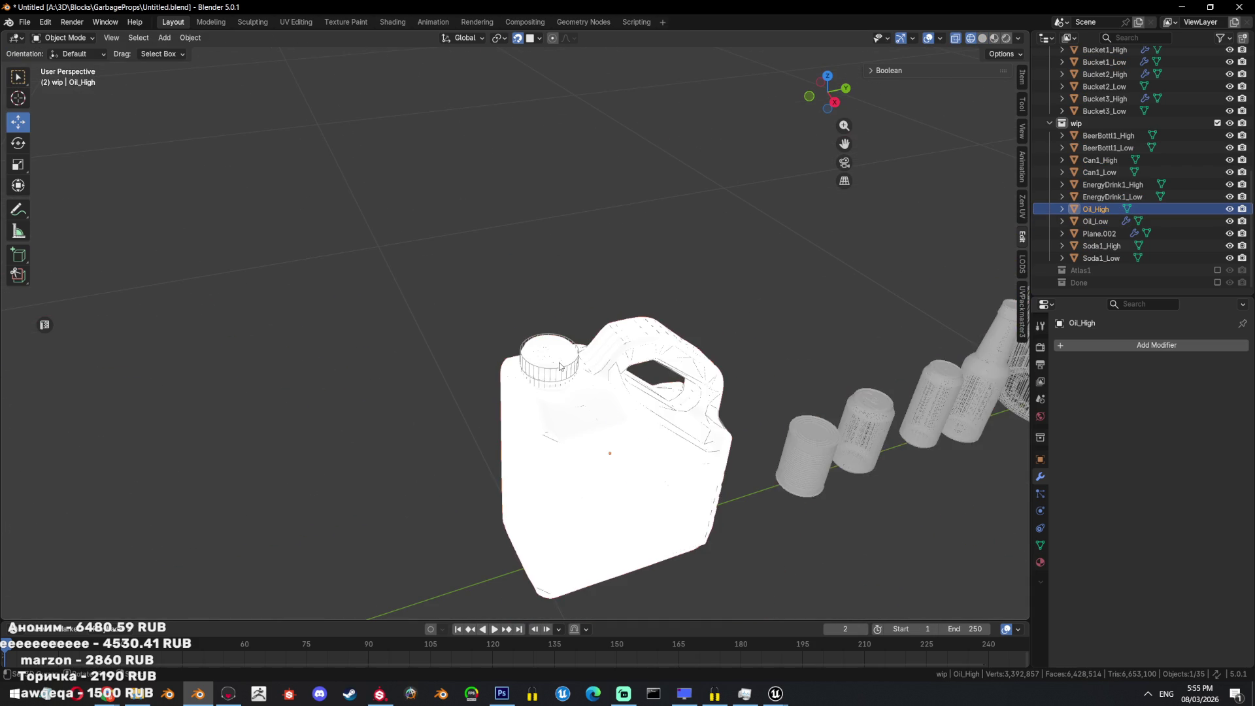
{"action": "scroll", "coordinate": [592, 388], "scroll_direction": "up", "scroll_amount": 3}
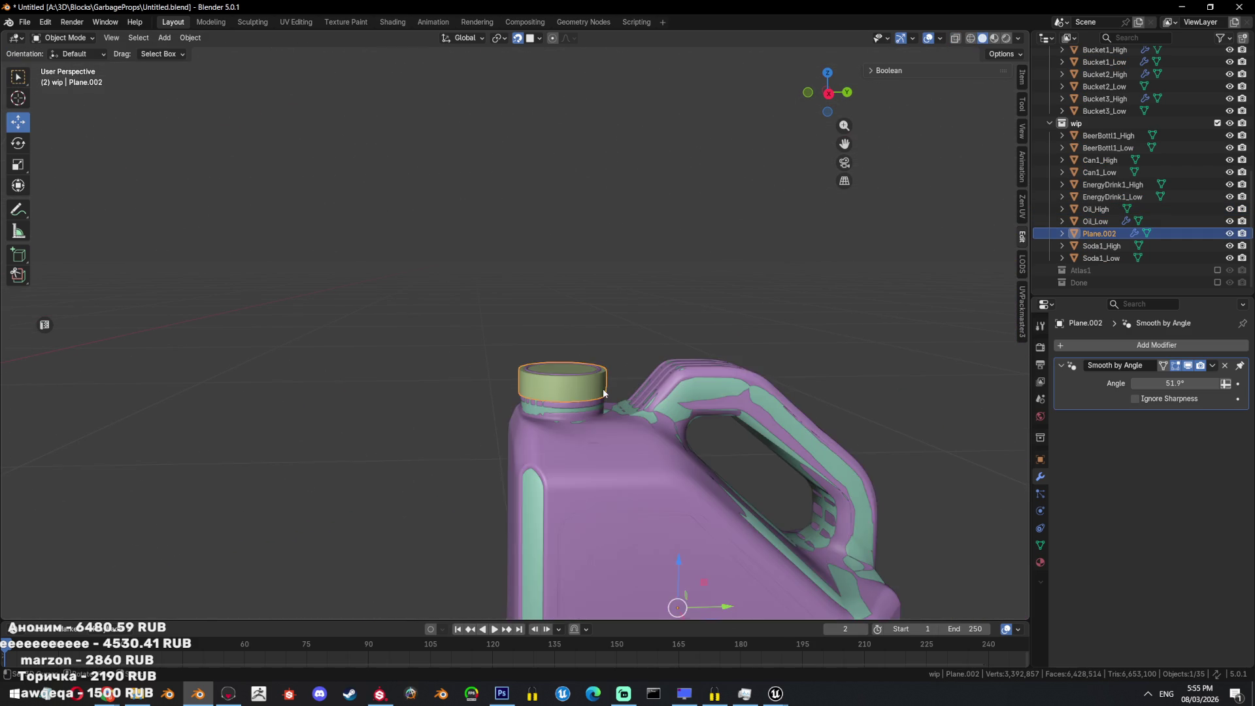
{"action": "key", "text": "KP_3"}
{"action": "scroll", "coordinate": [604, 413], "scroll_direction": "up", "scroll_amount": 3}
{"action": "key", "text": "shift+z"}
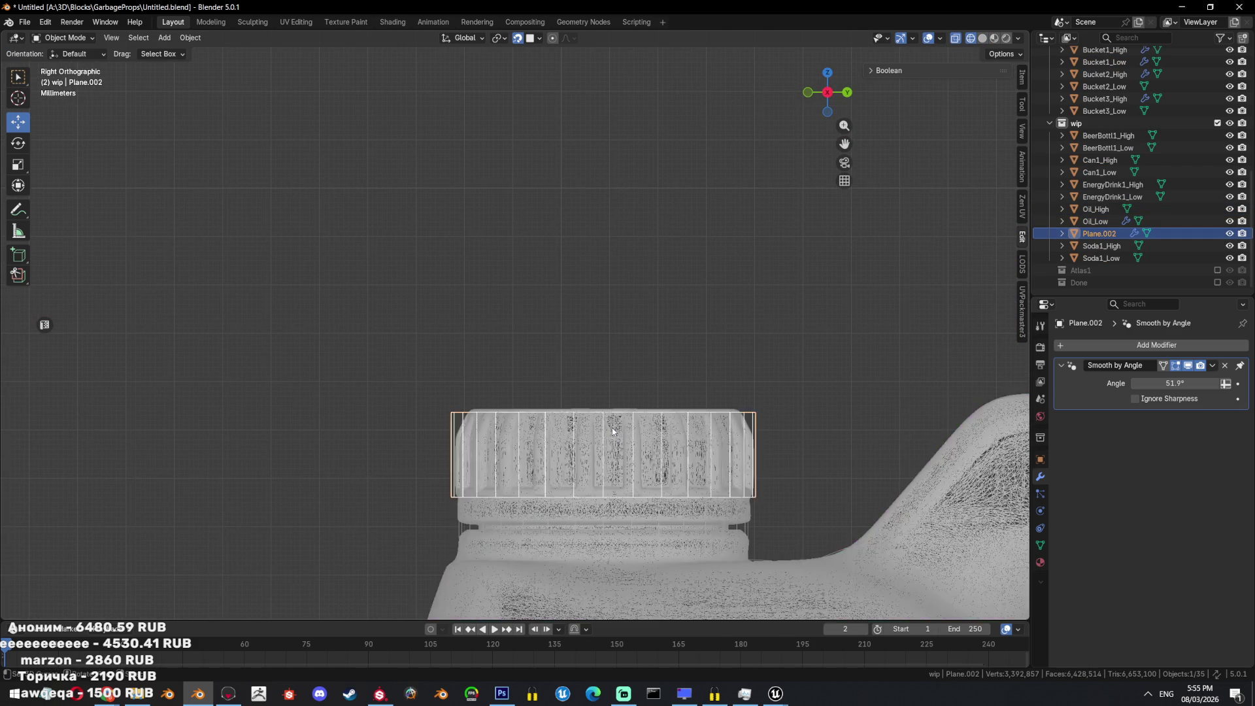
{"action": "left_click", "coordinate": [611, 427]}
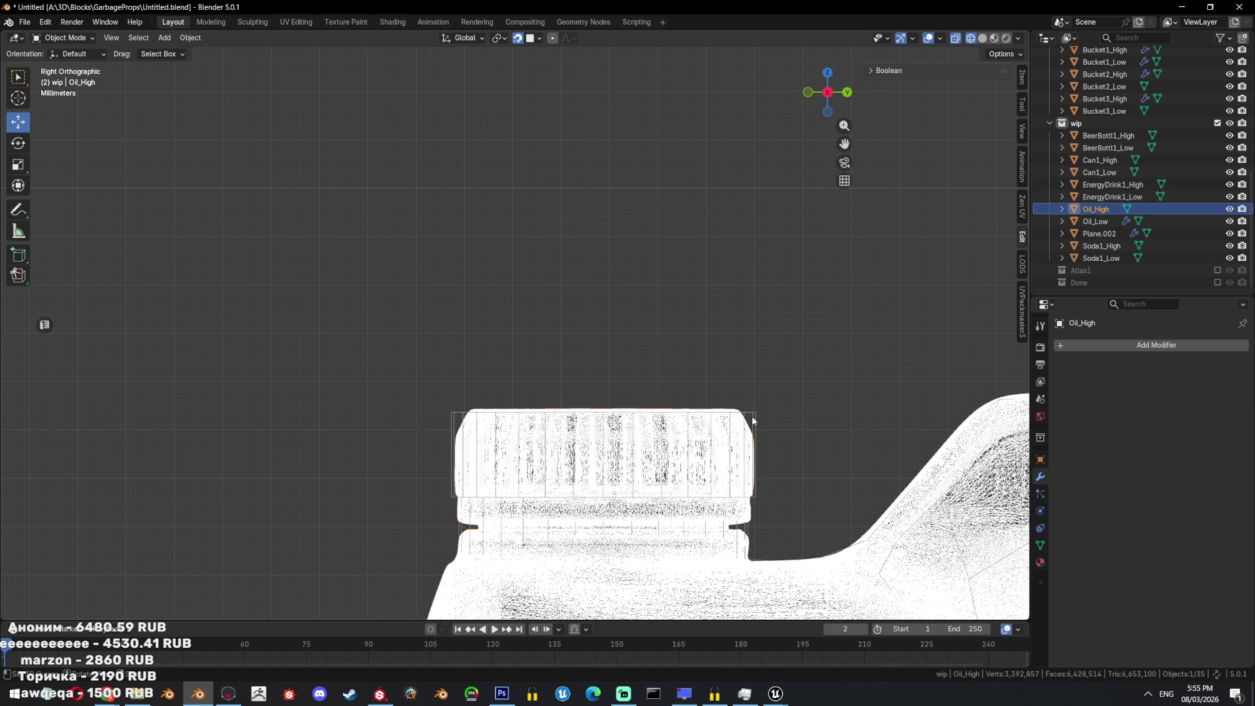
{"action": "left_click", "coordinate": [756, 417]}
{"action": "scroll", "coordinate": [756, 416], "scroll_direction": "down", "scroll_amount": 1}
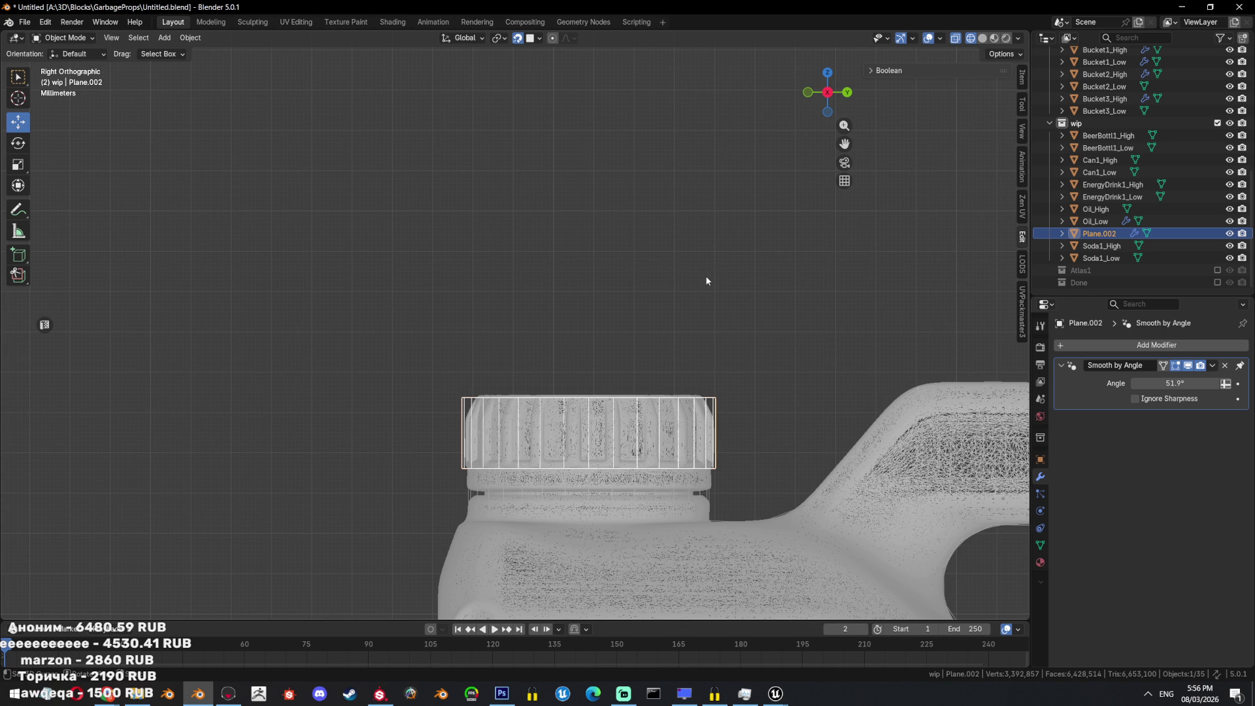
{"action": "scroll", "coordinate": [791, 412], "scroll_direction": "down", "scroll_amount": 4}
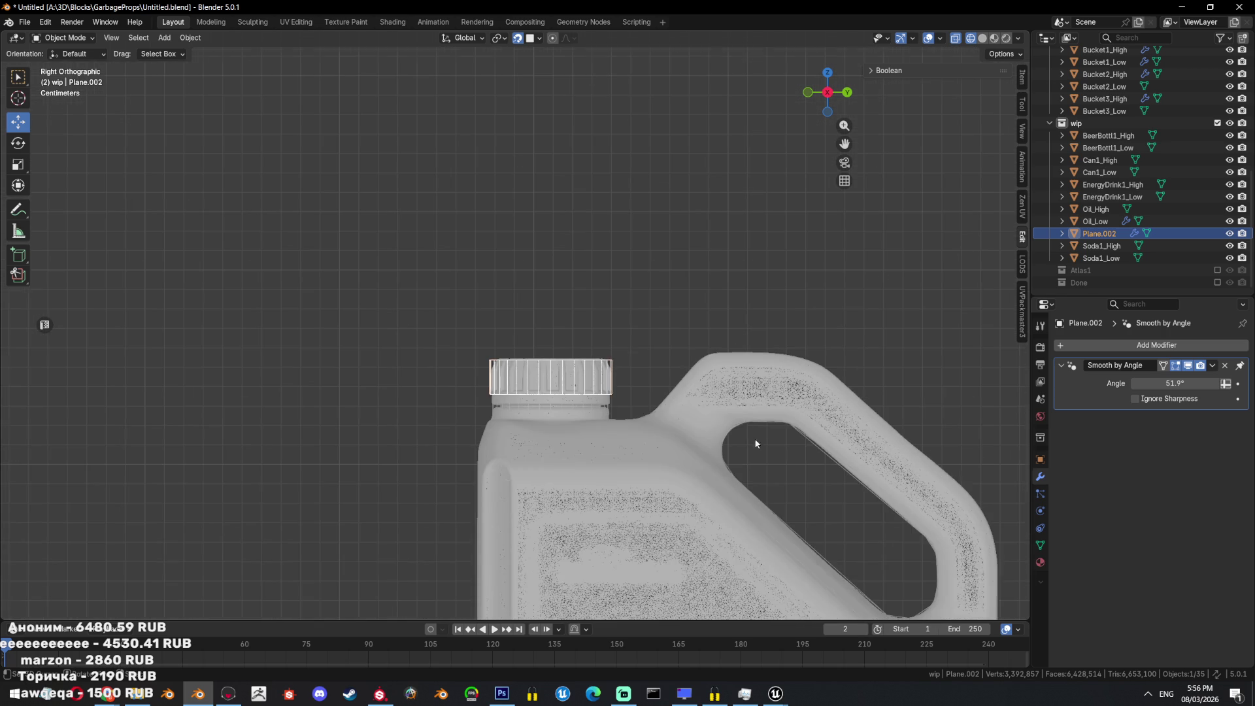
Hide the Oil_High and Oil_Low jugs so only the cap remains.
{"action": "left_click", "coordinate": [1095, 209]}
{"action": "left_click", "coordinate": [1099, 234]}
{"action": "middle_click_drag", "start_coordinate": [782, 362], "coordinate": [791, 307], "text": "shift"}
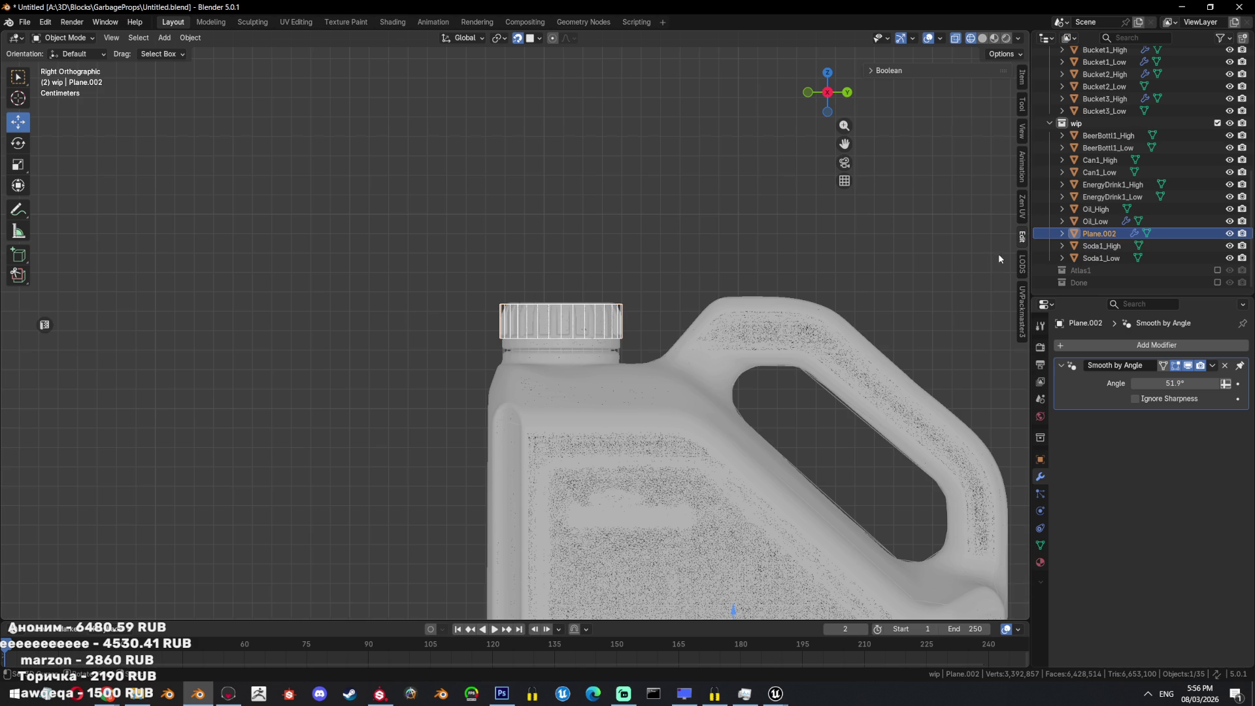
{"action": "left_click", "coordinate": [1095, 209]}
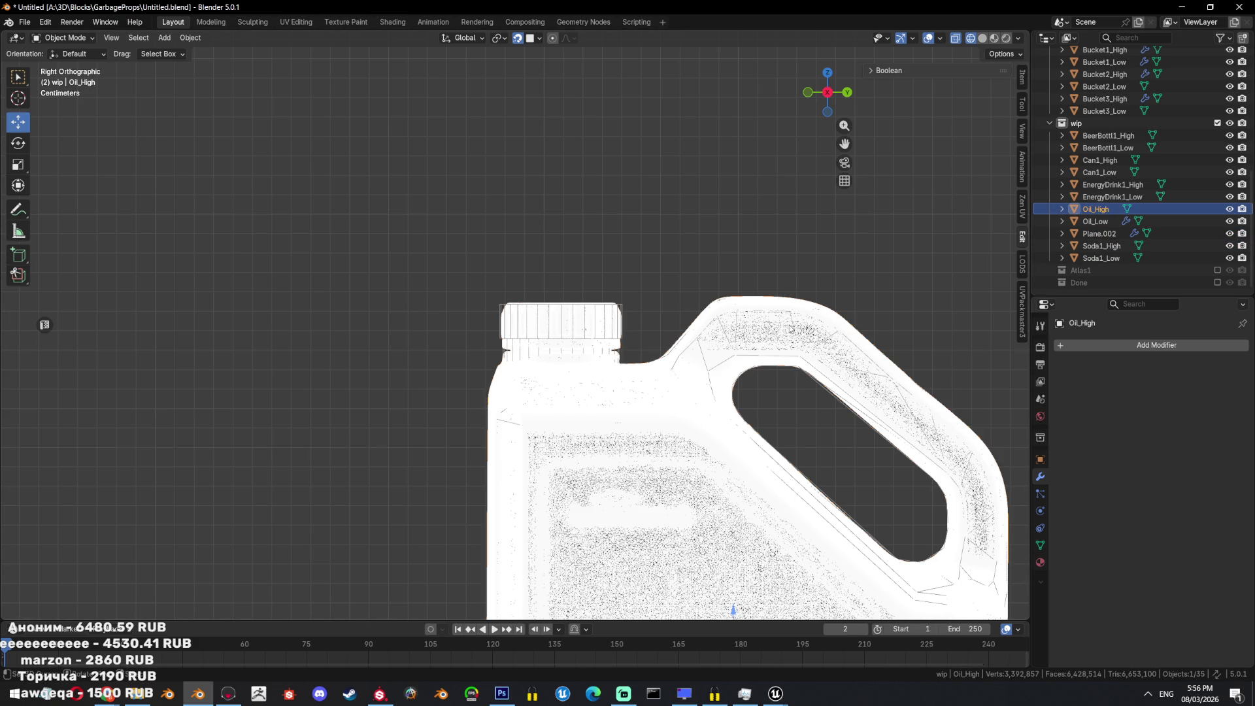
{"action": "key", "text": "h"}
{"action": "left_click", "coordinate": [788, 324]}
{"action": "key", "text": "h"}
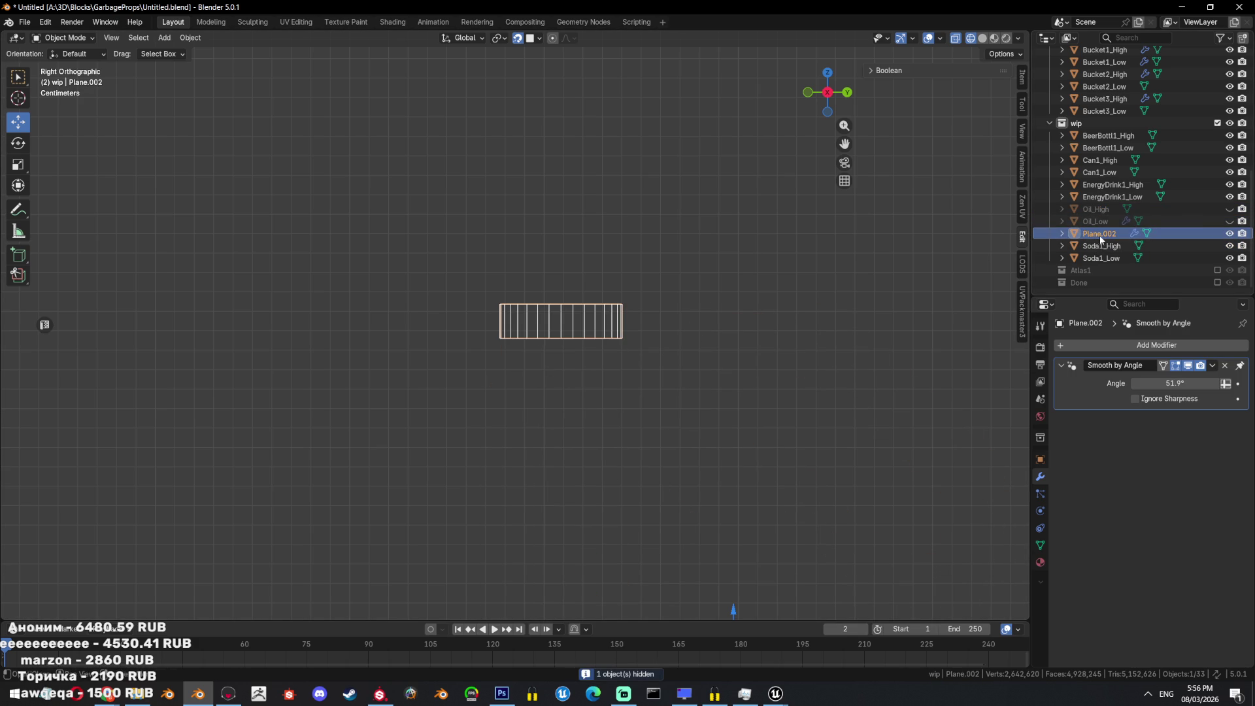
Rename Plane.002 to OilCap1_Low, save the file, and unhide the jugs.
{"action": "double_click", "coordinate": [1099, 234]}
{"action": "type", "text": "O"}
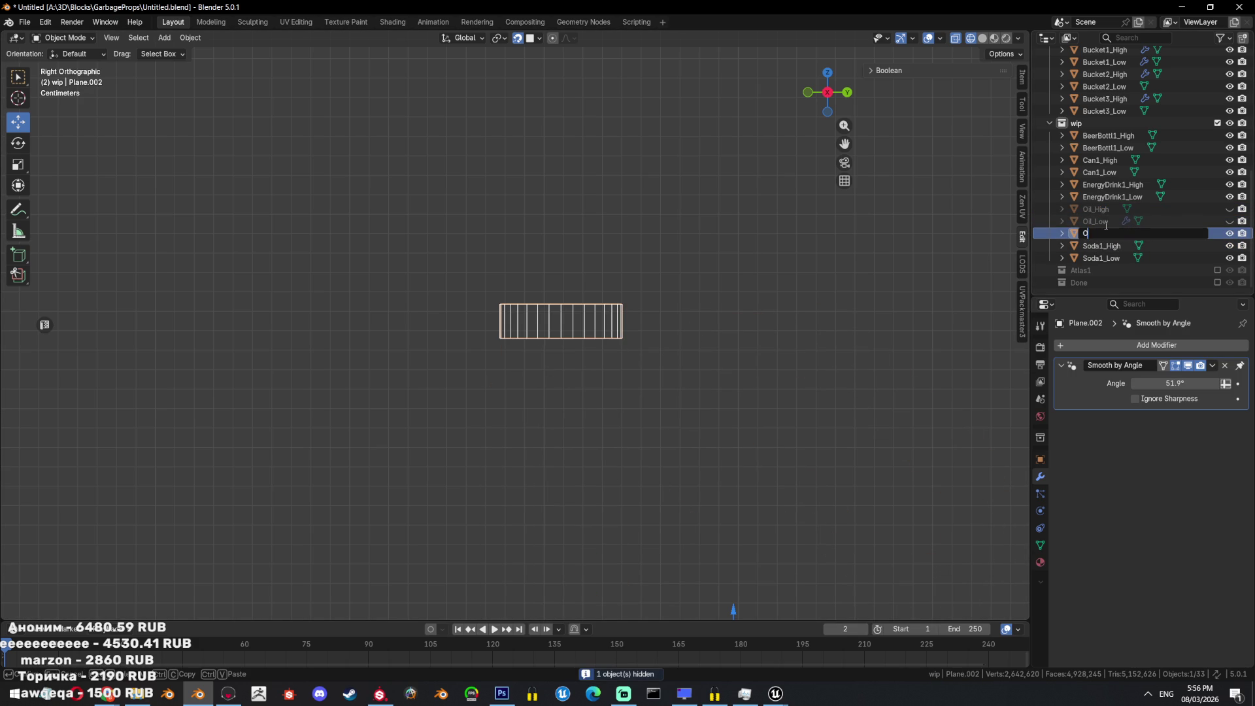
{"action": "type", "text": "ilCap"}
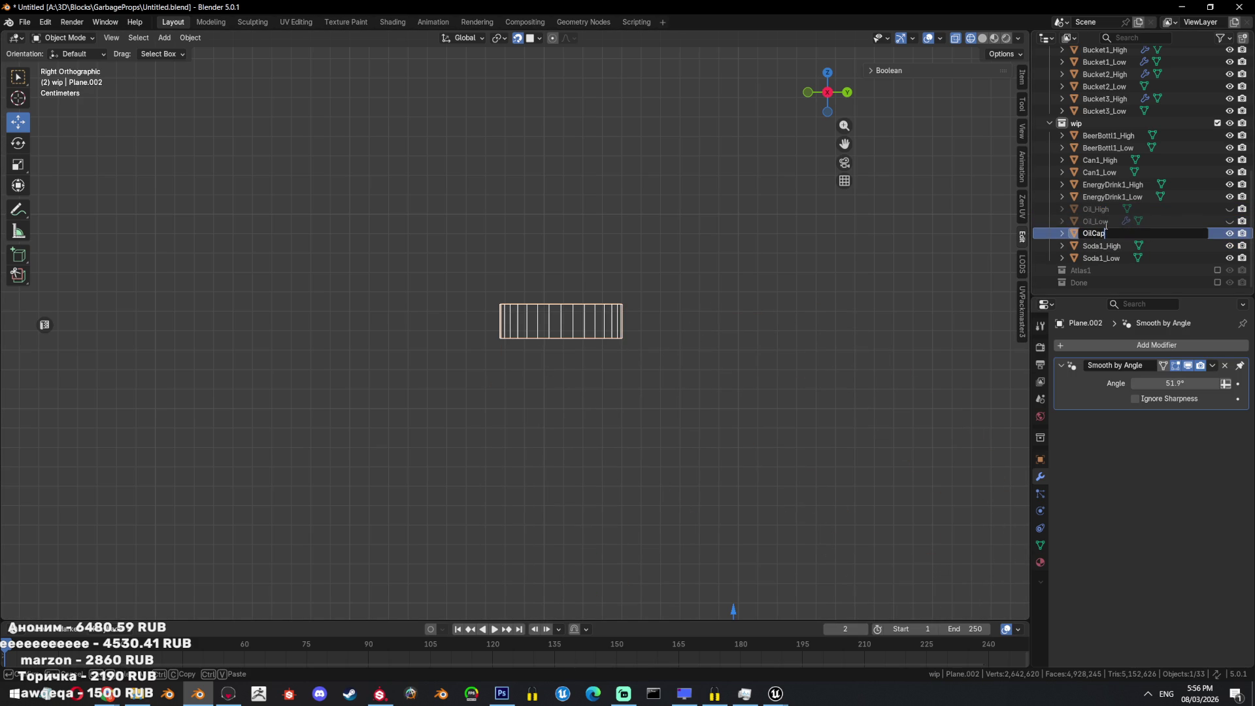
{"action": "type", "text": "1_Low"}
{"action": "key", "text": "Return"}
{"action": "middle_click_drag", "start_coordinate": [947, 261], "coordinate": [782, 298]}
{"action": "key", "text": "shift+z"}
{"action": "scroll", "coordinate": [810, 332], "scroll_direction": "up", "scroll_amount": 3}
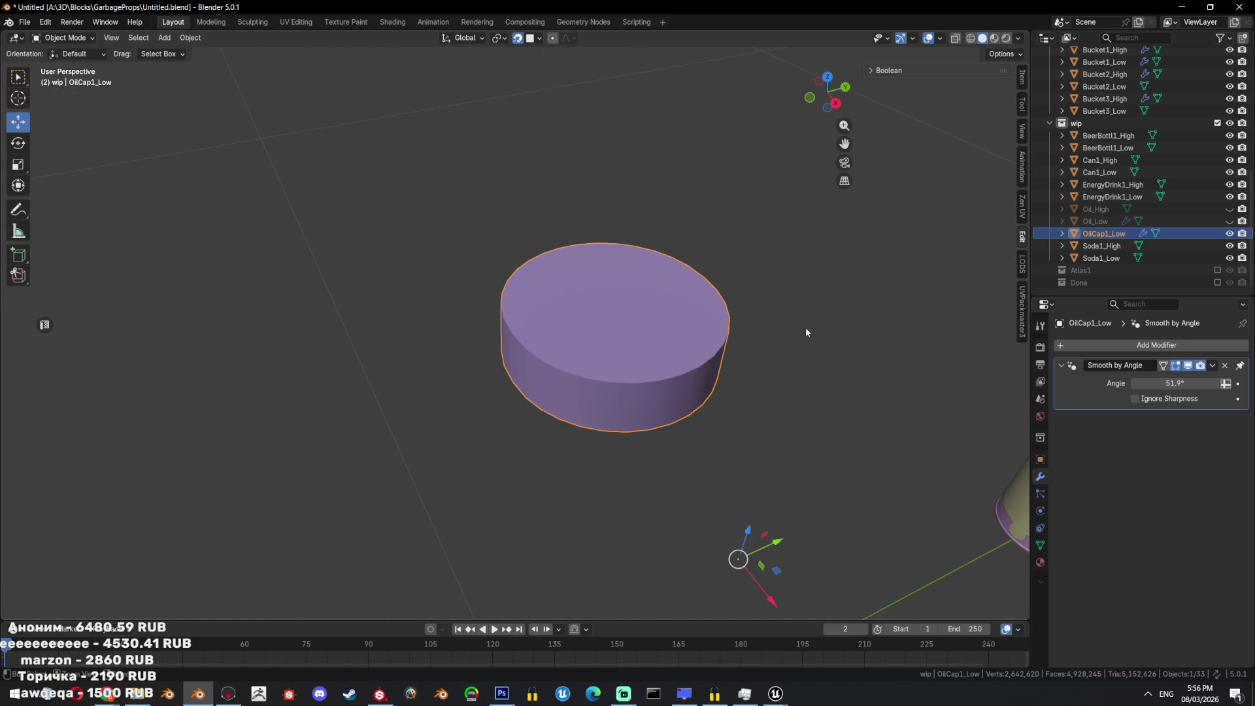
{"action": "key", "text": "ctrl+s"}
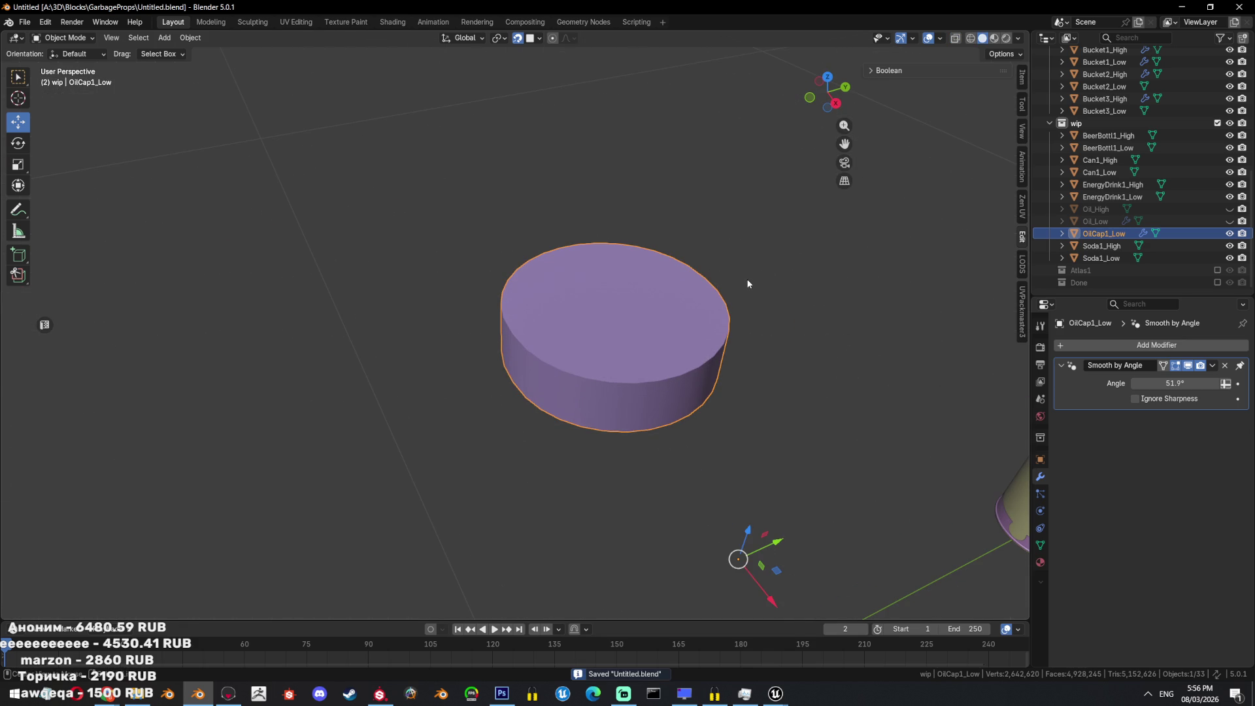
{"action": "key", "text": "alt+h"}
{"action": "key", "text": "shift+z"}
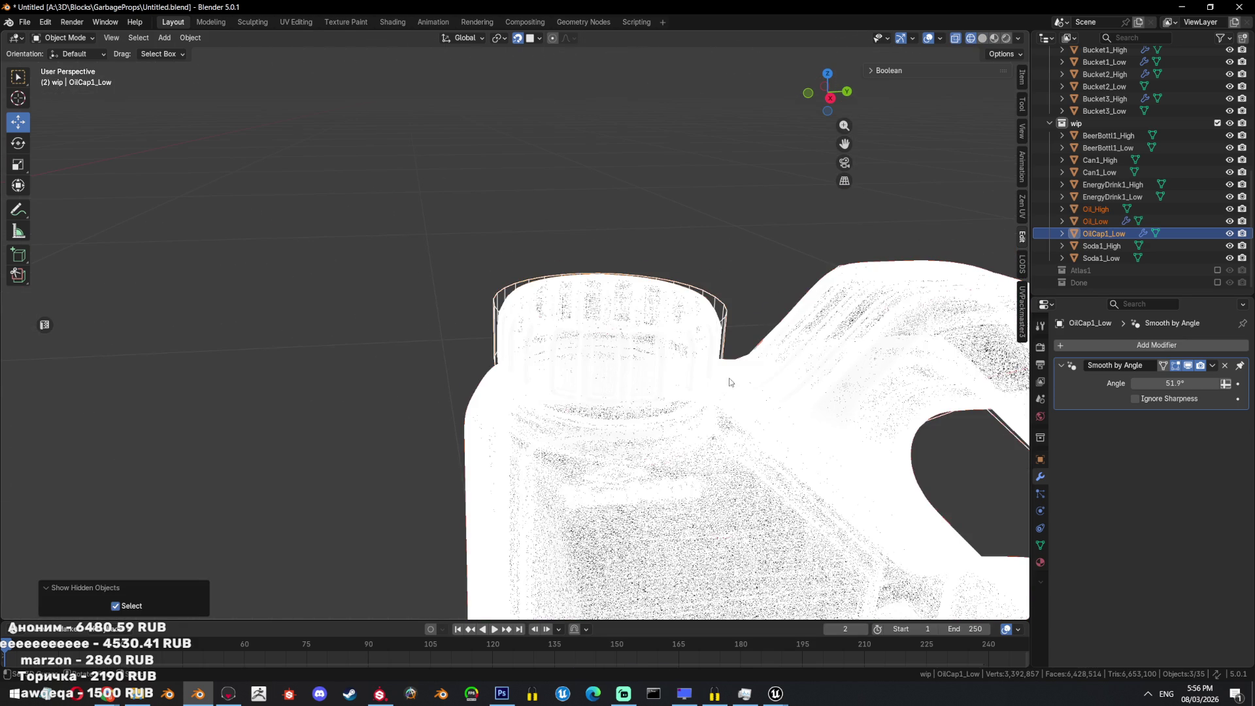
Duplicate Oil_High in place and name the copy OilCap2_High.
{"action": "left_click", "coordinate": [760, 349]}
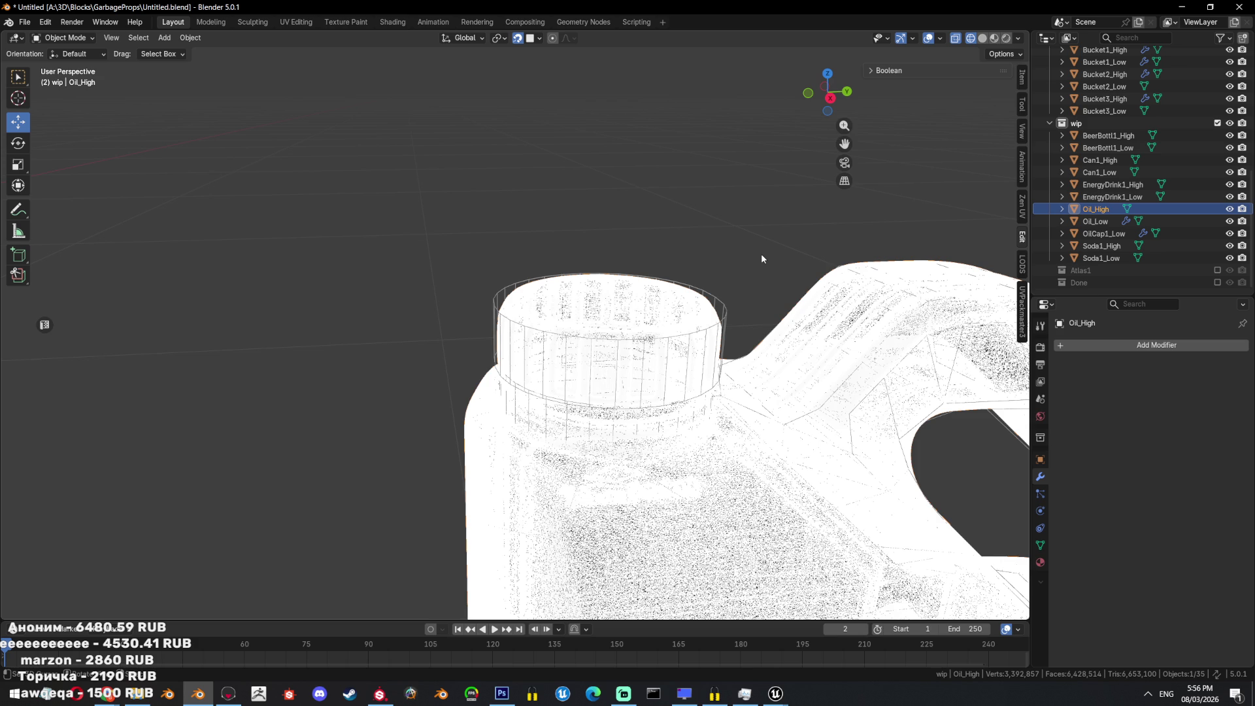
{"action": "key", "text": "shift+d"}
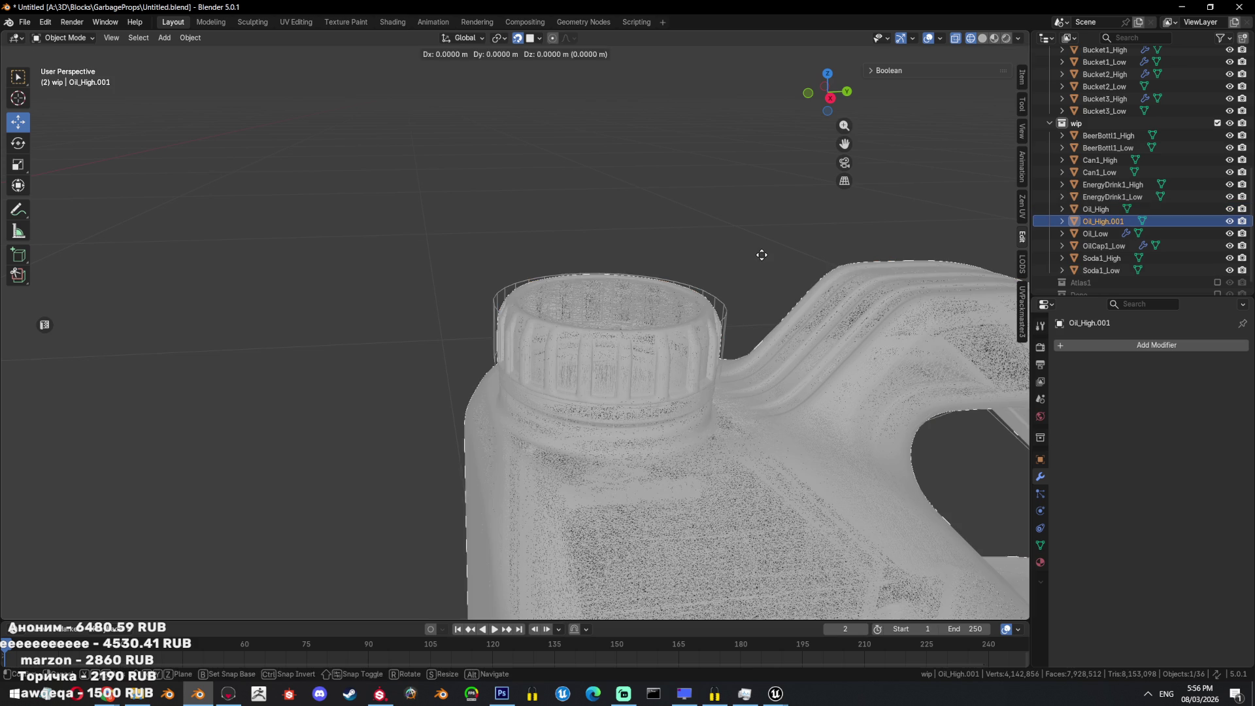
{"action": "right_click", "coordinate": [761, 254]}
{"action": "double_click", "coordinate": [1125, 213]}
{"action": "type", "text": "Oi"}
{"action": "type", "text": "Cap2"}
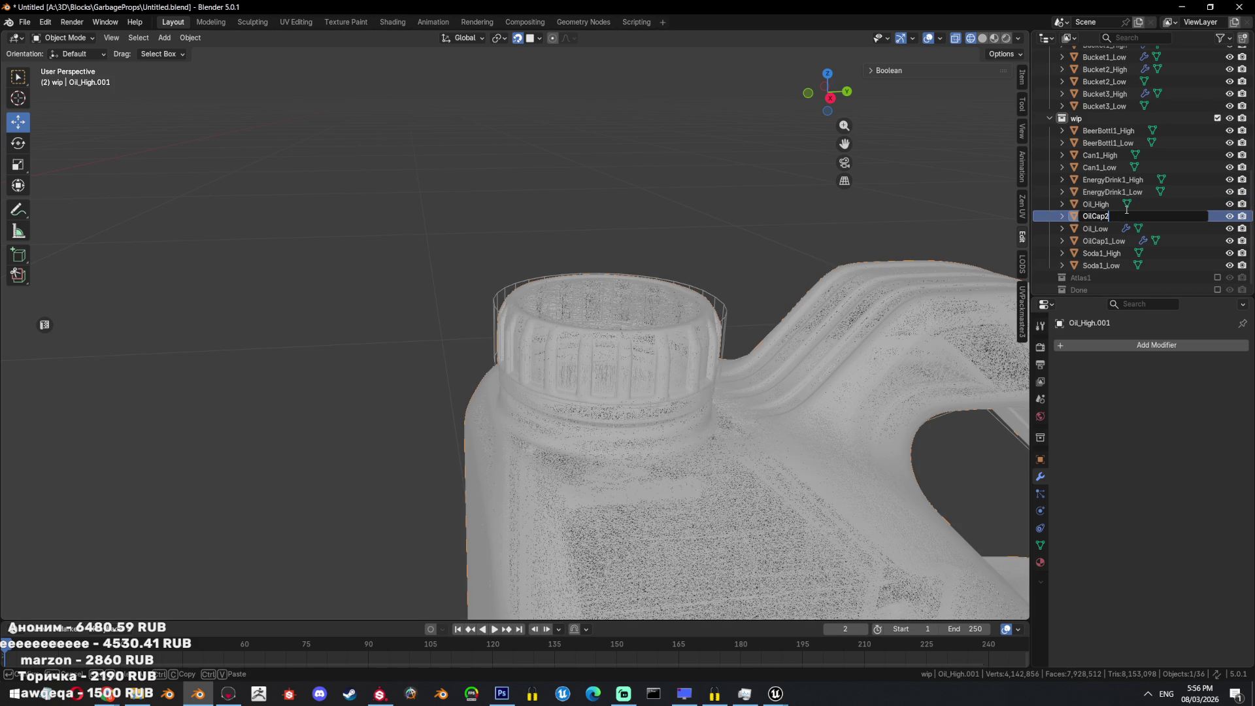
{"action": "type", "text": "_Low"}
{"action": "key", "text": "BackSpace"}
{"action": "key", "text": "BackSpace"}
{"action": "key", "text": "BackSpace"}
{"action": "type", "text": "High"}
{"action": "key", "text": "Return"}
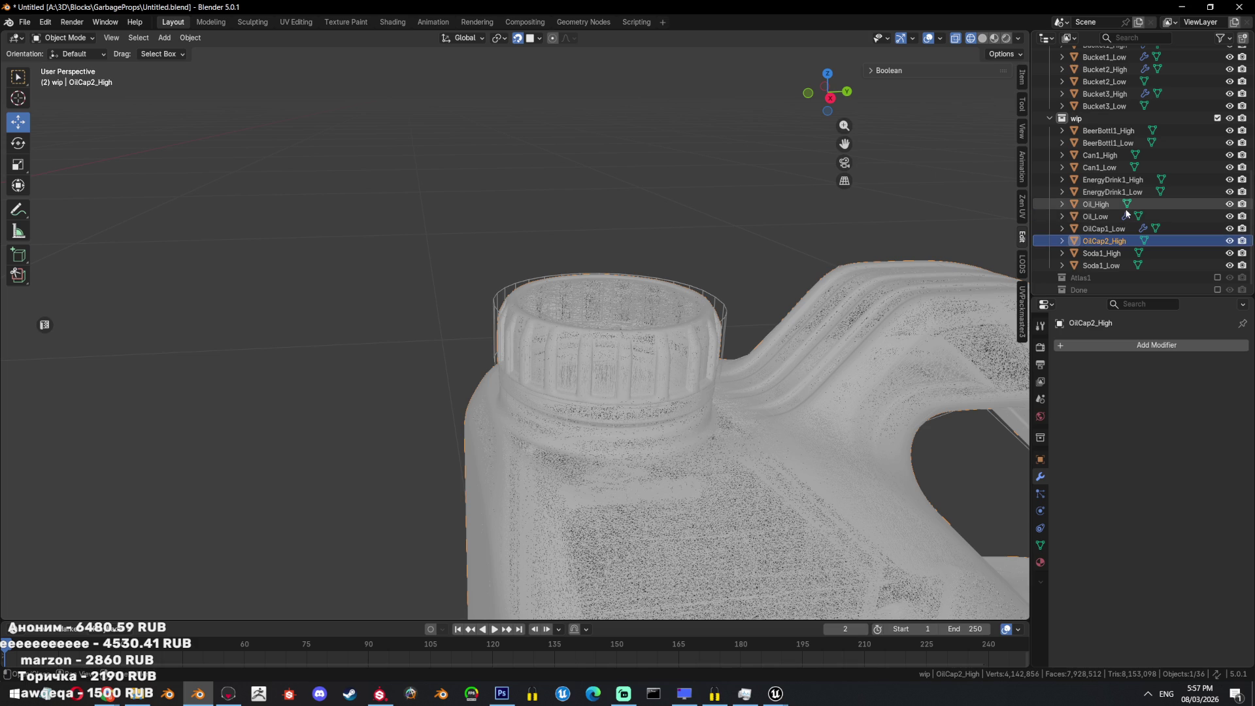
Correct the copy's name to OilCap1_High and select it with OilCap1_Low in top view.
{"action": "double_click", "coordinate": [1104, 240]}
{"action": "left_click", "coordinate": [1105, 241]}
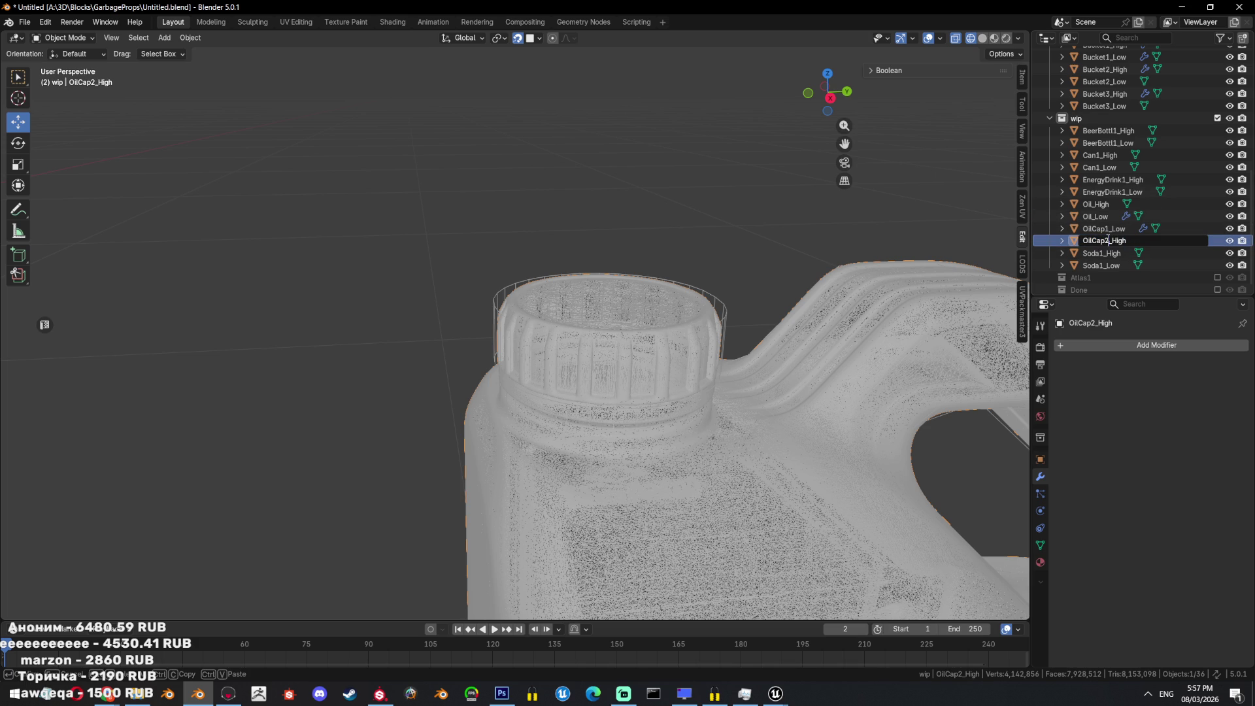
{"action": "key", "text": "Delete"}
{"action": "type", "text": "1"}
{"action": "key", "text": "Return"}
{"action": "left_click", "coordinate": [1103, 240], "text": "ctrl"}
{"action": "key", "text": "KP_7"}
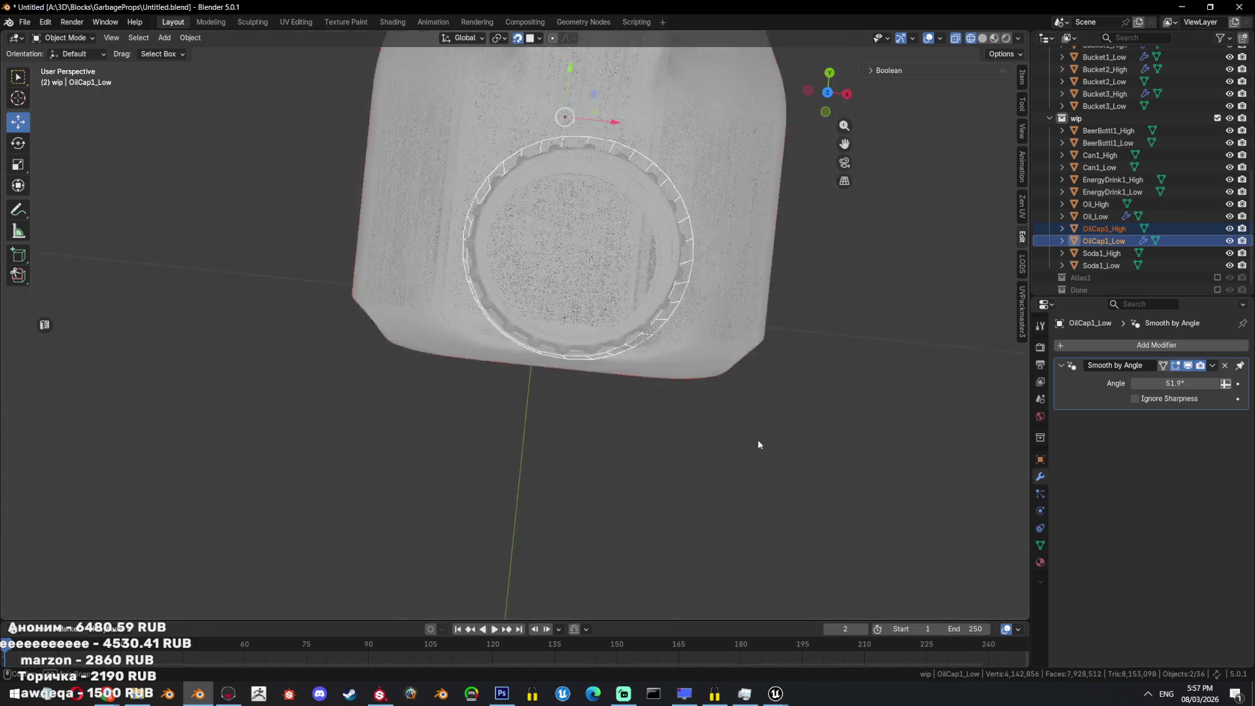
Move the selected cap pieces 0.653 m along -Y and save the file.
{"action": "scroll", "coordinate": [760, 398], "scroll_direction": "down", "scroll_amount": 5}
{"action": "key", "text": "shift+KP_4"}
{"action": "key", "text": "shift+KP_4"}
{"action": "key", "text": "shift+KP_4"}
{"action": "scroll", "coordinate": [559, 344], "scroll_direction": "up", "scroll_amount": 3}
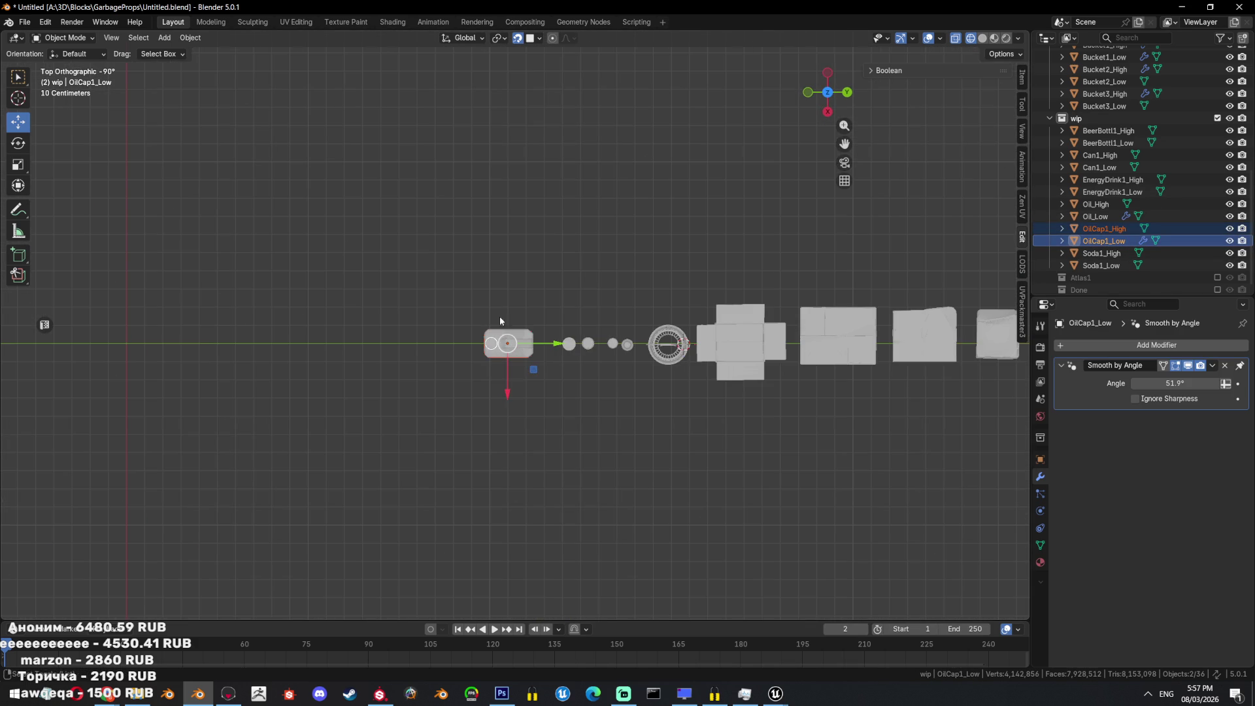
{"action": "left_click_drag", "start_coordinate": [559, 345], "coordinate": [436, 344]}
{"action": "mouse_move", "coordinate": [647, 451]}
{"action": "middle_mouse_down", "text": "alt"}
{"action": "mouse_move", "coordinate": [657, 421]}
{"action": "mouse_move", "coordinate": [628, 351]}
{"action": "mouse_move", "coordinate": [658, 434]}
{"action": "mouse_move", "coordinate": [686, 406]}
{"action": "mouse_move", "coordinate": [677, 443]}
{"action": "mouse_move", "coordinate": [607, 423]}
{"action": "mouse_move", "coordinate": [484, 428]}
{"action": "middle_mouse_up", "text": "alt"}
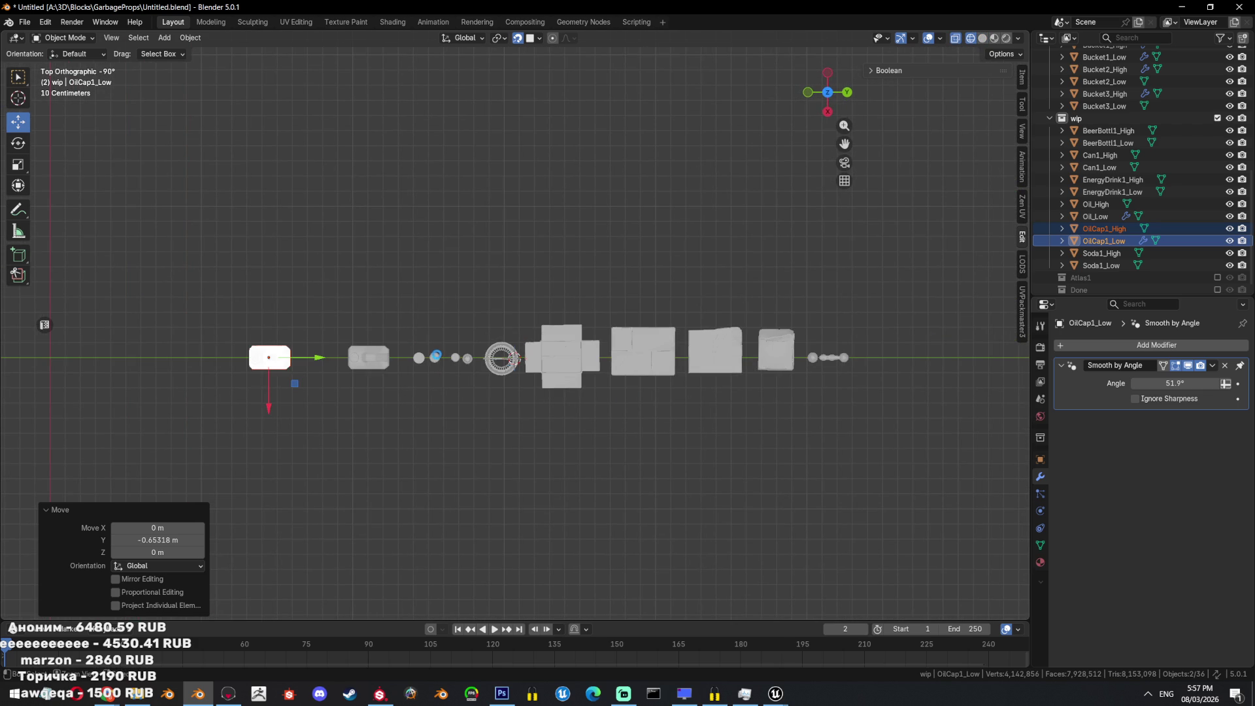
{"action": "key", "text": "ctrl+s"}
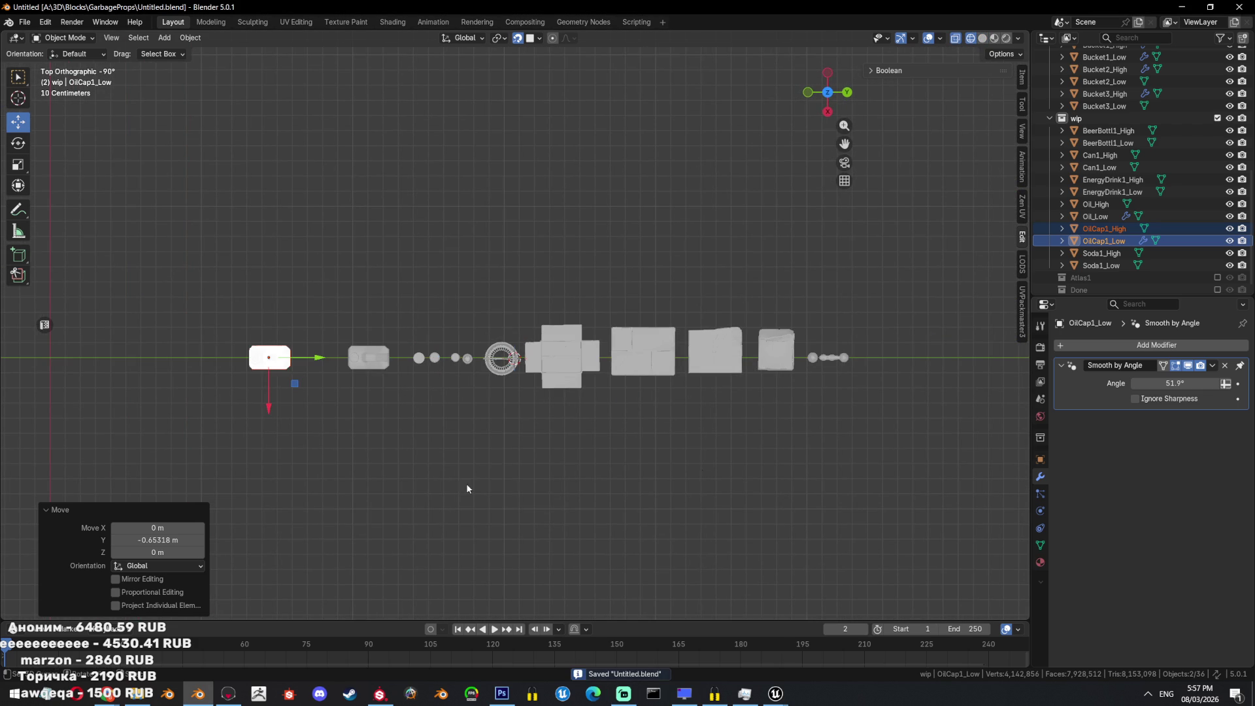
Shift the oil canister down, round caps up, cross box down 0.398 m, right box up.
{"action": "left_click", "coordinate": [368, 358]}
{"action": "mouse_move", "coordinate": [367, 400]}
{"action": "left_mouse_down"}
{"action": "mouse_move", "coordinate": [367, 465]}
{"action": "mouse_move", "coordinate": [457, 355]}
{"action": "left_mouse_up"}
{"action": "scroll", "coordinate": [431, 444], "scroll_direction": "up", "scroll_amount": 2}
{"action": "left_click_drag", "start_coordinate": [409, 413], "coordinate": [410, 312]}
{"action": "left_click", "coordinate": [627, 330]}
{"action": "left_click_drag", "start_coordinate": [583, 412], "coordinate": [583, 525]}
{"action": "left_click", "coordinate": [826, 296]}
{"action": "left_click", "coordinate": [803, 366]}
{"action": "left_click_drag", "start_coordinate": [803, 412], "coordinate": [848, 311]}
Move the small cap objects down along the axis.
{"action": "left_click_drag", "start_coordinate": [1001, 351], "coordinate": [968, 371]}
{"action": "middle_click_drag", "start_coordinate": [998, 445], "coordinate": [872, 437], "text": "shift"}
{"action": "left_click_drag", "start_coordinate": [854, 418], "coordinate": [843, 480]}
{"action": "middle_click_drag", "start_coordinate": [843, 480], "coordinate": [673, 441], "text": "shift"}
{"action": "scroll", "coordinate": [673, 441], "scroll_direction": "up", "scroll_amount": 4}
{"action": "left_click", "coordinate": [912, 464]}
Reposition the cap parts and the elongated parts to new spots.
{"action": "left_click_drag", "start_coordinate": [861, 426], "coordinate": [827, 469]}
{"action": "key", "text": "g"}
{"action": "left_click", "coordinate": [818, 376]}
{"action": "key", "text": "b"}
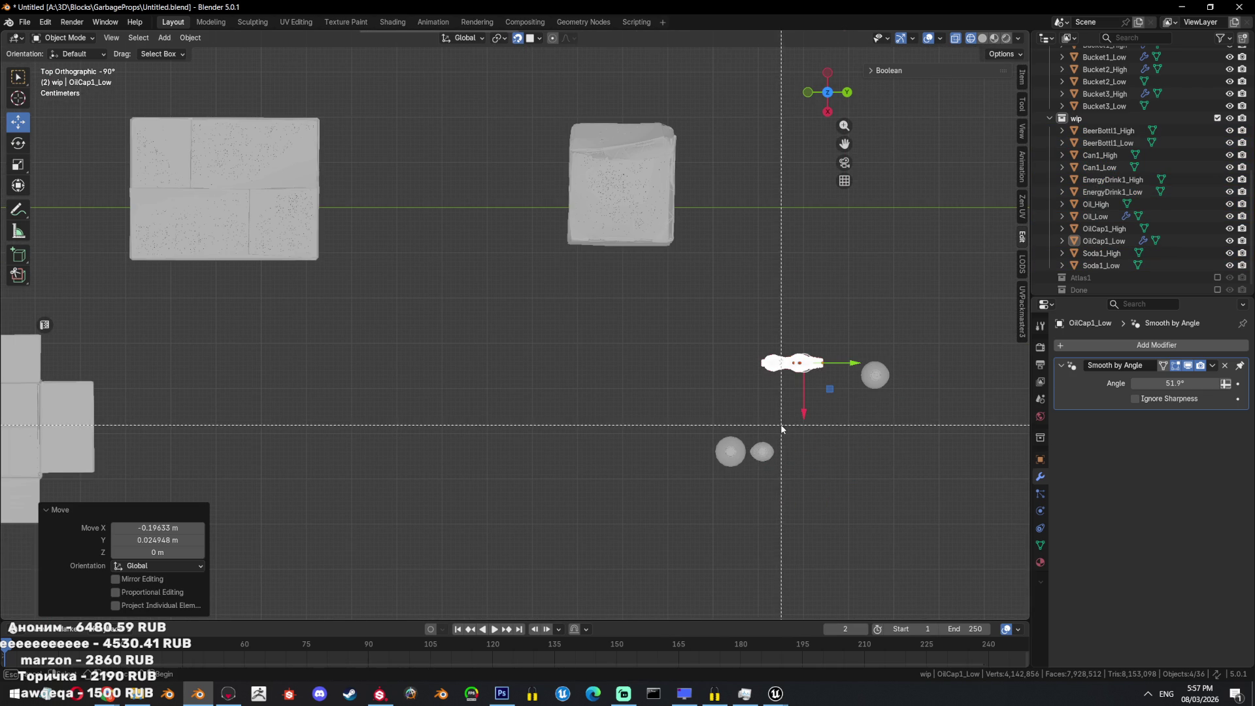
{"action": "left_click_drag", "start_coordinate": [773, 435], "coordinate": [752, 461]}
{"action": "key", "text": "g"}
{"action": "left_click", "coordinate": [865, 495]}
{"action": "key", "text": "b"}
Try moving the elongated cap up and right, then undo back to the single row.
{"action": "left_click_drag", "start_coordinate": [810, 348], "coordinate": [784, 375]}
{"action": "key", "text": "g"}
{"action": "left_click", "coordinate": [779, 414]}
{"action": "mouse_move", "coordinate": [778, 414]}
{"action": "middle_mouse_down"}
{"action": "mouse_move", "coordinate": [691, 411]}
{"action": "mouse_move", "coordinate": [669, 430]}
{"action": "mouse_move", "coordinate": [730, 485]}
{"action": "mouse_move", "coordinate": [701, 449]}
{"action": "mouse_move", "coordinate": [730, 467]}
{"action": "mouse_move", "coordinate": [737, 524]}
{"action": "mouse_move", "coordinate": [703, 510]}
{"action": "mouse_move", "coordinate": [602, 375]}
{"action": "middle_mouse_up"}
{"action": "left_click", "coordinate": [603, 374]}
{"action": "key", "text": "g"}
{"action": "left_click", "coordinate": [626, 420]}
{"action": "key", "text": "g"}
{"action": "left_click", "coordinate": [619, 354]}
{"action": "key", "text": "ctrl+z"}
{"action": "key", "text": "ctrl+z"}
{"action": "key", "text": "ctrl+z"}
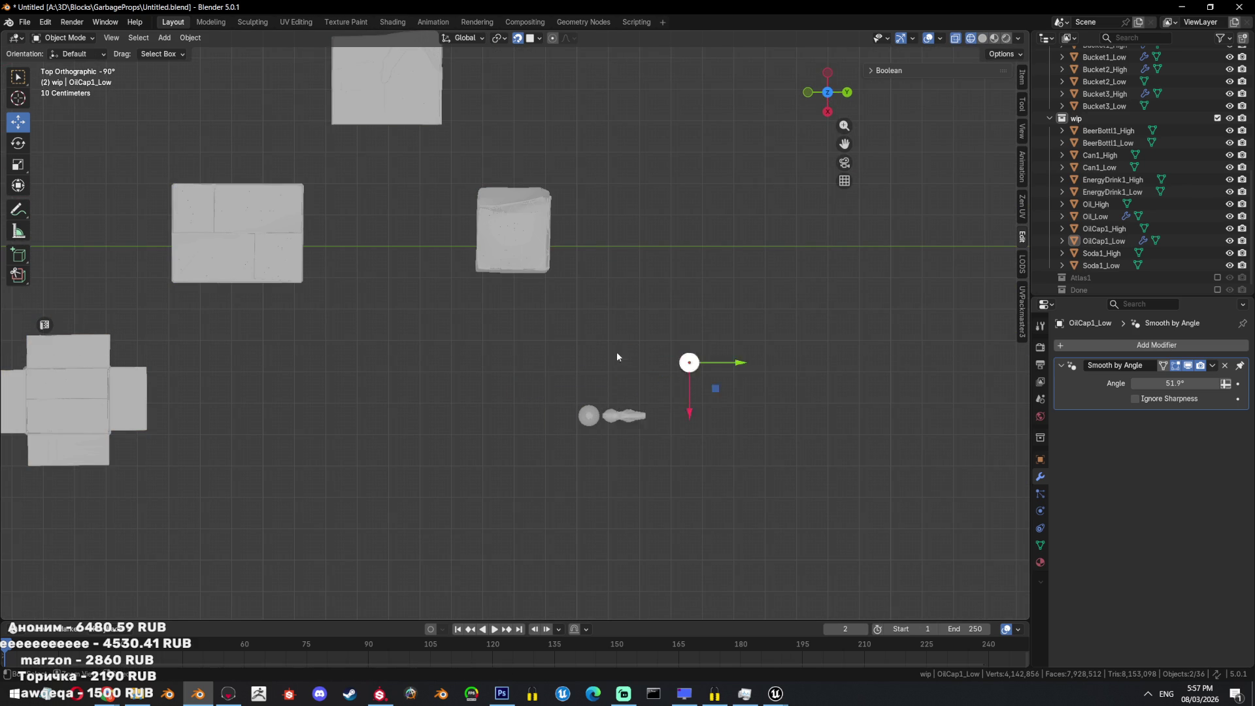
Add OilCap1_Low to the selection and move the oil cap pair along Y.
{"action": "scroll", "coordinate": [598, 424], "scroll_direction": "down", "scroll_amount": 5}
{"action": "mouse_move", "coordinate": [599, 429]}
{"action": "middle_mouse_down"}
{"action": "mouse_move", "coordinate": [619, 358]}
{"action": "mouse_move", "coordinate": [547, 361]}
{"action": "mouse_move", "coordinate": [425, 333]}
{"action": "mouse_move", "coordinate": [653, 326]}
{"action": "middle_mouse_up"}
{"action": "scroll", "coordinate": [653, 327], "scroll_direction": "down", "scroll_amount": 2}
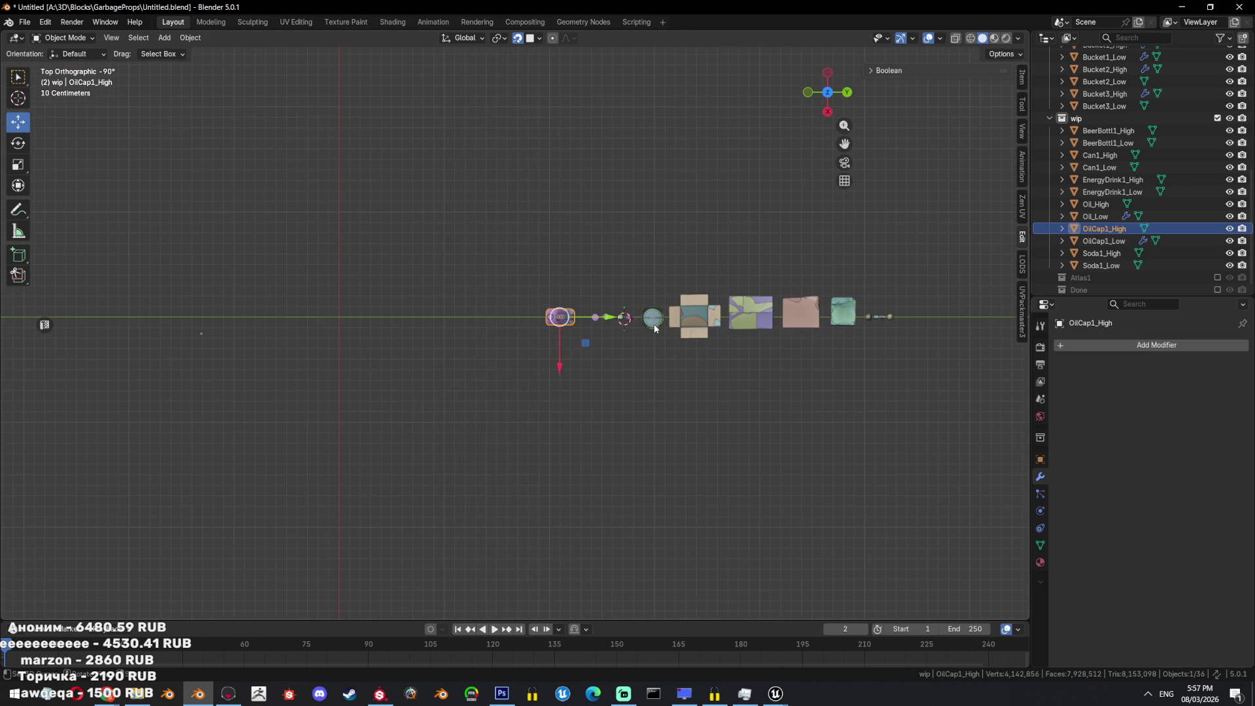
{"action": "scroll", "coordinate": [653, 323], "scroll_direction": "up", "scroll_amount": 3}
{"action": "left_click", "coordinate": [1103, 240], "text": "ctrl"}
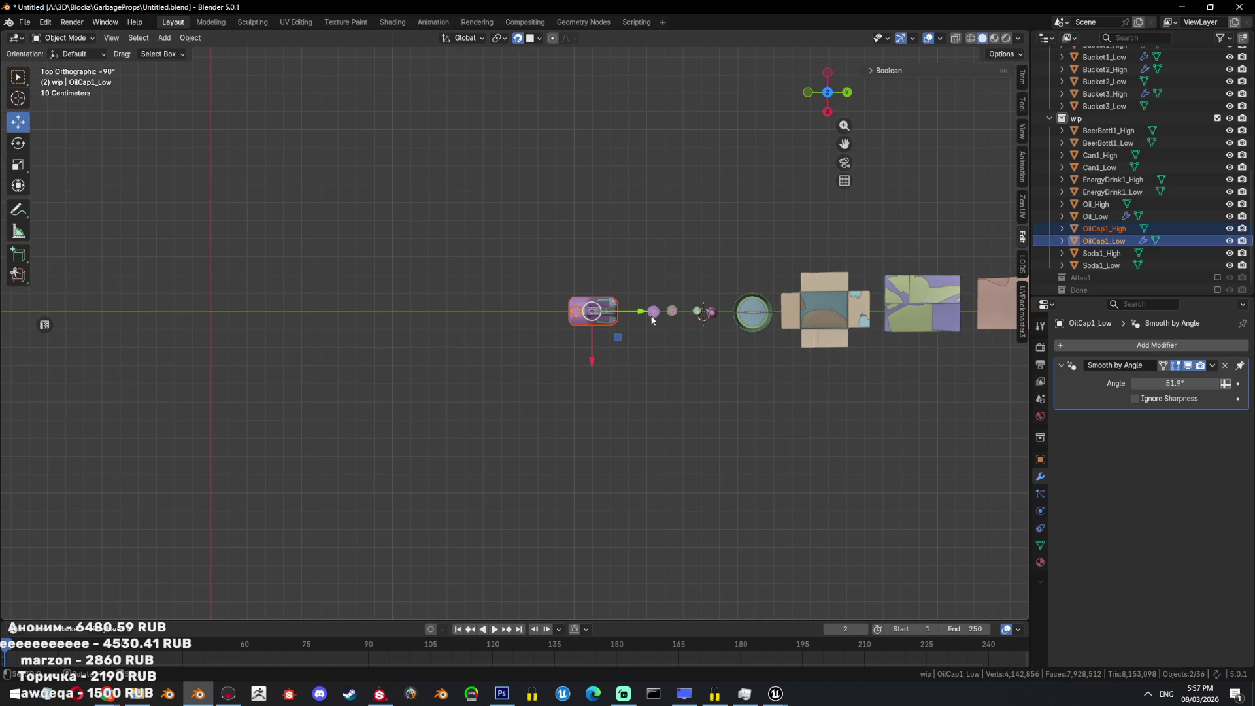
{"action": "key", "text": "g"}
{"action": "key", "text": "y"}
{"action": "left_click", "coordinate": [503, 317]}
Nudge the oil cap pair along Y into the row, deselect, and save.
{"action": "middle_click_drag", "start_coordinate": [503, 317], "coordinate": [370, 329], "text": "shift"}
{"action": "key", "text": "g"}
{"action": "key", "text": "y"}
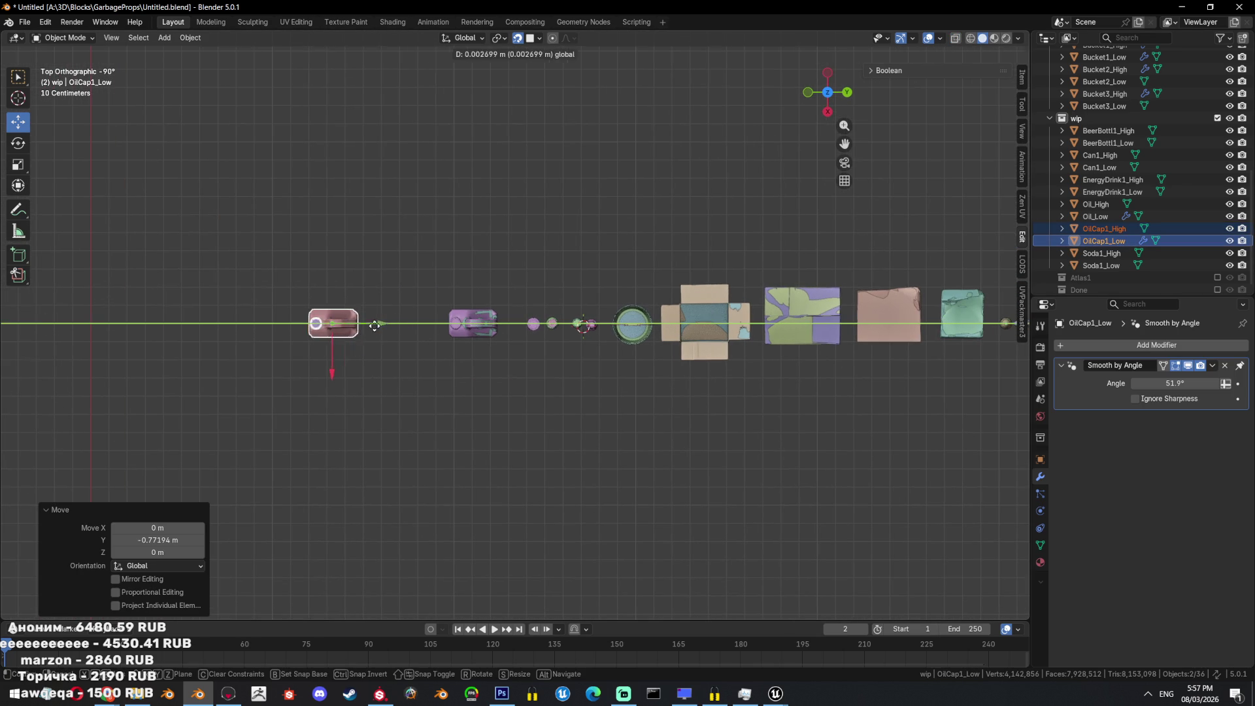
{"action": "left_click", "coordinate": [411, 320]}
{"action": "mouse_move", "coordinate": [418, 320]}
{"action": "middle_mouse_down"}
{"action": "mouse_move", "coordinate": [567, 256]}
{"action": "mouse_move", "coordinate": [722, 320]}
{"action": "mouse_move", "coordinate": [751, 313]}
{"action": "middle_mouse_up"}
{"action": "key", "text": "alt+a"}
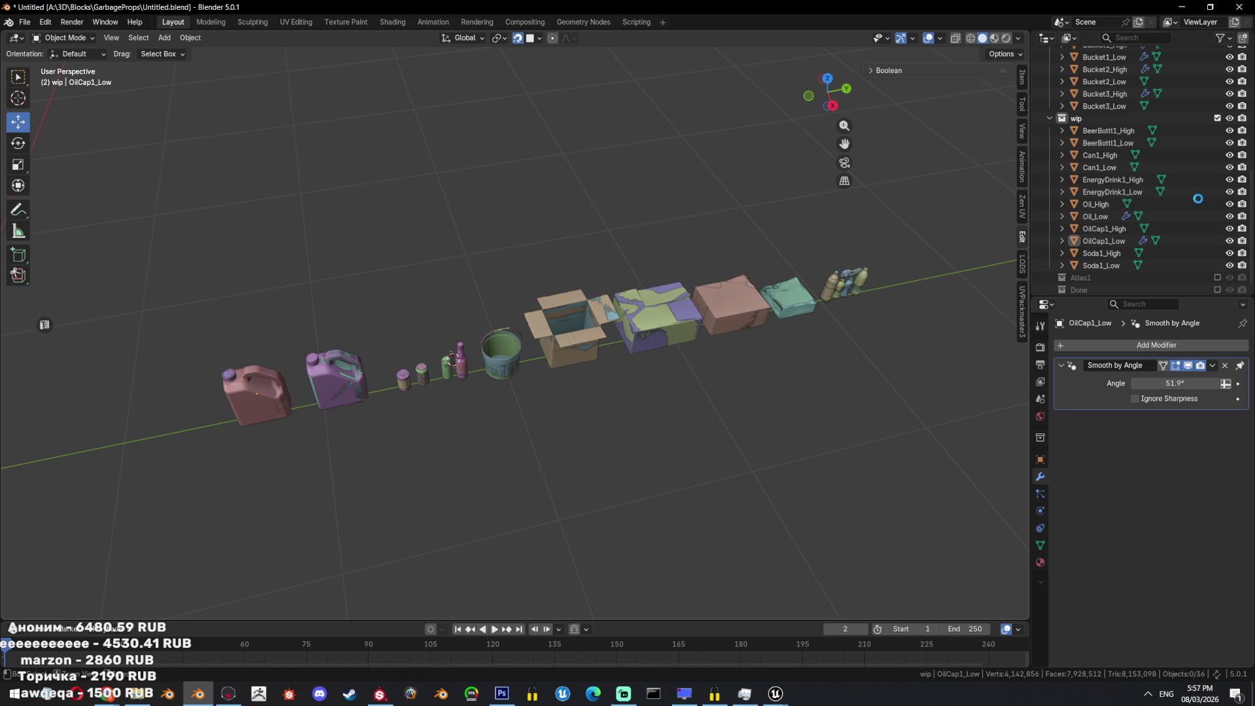
{"action": "key", "text": "ctrl+s"}
Select every prop, move them into a new Collection 5, and save.
{"action": "key", "text": "a"}
{"action": "key", "text": "m"}
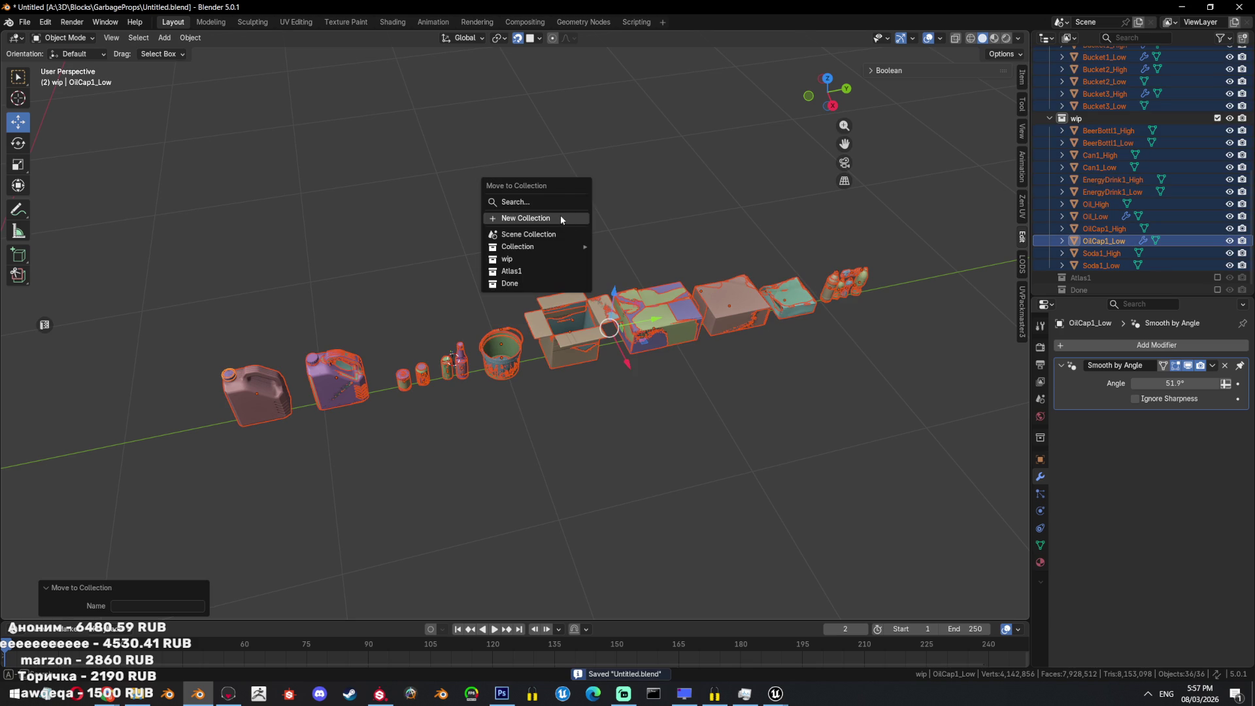
{"action": "left_click", "coordinate": [559, 215]}
{"action": "left_click", "coordinate": [543, 239]}
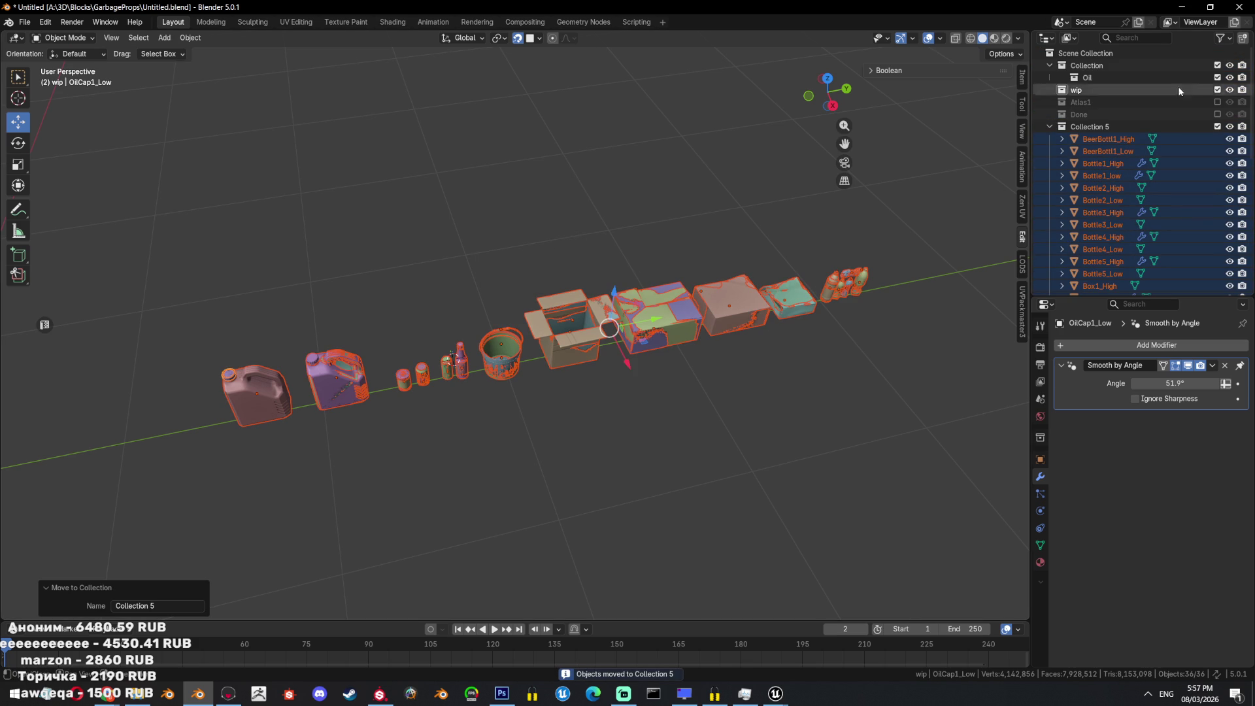
{"action": "scroll", "coordinate": [1144, 164], "scroll_direction": "down", "scroll_amount": 10}
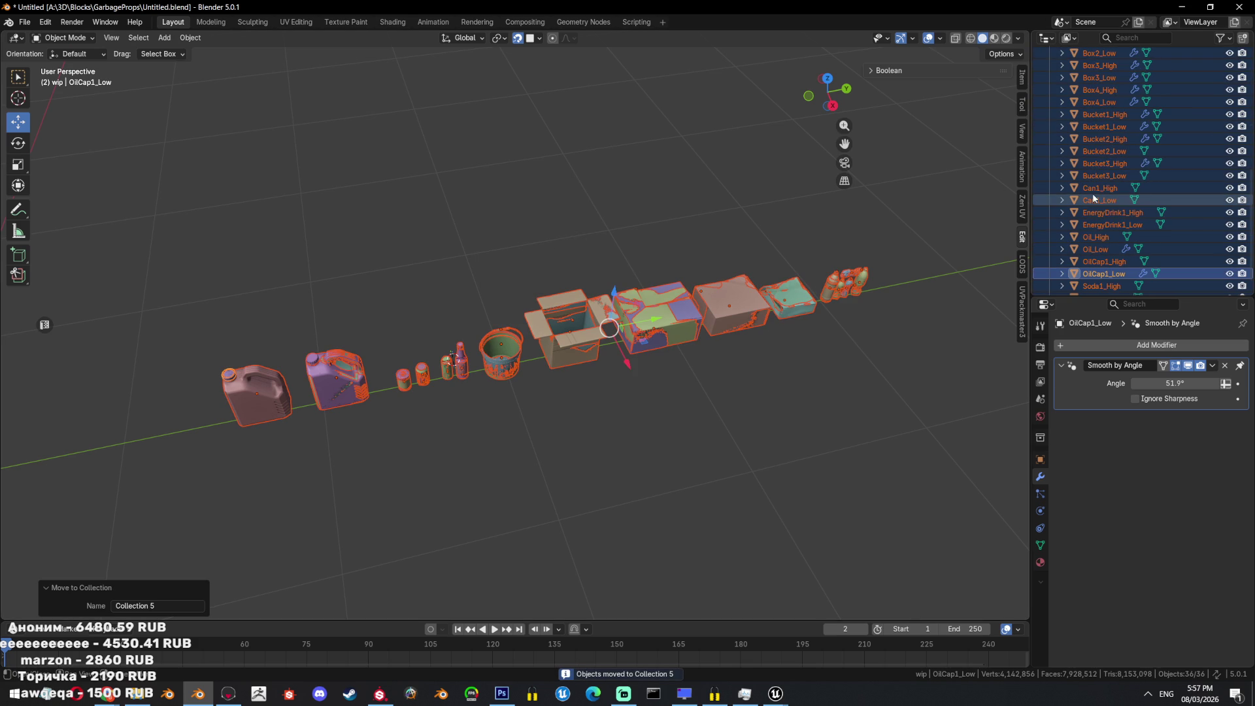
{"action": "scroll", "coordinate": [1235, 155], "scroll_direction": "down", "scroll_amount": 1}
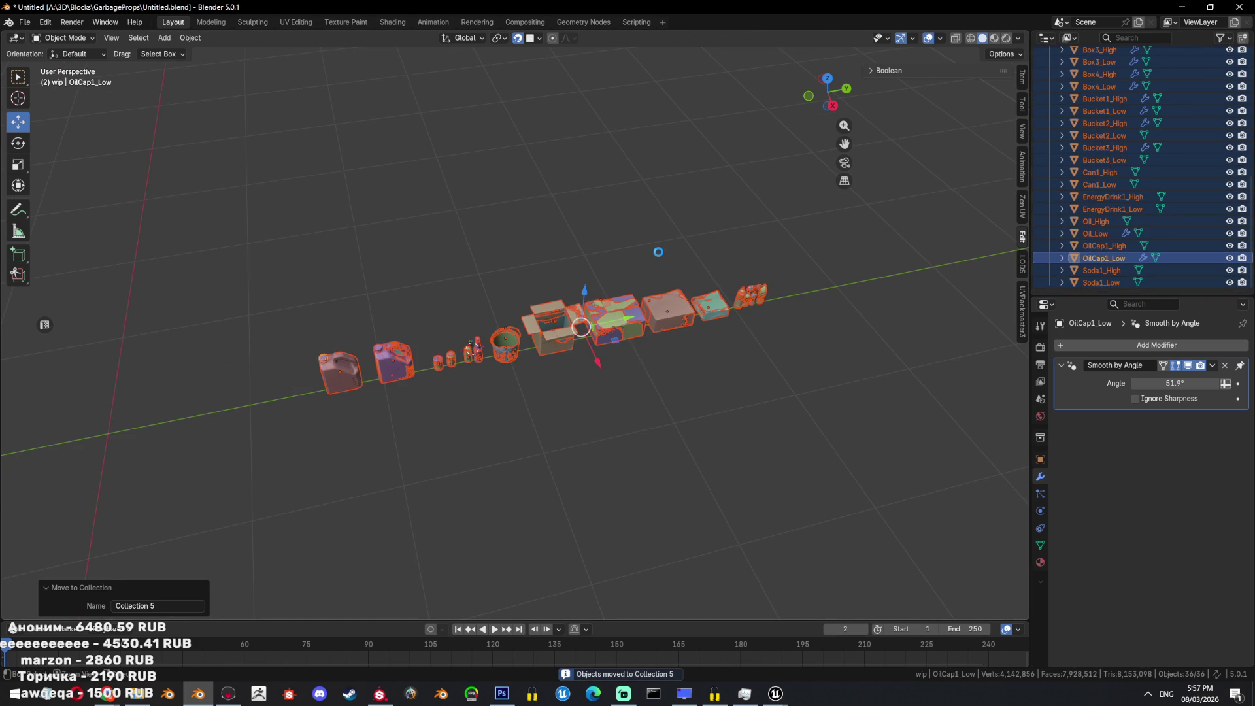
{"action": "key", "text": "ctrl+s"}
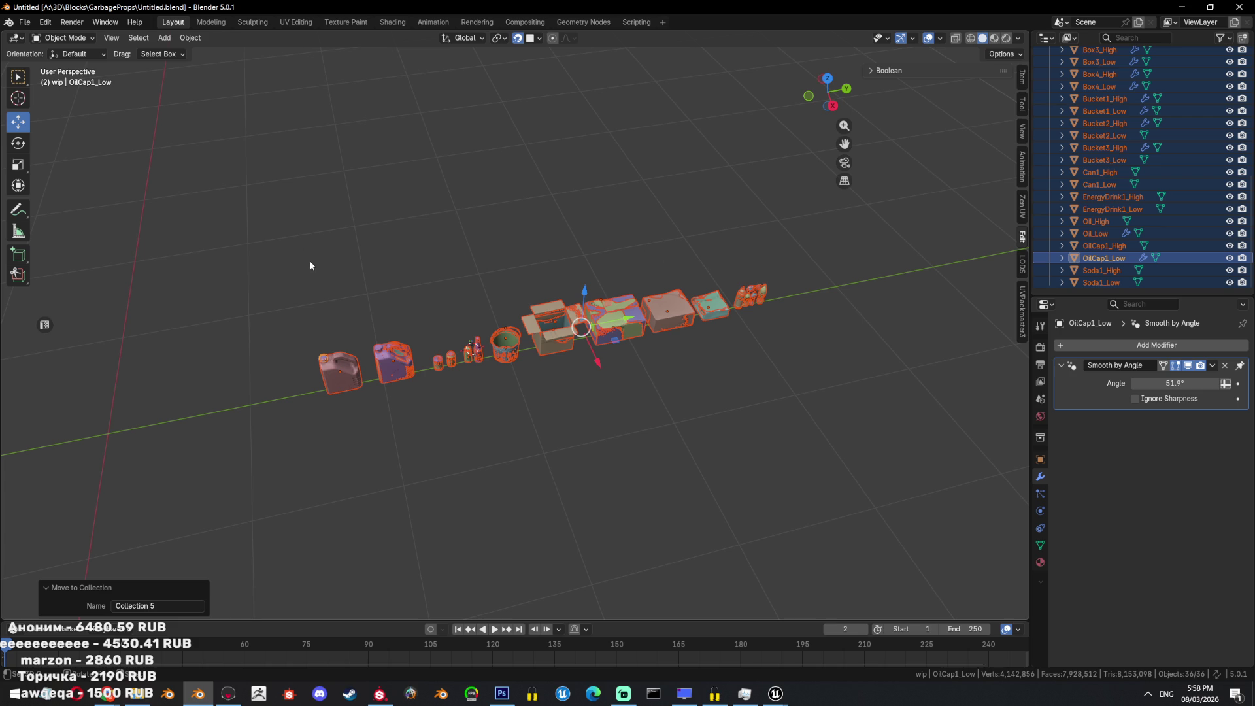
{"action": "scroll", "coordinate": [1127, 99], "scroll_direction": "up", "scroll_amount": 10}
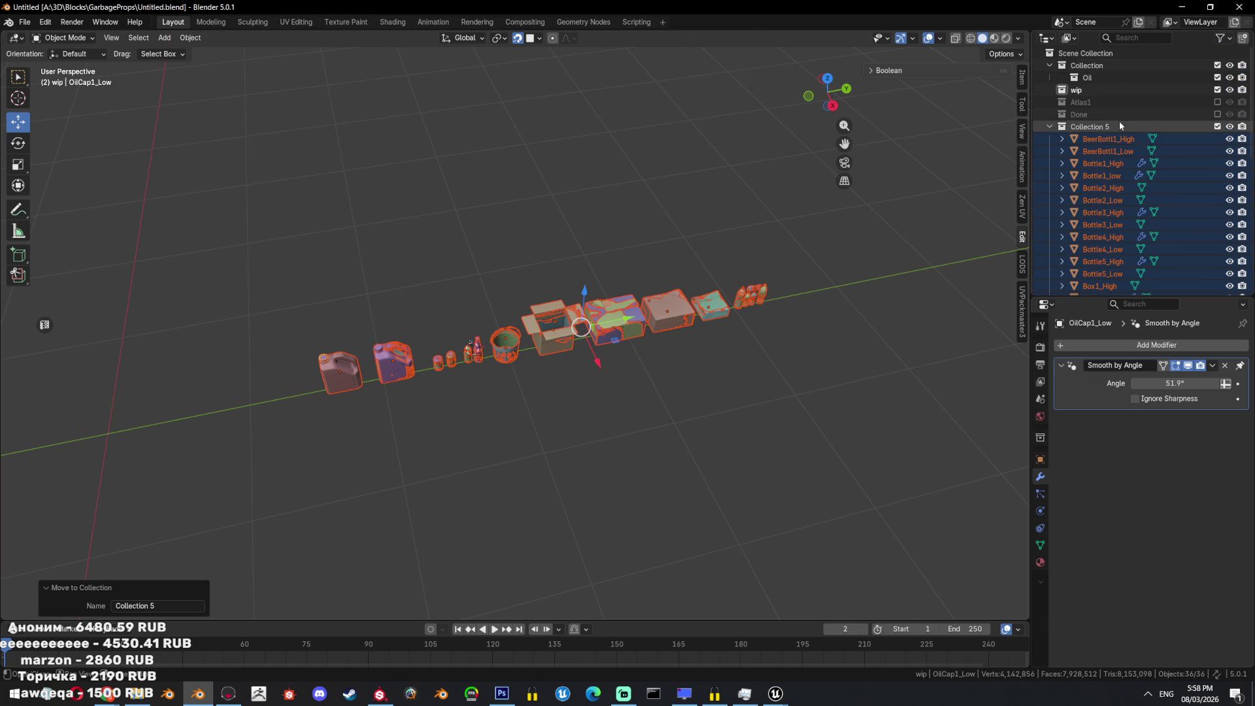
Isolate BeerBottl1_Low and fill its open top rim with a cap face.
{"action": "left_click", "coordinate": [1111, 153]}
{"action": "key", "text": "KP_Divide"}
{"action": "key", "text": "Tab"}
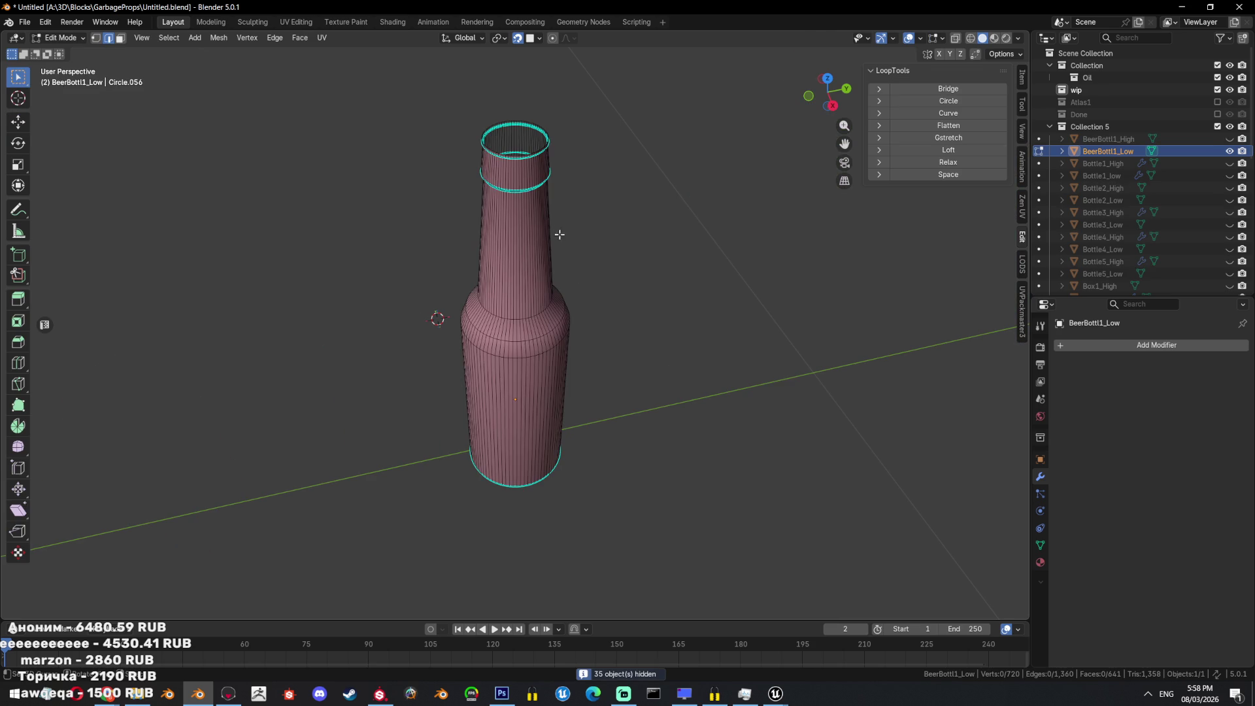
{"action": "scroll", "coordinate": [599, 233], "scroll_direction": "up", "scroll_amount": 5}
{"action": "scroll", "coordinate": [608, 239], "scroll_direction": "down", "scroll_amount": 2}
{"action": "left_click", "coordinate": [620, 241], "text": "alt"}
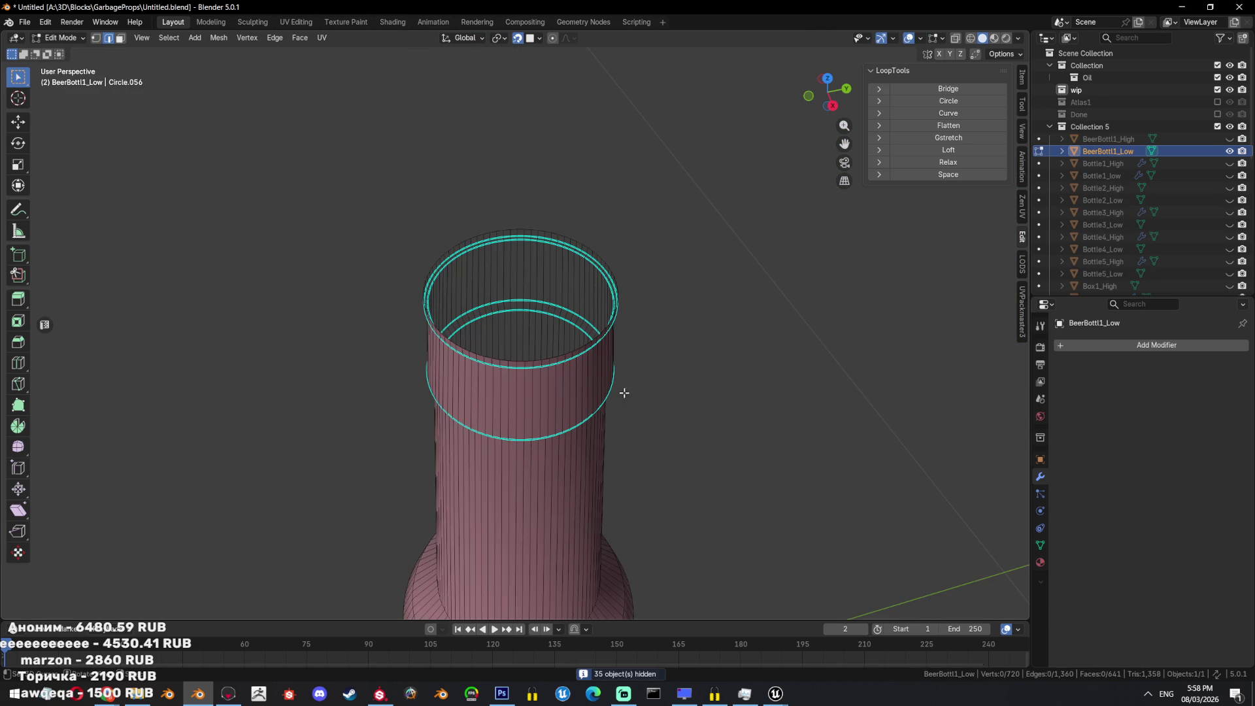
{"action": "key", "text": "f"}
{"action": "scroll", "coordinate": [683, 322], "scroll_direction": "up", "scroll_amount": 4}
Mark the bottle's rim edges as sharp and as a seam.
{"action": "key", "text": "ctrl+e"}
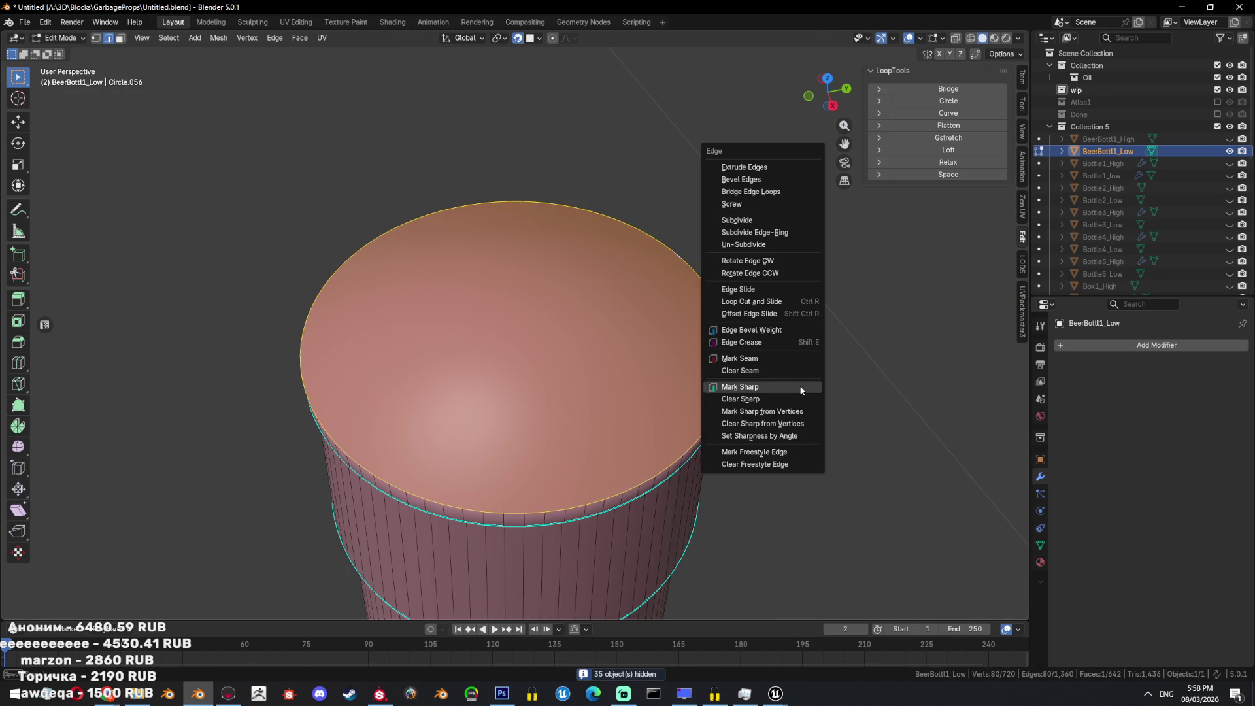
{"action": "left_click", "coordinate": [798, 384]}
{"action": "key", "text": "ctrl+e"}
{"action": "left_click", "coordinate": [771, 349]}
Unwrap the bottle's top cap face in UV Editing and return to Object Mode.
{"action": "key", "text": "a"}
{"action": "left_click", "coordinate": [296, 22]}
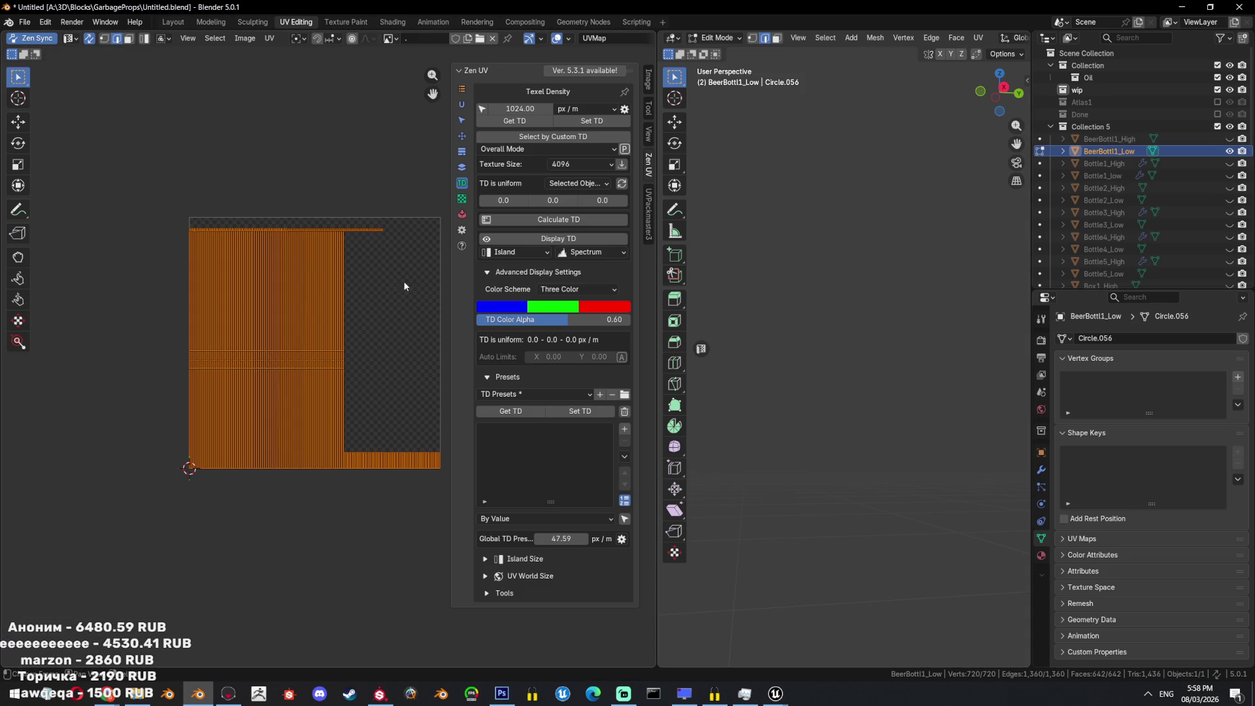
{"action": "scroll", "coordinate": [391, 278], "scroll_direction": "up", "scroll_amount": 1}
{"action": "key", "text": "KP_Decimal"}
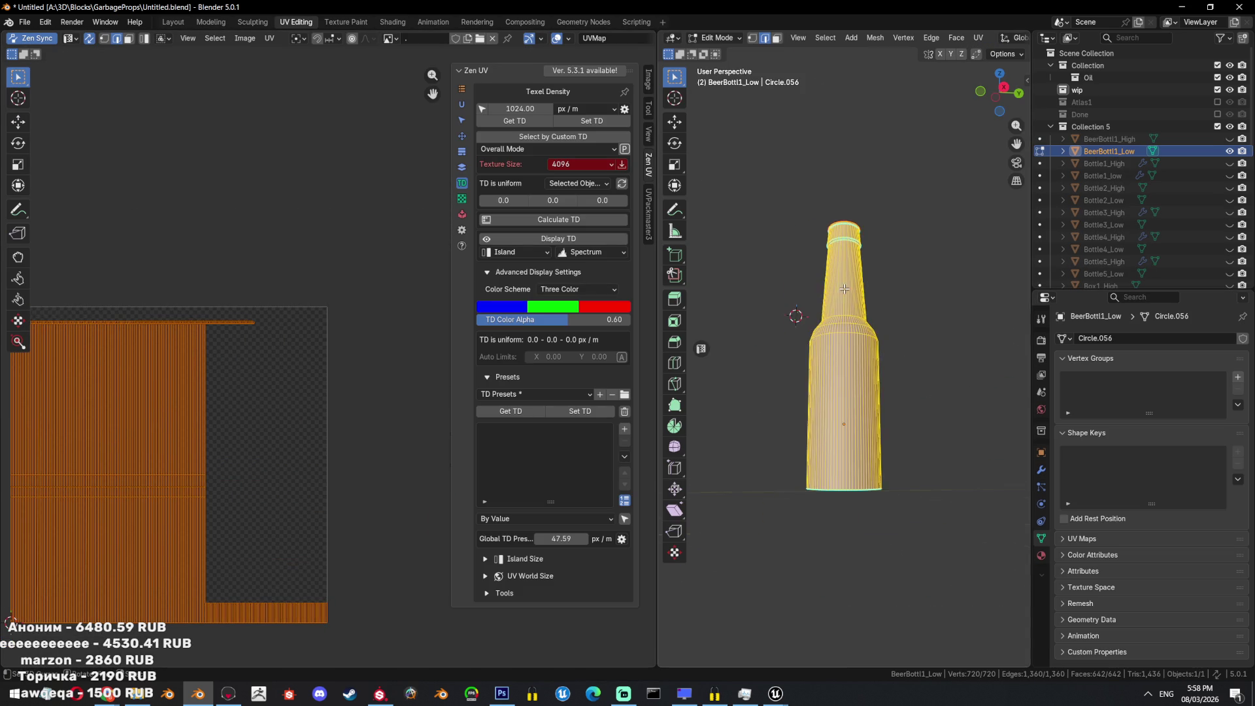
{"action": "scroll", "coordinate": [850, 327], "scroll_direction": "up", "scroll_amount": 3}
{"action": "mouse_move", "coordinate": [850, 327]}
{"action": "middle_mouse_down"}
{"action": "mouse_move", "coordinate": [908, 281]}
{"action": "mouse_move", "coordinate": [898, 247]}
{"action": "middle_mouse_up"}
{"action": "left_click", "coordinate": [853, 220]}
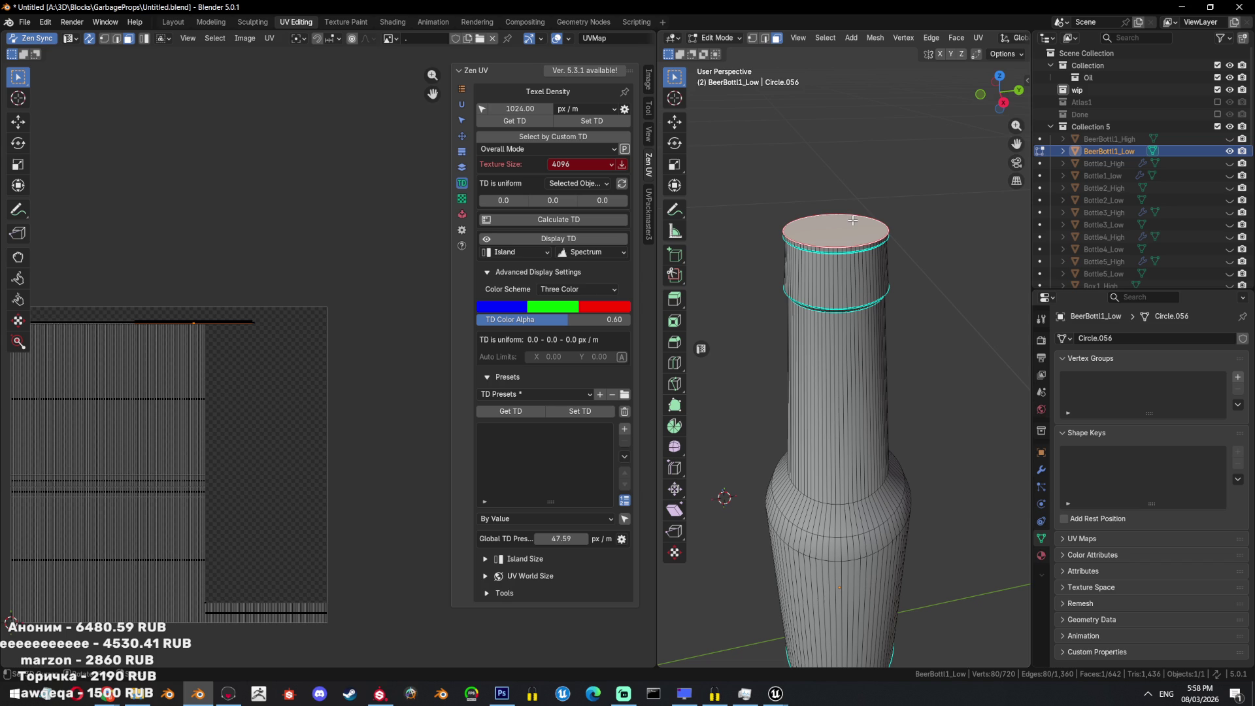
{"action": "key", "text": "u"}
{"action": "left_click", "coordinate": [875, 142]}
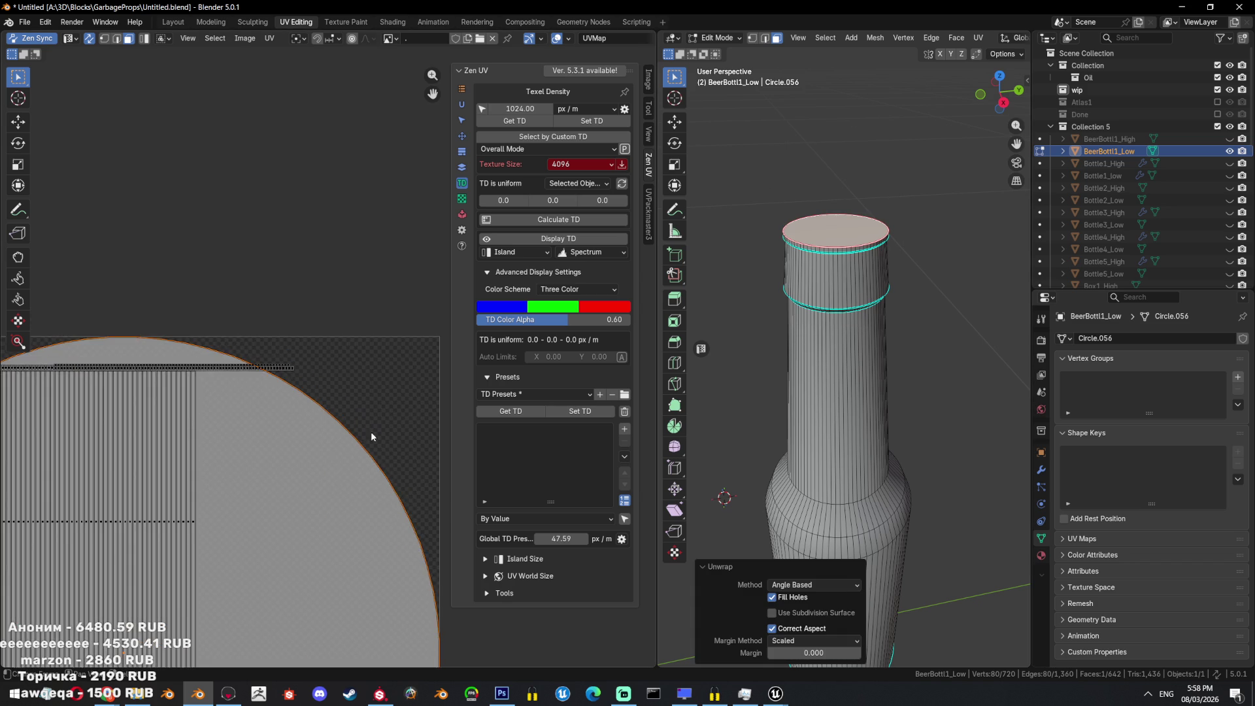
{"action": "scroll", "coordinate": [319, 398], "scroll_direction": "down", "scroll_amount": 6}
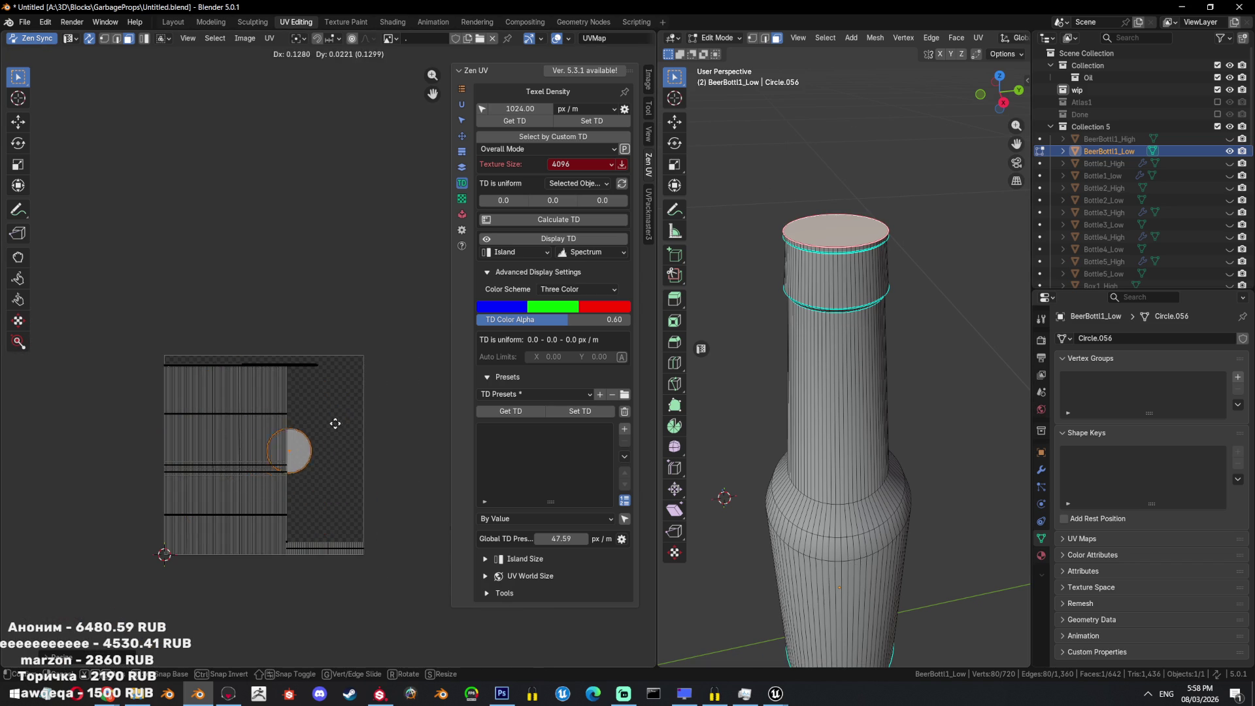
{"action": "key", "text": "Tab"}
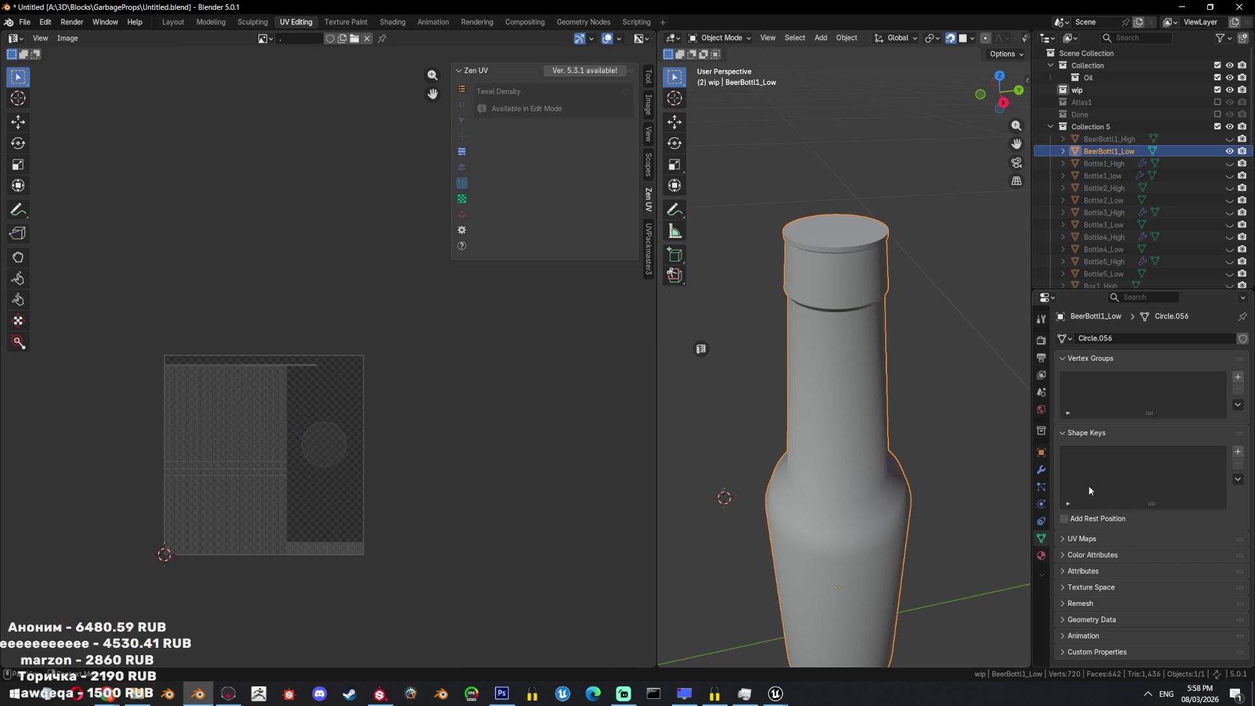
Set viewport color to Texture and replace the Image Texture node's image with a new UV Grid image.
{"action": "scroll", "coordinate": [999, 40], "scroll_direction": "down", "scroll_amount": 5}
{"action": "left_click", "coordinate": [1019, 37]}
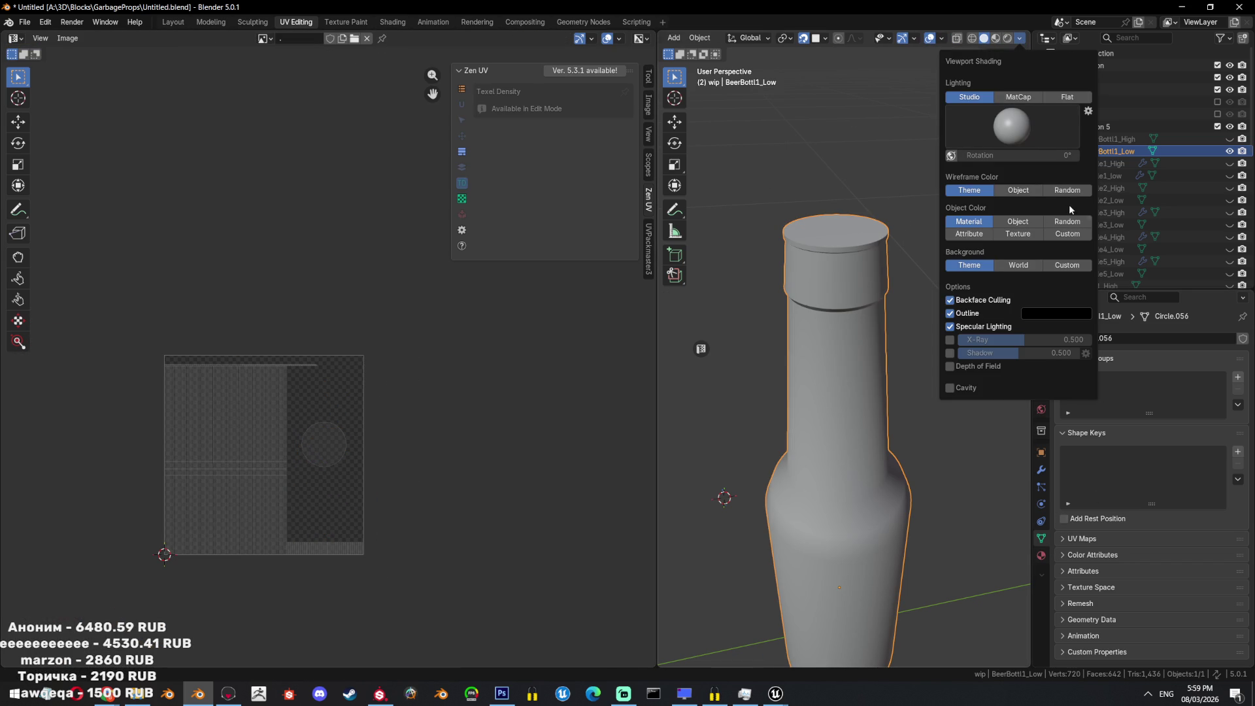
{"action": "left_click", "coordinate": [1041, 236]}
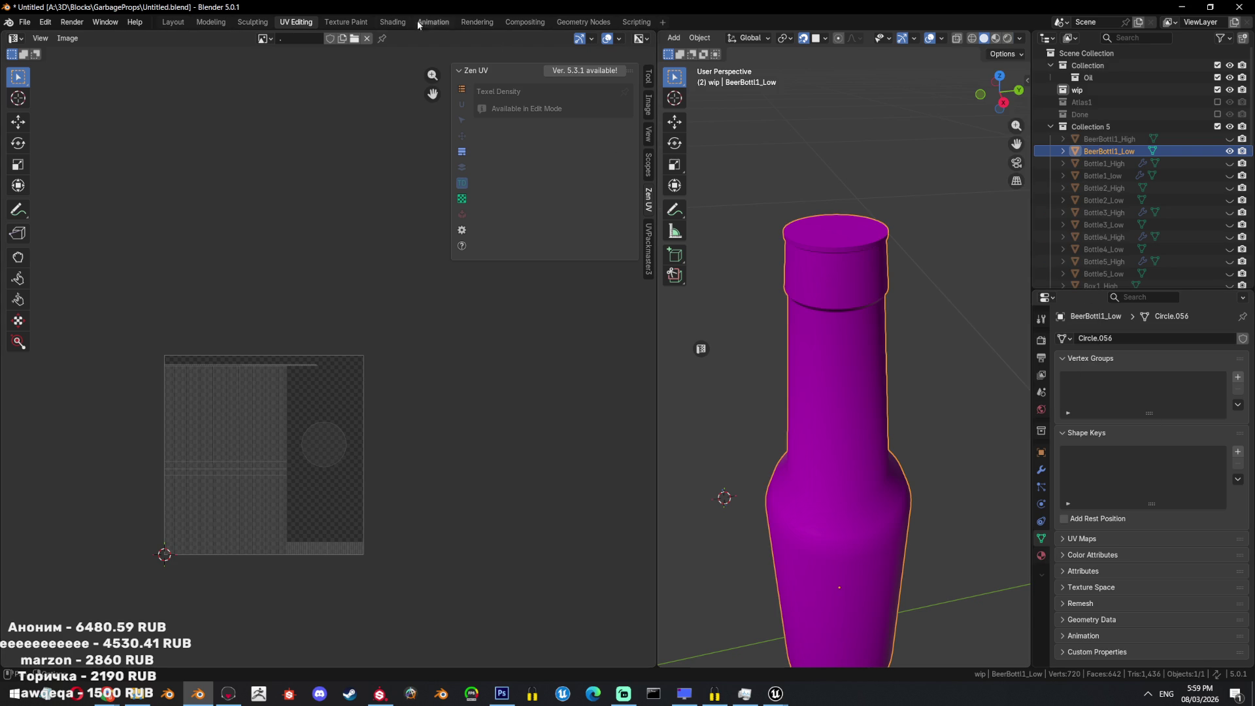
{"action": "left_click", "coordinate": [392, 22]}
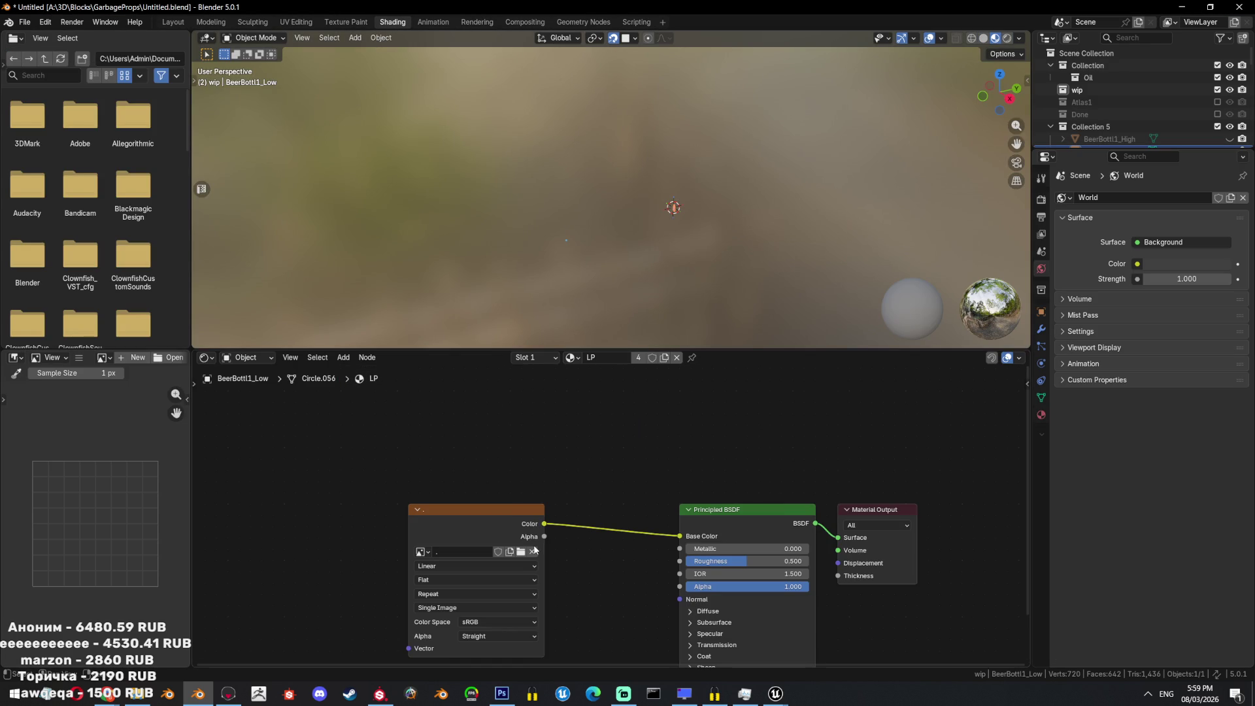
{"action": "left_click", "coordinate": [533, 550]}
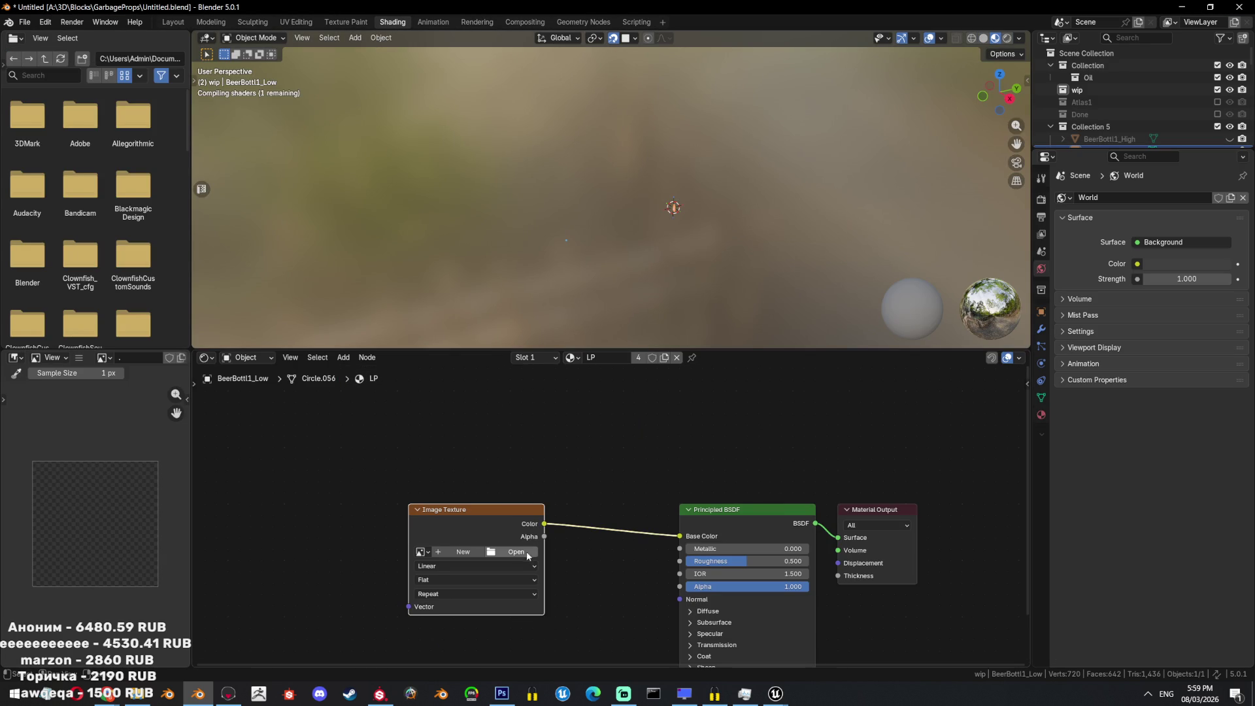
{"action": "left_click", "coordinate": [458, 553]}
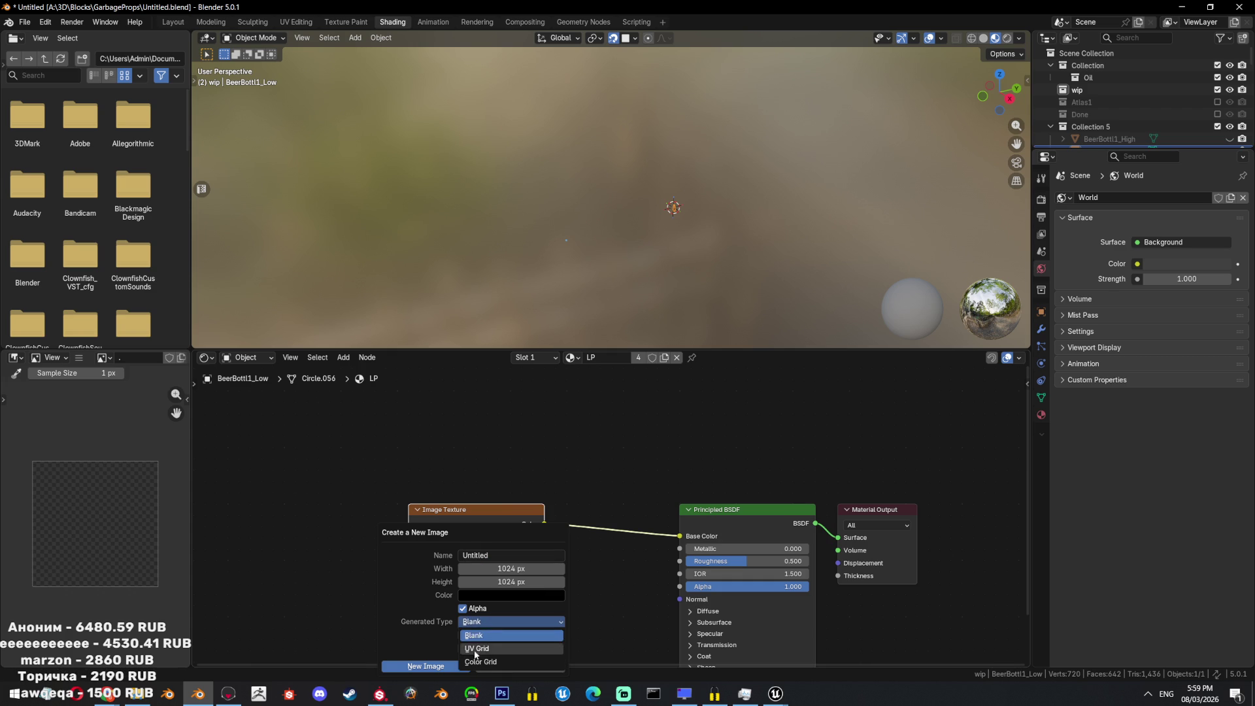
{"action": "left_click", "coordinate": [425, 666]}
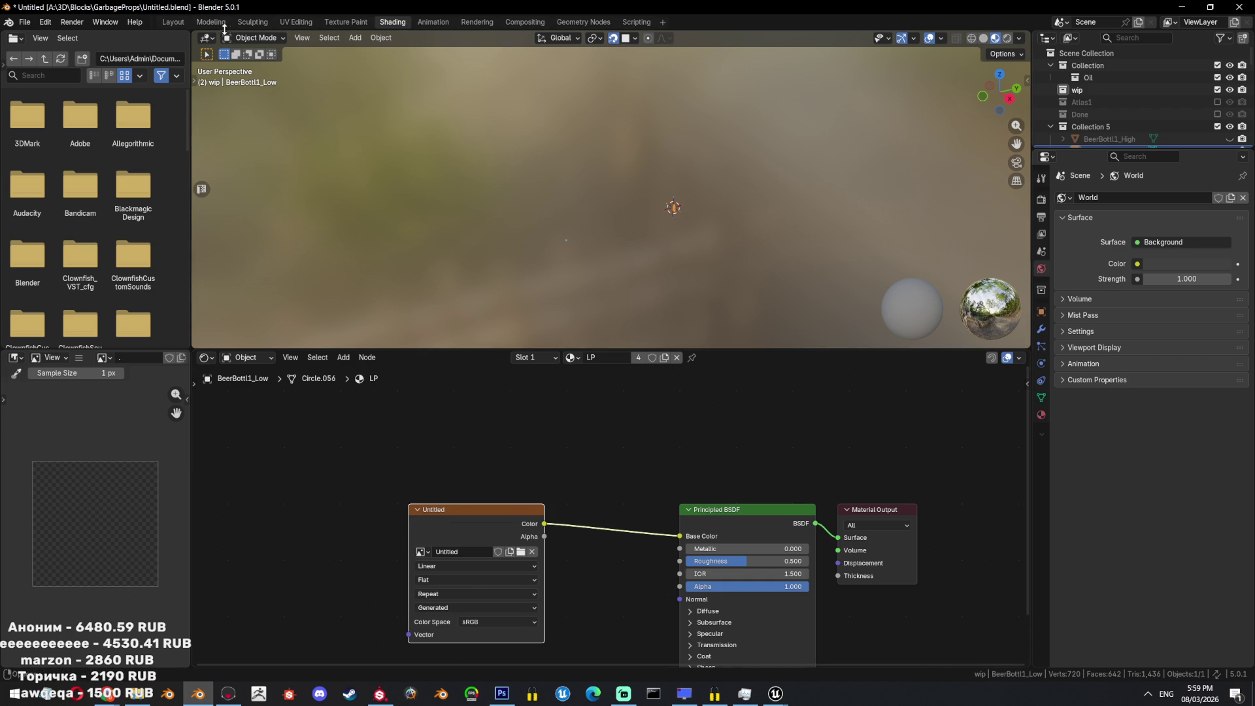
Show the checker texture on the bottle in the Layout viewport.
{"action": "left_click", "coordinate": [173, 21]}
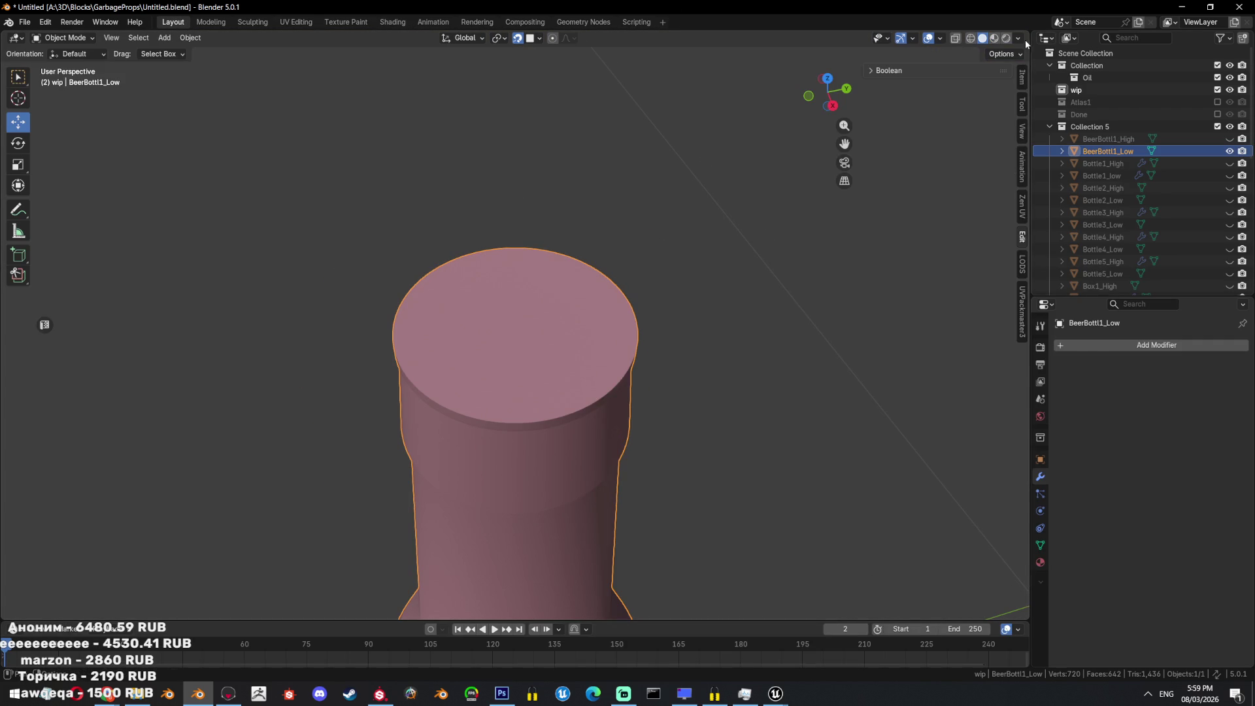
{"action": "left_click", "coordinate": [1018, 38]}
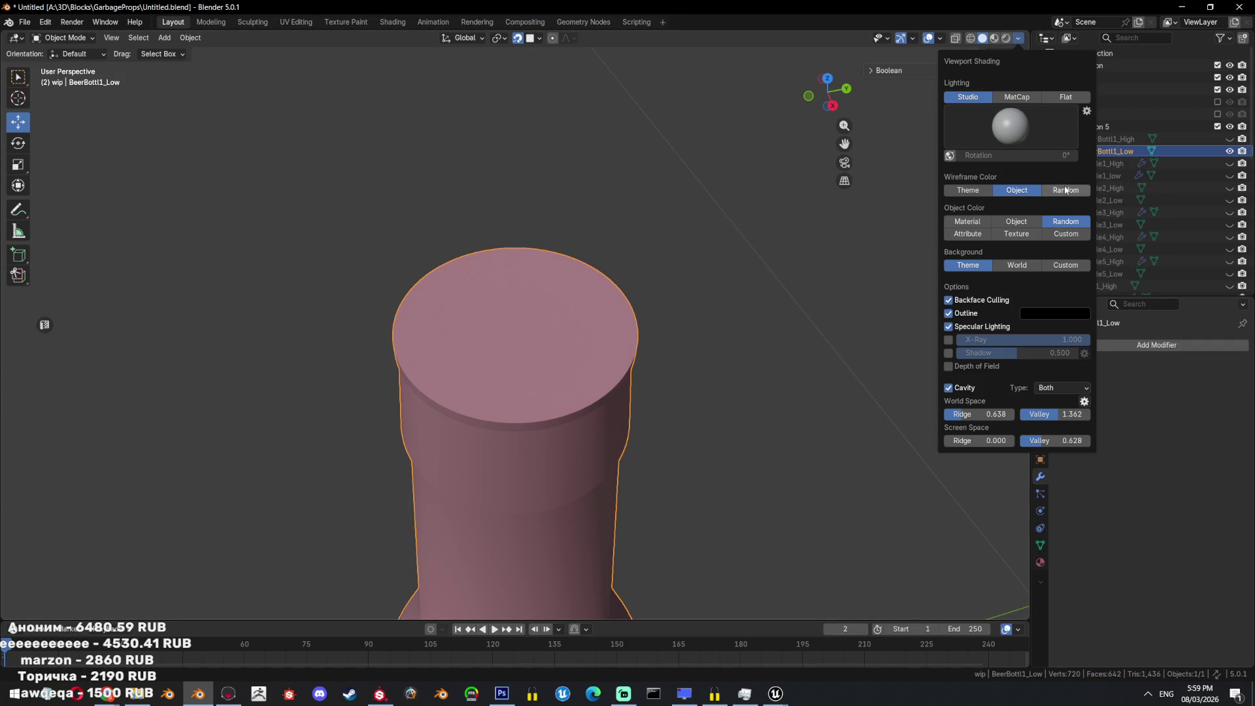
{"action": "left_click", "coordinate": [1011, 234]}
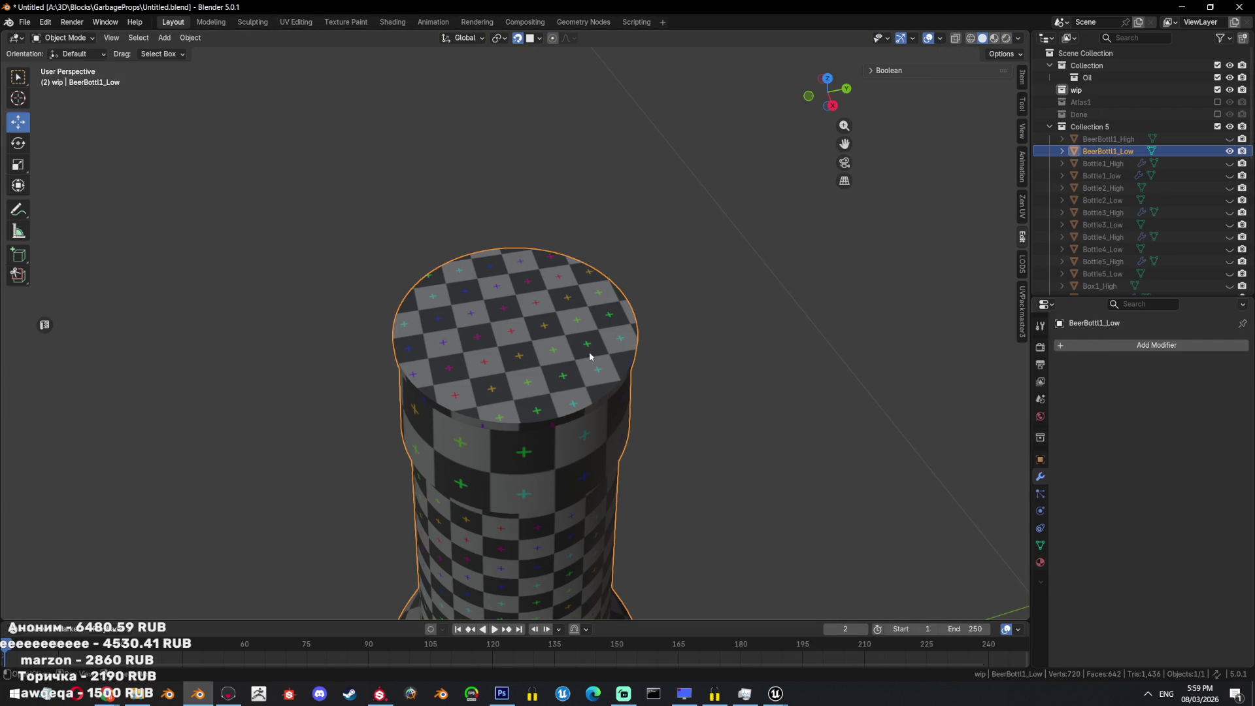
Check the beer bottle's checker texture in the UV Editing workspace, then return to Layout.
{"action": "mouse_move", "coordinate": [607, 394]}
{"action": "middle_mouse_down"}
{"action": "mouse_move", "coordinate": [614, 383]}
{"action": "mouse_move", "coordinate": [571, 303]}
{"action": "mouse_move", "coordinate": [575, 353]}
{"action": "mouse_move", "coordinate": [553, 265]}
{"action": "mouse_move", "coordinate": [566, 319]}
{"action": "middle_mouse_up"}
{"action": "scroll", "coordinate": [618, 371], "scroll_direction": "down", "scroll_amount": 5}
{"action": "key", "text": "Tab"}
{"action": "key", "text": "a"}
{"action": "left_click", "coordinate": [307, 25]}
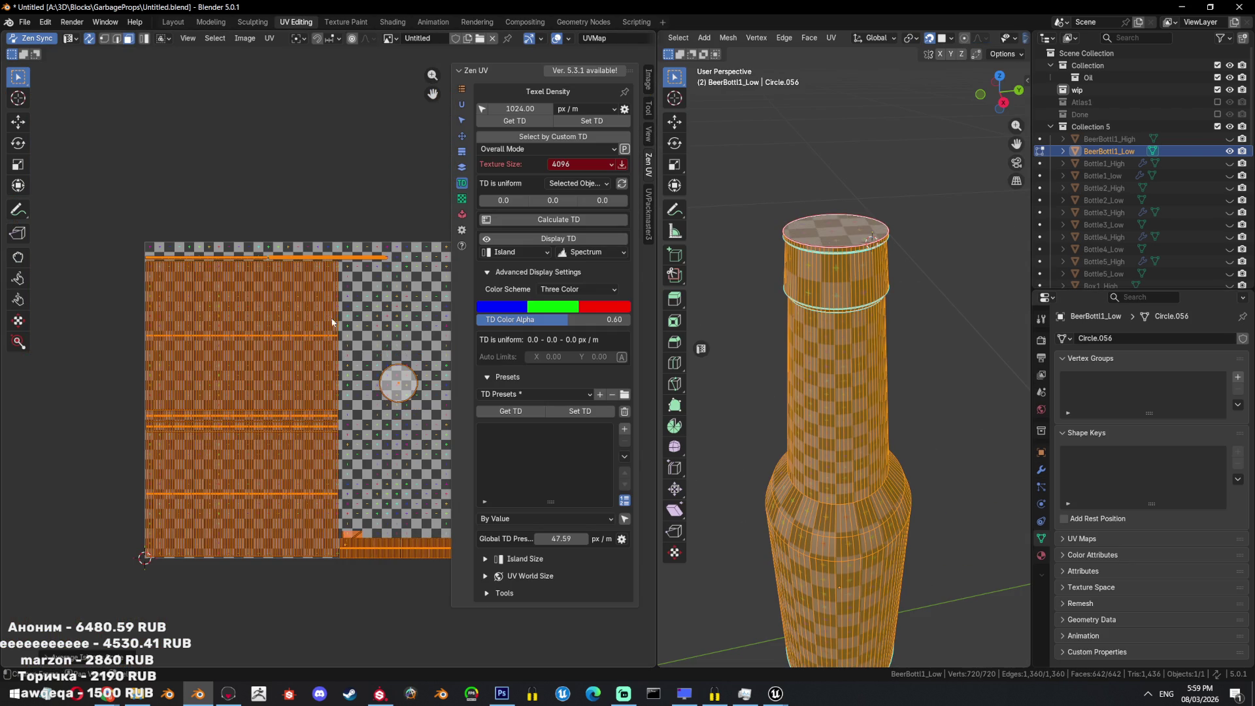
{"action": "key", "text": "Tab"}
{"action": "scroll", "coordinate": [860, 260], "scroll_direction": "up", "scroll_amount": 5}
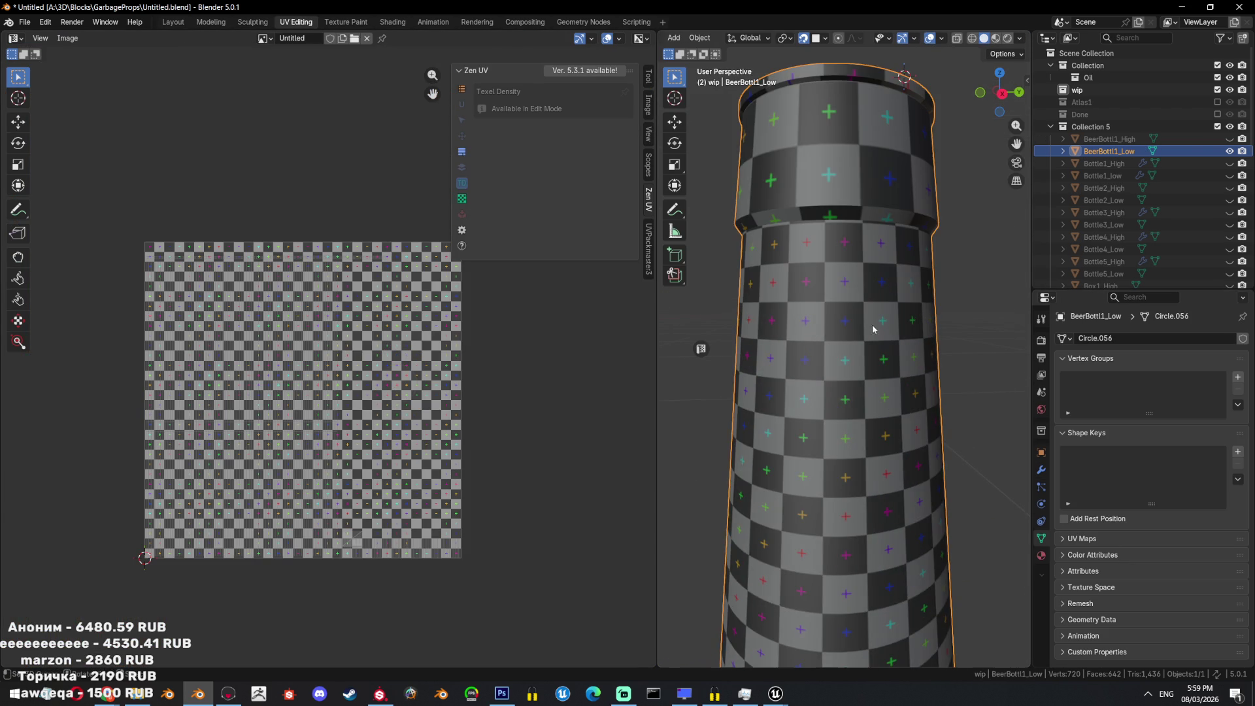
{"action": "scroll", "coordinate": [845, 283], "scroll_direction": "down", "scroll_amount": 6}
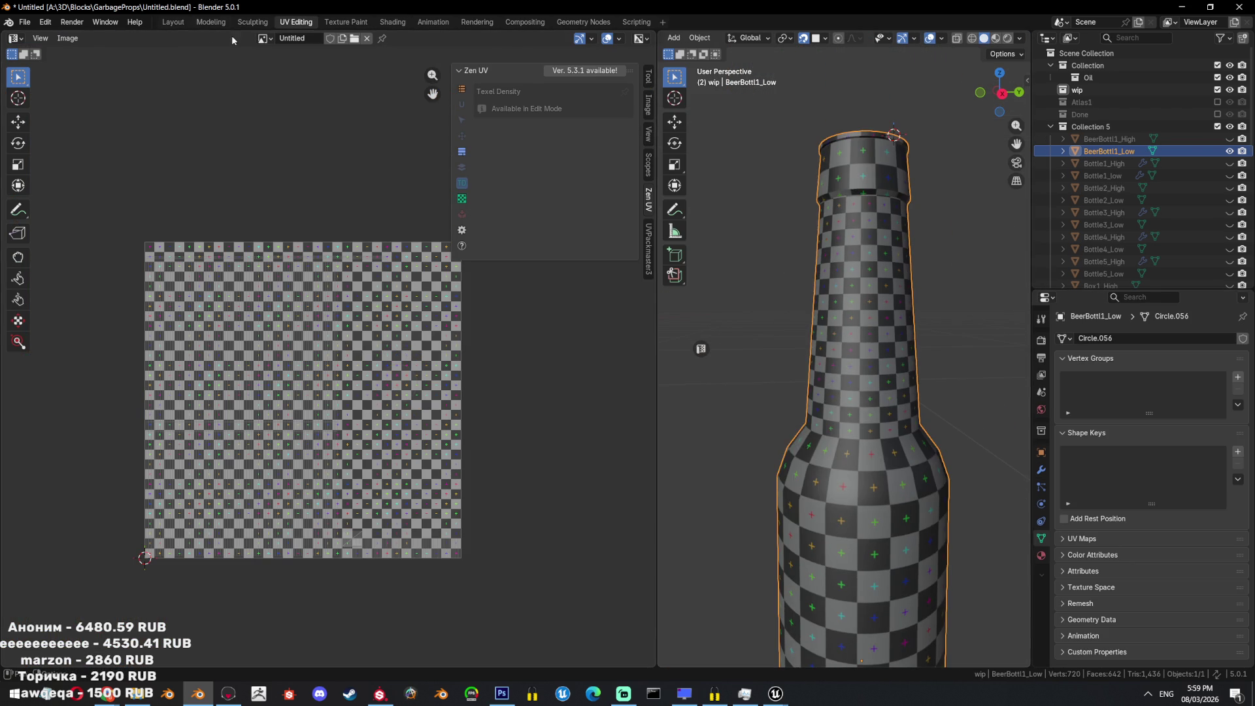
{"action": "left_click", "coordinate": [174, 22]}
{"action": "scroll", "coordinate": [328, 136], "scroll_direction": "down", "scroll_amount": 2}
Unhide and select Bottle1_low, frame it, and select its whole mesh in Edit Mode.
{"action": "left_click", "coordinate": [1228, 175]}
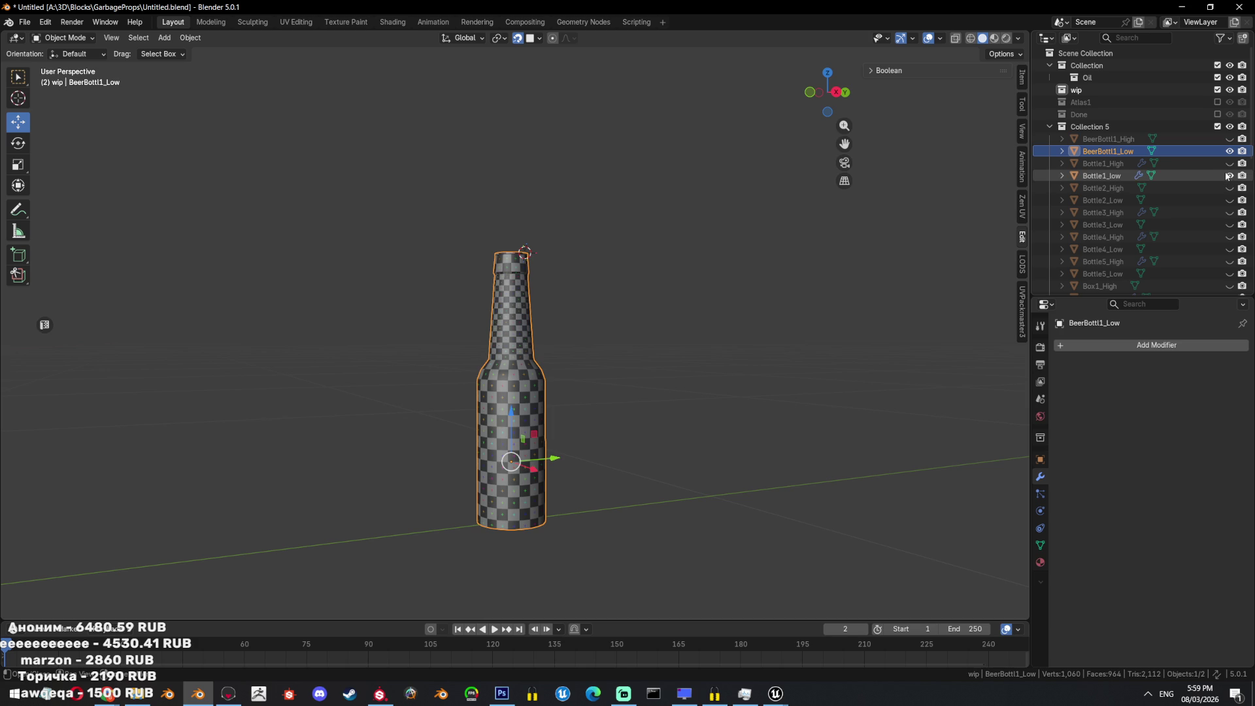
{"action": "left_click", "coordinate": [1115, 175]}
{"action": "key", "text": "KP_Decimal"}
{"action": "key", "text": "Tab"}
{"action": "key", "text": "a"}
{"action": "mouse_move", "coordinate": [645, 231]}
{"action": "middle_mouse_down"}
{"action": "mouse_move", "coordinate": [705, 207]}
{"action": "mouse_move", "coordinate": [480, 184]}
{"action": "middle_mouse_up"}
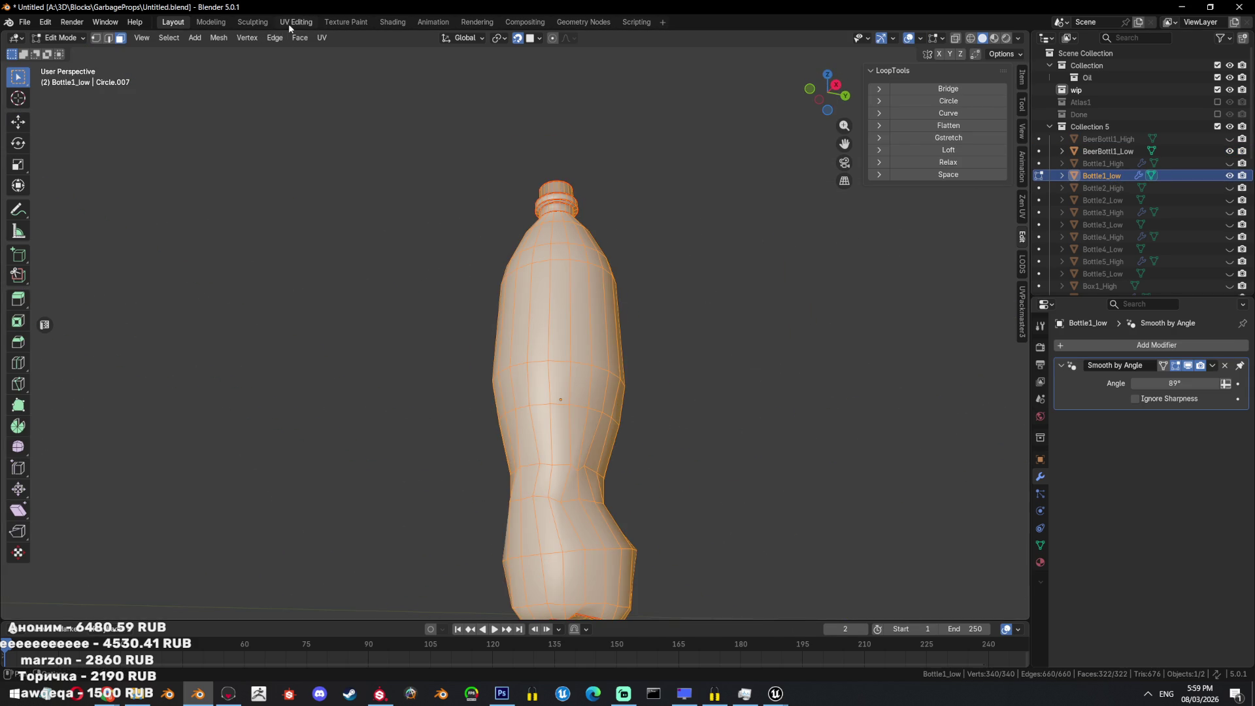
Pick the existing LP material for Bottle1_low in the Material tab, then return to Object Mode.
{"action": "left_click", "coordinate": [290, 25]}
{"action": "left_click", "coordinate": [1040, 555]}
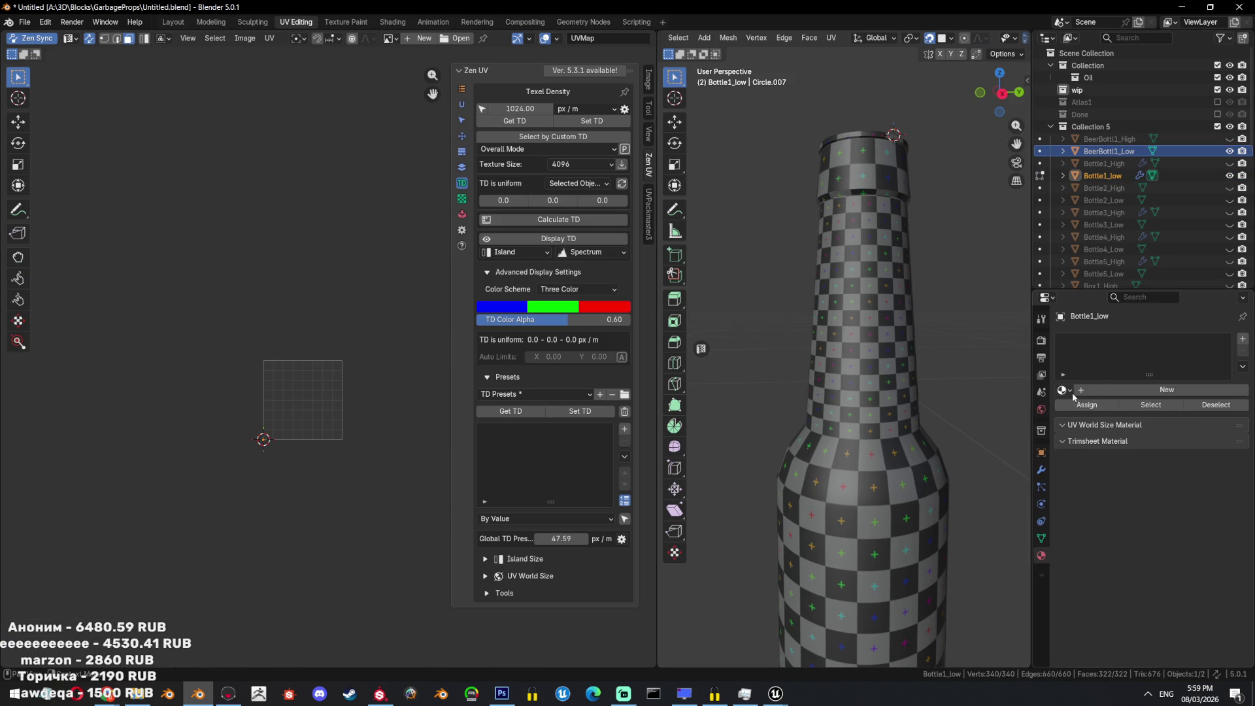
{"action": "left_click", "coordinate": [1066, 390]}
{"action": "type", "text": "lo"}
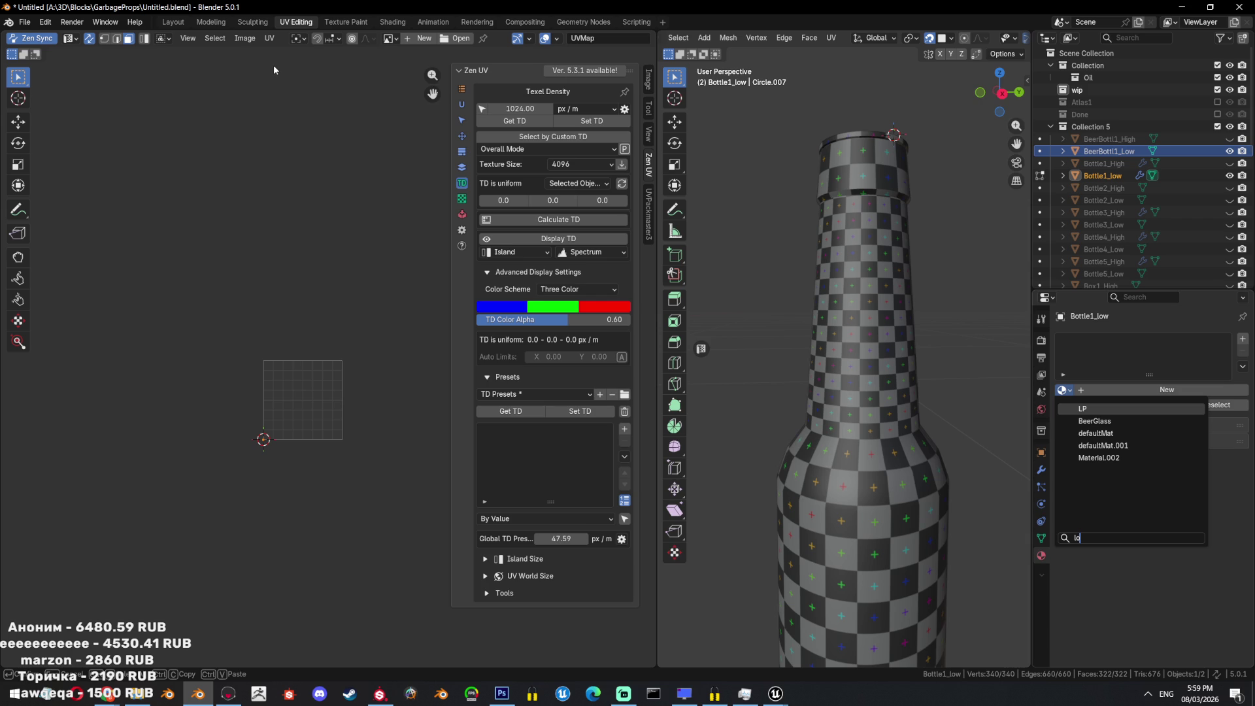
{"action": "key", "text": "Return"}
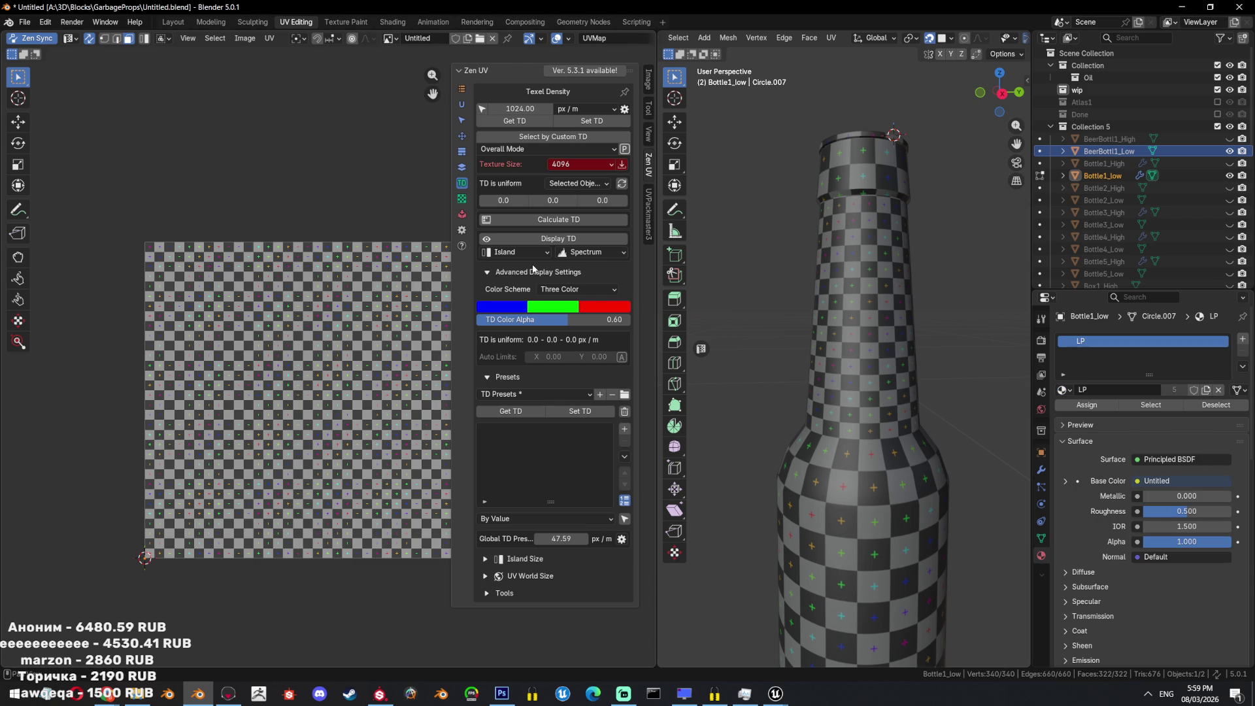
{"action": "scroll", "coordinate": [261, 112], "scroll_direction": "down", "scroll_amount": 4}
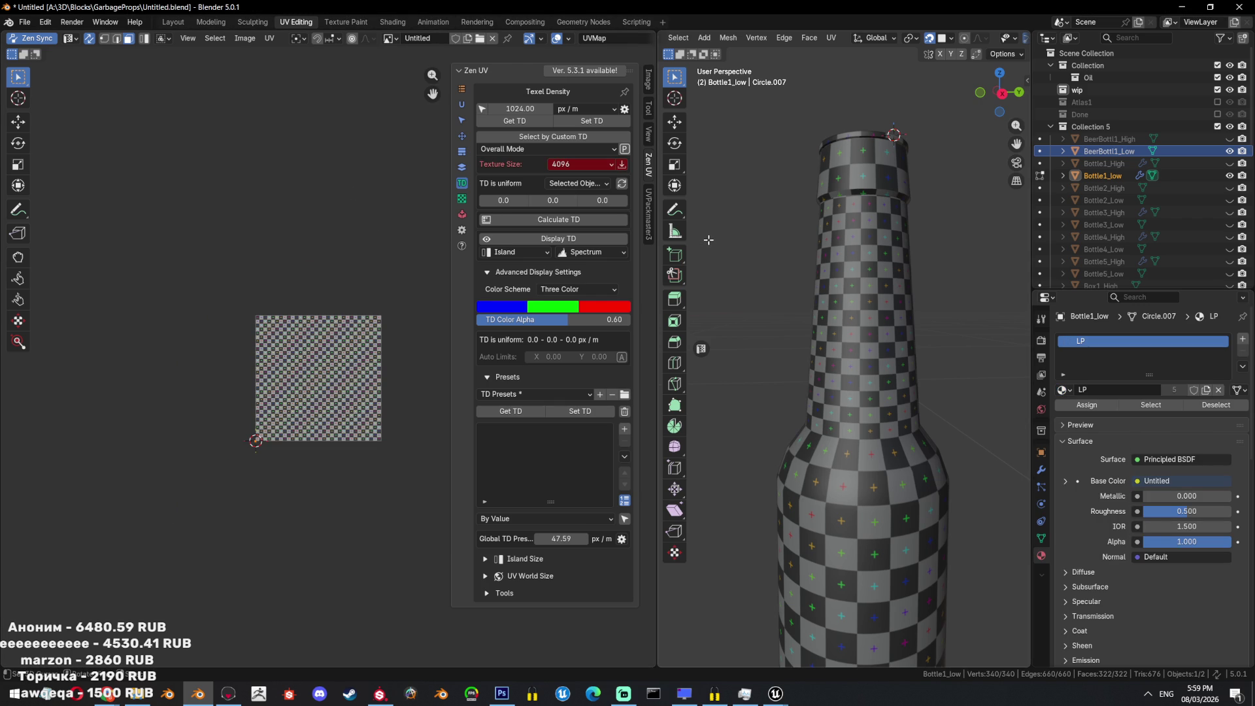
{"action": "middle_click_drag", "start_coordinate": [849, 327], "coordinate": [869, 308]}
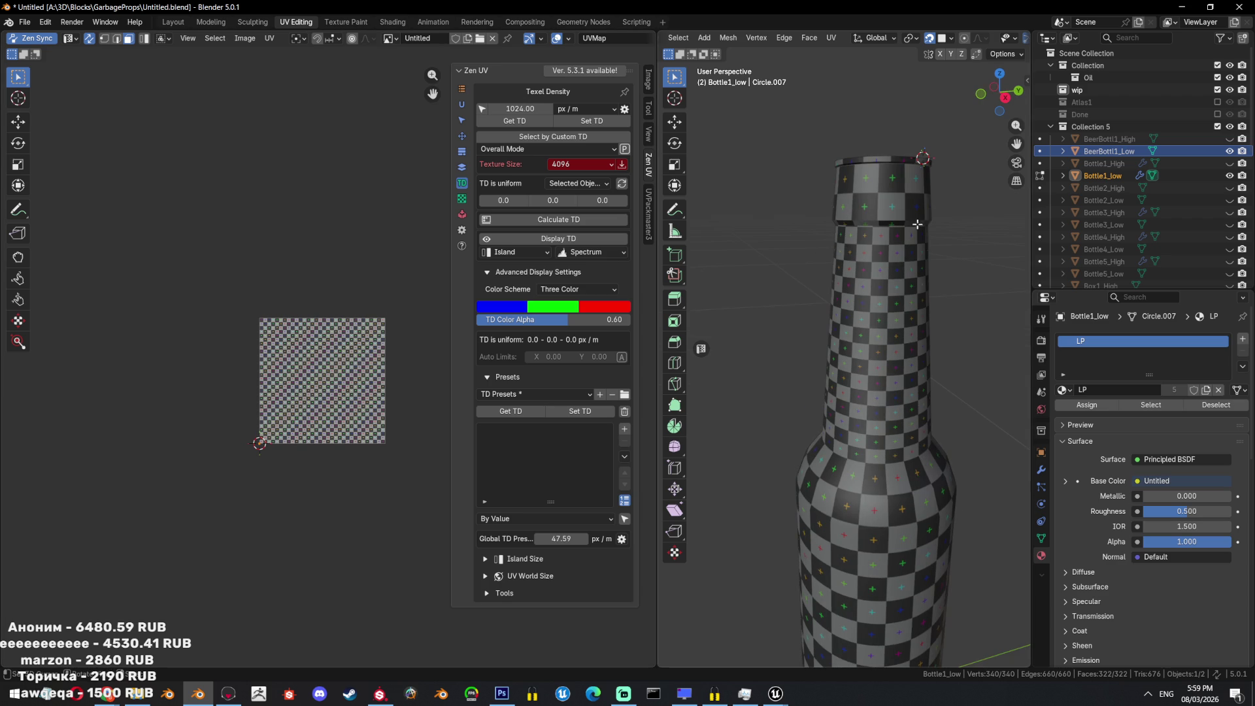
{"action": "left_click", "coordinate": [1096, 176]}
{"action": "left_click", "coordinate": [1096, 177], "text": "ctrl"}
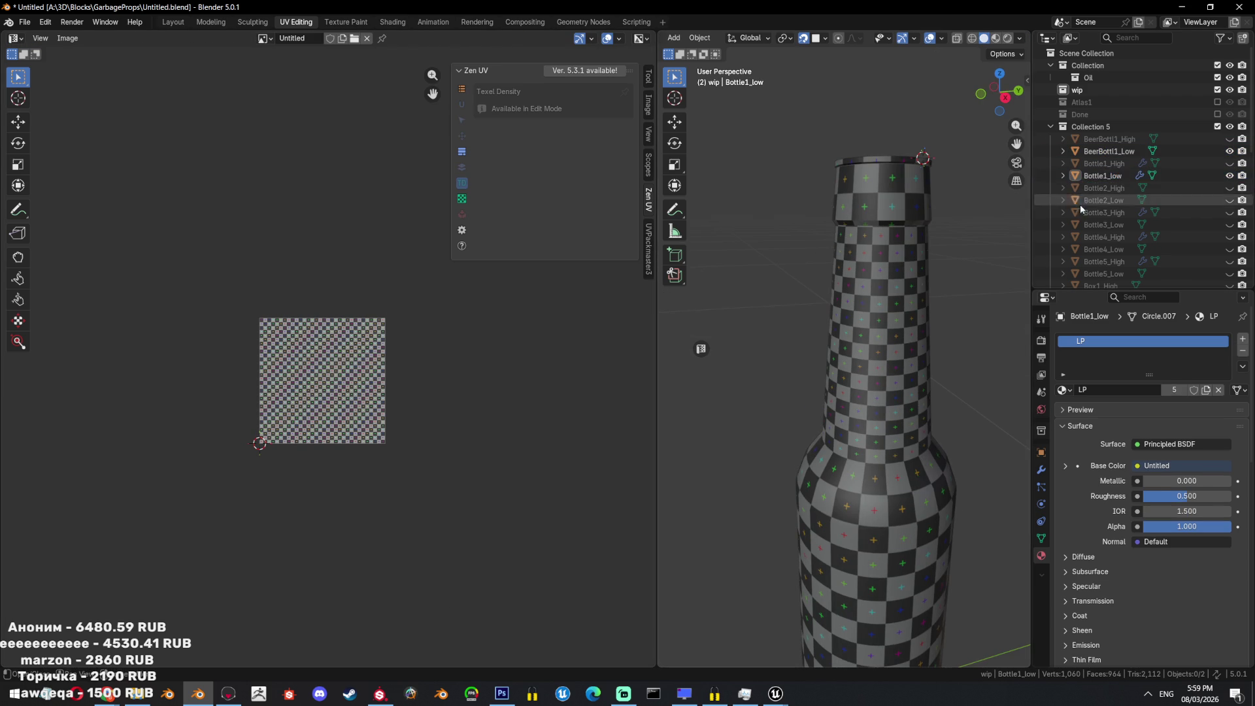
Unwrap all of Bottle1_low's mesh and check the checker pattern in Object Mode.
{"action": "left_click", "coordinate": [1111, 176]}
{"action": "key", "text": "Tab"}
{"action": "key", "text": "KP_Decimal"}
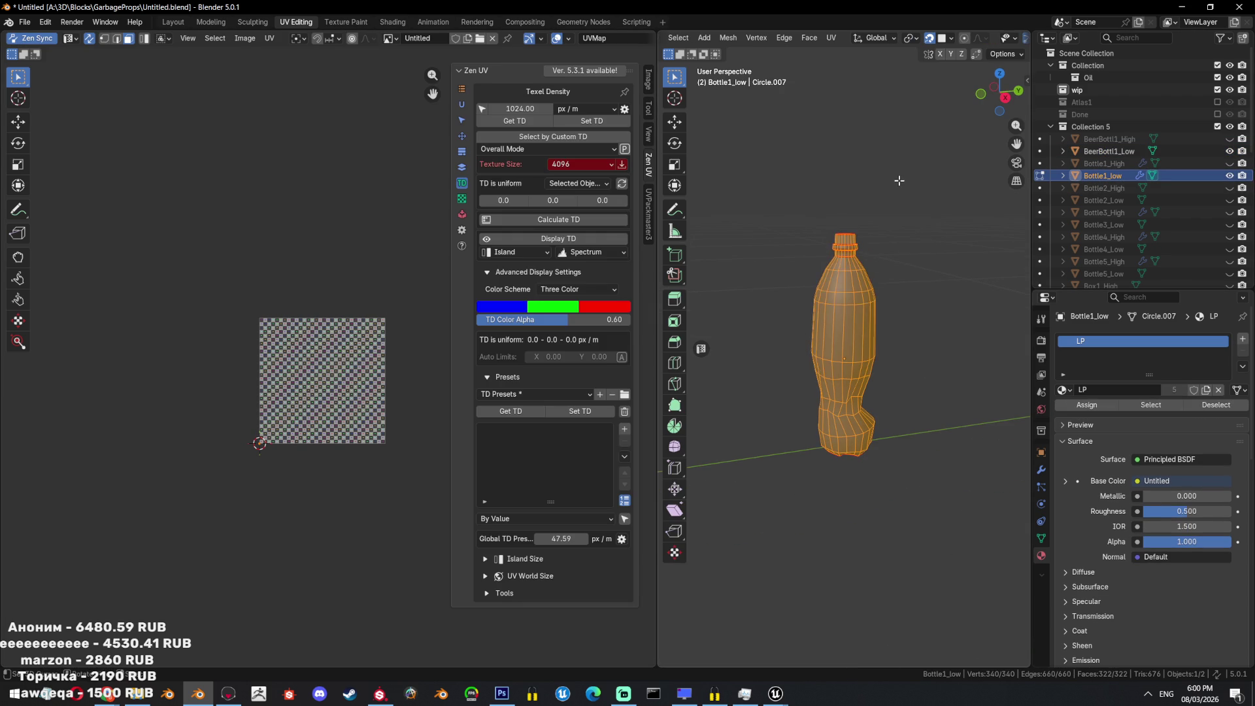
{"action": "key", "text": "u"}
{"action": "left_click", "coordinate": [894, 186]}
{"action": "scroll", "coordinate": [330, 366], "scroll_direction": "up", "scroll_amount": 4}
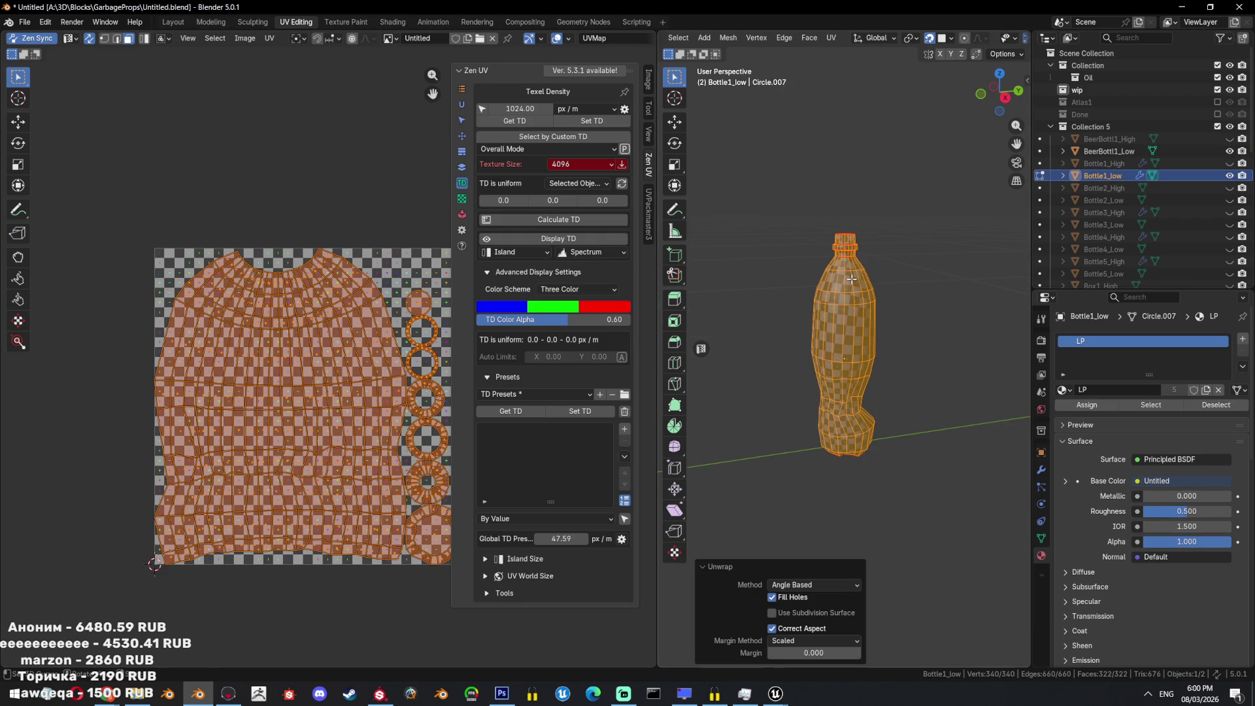
{"action": "key", "text": "Tab"}
{"action": "mouse_move", "coordinate": [885, 294]}
{"action": "middle_mouse_down"}
{"action": "mouse_move", "coordinate": [507, 295]}
{"action": "mouse_move", "coordinate": [802, 382]}
{"action": "mouse_move", "coordinate": [901, 327]}
{"action": "middle_mouse_up"}
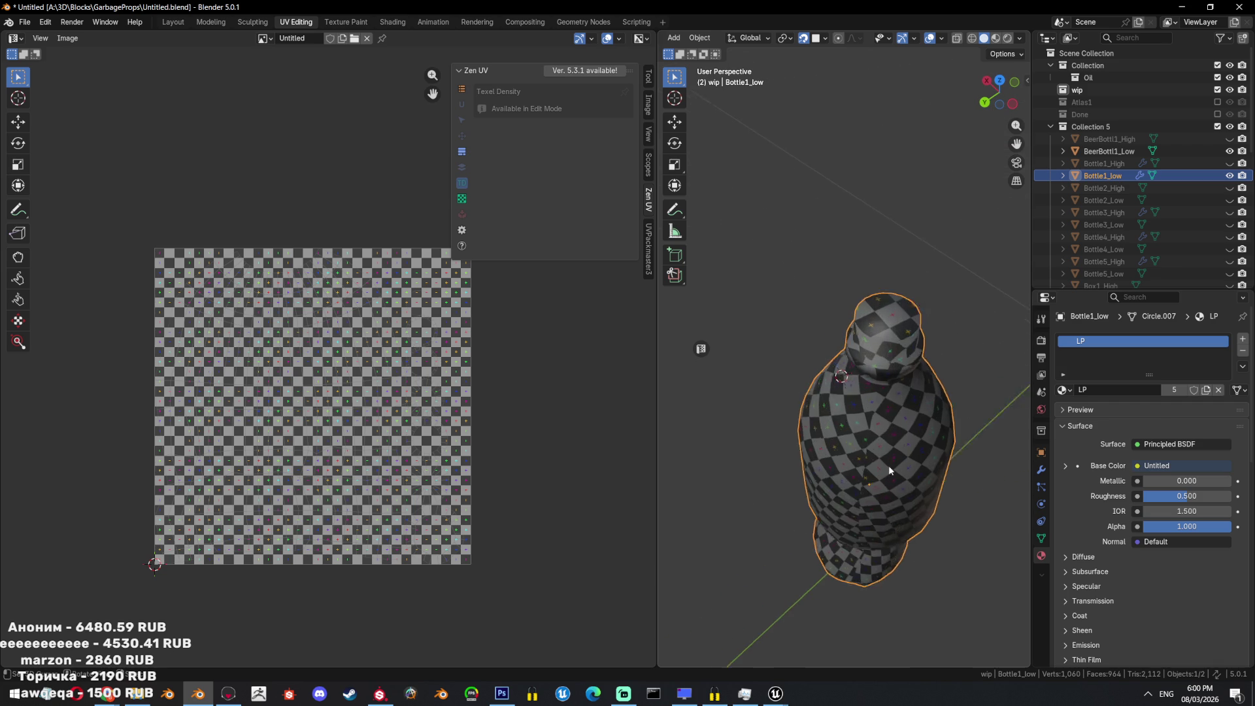
Select edge loops around Bottle1_low's neck and mark them sharp.
{"action": "key", "text": "Tab"}
{"action": "scroll", "coordinate": [902, 327], "scroll_direction": "up", "scroll_amount": 3}
{"action": "left_click", "coordinate": [919, 323]}
{"action": "key", "text": "ctrl+e"}
{"action": "key", "text": "Escape"}
{"action": "key", "text": "Tab"}
{"action": "scroll", "coordinate": [928, 386], "scroll_direction": "up", "scroll_amount": 3}
{"action": "key", "text": "Tab"}
{"action": "scroll", "coordinate": [888, 418], "scroll_direction": "up", "scroll_amount": 2}
{"action": "left_click", "coordinate": [888, 418], "text": "alt"}
{"action": "middle_click_drag", "start_coordinate": [888, 418], "coordinate": [916, 169]}
{"action": "left_click", "coordinate": [896, 138], "text": "alt+shift"}
{"action": "key", "text": "ctrl+e"}
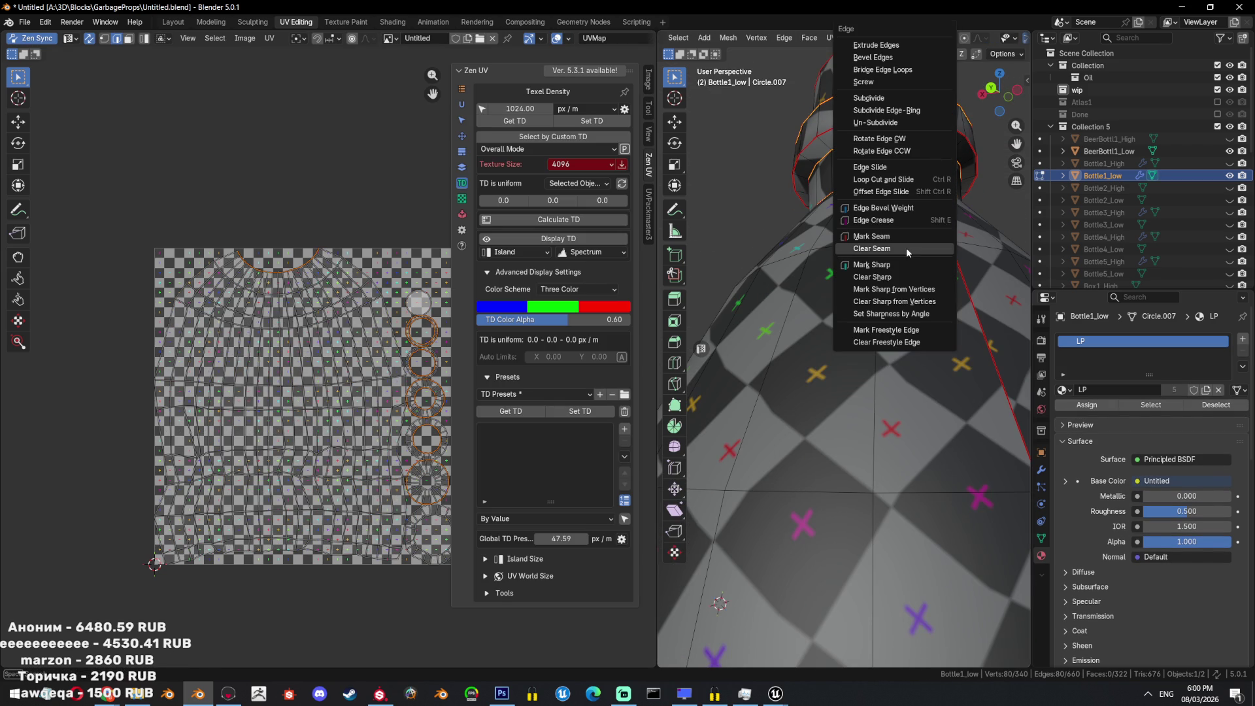
{"action": "left_click", "coordinate": [905, 264]}
{"action": "scroll", "coordinate": [905, 264], "scroll_direction": "down", "scroll_amount": 5}
{"action": "mouse_move", "coordinate": [905, 264]}
{"action": "middle_mouse_down"}
{"action": "mouse_move", "coordinate": [900, 390]}
{"action": "mouse_move", "coordinate": [768, 392]}
{"action": "middle_mouse_up"}
{"action": "key", "text": "Tab"}
{"action": "key", "text": "Tab"}
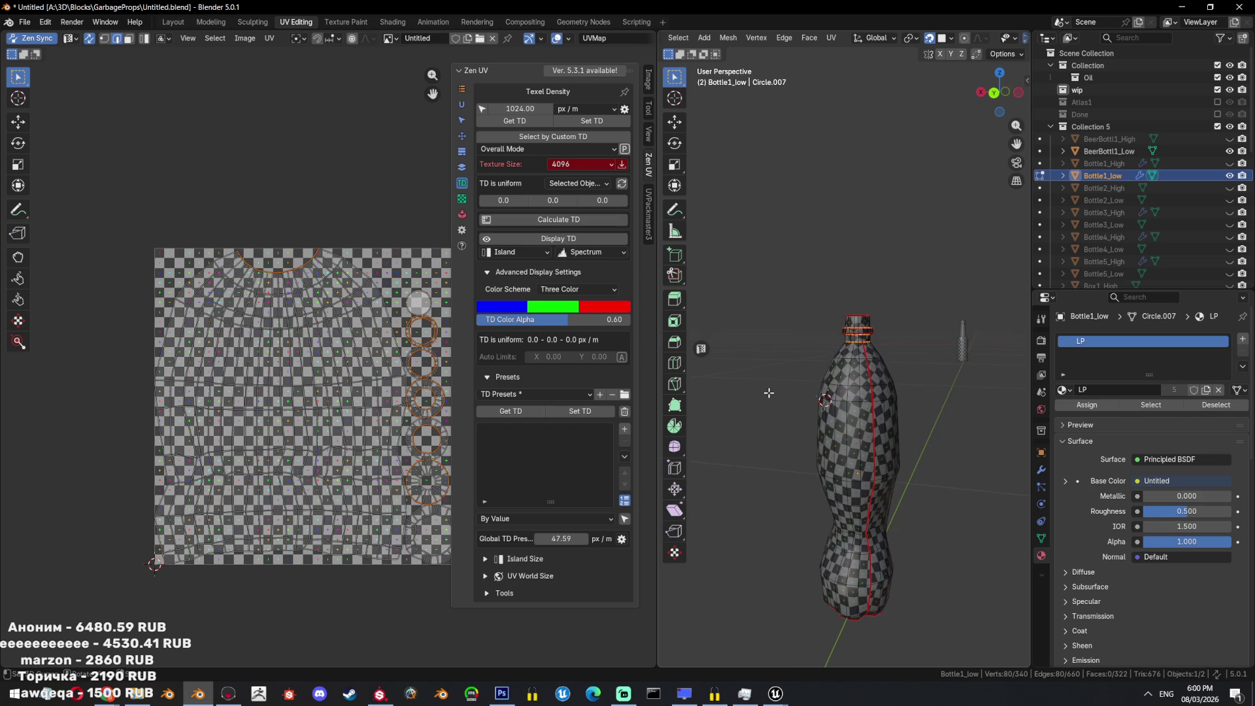
Unhide Bottle2_Low in the outliner and select it.
{"action": "left_click", "coordinate": [1229, 200]}
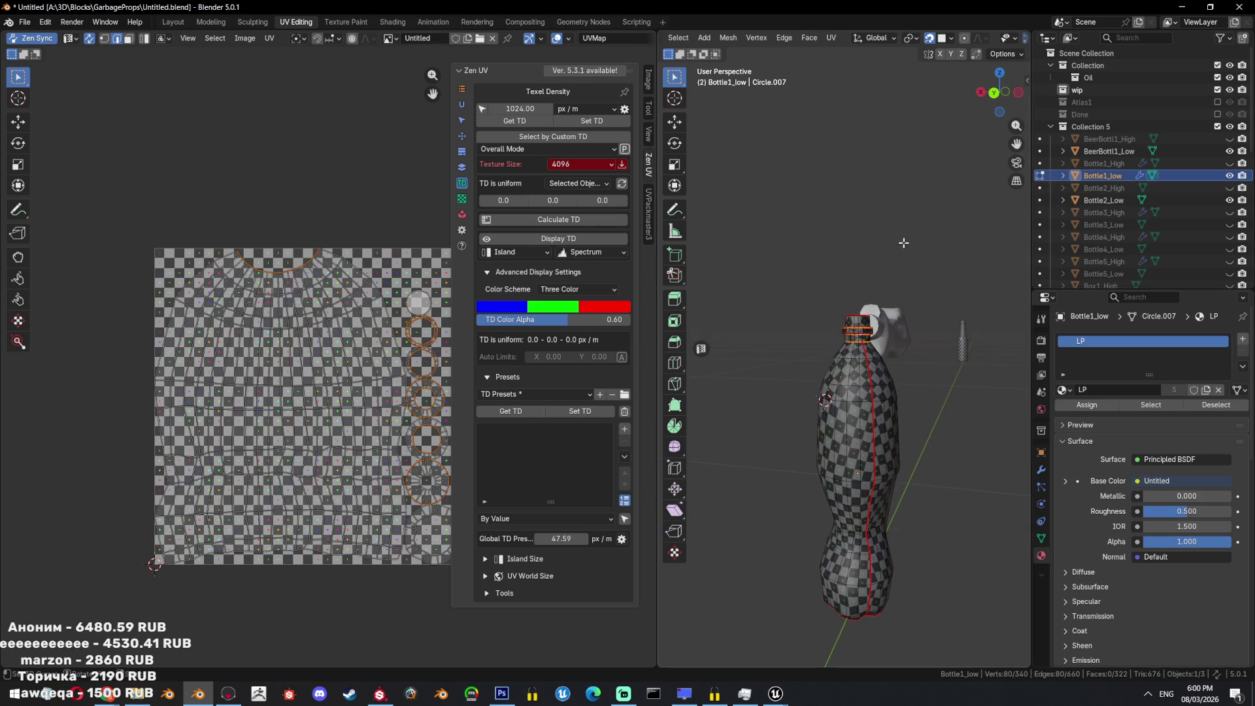
{"action": "key", "text": "Tab"}
{"action": "left_click", "coordinate": [1103, 200]}
{"action": "middle_click_drag", "start_coordinate": [980, 366], "coordinate": [915, 366]}
{"action": "scroll", "coordinate": [1198, 228], "scroll_direction": "down", "scroll_amount": 3}
Use the LODS sidebar's Low name filter to select the Low objects and isolate them.
{"action": "key", "text": "m"}
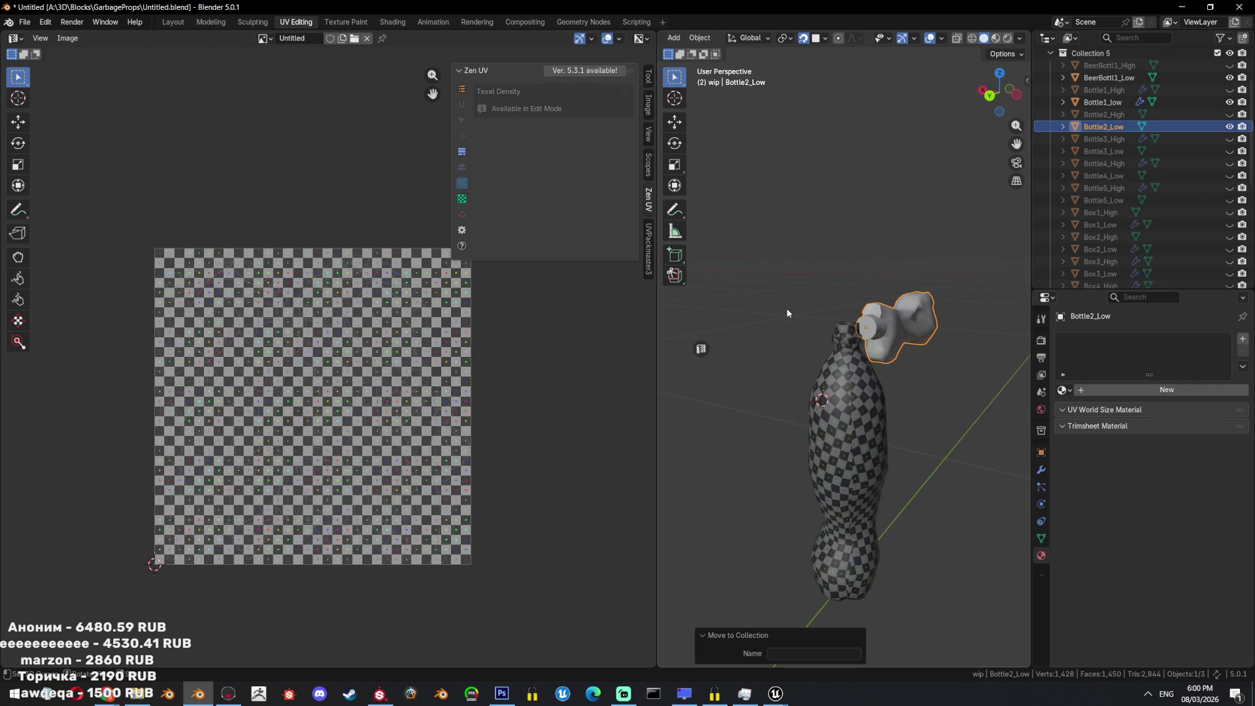
{"action": "key", "text": "n"}
{"action": "left_click", "coordinate": [1022, 236]}
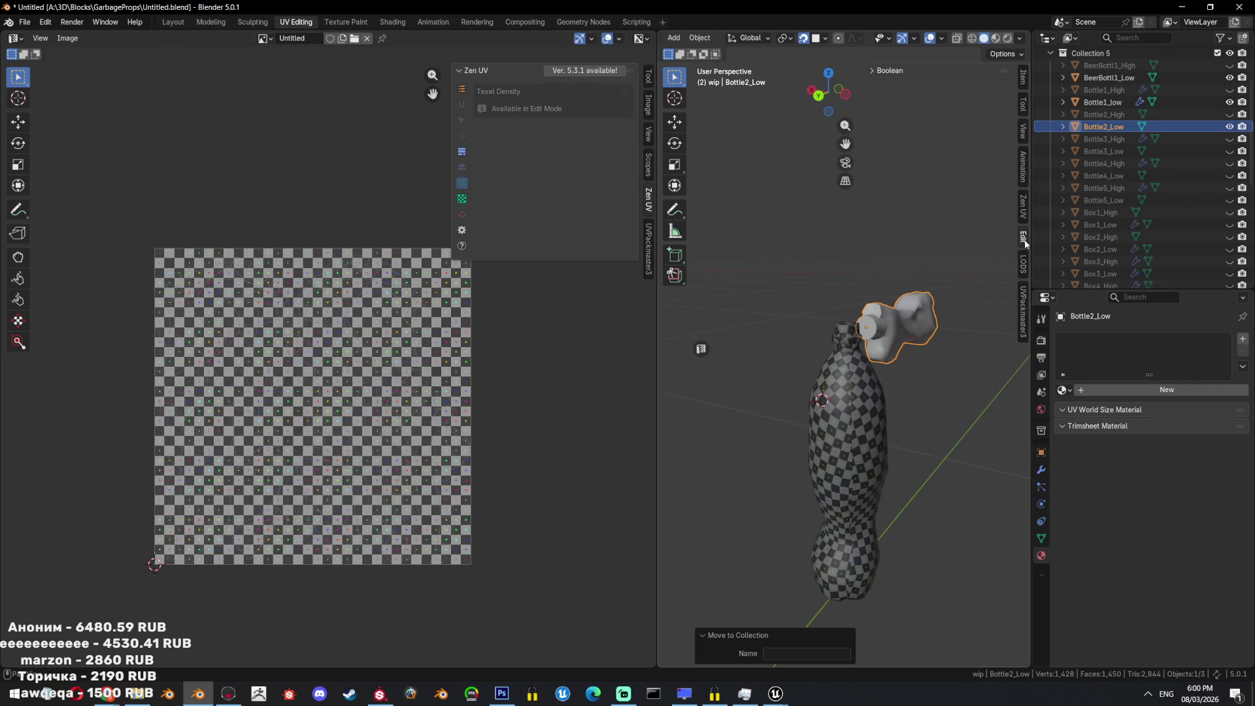
{"action": "left_click", "coordinate": [1023, 265]}
{"action": "left_click", "coordinate": [915, 530]}
{"action": "type", "text": "Low"}
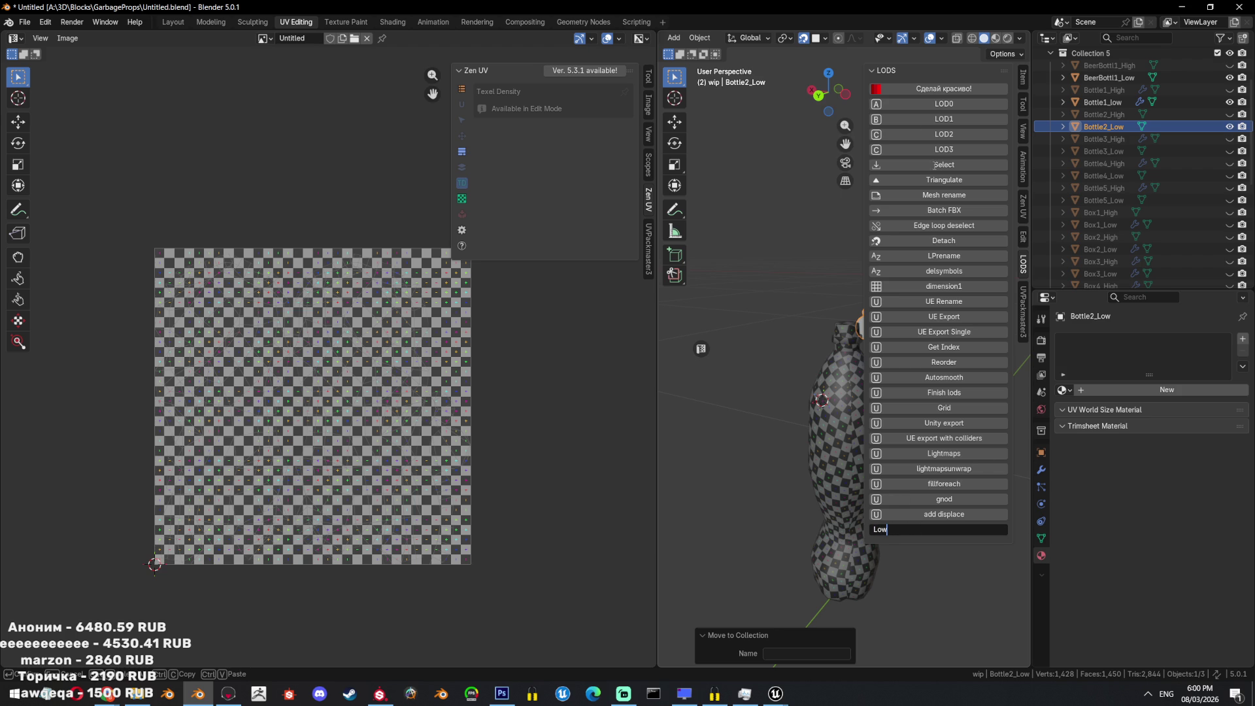
{"action": "key", "text": "Return"}
{"action": "key", "text": "shift+h"}
{"action": "key", "text": "KP_Decimal"}
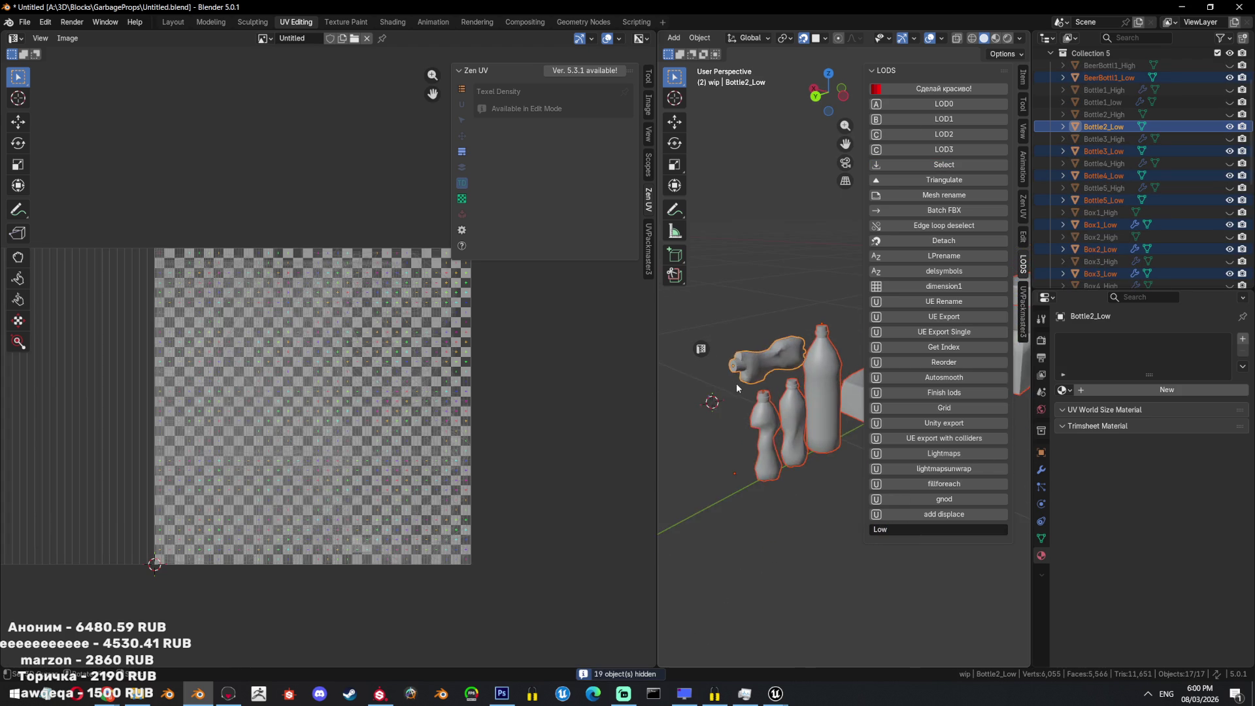
Rename Bottle1_low to Bottle1_Low and make it the active object.
{"action": "key", "text": "m"}
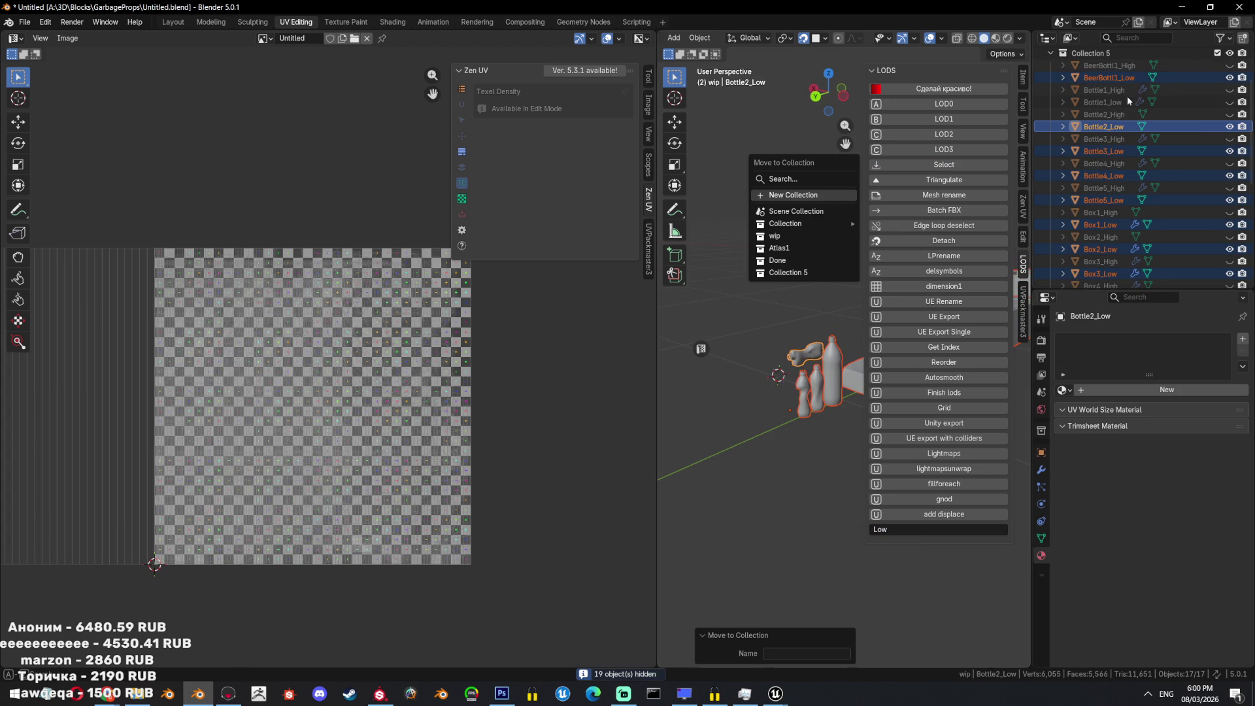
{"action": "double_click", "coordinate": [1110, 102]}
{"action": "scroll", "coordinate": [1113, 107], "scroll_direction": "up", "scroll_amount": 2}
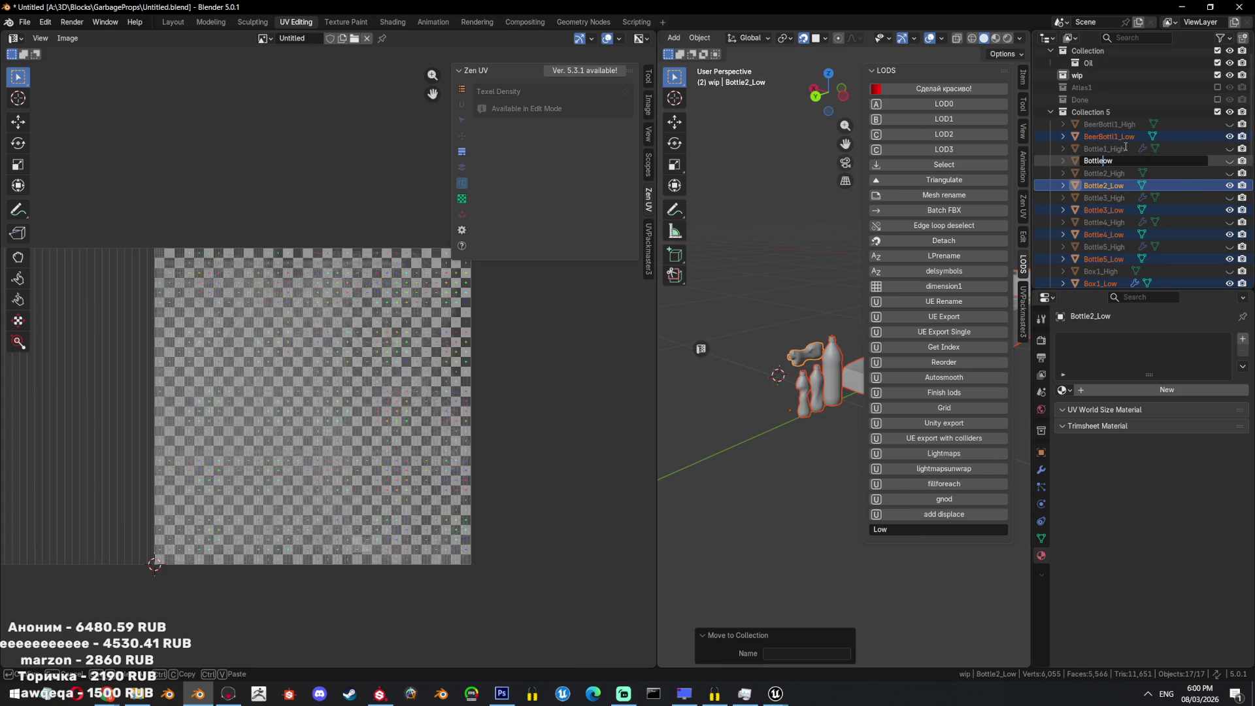
{"action": "key", "text": "Return"}
{"action": "left_click", "coordinate": [1111, 158]}
{"action": "scroll", "coordinate": [1175, 140], "scroll_direction": "down", "scroll_amount": 10}
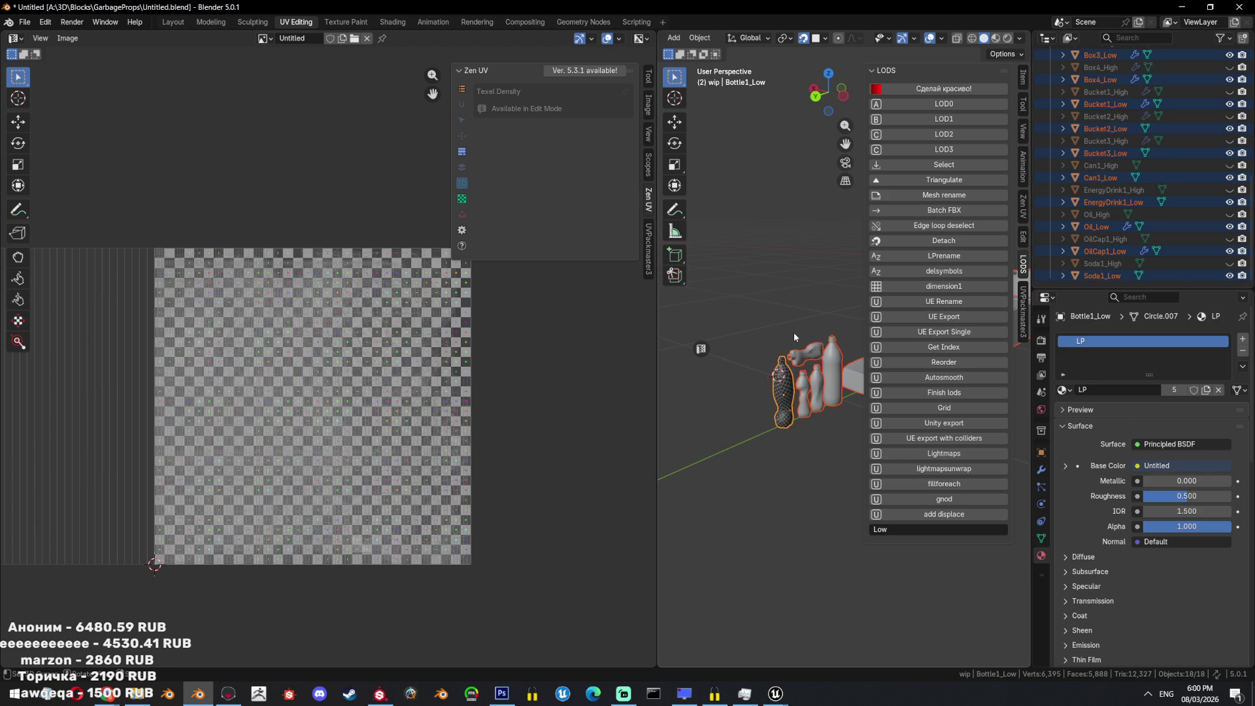
Link Materials from Bottle1_Low to all selected props, then select and frame Bottle1_Low.
{"action": "key", "text": "n"}
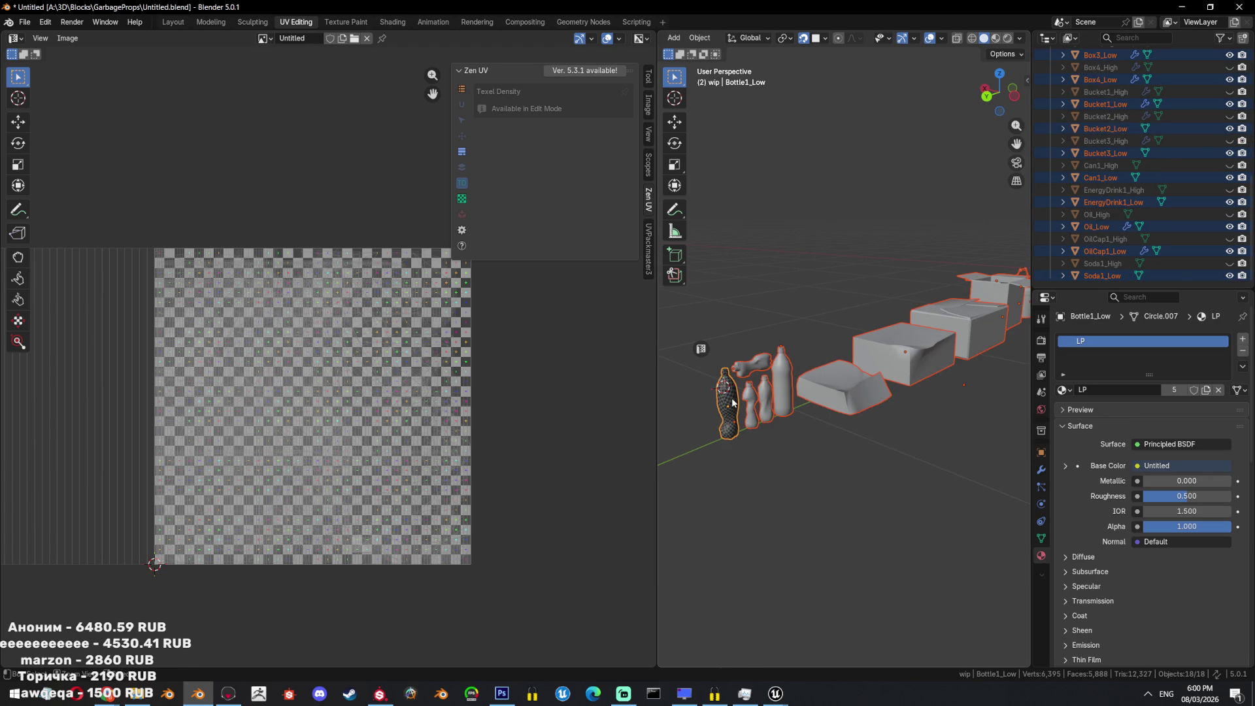
{"action": "key", "text": "ctrl+l"}
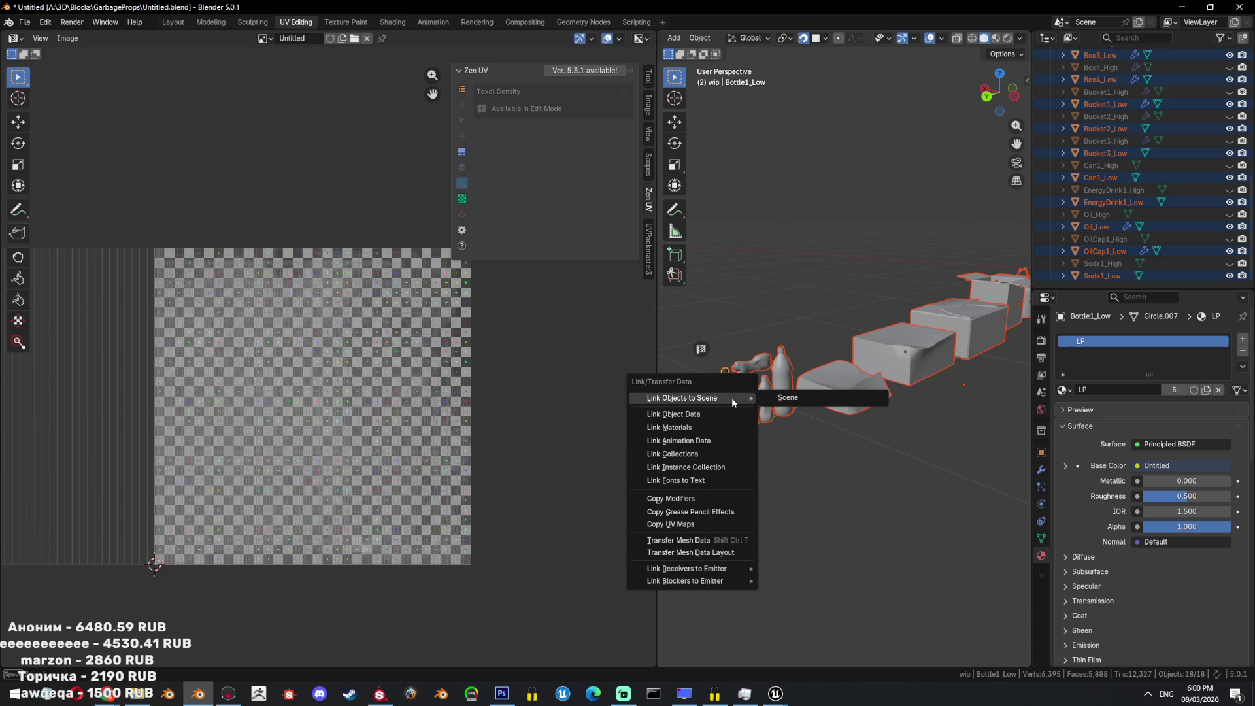
{"action": "left_click", "coordinate": [724, 428]}
{"action": "mouse_move", "coordinate": [740, 419]}
{"action": "middle_mouse_down"}
{"action": "mouse_move", "coordinate": [809, 405]}
{"action": "mouse_move", "coordinate": [881, 431]}
{"action": "mouse_move", "coordinate": [960, 416]}
{"action": "mouse_move", "coordinate": [908, 426]}
{"action": "mouse_move", "coordinate": [978, 450]}
{"action": "middle_mouse_up"}
{"action": "scroll", "coordinate": [978, 451], "scroll_direction": "up", "scroll_amount": 4}
{"action": "scroll", "coordinate": [1122, 186], "scroll_direction": "up", "scroll_amount": 10}
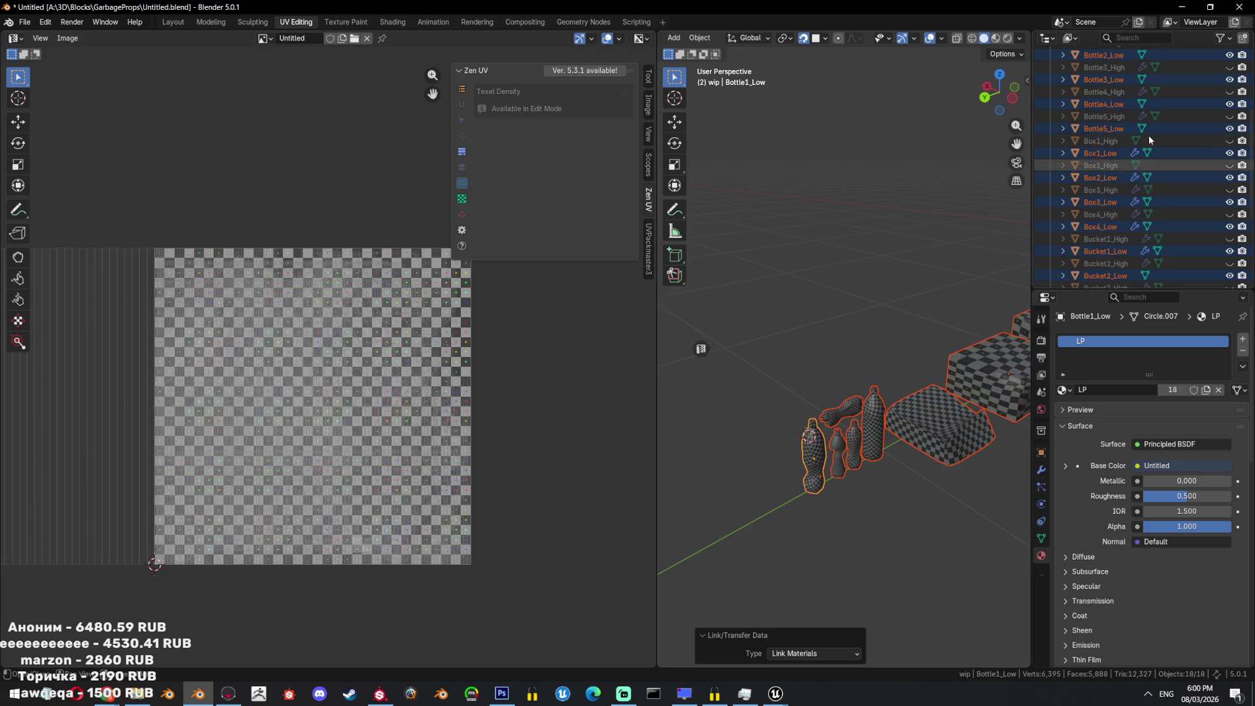
{"action": "left_click", "coordinate": [1120, 128]}
{"action": "left_click", "coordinate": [1107, 155]}
{"action": "key", "text": "KP_Decimal"}
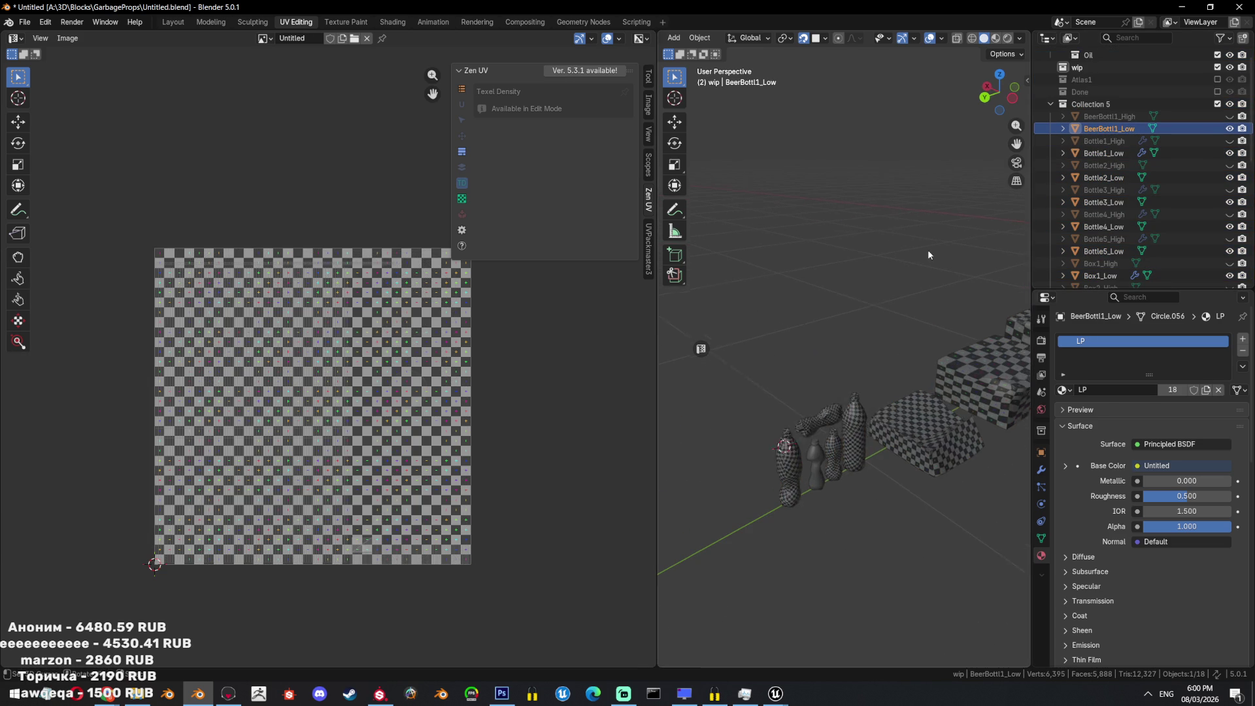
Unwrap Bottle2_Low and Bottle3_Low angle-based and check their checker pattern.
{"action": "mouse_move", "coordinate": [947, 248]}
{"action": "middle_mouse_down"}
{"action": "mouse_move", "coordinate": [834, 276]}
{"action": "mouse_move", "coordinate": [903, 350]}
{"action": "mouse_move", "coordinate": [802, 319]}
{"action": "middle_mouse_up"}
{"action": "left_click", "coordinate": [1104, 177]}
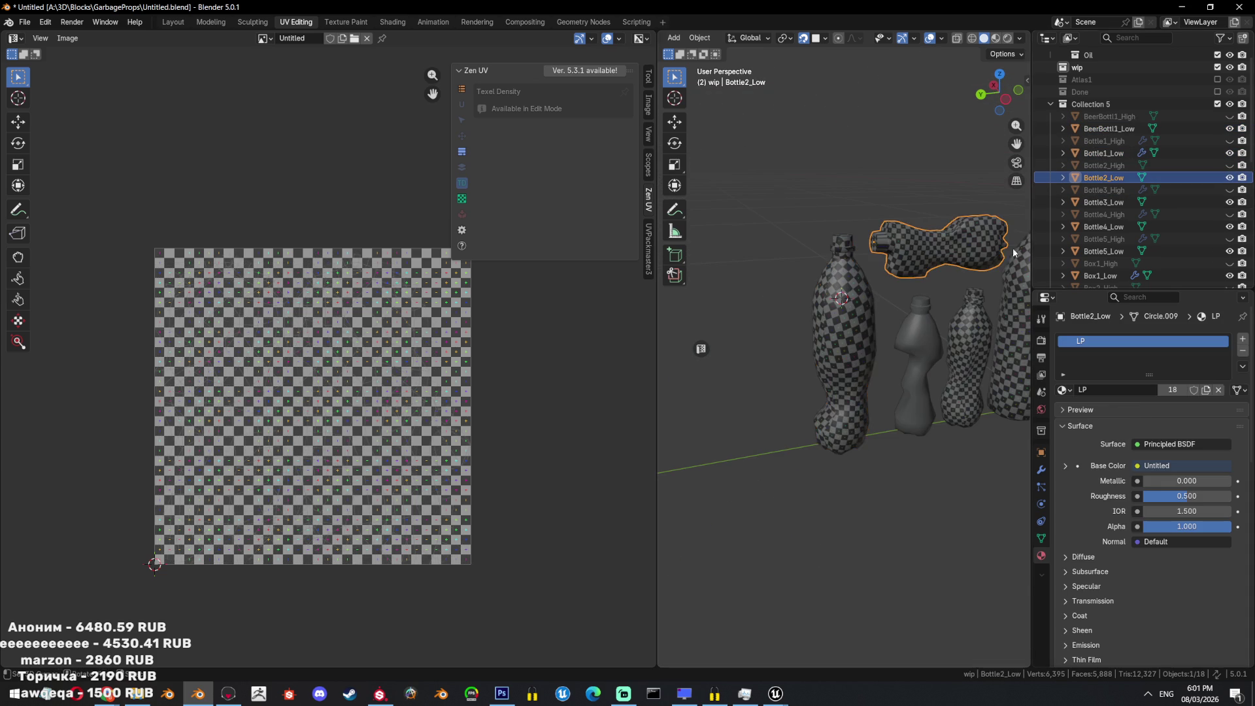
{"action": "key", "text": "KP_Decimal"}
{"action": "key", "text": "Tab"}
{"action": "key", "text": "a"}
{"action": "key", "text": "u"}
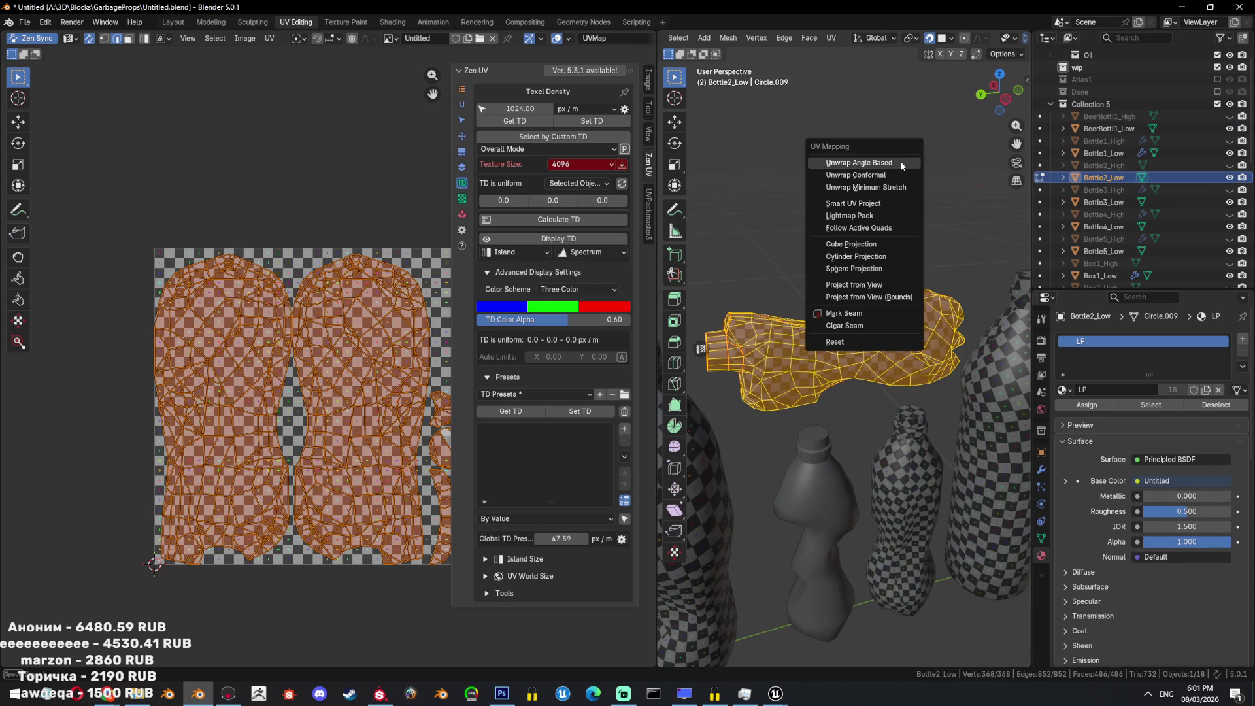
{"action": "left_click", "coordinate": [889, 171]}
{"action": "middle_click_drag", "start_coordinate": [883, 358], "coordinate": [868, 399]}
{"action": "key", "text": "Tab"}
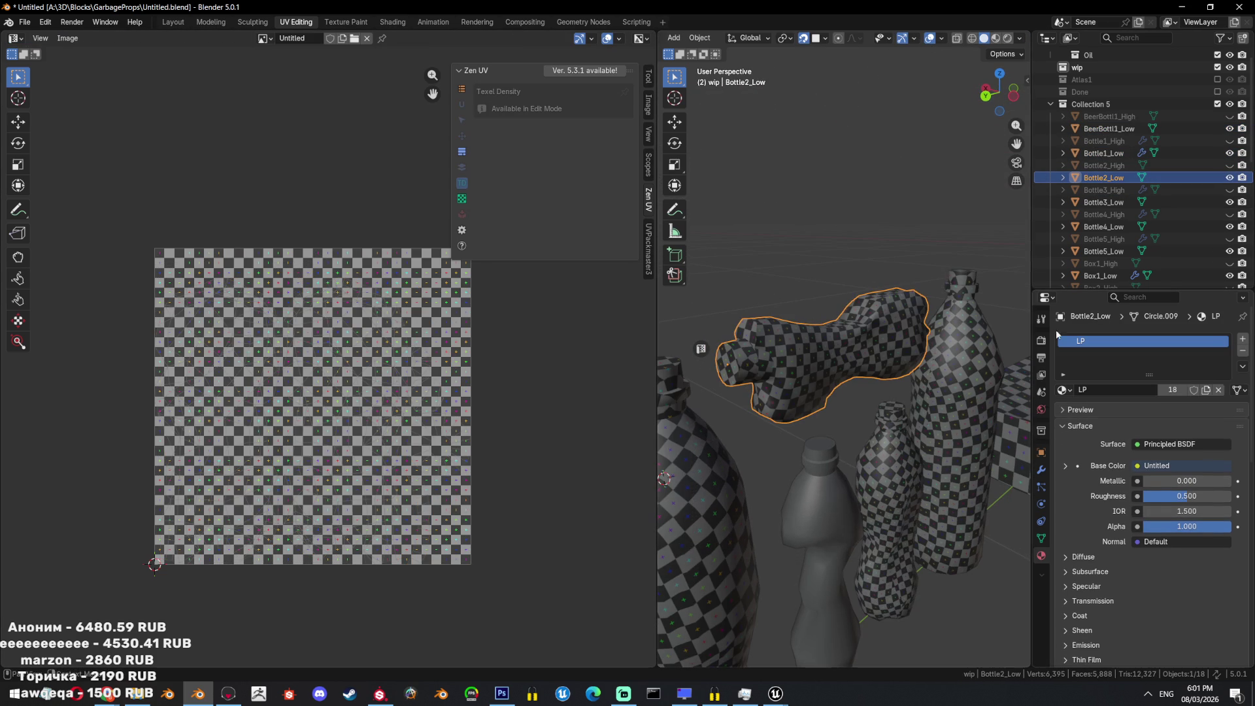
{"action": "left_click", "coordinate": [1100, 202]}
{"action": "key", "text": "Tab"}
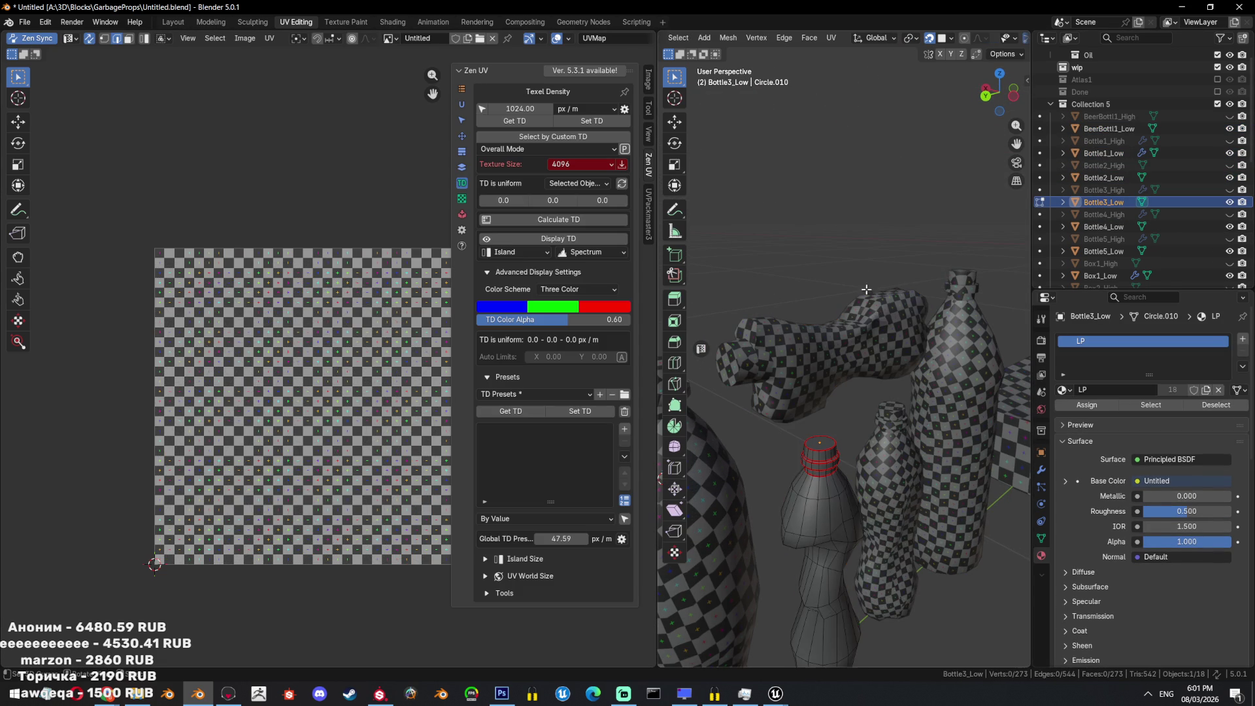
{"action": "key", "text": "a"}
{"action": "key", "text": "u"}
{"action": "left_click", "coordinate": [872, 213]}
{"action": "key", "text": "Tab"}
{"action": "scroll", "coordinate": [797, 433], "scroll_direction": "up", "scroll_amount": 5}
{"action": "mouse_move", "coordinate": [851, 304]}
{"action": "middle_mouse_down"}
{"action": "mouse_move", "coordinate": [845, 415]}
{"action": "mouse_move", "coordinate": [813, 425]}
{"action": "mouse_move", "coordinate": [833, 358]}
{"action": "mouse_move", "coordinate": [836, 422]}
{"action": "middle_mouse_up"}
{"action": "scroll", "coordinate": [837, 422], "scroll_direction": "down", "scroll_amount": 5}
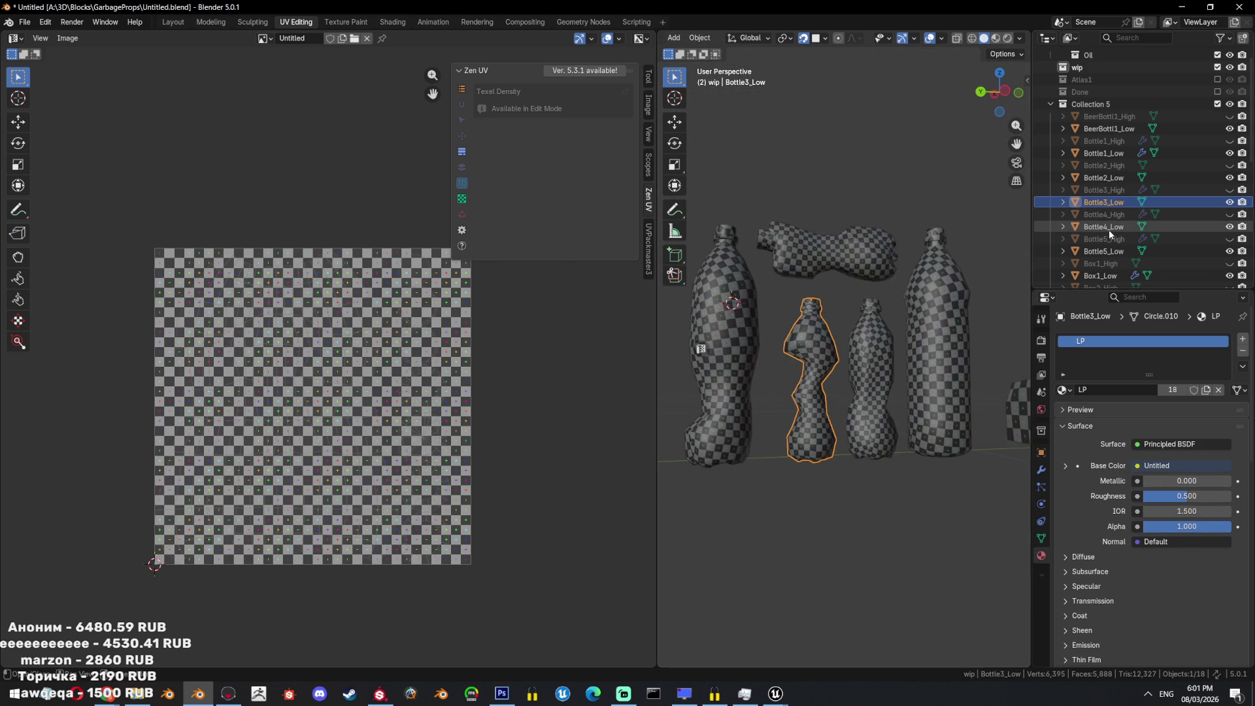
Unwrap Bottle4_Low and Bottle5_Low angle-based.
{"action": "left_click", "coordinate": [1108, 229]}
{"action": "key", "text": "Tab"}
{"action": "key", "text": "u"}
{"action": "left_click", "coordinate": [751, 91]}
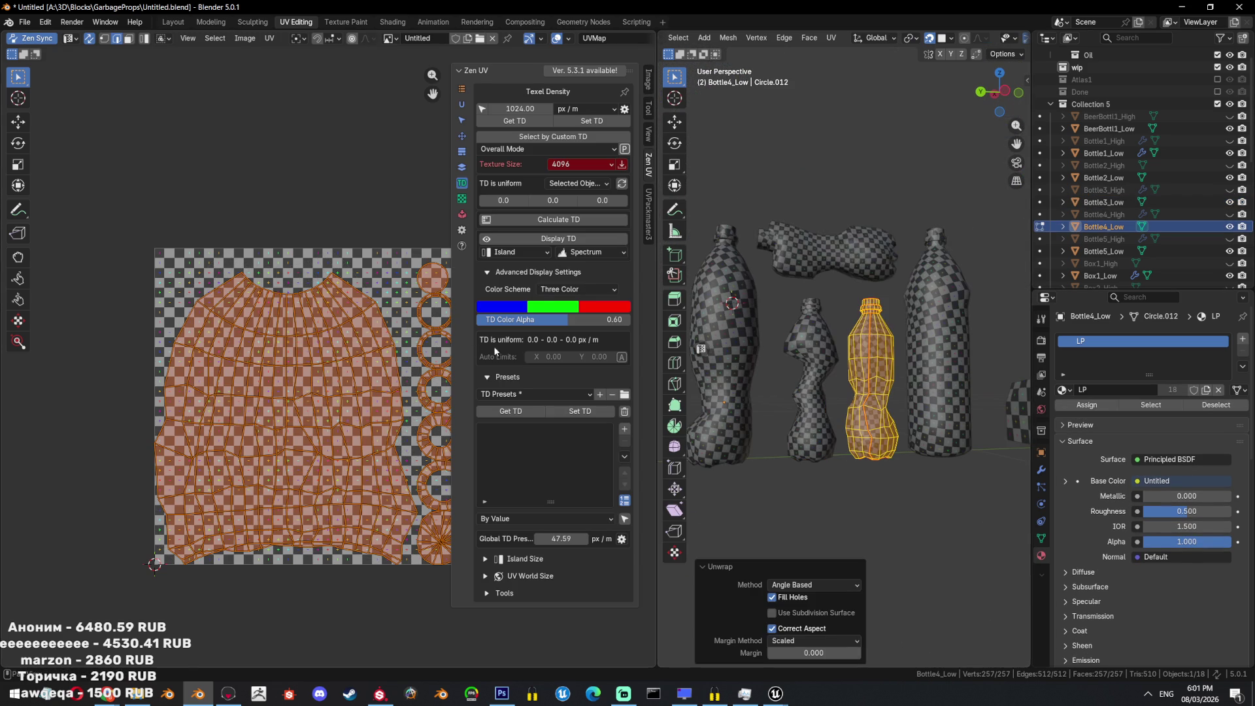
{"action": "scroll", "coordinate": [849, 359], "scroll_direction": "up", "scroll_amount": 2}
{"action": "left_click", "coordinate": [1040, 251]}
{"action": "key", "text": "u"}
{"action": "left_click", "coordinate": [923, 226]}
{"action": "scroll", "coordinate": [892, 413], "scroll_direction": "up", "scroll_amount": 4}
{"action": "key", "text": "Tab"}
{"action": "scroll", "coordinate": [892, 413], "scroll_direction": "down", "scroll_amount": 5}
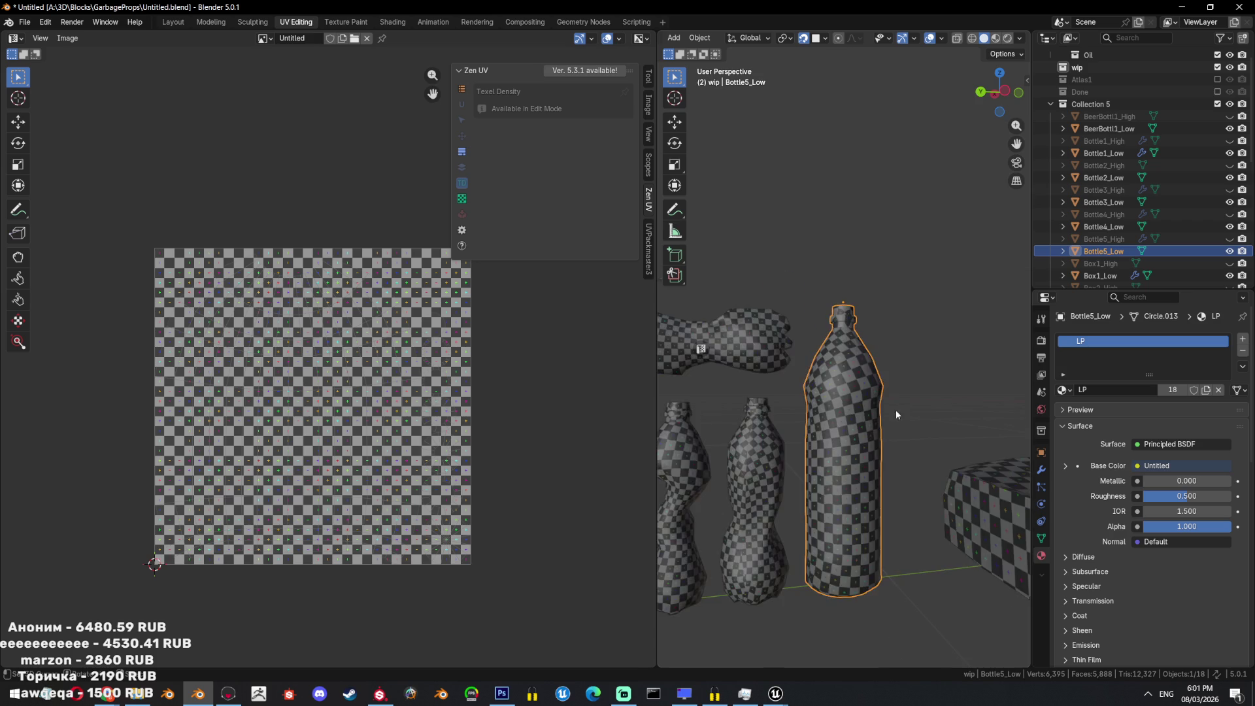
{"action": "middle_click_drag", "start_coordinate": [892, 413], "coordinate": [755, 361]}
{"action": "left_click", "coordinate": [755, 361]}
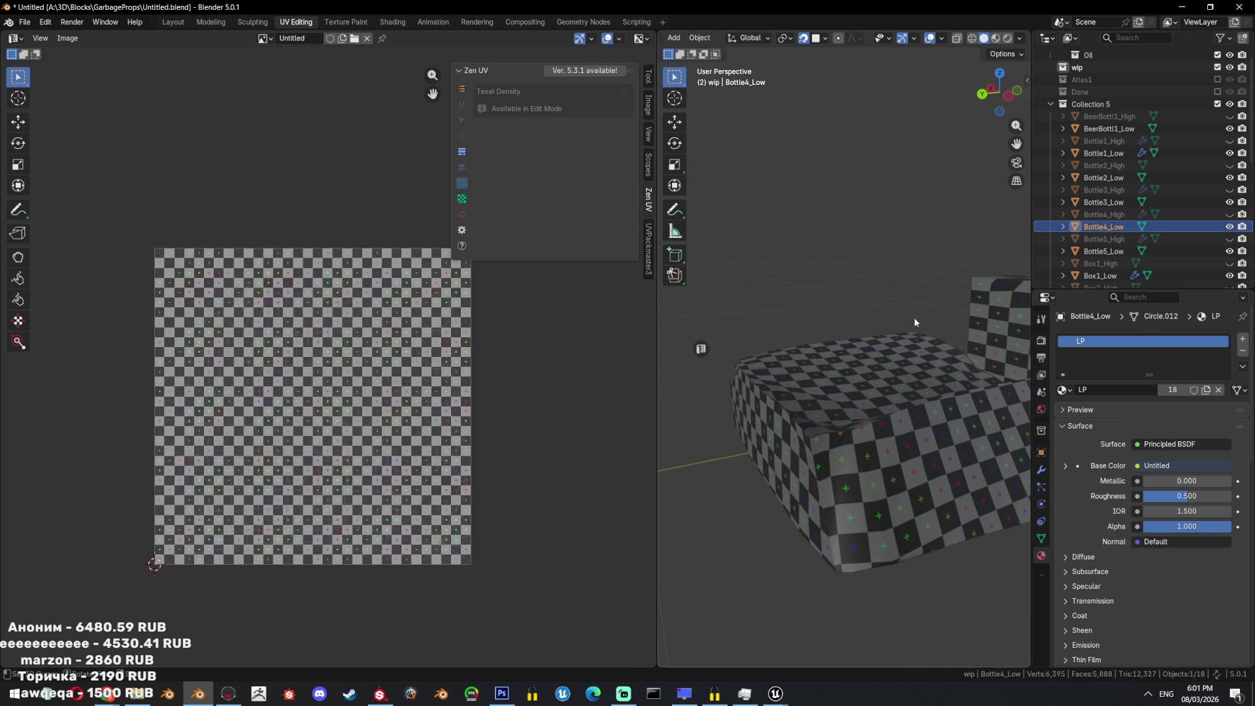
{"action": "scroll", "coordinate": [971, 288], "scroll_direction": "down", "scroll_amount": 4}
{"action": "left_click", "coordinate": [1104, 251]}
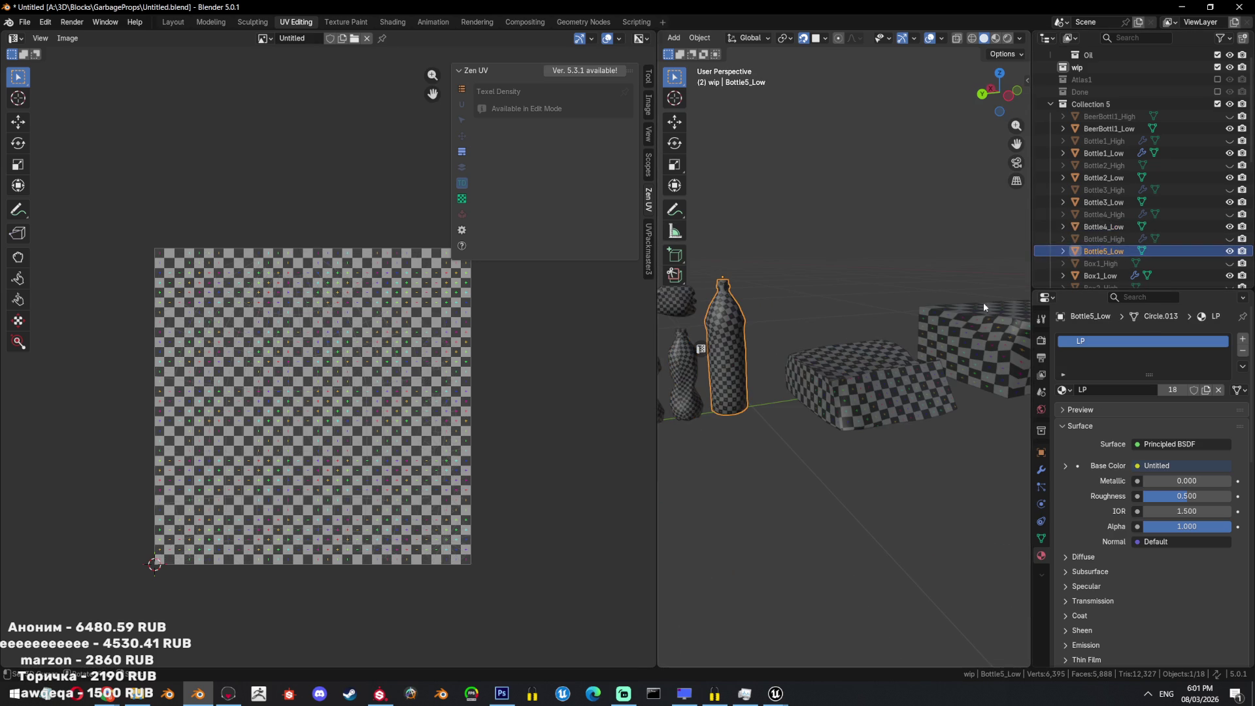
{"action": "scroll", "coordinate": [1113, 240], "scroll_direction": "down", "scroll_amount": 3}
Unwrap Box1_Low angle-based, then repeat the angle-based unwrap on the box.
{"action": "left_click", "coordinate": [1100, 226]}
{"action": "key", "text": "KP_Decimal"}
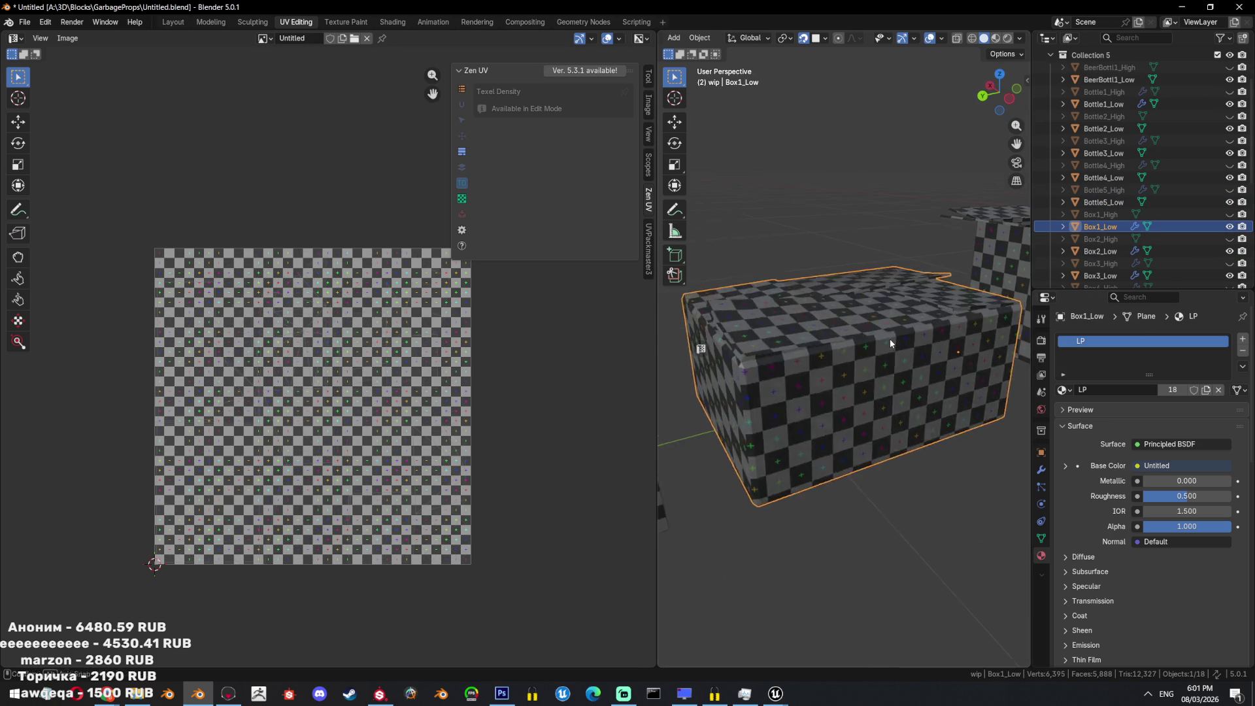
{"action": "key", "text": "Tab"}
{"action": "key", "text": "u"}
{"action": "left_click", "coordinate": [933, 164]}
{"action": "scroll", "coordinate": [847, 260], "scroll_direction": "down", "scroll_amount": 3}
{"action": "key", "text": "Tab"}
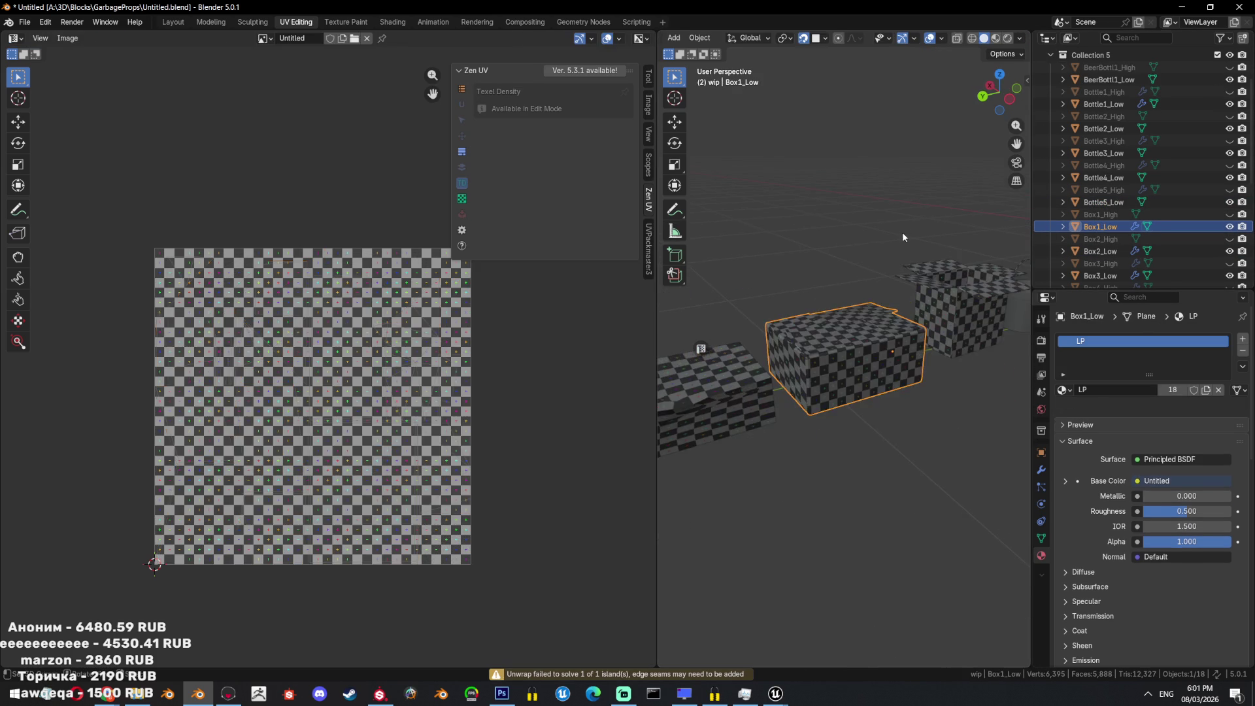
{"action": "key", "text": "Tab"}
{"action": "scroll", "coordinate": [305, 347], "scroll_direction": "up", "scroll_amount": 2}
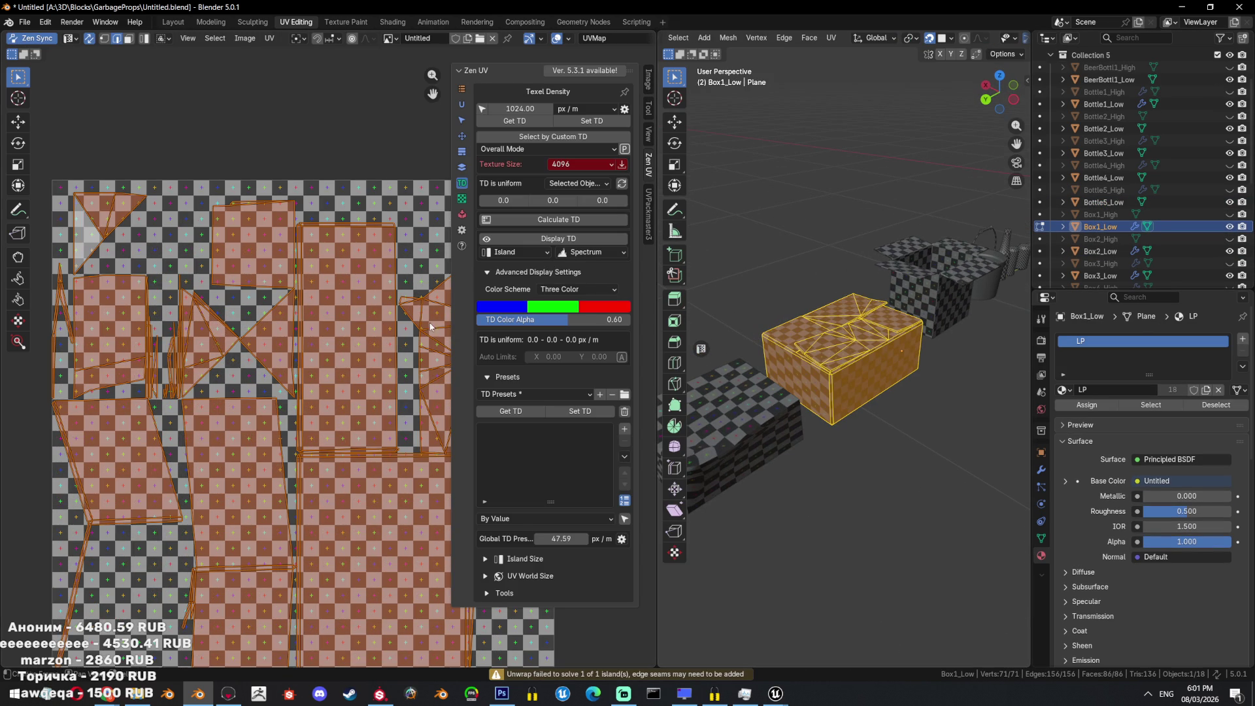
{"action": "key", "text": "shift+r"}
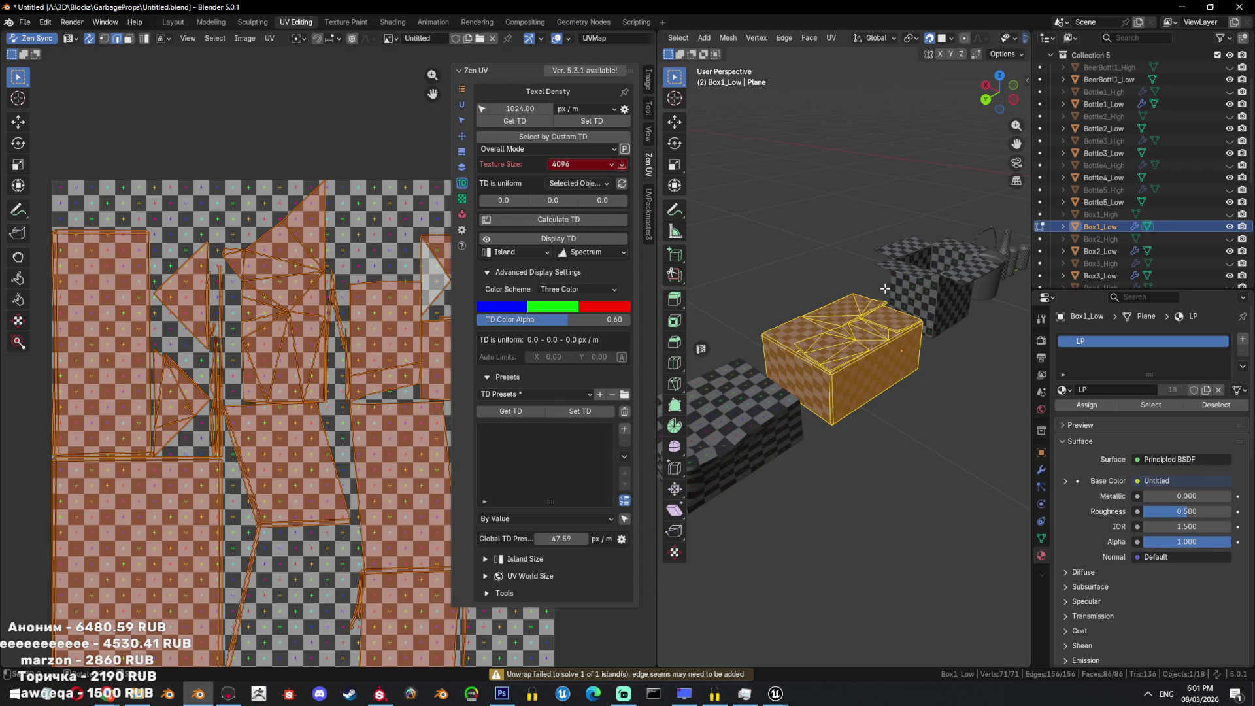
{"action": "key", "text": "u"}
{"action": "left_click", "coordinate": [849, 222]}
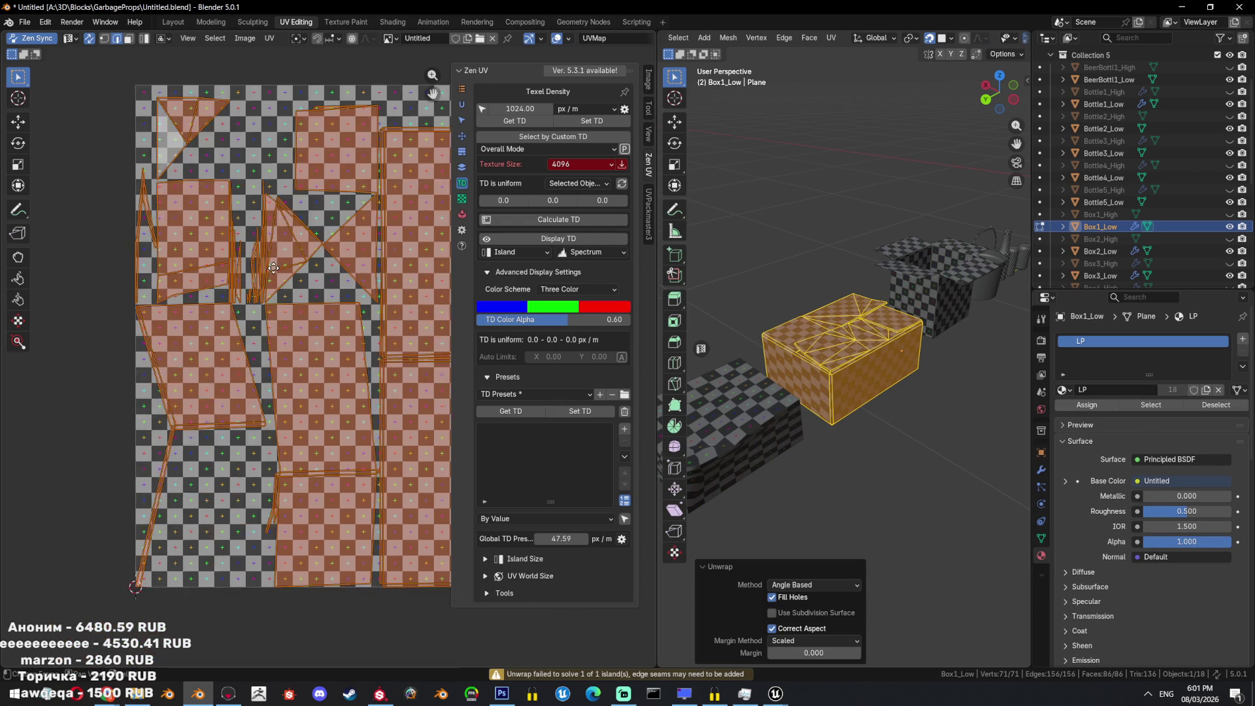
{"action": "scroll", "coordinate": [266, 278], "scroll_direction": "up", "scroll_amount": 3}
{"action": "scroll", "coordinate": [926, 362], "scroll_direction": "up", "scroll_amount": 5}
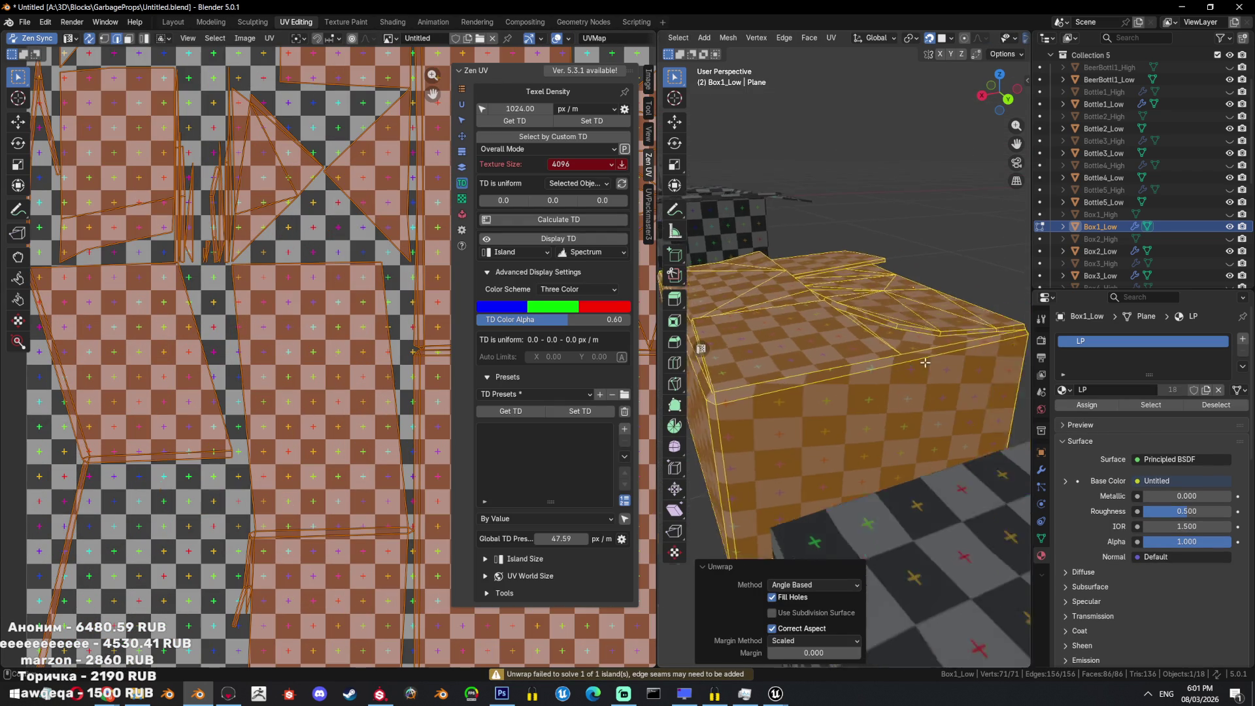
{"action": "scroll", "coordinate": [925, 362], "scroll_direction": "up", "scroll_amount": 3}
Inspect Box1_Low's checker, then open it in Modeling with all geometry selected and framed.
{"action": "key", "text": "Tab"}
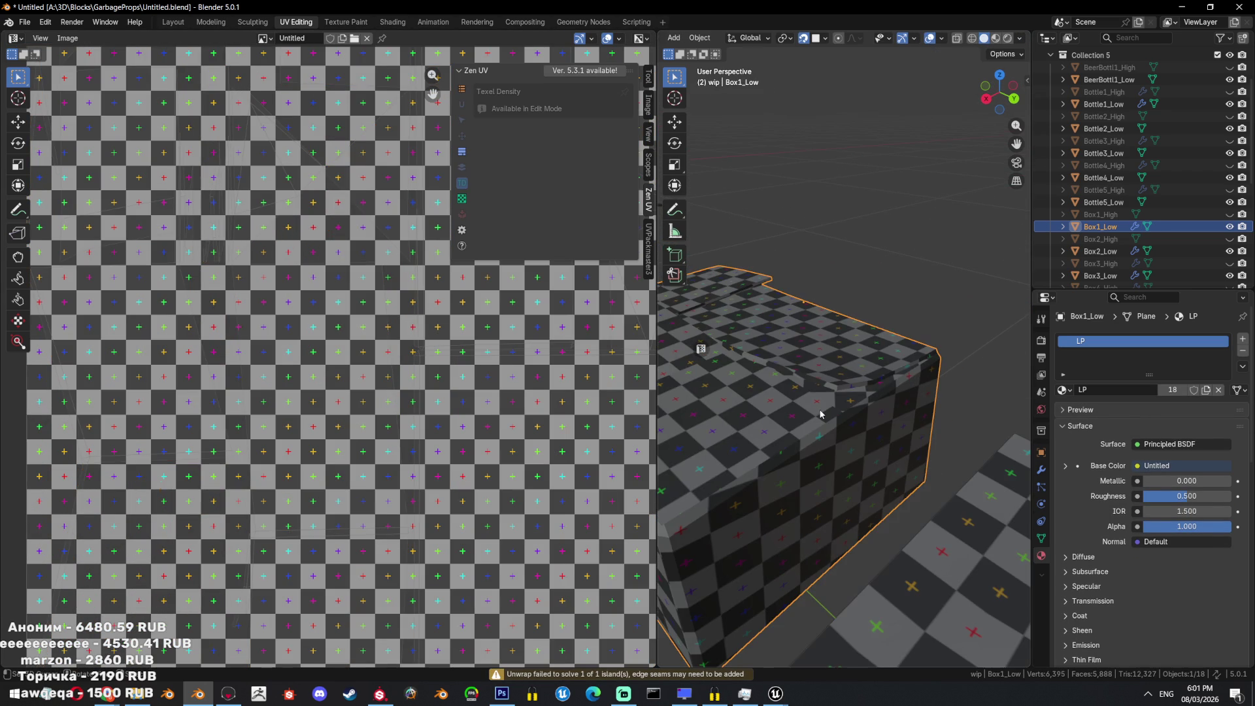
{"action": "scroll", "coordinate": [820, 414], "scroll_direction": "down", "scroll_amount": 5}
{"action": "key", "text": "Tab"}
{"action": "key", "text": "alt+a"}
{"action": "middle_click_drag", "start_coordinate": [896, 394], "coordinate": [949, 438]}
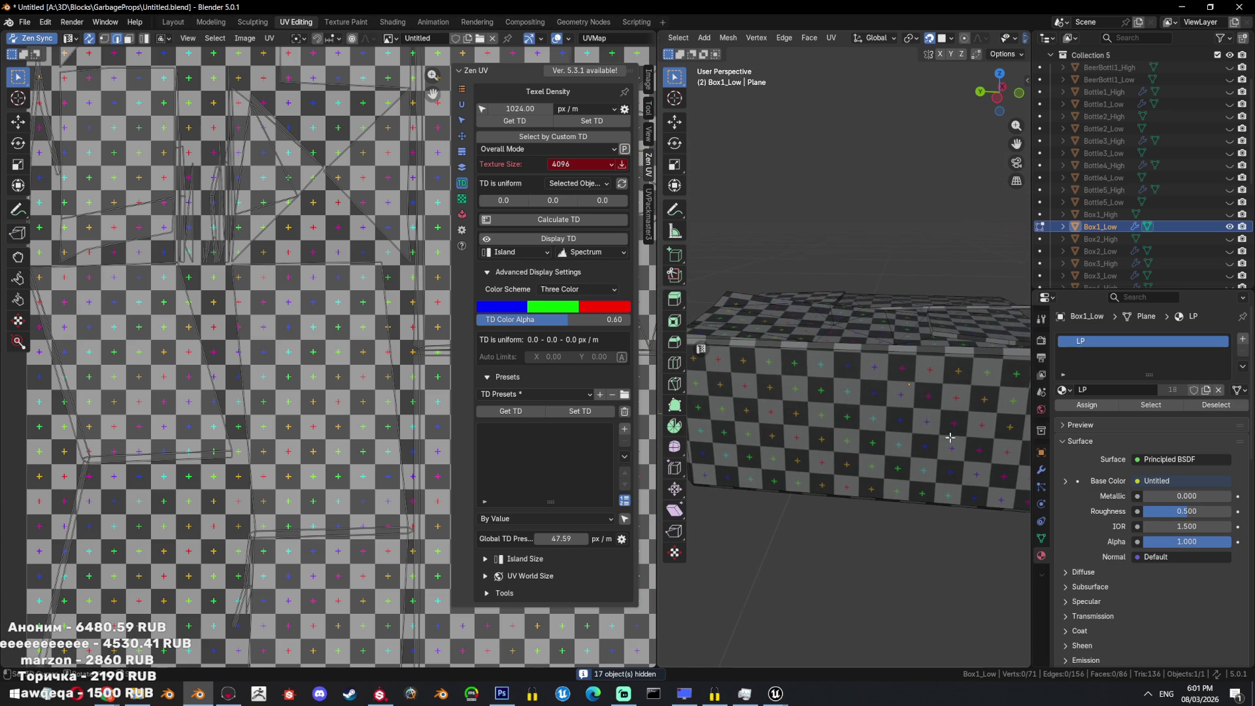
{"action": "left_click", "coordinate": [211, 21]}
{"action": "key", "text": "a"}
{"action": "key", "text": "KP_Decimal"}
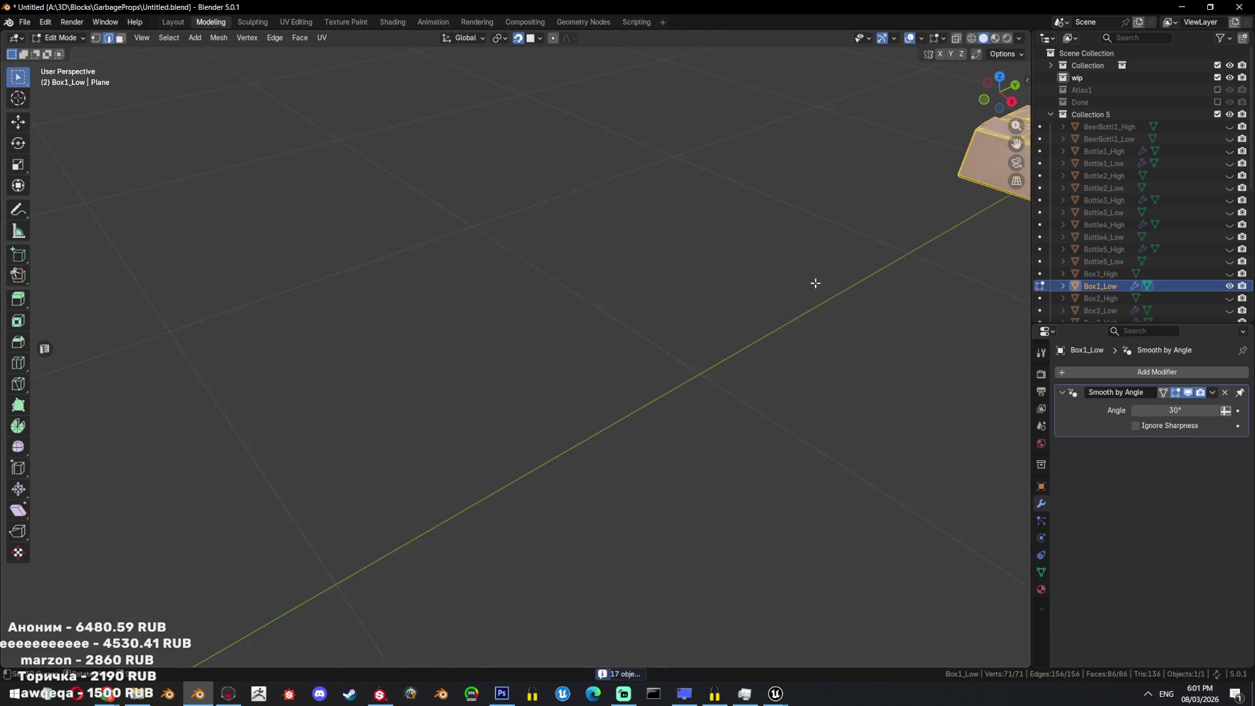
Deselect Box1_Low's geometry after checking the neighbouring box and the shading options.
{"action": "key", "text": "alt+a"}
{"action": "scroll", "coordinate": [833, 303], "scroll_direction": "down", "scroll_amount": 2}
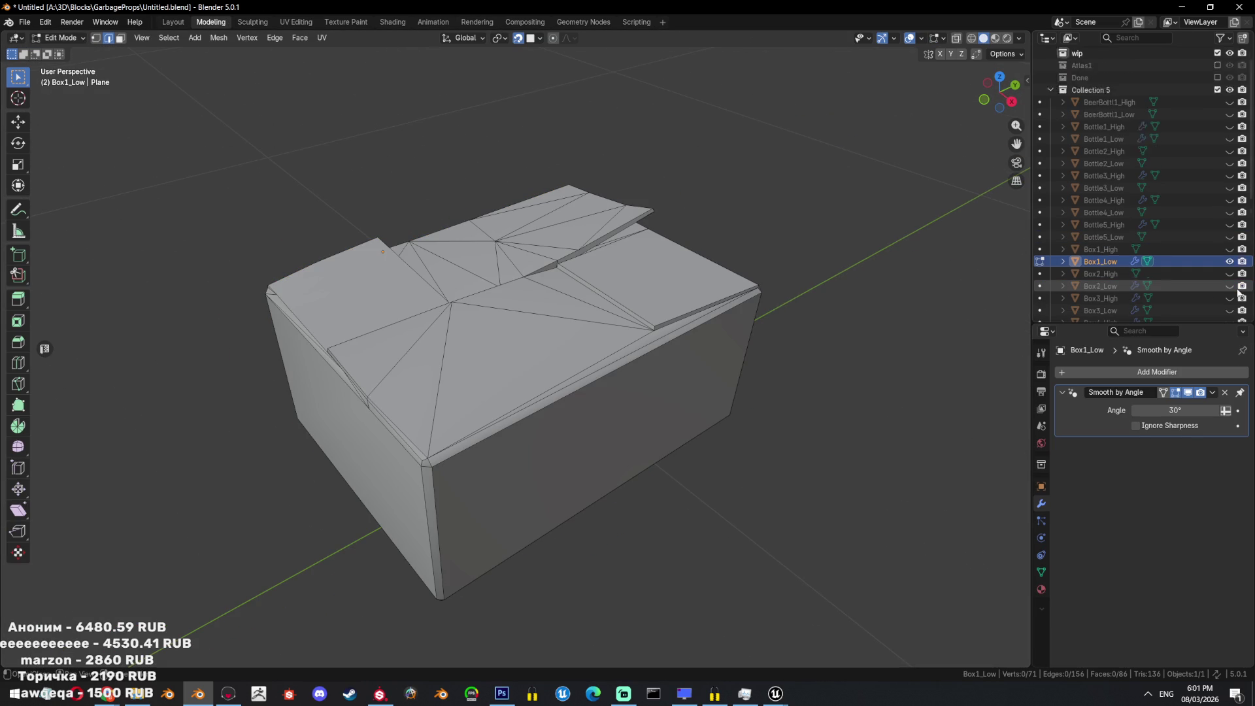
{"action": "scroll", "coordinate": [1232, 286], "scroll_direction": "down", "scroll_amount": 2}
{"action": "left_click", "coordinate": [1230, 261]}
{"action": "left_click", "coordinate": [1229, 261]}
{"action": "key", "text": "a"}
{"action": "mouse_move", "coordinate": [660, 307]}
{"action": "middle_mouse_down"}
{"action": "mouse_move", "coordinate": [701, 298]}
{"action": "mouse_move", "coordinate": [590, 353]}
{"action": "mouse_move", "coordinate": [641, 316]}
{"action": "mouse_move", "coordinate": [614, 308]}
{"action": "mouse_move", "coordinate": [622, 299]}
{"action": "middle_mouse_up"}
{"action": "key", "text": "Tab"}
{"action": "right_click", "coordinate": [629, 319]}
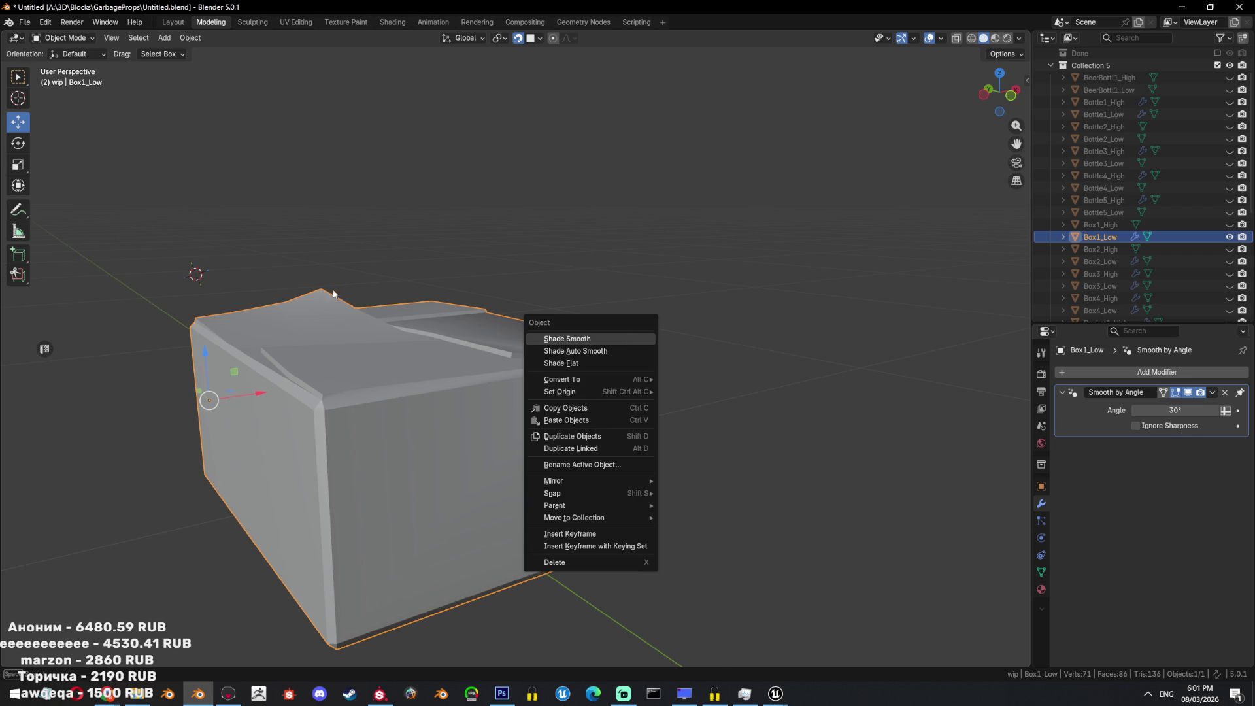
{"action": "key", "text": "Tab"}
{"action": "left_click", "coordinate": [310, 473]}
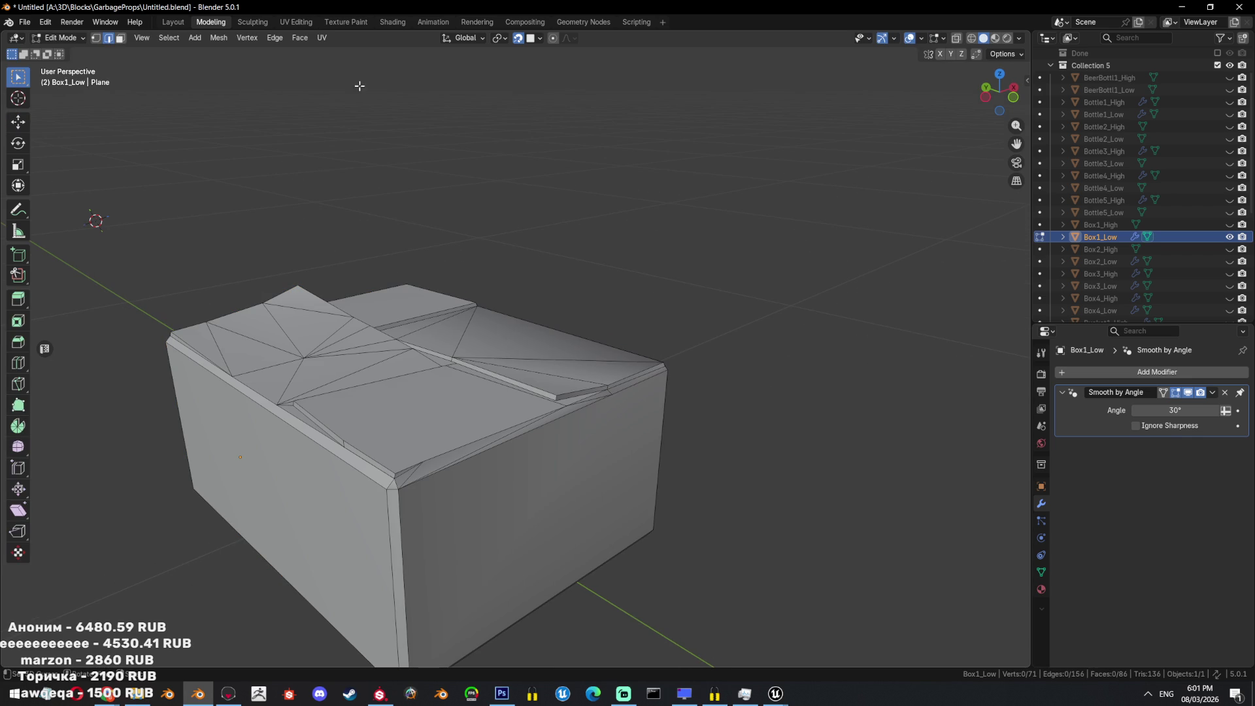
Select all of Box1_Low's sharp edges and mark them sharp.
{"action": "left_click", "coordinate": [178, 38]}
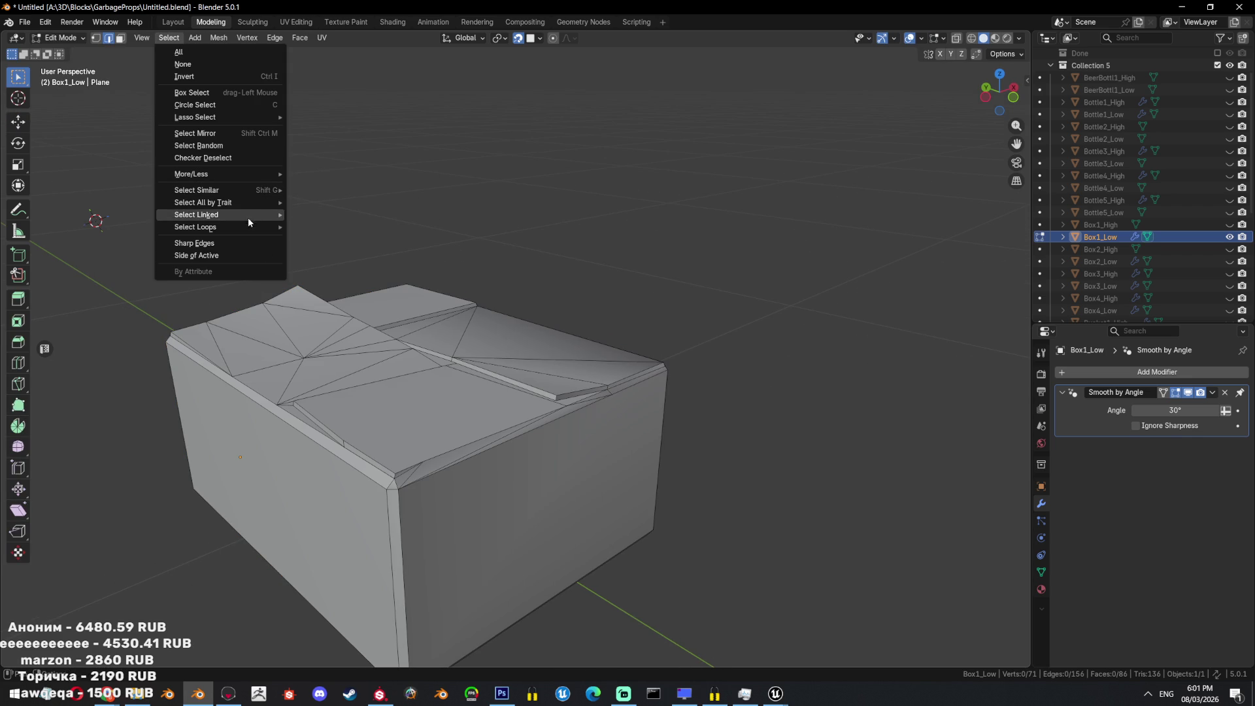
{"action": "left_click", "coordinate": [246, 241]}
{"action": "right_click", "coordinate": [745, 374]}
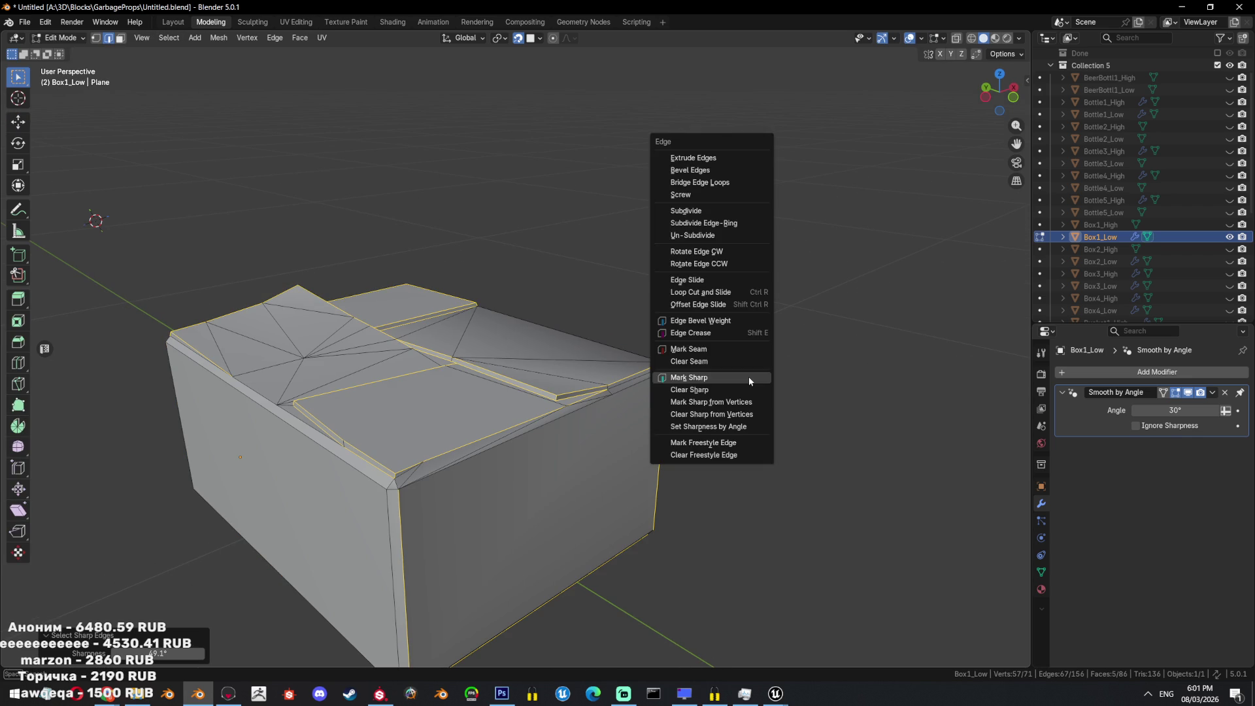
{"action": "left_click", "coordinate": [745, 373]}
{"action": "right_click", "coordinate": [745, 372]}
{"action": "left_click", "coordinate": [712, 332]}
Unwrap the whole box along its seams in the UV Editing workspace.
{"action": "key", "text": "a"}
{"action": "middle_click_drag", "start_coordinate": [712, 331], "coordinate": [588, 196]}
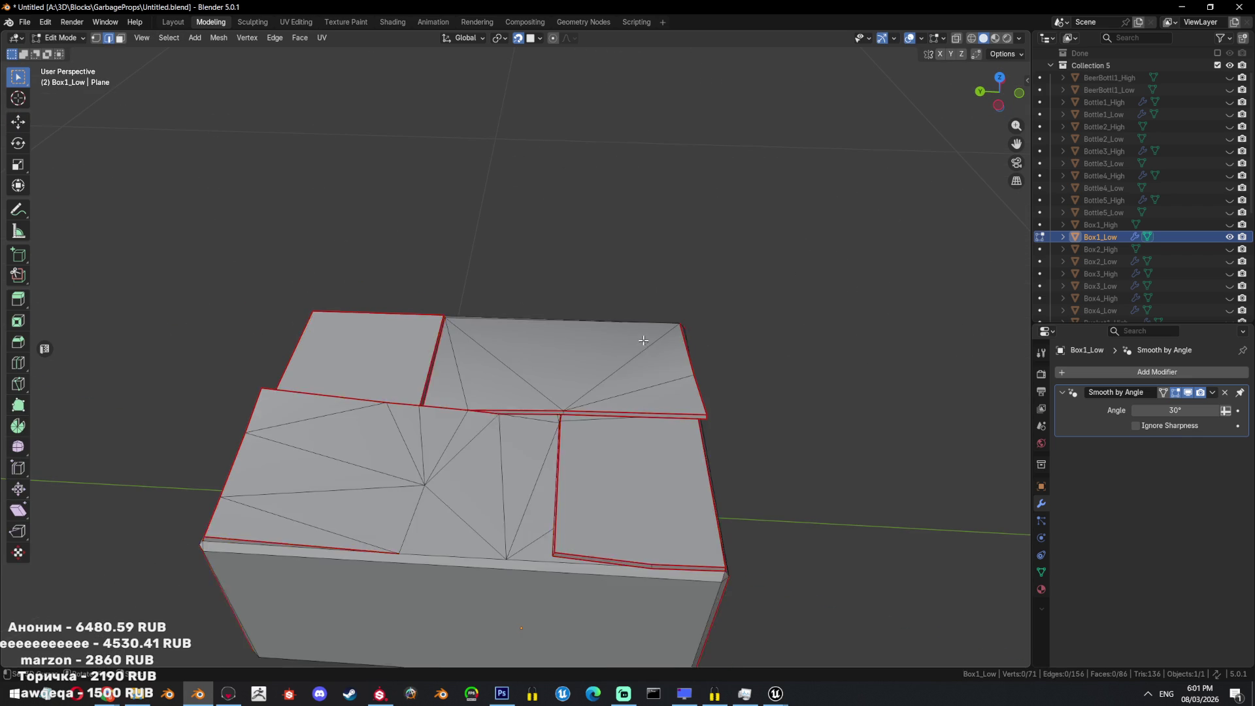
{"action": "left_click", "coordinate": [305, 20]}
{"action": "key", "text": "u"}
{"action": "left_click", "coordinate": [752, 187]}
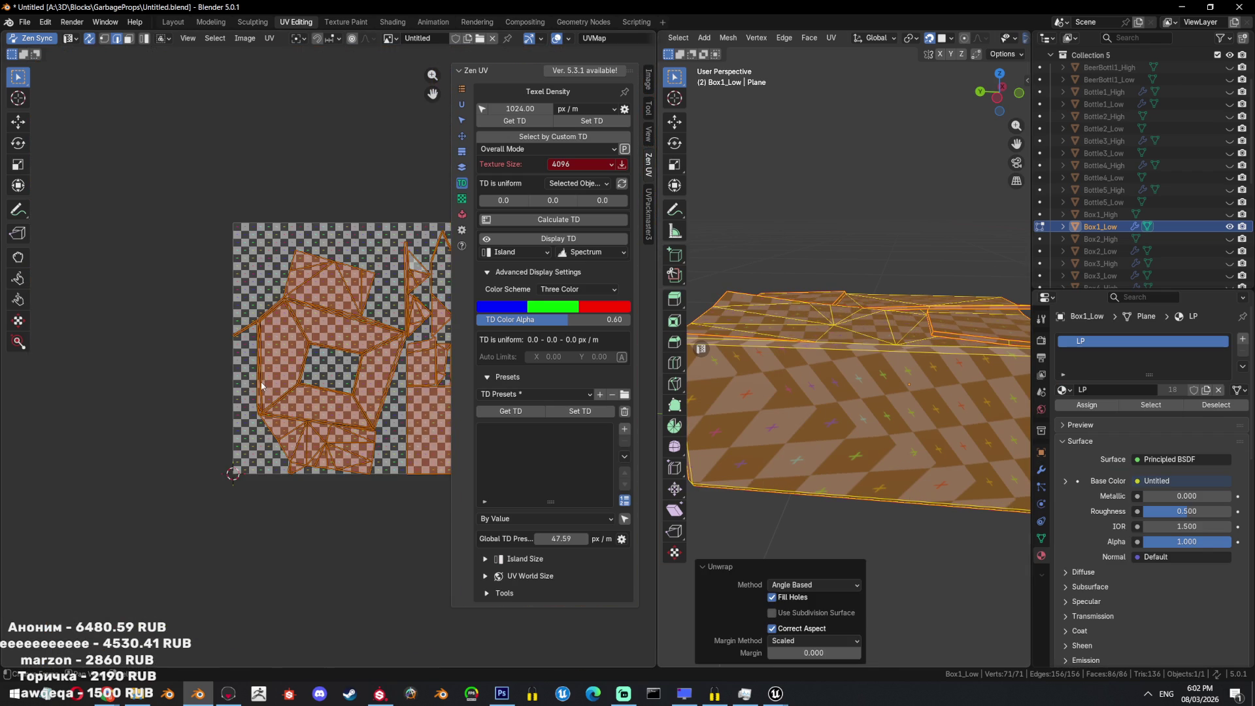
Hide the texel density panel and mark the box's front top edges as sharp.
{"action": "key", "text": "n"}
{"action": "scroll", "coordinate": [307, 366], "scroll_direction": "up", "scroll_amount": 5}
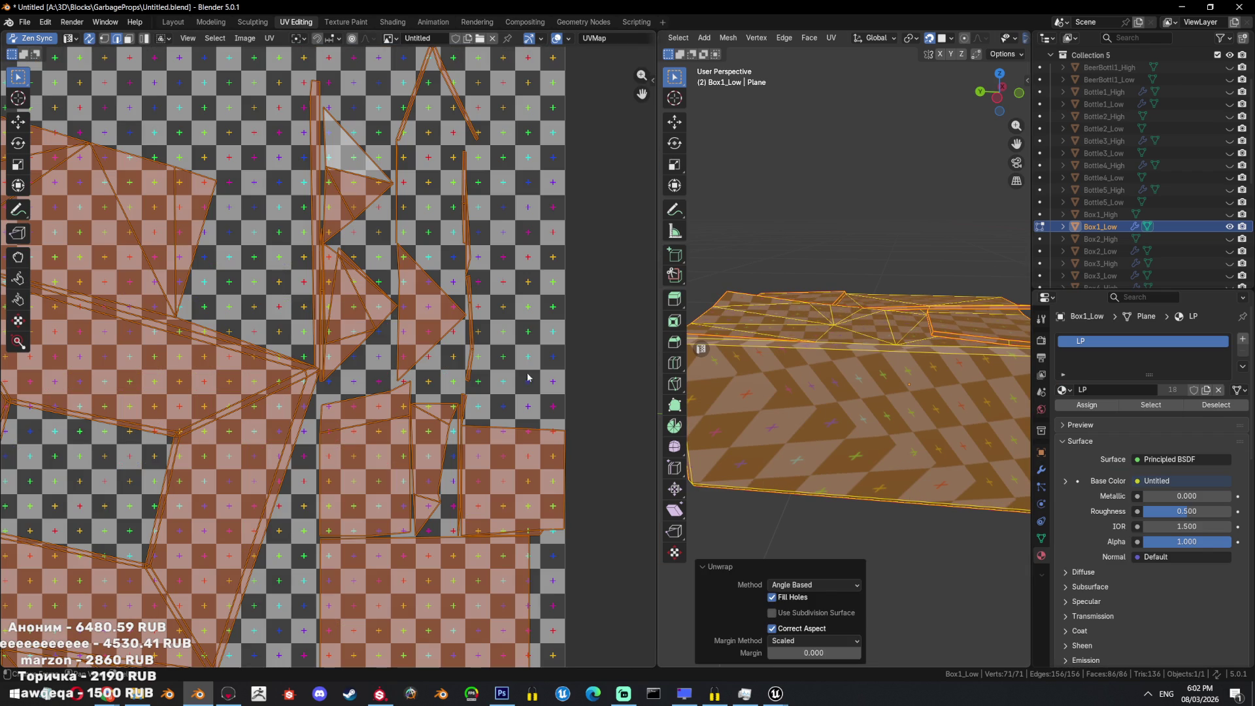
{"action": "scroll", "coordinate": [884, 361], "scroll_direction": "down", "scroll_amount": 3}
{"action": "key", "text": "alt+a"}
{"action": "key", "text": "l"}
{"action": "mouse_move", "coordinate": [884, 361]}
{"action": "middle_mouse_down"}
{"action": "mouse_move", "coordinate": [980, 399]}
{"action": "mouse_move", "coordinate": [935, 392]}
{"action": "middle_mouse_up"}
{"action": "left_click", "coordinate": [991, 400]}
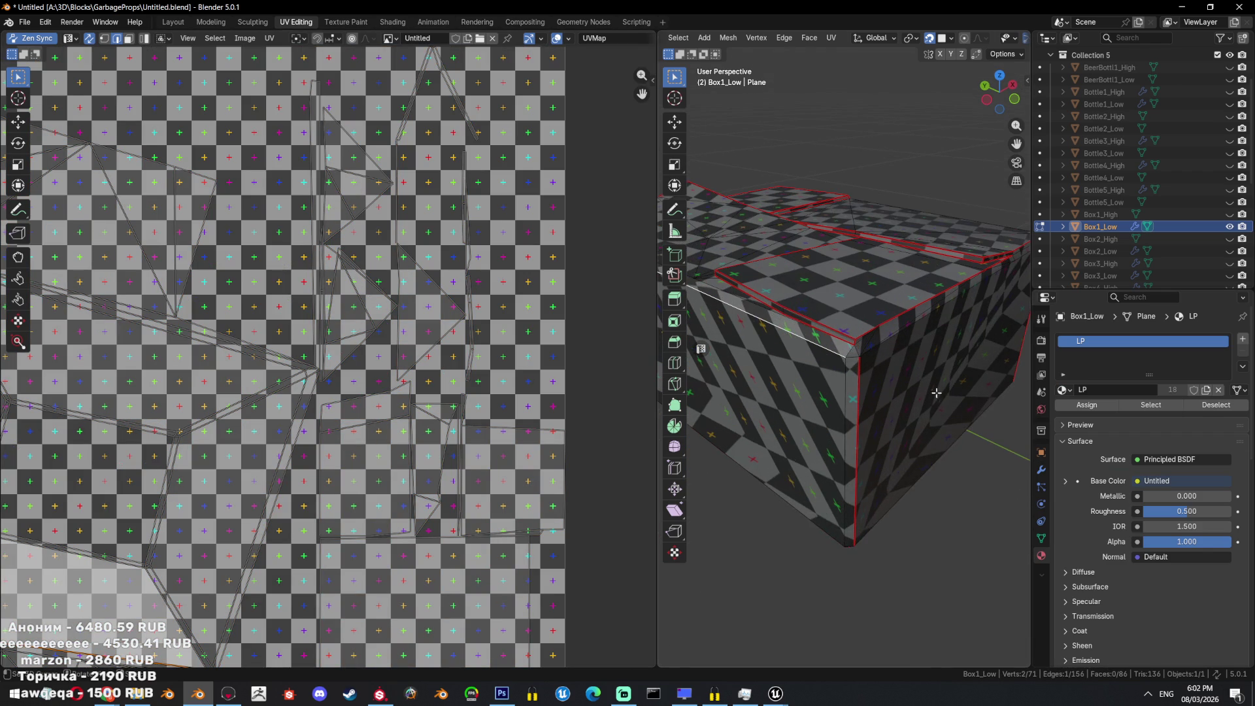
{"action": "left_click", "coordinate": [859, 349], "text": "shift"}
{"action": "key", "text": "ctrl+e"}
{"action": "left_click", "coordinate": [907, 397]}
{"action": "scroll", "coordinate": [882, 392], "scroll_direction": "down", "scroll_amount": 5}
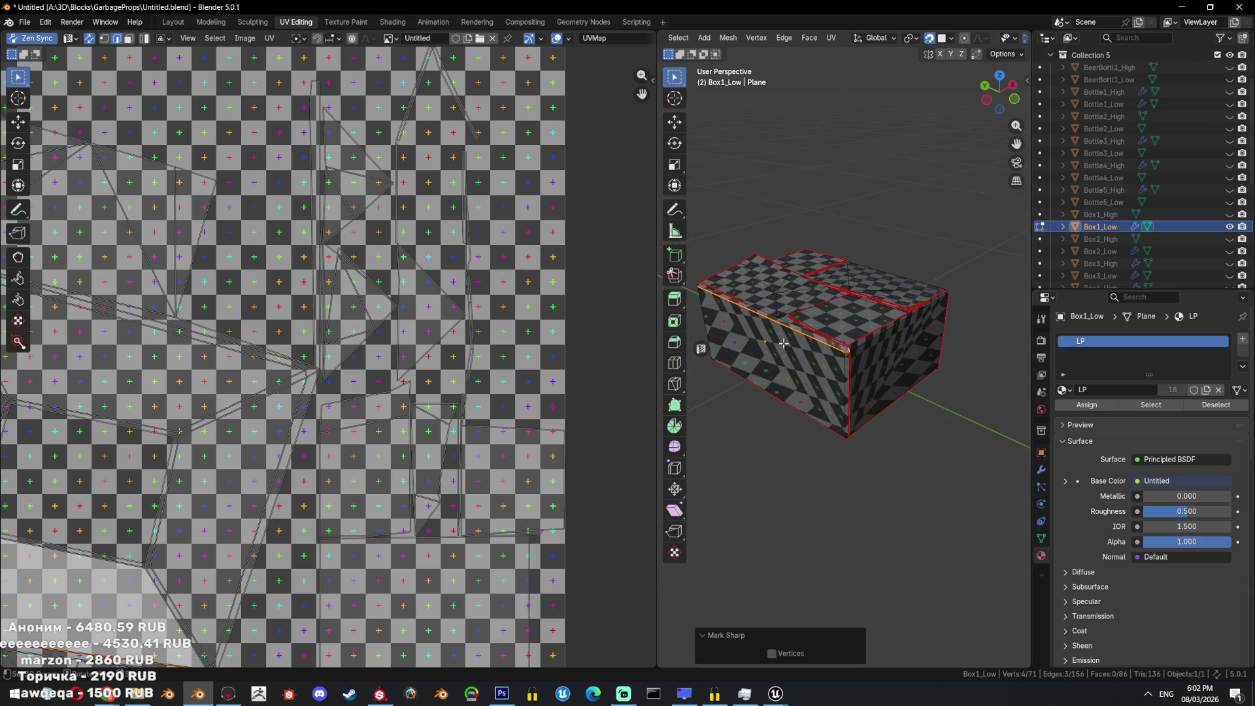
Browse the UV menu and orbit around the box to inspect its edges.
{"action": "left_click", "coordinate": [261, 38]}
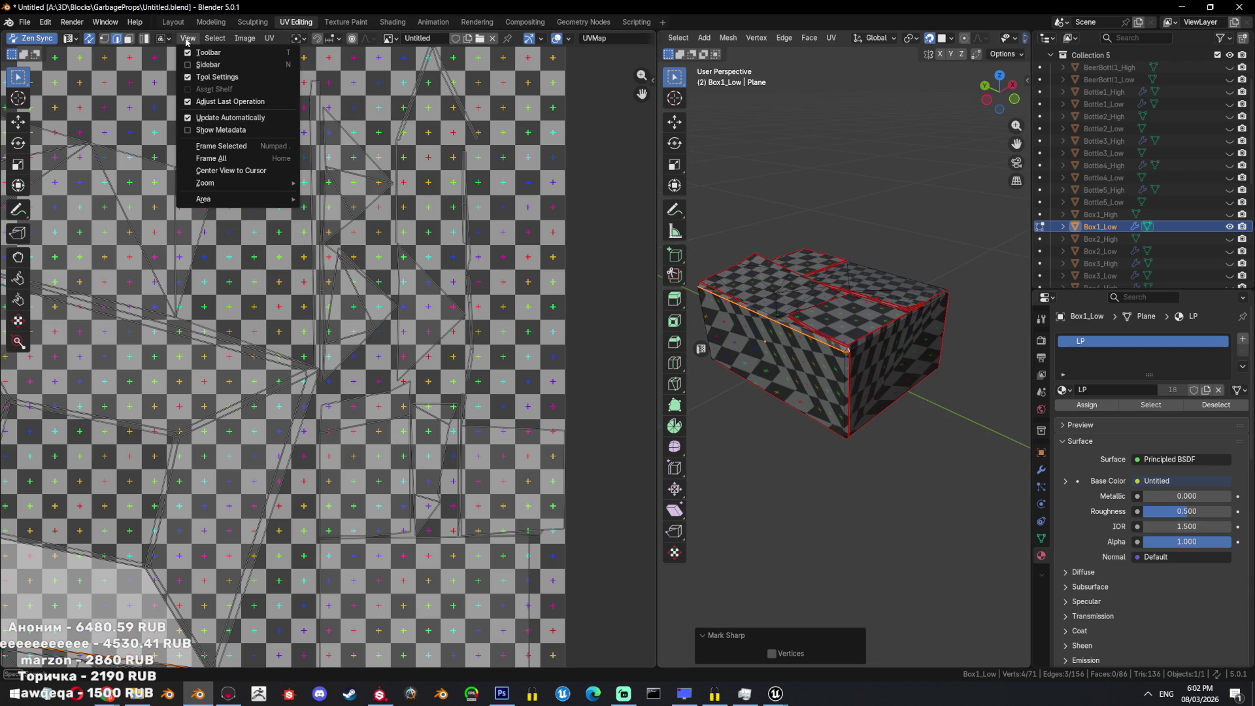
{"action": "mouse_move", "coordinate": [243, 39]}
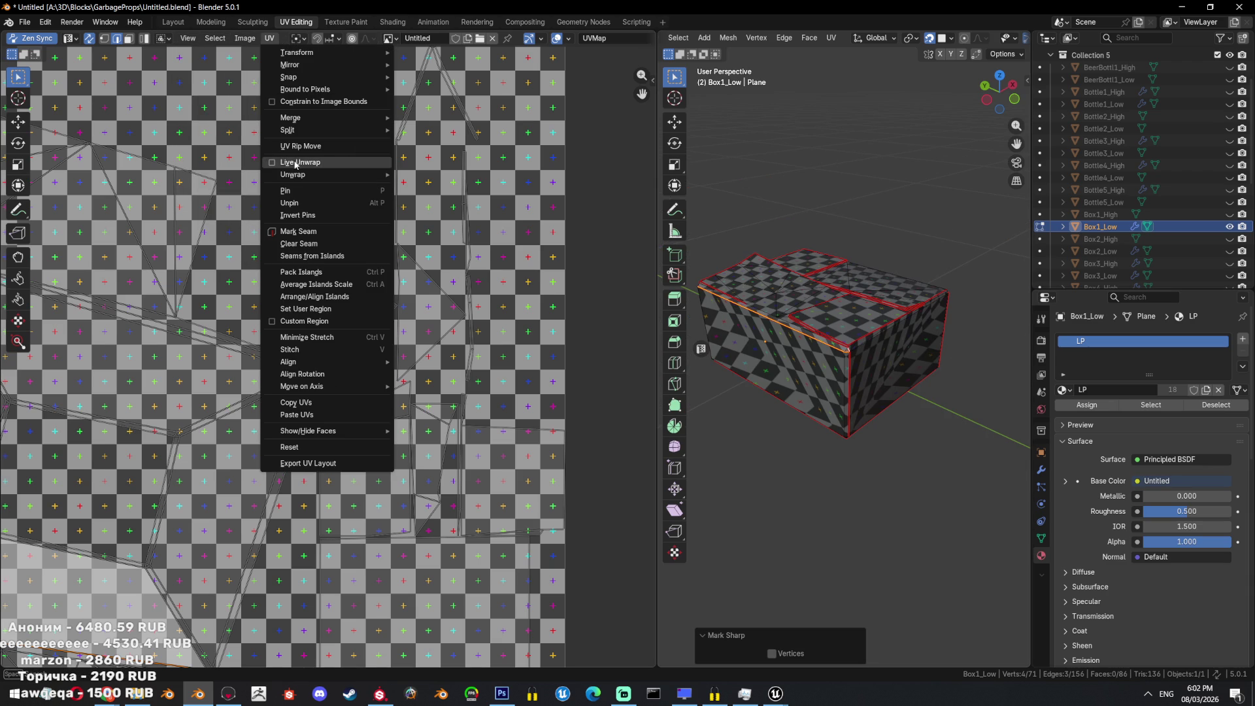
{"action": "scroll", "coordinate": [294, 274], "scroll_direction": "down", "scroll_amount": 5}
{"action": "left_click", "coordinate": [817, 196]}
{"action": "middle_click_drag", "start_coordinate": [817, 196], "coordinate": [947, 414]}
{"action": "scroll", "coordinate": [930, 420], "scroll_direction": "up", "scroll_amount": 3}
Apply edge markings to more box edges, marking the selection sharp.
{"action": "left_click_drag", "start_coordinate": [899, 417], "coordinate": [899, 416]}
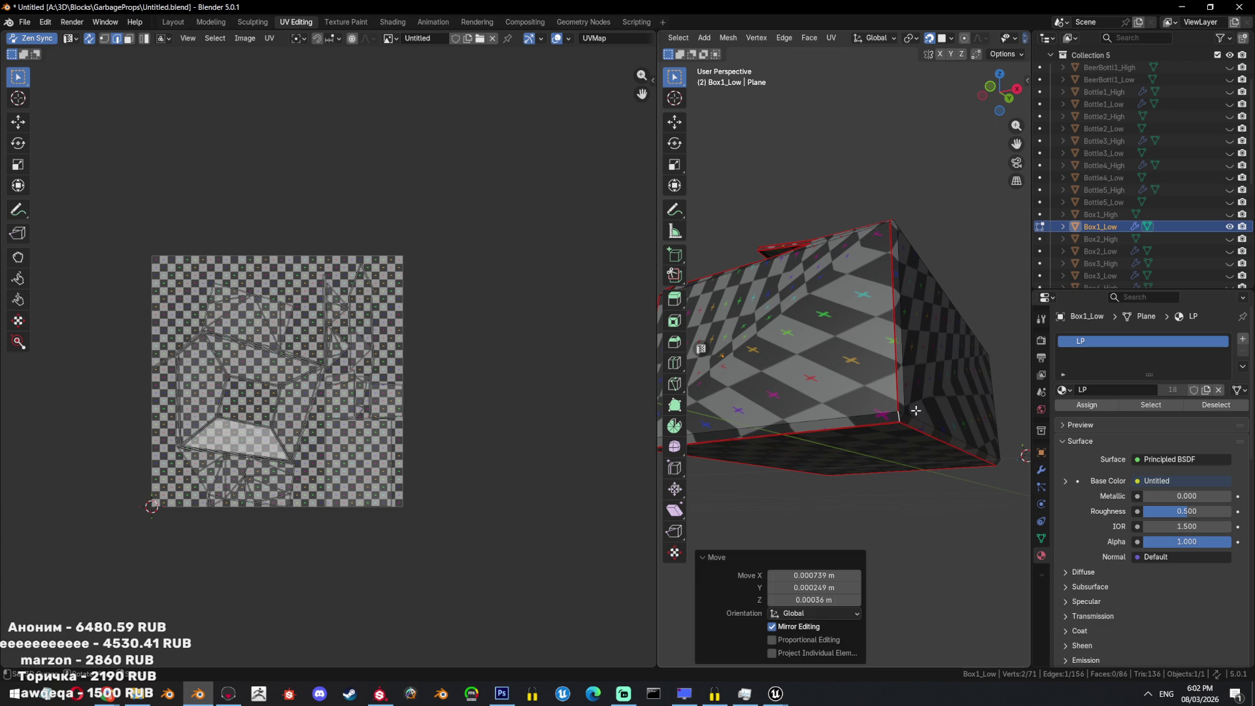
{"action": "right_click", "coordinate": [972, 367]}
{"action": "left_click", "coordinate": [974, 366]}
{"action": "right_click", "coordinate": [960, 318]}
{"action": "left_click", "coordinate": [961, 318]}
{"action": "mouse_move", "coordinate": [960, 317]}
{"action": "middle_mouse_down"}
{"action": "mouse_move", "coordinate": [832, 372]}
{"action": "mouse_move", "coordinate": [873, 375]}
{"action": "middle_mouse_up"}
{"action": "right_click", "coordinate": [836, 406]}
{"action": "right_click", "coordinate": [880, 398]}
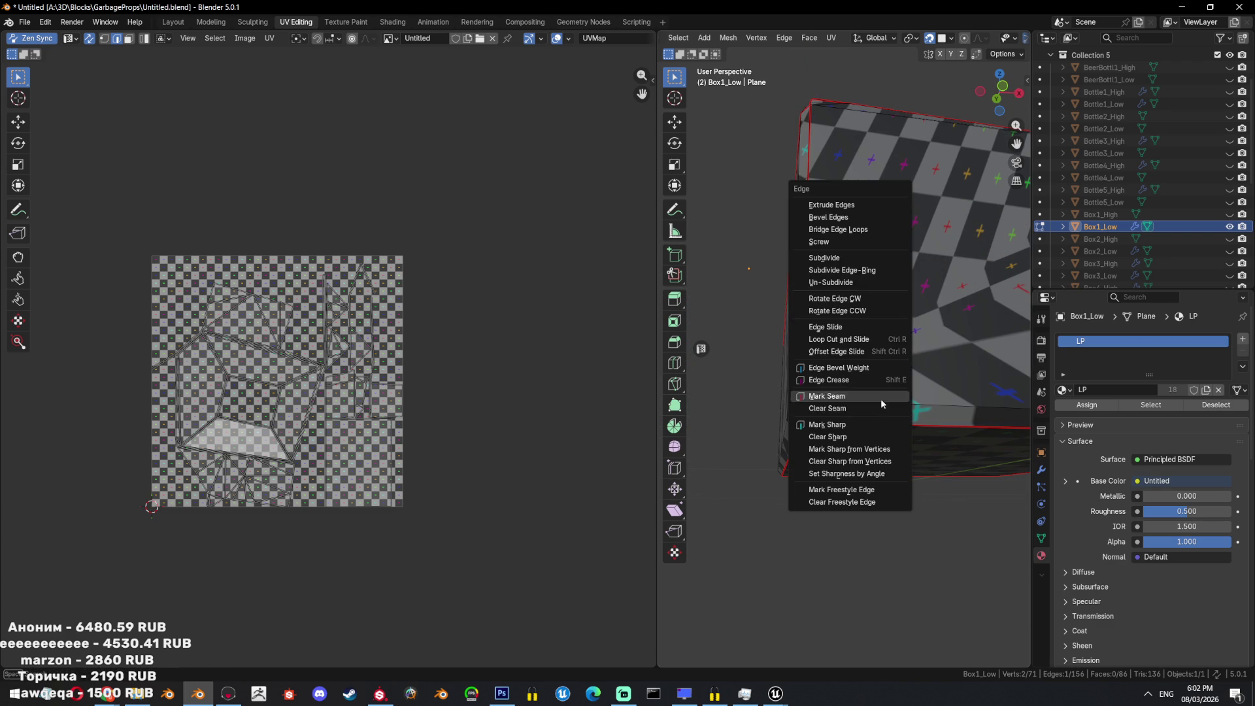
{"action": "left_click", "coordinate": [881, 399]}
{"action": "middle_click_drag", "start_coordinate": [880, 399], "coordinate": [737, 311]}
Re-unwrap the whole box with the Angle Based method.
{"action": "left_click", "coordinate": [264, 41]}
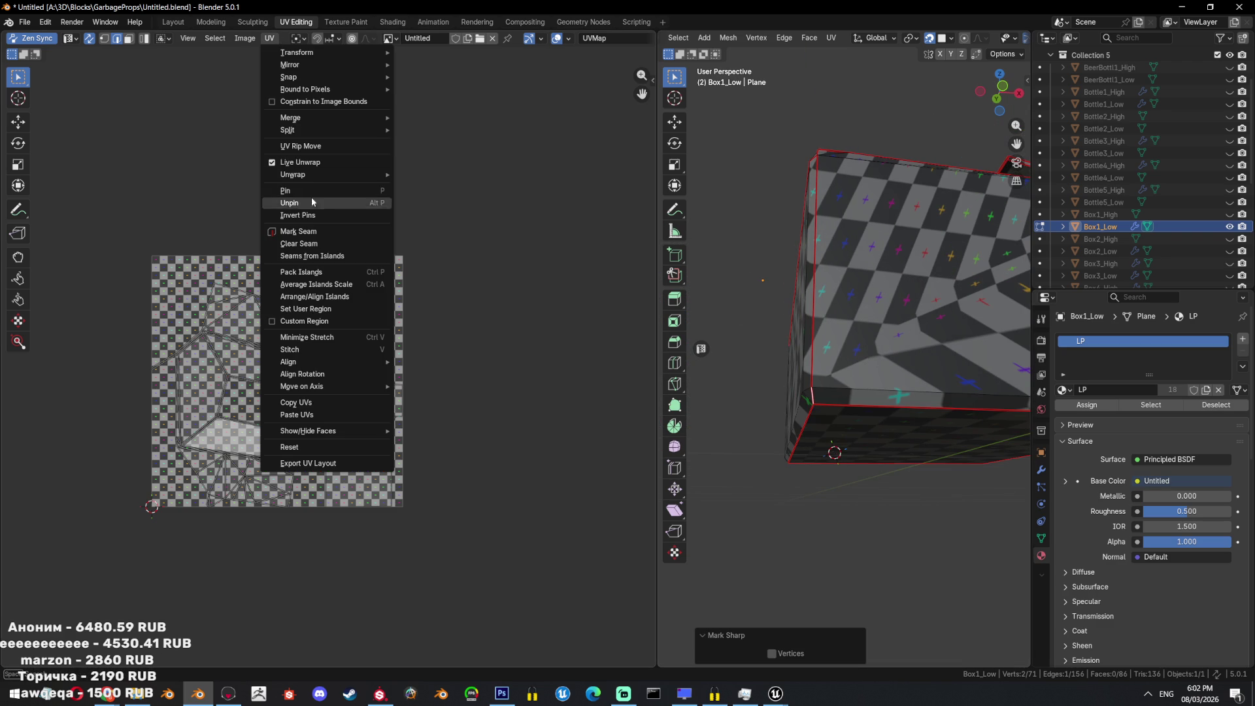
{"action": "mouse_move", "coordinate": [850, 392]}
{"action": "middle_mouse_down"}
{"action": "mouse_move", "coordinate": [771, 347]}
{"action": "mouse_move", "coordinate": [817, 262]}
{"action": "middle_mouse_up"}
{"action": "key", "text": "a"}
{"action": "key", "text": "u"}
{"action": "left_click", "coordinate": [863, 171]}
{"action": "middle_click_drag", "start_coordinate": [855, 181], "coordinate": [949, 324]}
{"action": "key", "text": "alt+a"}
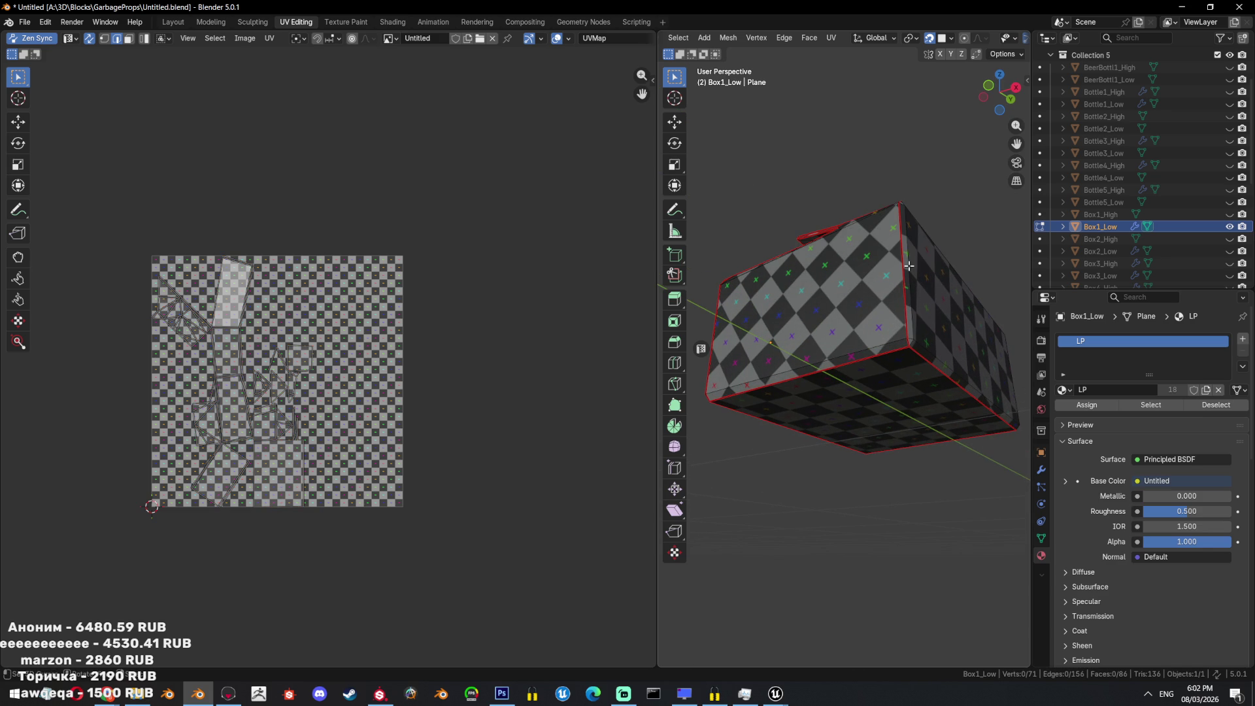
{"action": "mouse_move", "coordinate": [942, 314]}
{"action": "middle_mouse_down"}
{"action": "mouse_move", "coordinate": [924, 406]}
{"action": "mouse_move", "coordinate": [898, 391]}
{"action": "middle_mouse_up"}
Apply Shade Auto Smooth to Box1_Low in Object Mode and show its modifier settings.
{"action": "key", "text": "Tab"}
{"action": "right_click", "coordinate": [892, 391]}
{"action": "left_click", "coordinate": [869, 400]}
{"action": "left_click", "coordinate": [1047, 470]}
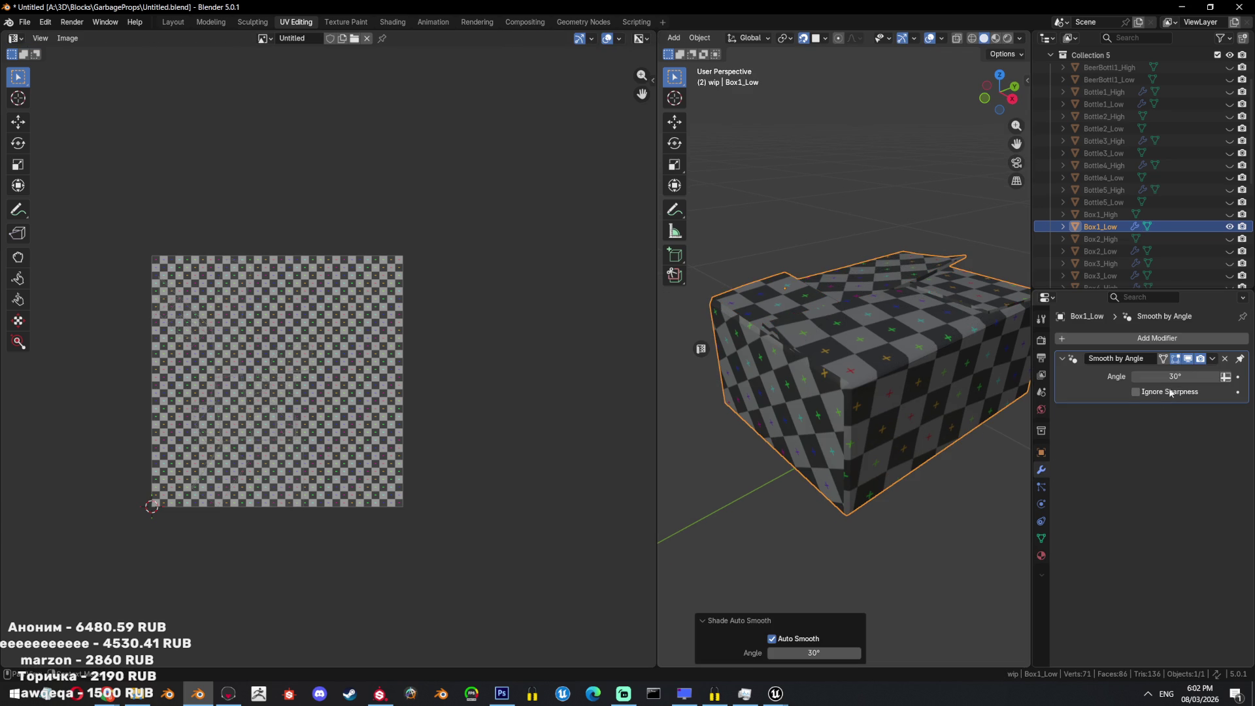
Set the Smooth by Angle modifier to 89° and return to Edit Mode.
{"action": "type", "text": "9"}
{"action": "key", "text": "Return"}
{"action": "middle_click_drag", "start_coordinate": [935, 411], "coordinate": [892, 455]}
{"action": "key", "text": "Tab"}
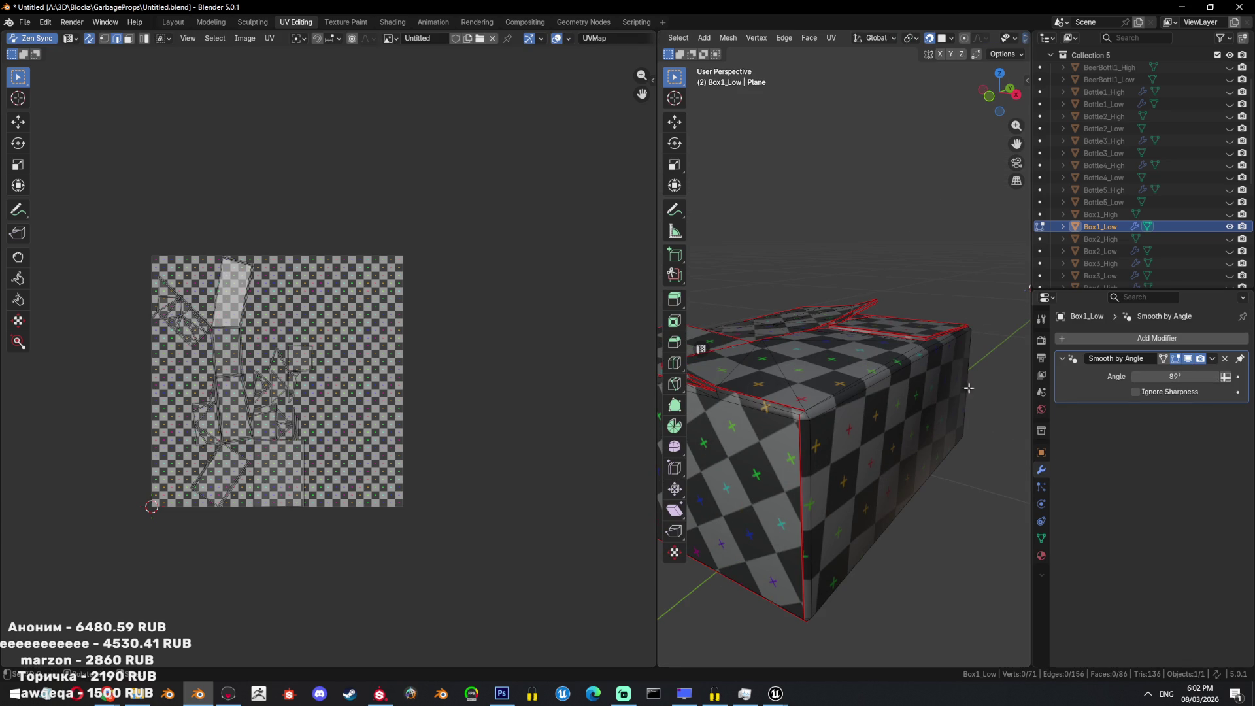
{"action": "key", "text": "Tab"}
{"action": "middle_click_drag", "start_coordinate": [930, 387], "coordinate": [882, 425]}
{"action": "key", "text": "Tab"}
Mark a seam on the selected edge, then clear seams from the selected edges.
{"action": "scroll", "coordinate": [881, 425], "scroll_direction": "up", "scroll_amount": 3}
{"action": "scroll", "coordinate": [773, 487], "scroll_direction": "up", "scroll_amount": 3}
{"action": "right_click", "coordinate": [925, 506]}
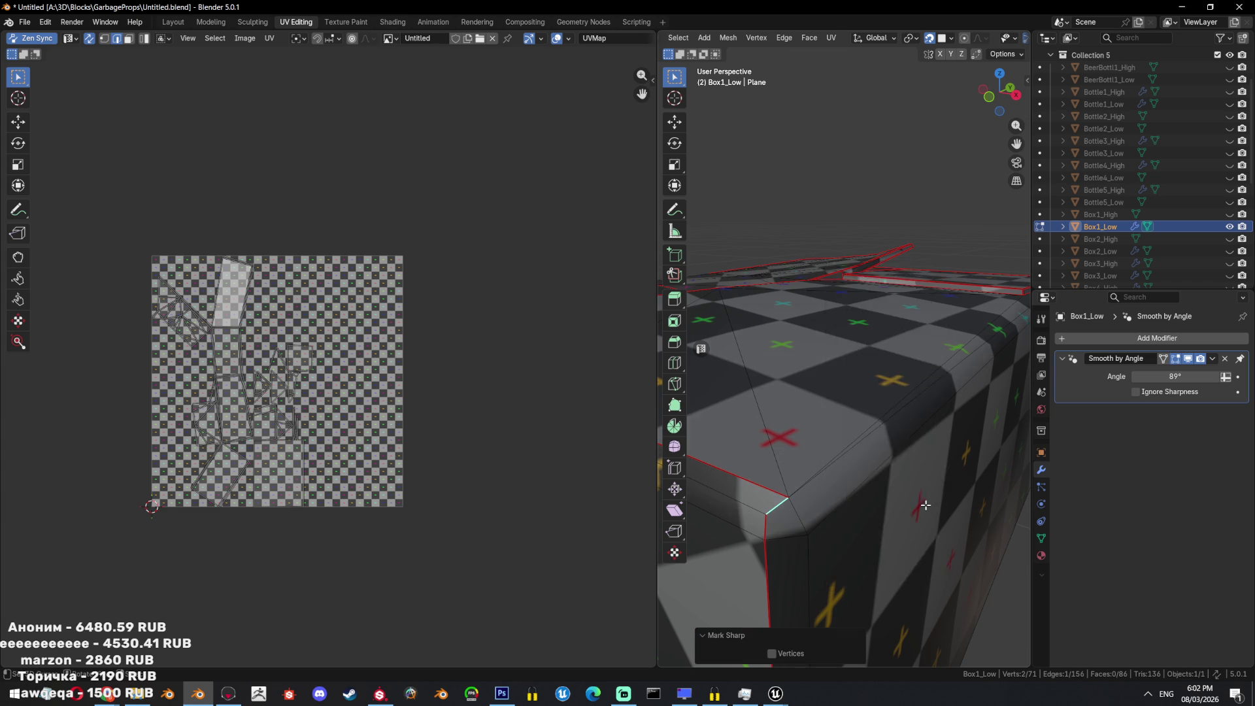
{"action": "left_click", "coordinate": [840, 468]}
{"action": "scroll", "coordinate": [840, 468], "scroll_direction": "down", "scroll_amount": 3}
{"action": "middle_click_drag", "start_coordinate": [840, 468], "coordinate": [815, 471]}
{"action": "right_click", "coordinate": [908, 485]}
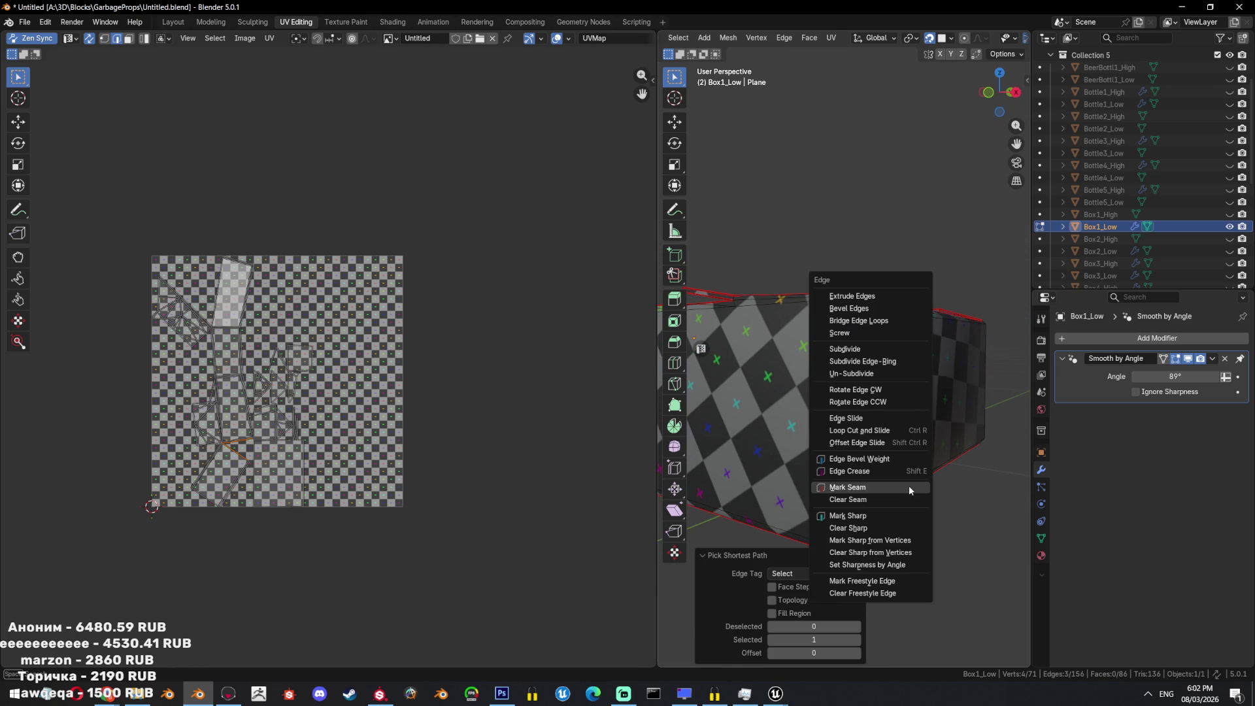
{"action": "left_click", "coordinate": [896, 507]}
Mark the selected edges at the box corner as seams.
{"action": "key", "text": "Tab"}
{"action": "mouse_move", "coordinate": [959, 448]}
{"action": "middle_mouse_down"}
{"action": "mouse_move", "coordinate": [925, 488]}
{"action": "mouse_move", "coordinate": [928, 434]}
{"action": "middle_mouse_up"}
{"action": "key", "text": "Tab"}
{"action": "mouse_move", "coordinate": [920, 375]}
{"action": "middle_mouse_down"}
{"action": "mouse_move", "coordinate": [967, 405]}
{"action": "mouse_move", "coordinate": [970, 426]}
{"action": "middle_mouse_up"}
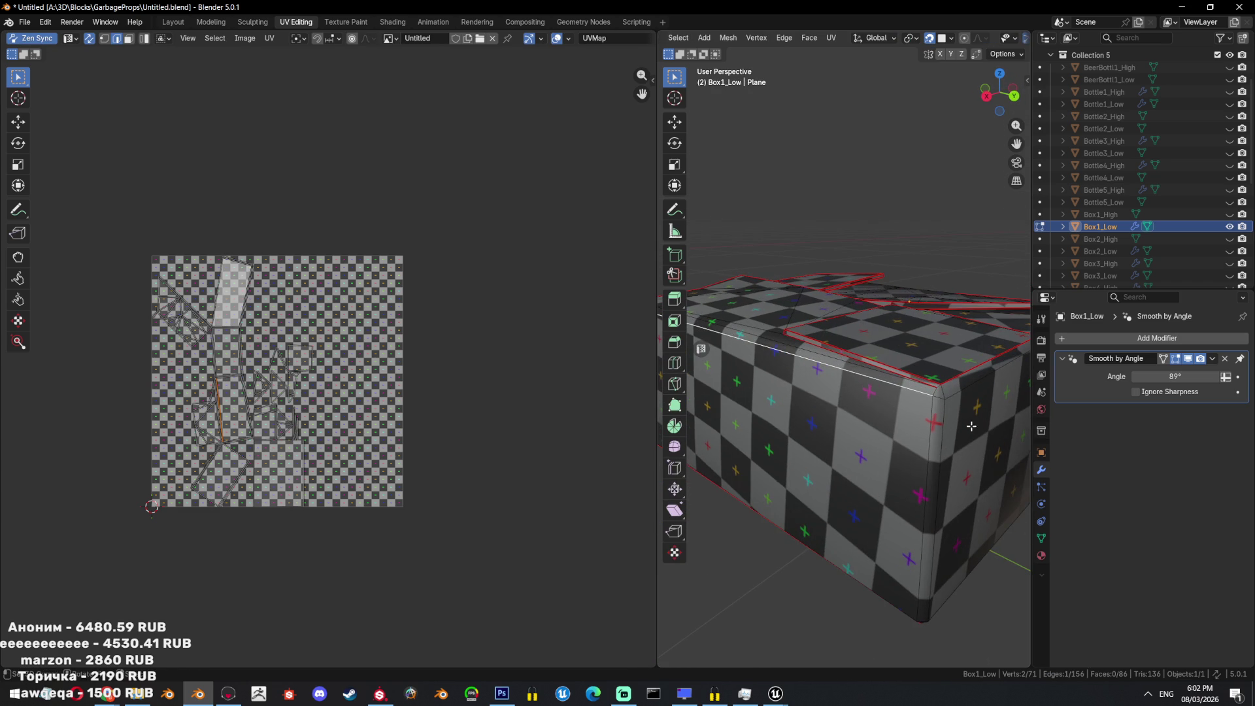
{"action": "scroll", "coordinate": [936, 389], "scroll_direction": "up", "scroll_amount": 4}
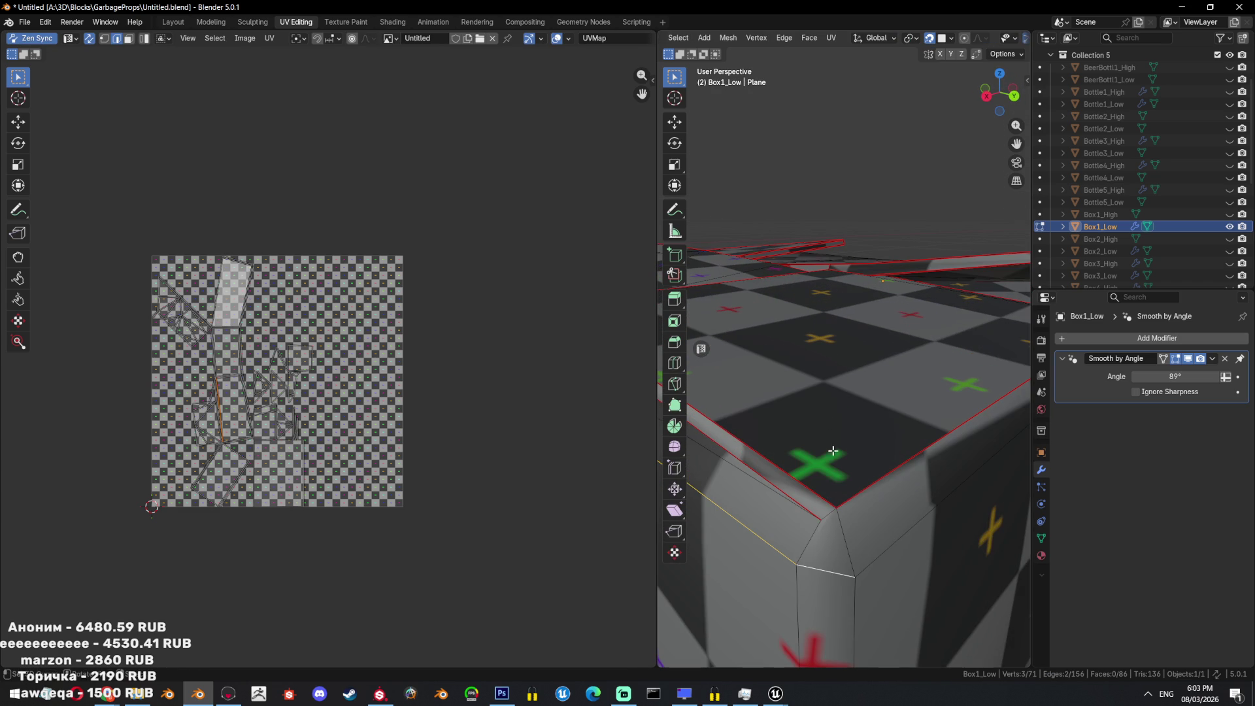
{"action": "key", "text": "ctrl+e"}
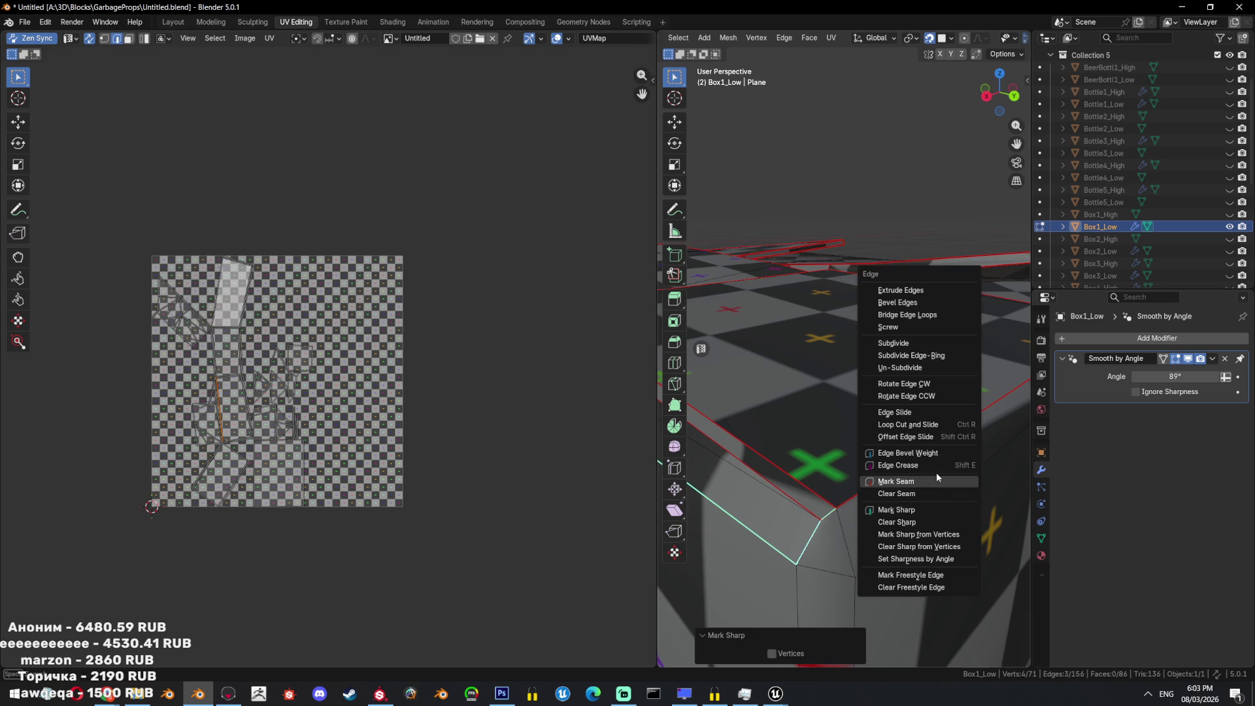
{"action": "left_click", "coordinate": [936, 472]}
Mark the box's vertical corner edge as sharp.
{"action": "scroll", "coordinate": [875, 470], "scroll_direction": "down", "scroll_amount": 8}
{"action": "middle_click_drag", "start_coordinate": [875, 470], "coordinate": [850, 418]}
{"action": "scroll", "coordinate": [829, 358], "scroll_direction": "up", "scroll_amount": 3}
{"action": "left_click", "coordinate": [828, 359]}
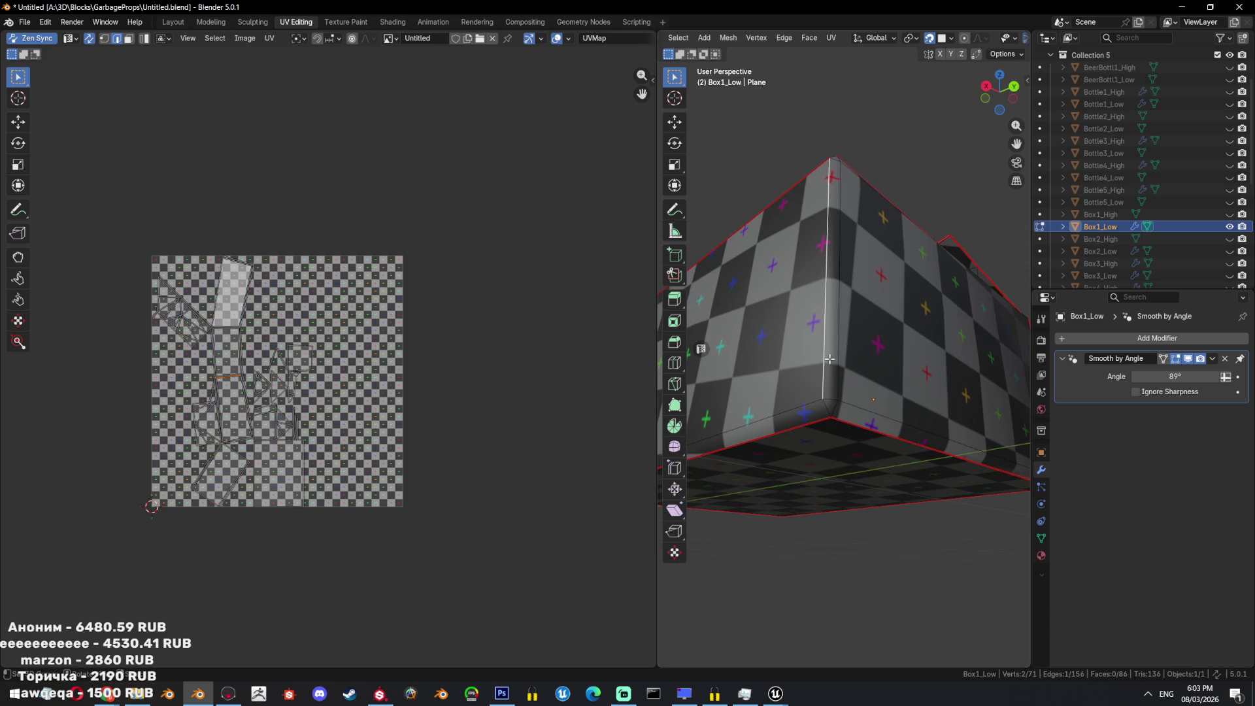
{"action": "key", "text": "ctrl+e"}
{"action": "left_click", "coordinate": [915, 421]}
Mark the vertical corner edge and its neighbouring edge as seams.
{"action": "scroll", "coordinate": [915, 422], "scroll_direction": "down", "scroll_amount": 6}
{"action": "middle_click_drag", "start_coordinate": [902, 431], "coordinate": [883, 452]}
{"action": "scroll", "coordinate": [883, 452], "scroll_direction": "up", "scroll_amount": 5}
{"action": "left_click", "coordinate": [854, 465]}
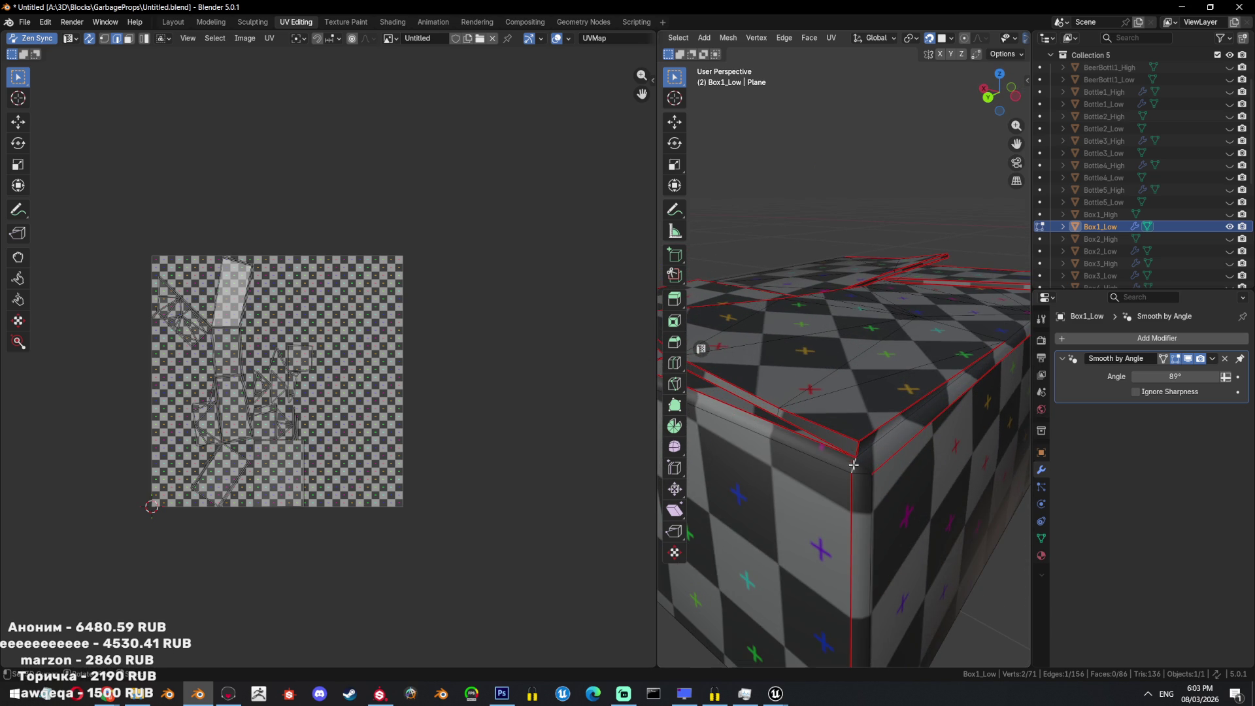
{"action": "middle_click_drag", "start_coordinate": [867, 515], "coordinate": [871, 432]}
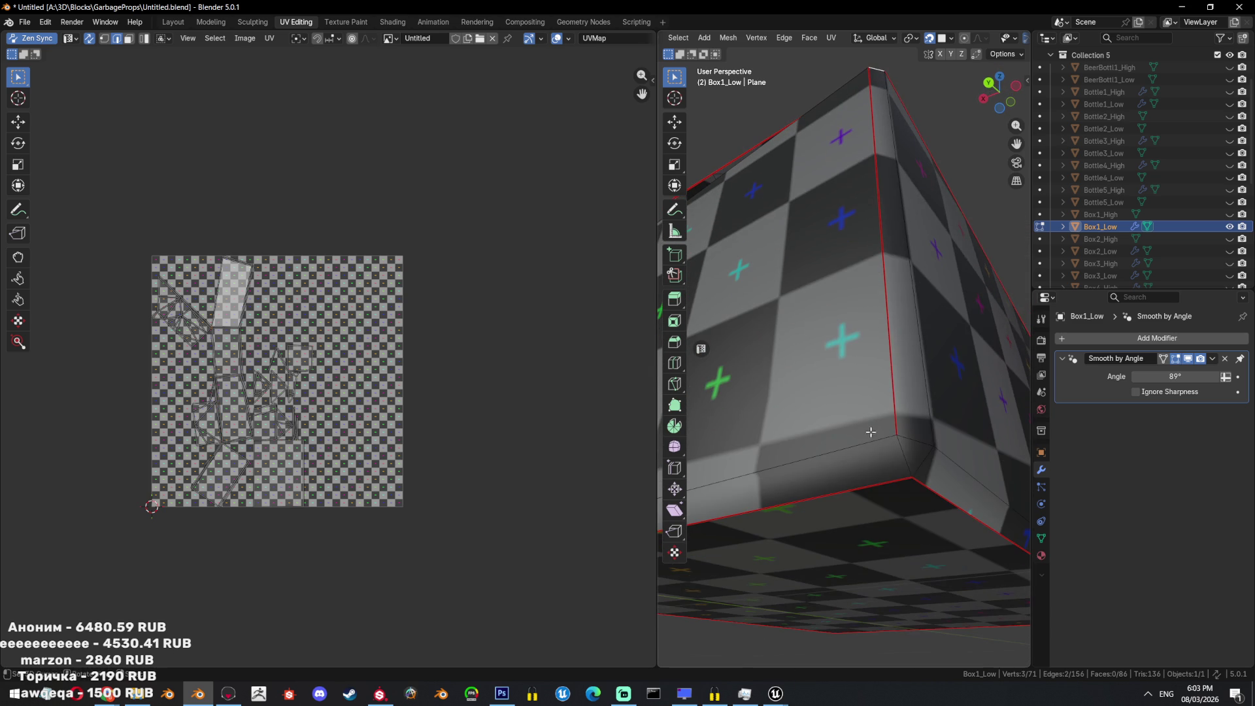
{"action": "left_click", "coordinate": [945, 469], "text": "shift"}
{"action": "key", "text": "ctrl+e"}
{"action": "left_click", "coordinate": [889, 507]}
Unwrap the whole box with its new seams and frame all the UV islands.
{"action": "key", "text": "a"}
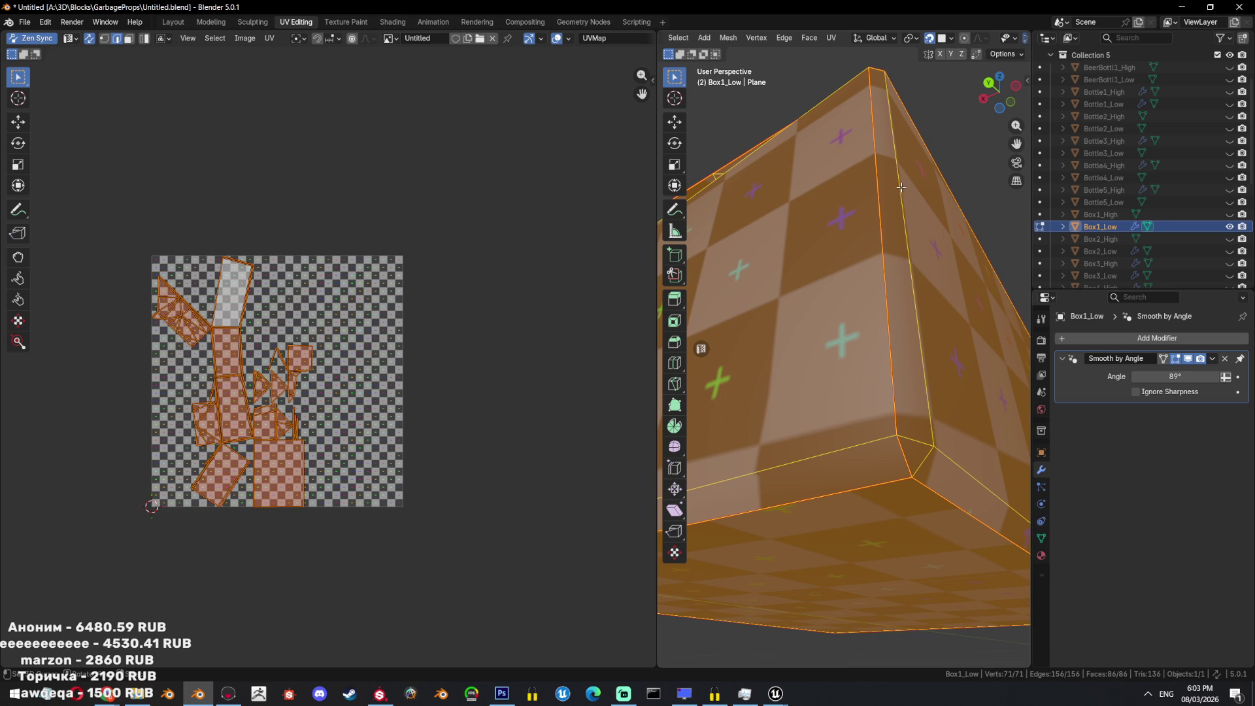
{"action": "key", "text": "u"}
{"action": "key", "text": "Return"}
{"action": "scroll", "coordinate": [345, 367], "scroll_direction": "up", "scroll_amount": 3}
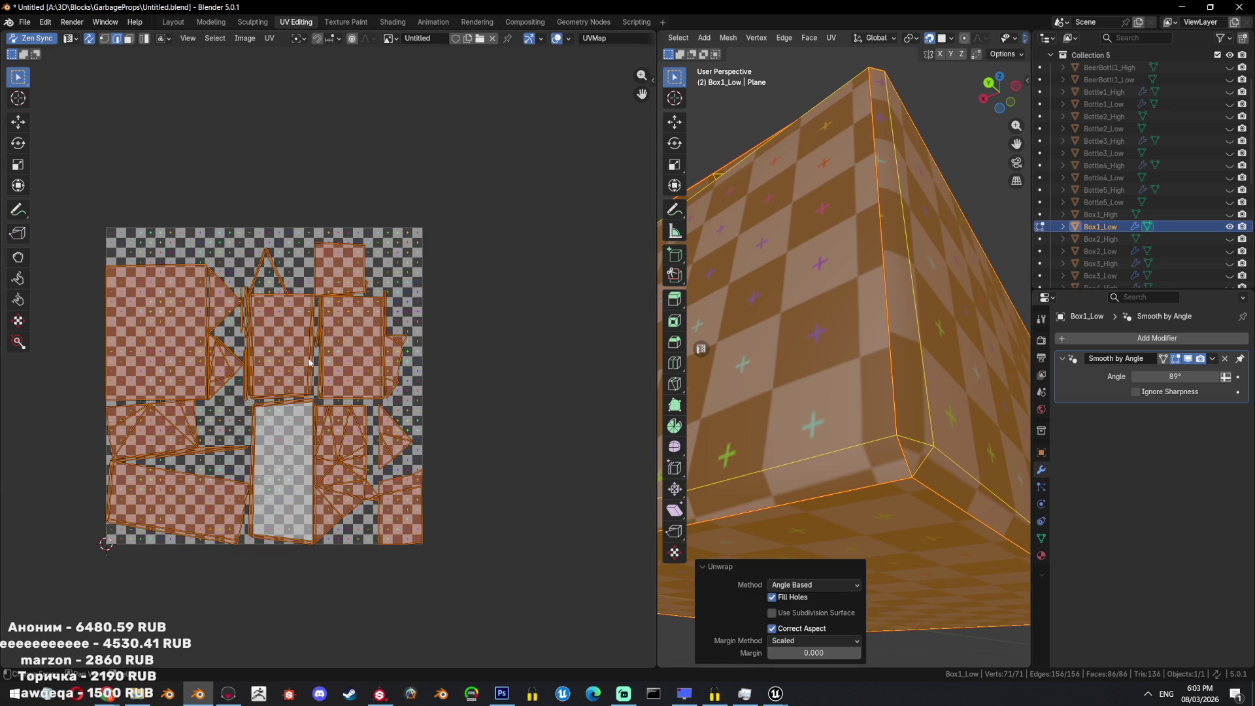
{"action": "middle_click_drag", "start_coordinate": [333, 356], "coordinate": [372, 385]}
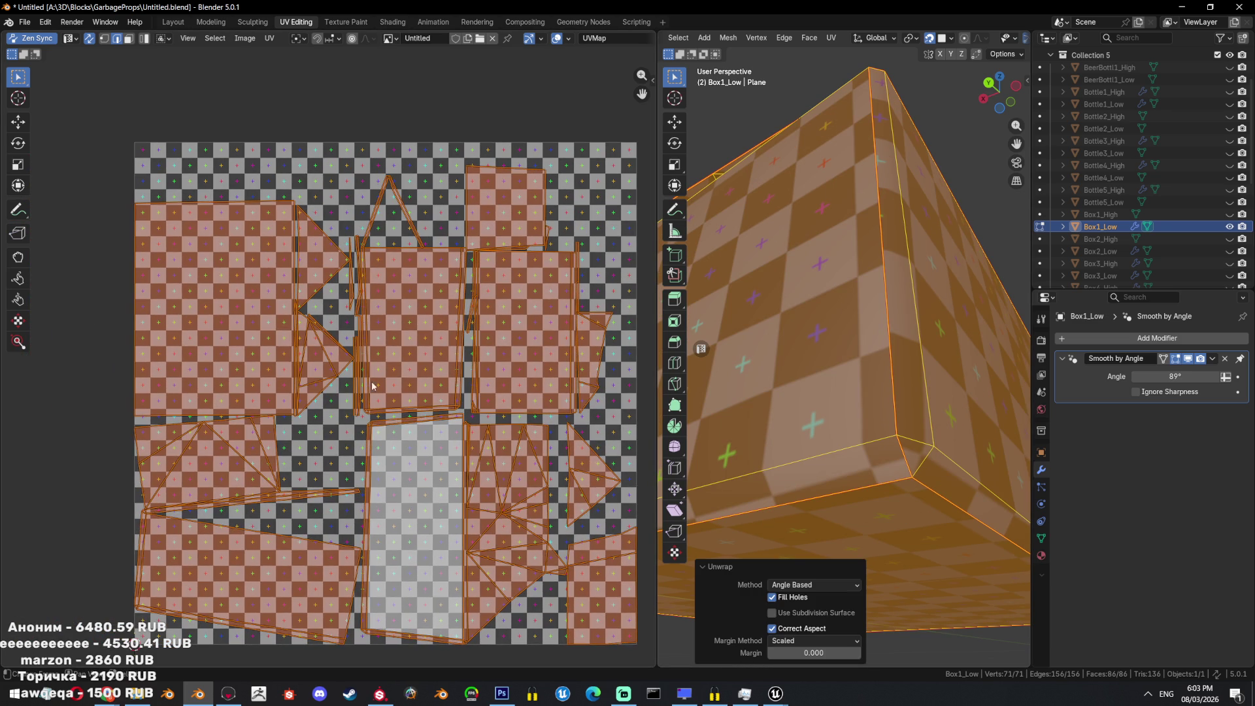
{"action": "scroll", "coordinate": [816, 444], "scroll_direction": "down", "scroll_amount": 3}
{"action": "mouse_move", "coordinate": [1002, 445]}
{"action": "middle_mouse_down"}
{"action": "mouse_move", "coordinate": [855, 471]}
{"action": "mouse_move", "coordinate": [948, 447]}
{"action": "mouse_move", "coordinate": [858, 509]}
{"action": "mouse_move", "coordinate": [804, 503]}
{"action": "mouse_move", "coordinate": [836, 519]}
{"action": "middle_mouse_up"}
{"action": "key", "text": "alt+a"}
Mark another corner edge sharp and re-unwrap the box angle-based.
{"action": "scroll", "coordinate": [835, 518], "scroll_direction": "up", "scroll_amount": 2}
{"action": "left_click", "coordinate": [786, 443]}
{"action": "key", "text": "ctrl+e"}
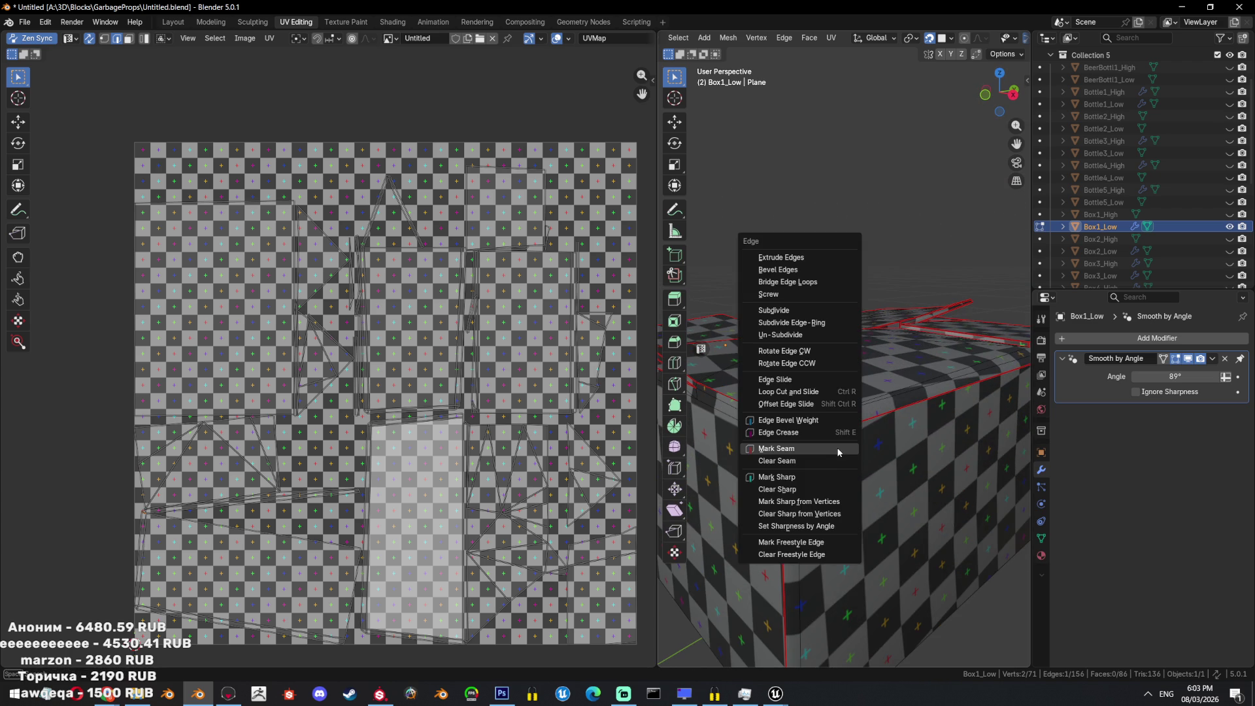
{"action": "left_click", "coordinate": [825, 464]}
{"action": "key", "text": "a"}
{"action": "key", "text": "u"}
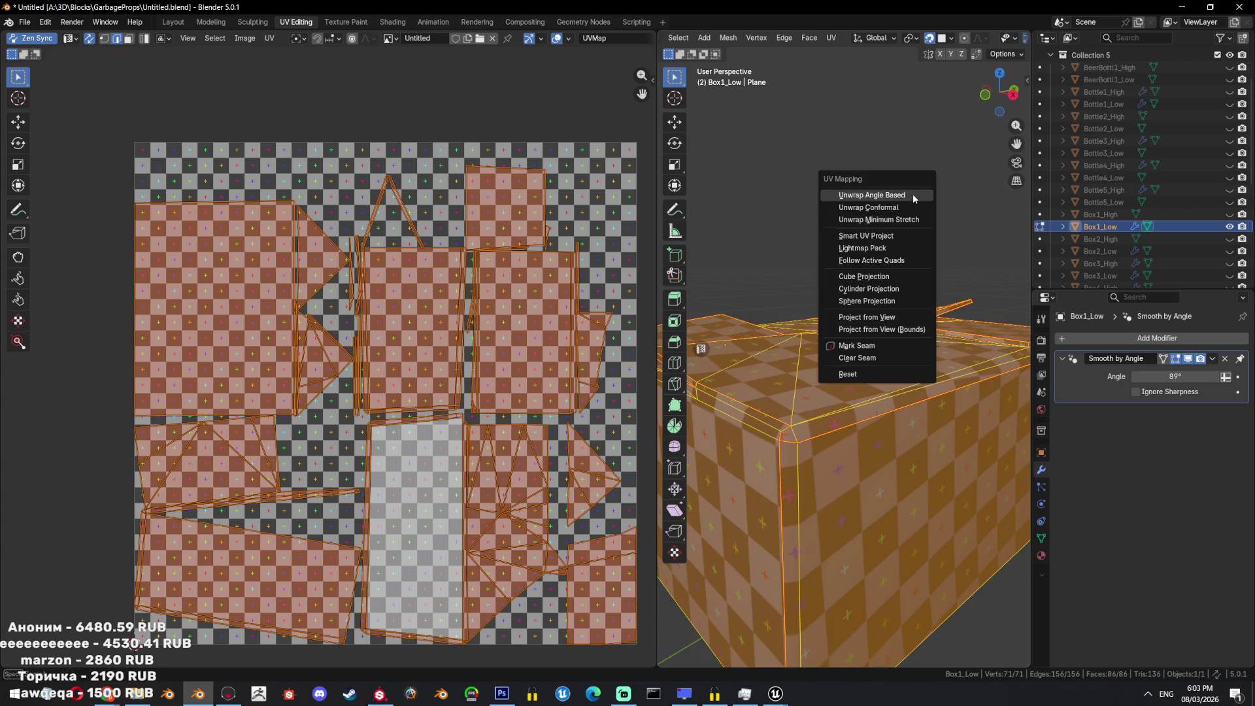
{"action": "left_click", "coordinate": [850, 191]}
{"action": "scroll", "coordinate": [852, 401], "scroll_direction": "down", "scroll_amount": 3}
{"action": "middle_click_drag", "start_coordinate": [910, 431], "coordinate": [920, 496]}
Inspect the box in Object Mode, then select one small triangular island with L.
{"action": "key", "text": "Tab"}
{"action": "scroll", "coordinate": [924, 491], "scroll_direction": "up", "scroll_amount": 1}
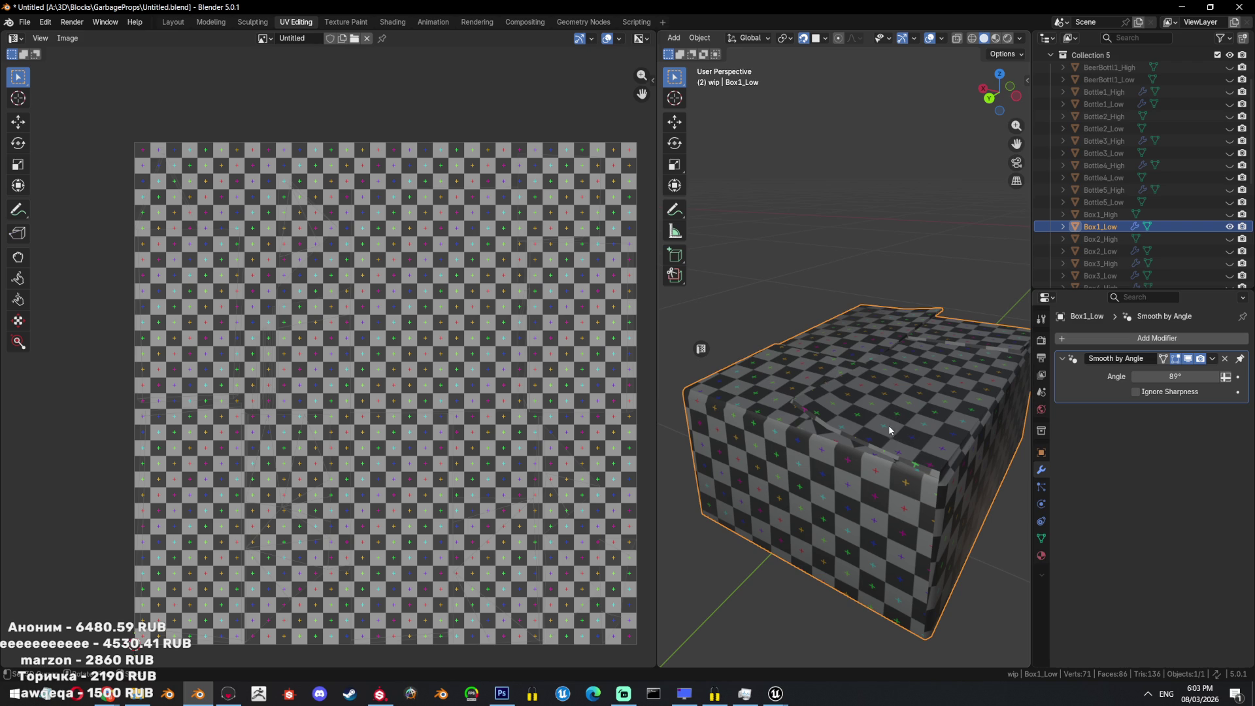
{"action": "scroll", "coordinate": [891, 431], "scroll_direction": "down", "scroll_amount": 3}
{"action": "middle_click_drag", "start_coordinate": [900, 419], "coordinate": [861, 382]}
{"action": "scroll", "coordinate": [861, 382], "scroll_direction": "up", "scroll_amount": 4}
{"action": "key", "text": "Tab"}
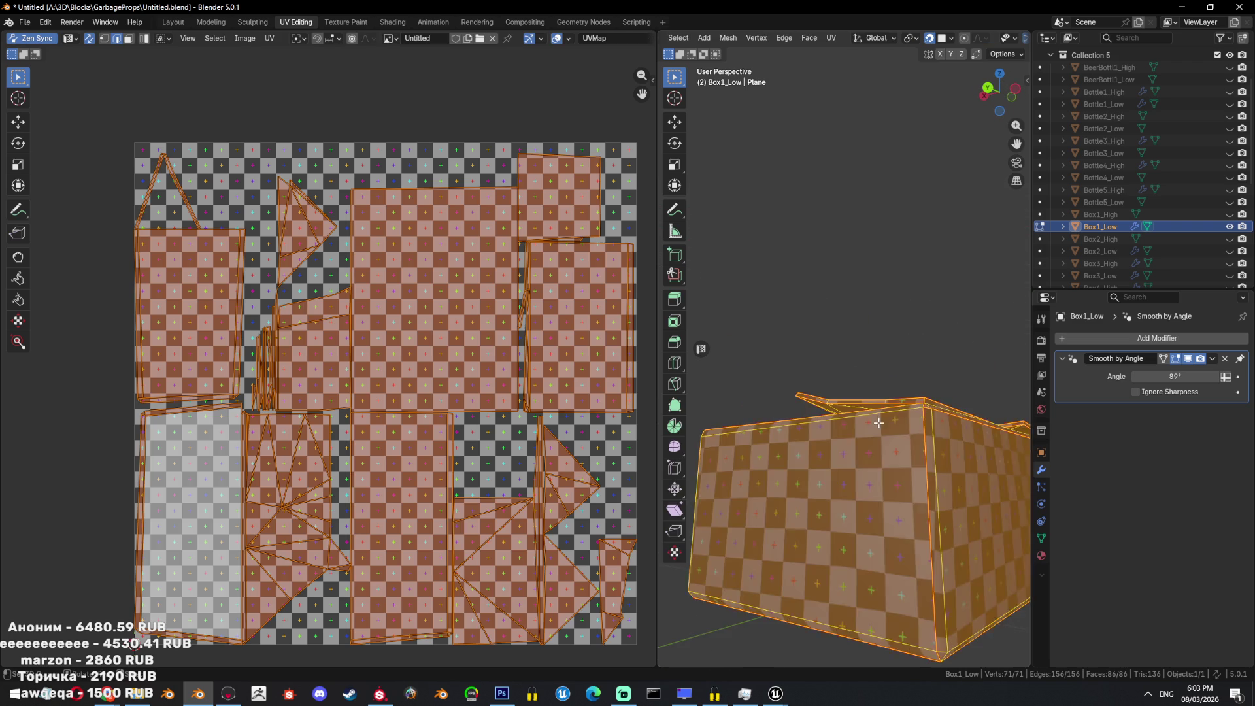
{"action": "scroll", "coordinate": [878, 422], "scroll_direction": "up", "scroll_amount": 3}
{"action": "key", "text": "alt+a"}
{"action": "middle_click_drag", "start_coordinate": [875, 438], "coordinate": [846, 573]}
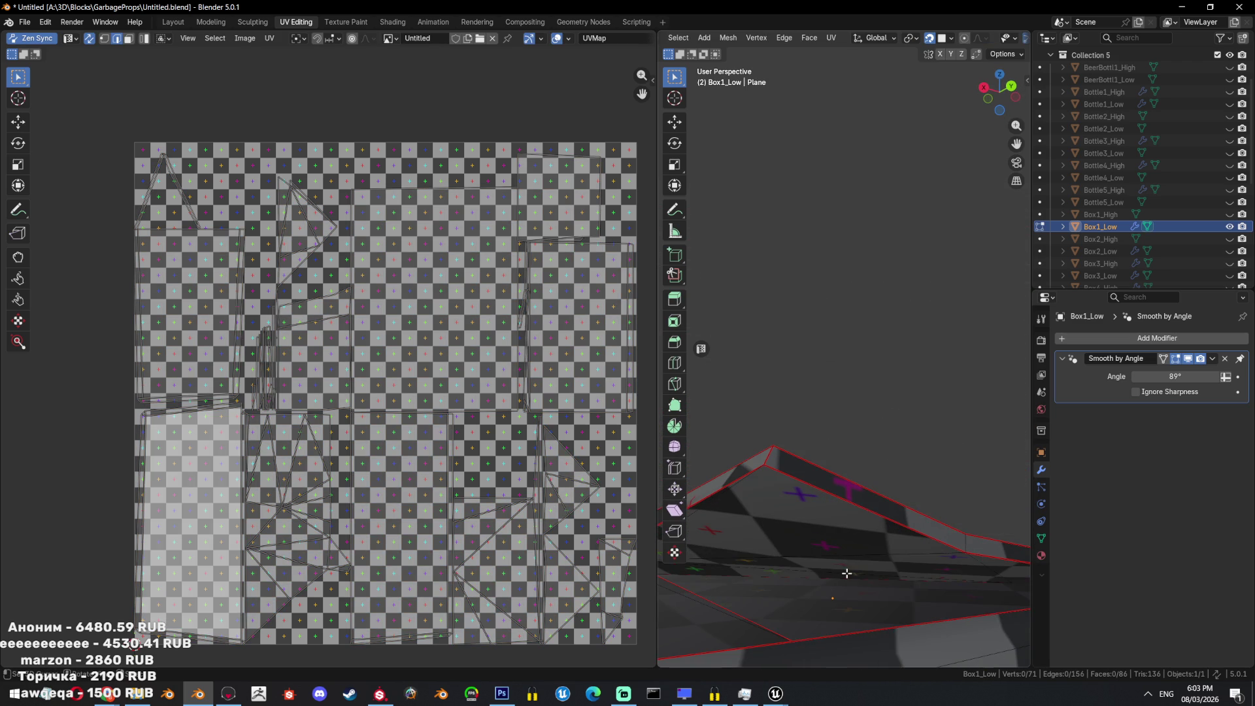
{"action": "key", "text": "l"}
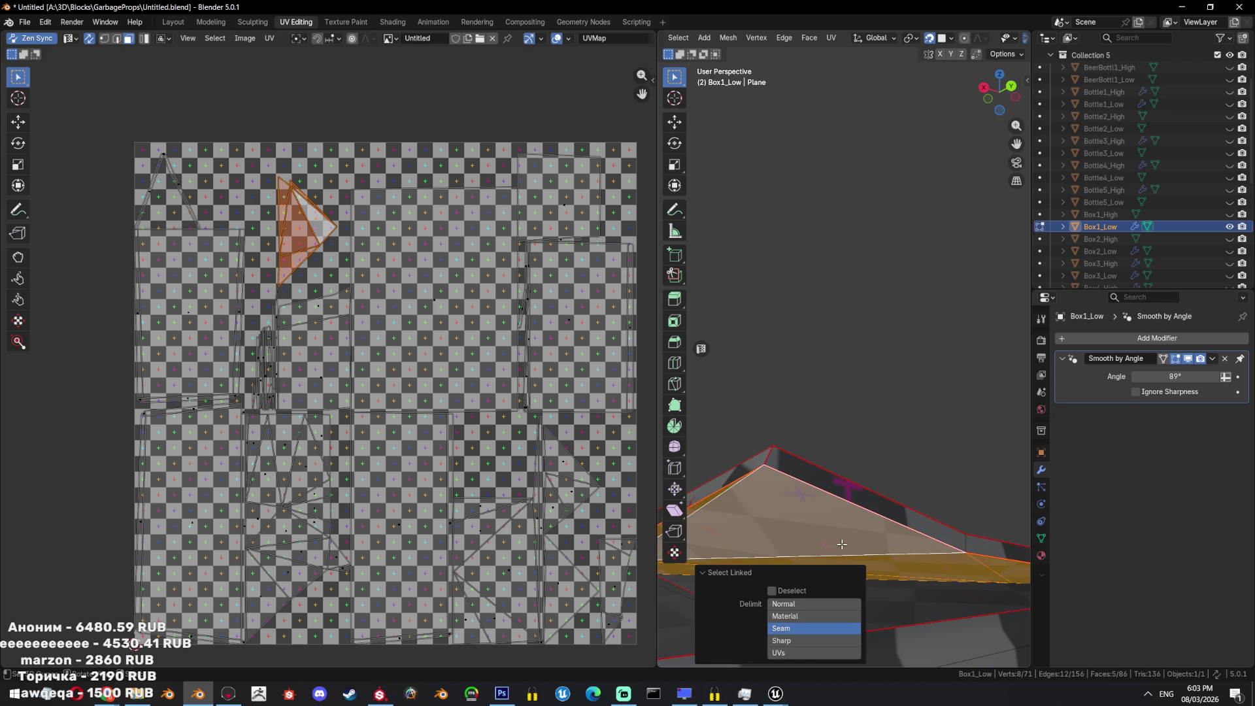